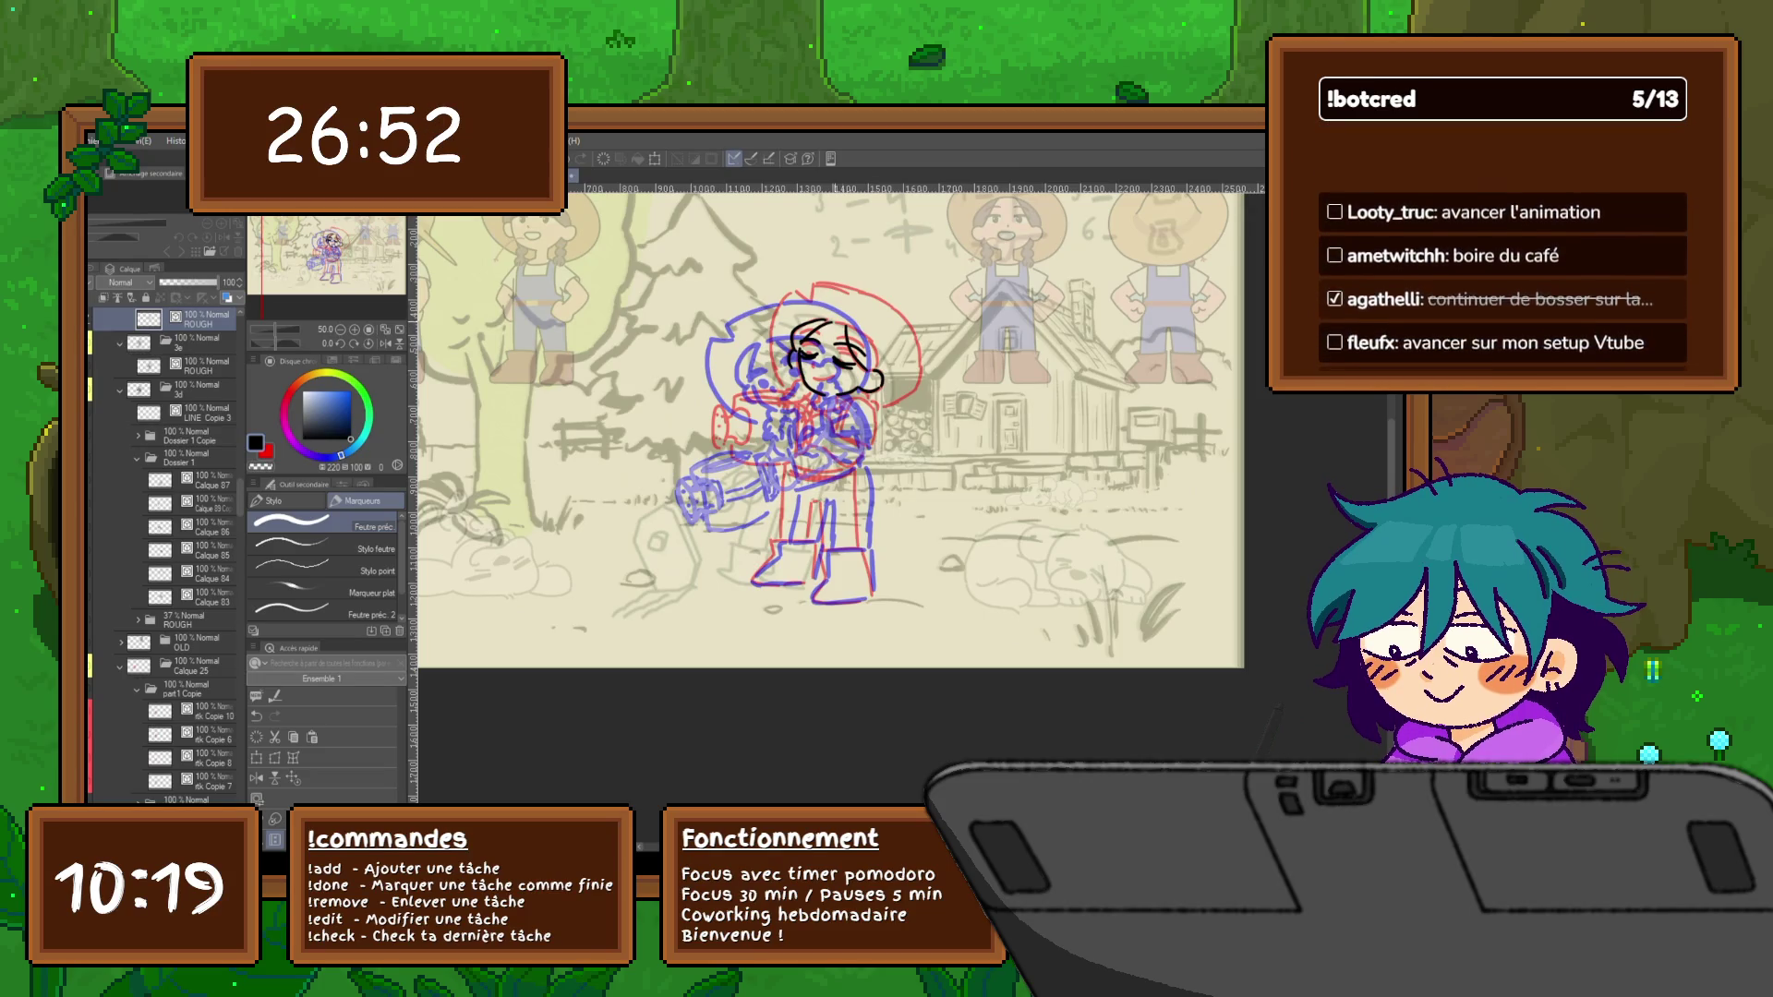
Ink the farmer's hair outline and the left-side hair strands in black
mouse_move(790, 300)
left_mouse_down()
mouse_move(809, 285)
mouse_move(904, 330)
mouse_move(914, 391)
mouse_move(882, 400)
left_mouse_up()
mouse_move(788, 296)
left_mouse_down()
mouse_move(771, 384)
mouse_move(802, 409)
left_mouse_up()
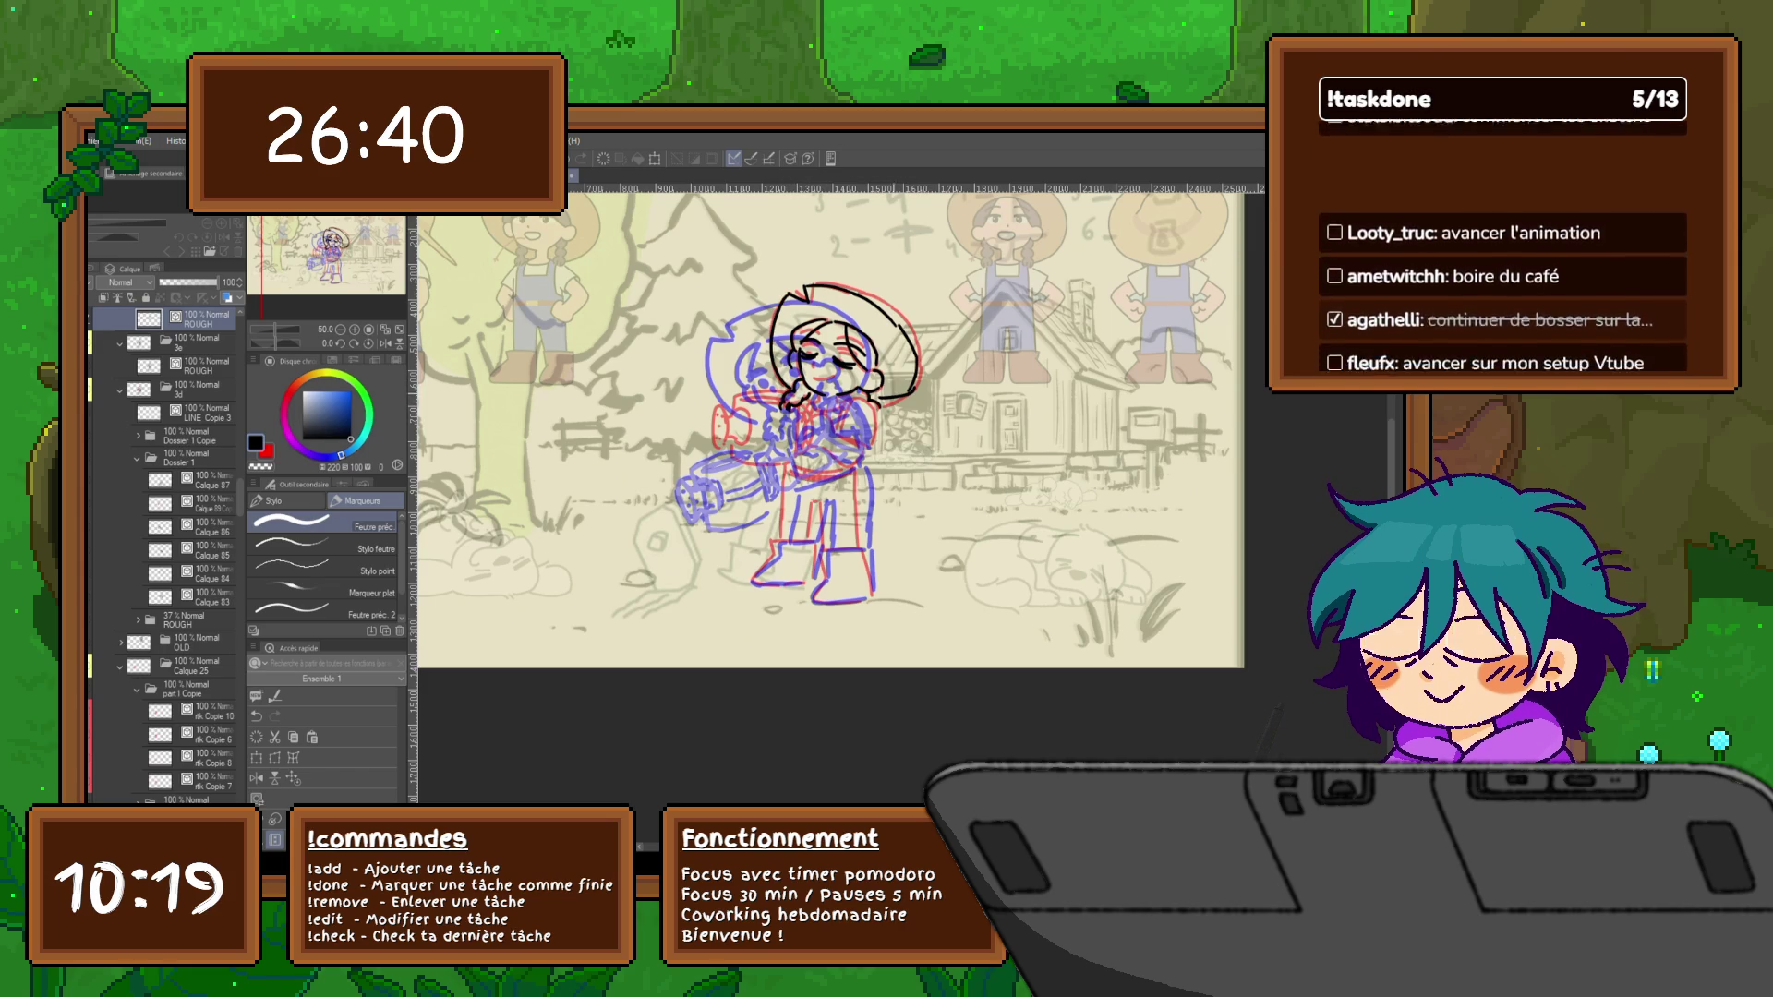
left_click_drag(813, 377, 828, 381)
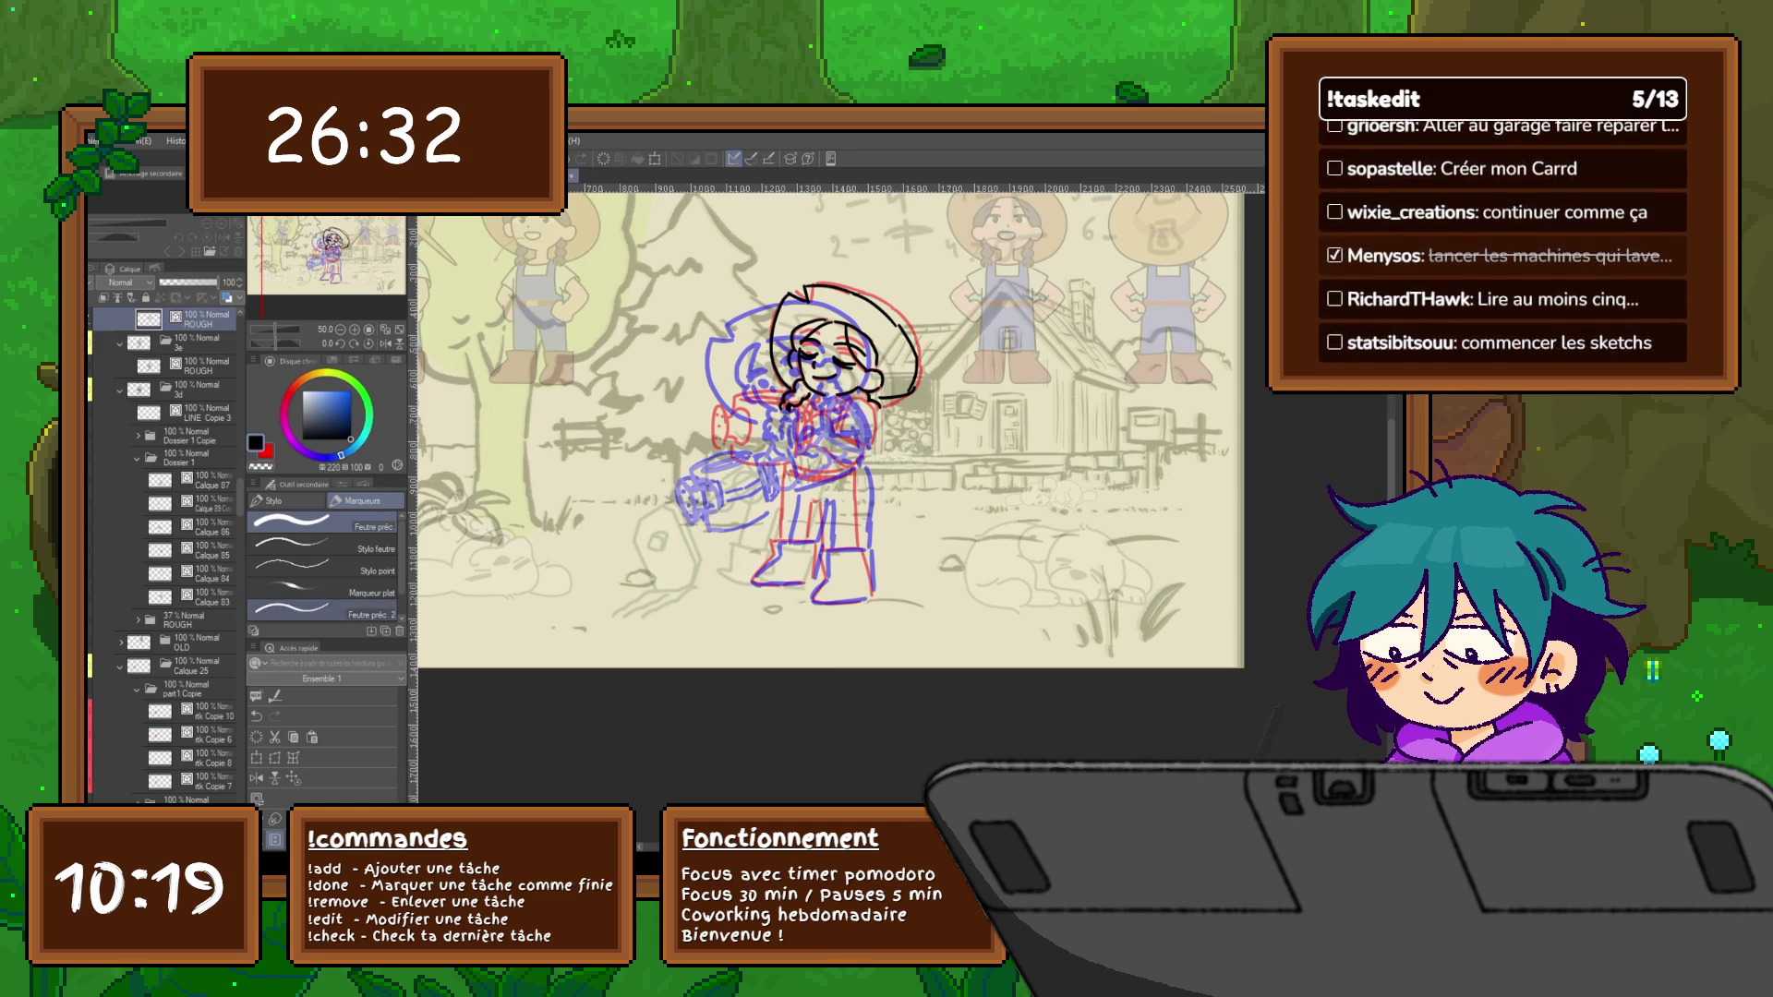
Begin transforming the inked head, shifting it to the left
key("ctrl+t")
left_click_drag(839, 347, 804, 348)
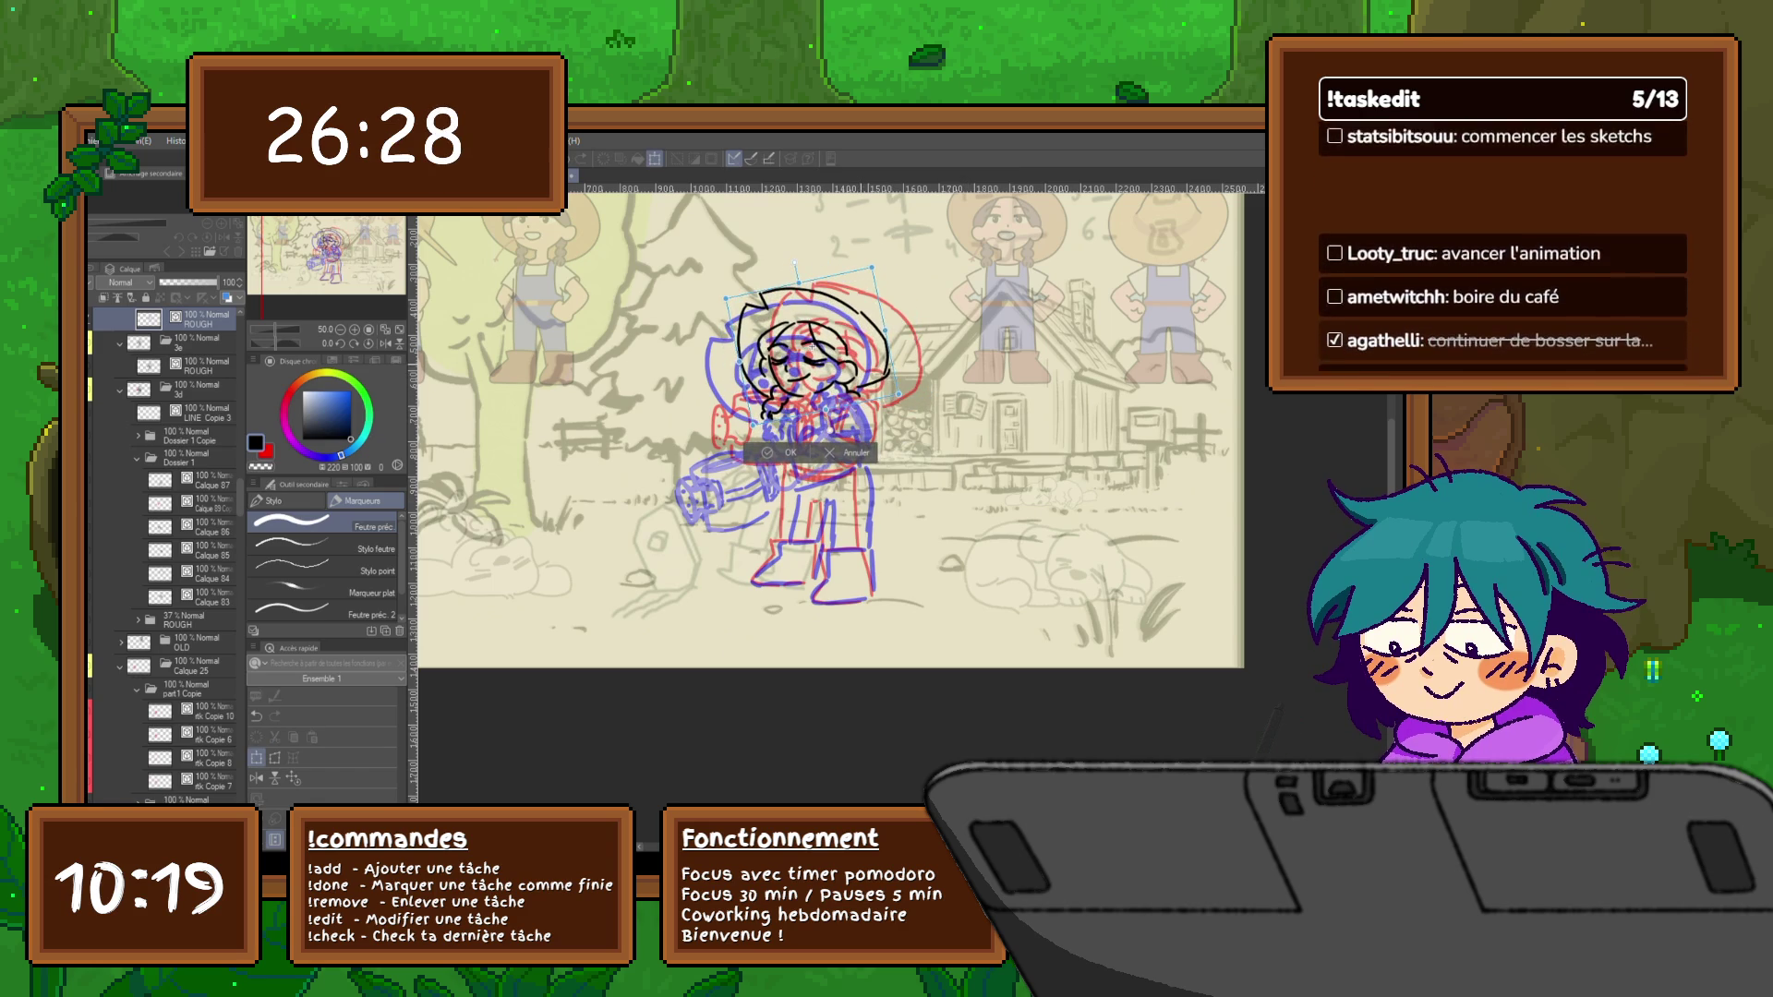
Nudge the inked head up and left, commit the transform, and add a new layer above
left_click_drag(805, 347, 799, 340)
key("Return")
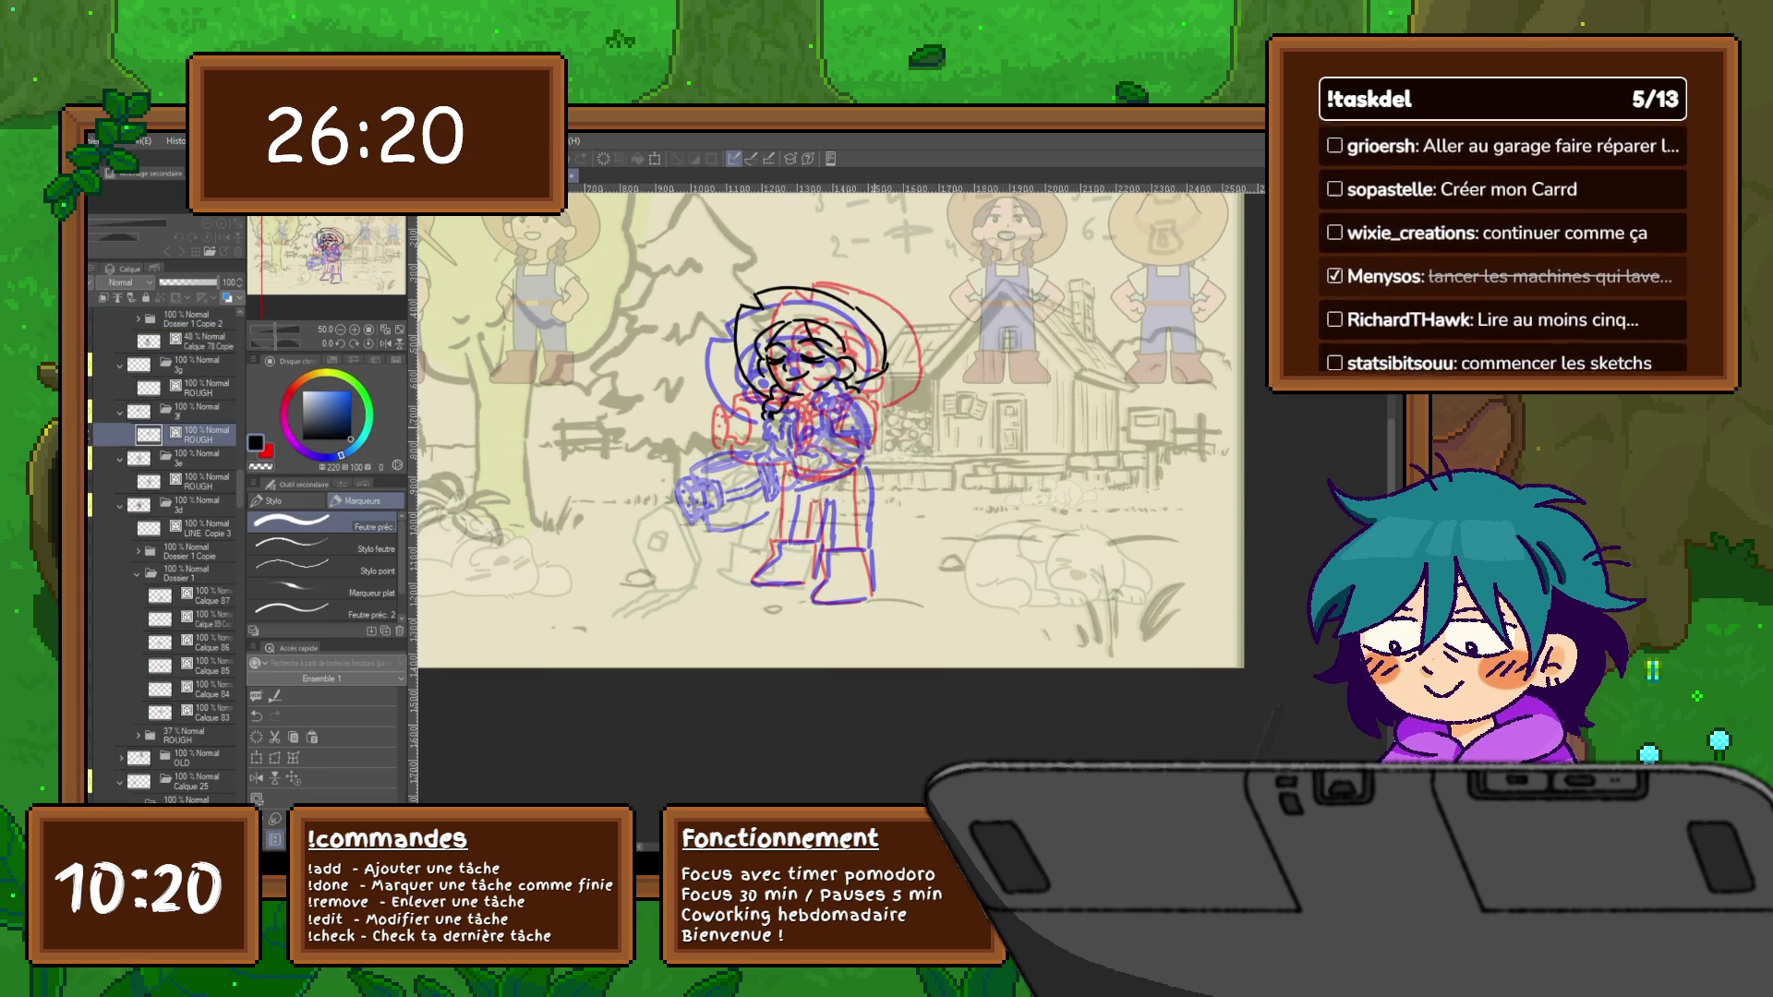
left_click(257, 777)
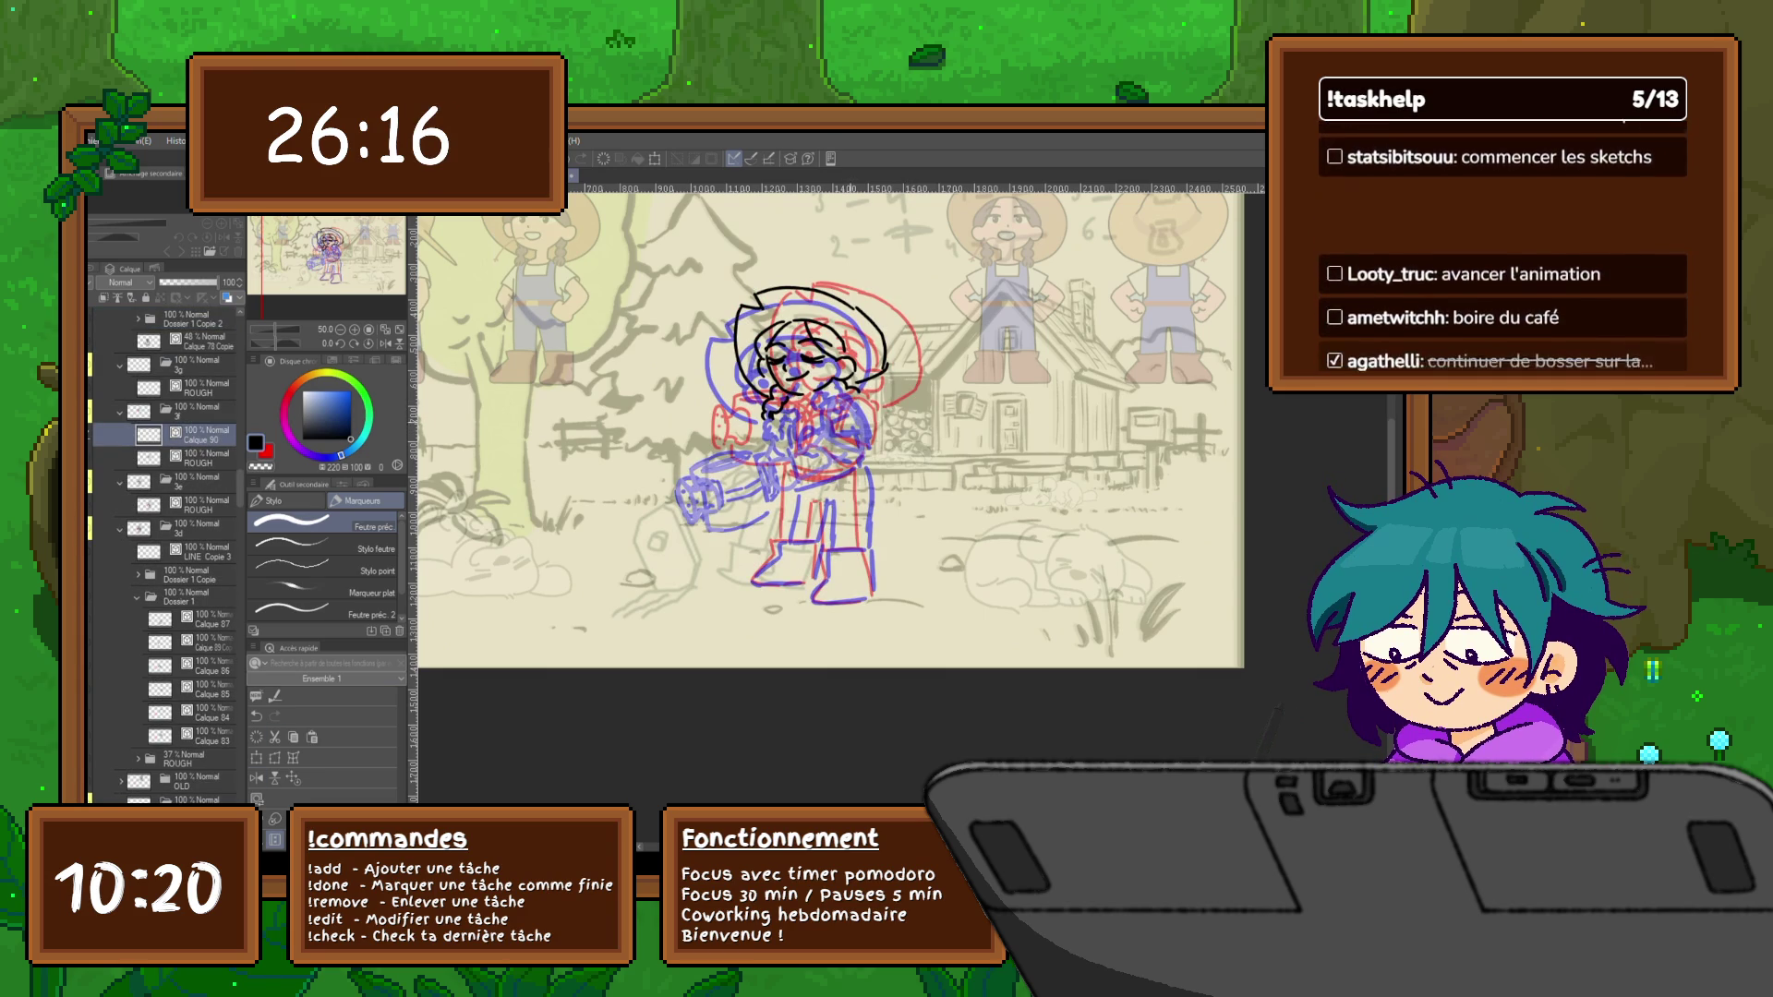
Ink lines near the farmer's face and the watering can by her hand
mouse_move(743, 396)
left_mouse_down()
mouse_move(789, 394)
mouse_move(727, 426)
mouse_move(726, 446)
mouse_move(713, 432)
mouse_move(720, 447)
mouse_move(751, 413)
left_mouse_up()
mouse_move(751, 413)
left_mouse_down()
mouse_move(749, 446)
mouse_move(773, 466)
mouse_move(798, 463)
mouse_move(810, 422)
mouse_move(810, 457)
mouse_move(827, 422)
left_mouse_up()
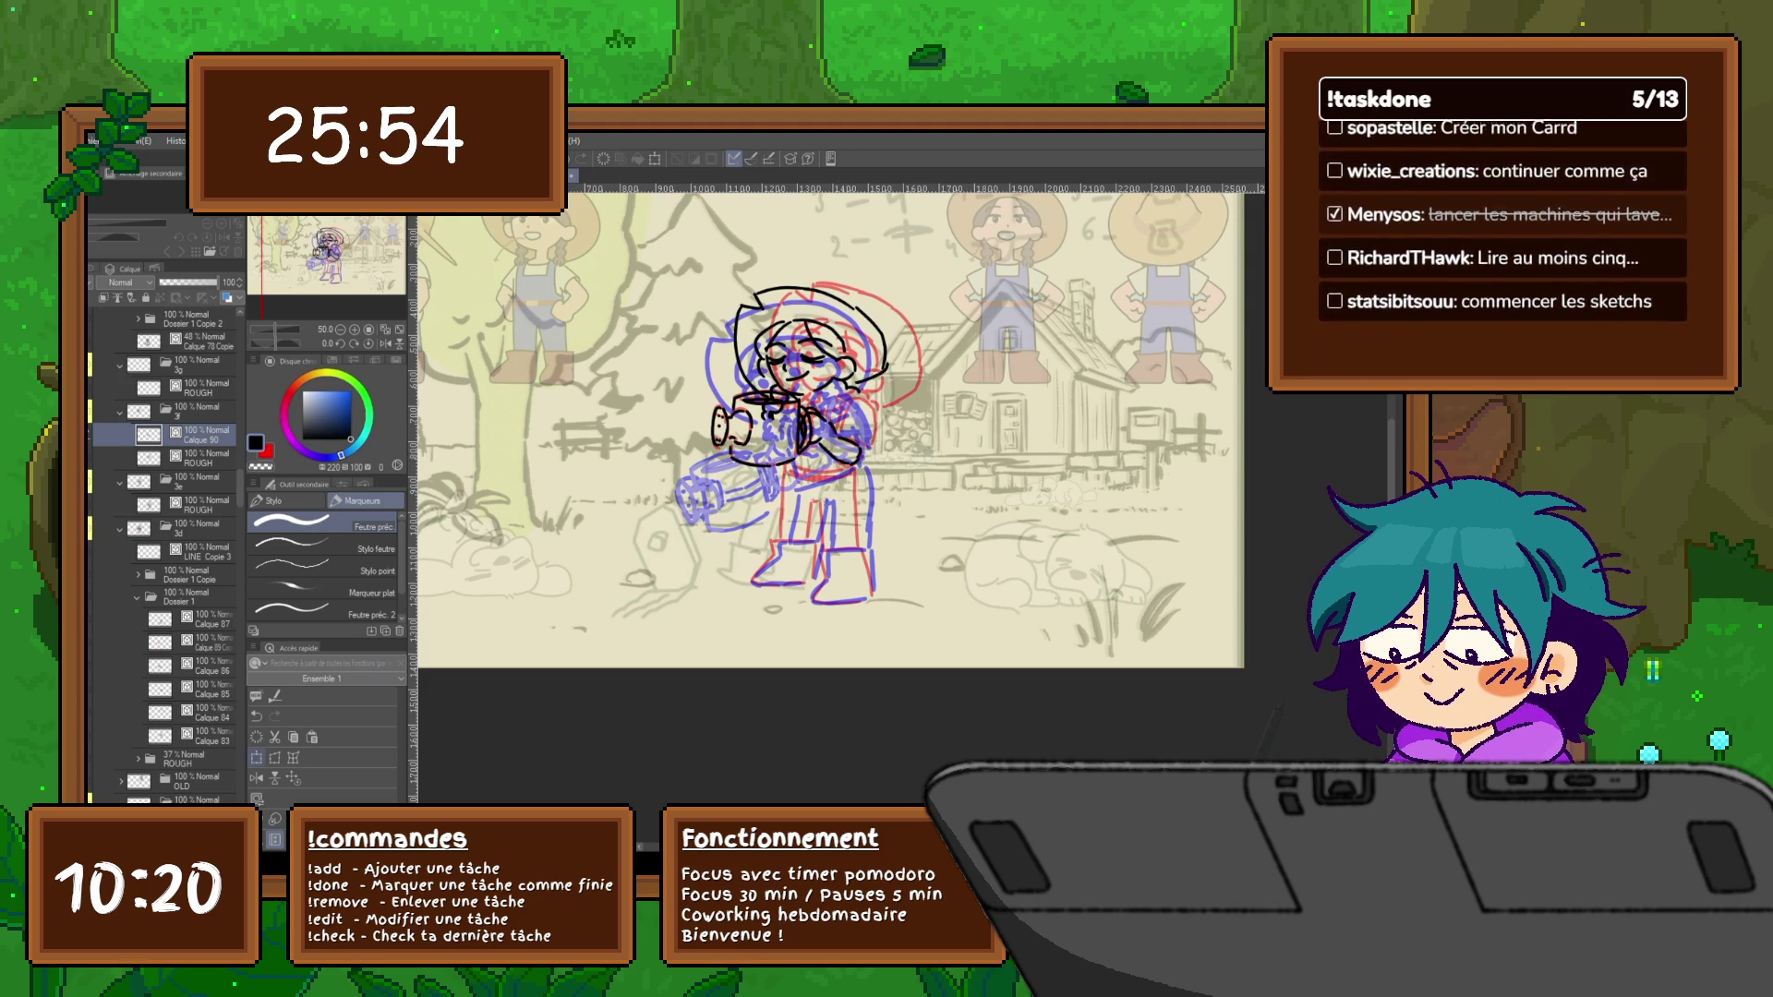
Move and rotate the watering-can lineart leftward into her hands and commit it
key("ctrl+t")
mouse_move(755, 417)
left_mouse_down()
mouse_move(688, 424)
mouse_move(668, 458)
mouse_move(680, 416)
left_mouse_up()
key("Return")
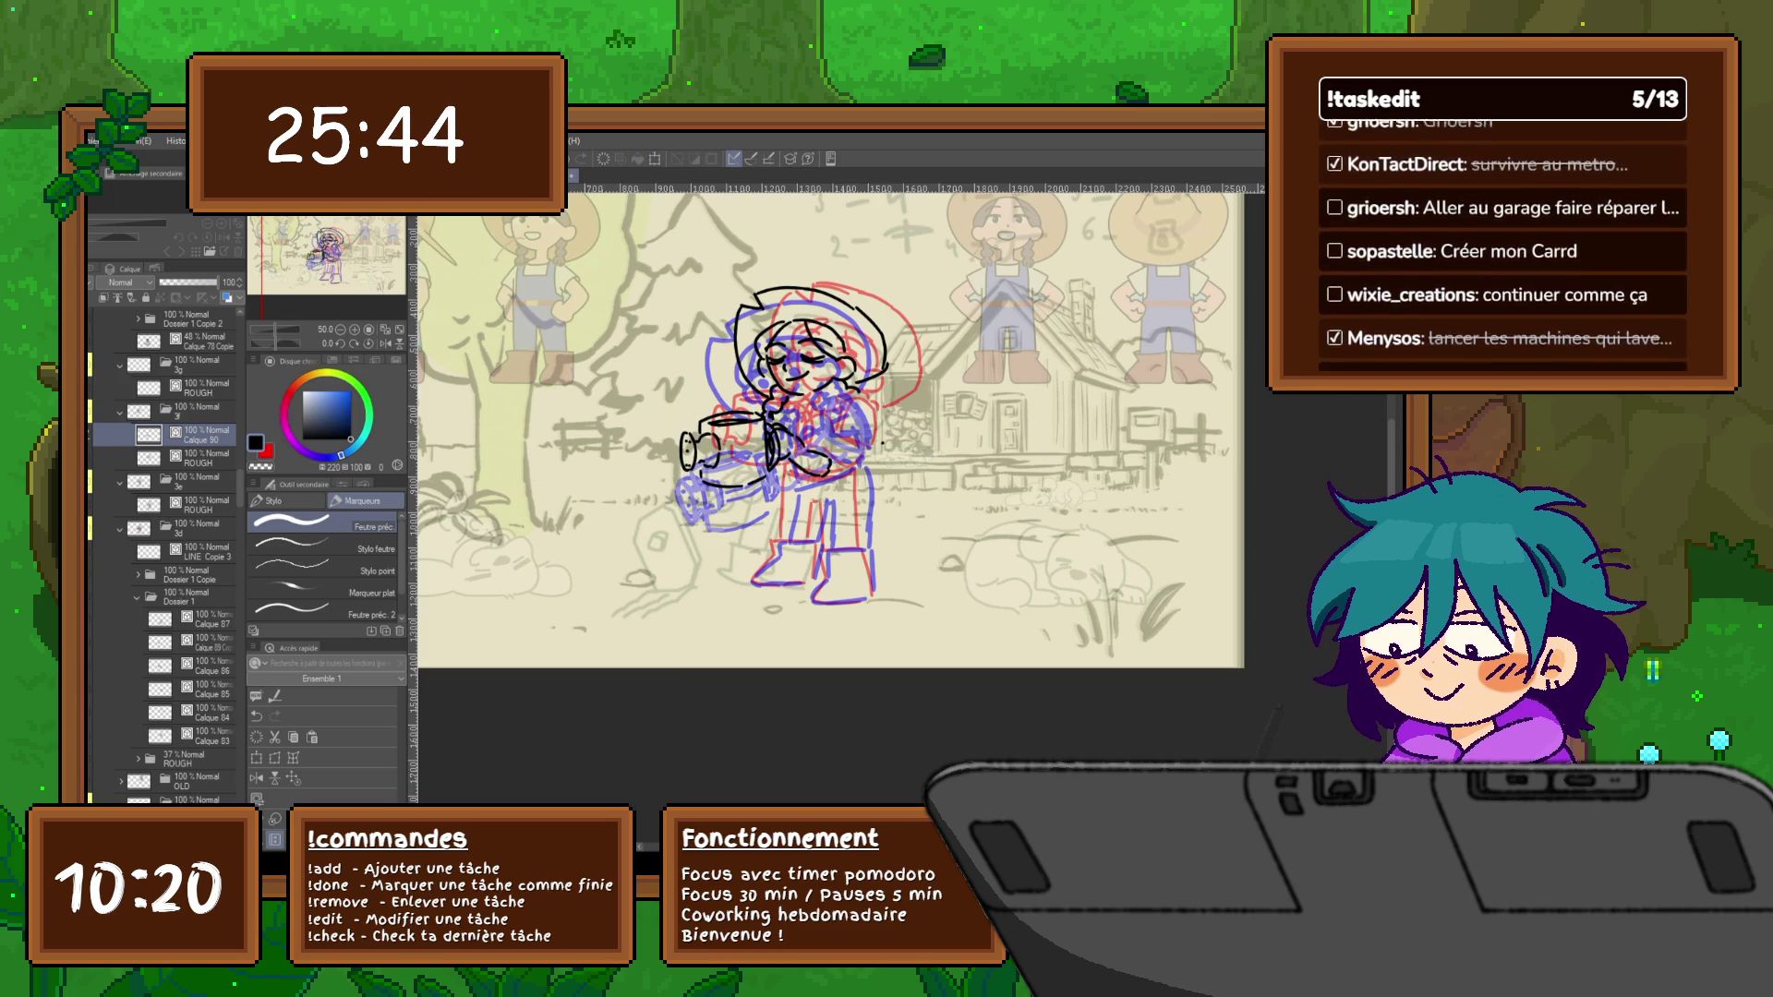
With a lasso selection, move the watering can slightly upward, commit, and return to the pen
key("m")
key("ctrl+t")
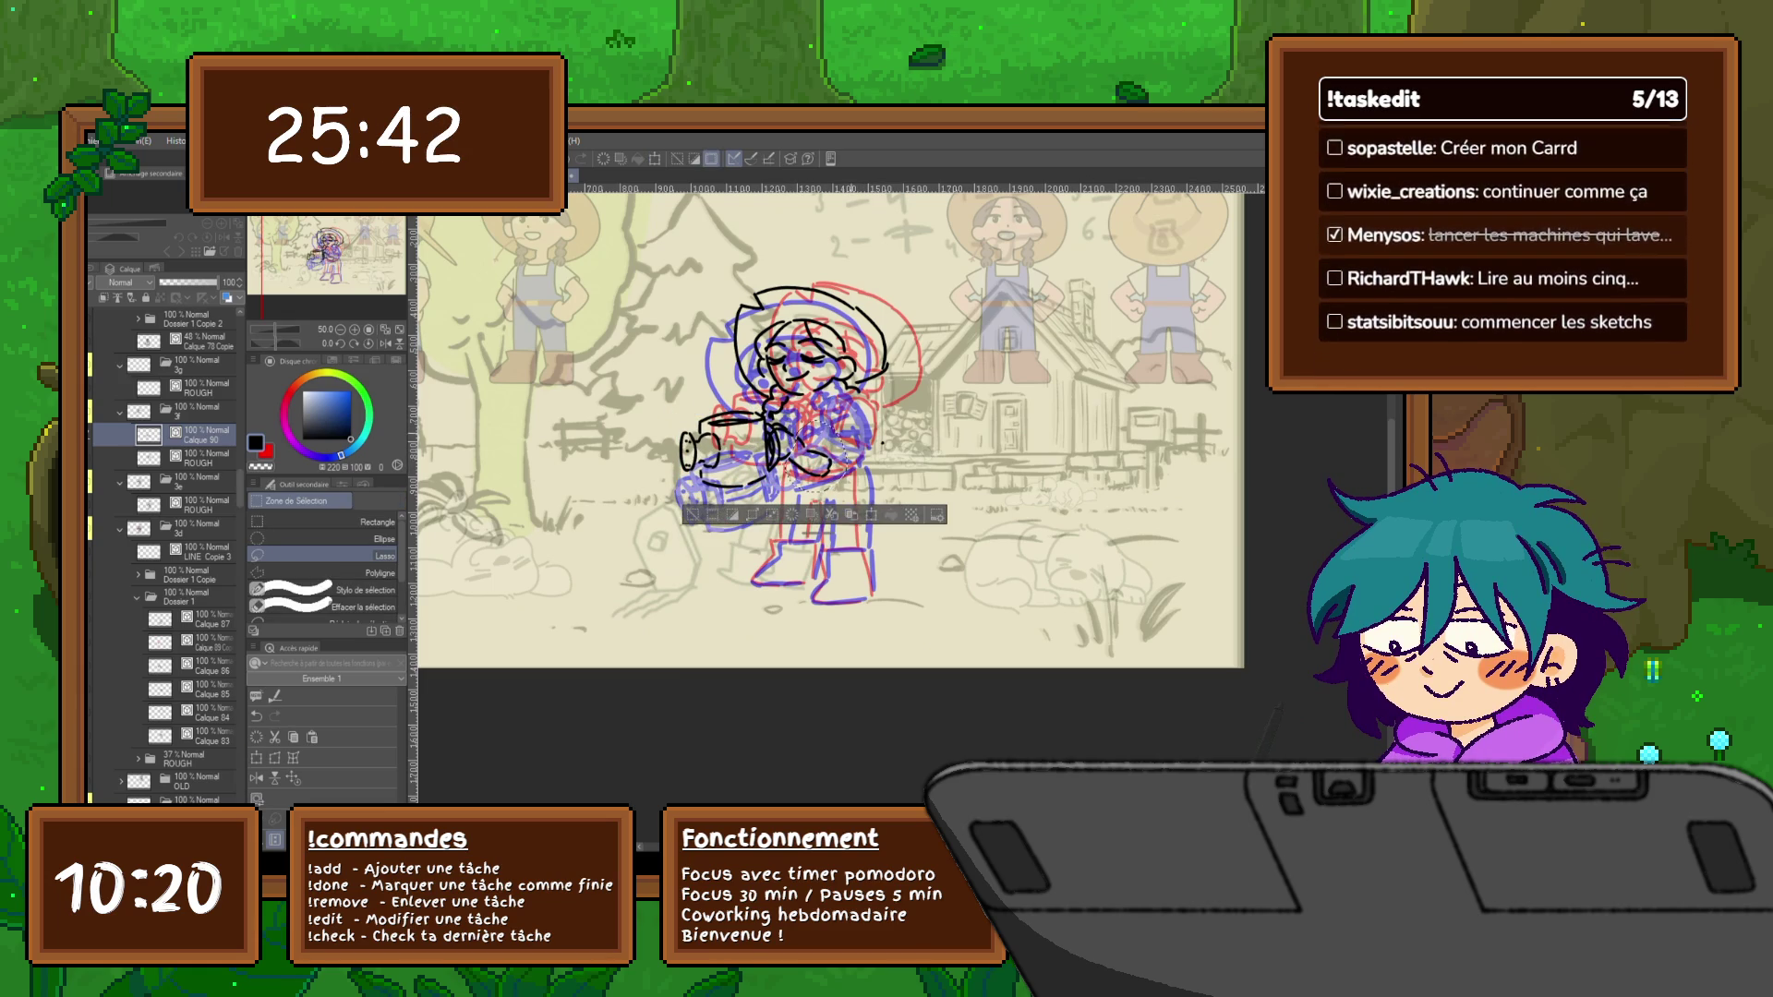
left_click_drag(818, 457, 818, 446)
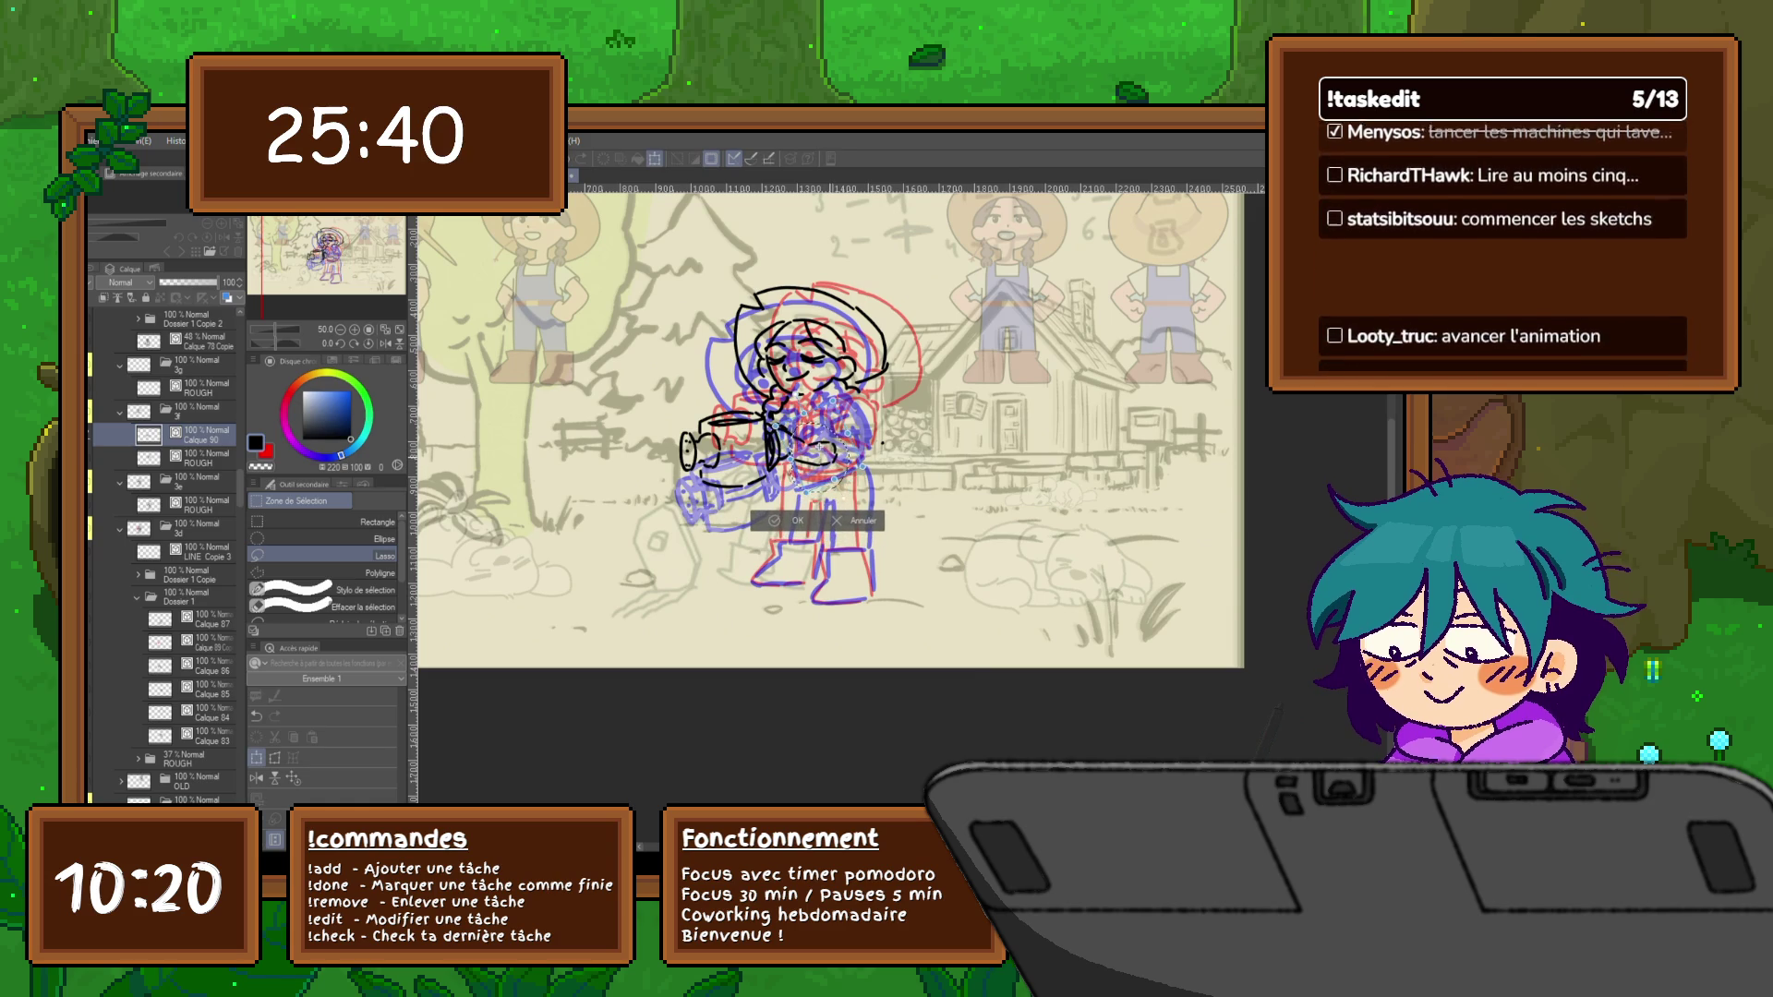
key("Return")
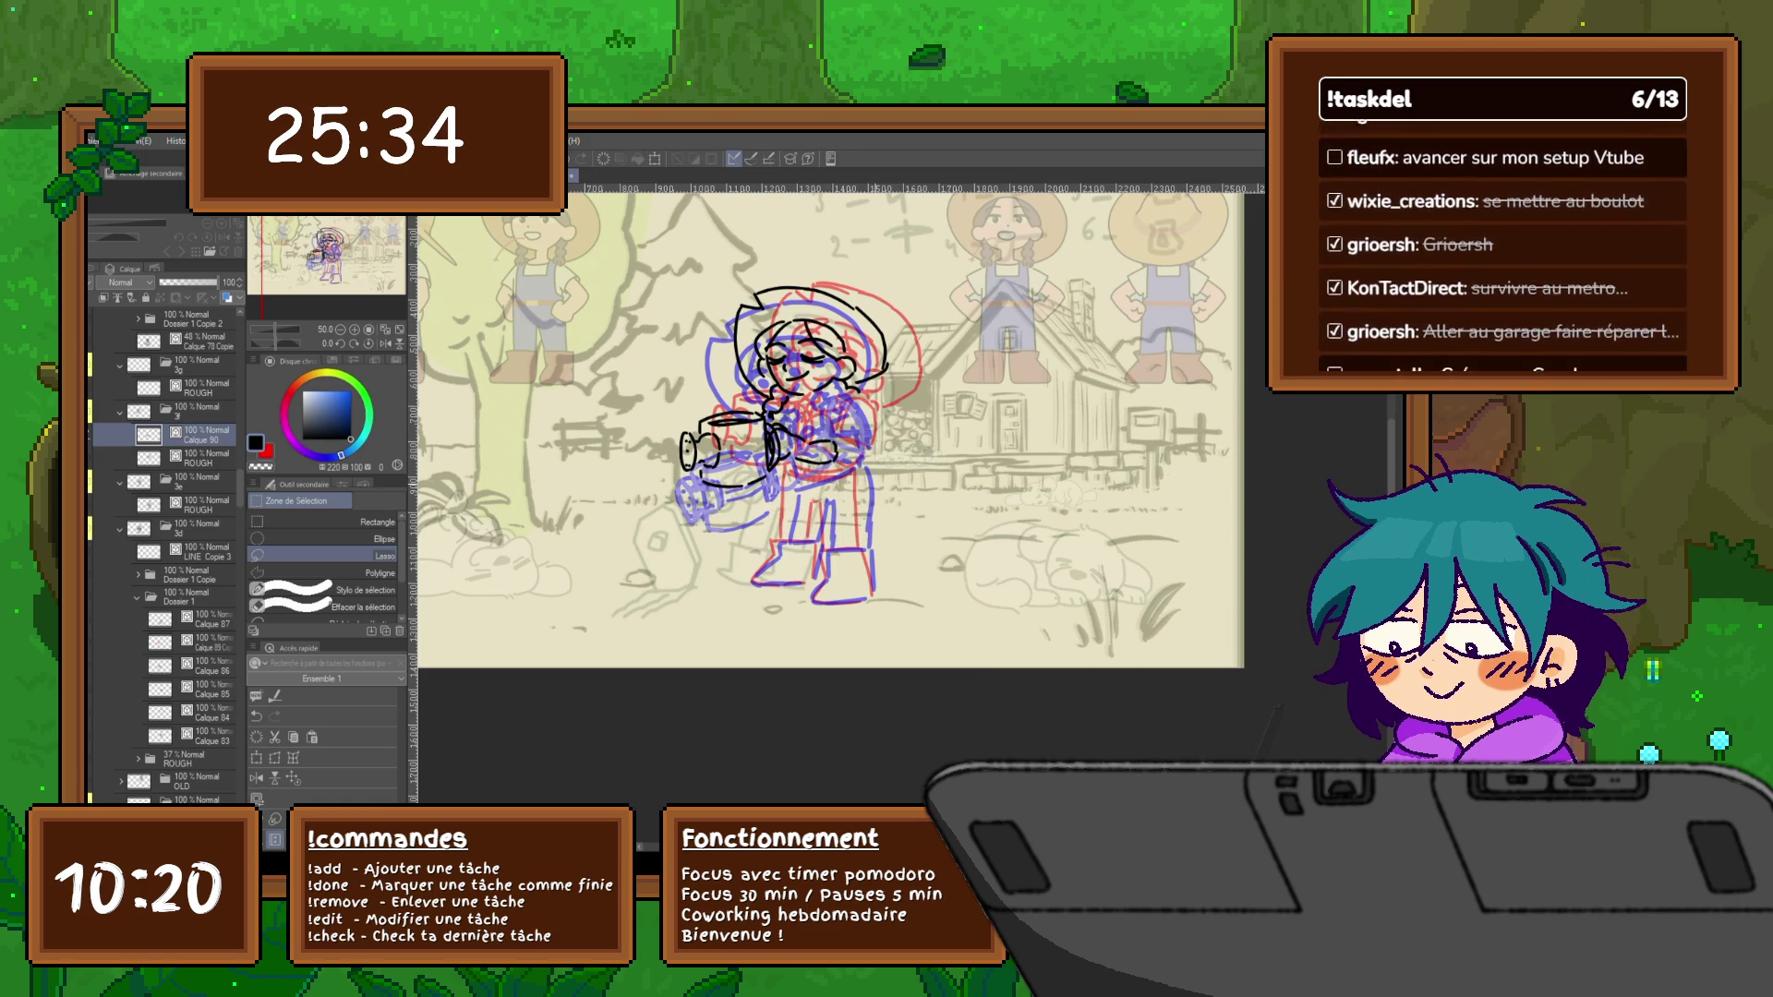
key("p")
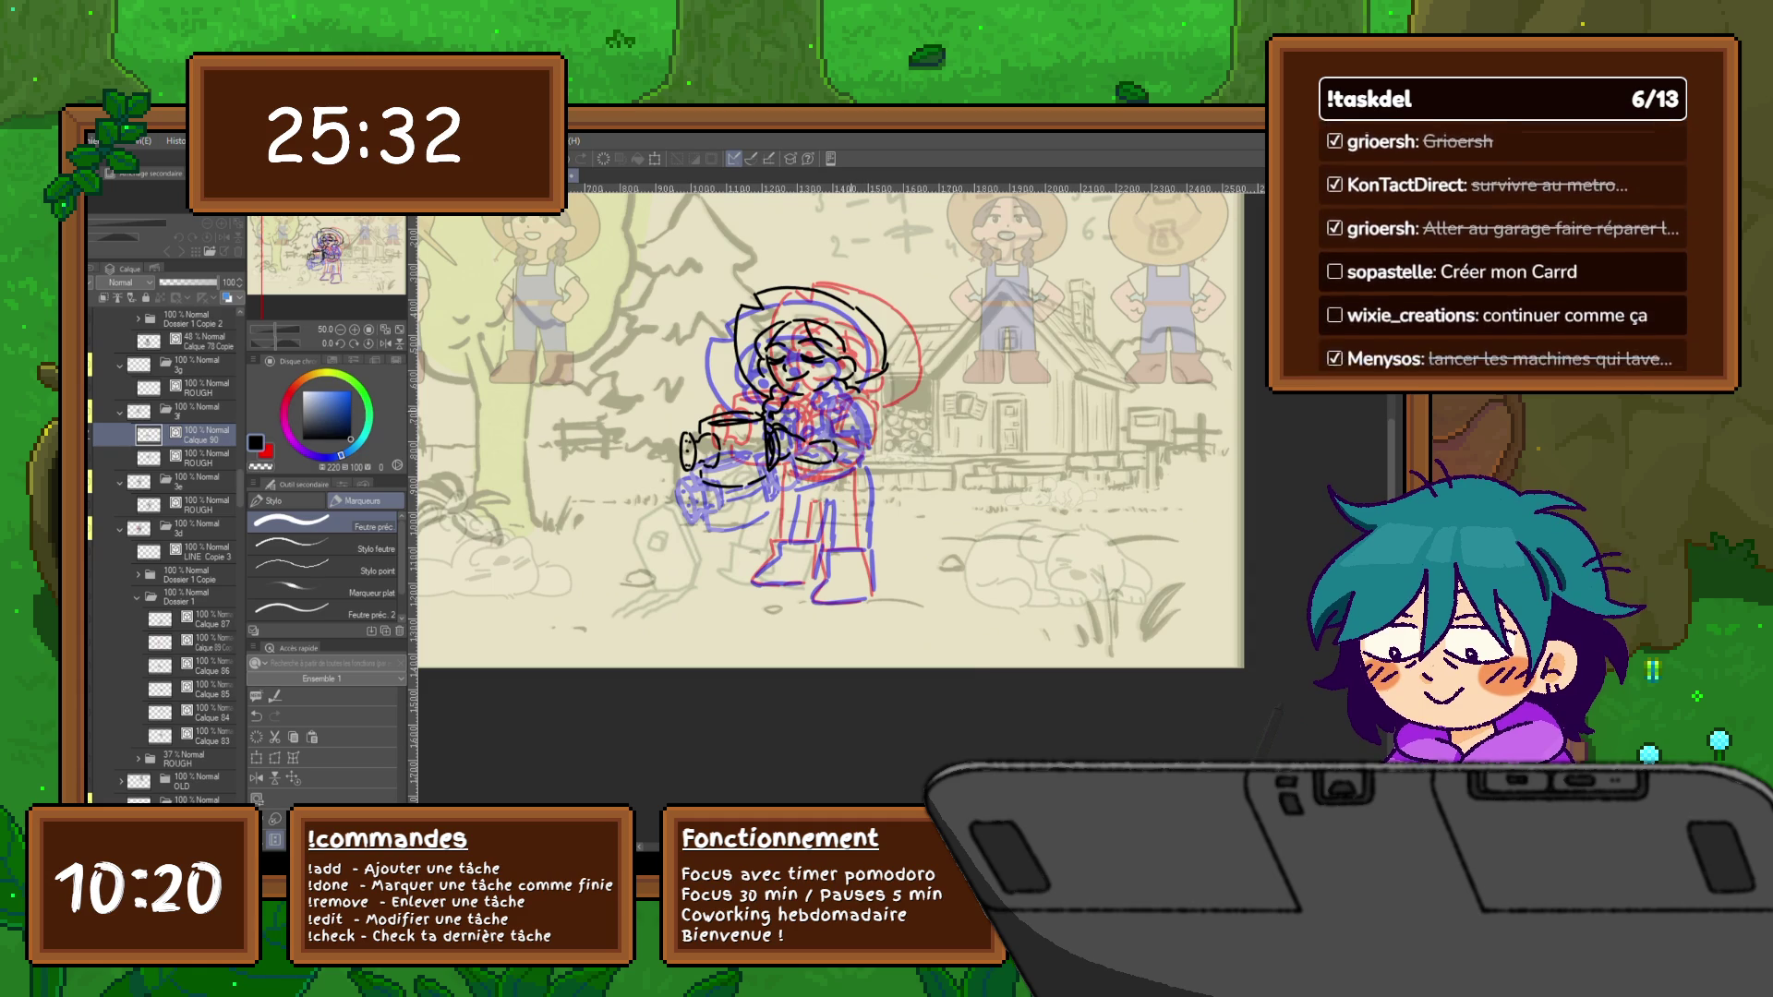
Flip between Dossier 1 Copie 2 and Calque 80 to compare the two frames
left_click(194, 318)
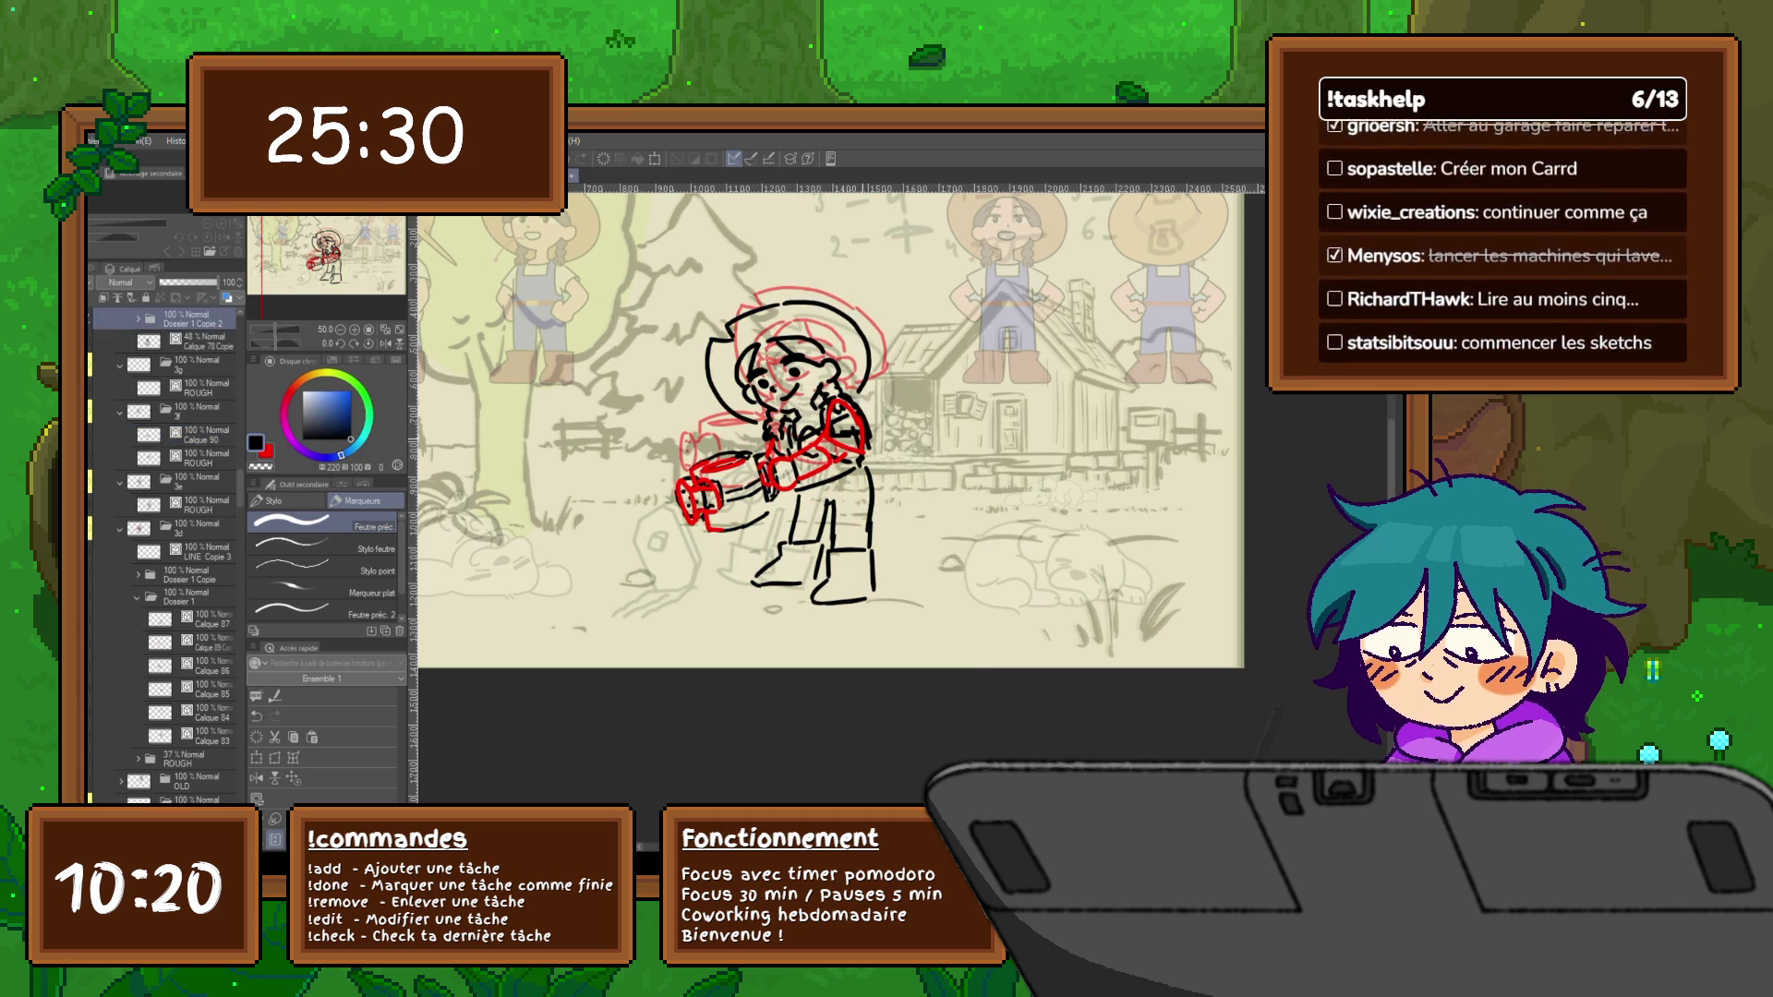
key("alt+bracketleft")
key("alt+bracketright")
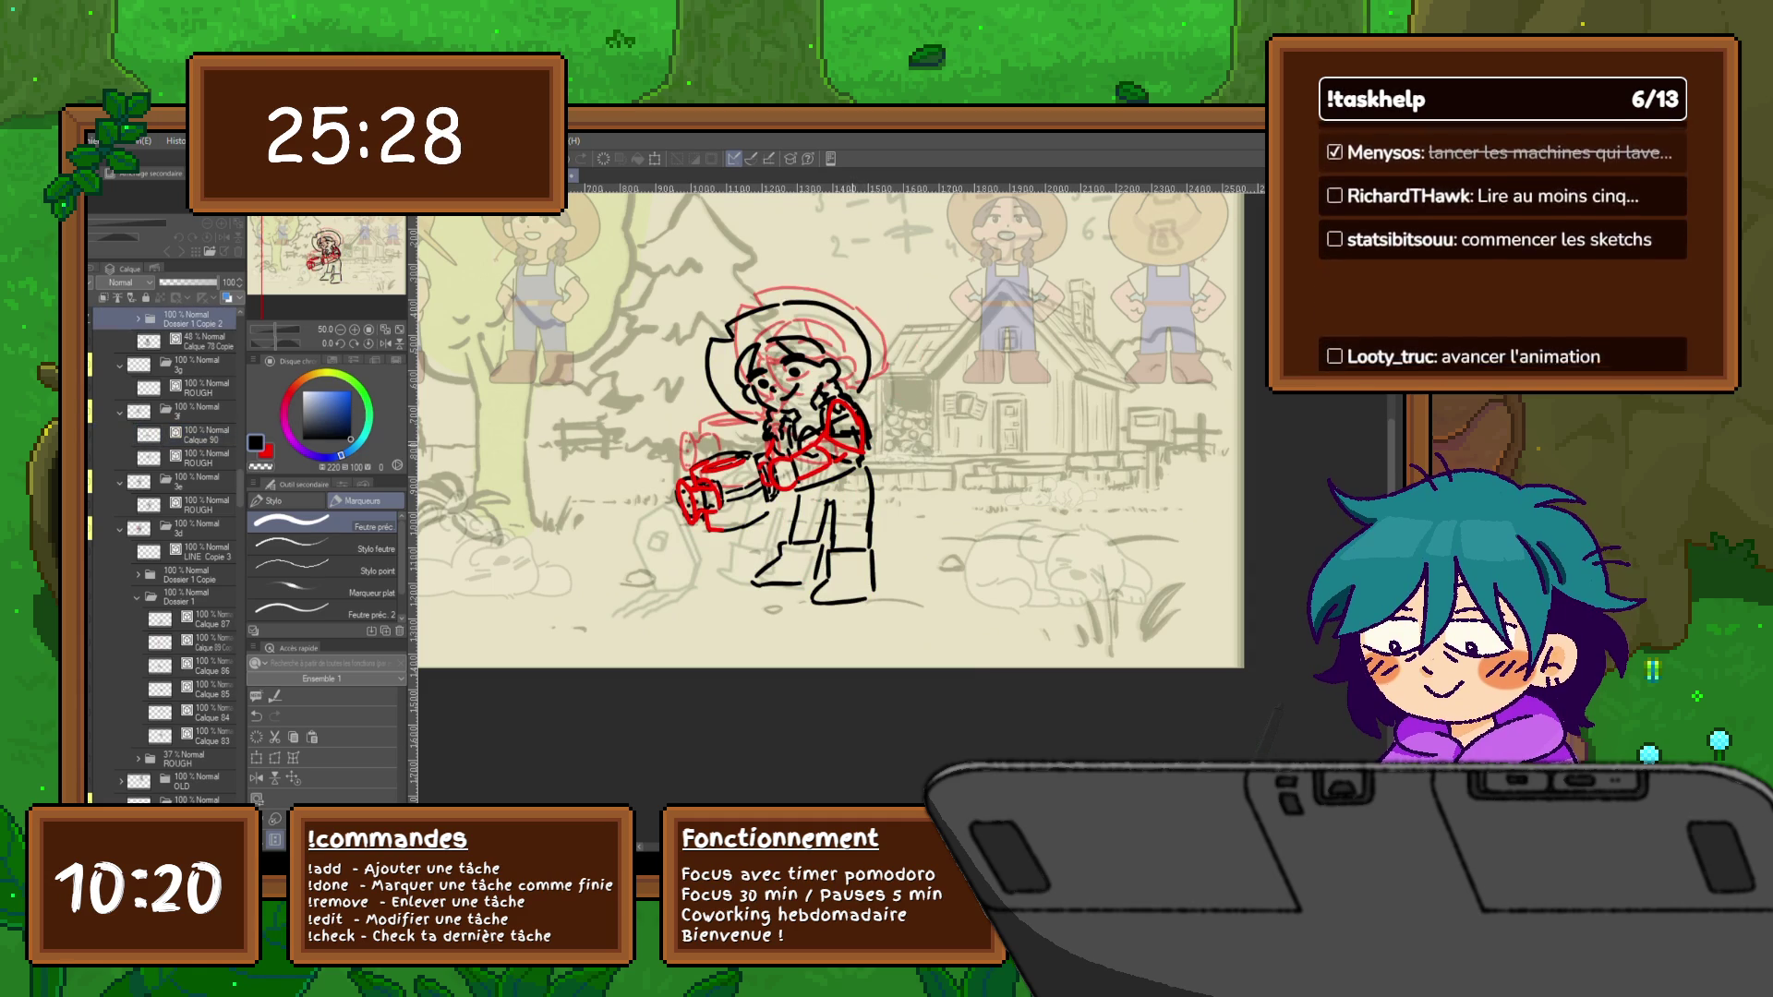
key("alt+bracketleft")
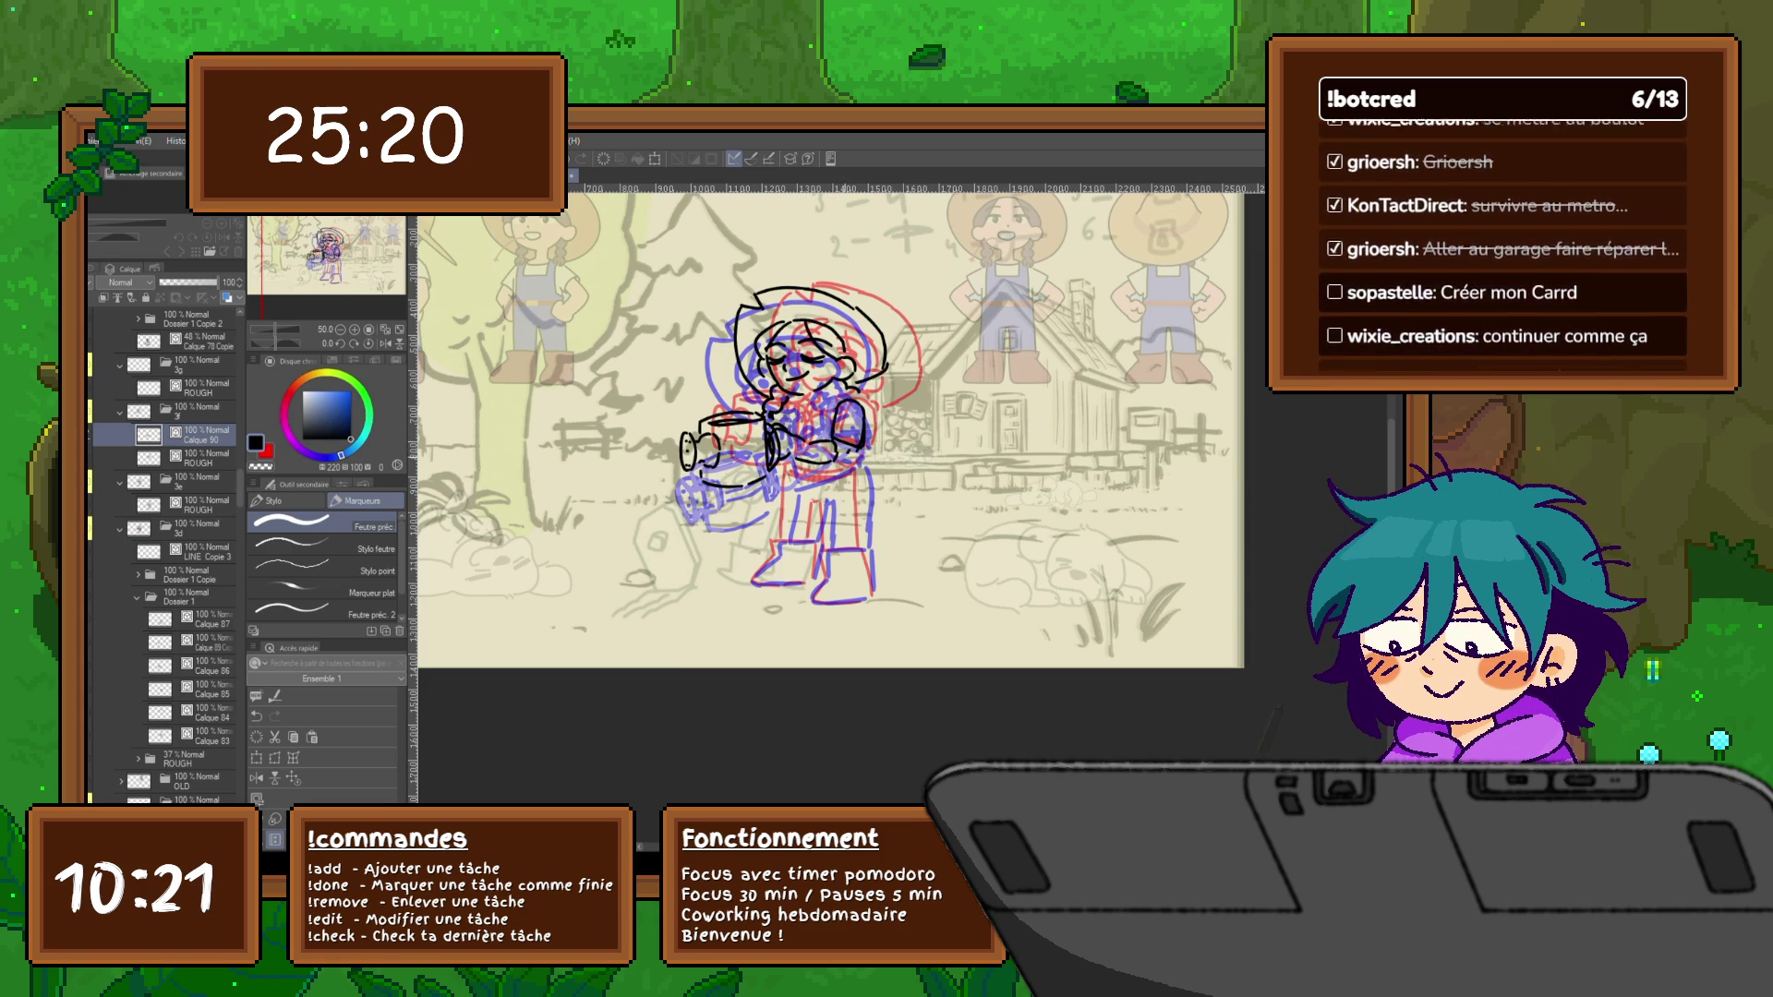
Briefly hide layers to check the red rough, then add Calque 81 above Calque 80
left_click(97, 319)
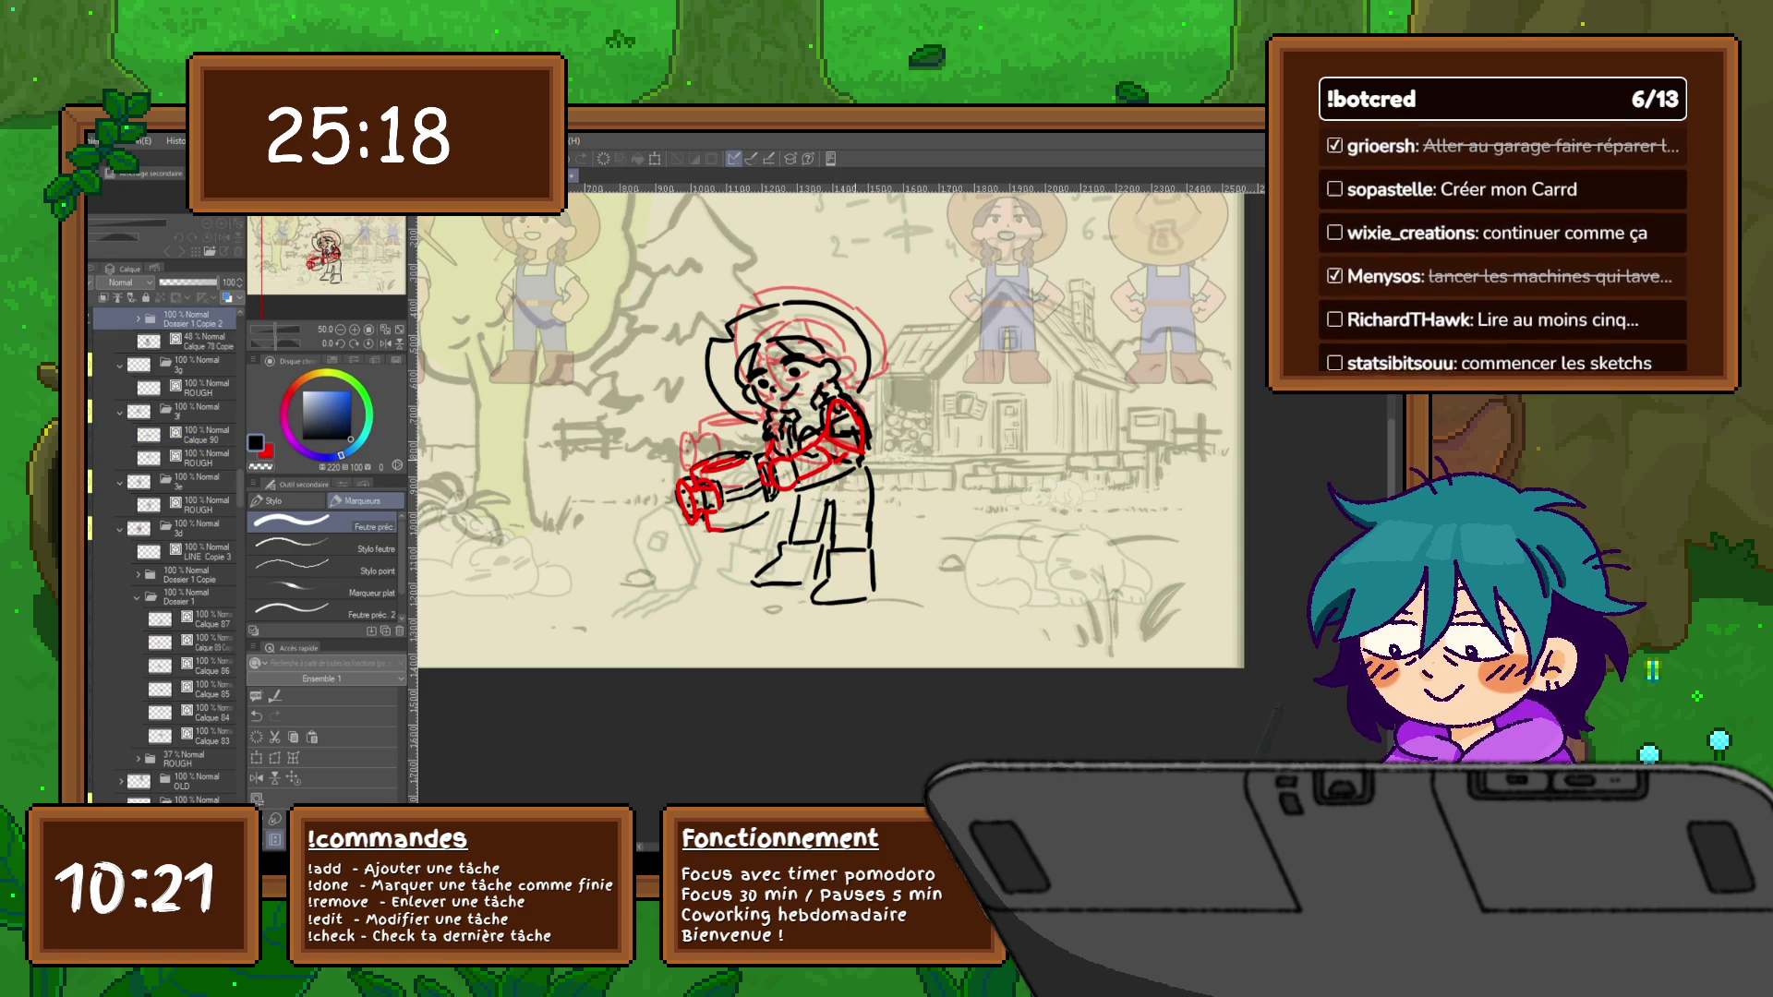
left_click(97, 319)
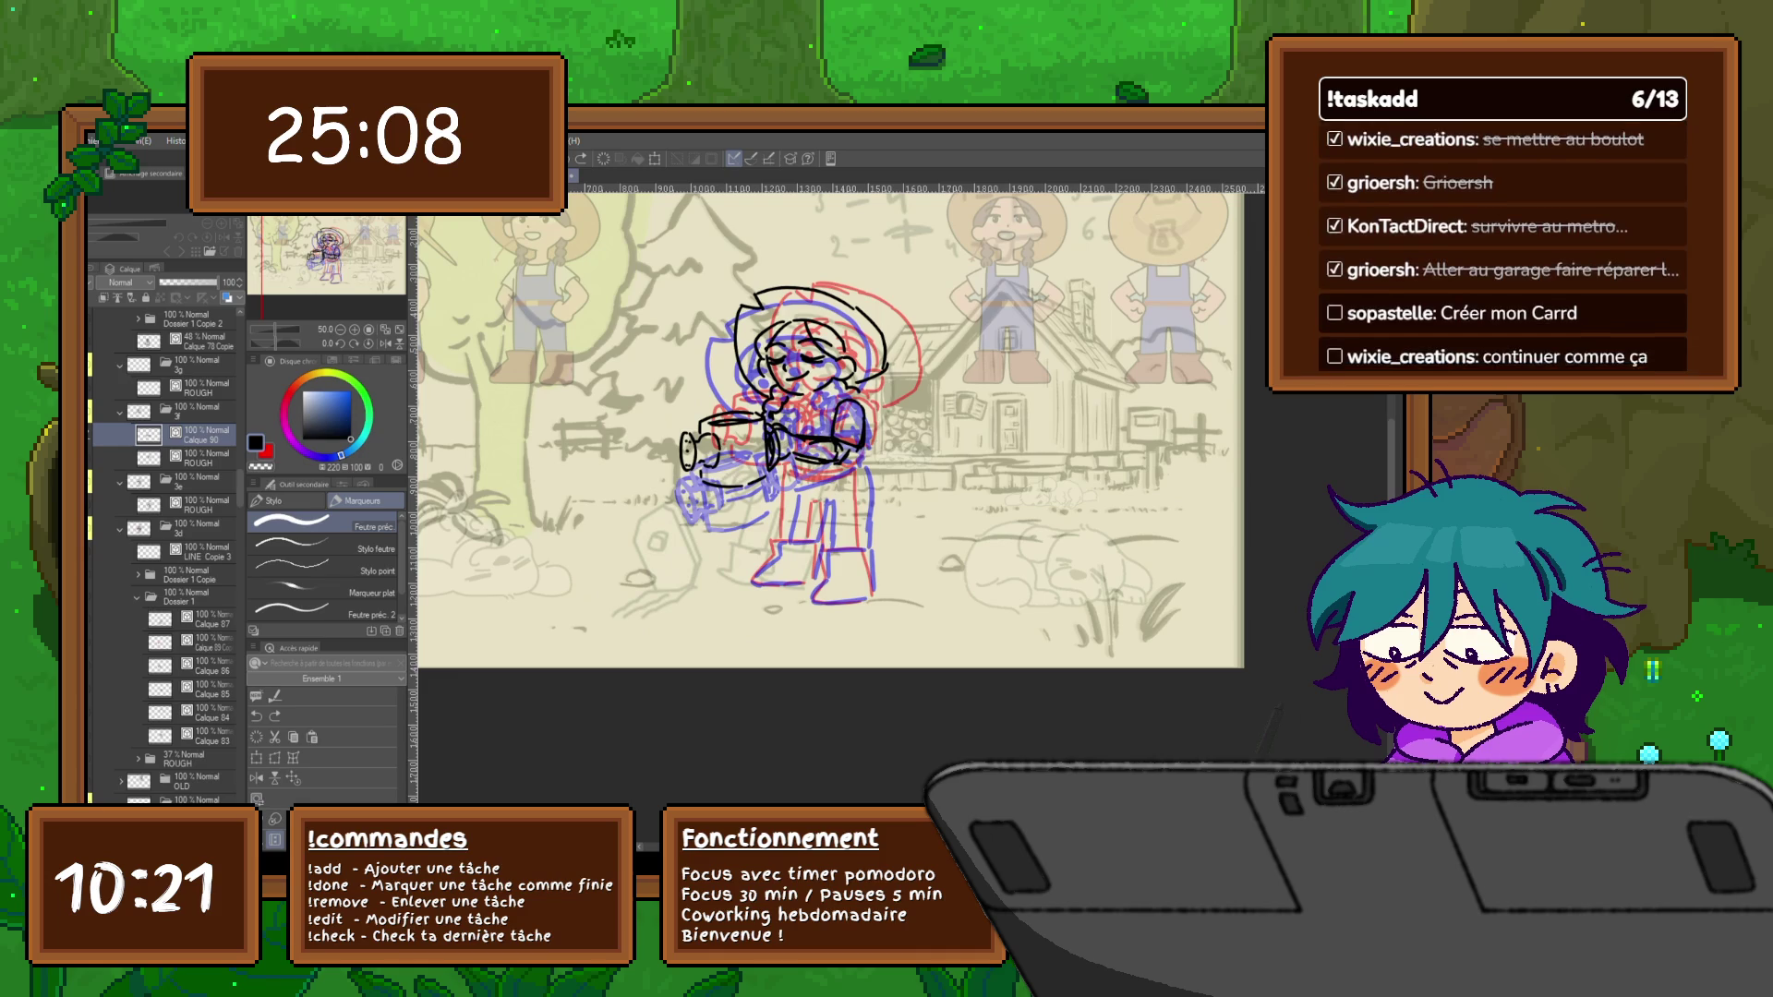
key("ctrl+shift+n")
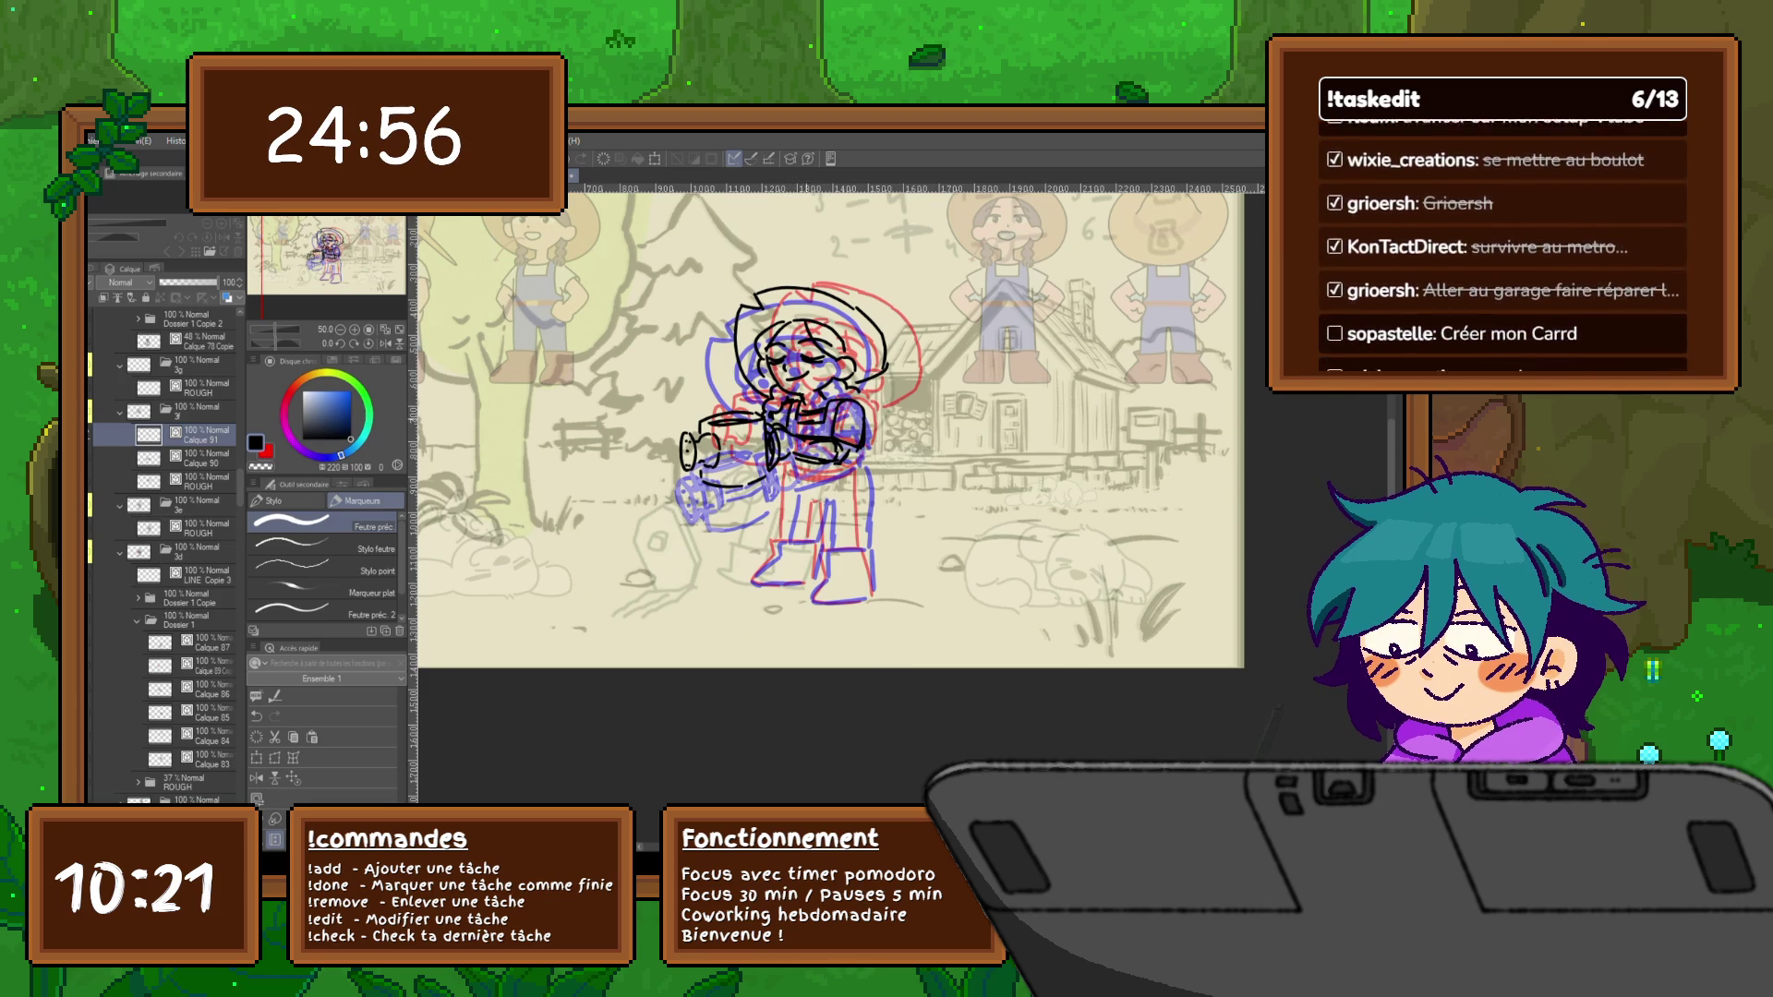
scroll(836, 430, "down", 1)
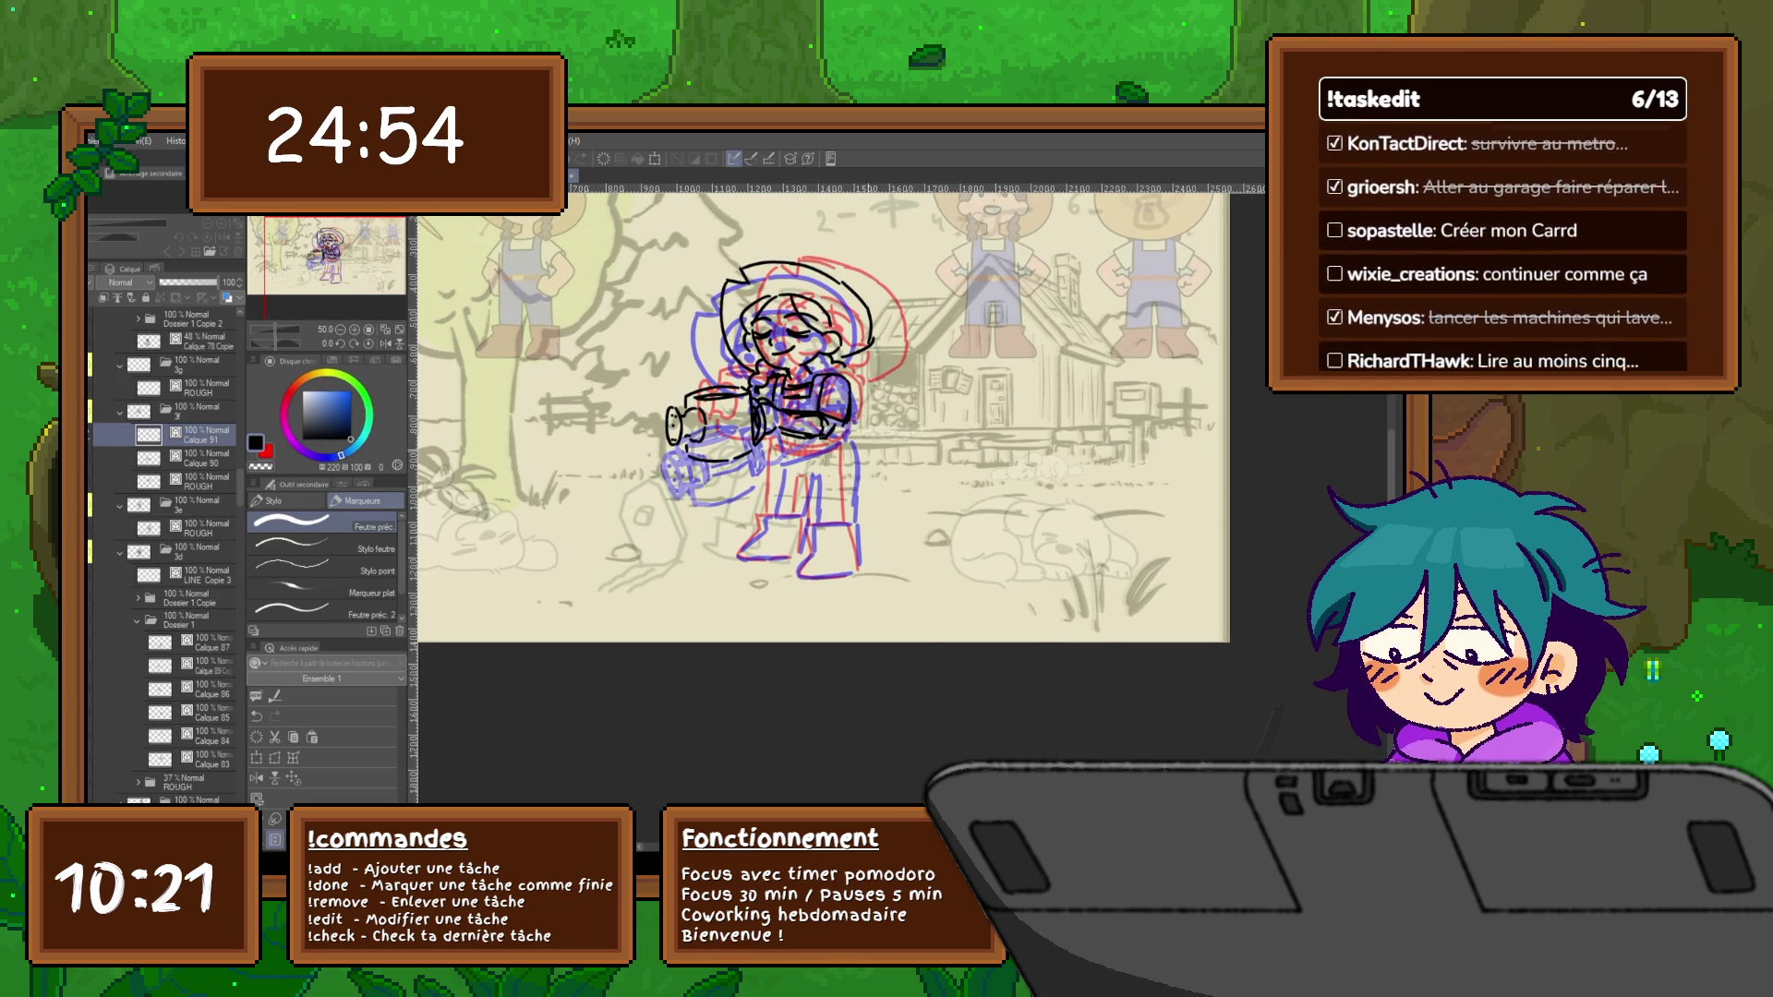
scroll(817, 417, "down", 1)
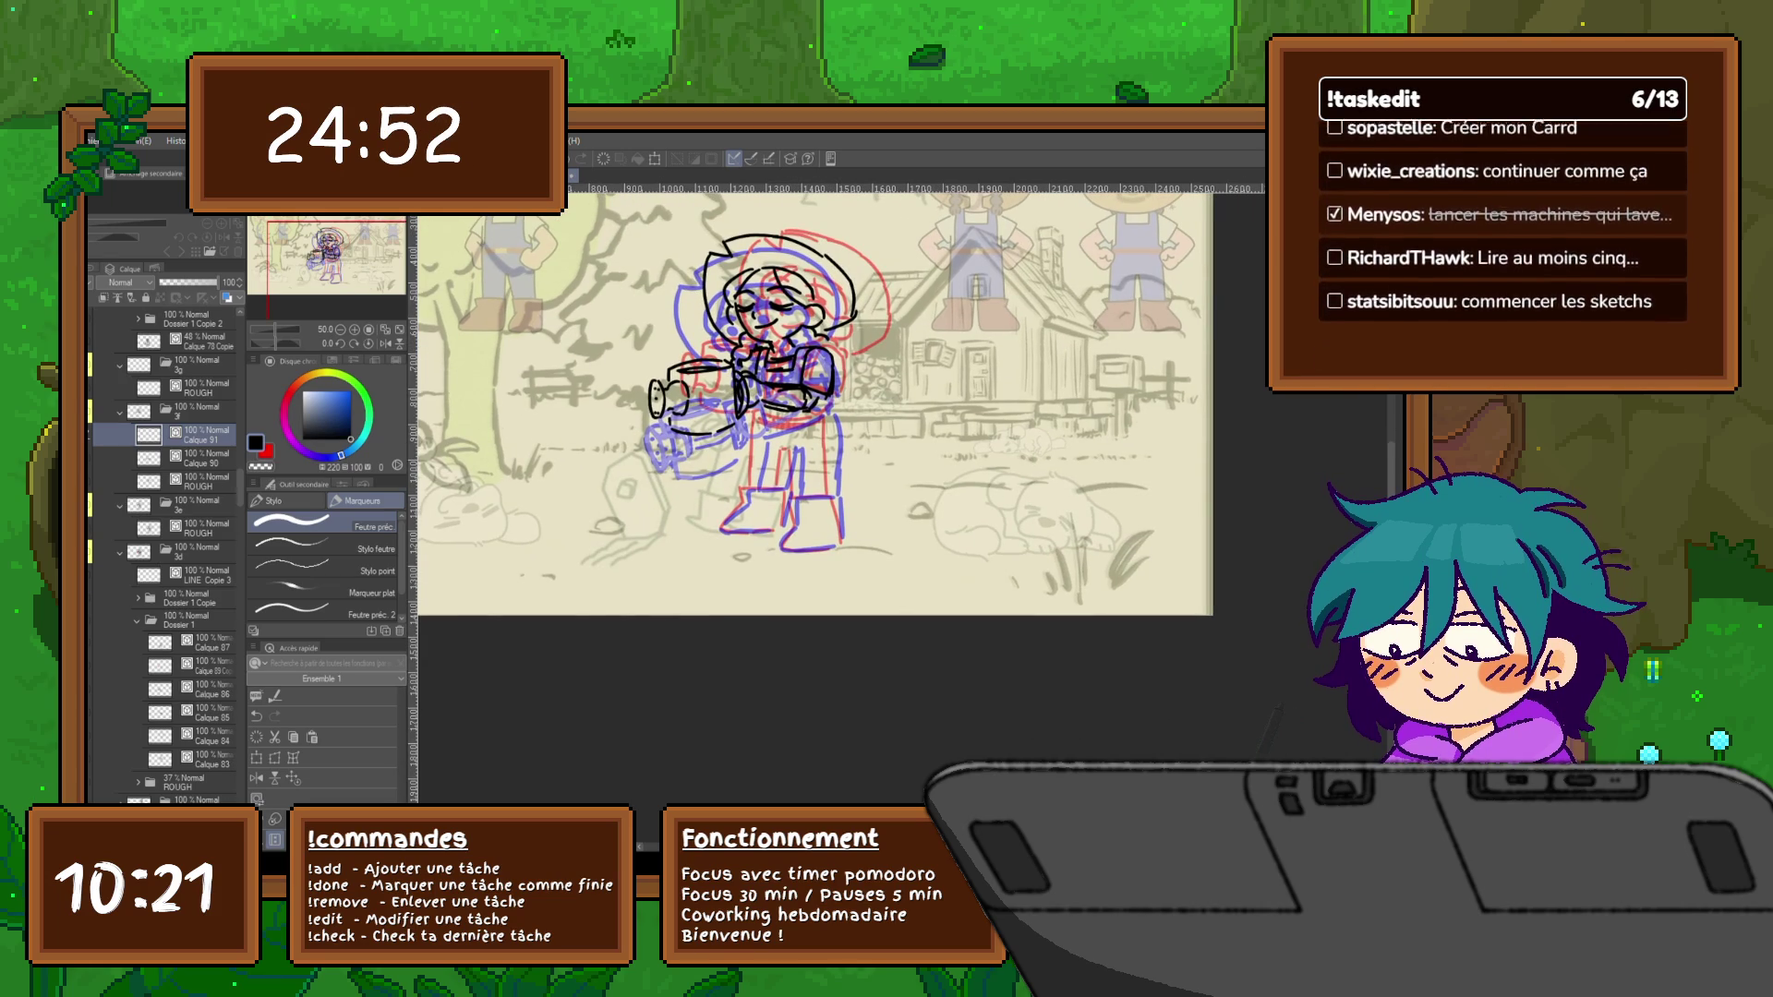
scroll(804, 402, "down", 1)
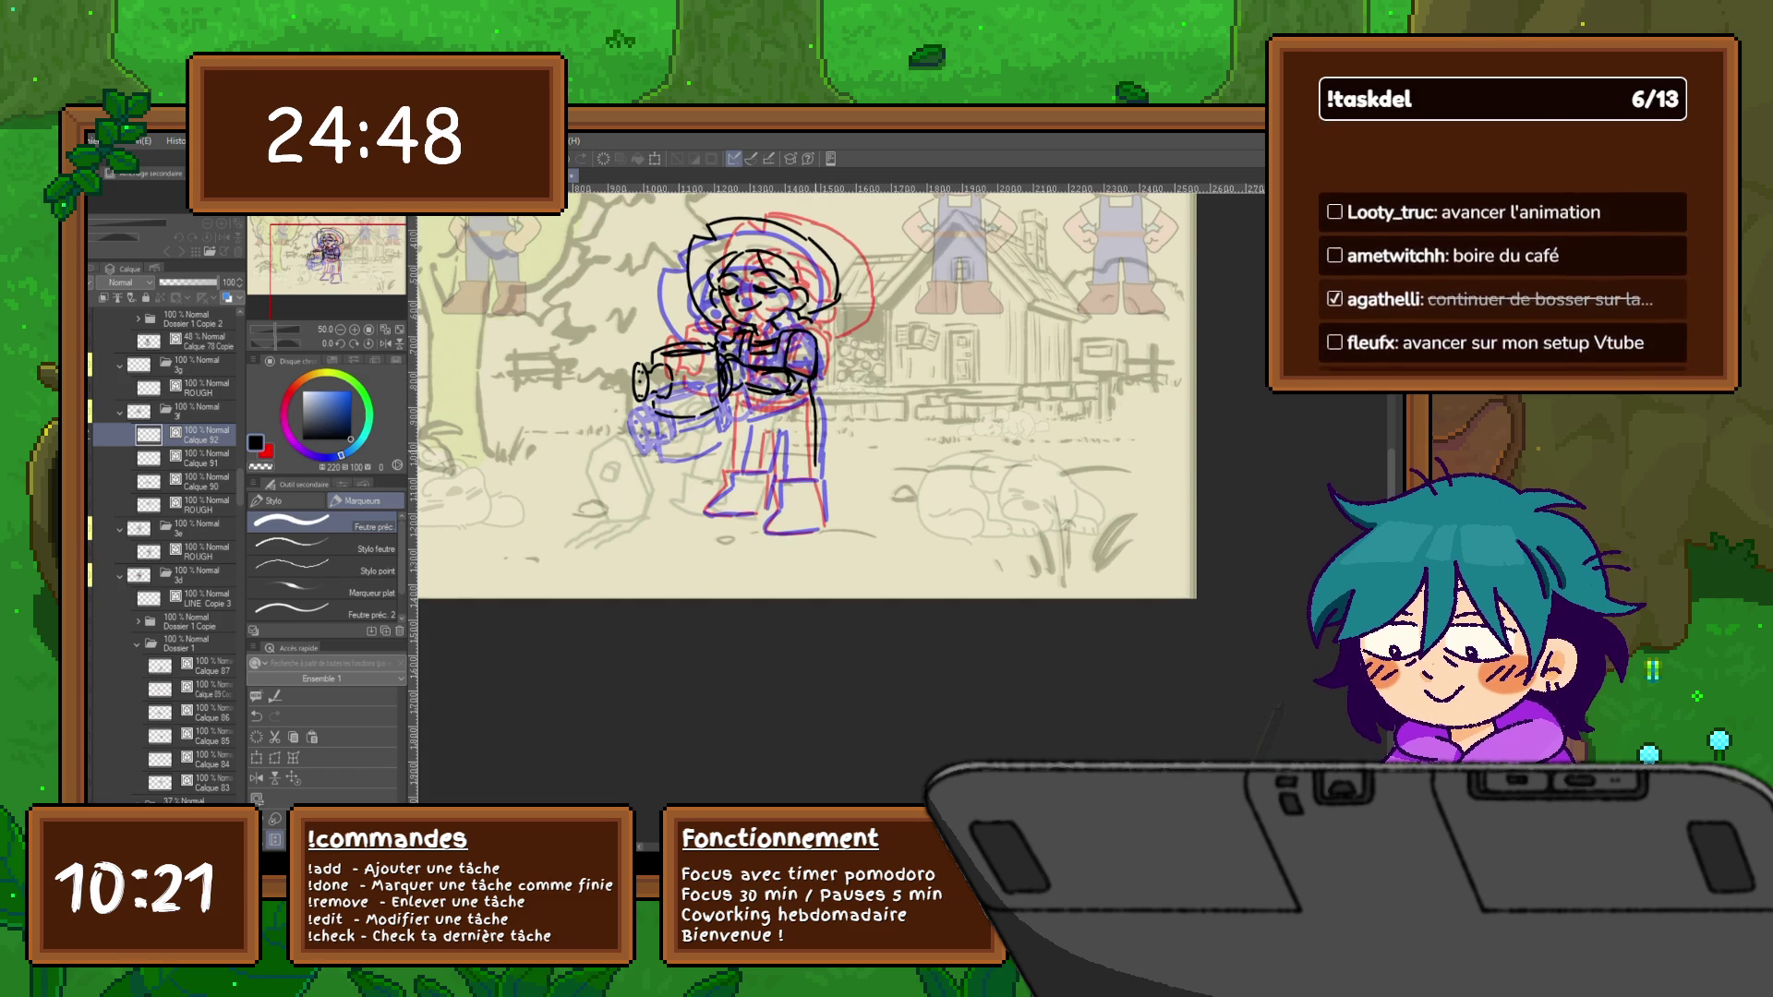
Ink the boot, the lines between the legs and both leg outlines, then step to the next frame
mouse_move(776, 482)
left_mouse_down()
mouse_move(815, 483)
mouse_move(823, 520)
mouse_move(765, 532)
mouse_move(828, 525)
left_mouse_up()
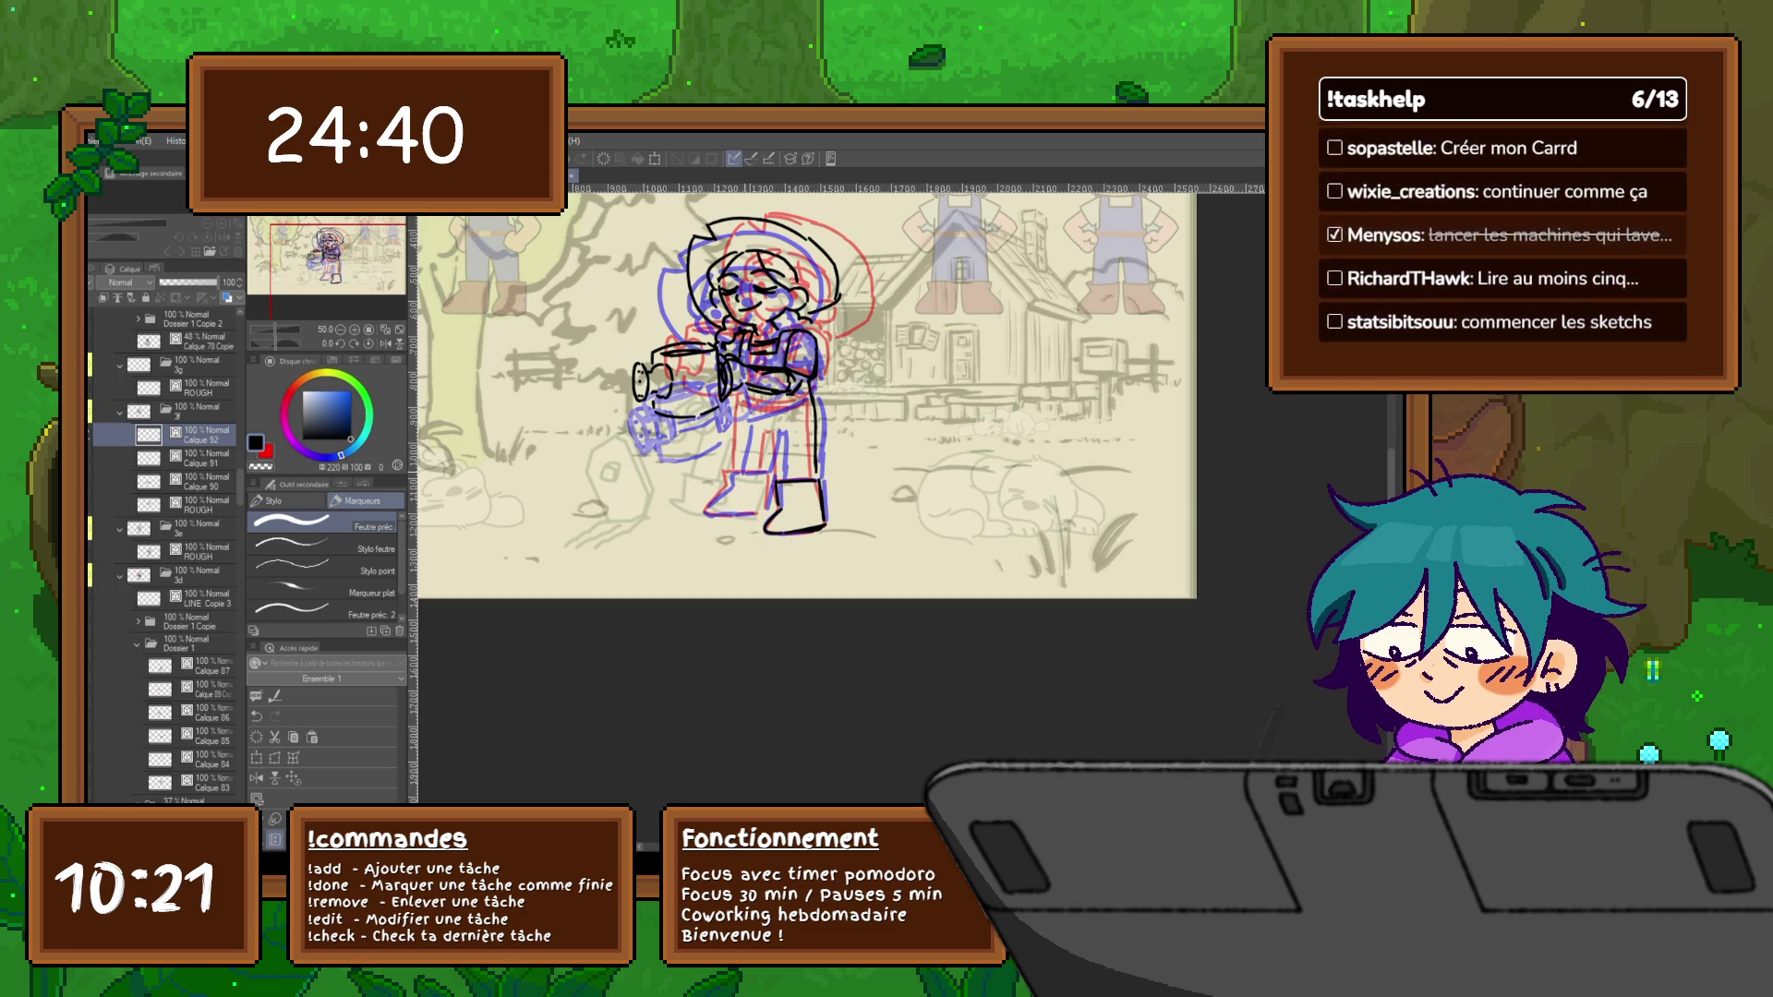
mouse_move(726, 476)
left_mouse_down()
mouse_move(761, 472)
mouse_move(767, 509)
mouse_move(708, 507)
mouse_move(757, 515)
left_mouse_up()
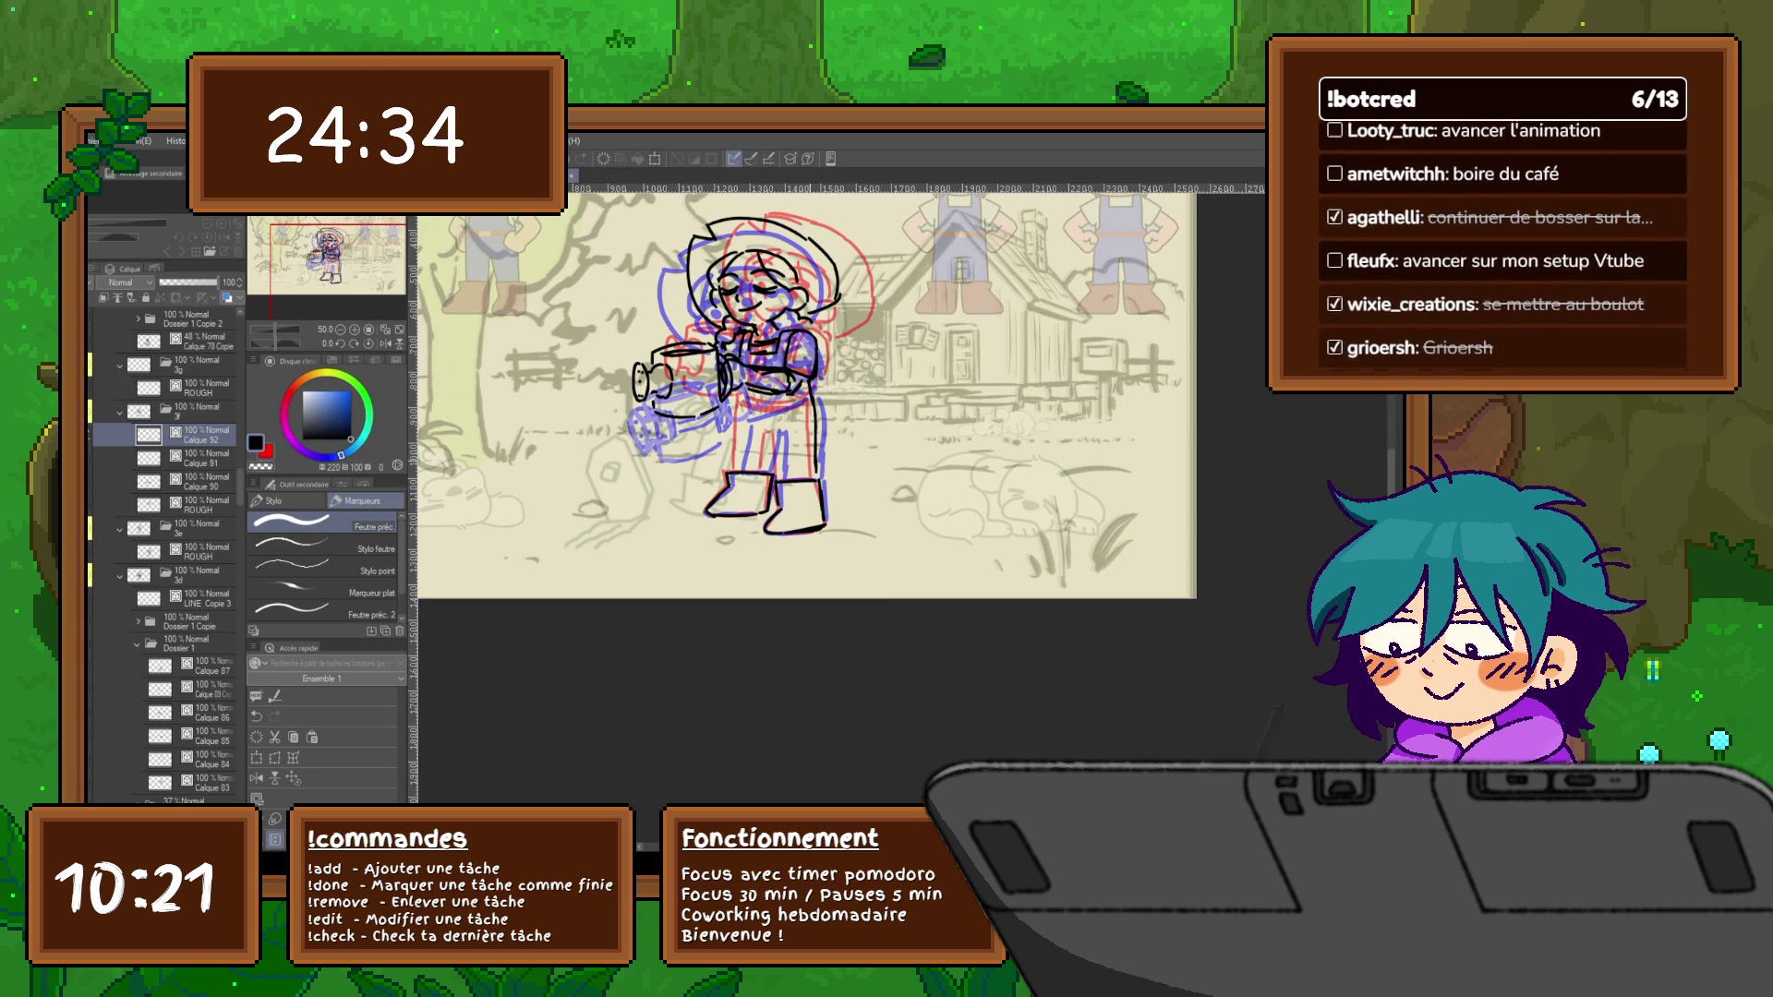
left_click_drag(769, 440, 781, 480)
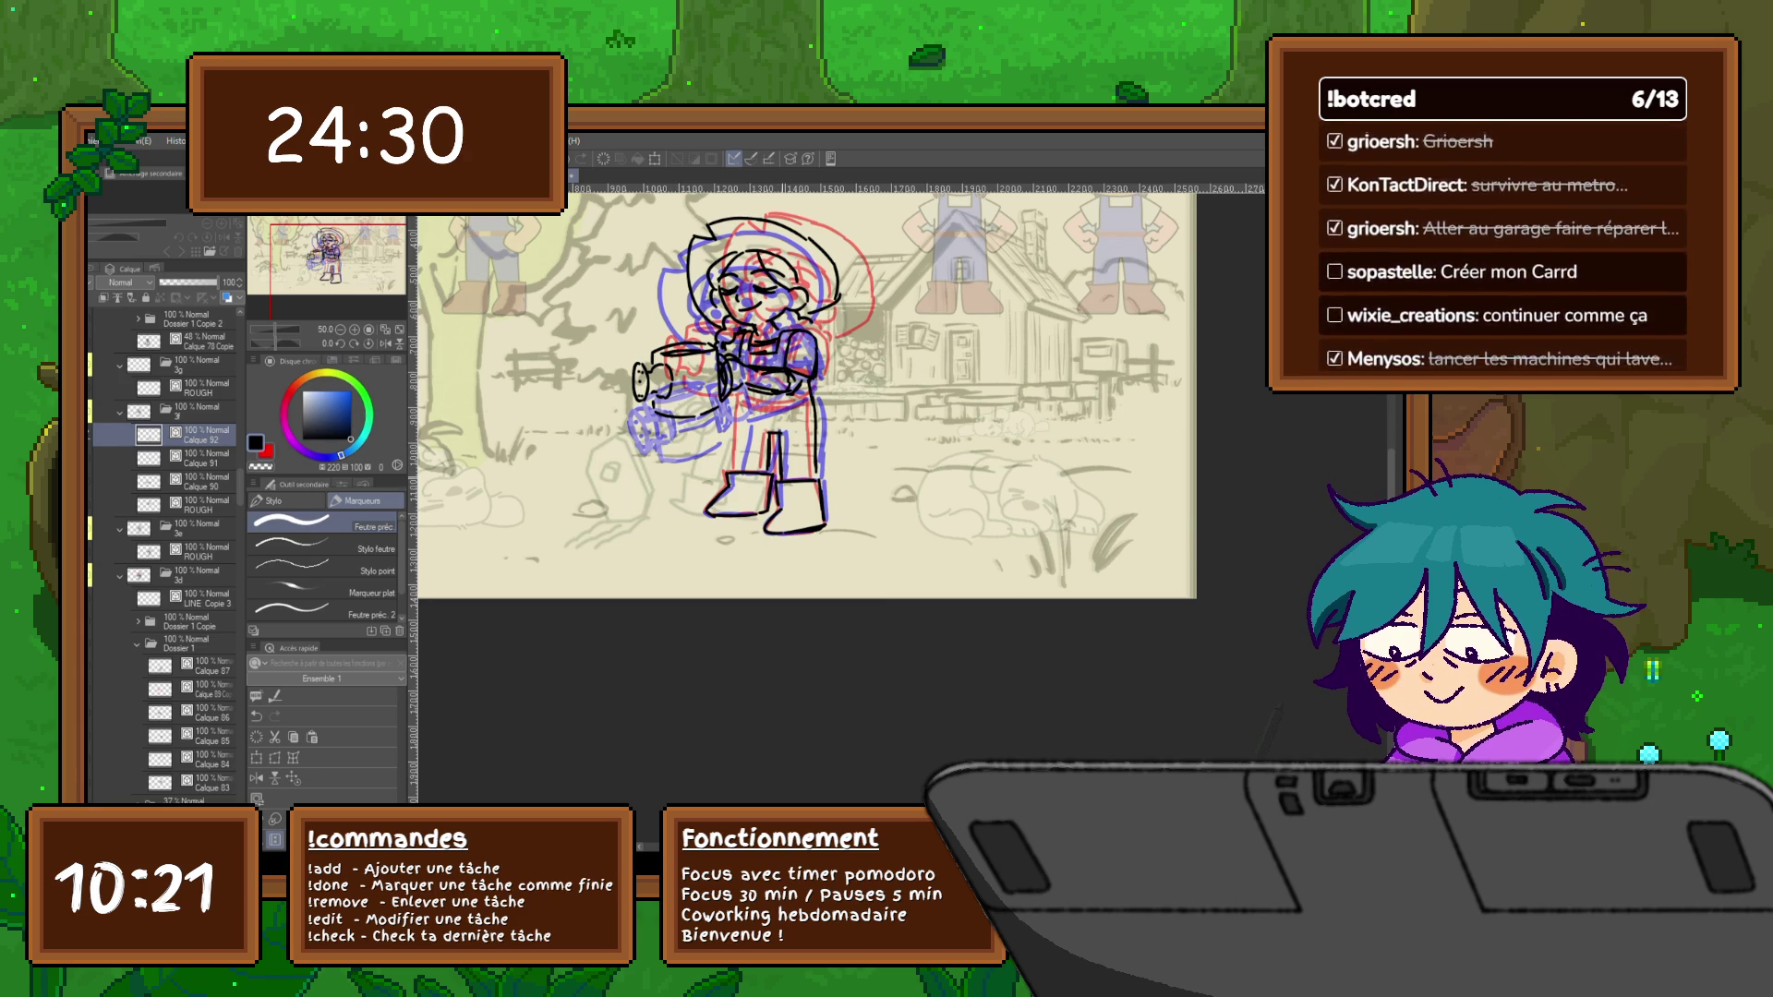
left_click_drag(742, 411, 742, 463)
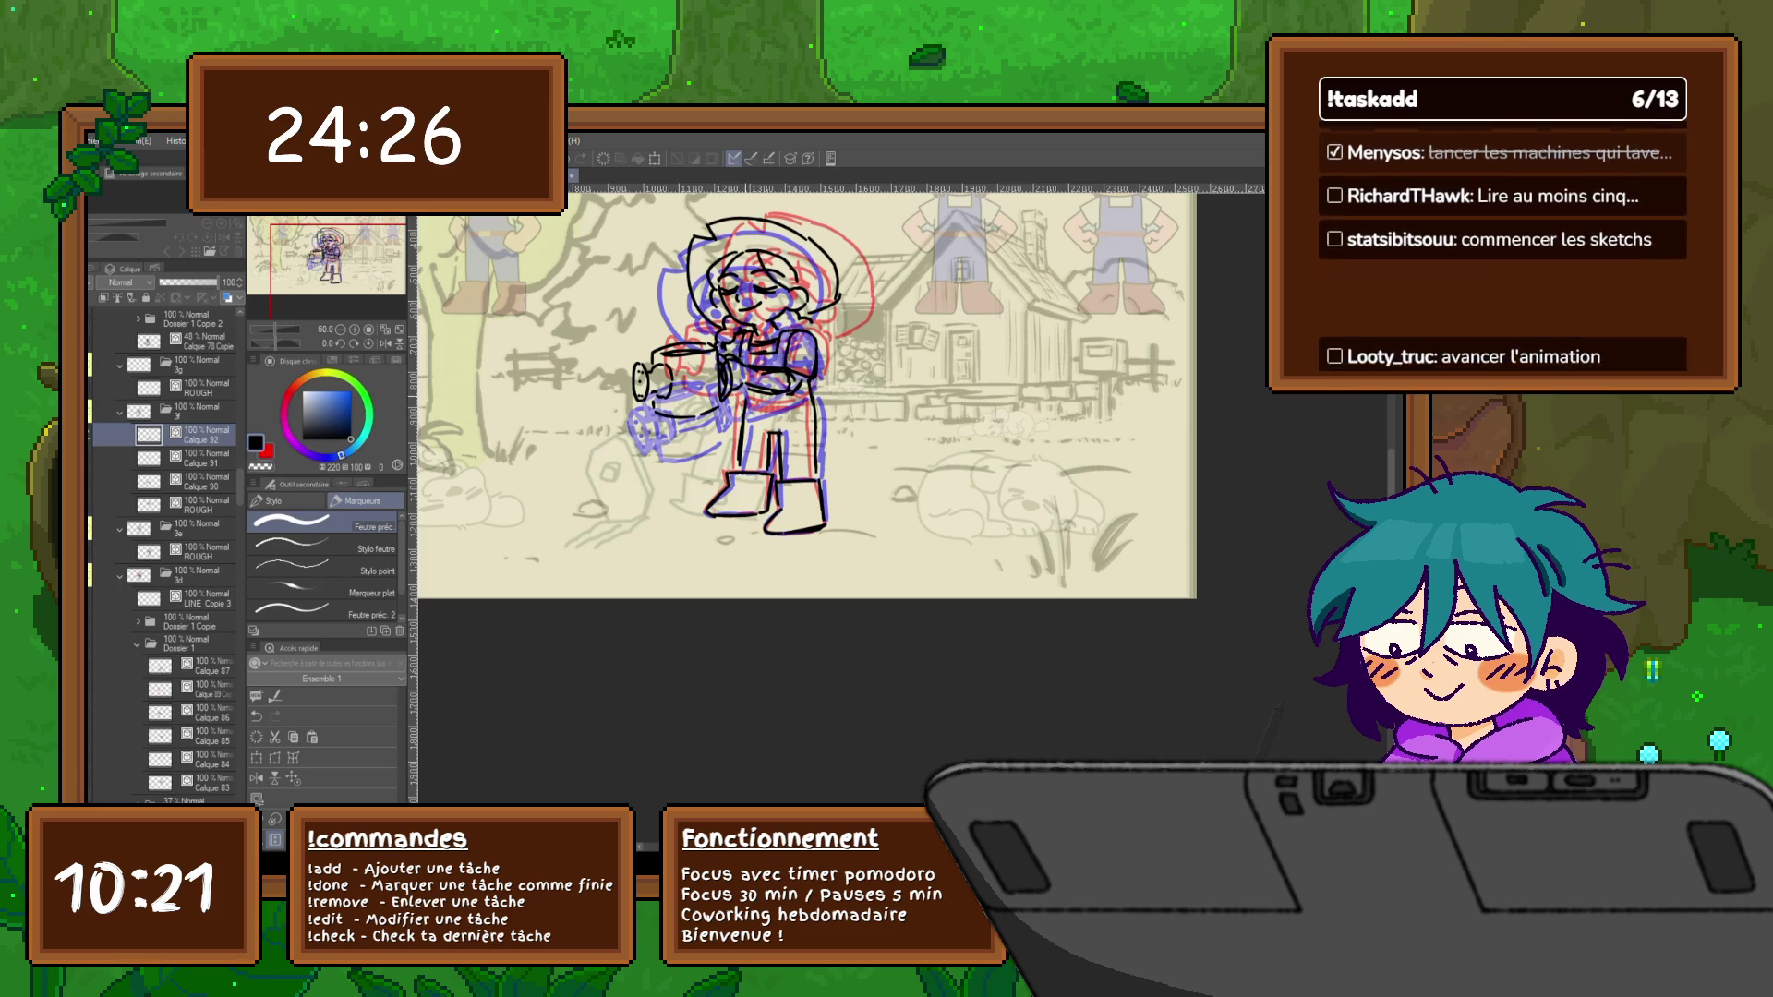
mouse_move(815, 394)
left_mouse_down()
mouse_move(817, 423)
mouse_move(770, 400)
mouse_move(809, 402)
left_mouse_up()
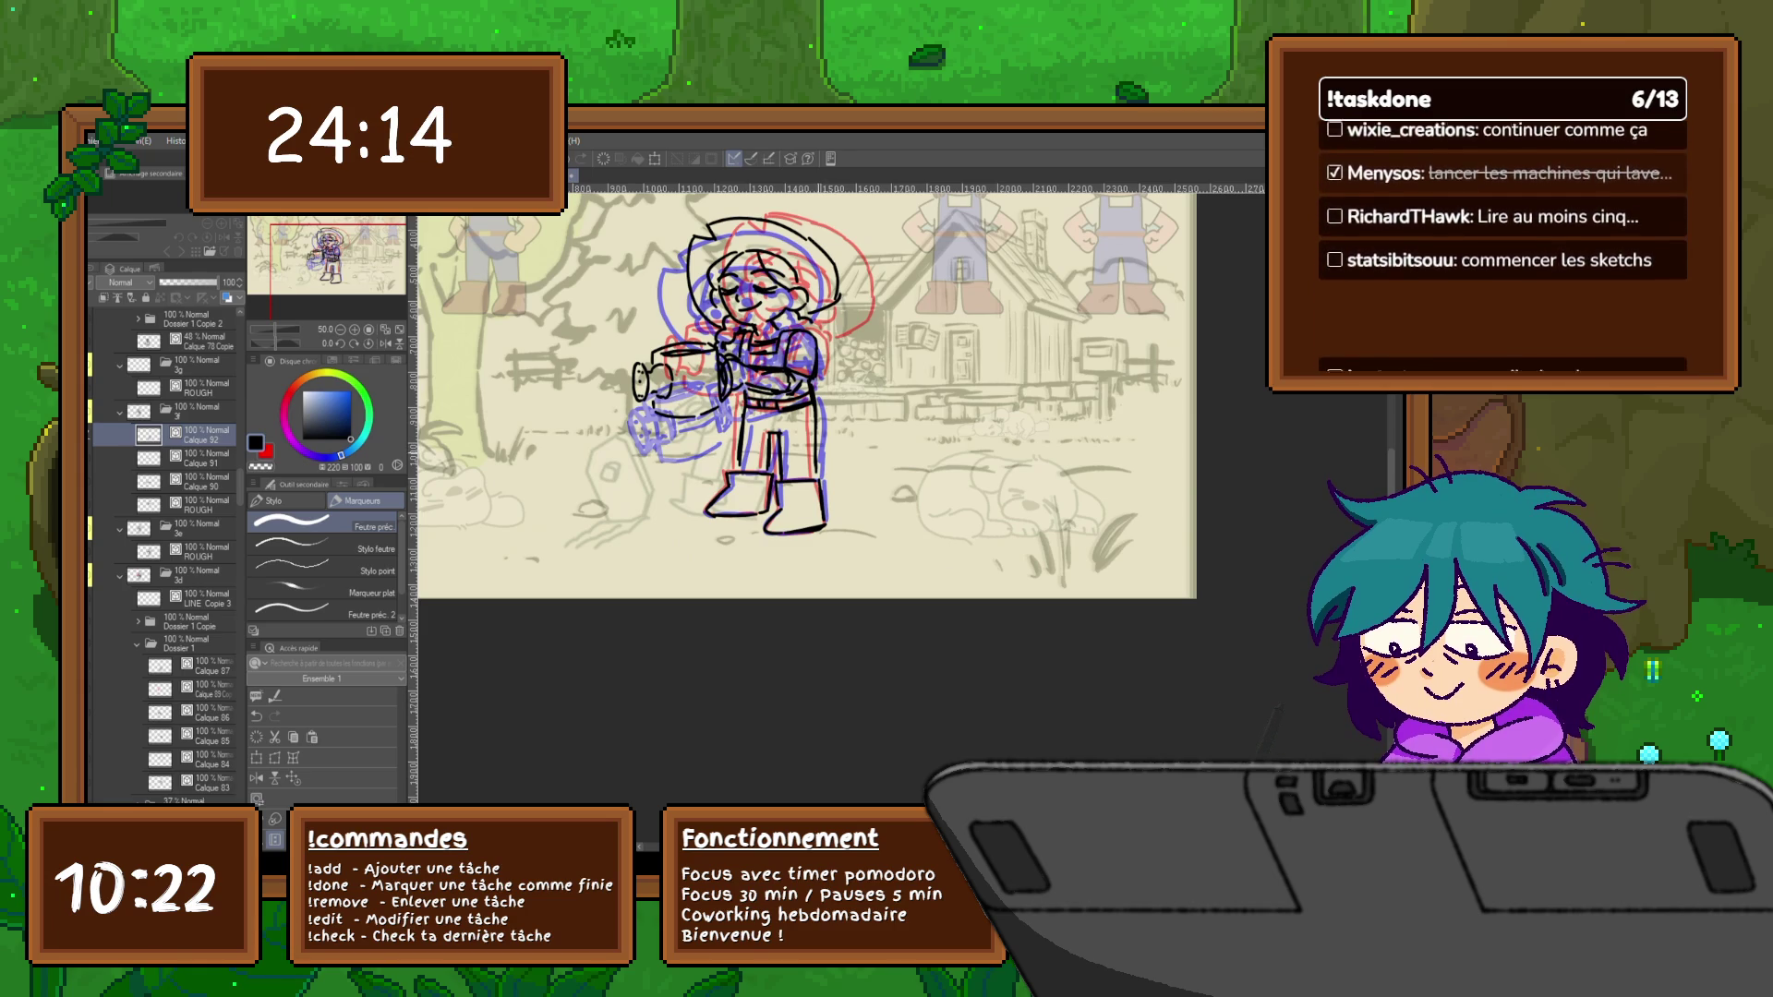
key("Right")
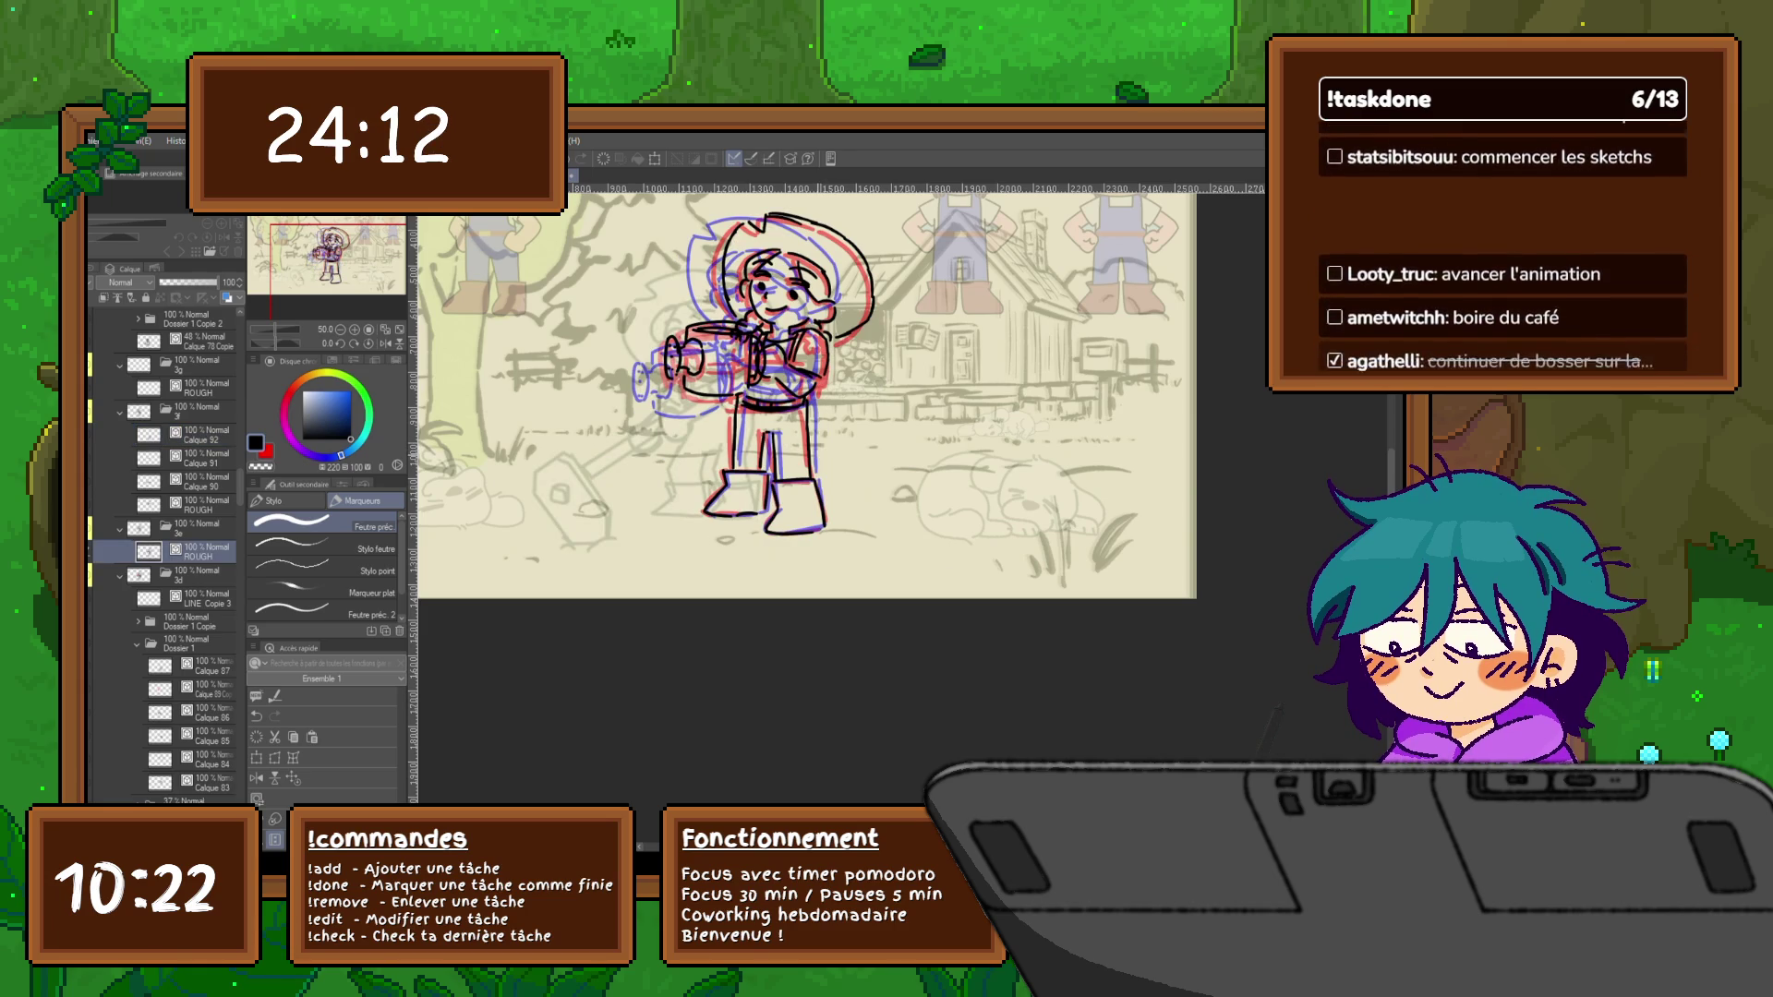
Step forward and back through the animation cels, stopping on the inked watering frame
key("Right")
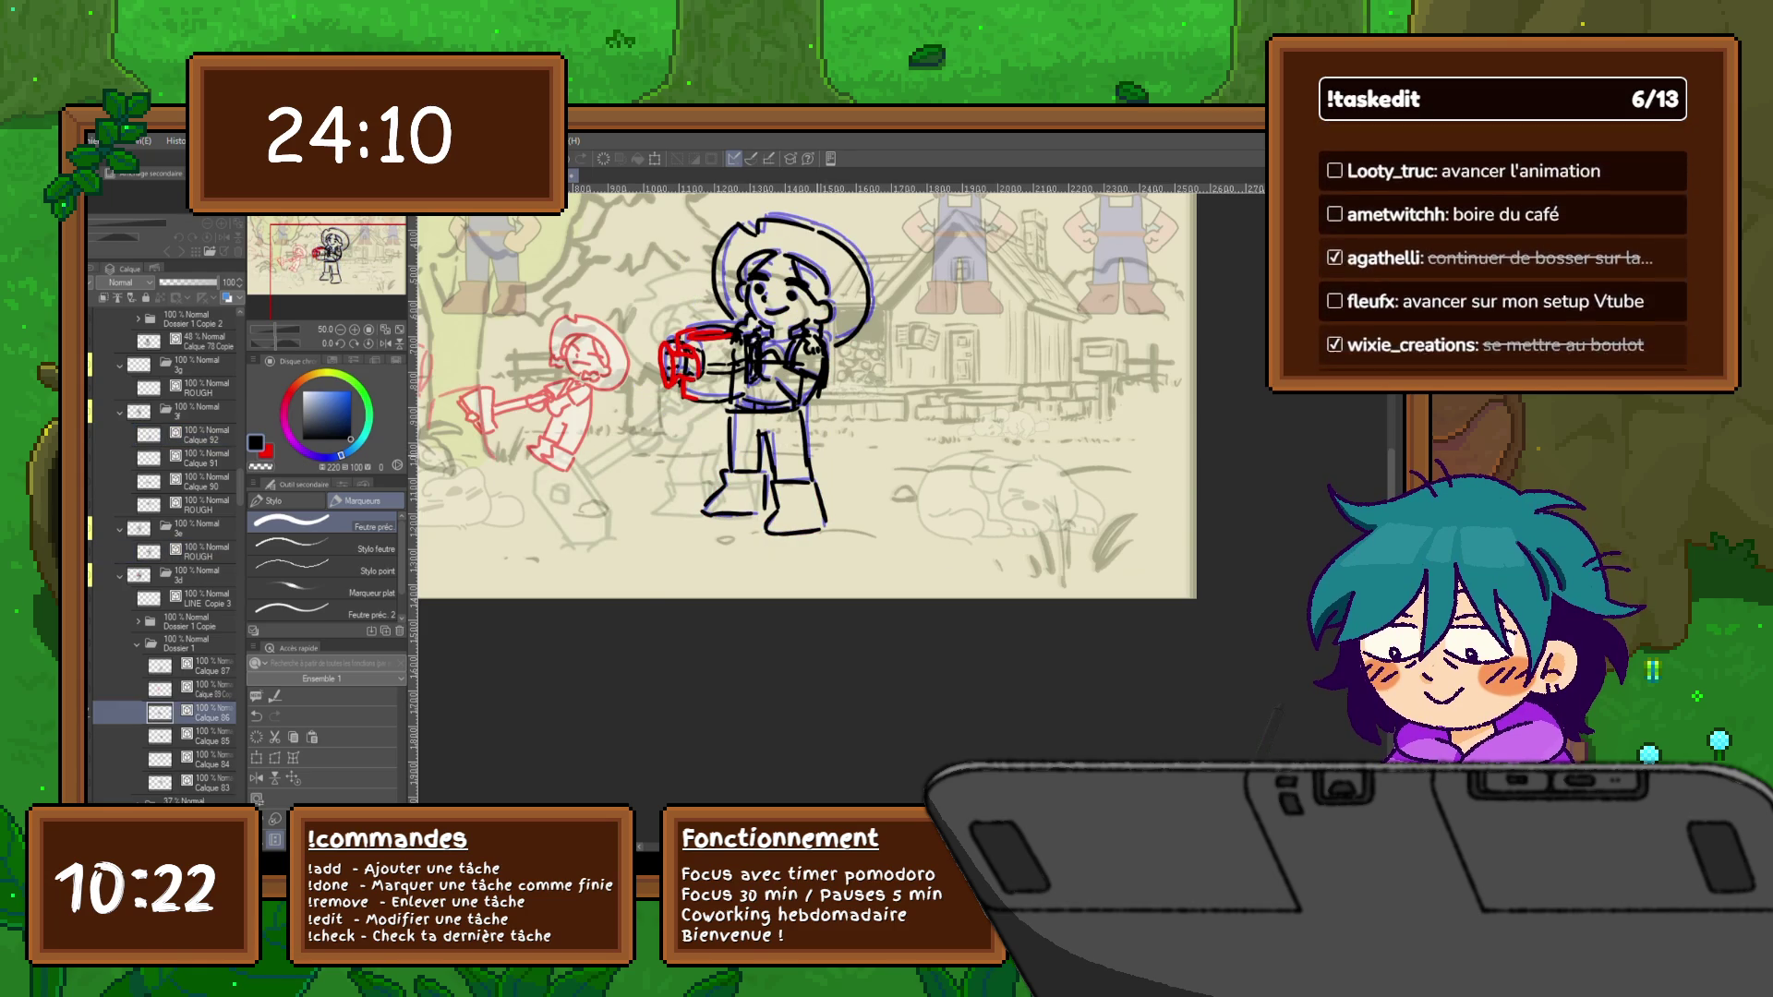
key("Right")
key("Left")
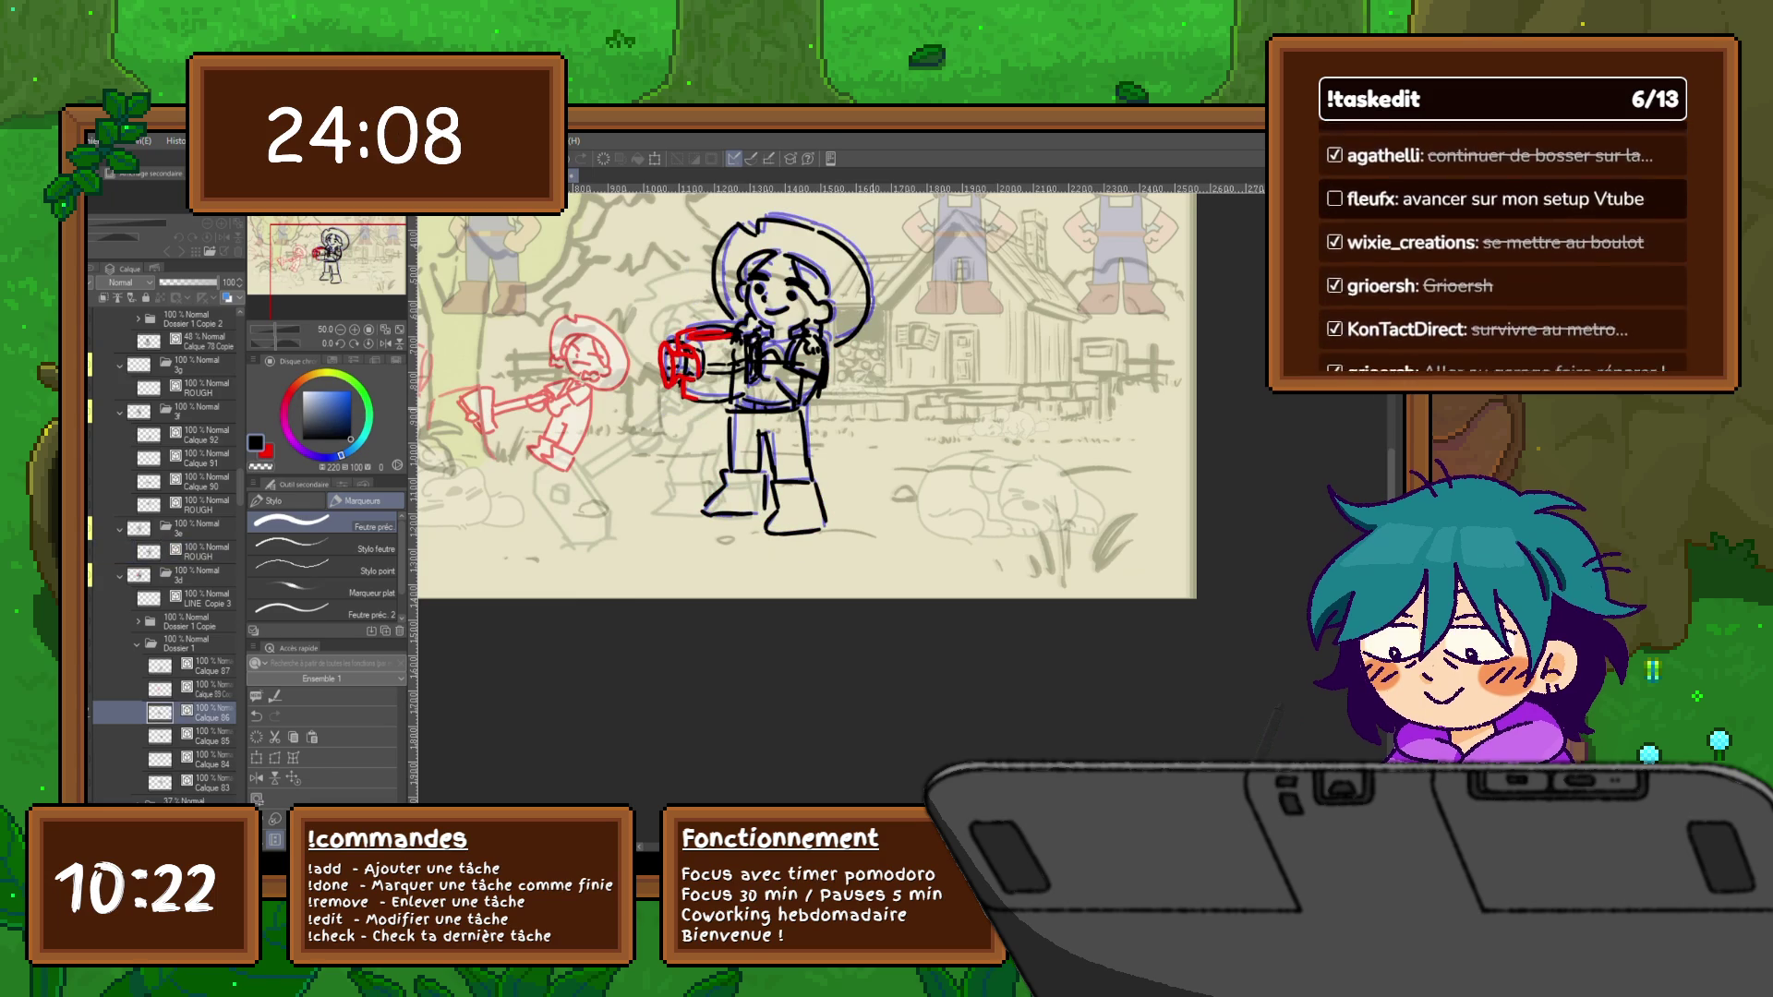
key("Left")
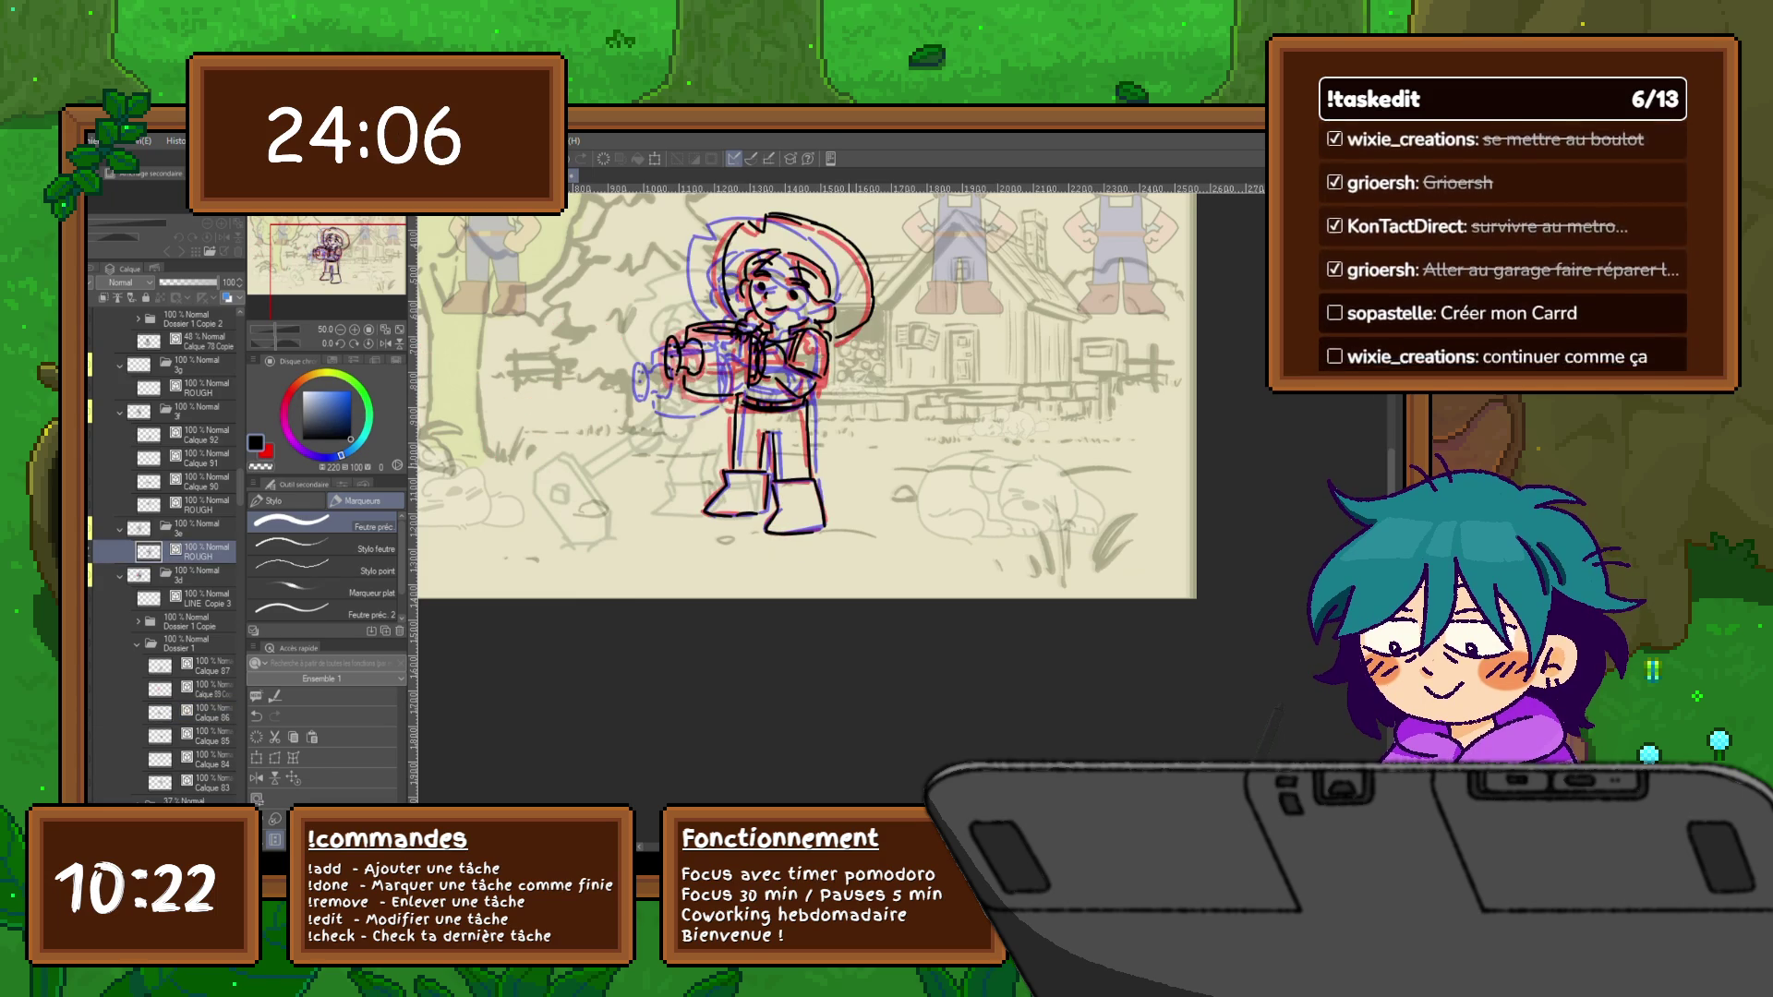
key("Left")
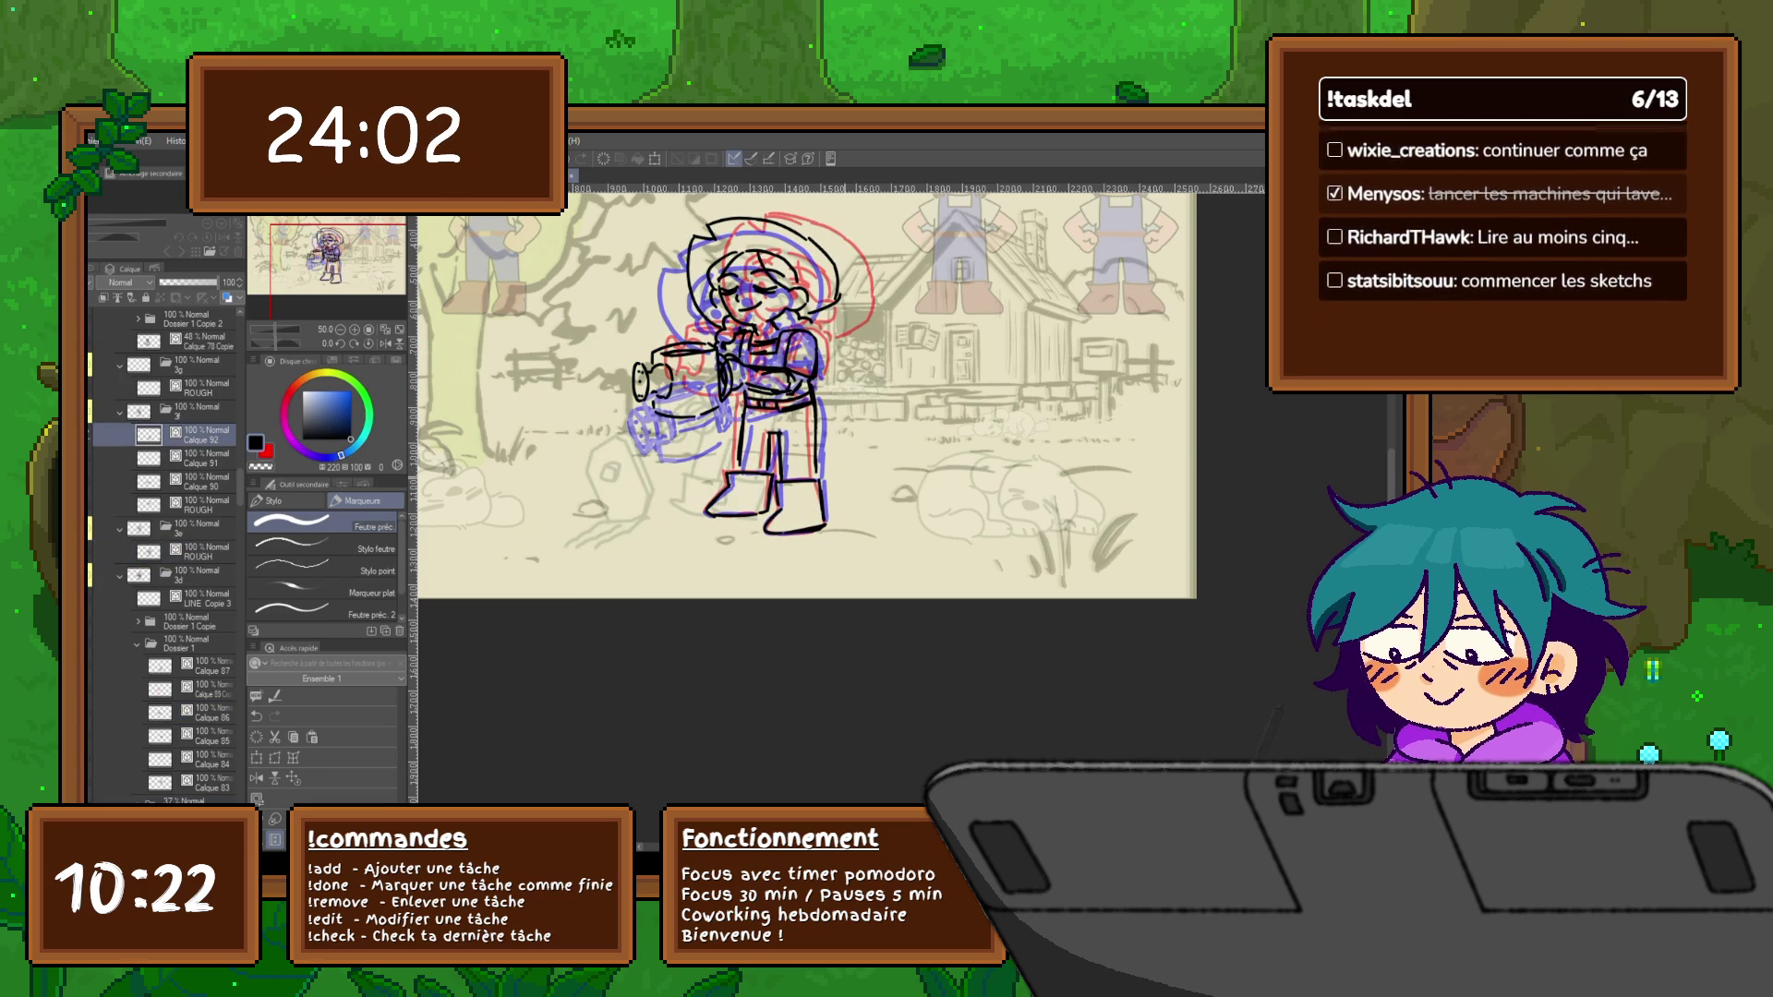
key("Left")
key("Right")
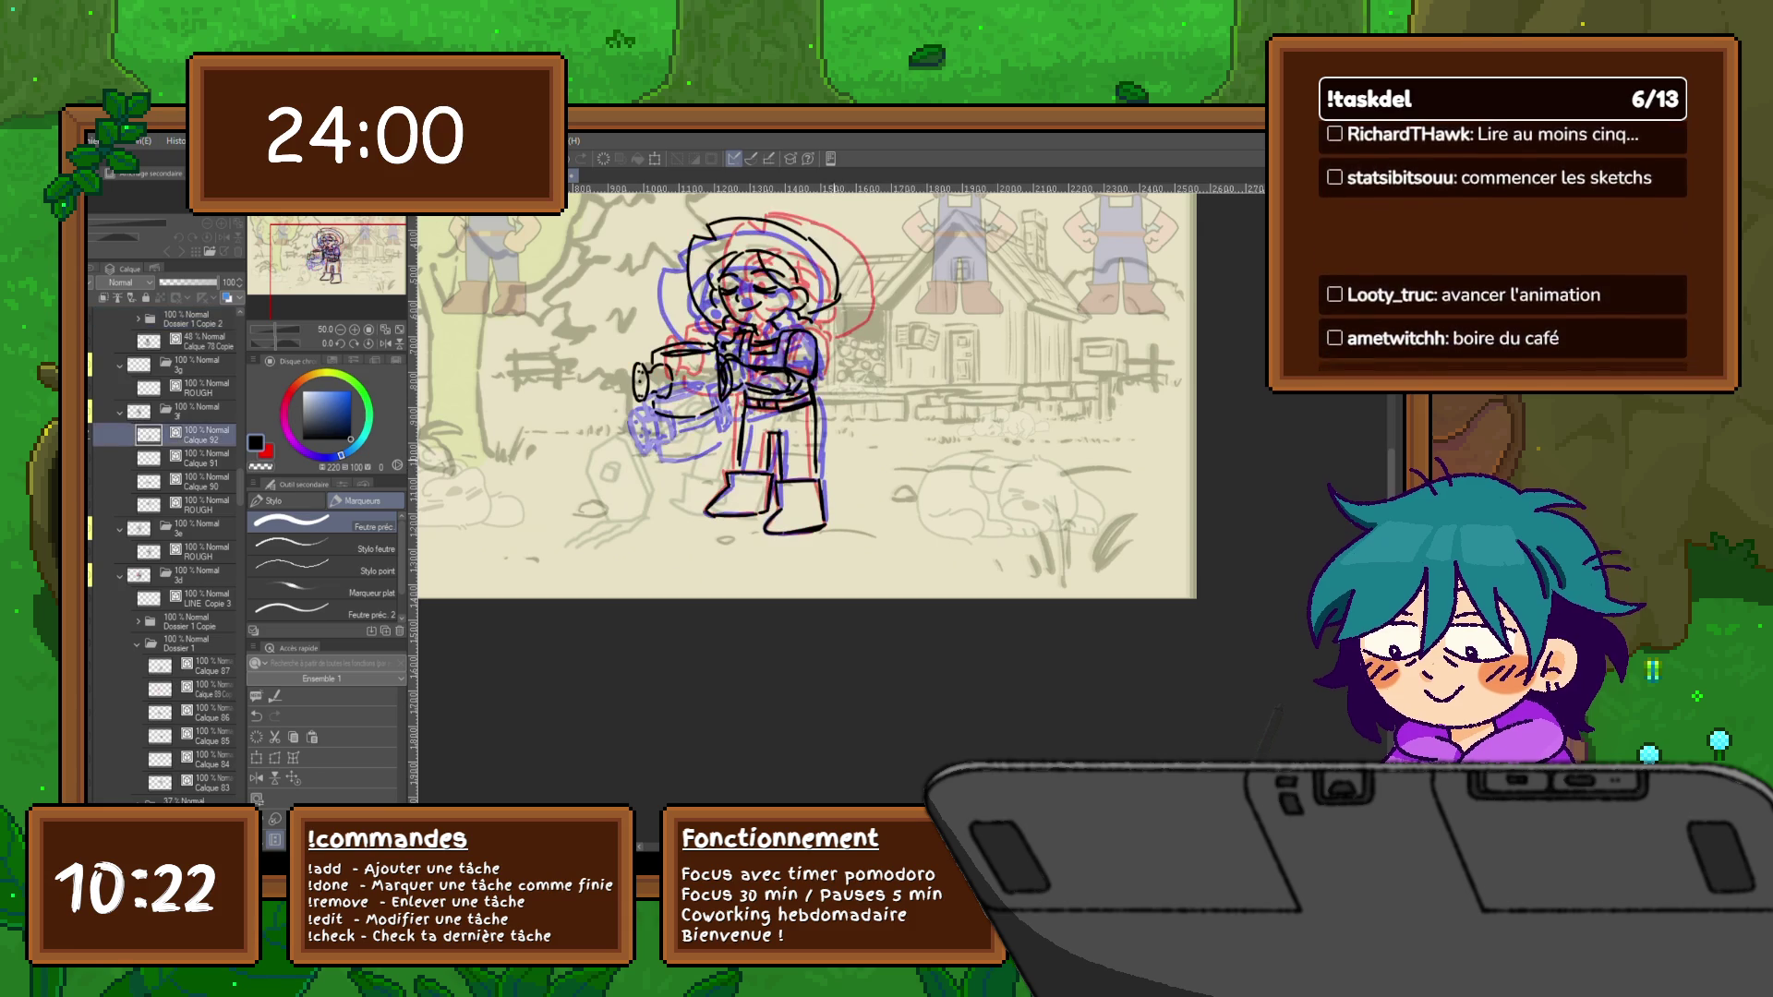
key("Left")
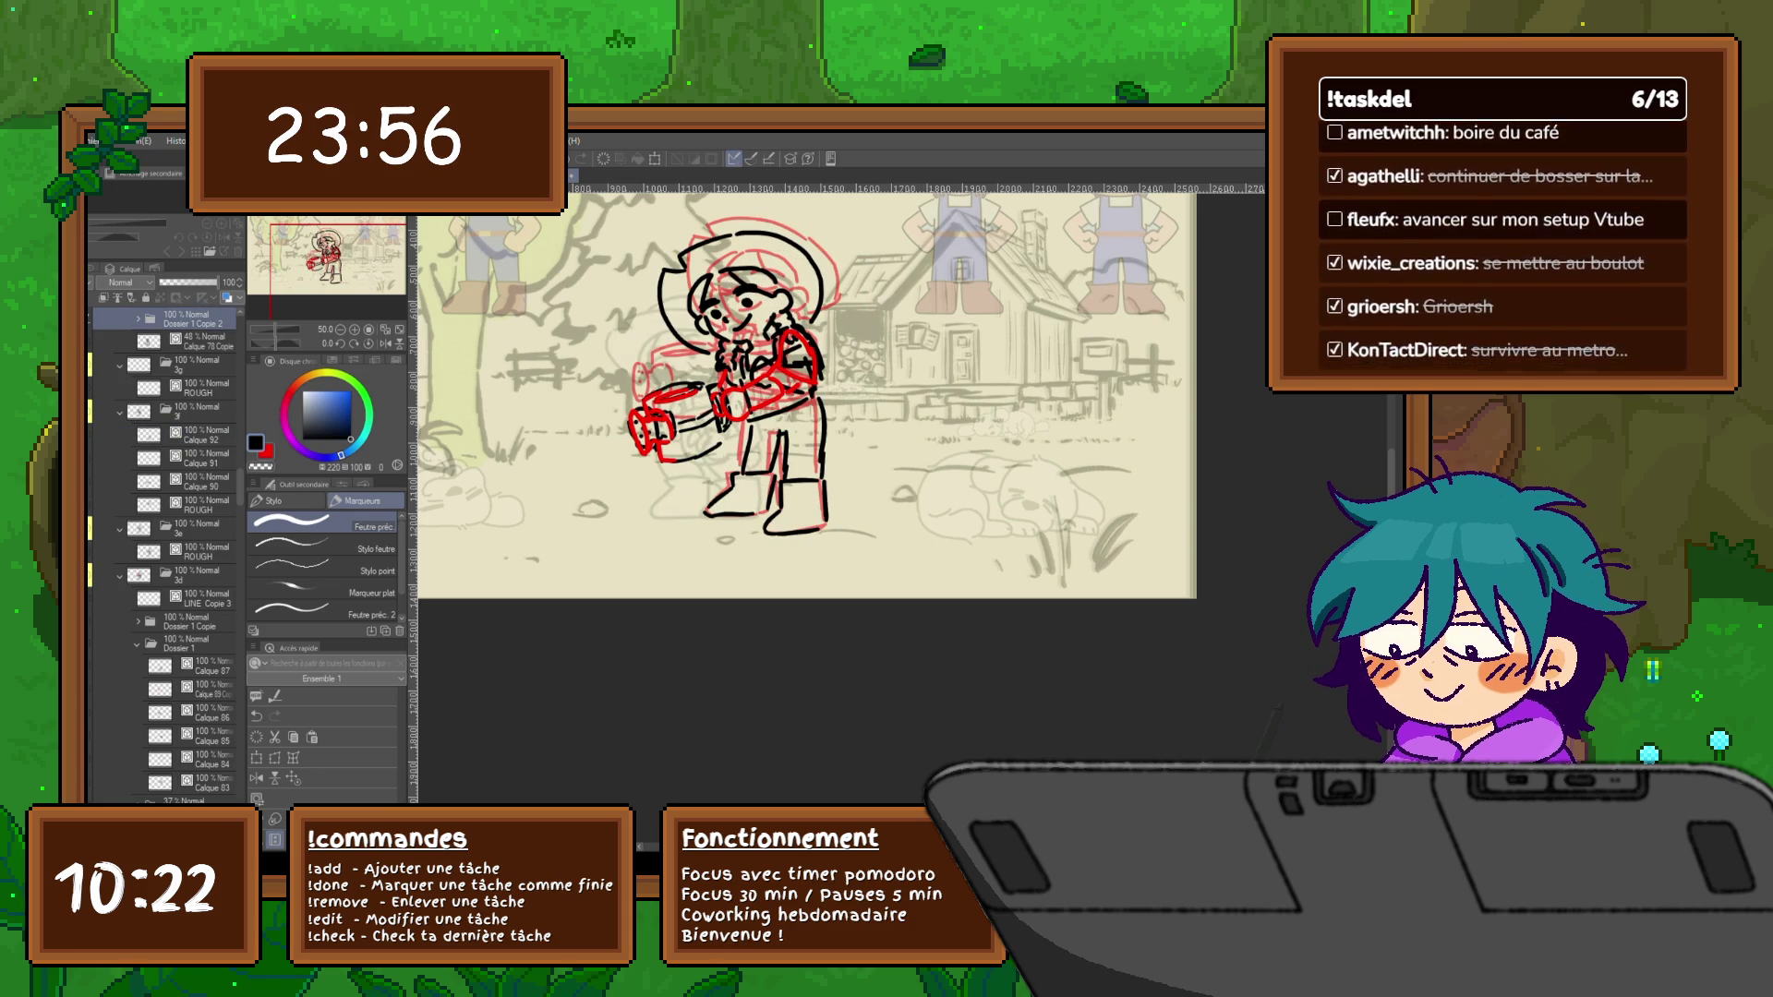
key("Right")
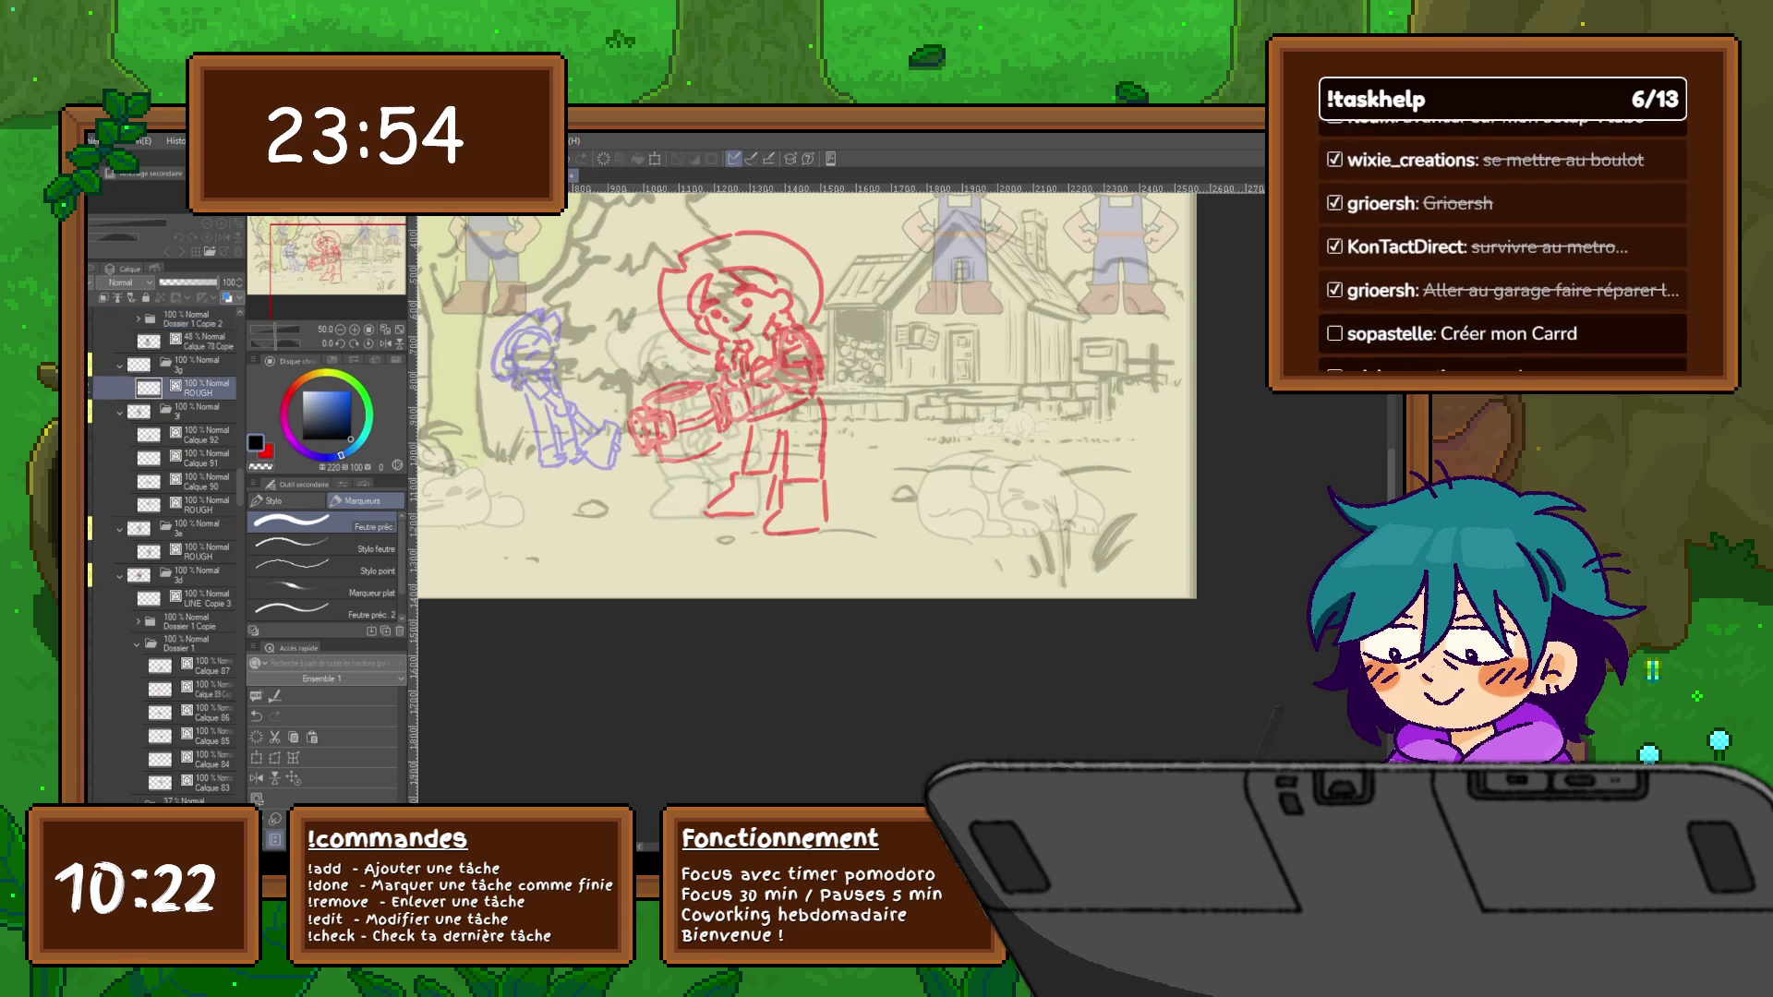
key("Right")
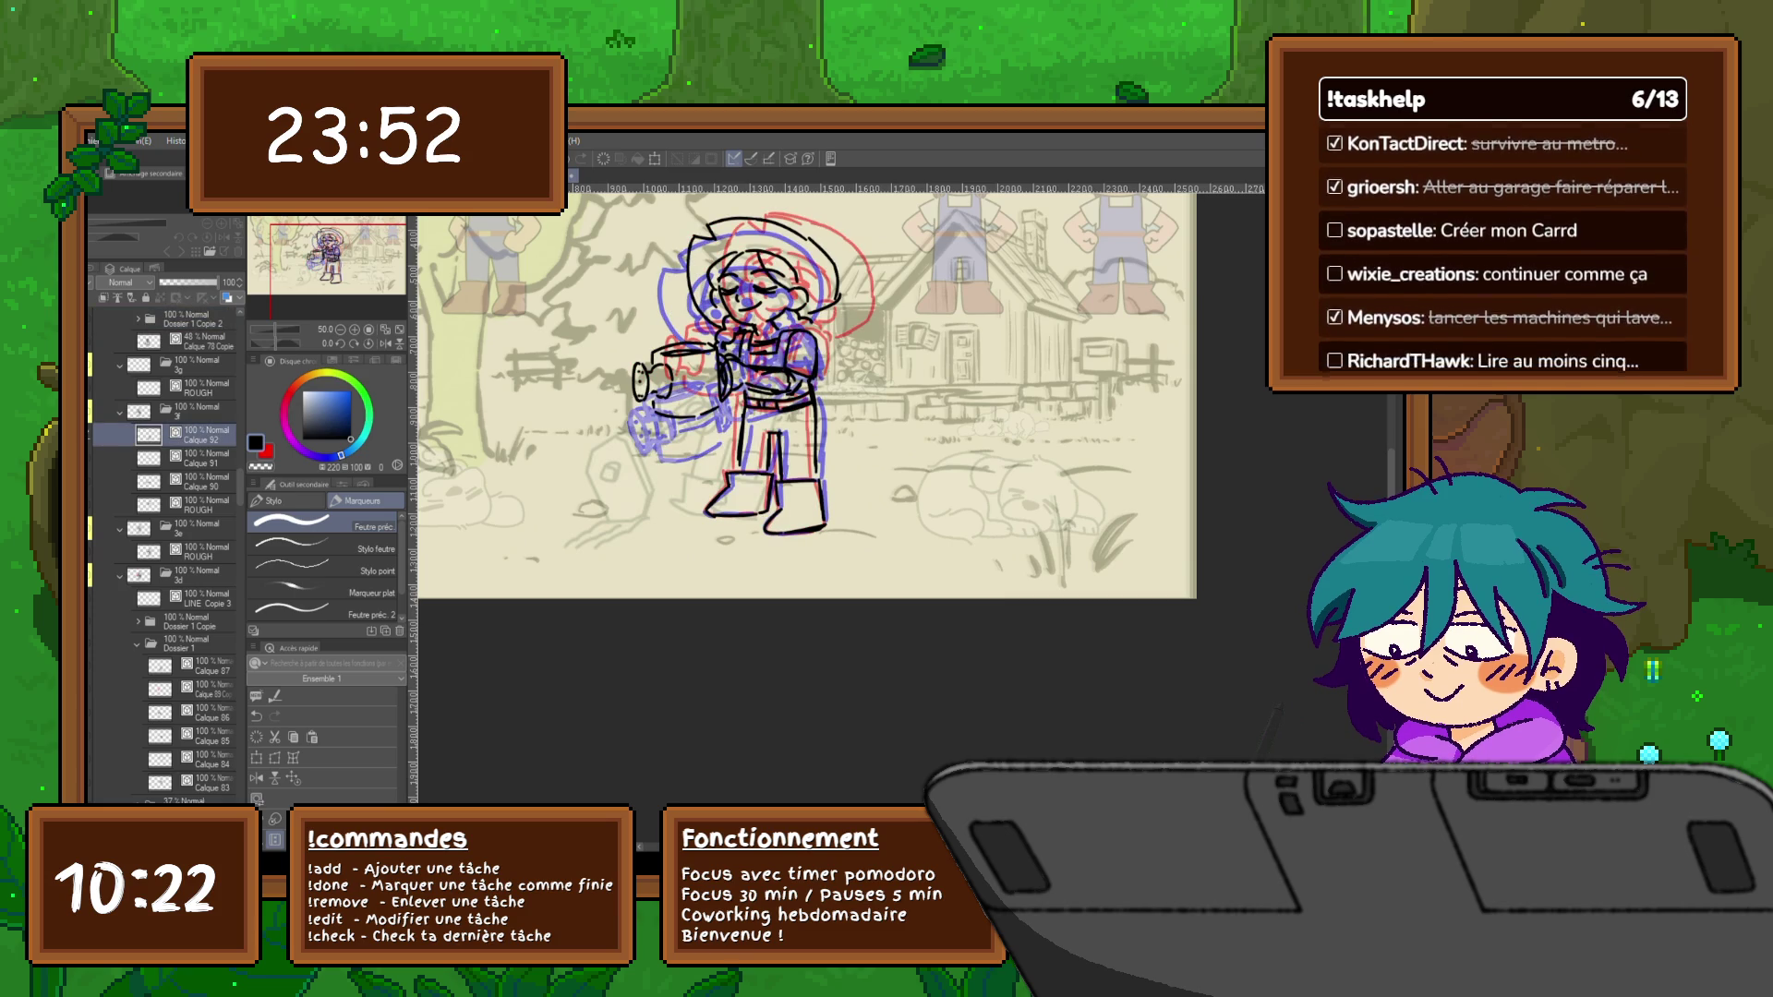
key("Left")
key("Left")
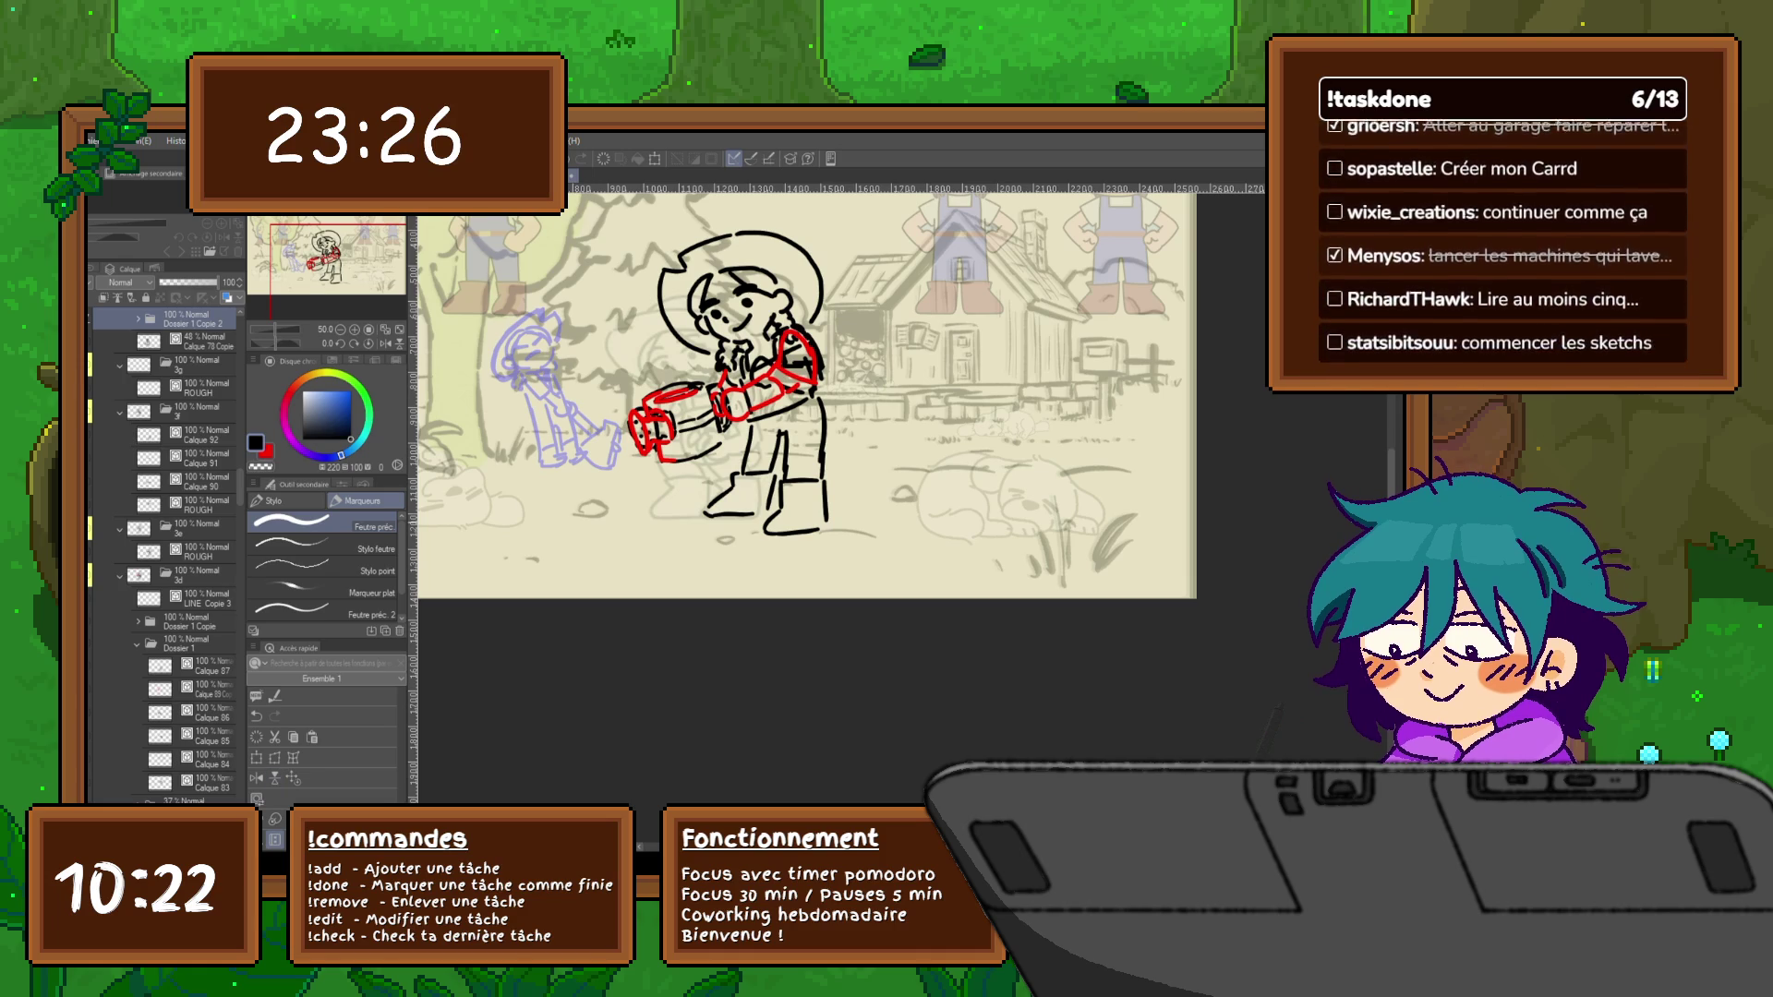
scroll(159, 554, "up", 2)
scroll(159, 555, "up", 2)
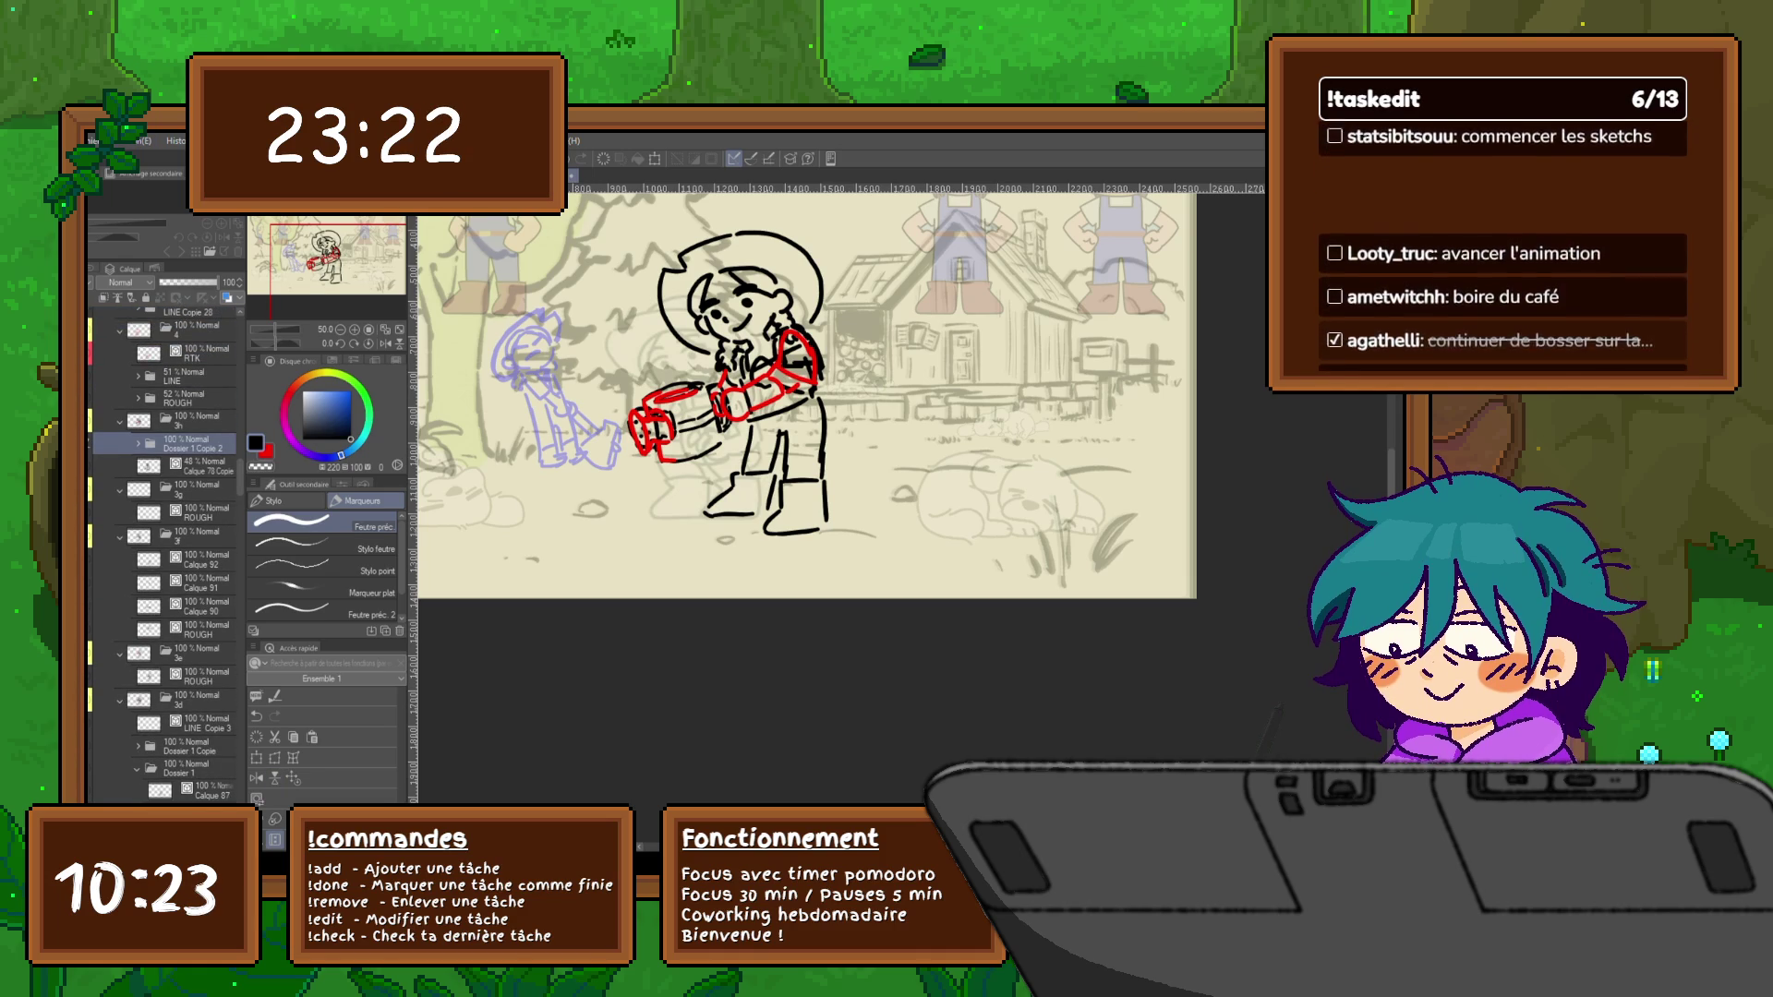
Step through the neighbouring cels and stop on the all-red rough farmer frame
key("Right")
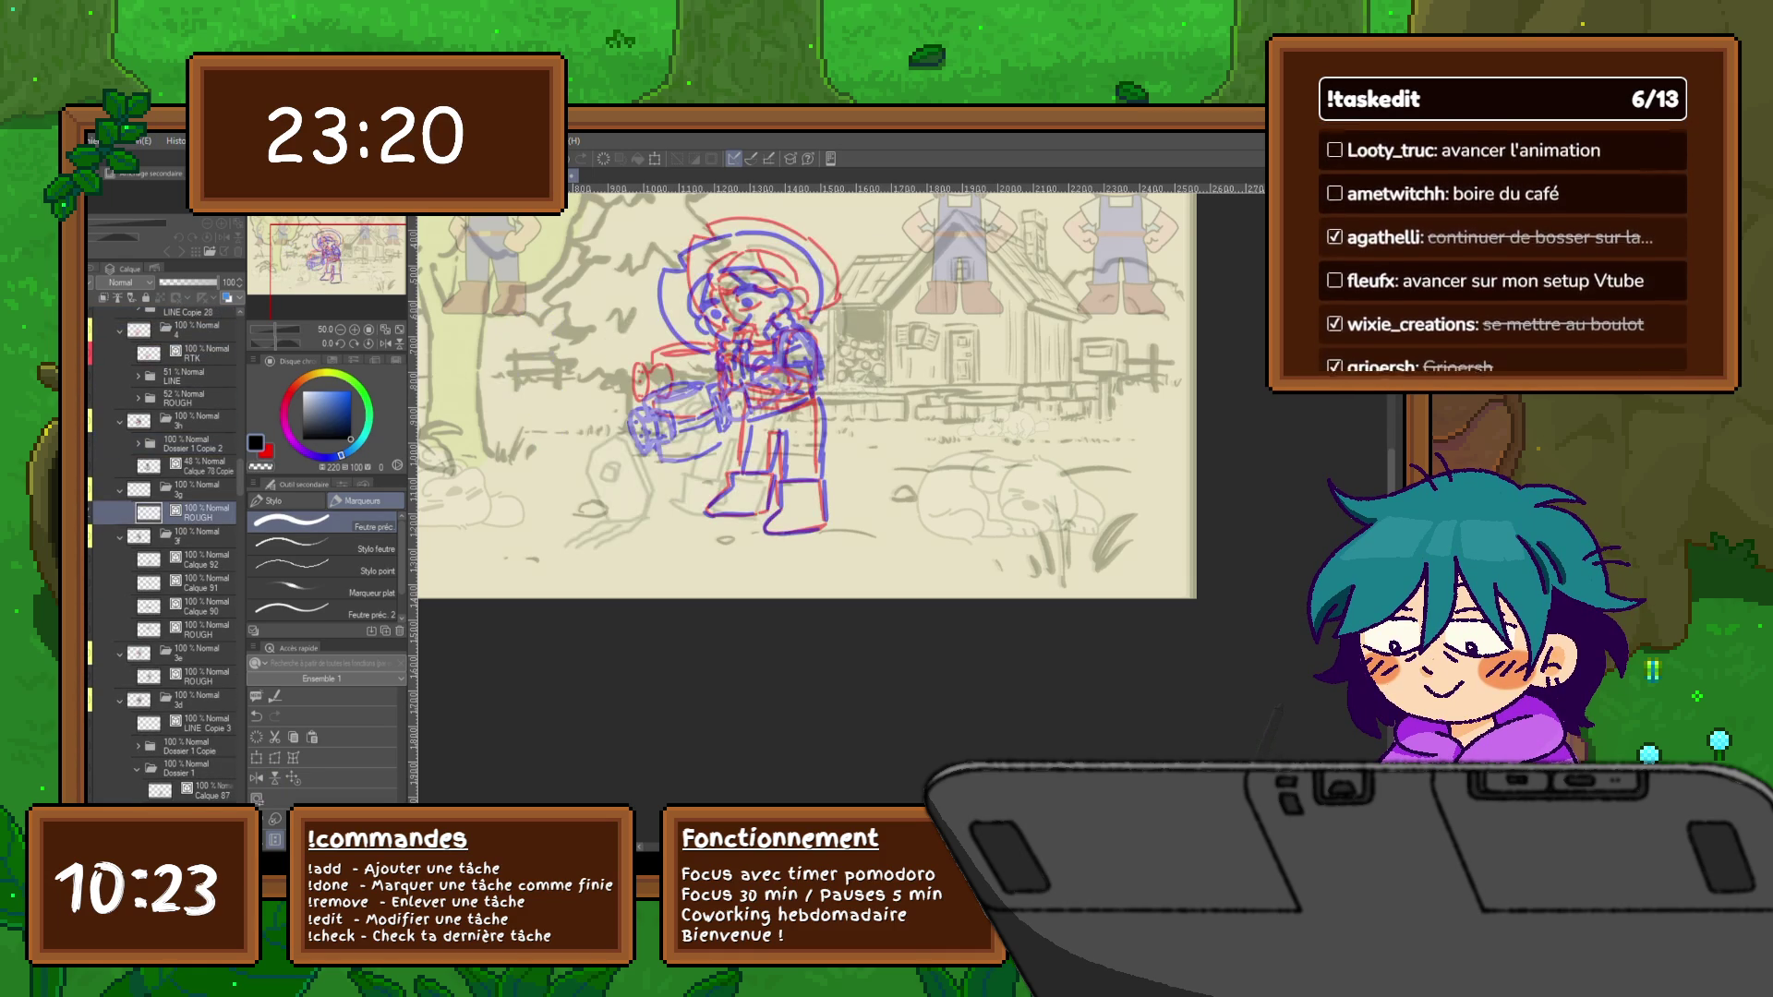
key("Right")
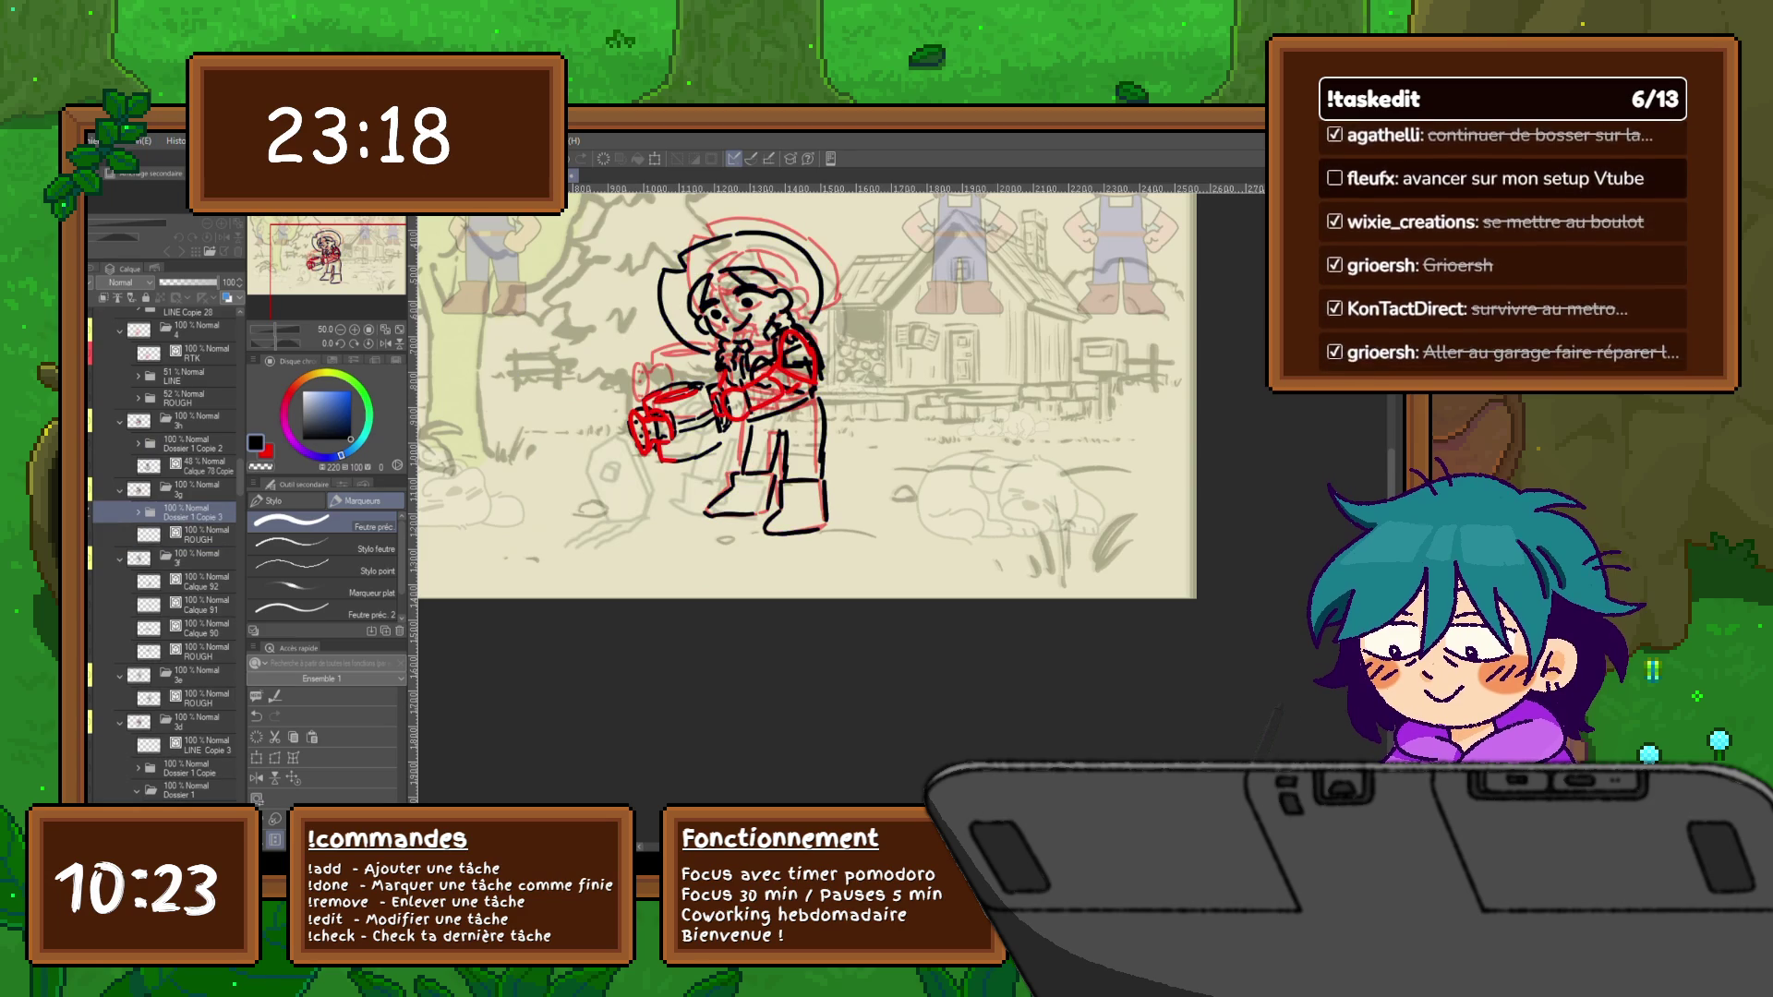
key("Left")
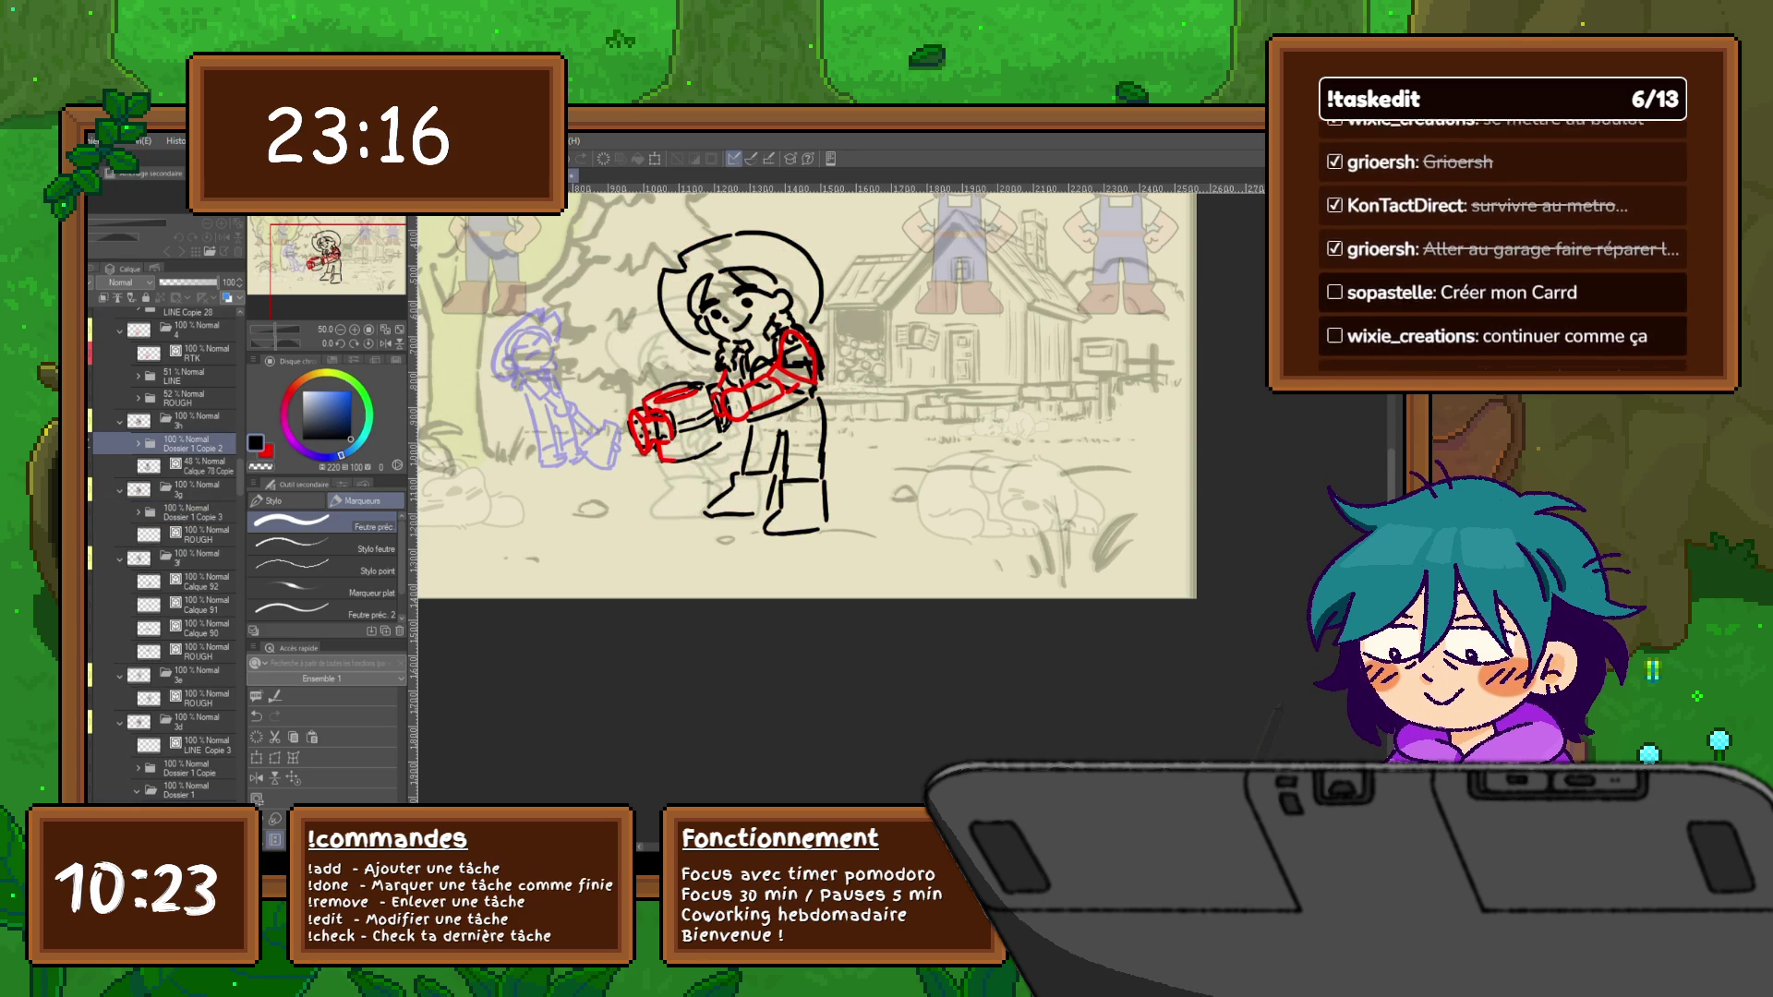
key("Left")
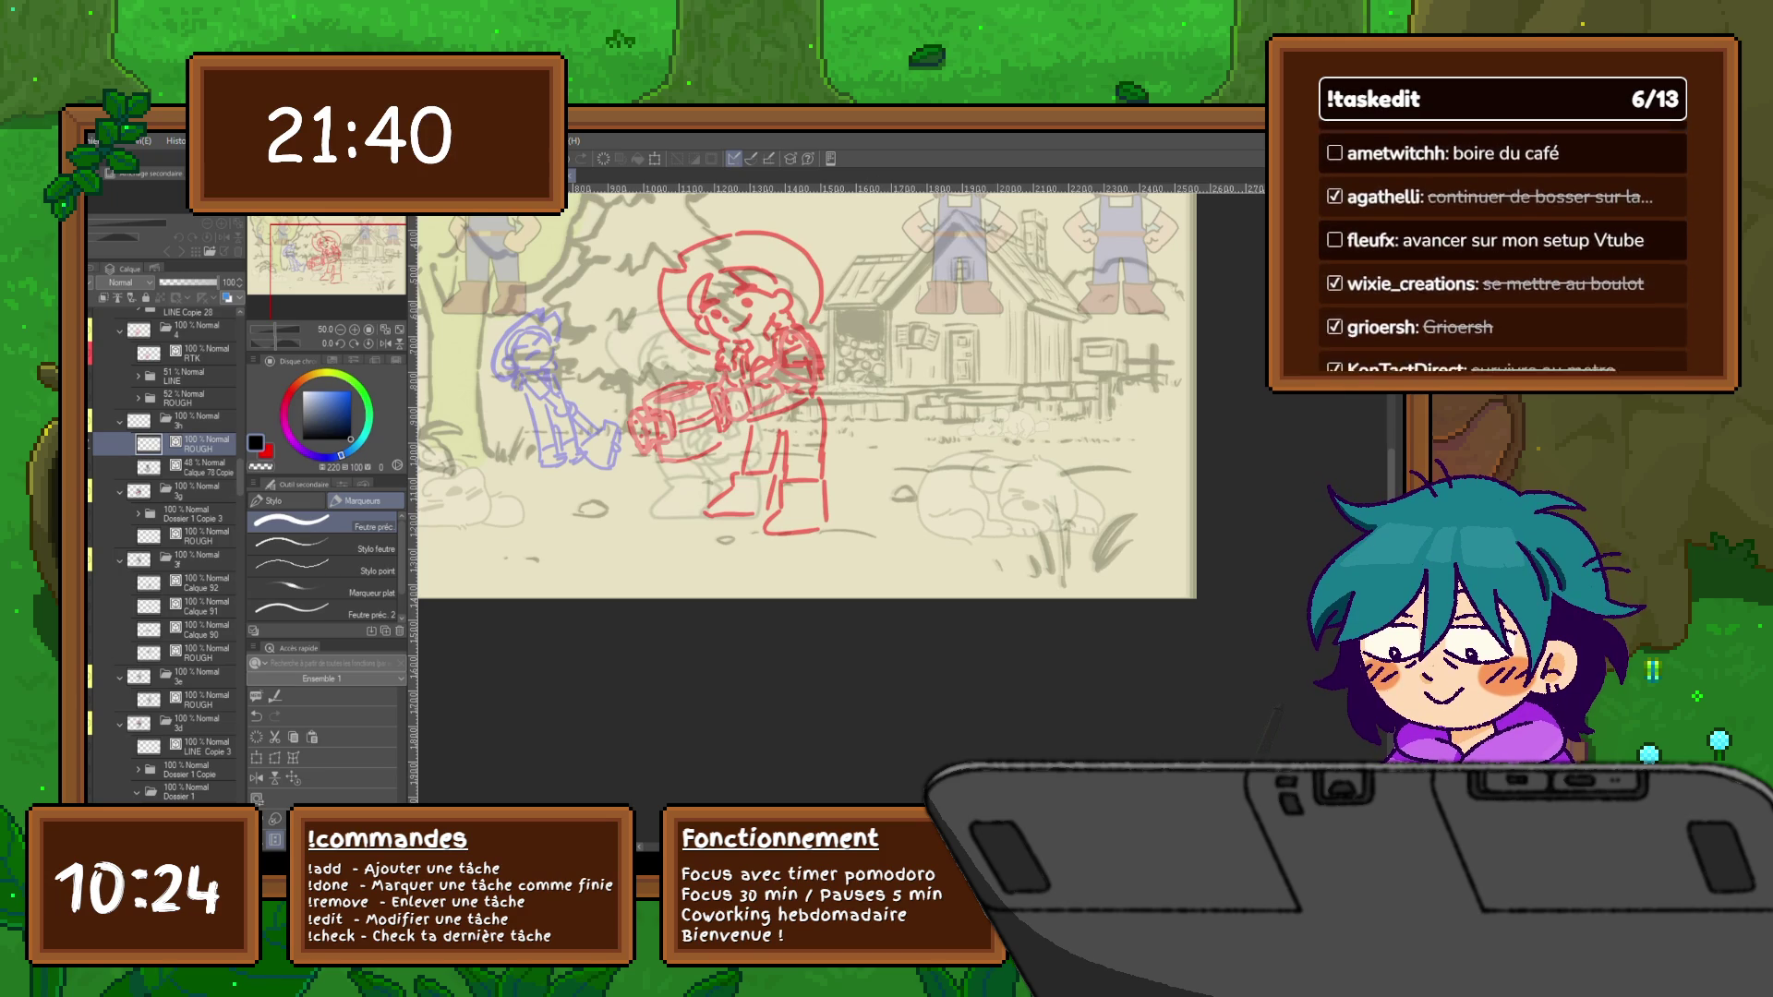
Undo a stray test stroke, then ink the farmer's face in black over the red rough
mouse_move(828, 364)
left_mouse_down()
mouse_move(835, 407)
mouse_move(873, 446)
left_mouse_up()
key("ctrl+z")
left_click_drag(700, 323, 748, 343)
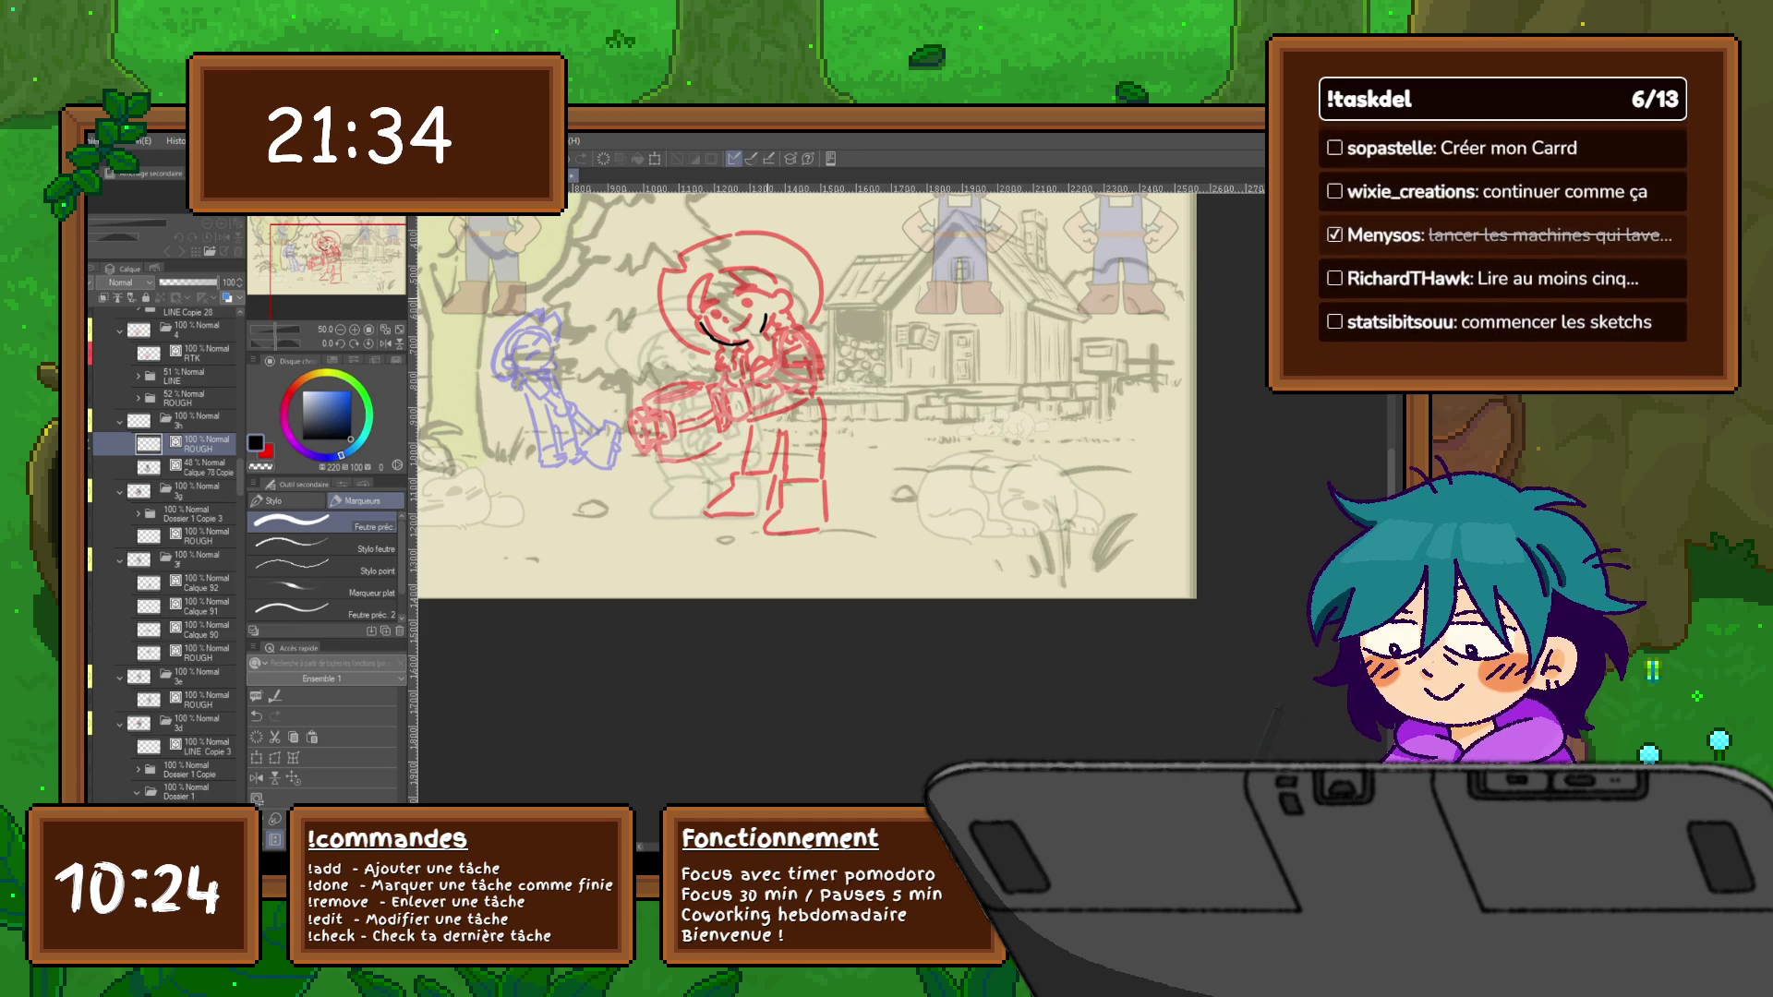
mouse_move(726, 277)
left_mouse_down()
mouse_move(760, 300)
mouse_move(702, 324)
mouse_move(687, 306)
mouse_move(705, 335)
mouse_move(704, 307)
mouse_move(748, 300)
mouse_move(745, 271)
mouse_move(766, 272)
left_mouse_up()
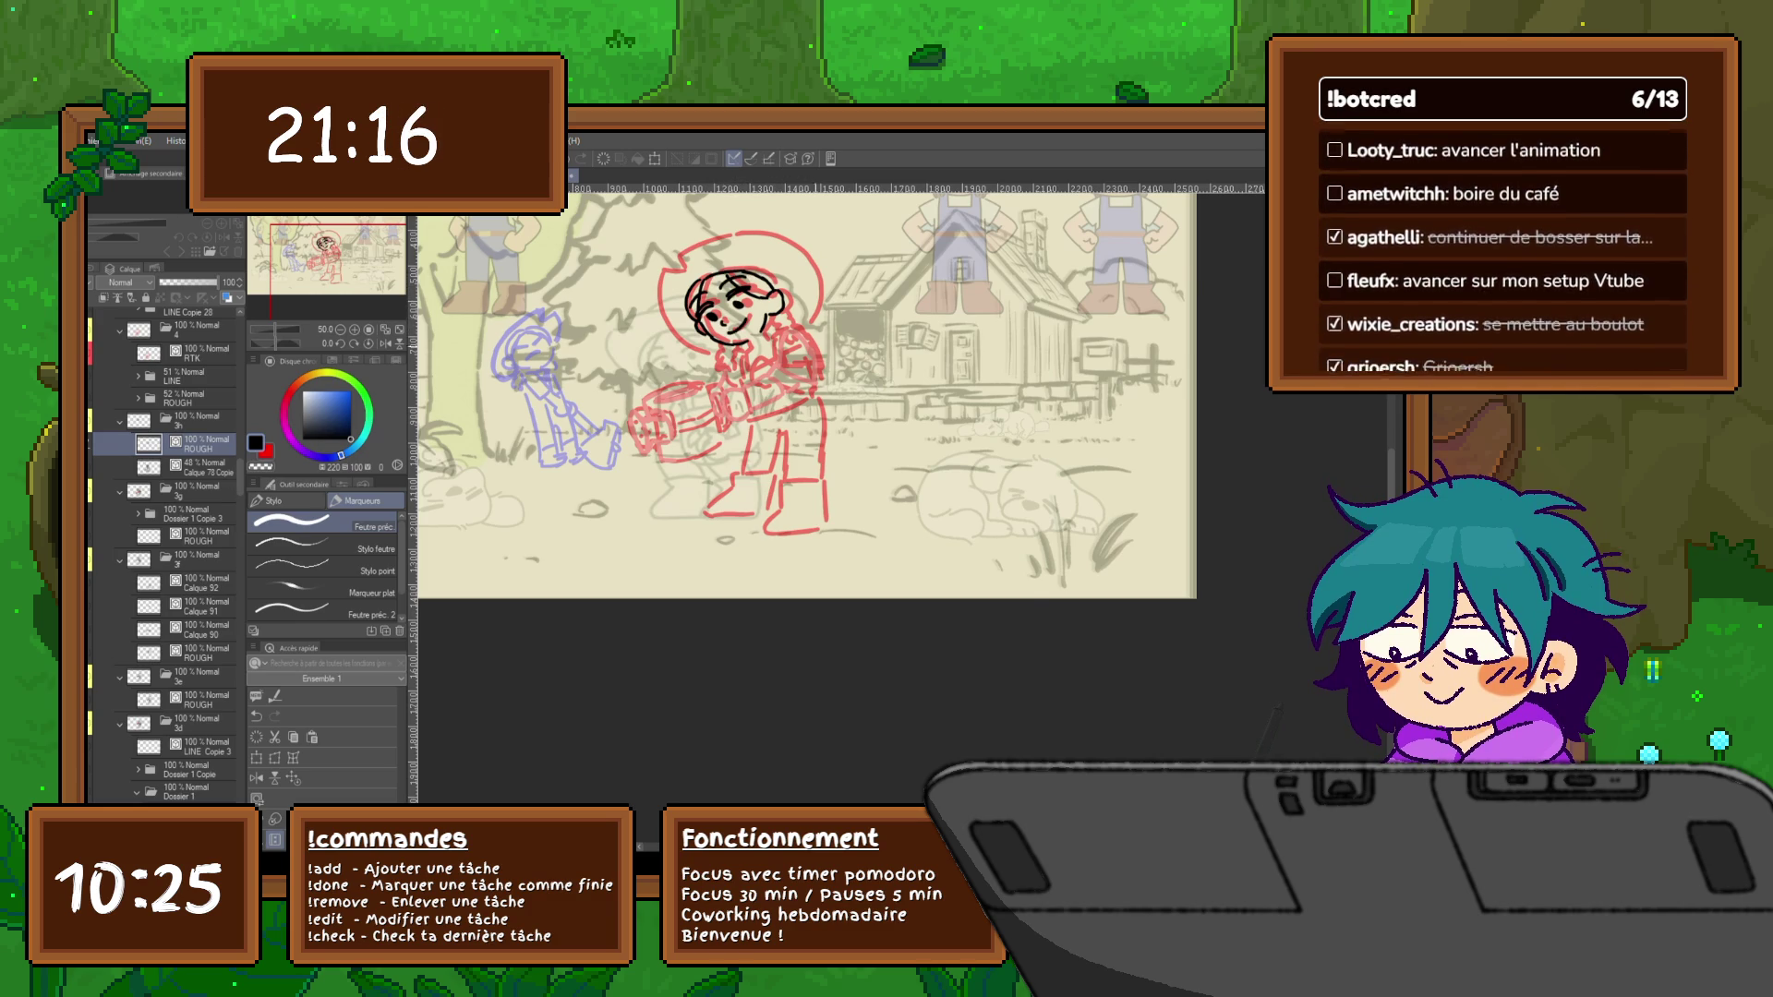
Check the inked frame for reference and ink the hat outline beside the head
left_click_drag(803, 401, 761, 390)
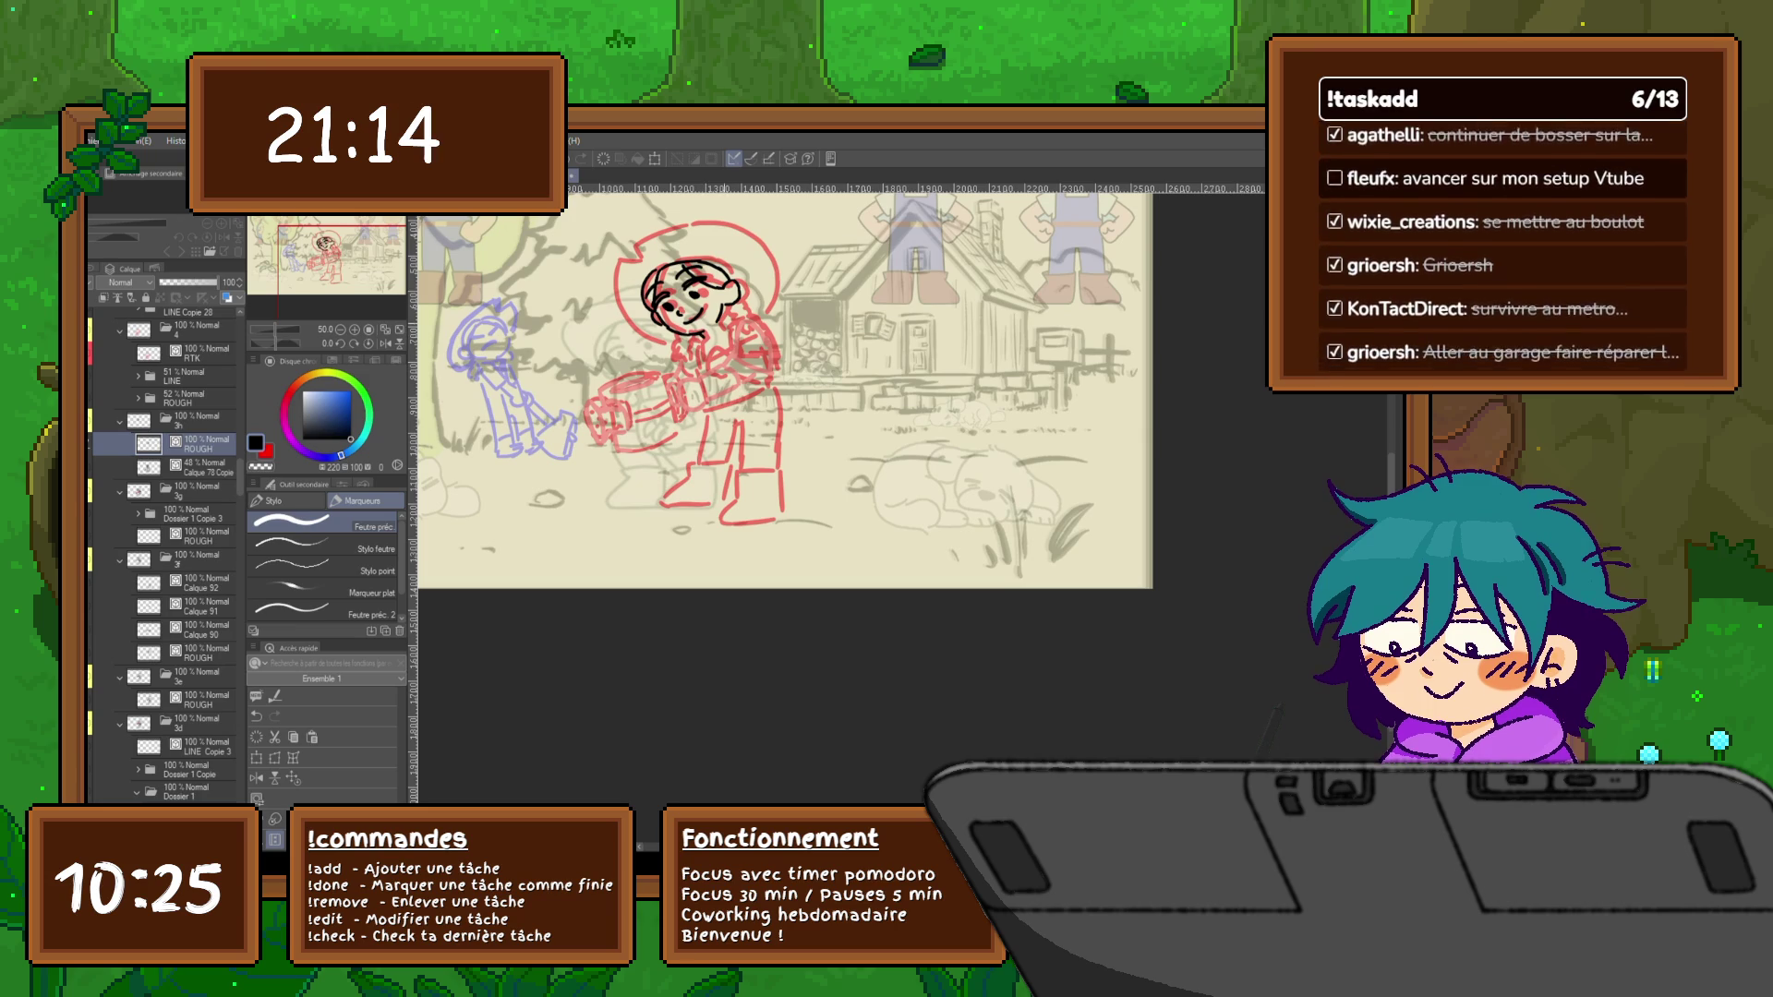
left_click(187, 514)
left_click(188, 444)
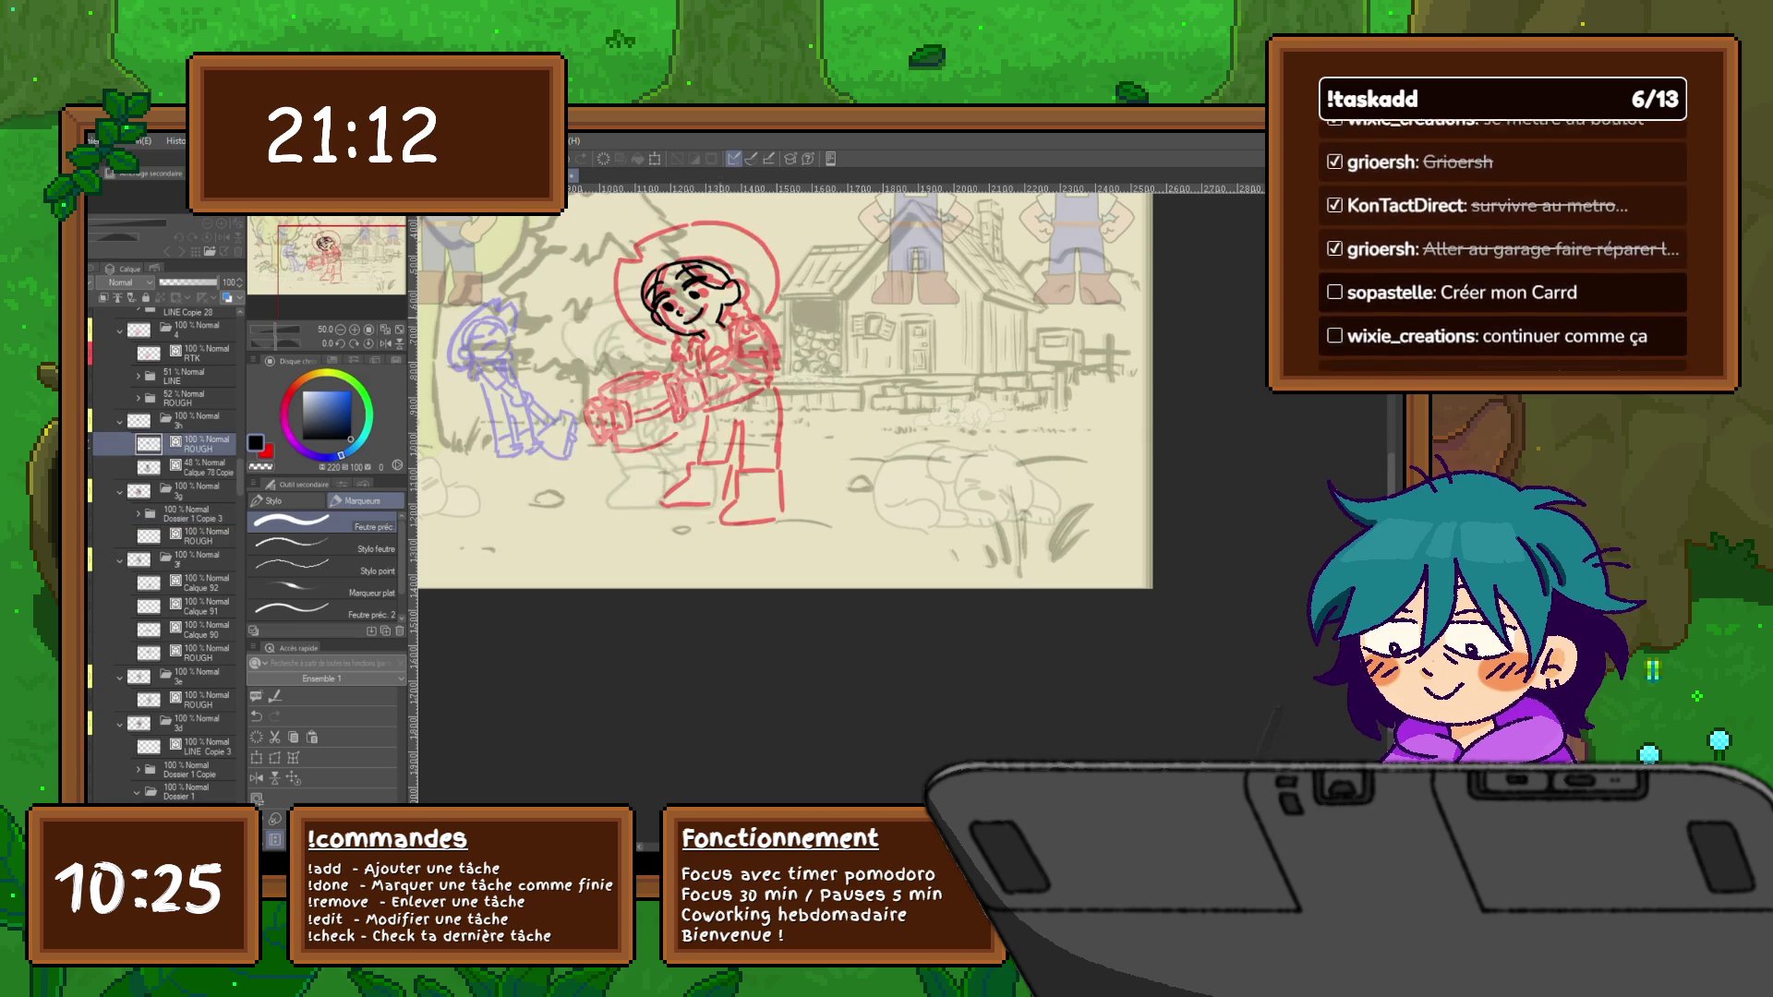
mouse_move(644, 266)
left_mouse_down()
mouse_move(612, 295)
mouse_move(649, 343)
mouse_move(673, 347)
mouse_move(651, 239)
mouse_move(742, 238)
mouse_move(768, 305)
left_mouse_up()
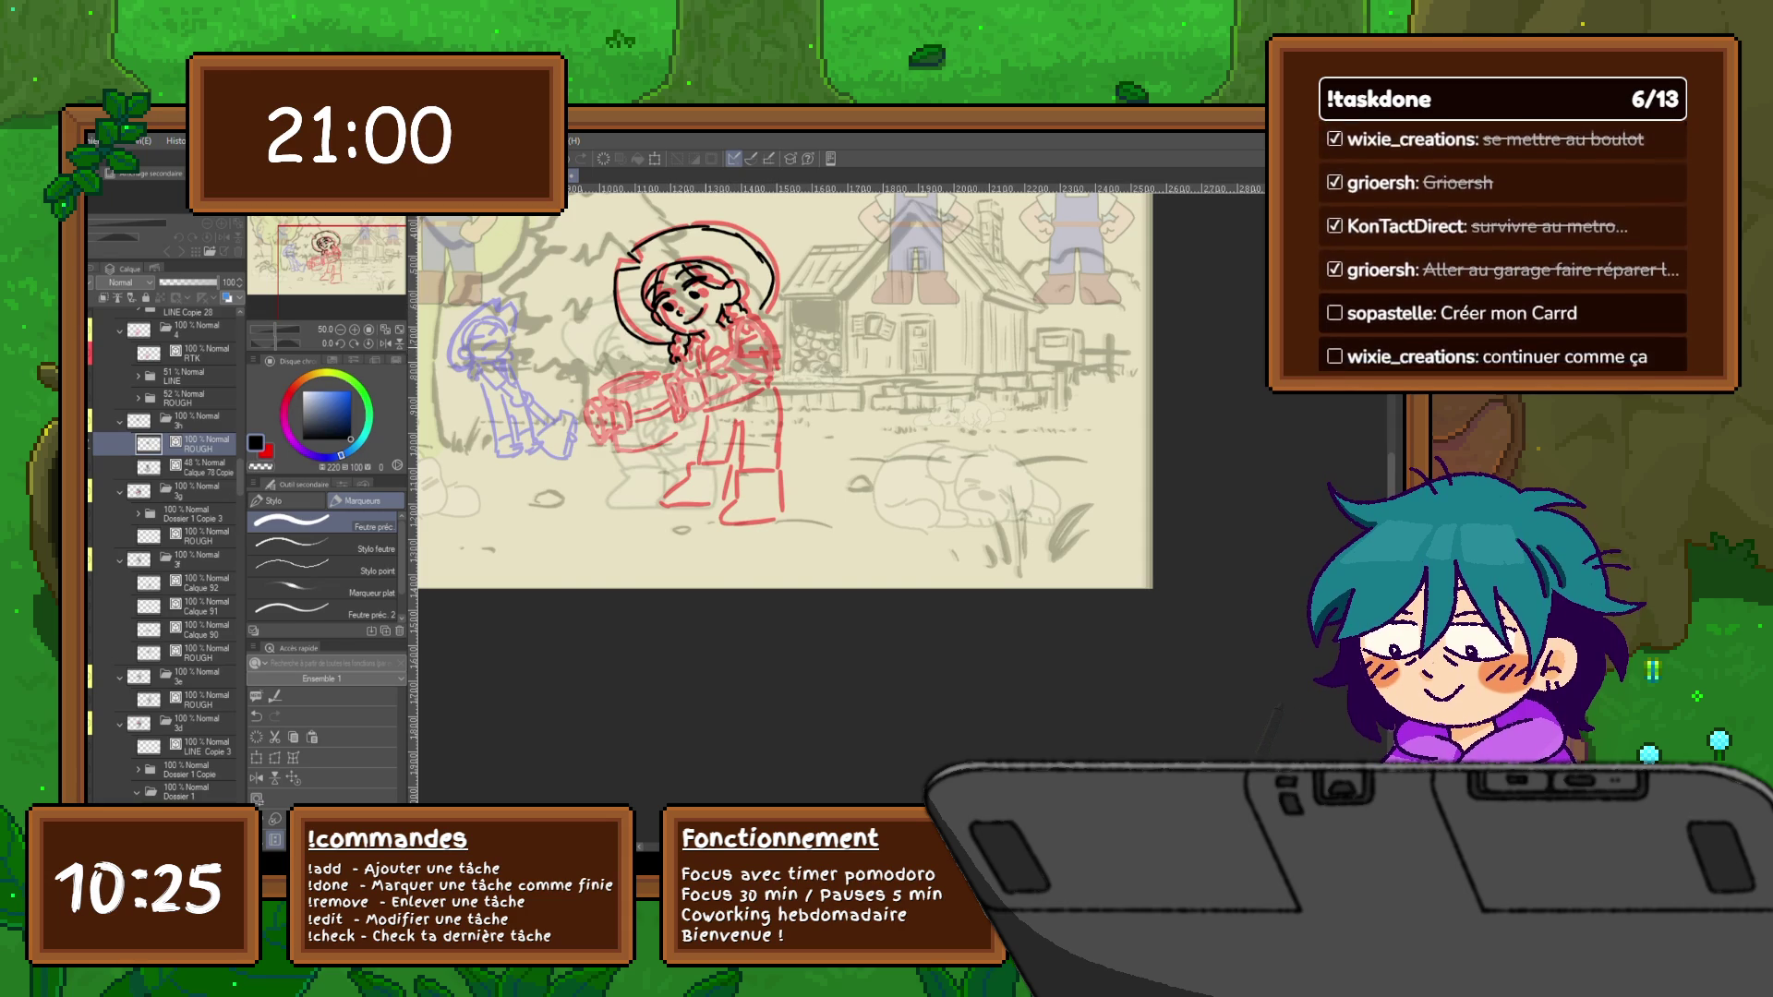
scroll(775, 394, "down", 1)
scroll(776, 394, "down", 1)
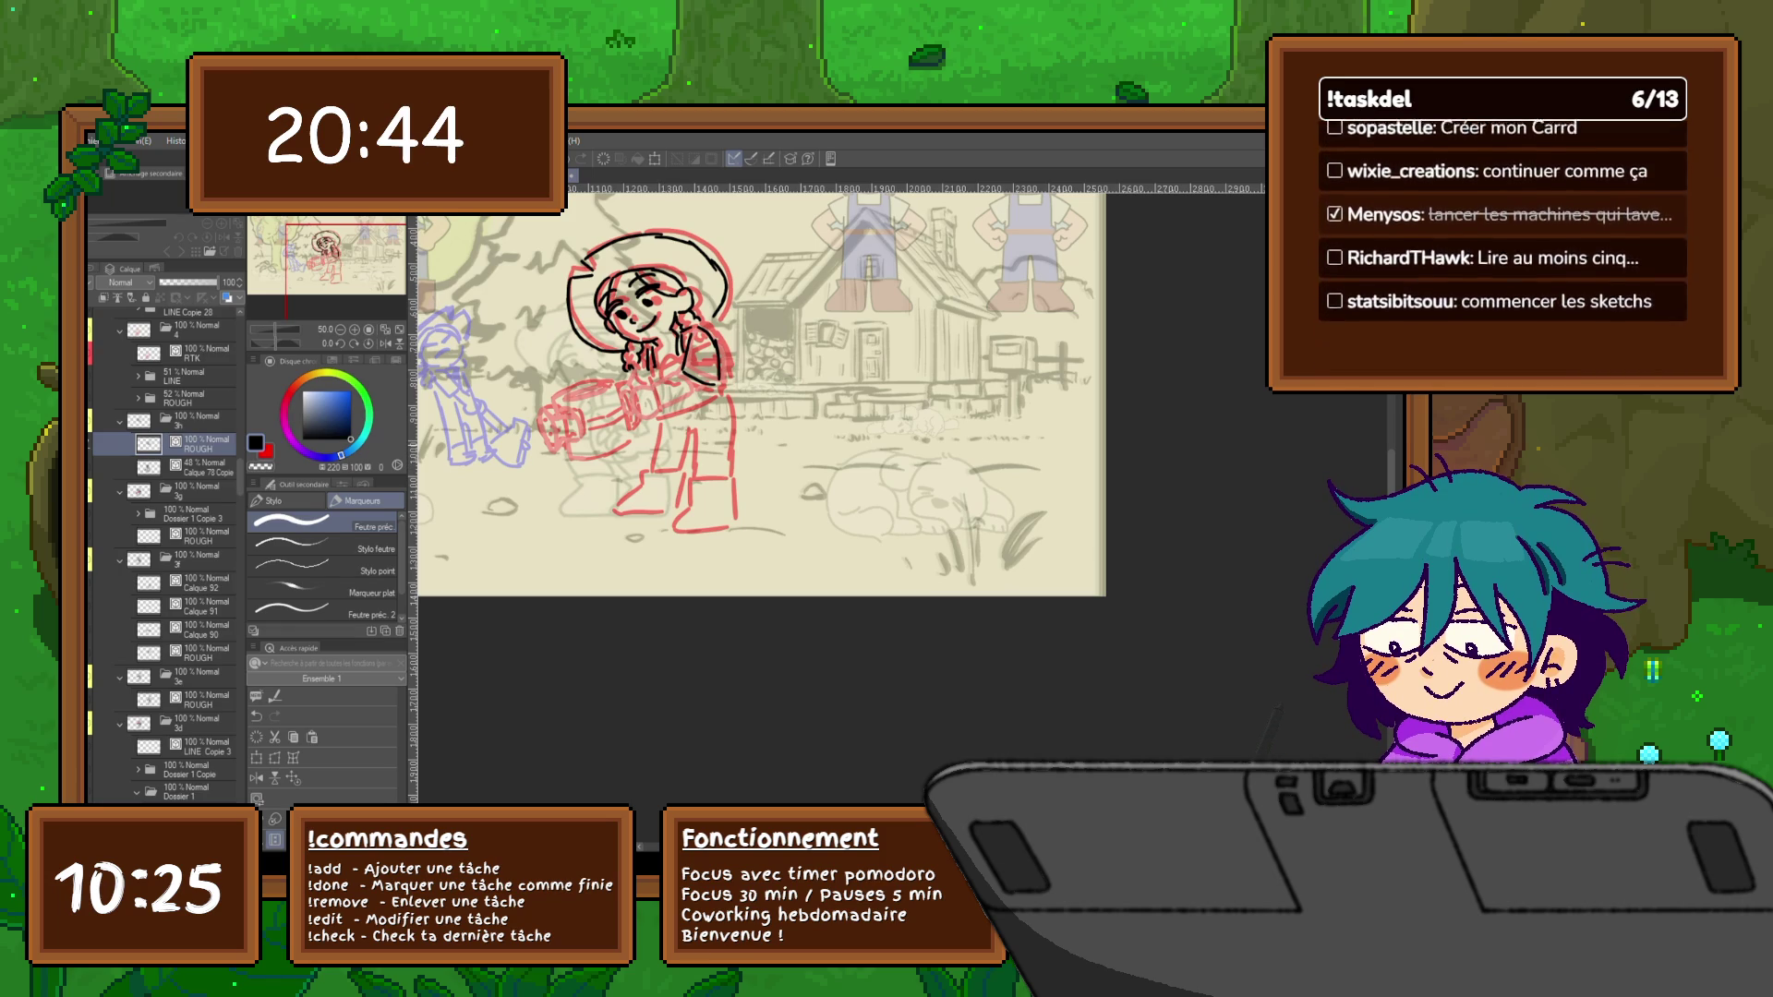
Add new inking layers above the rough for the head and watering can
key("ctrl+shift+n")
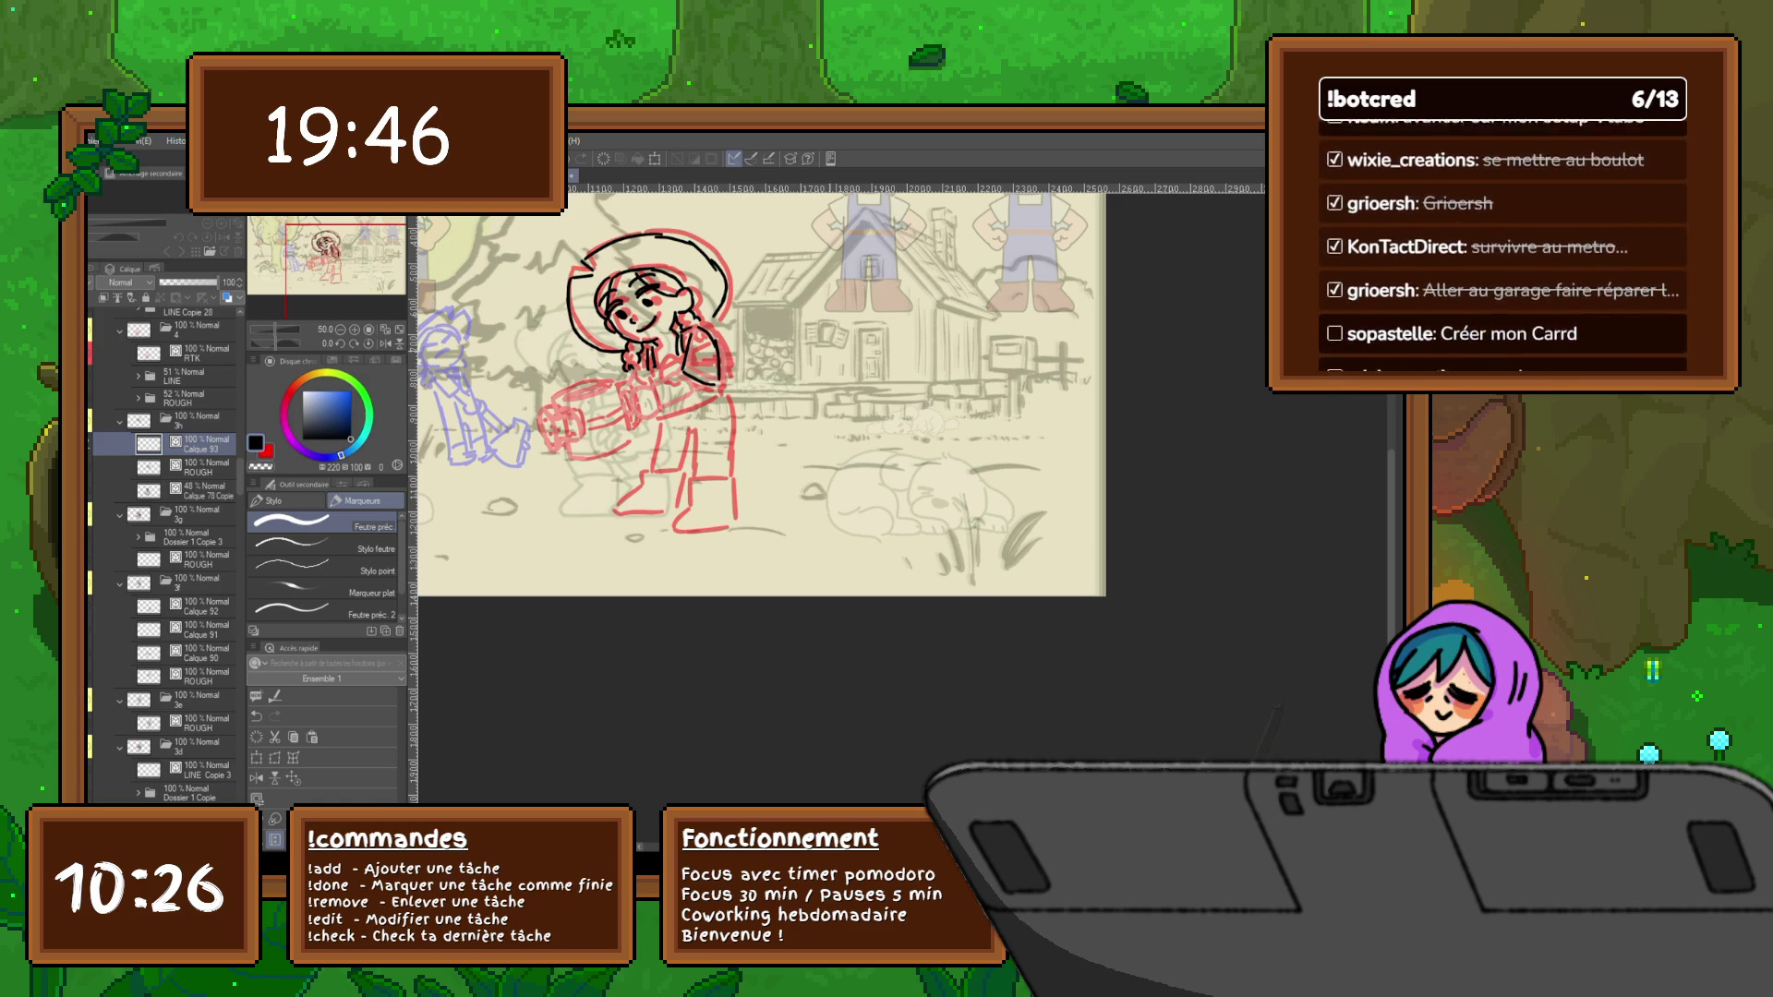
scroll(760, 402, "up", 1)
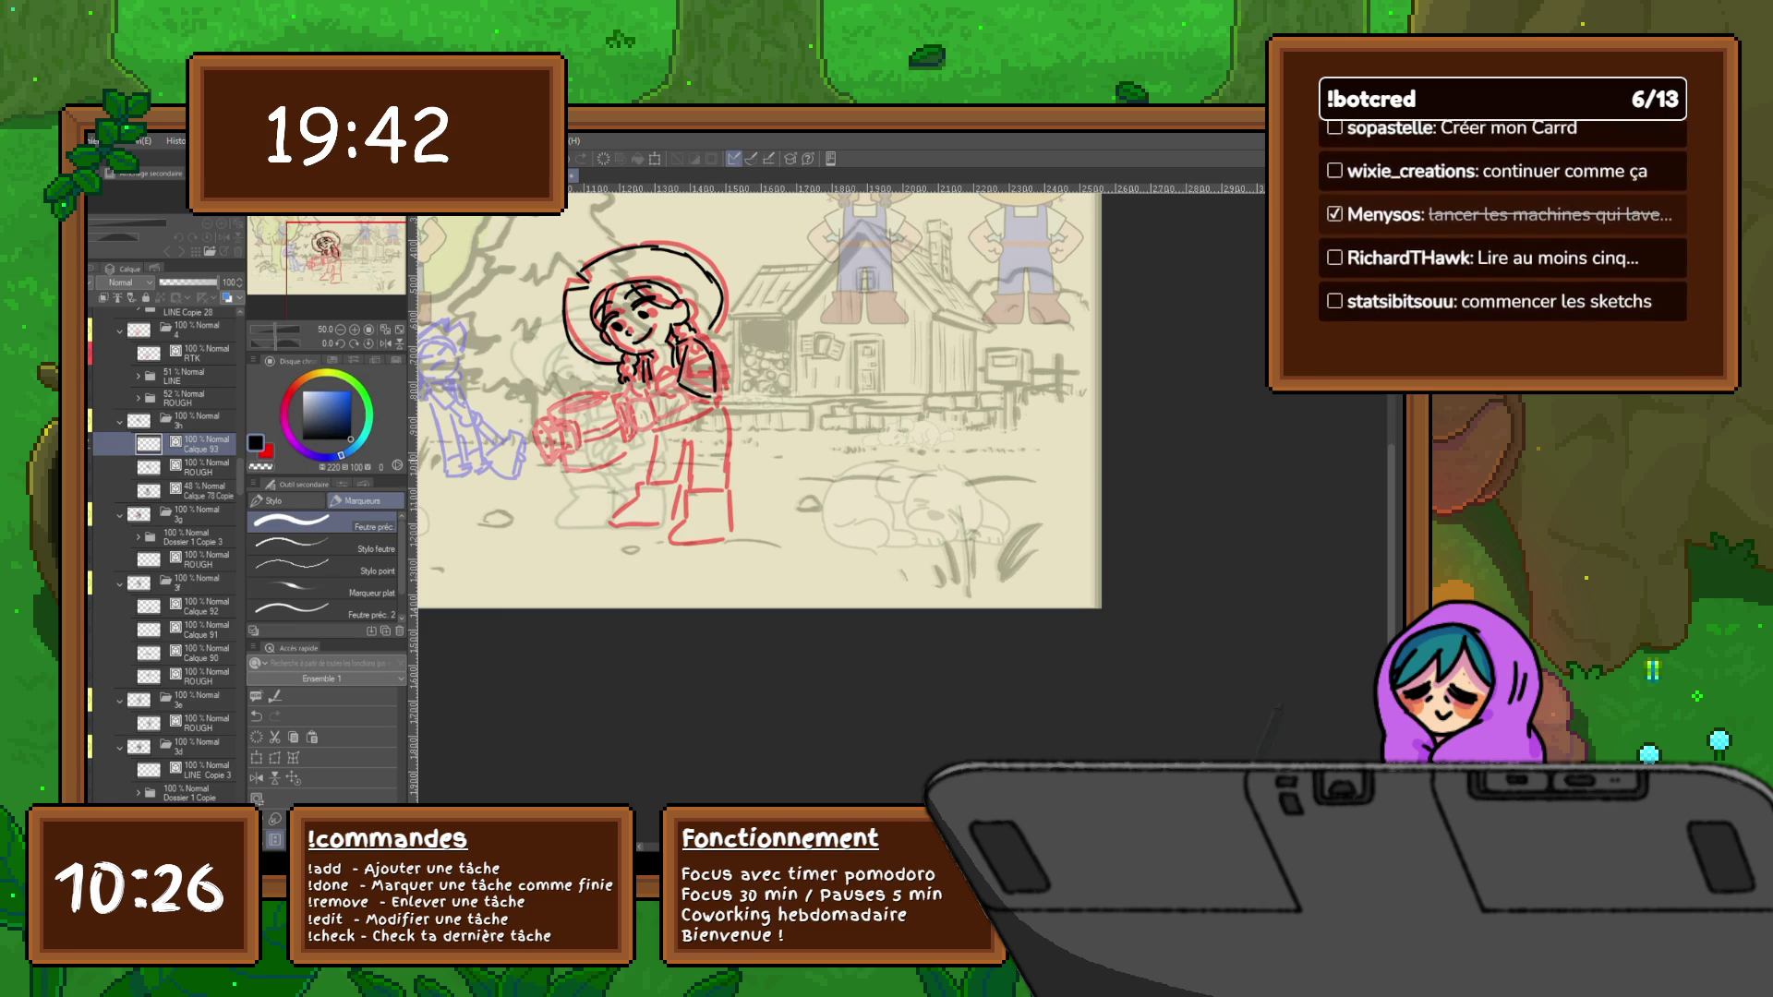
key("ctrl+shift+n")
Ink the watering can's top, right side and spout in black over the red rough
mouse_move(549, 411)
left_mouse_down()
mouse_move(604, 397)
mouse_move(563, 469)
mouse_move(605, 466)
left_mouse_up()
left_click_drag(612, 399, 626, 455)
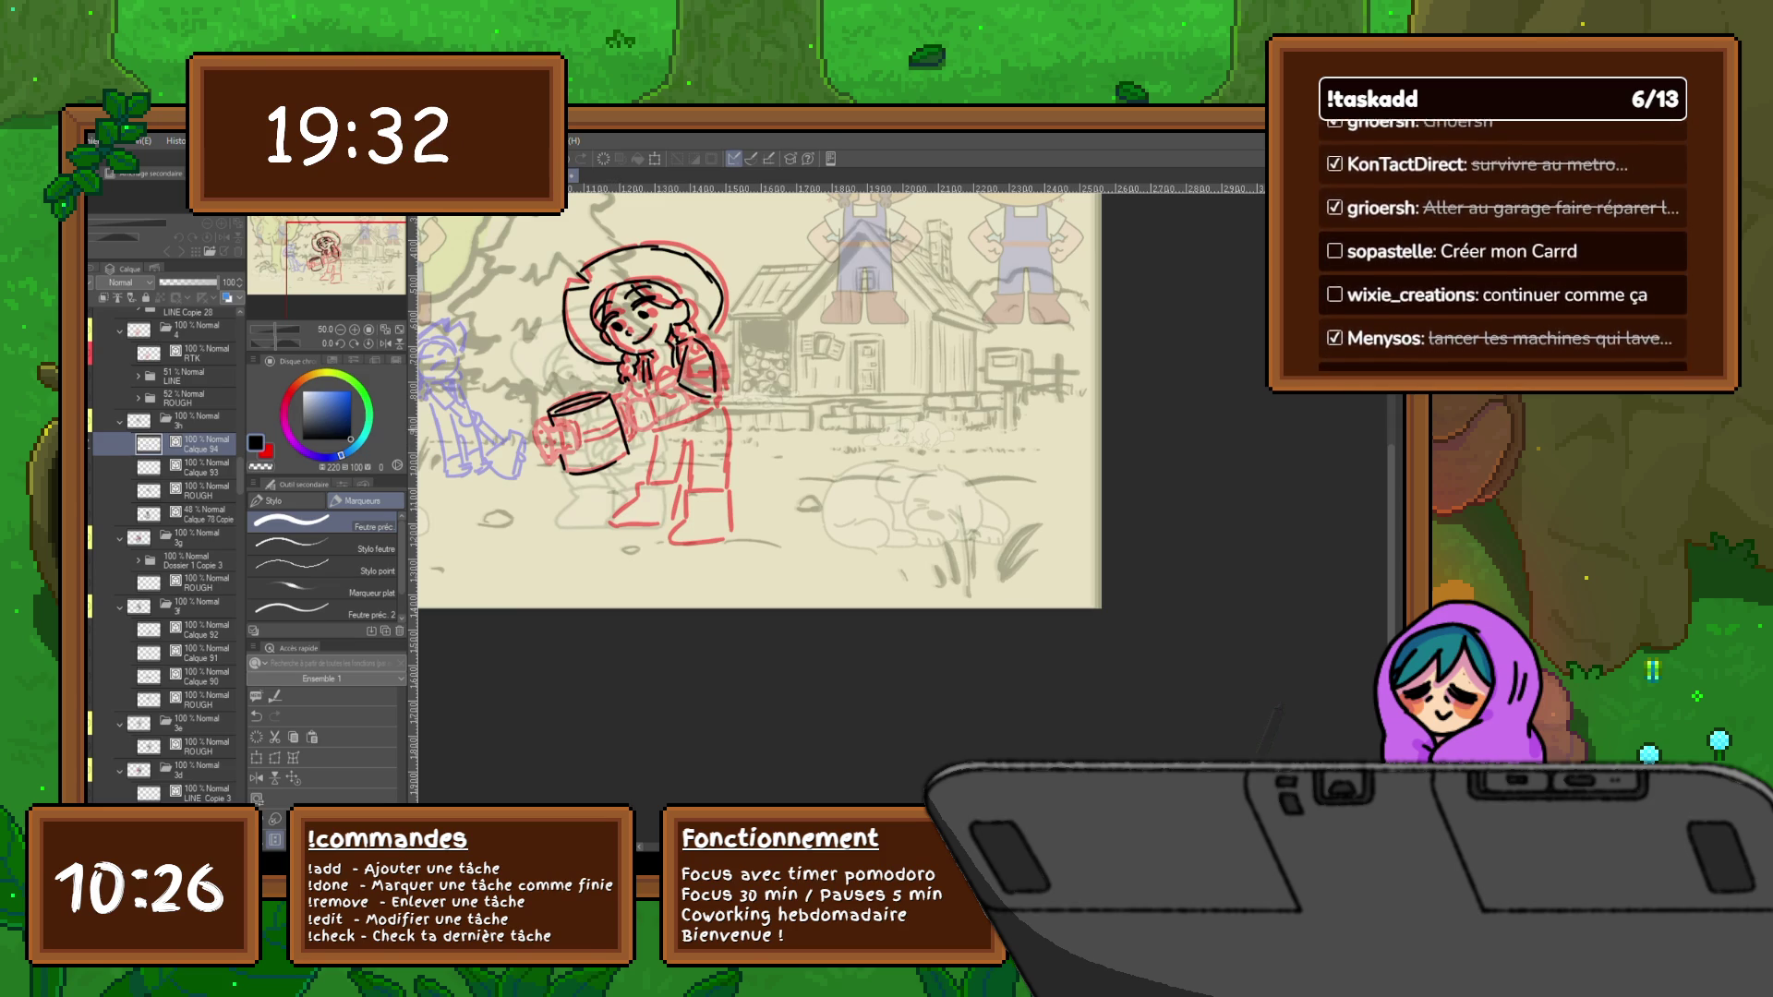
mouse_move(541, 422)
left_mouse_down()
mouse_move(539, 452)
mouse_move(554, 434)
left_mouse_up()
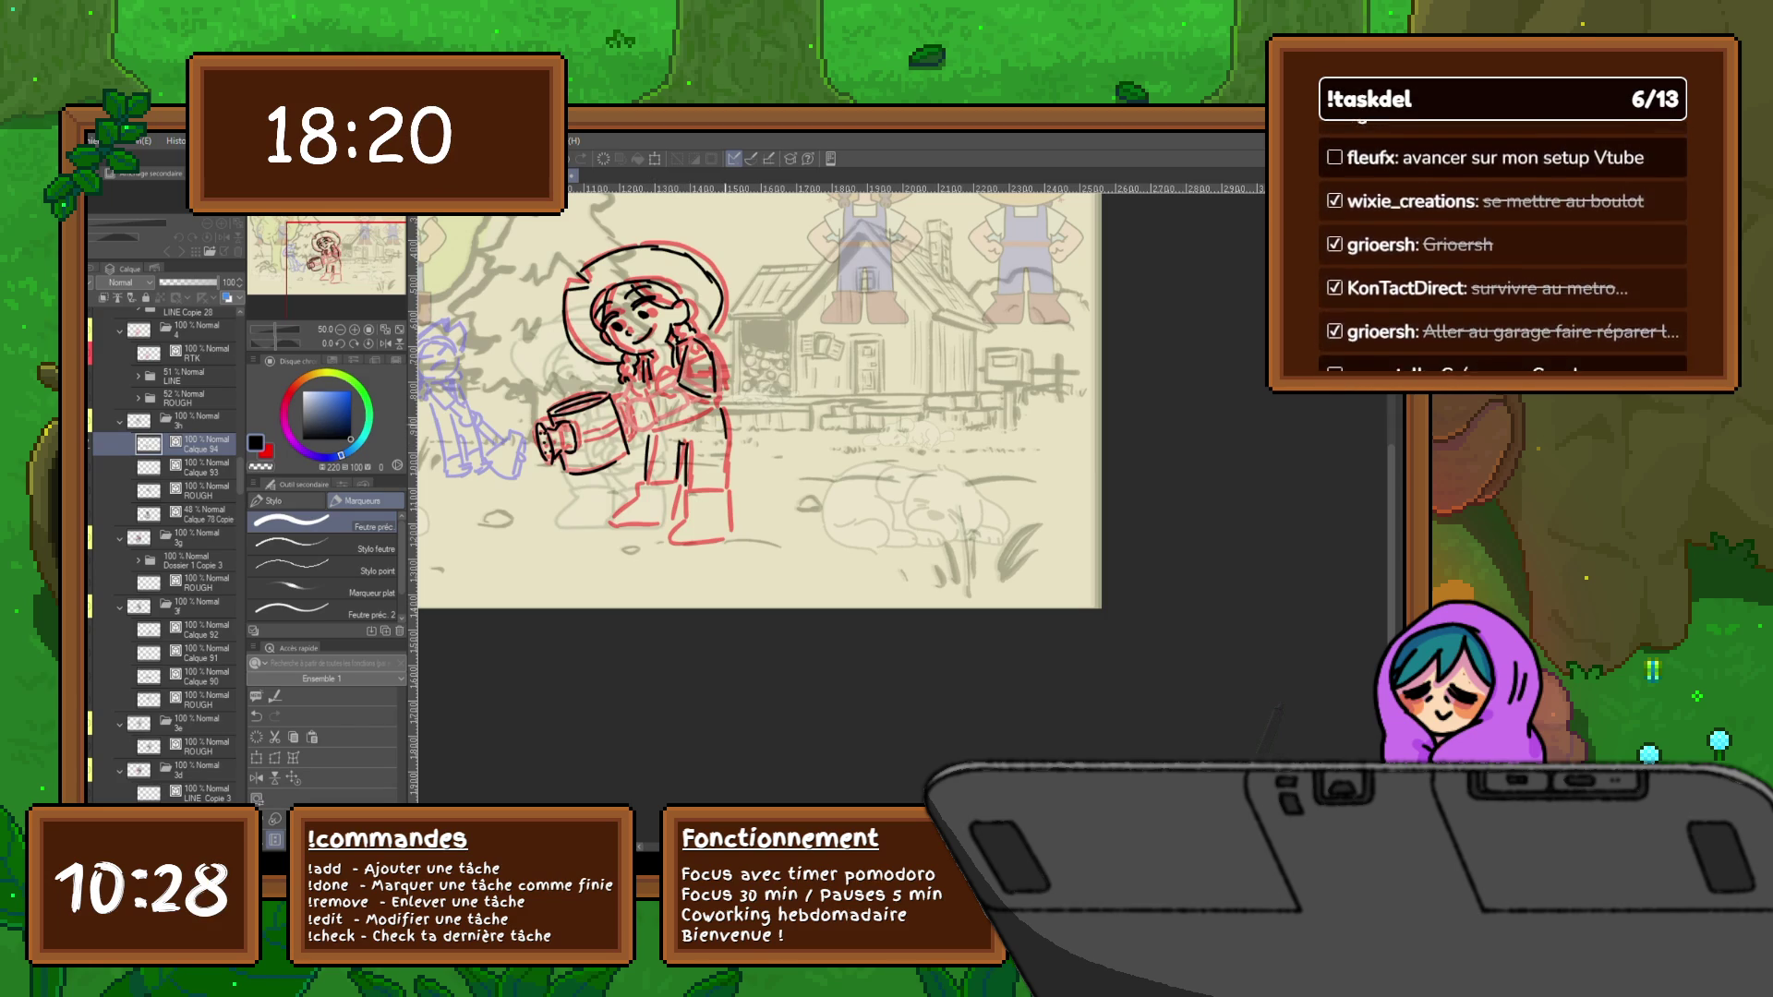
Ink both of the farmer's boots and darken her leg lines in black
mouse_move(683, 492)
left_mouse_down()
mouse_move(672, 537)
mouse_move(728, 540)
left_mouse_up()
mouse_move(637, 499)
left_mouse_down()
mouse_move(615, 519)
mouse_move(673, 526)
mouse_move(673, 485)
mouse_move(723, 493)
left_mouse_up()
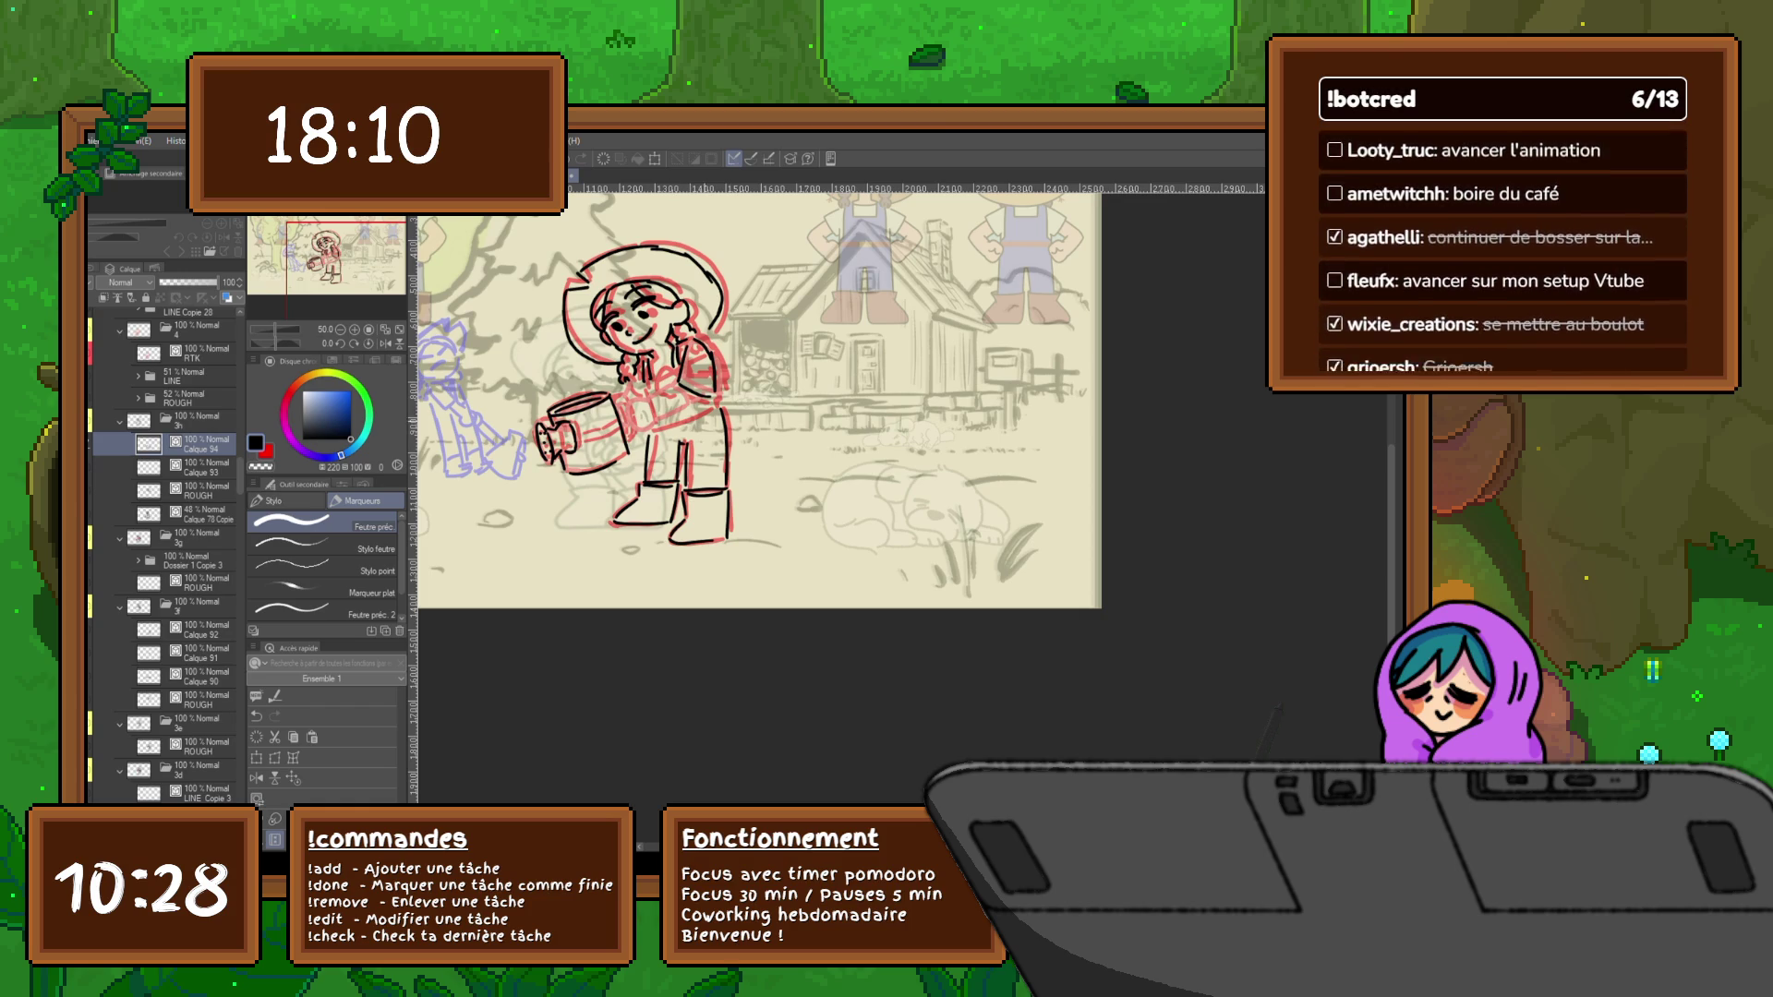
mouse_move(676, 446)
left_mouse_down()
mouse_move(676, 477)
mouse_move(644, 480)
mouse_move(723, 478)
left_mouse_up()
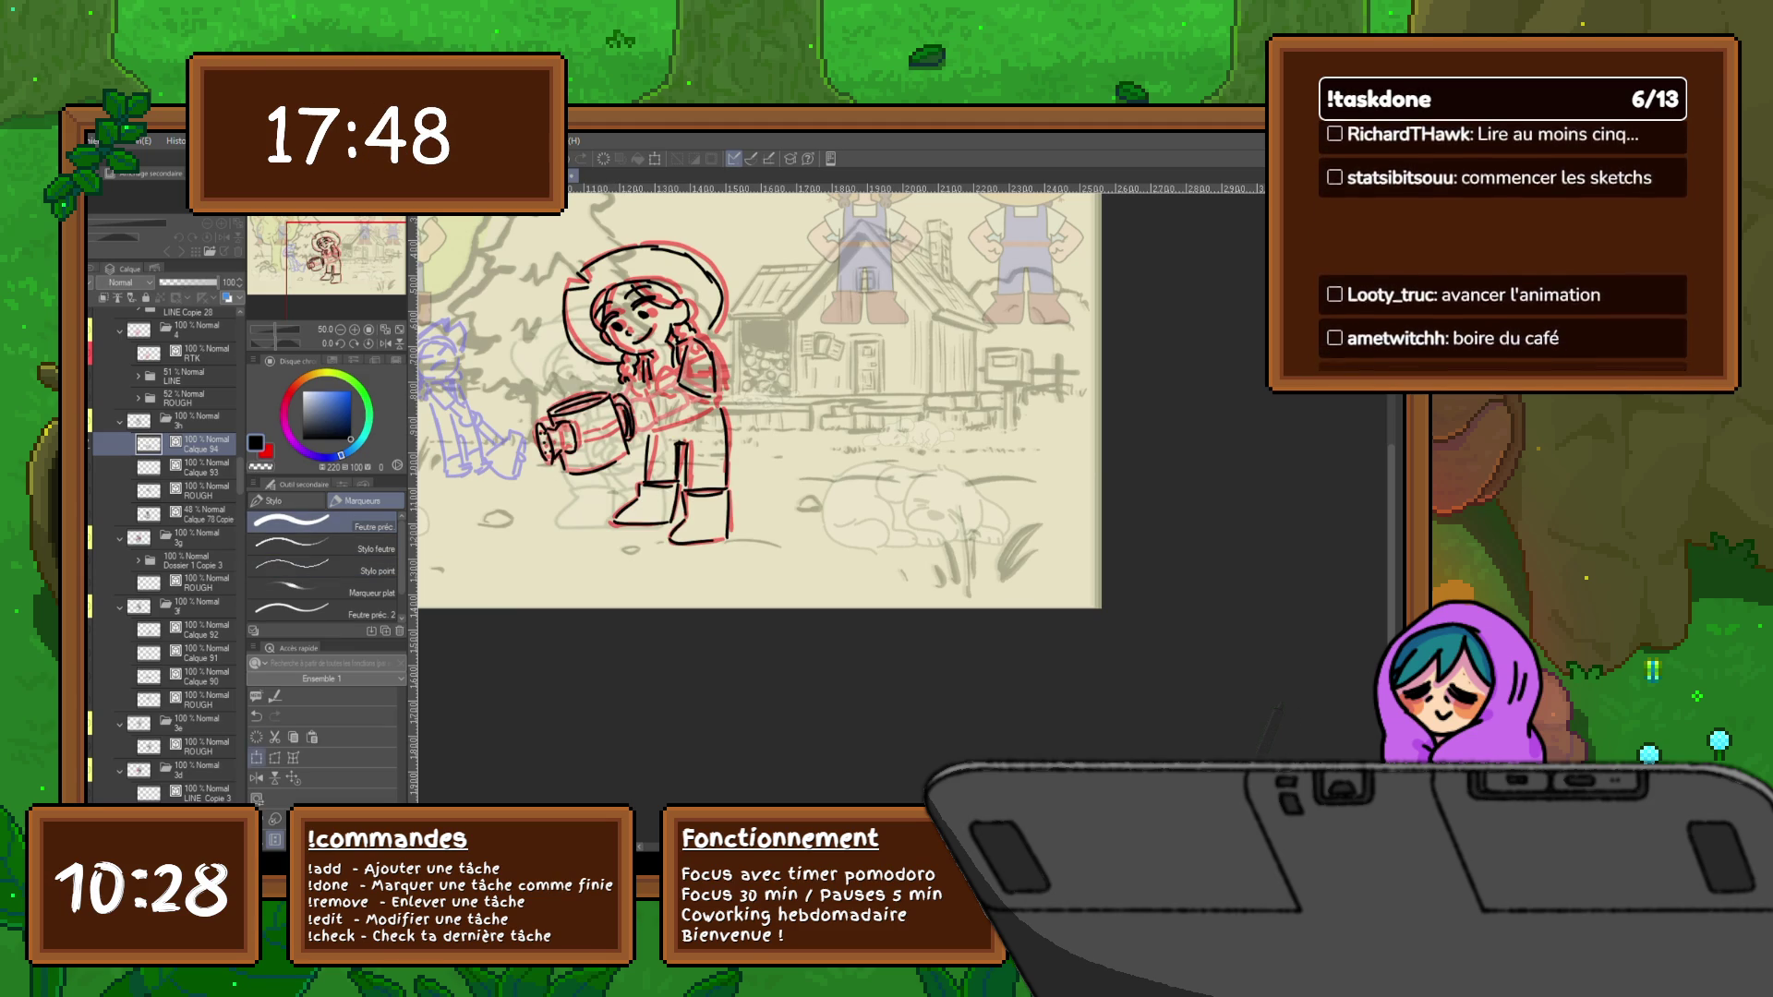
Lasso the inked watering can, rotate it slightly with Ctrl+T, then add new layer Calque 95
key("ctrl+t")
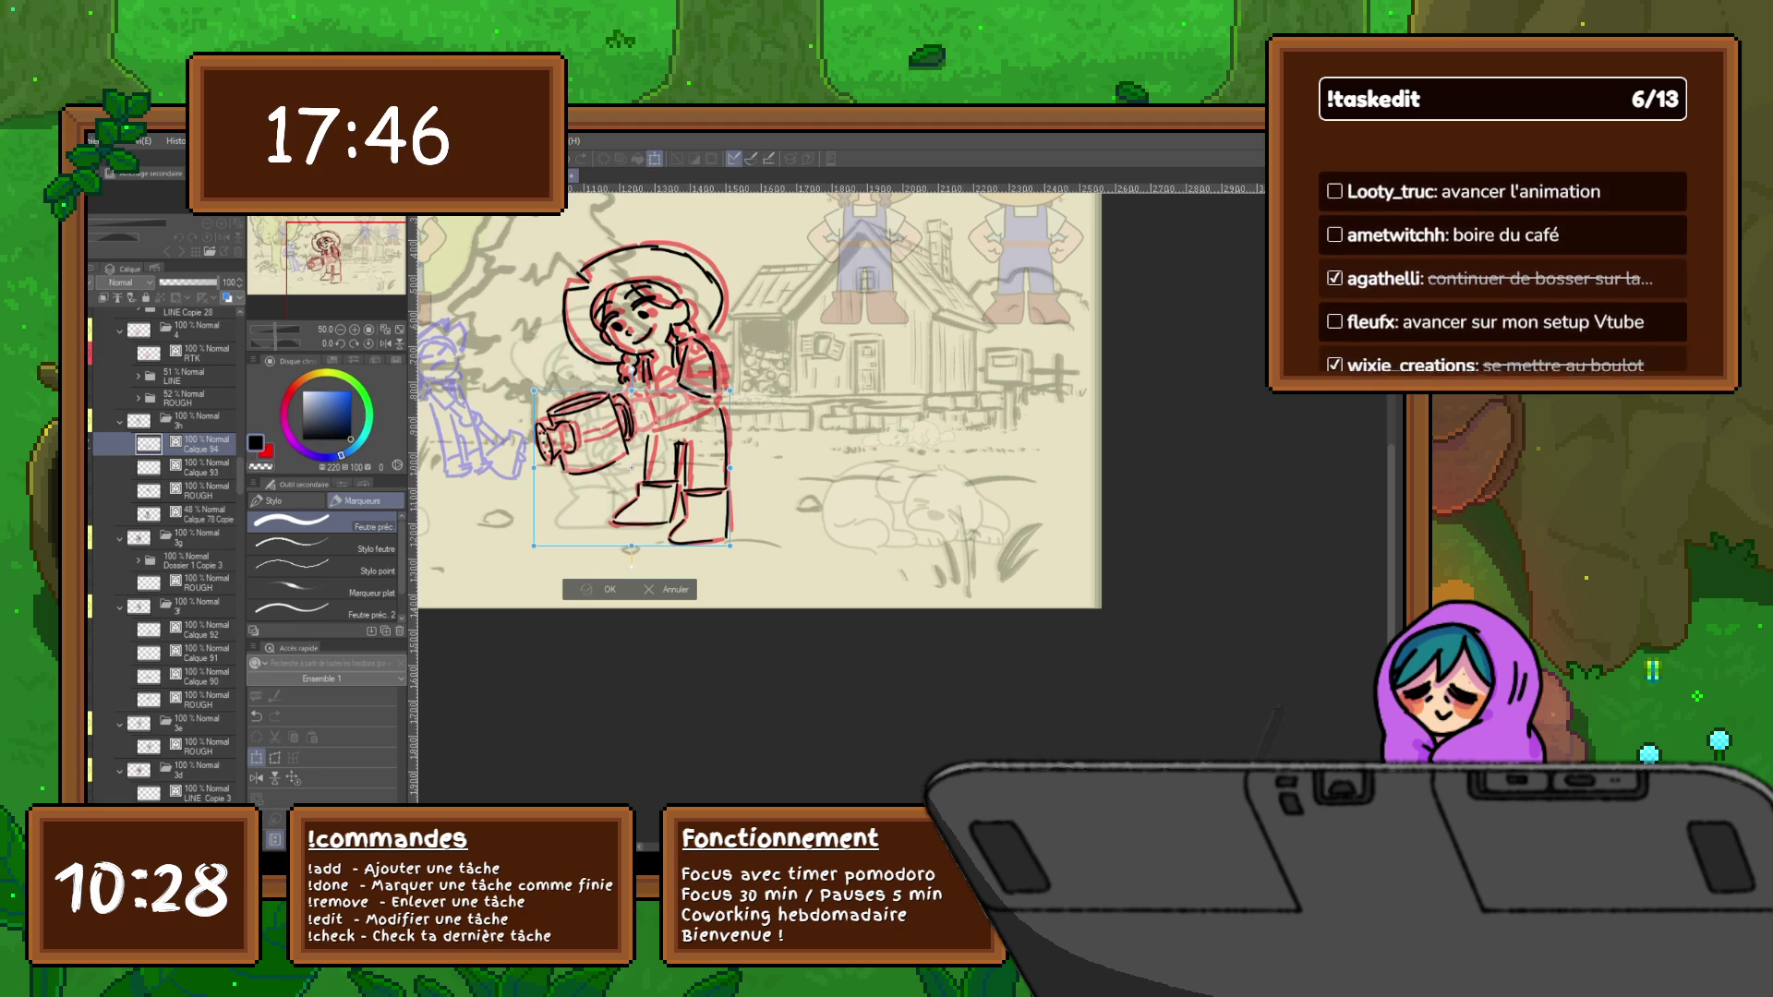
key("Return")
key("m")
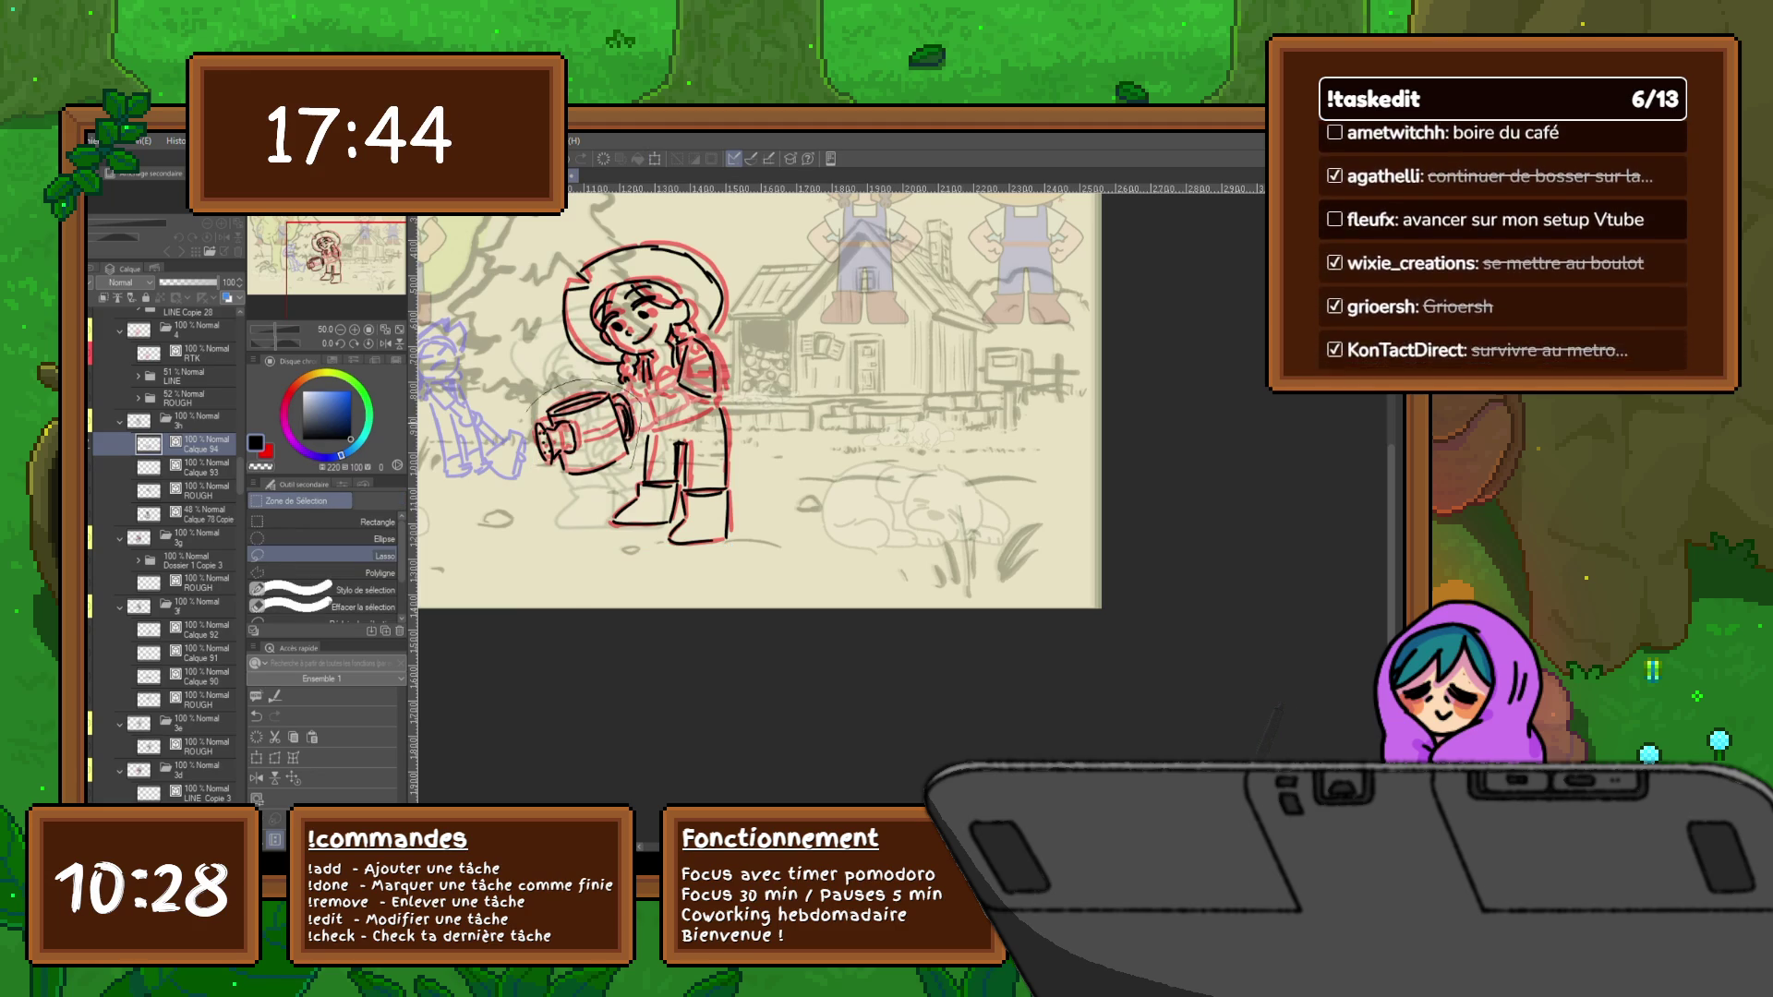
left_click_drag(637, 443, 636, 463)
key("ctrl+t")
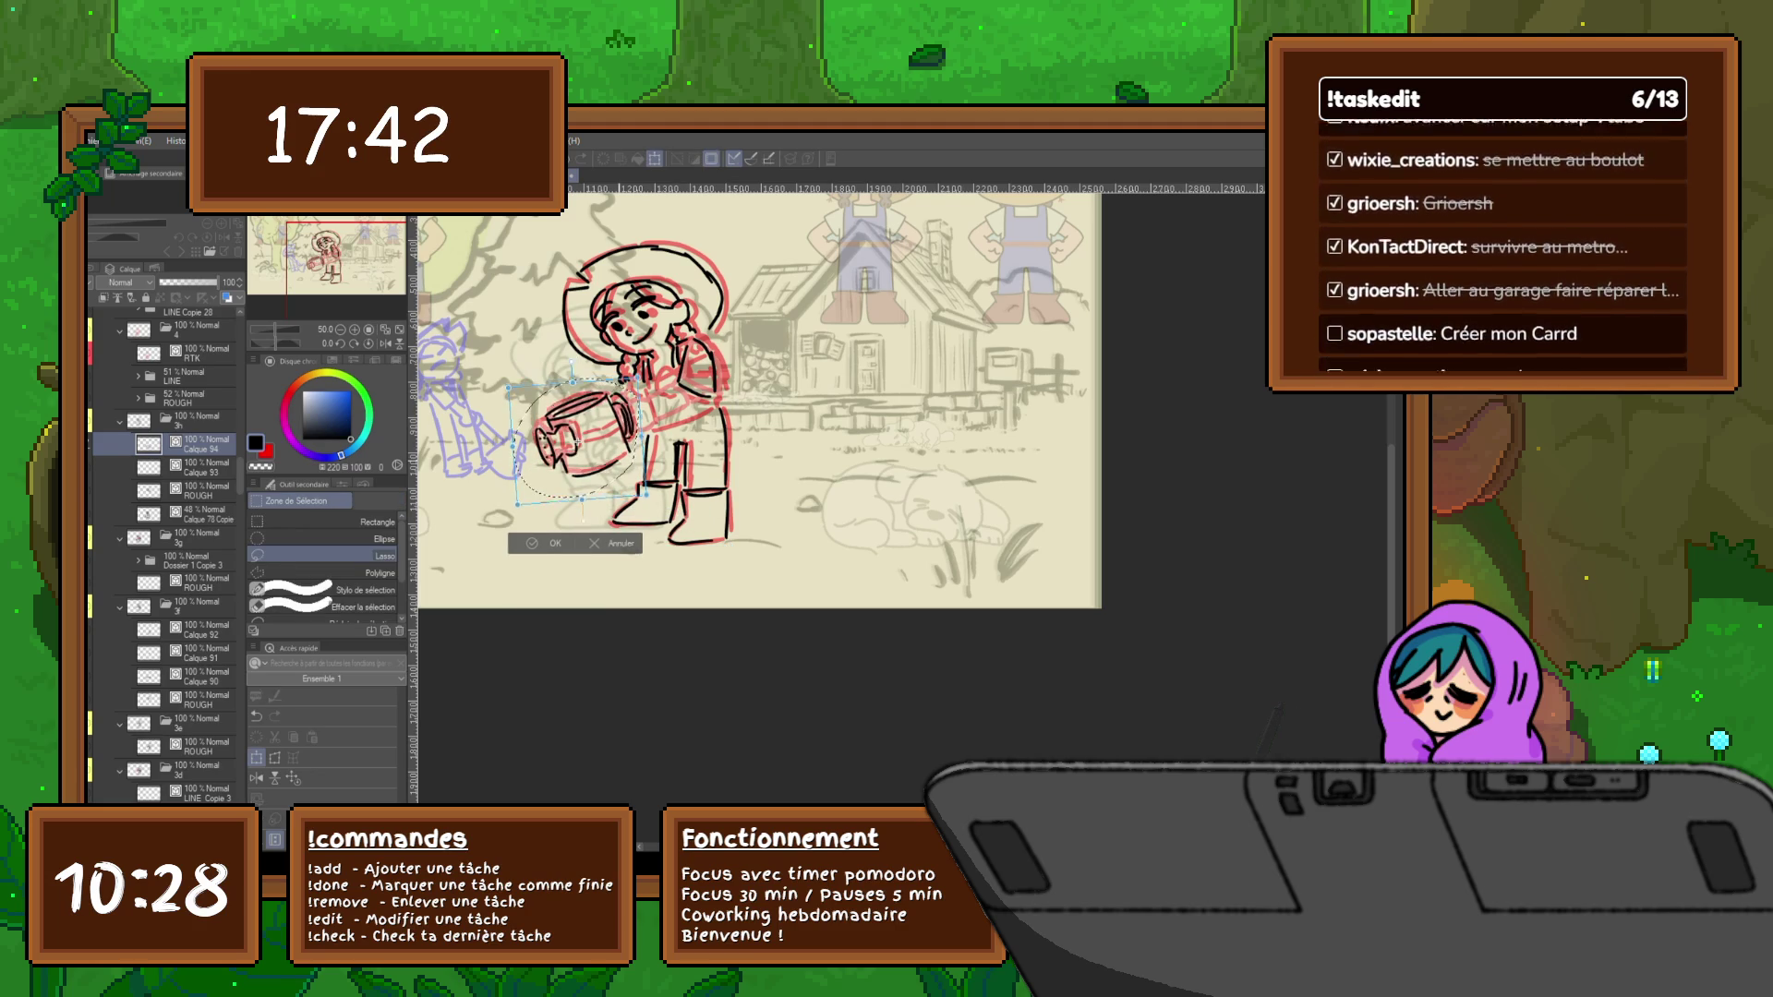
left_click_drag(635, 416, 638, 472)
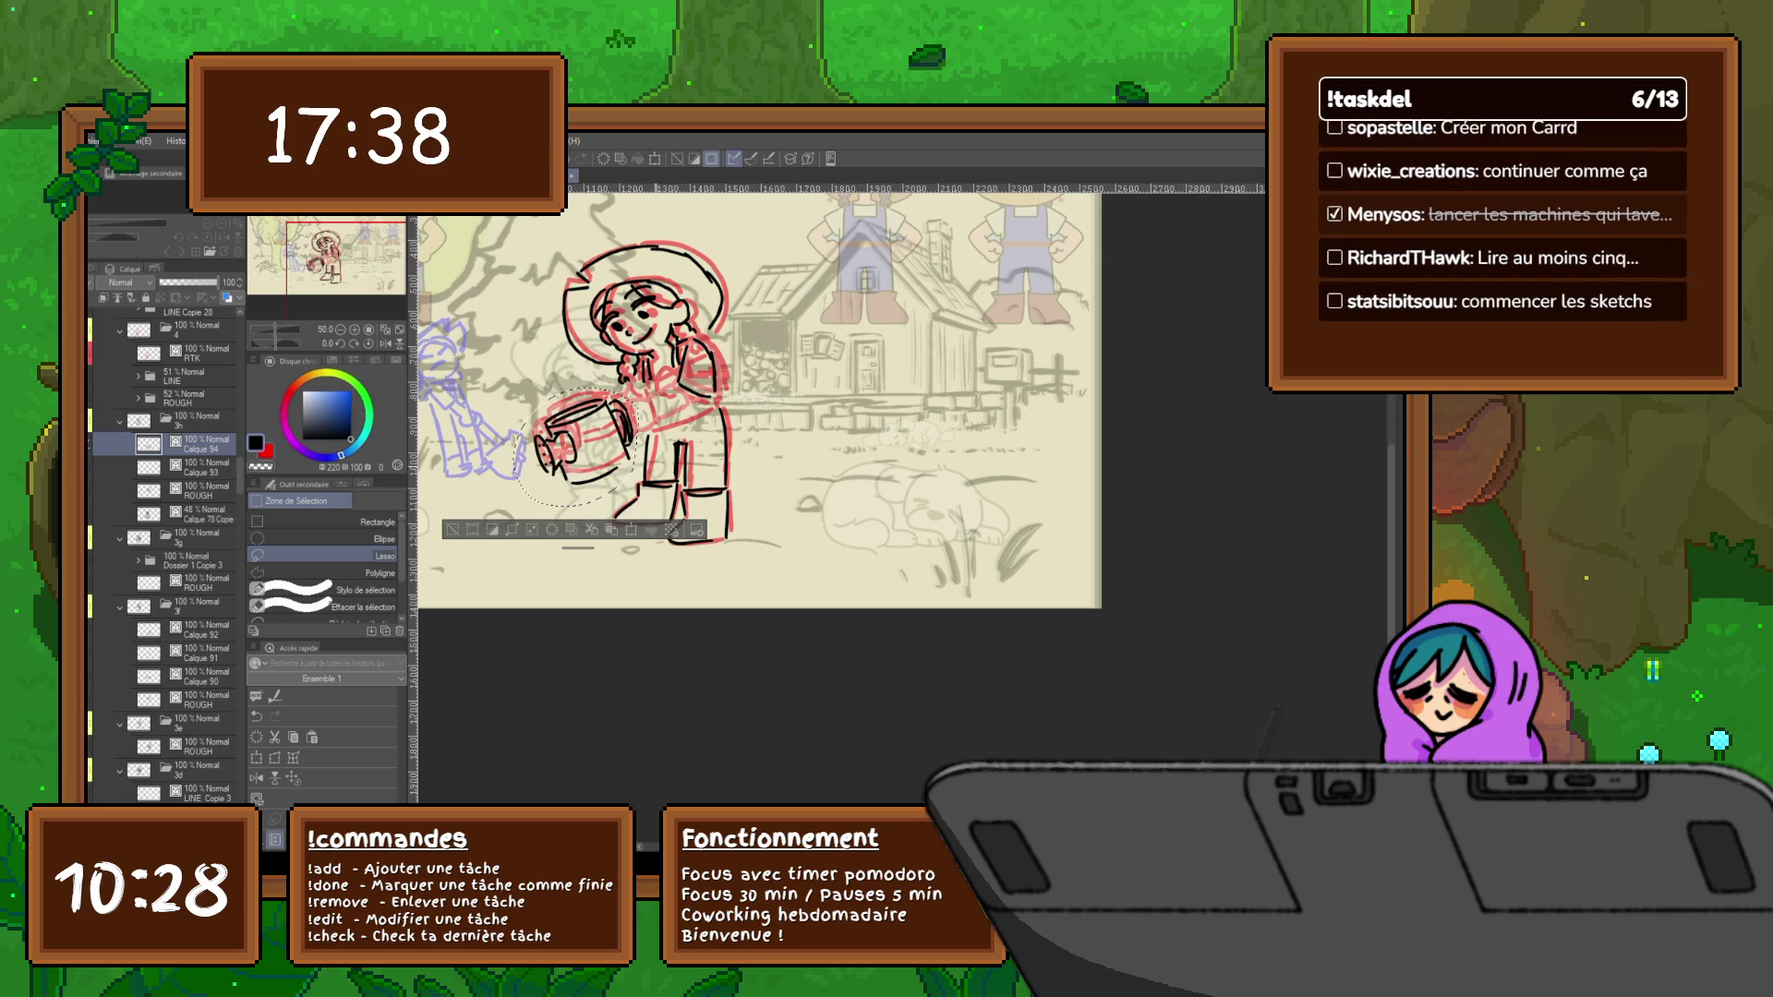
key("Return")
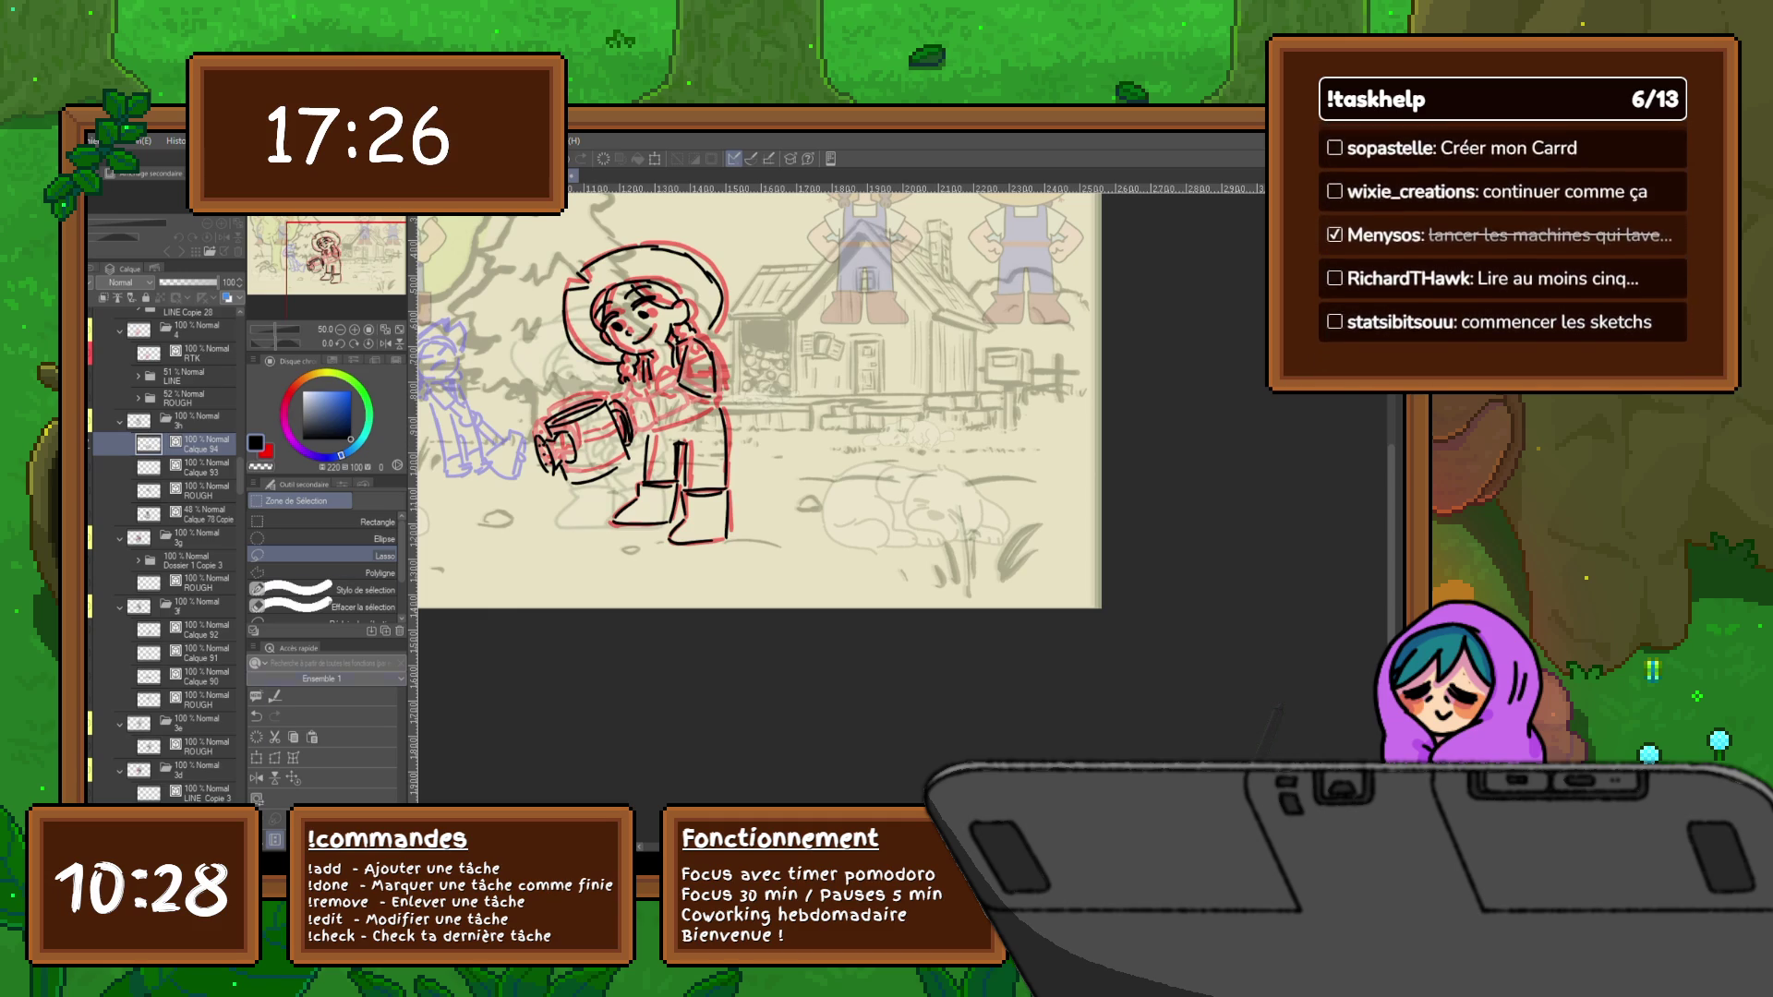
key("ctrl+shift+n")
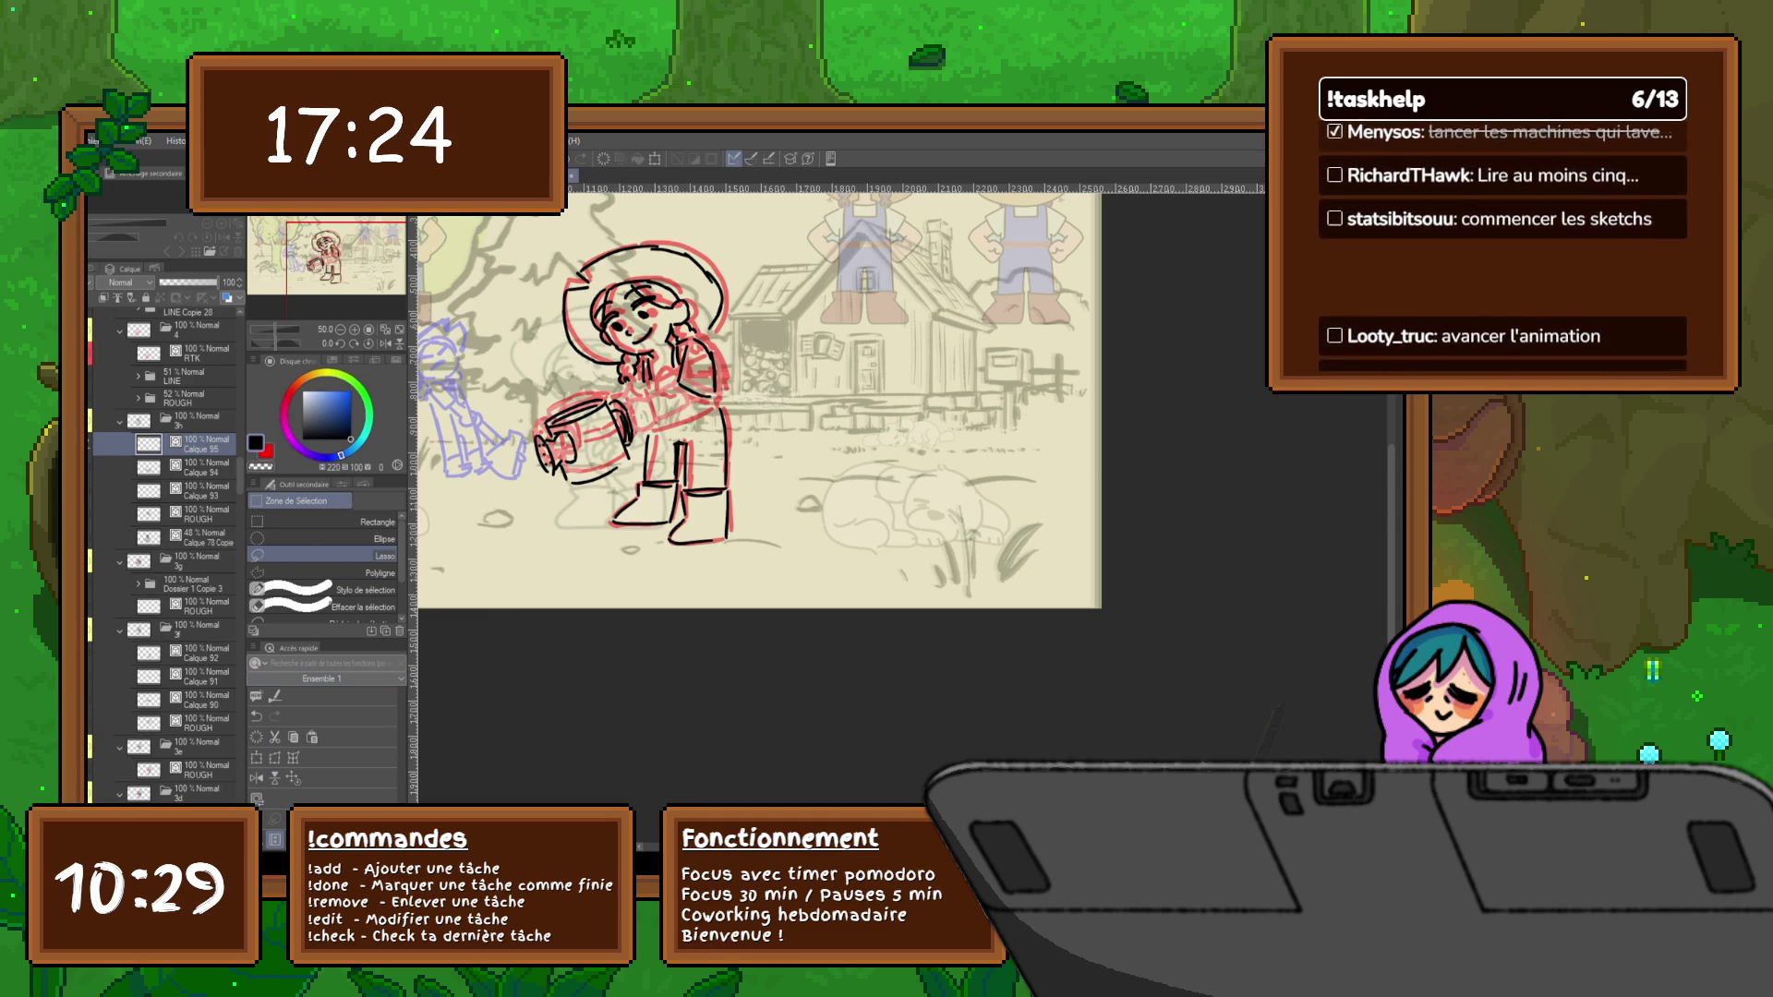
Switch back to the Marqueurs inking pen to redraw the watering can and hands on Calque 95
key("p")
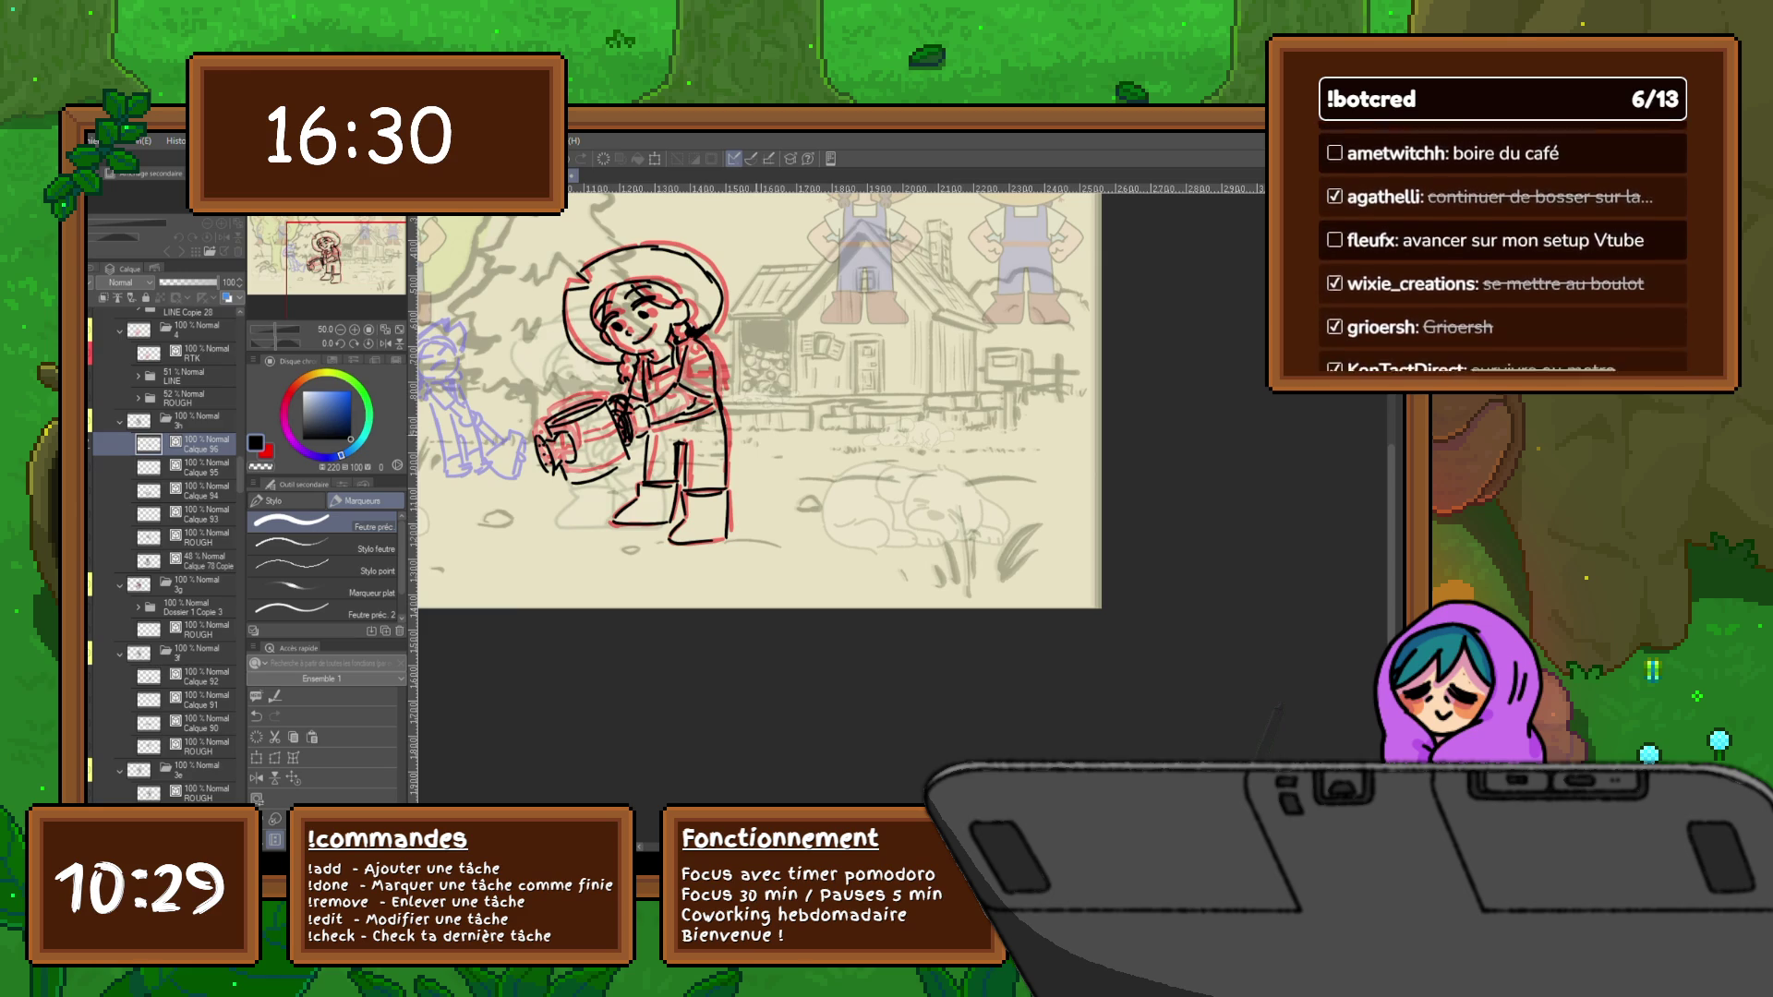
Review the Dossier 1 Copie 3, Calque 92 and ROUGH layers and restore the red and blue roughs
left_click(181, 604)
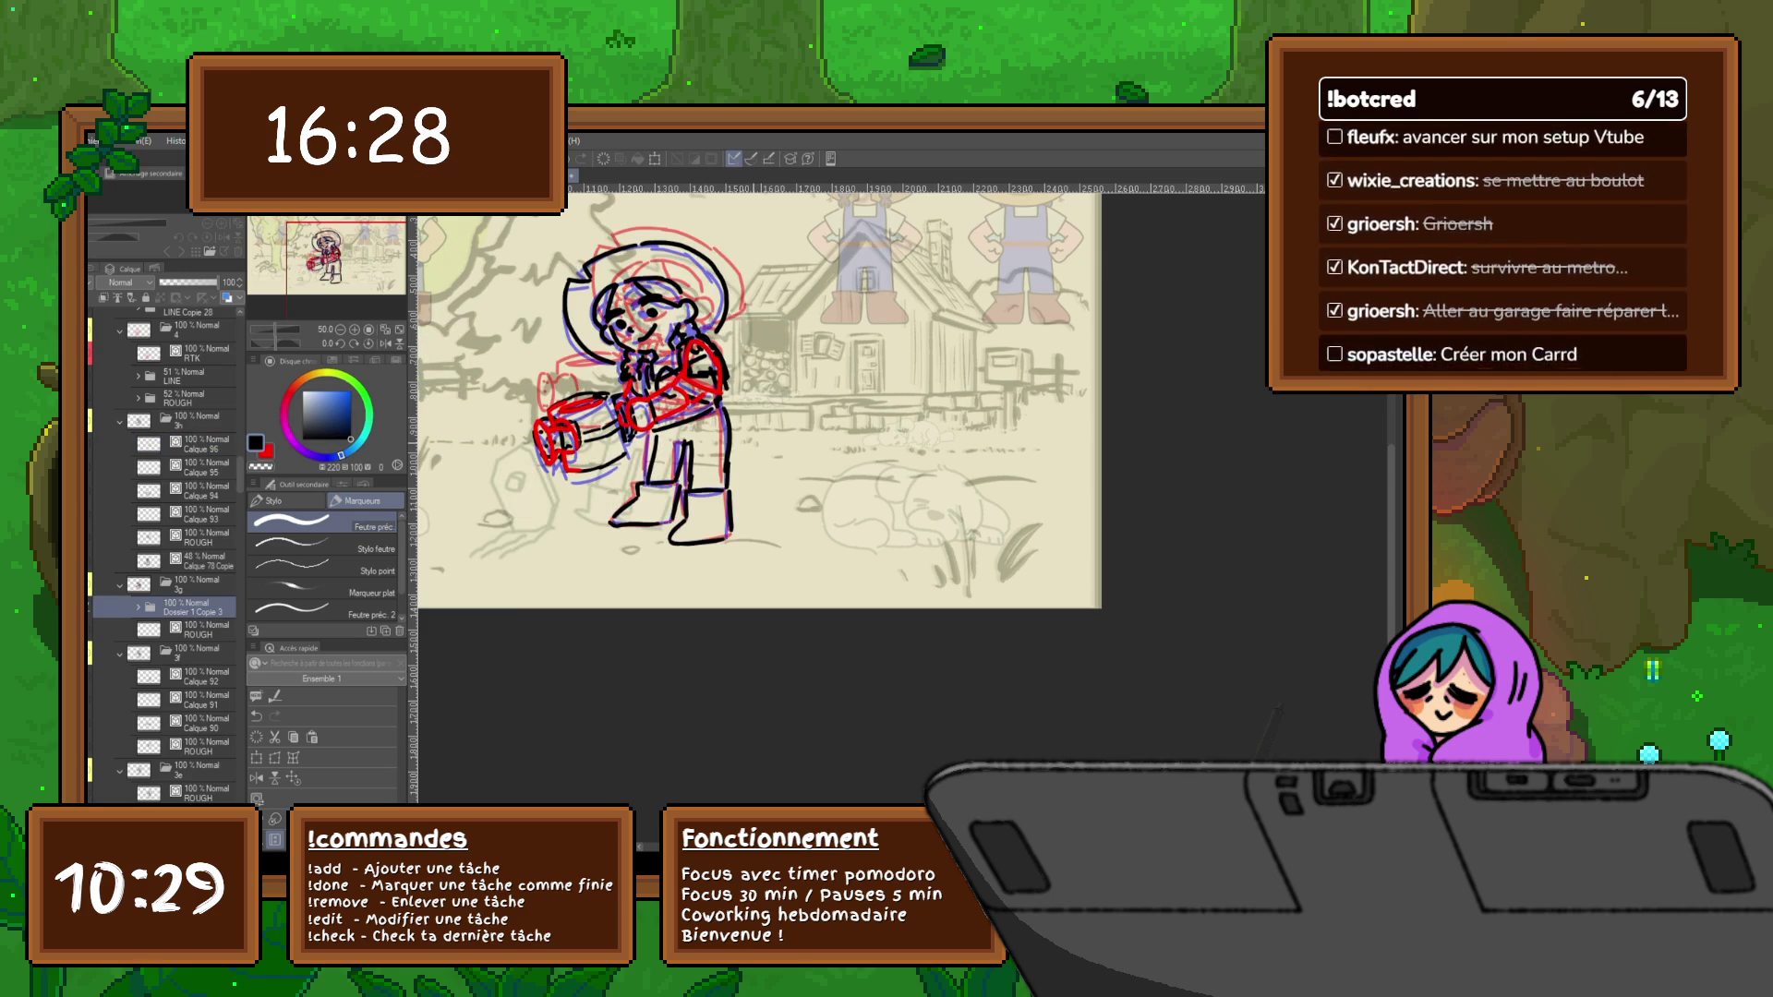
left_click(194, 676)
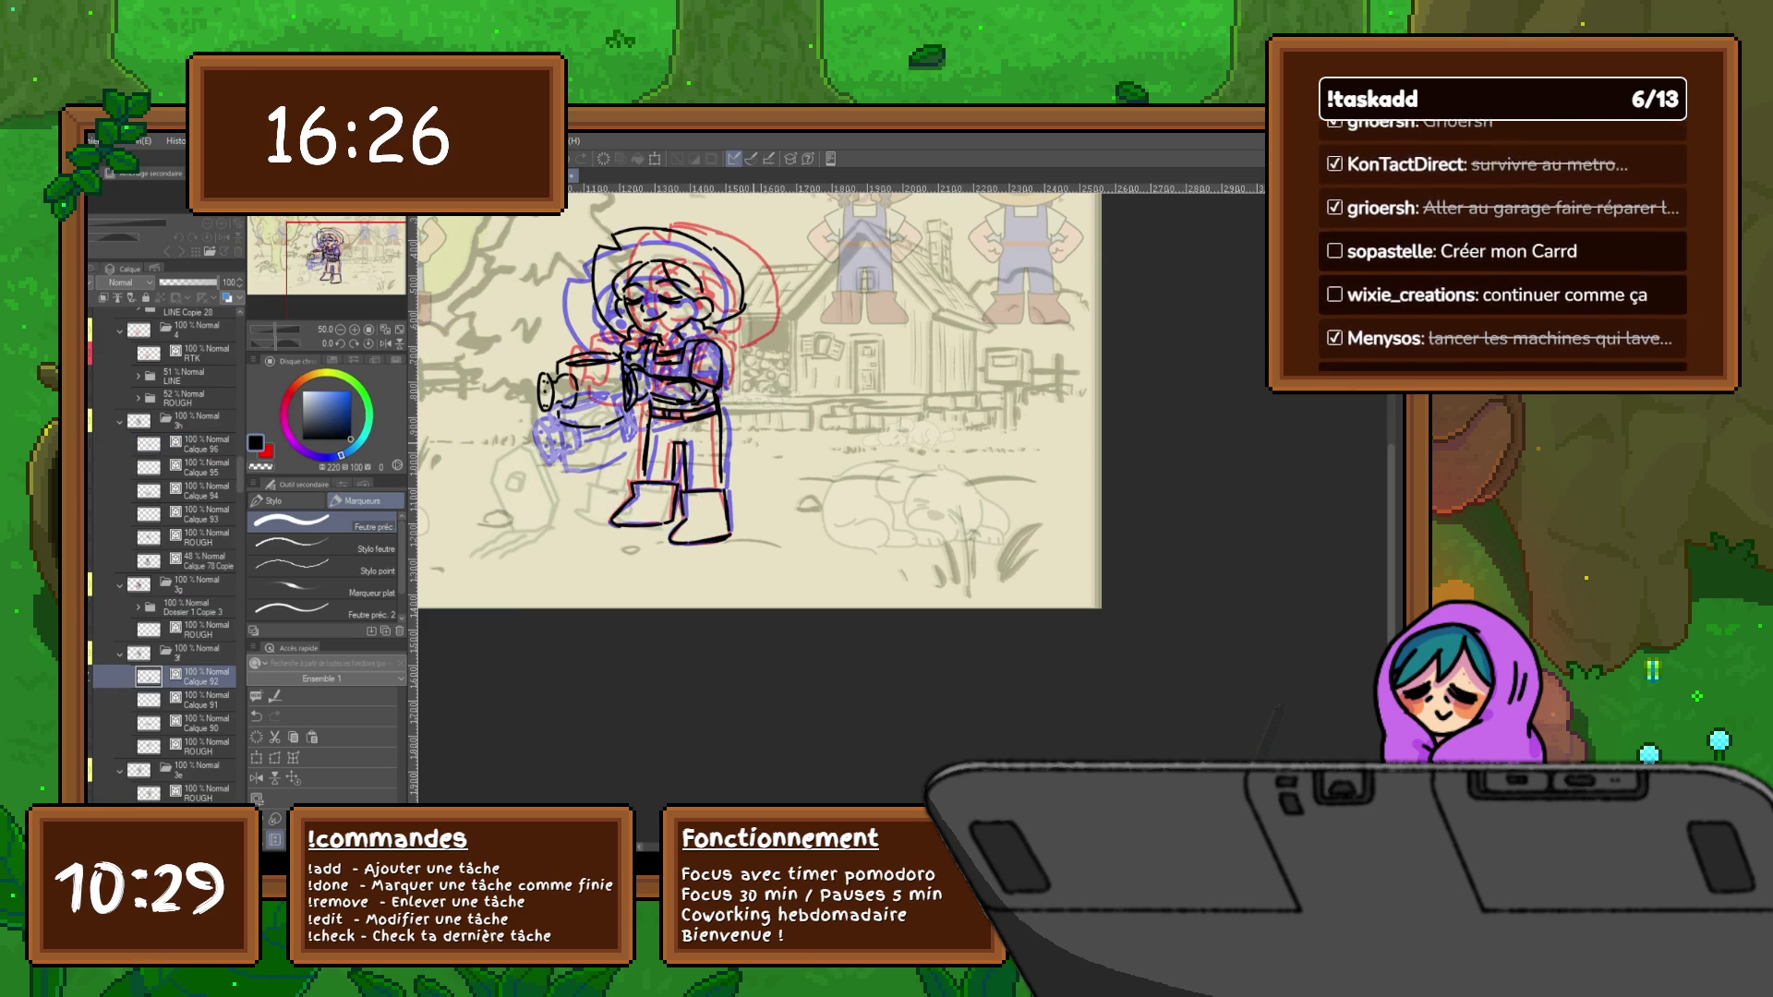
left_click(195, 789)
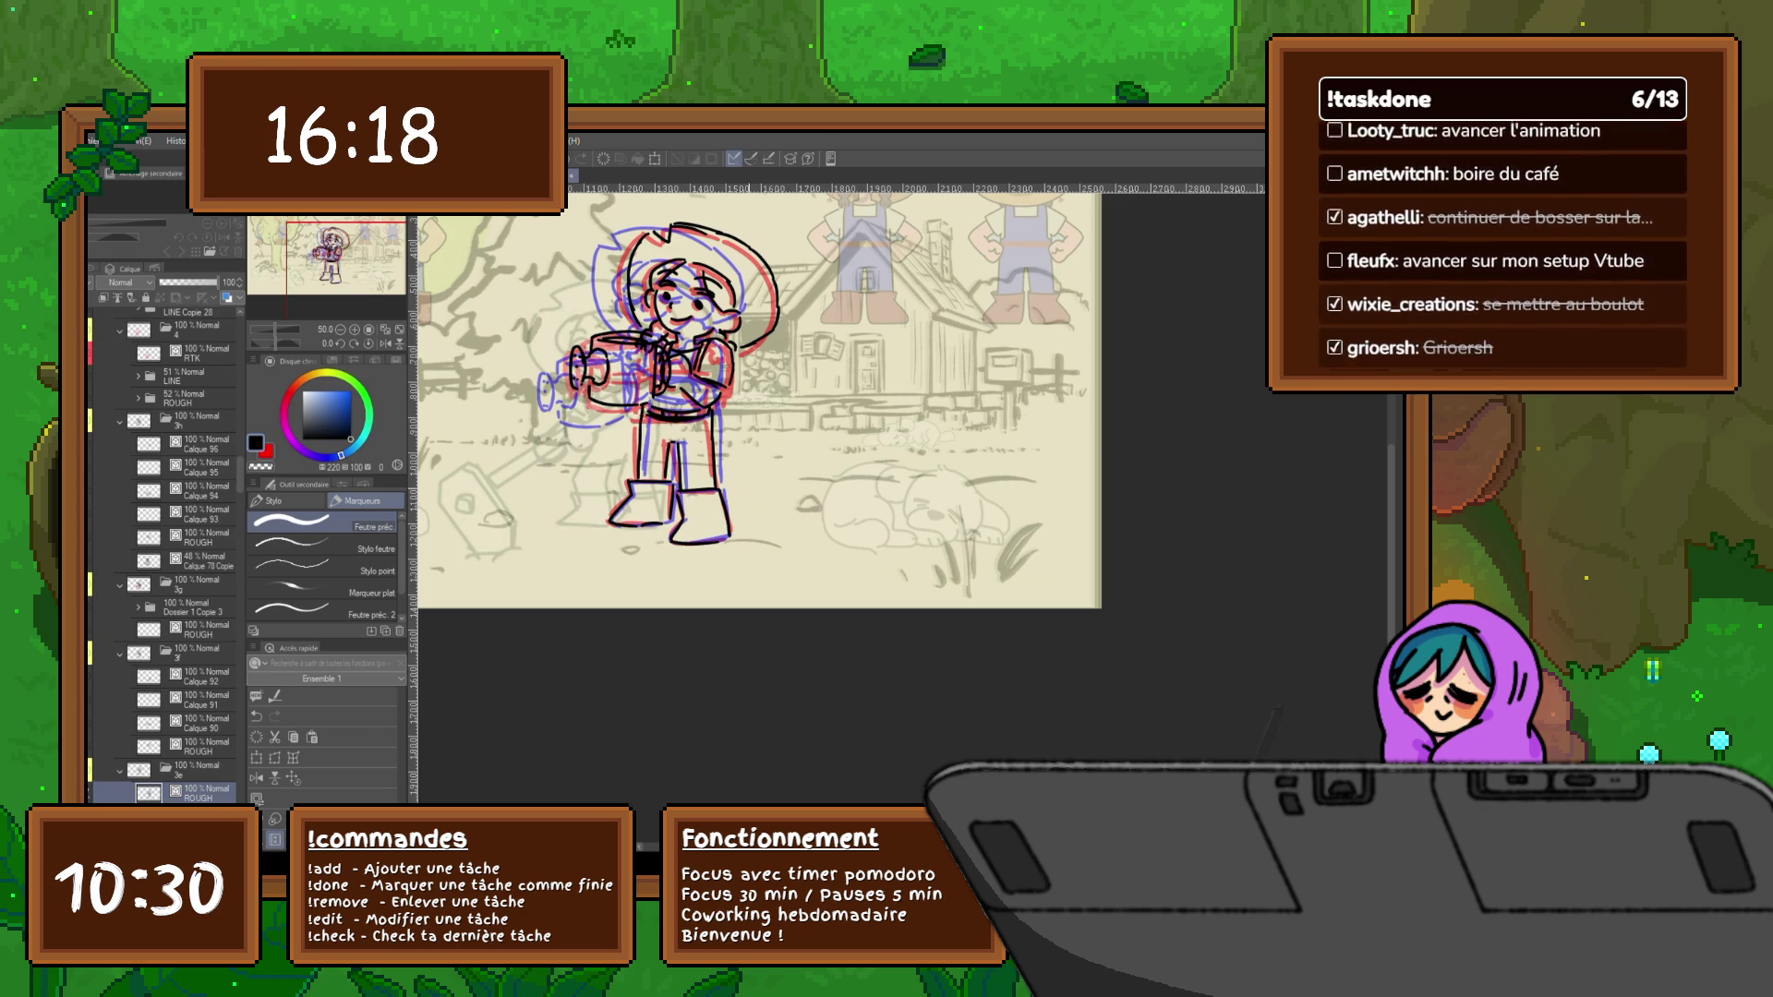
key("Right")
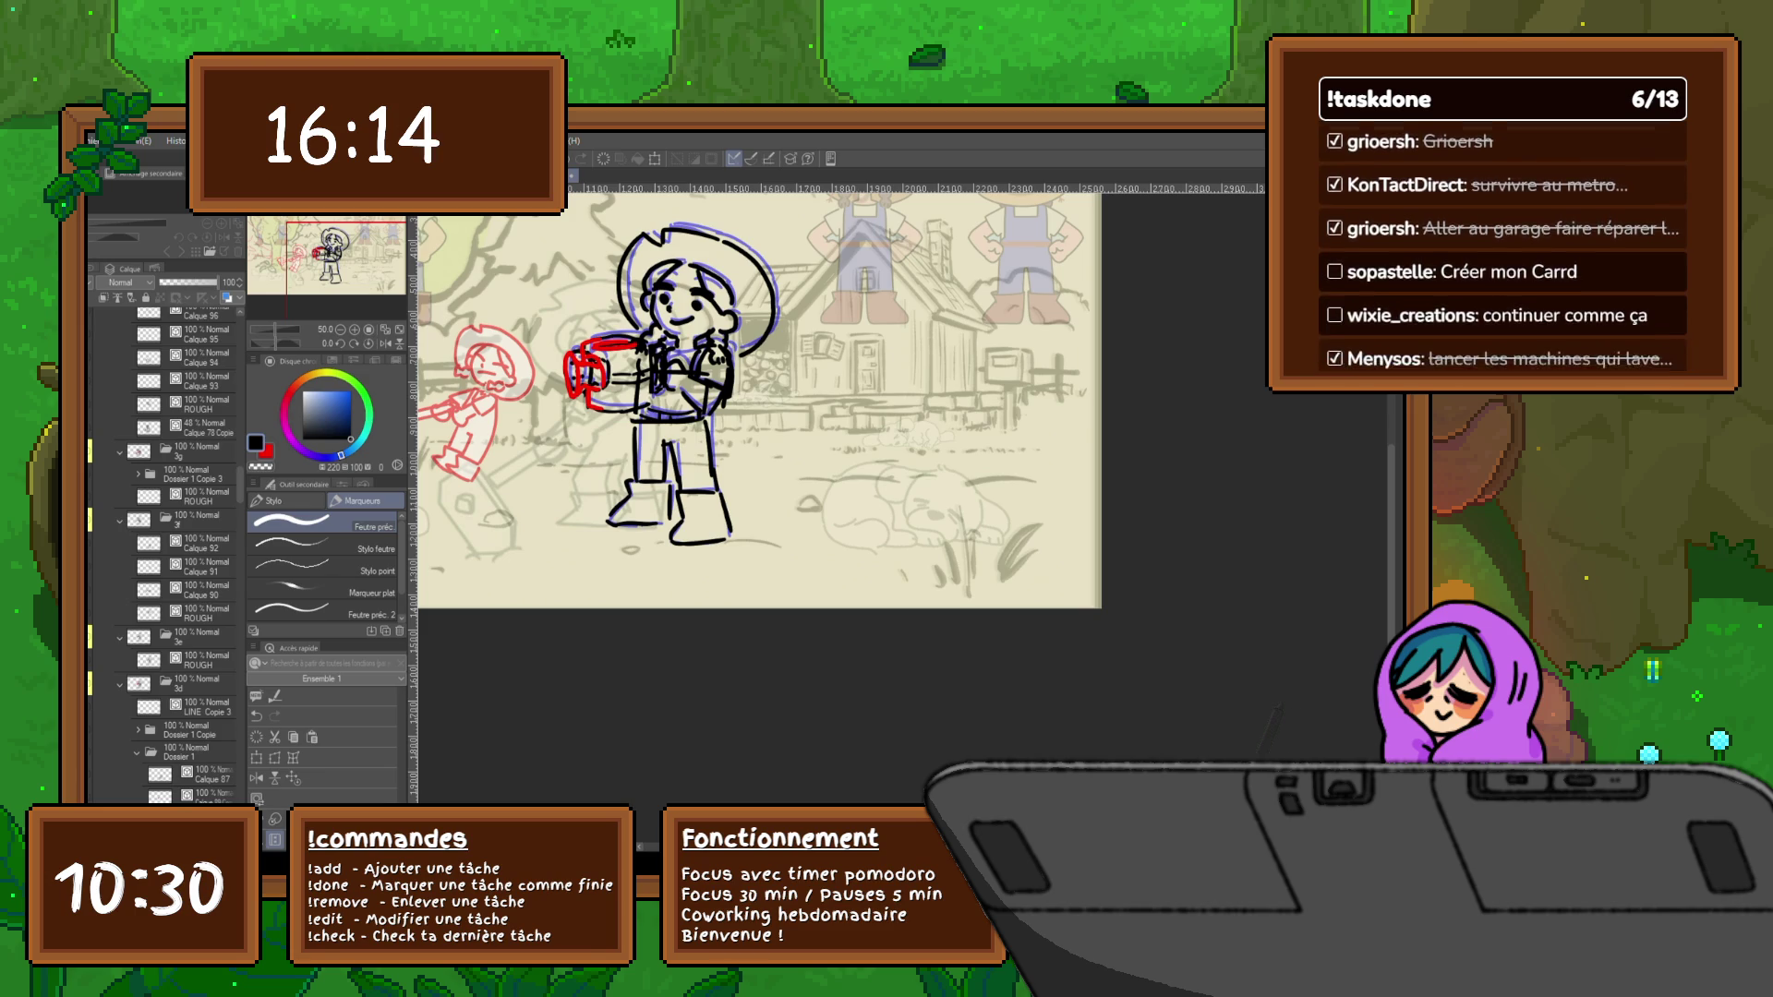
key("Right")
key("Right")
key("Right")
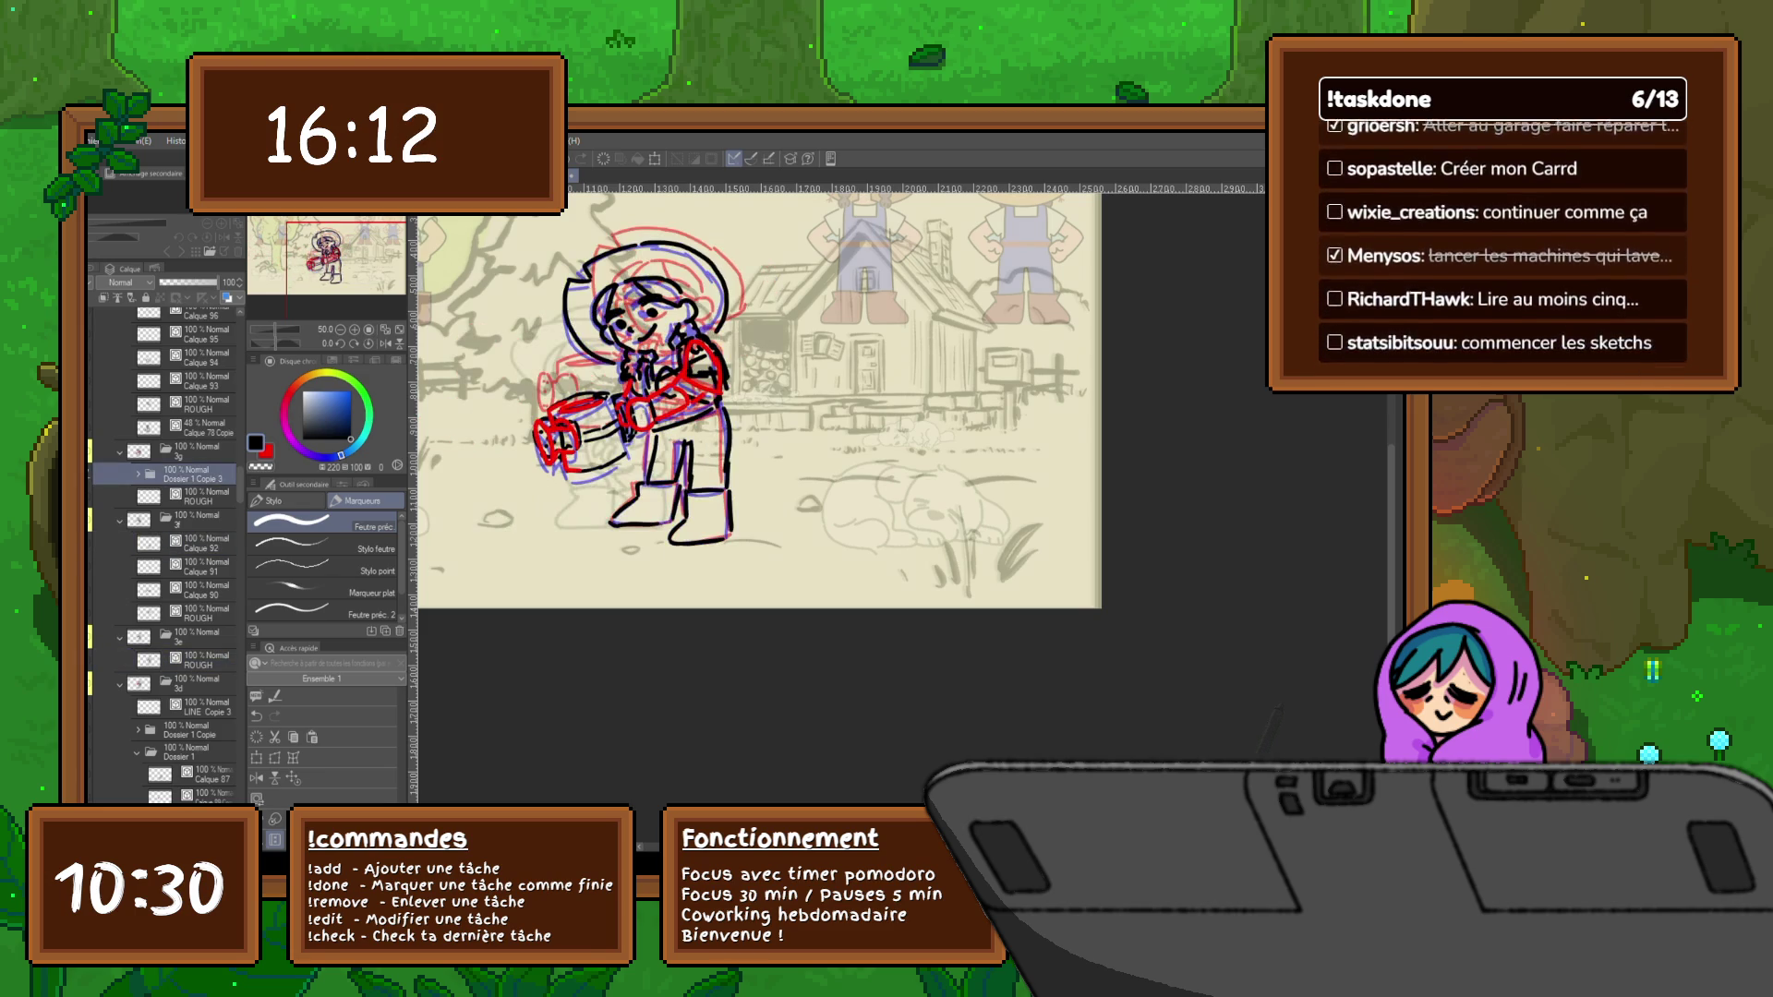
key("Right")
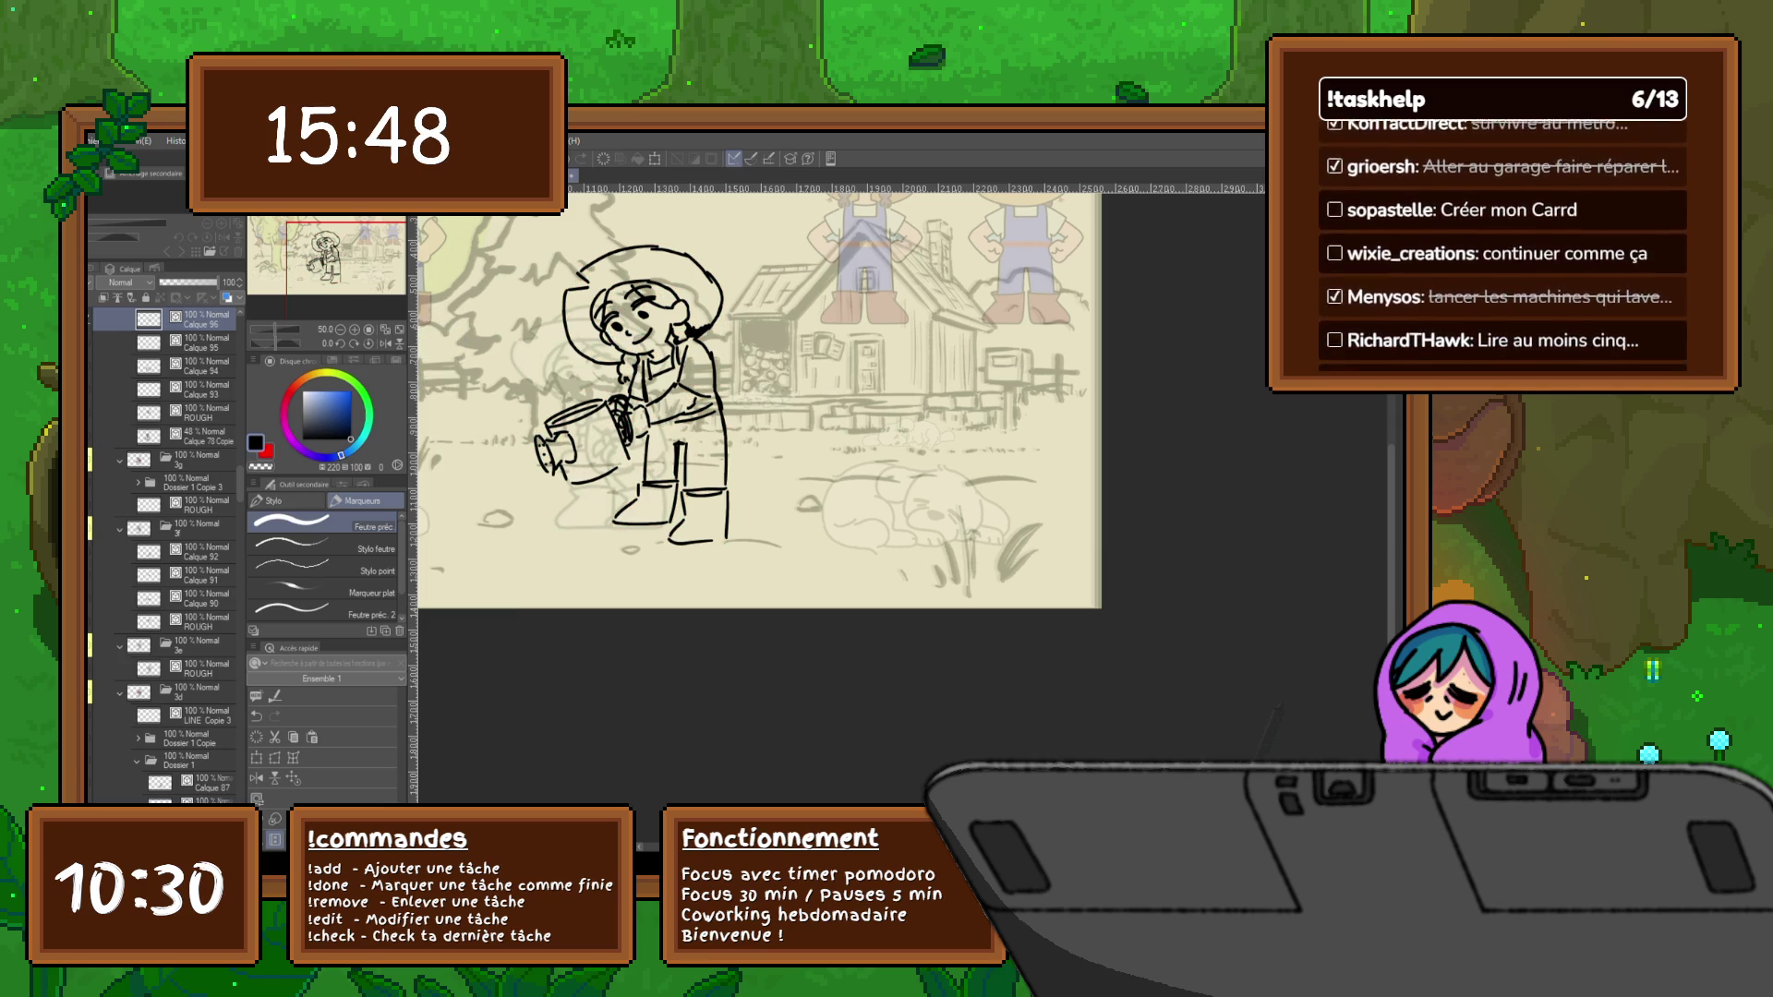
key("ctrl+z")
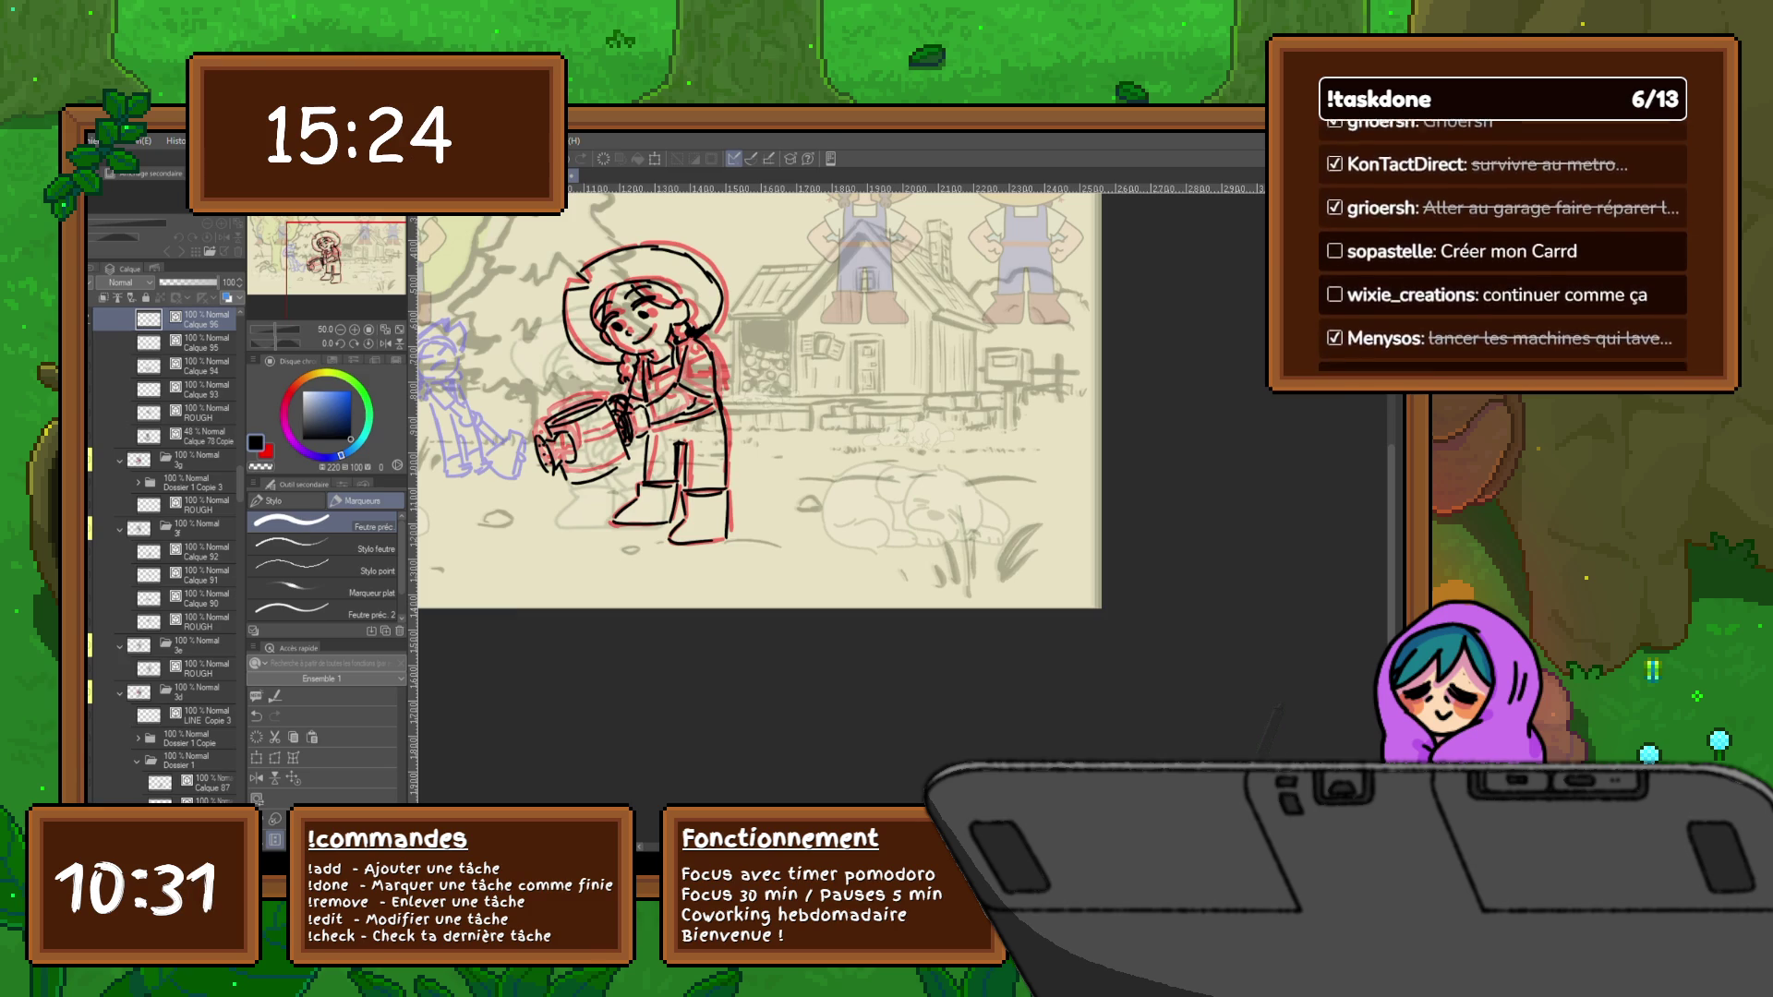
Flip through the animation cels past folders 3f and 3e to reach the watering-can frame
key("Right")
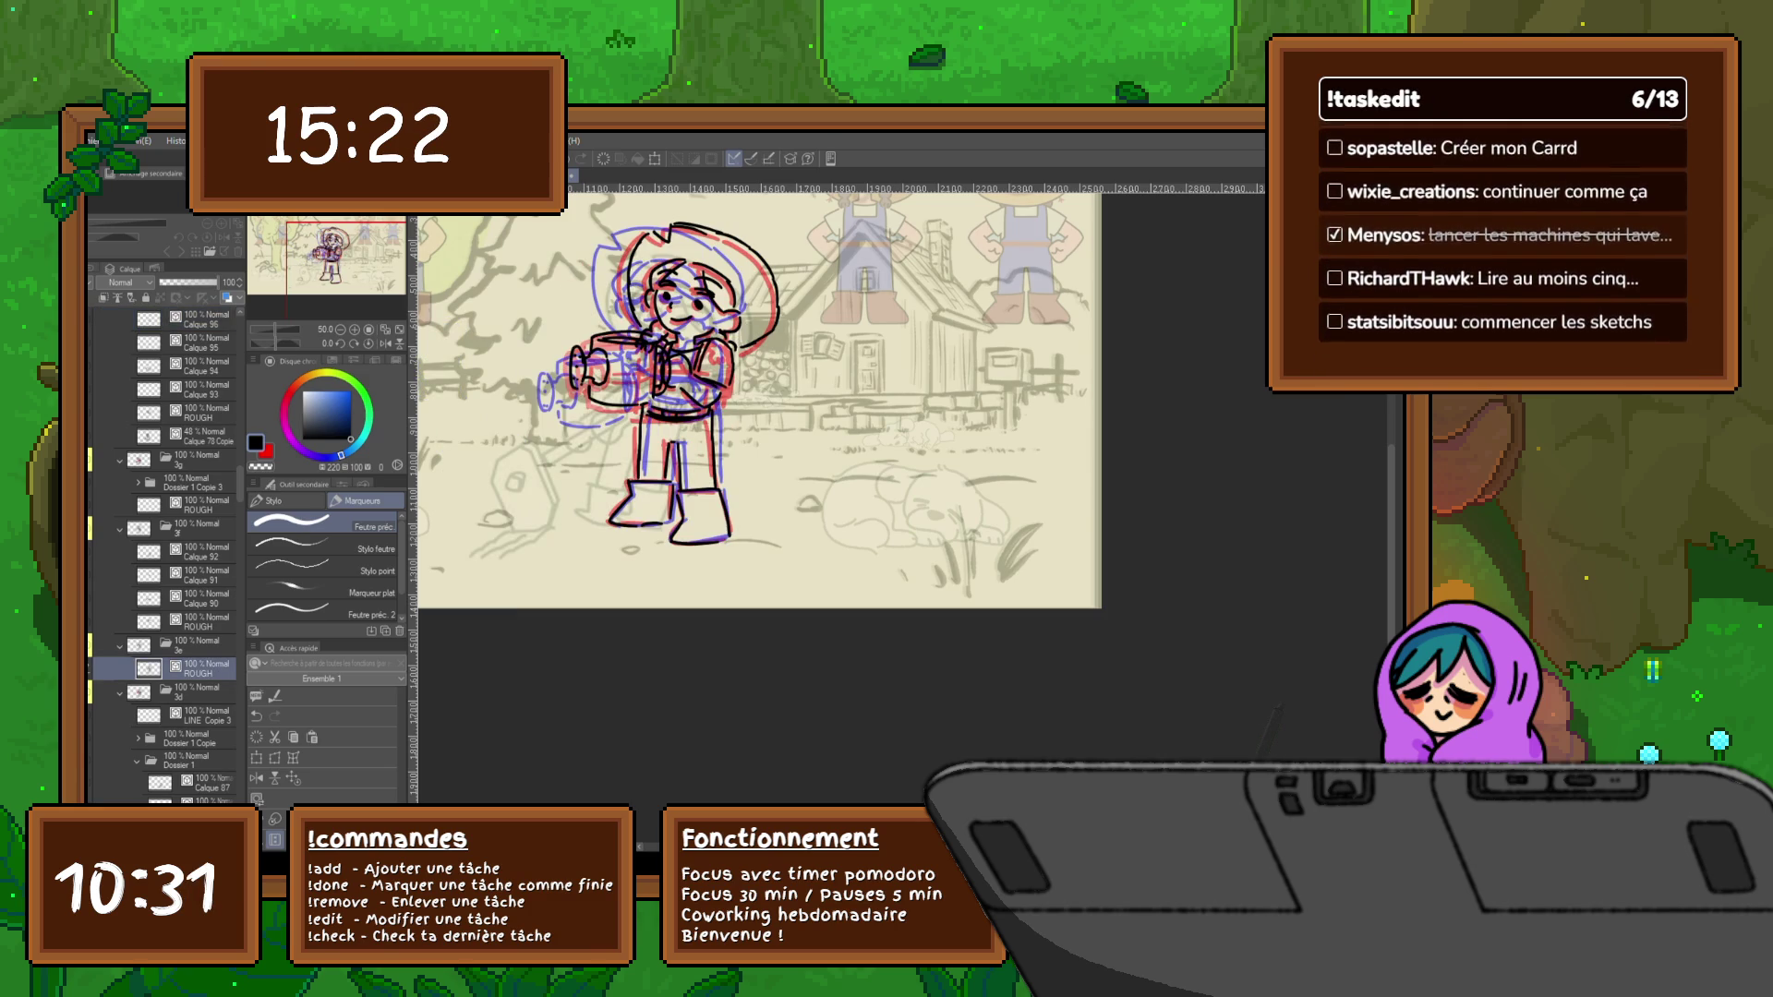
key("Right")
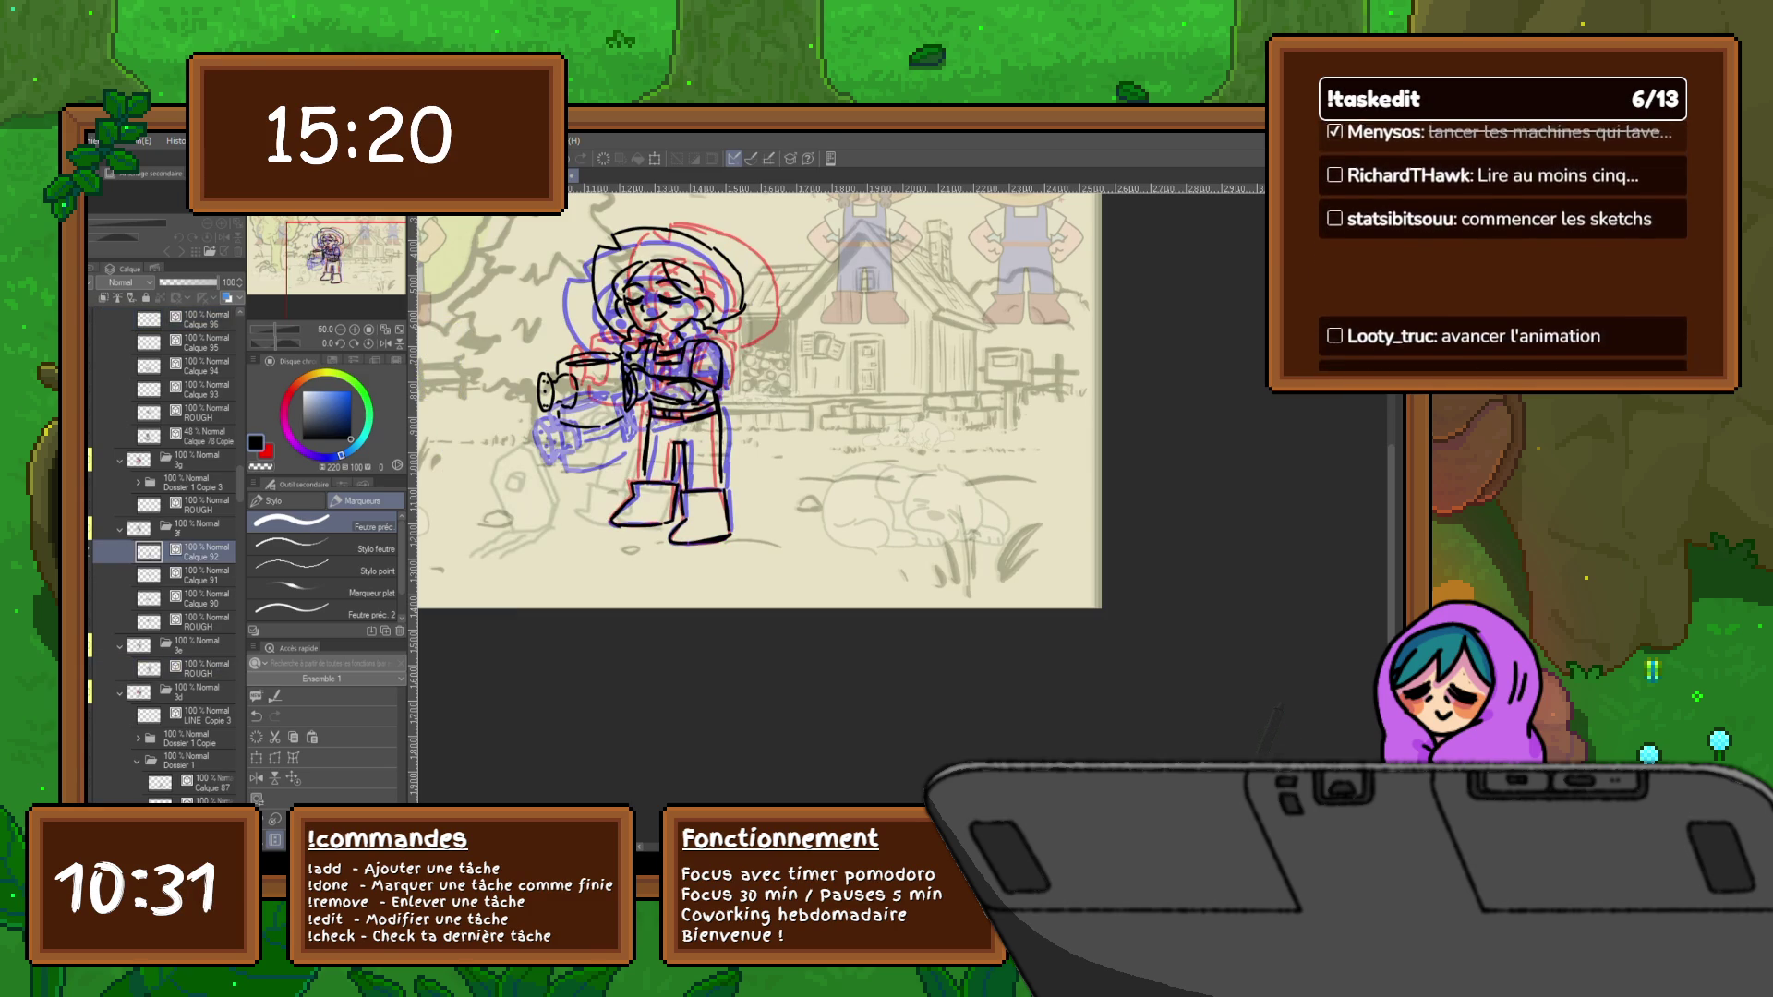
key("Right")
key("Right")
key("Right")
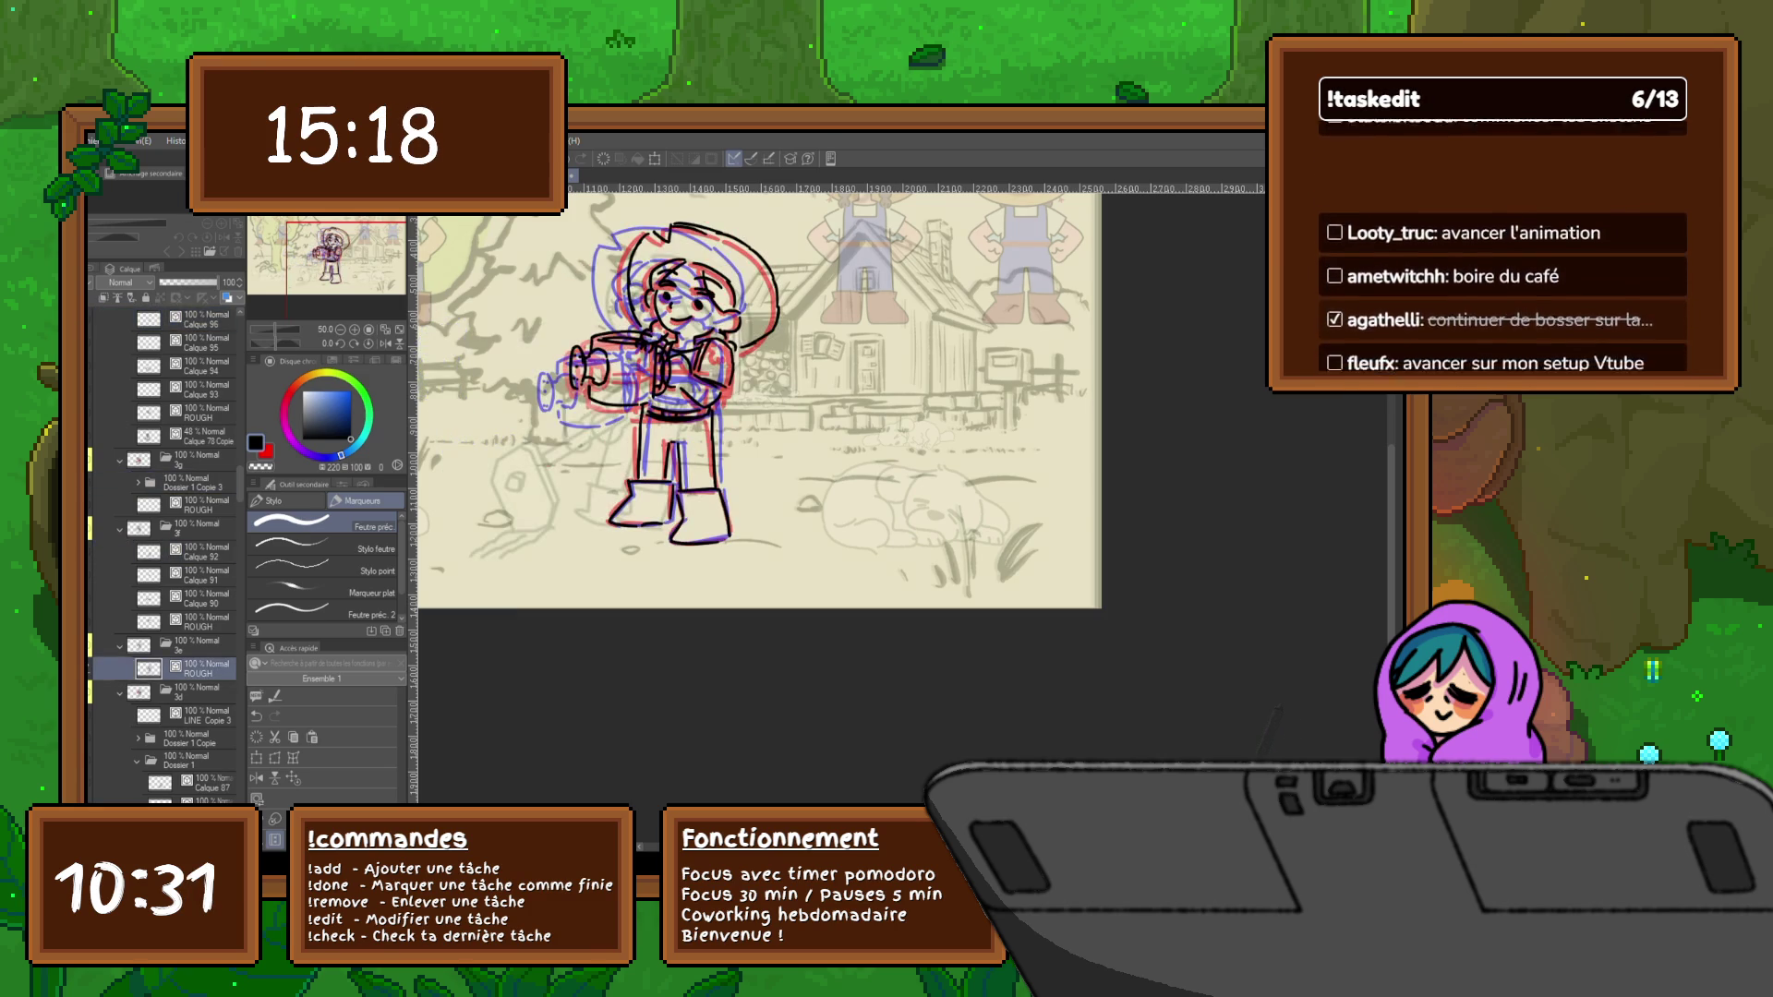
key("Right")
key("Right")
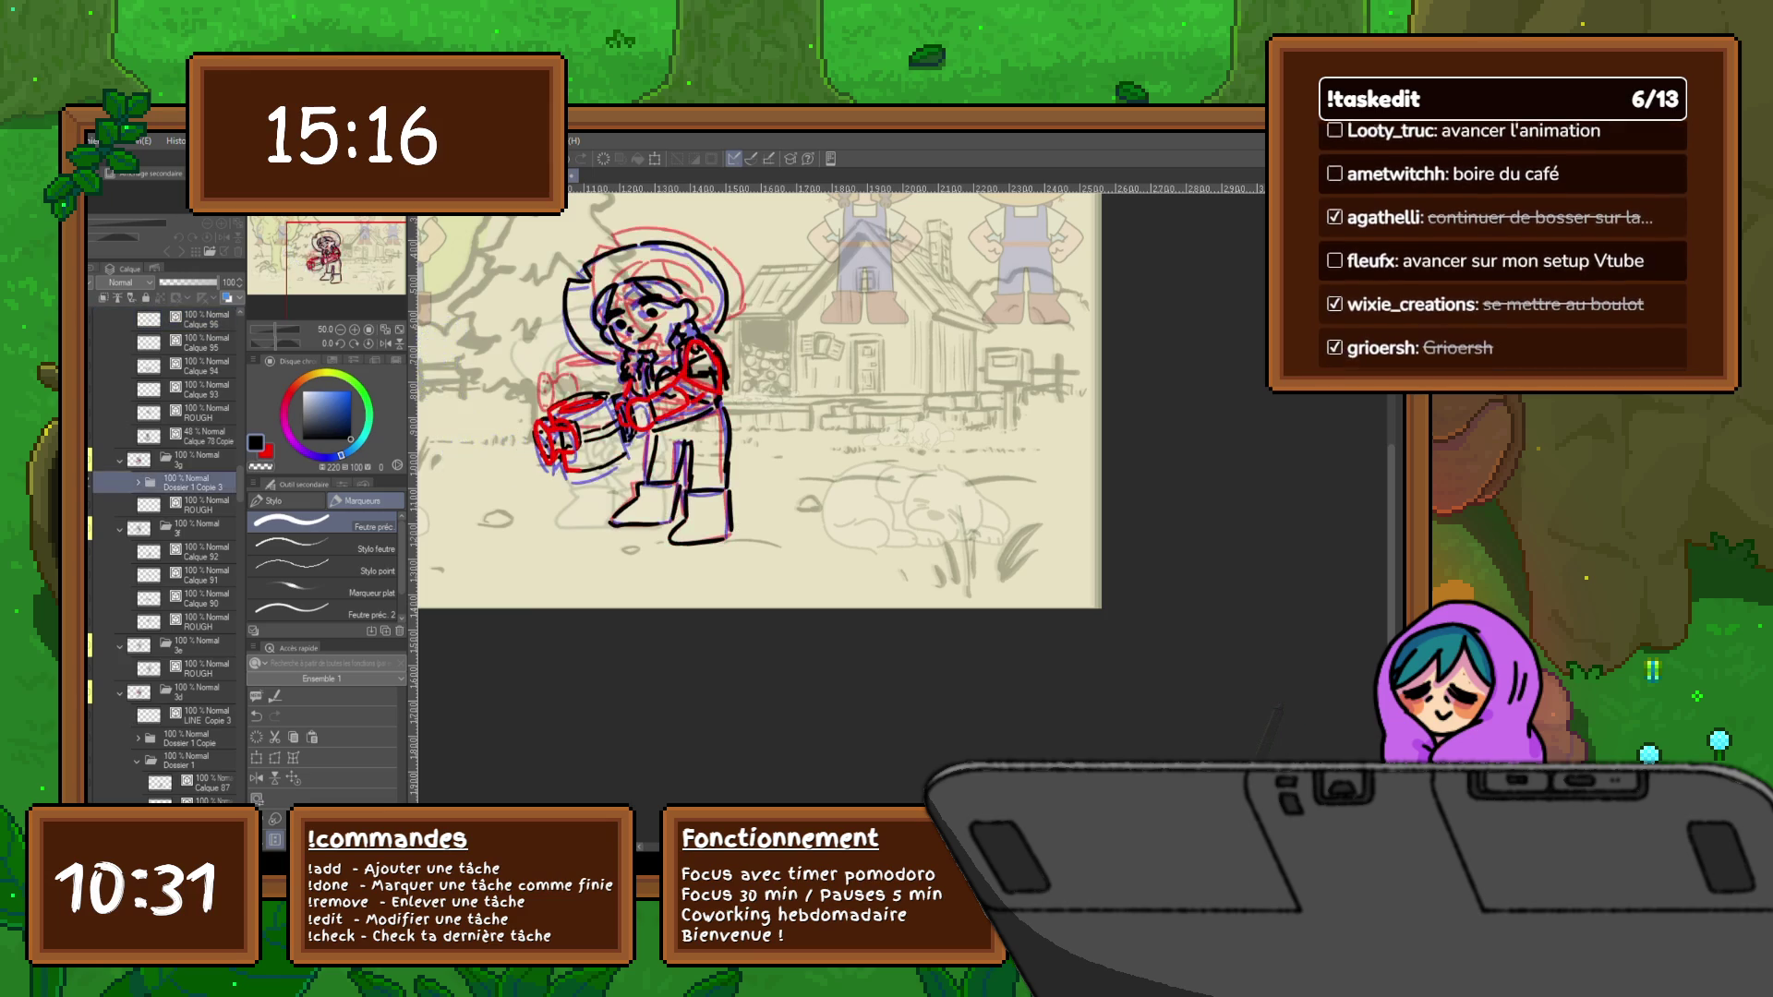
key("Right")
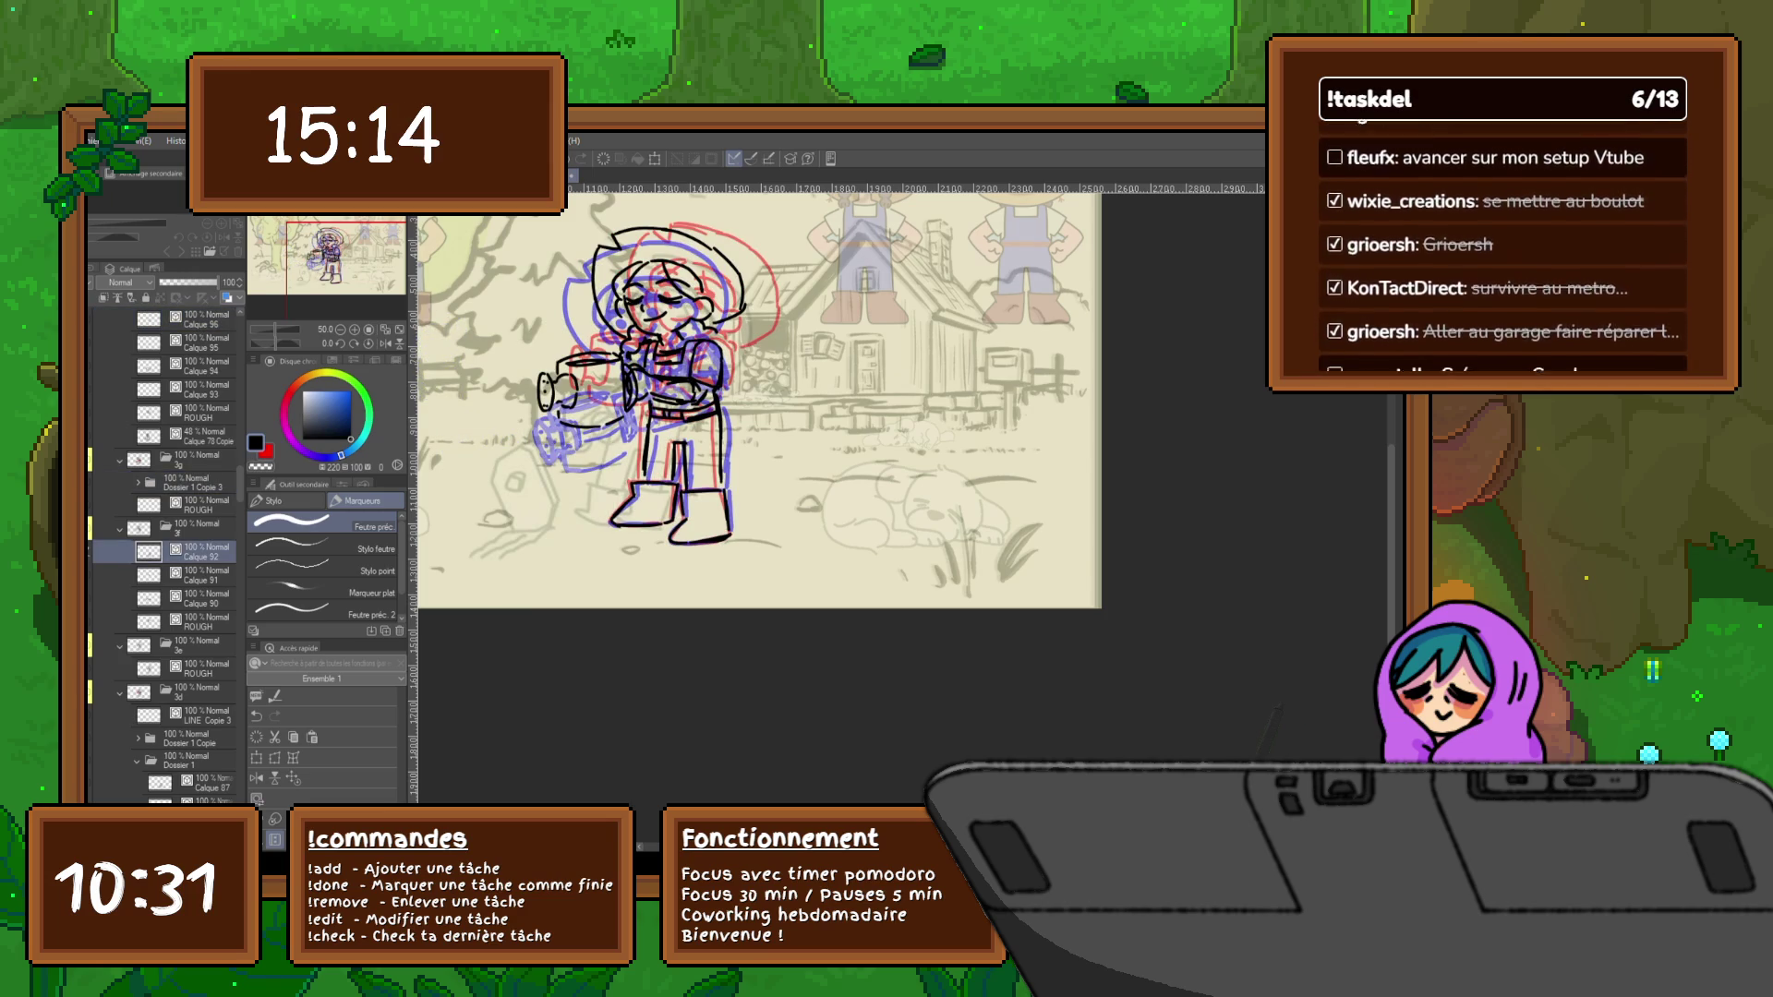
key("Right")
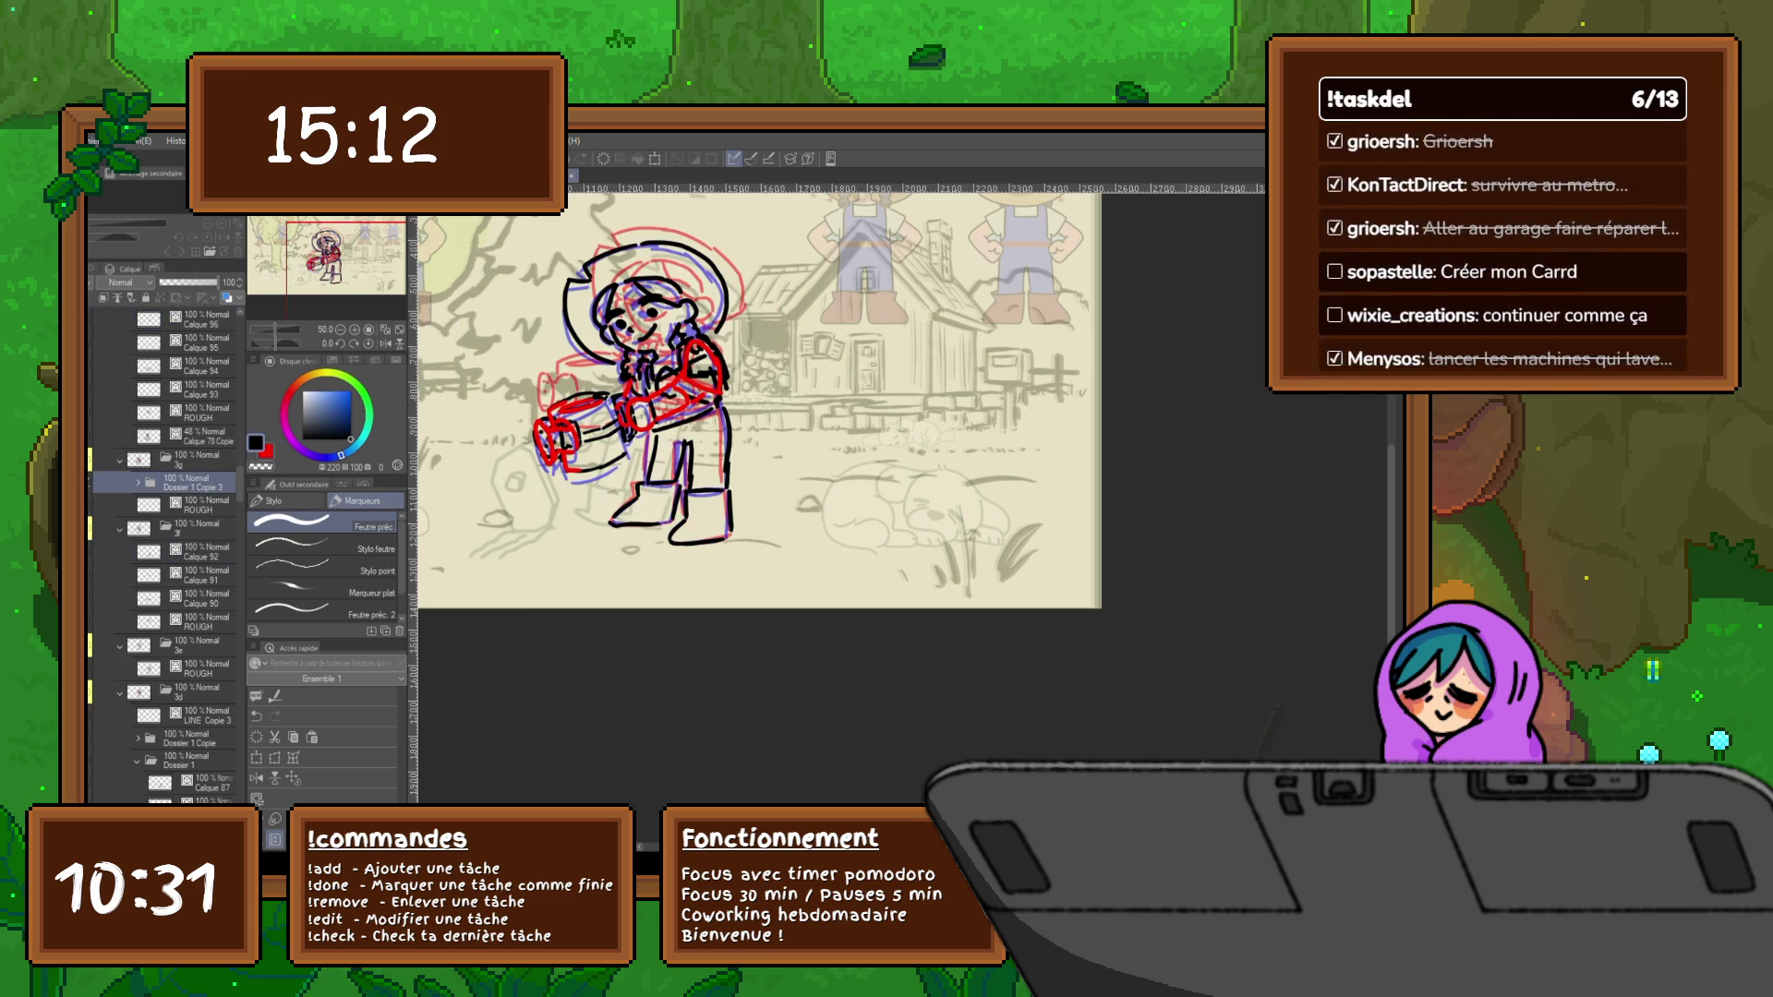
key("Right")
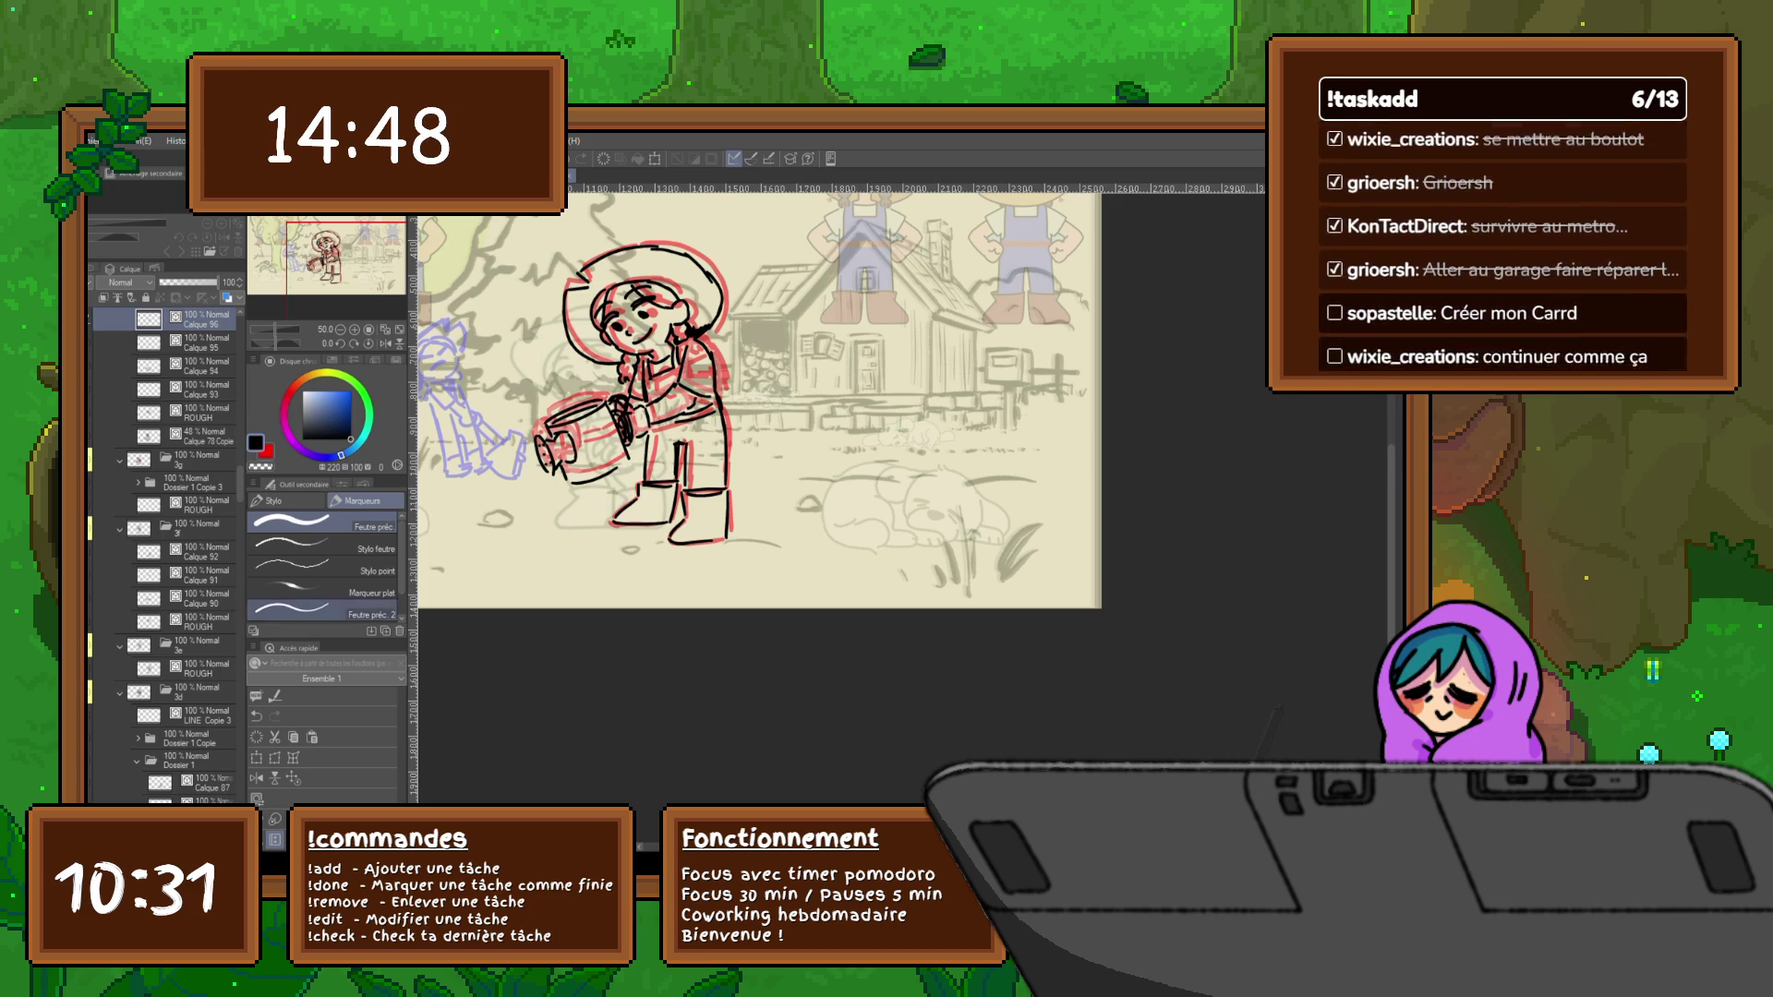
Select the ROUGH layer, flip to the red-arm frame and toggle the character sketch's visibility
left_click(194, 412)
scroll(165, 555, "up", 2)
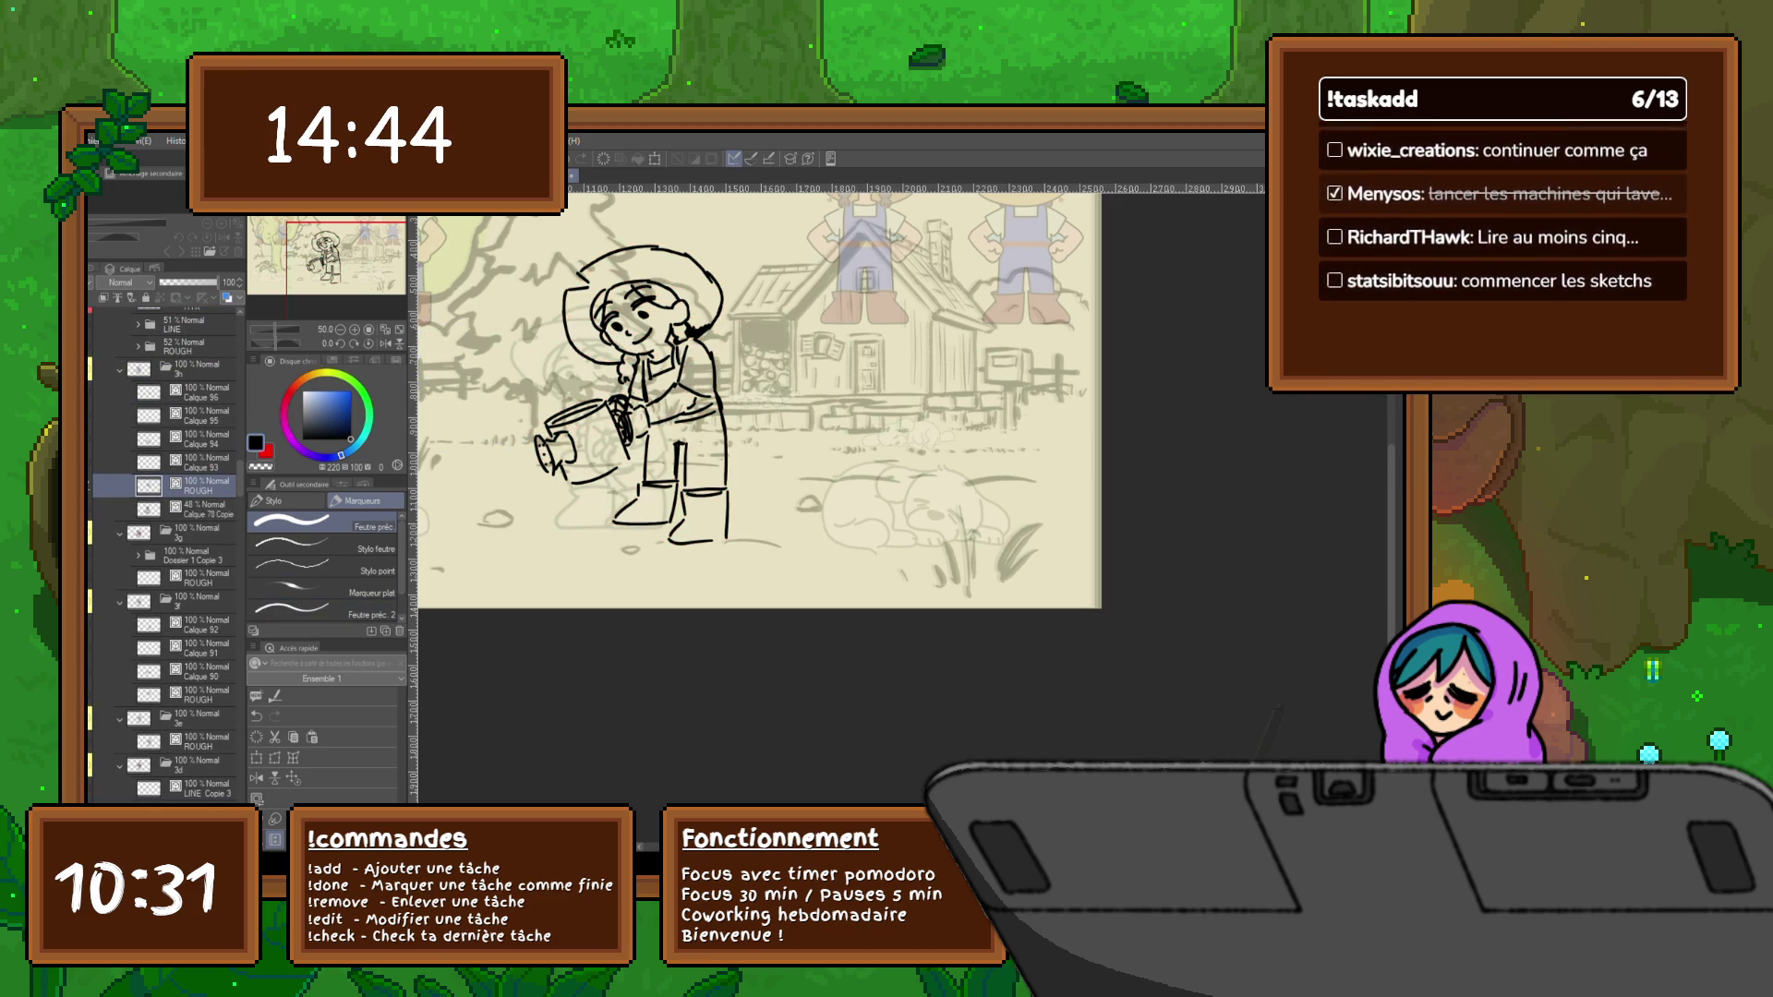
key("Right")
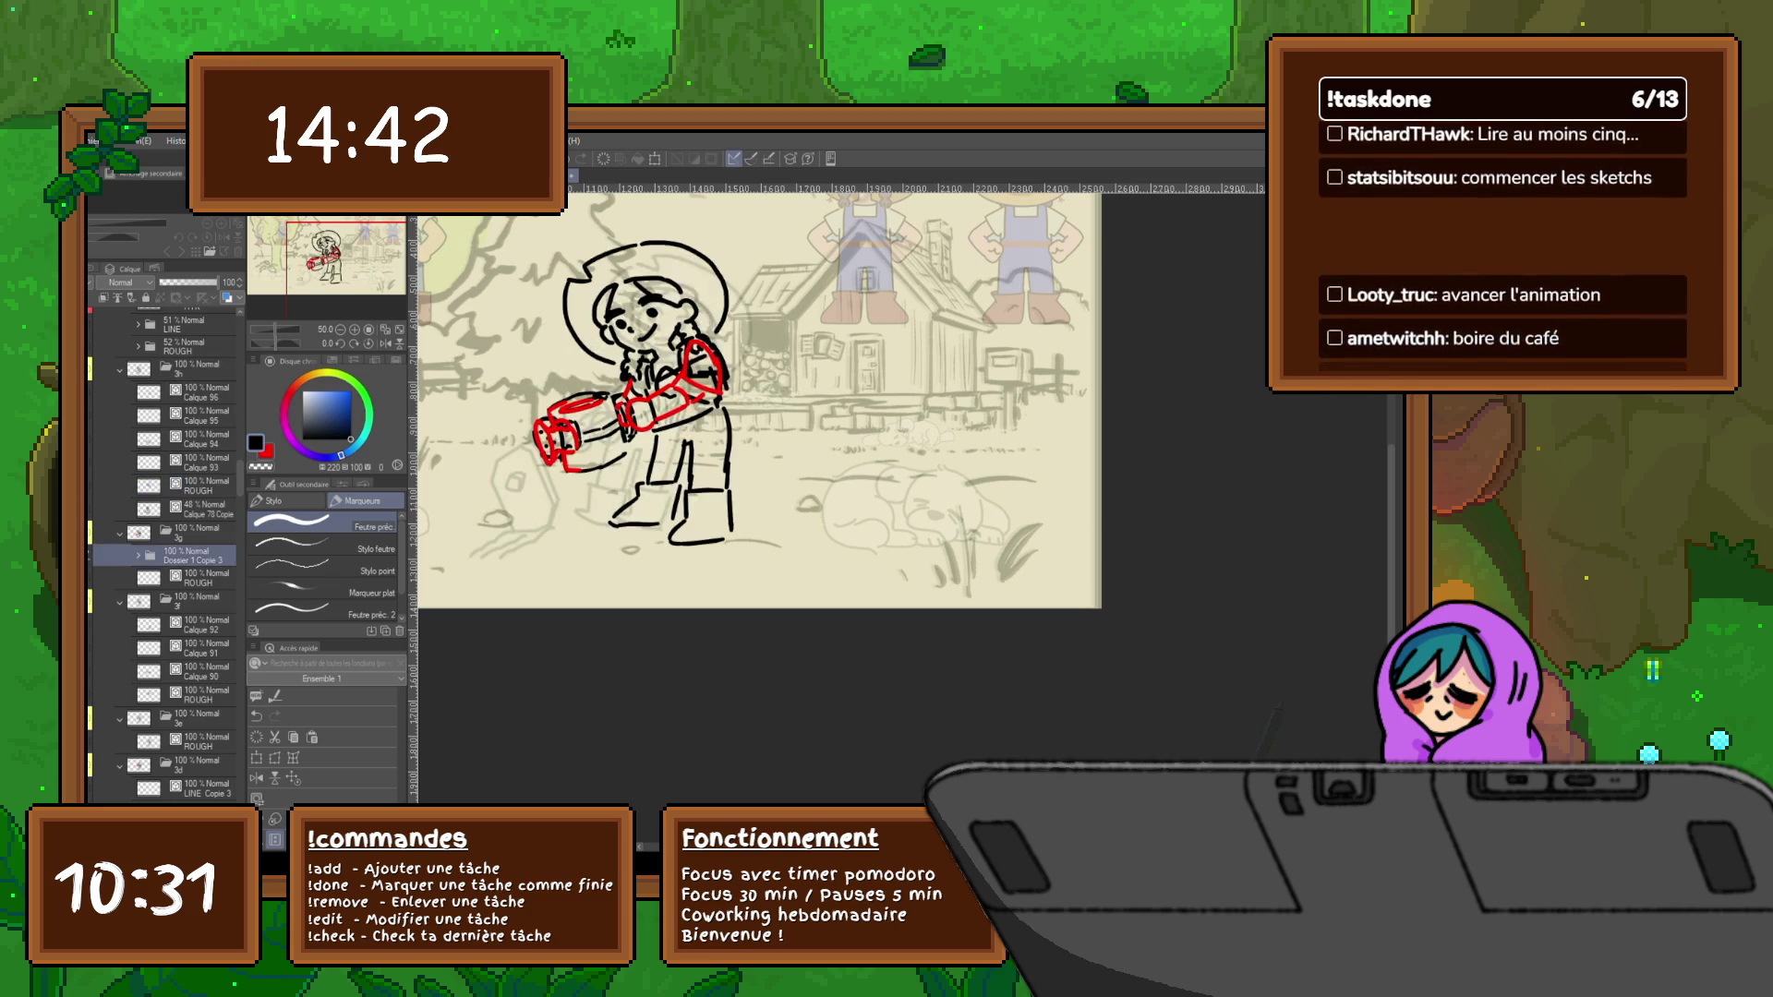
key("Left")
key("Right")
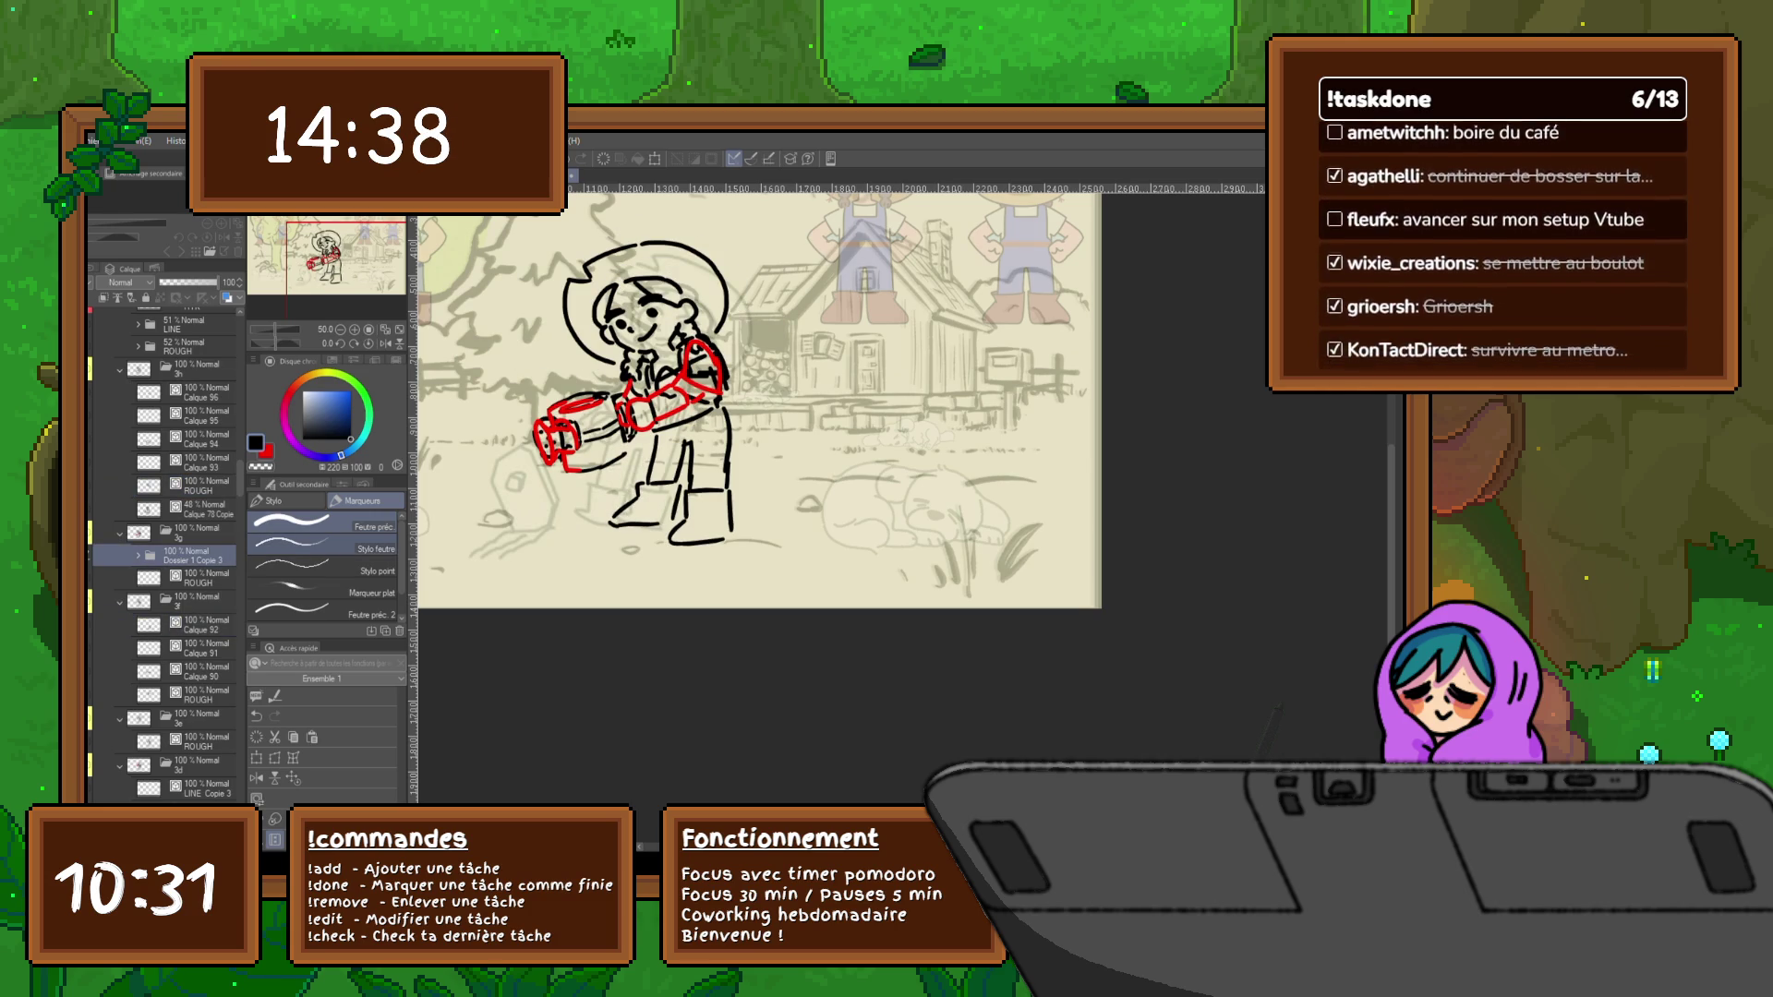
left_click(102, 556)
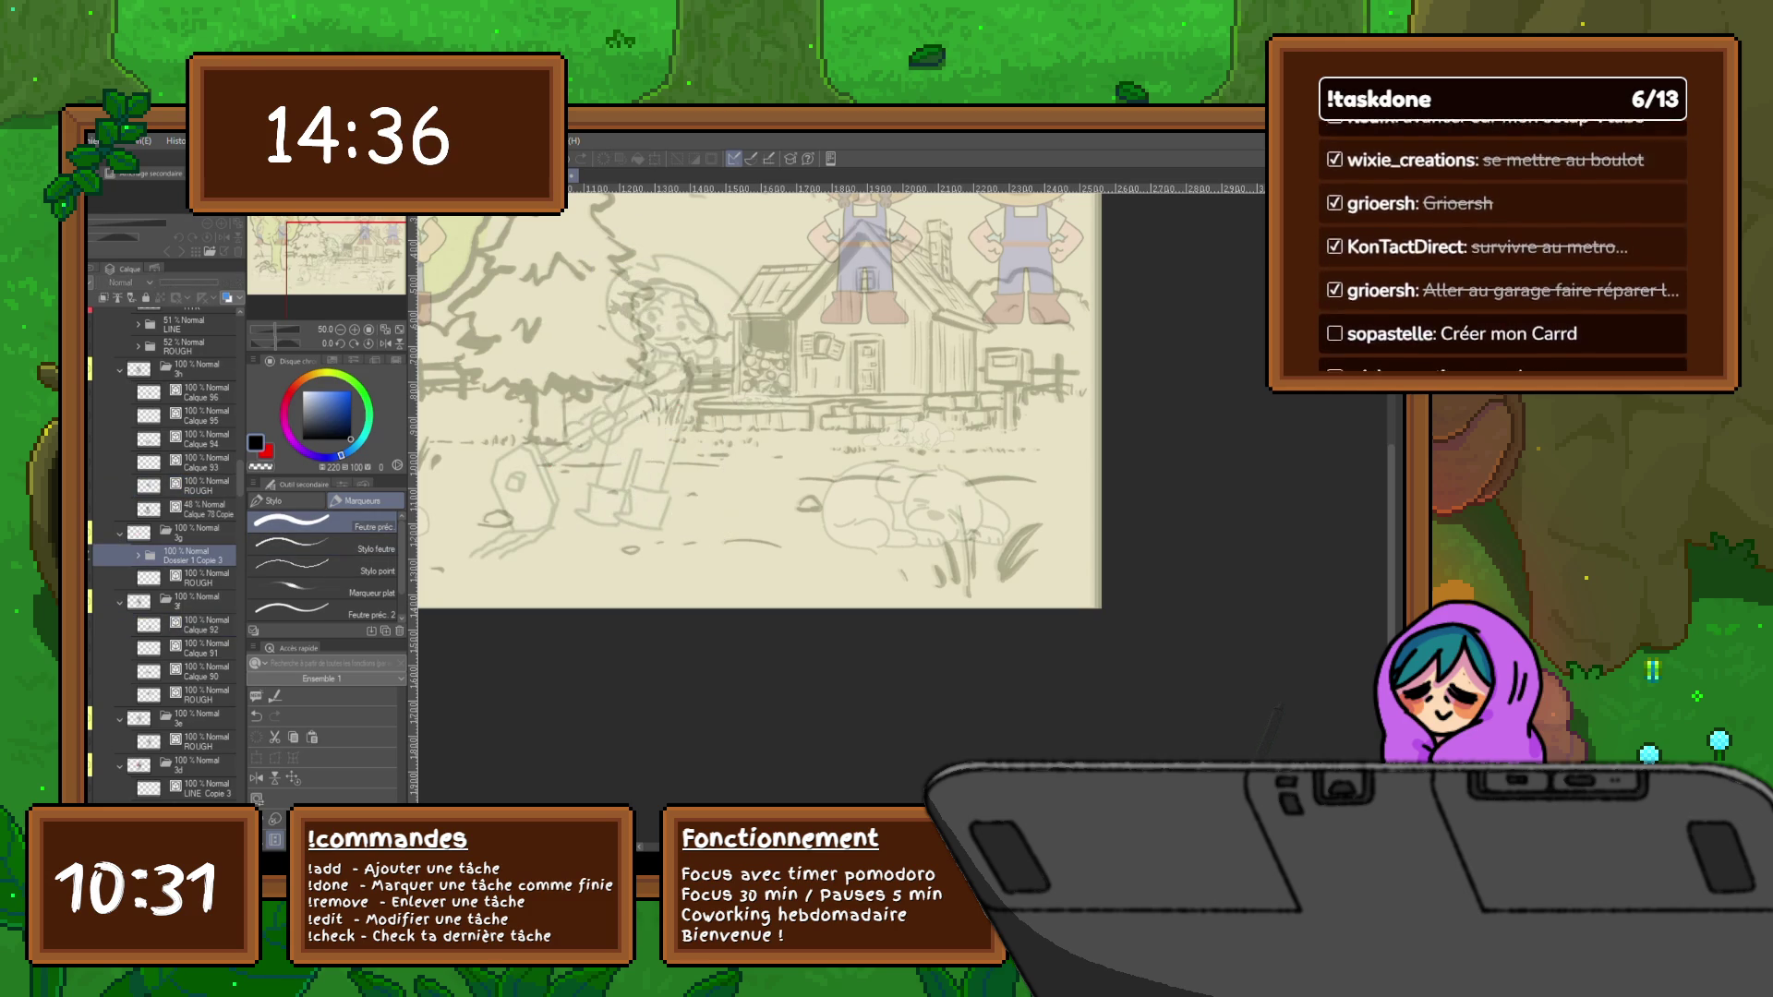
Expand Dossier 1 Copie 3 and toggle the red arm stroke layer on and off to compare
left_click(136, 556)
left_click(208, 578)
left_click(102, 578)
left_click(102, 578)
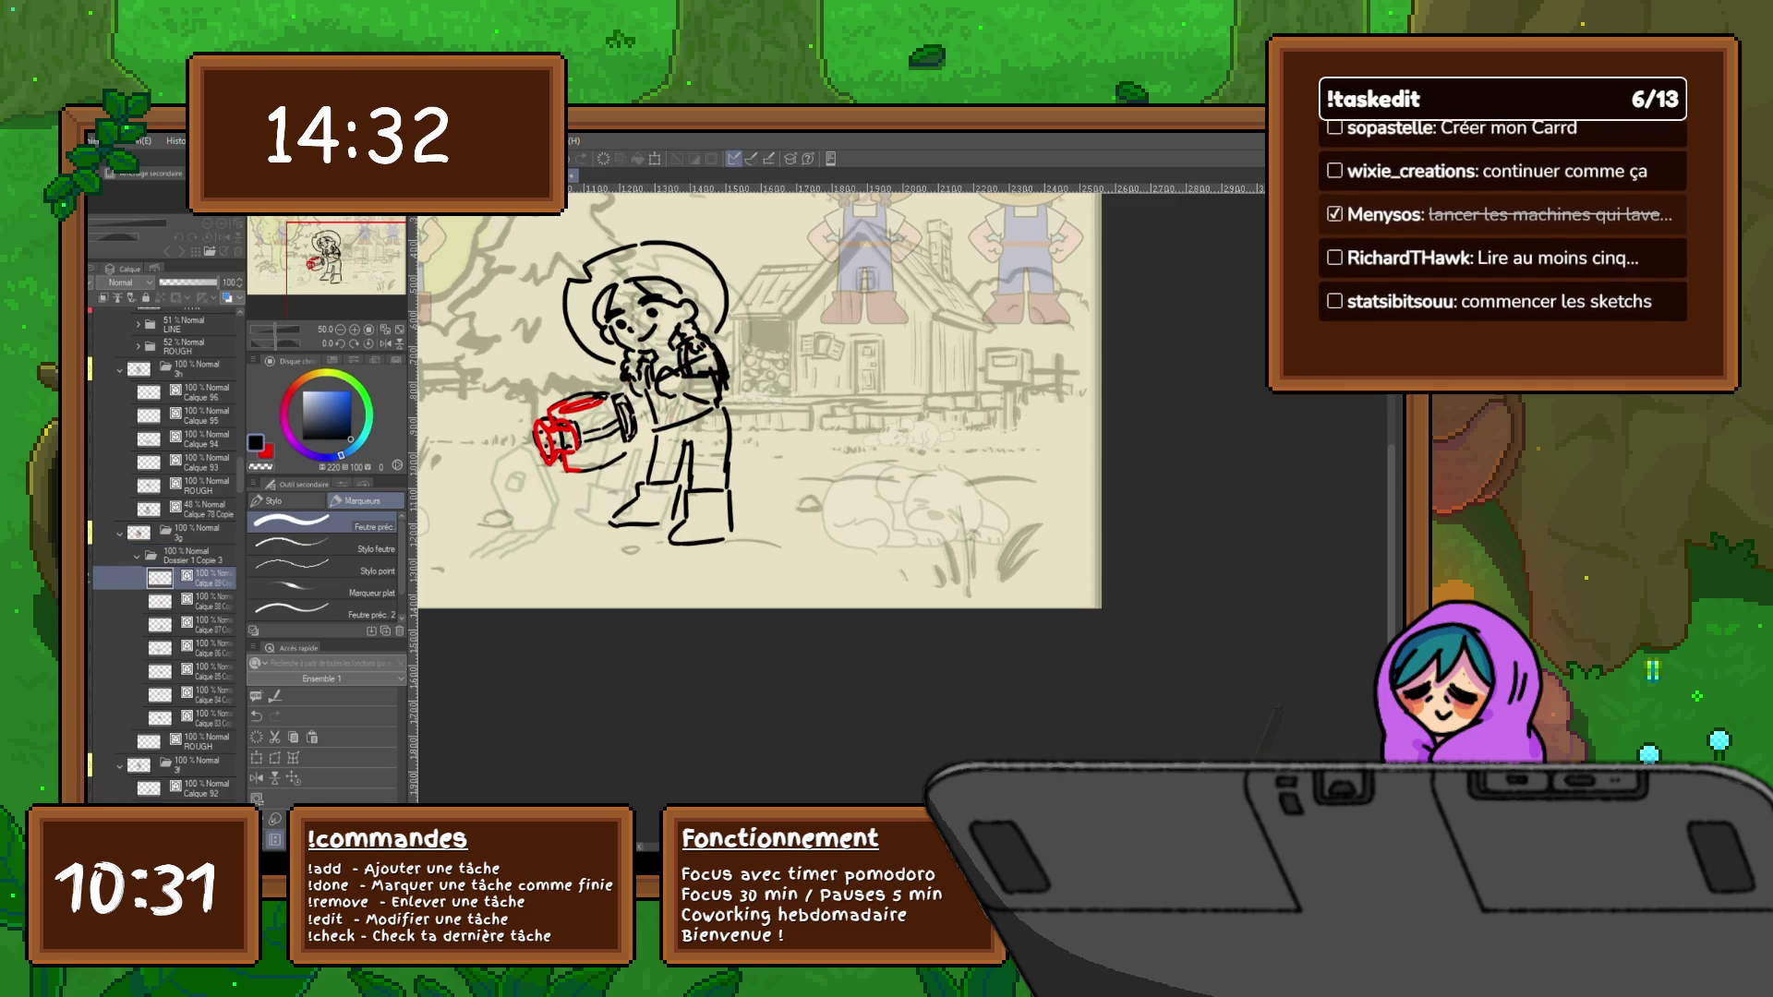
left_click(101, 577)
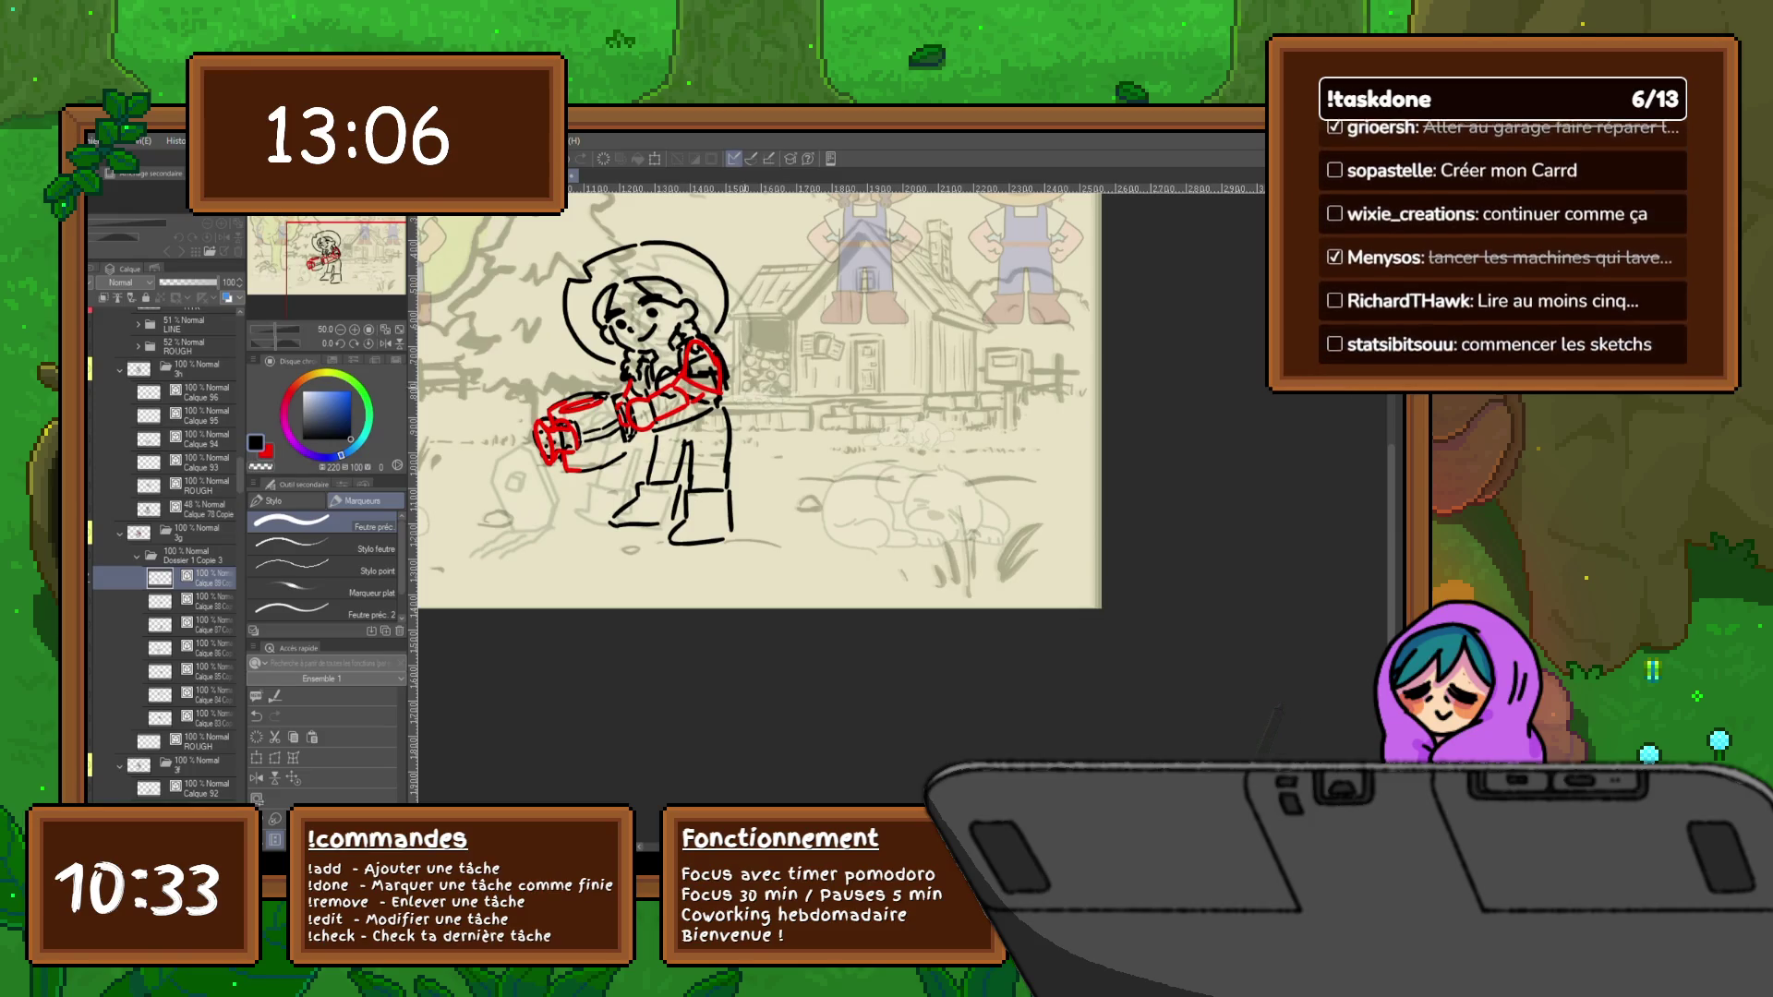
Zoom out to see the whole scene, then step through the seeding rough to the grass-and-scythe frame
key("ctrl+minus")
key("ctrl+minus")
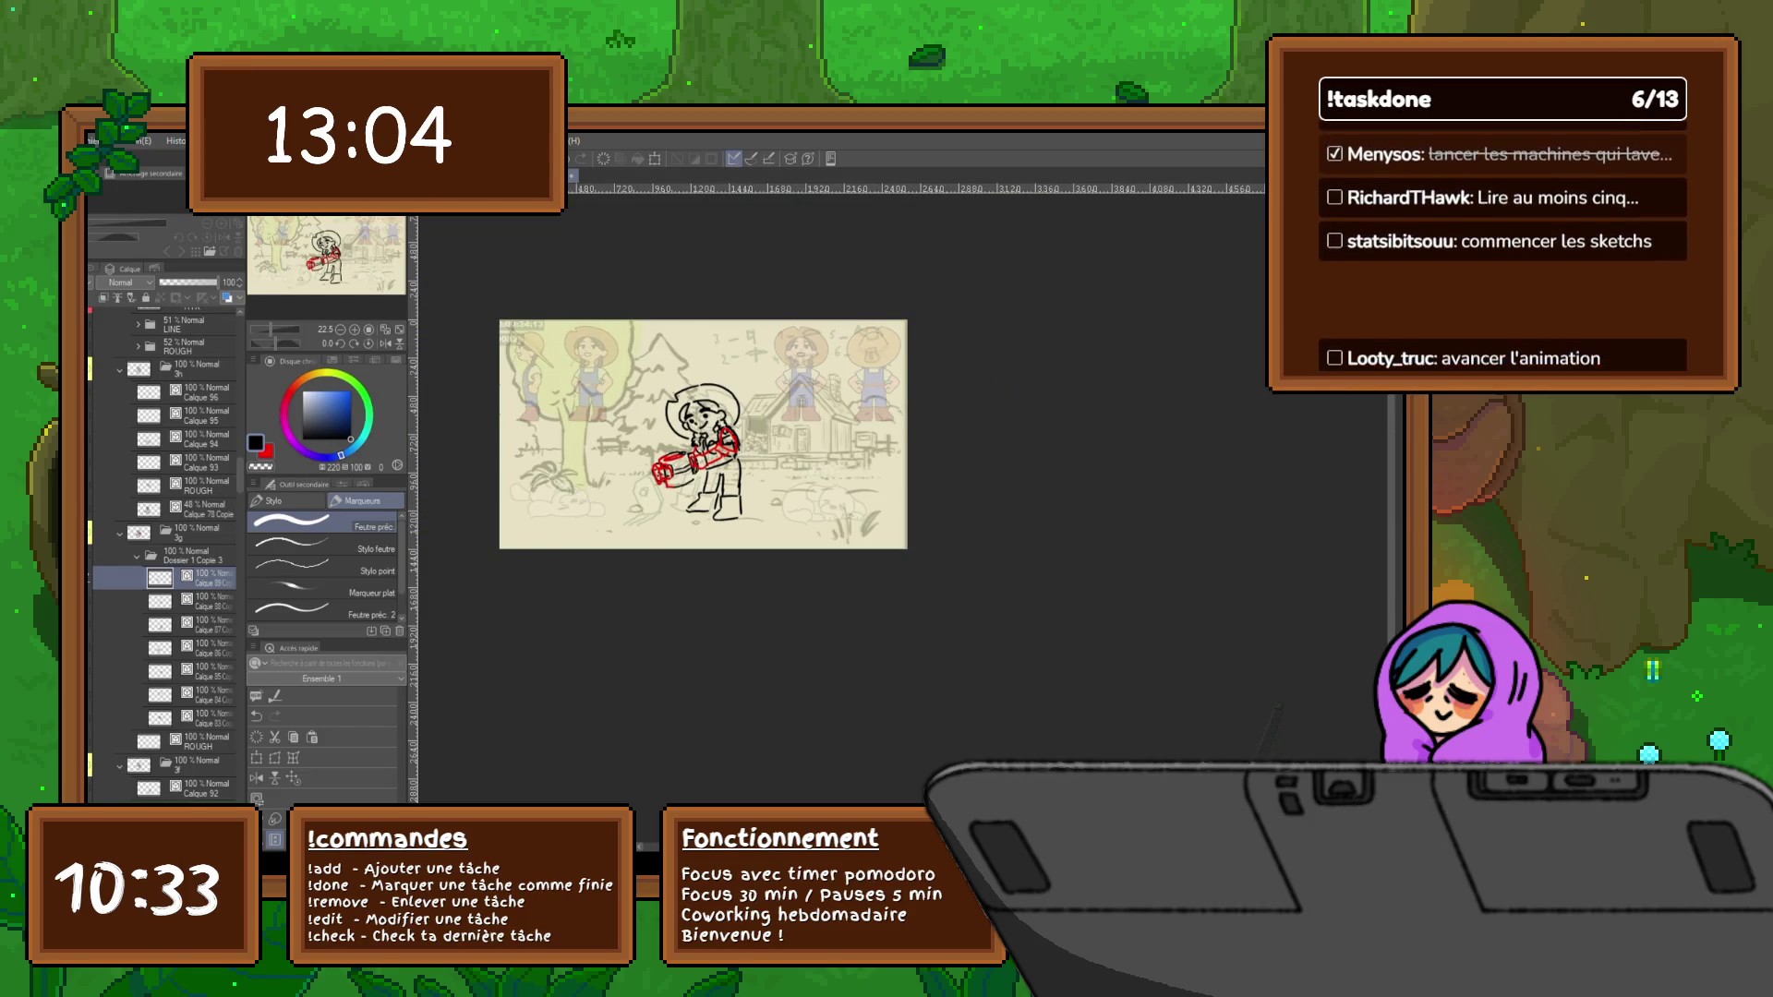
scroll(761, 433, "up", 2)
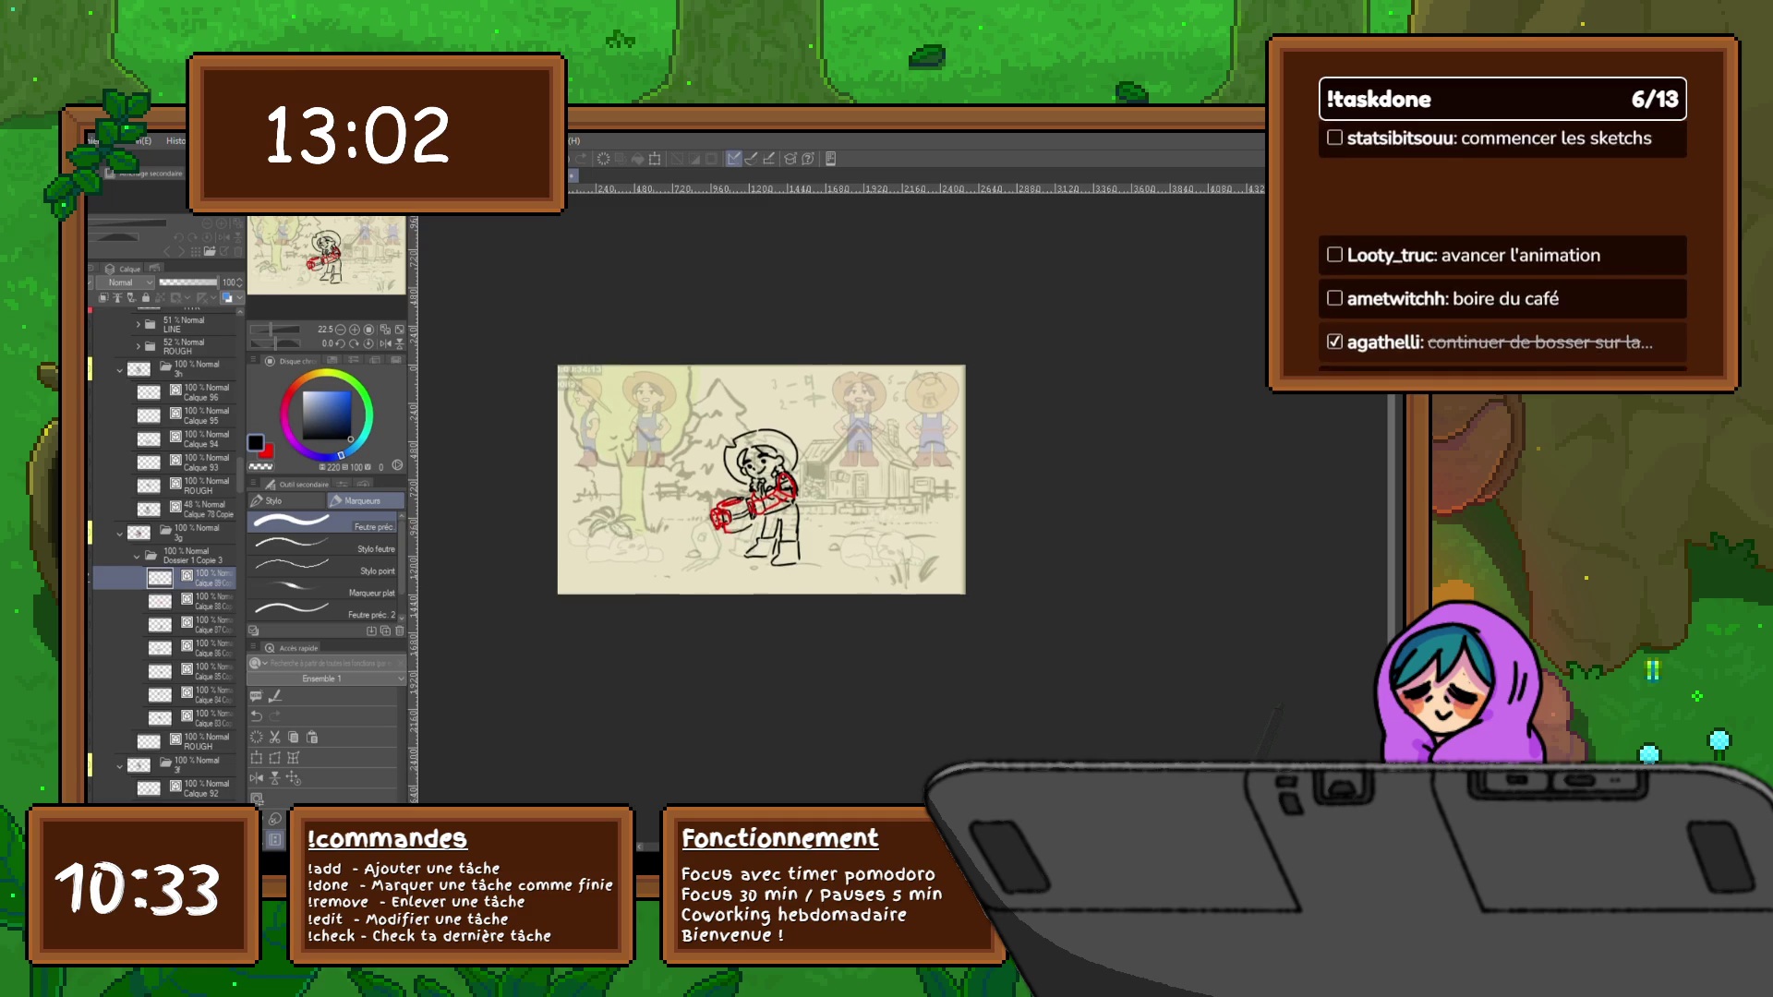
key("ctrl+minus")
key("ctrl+plus")
key("ctrl+plus")
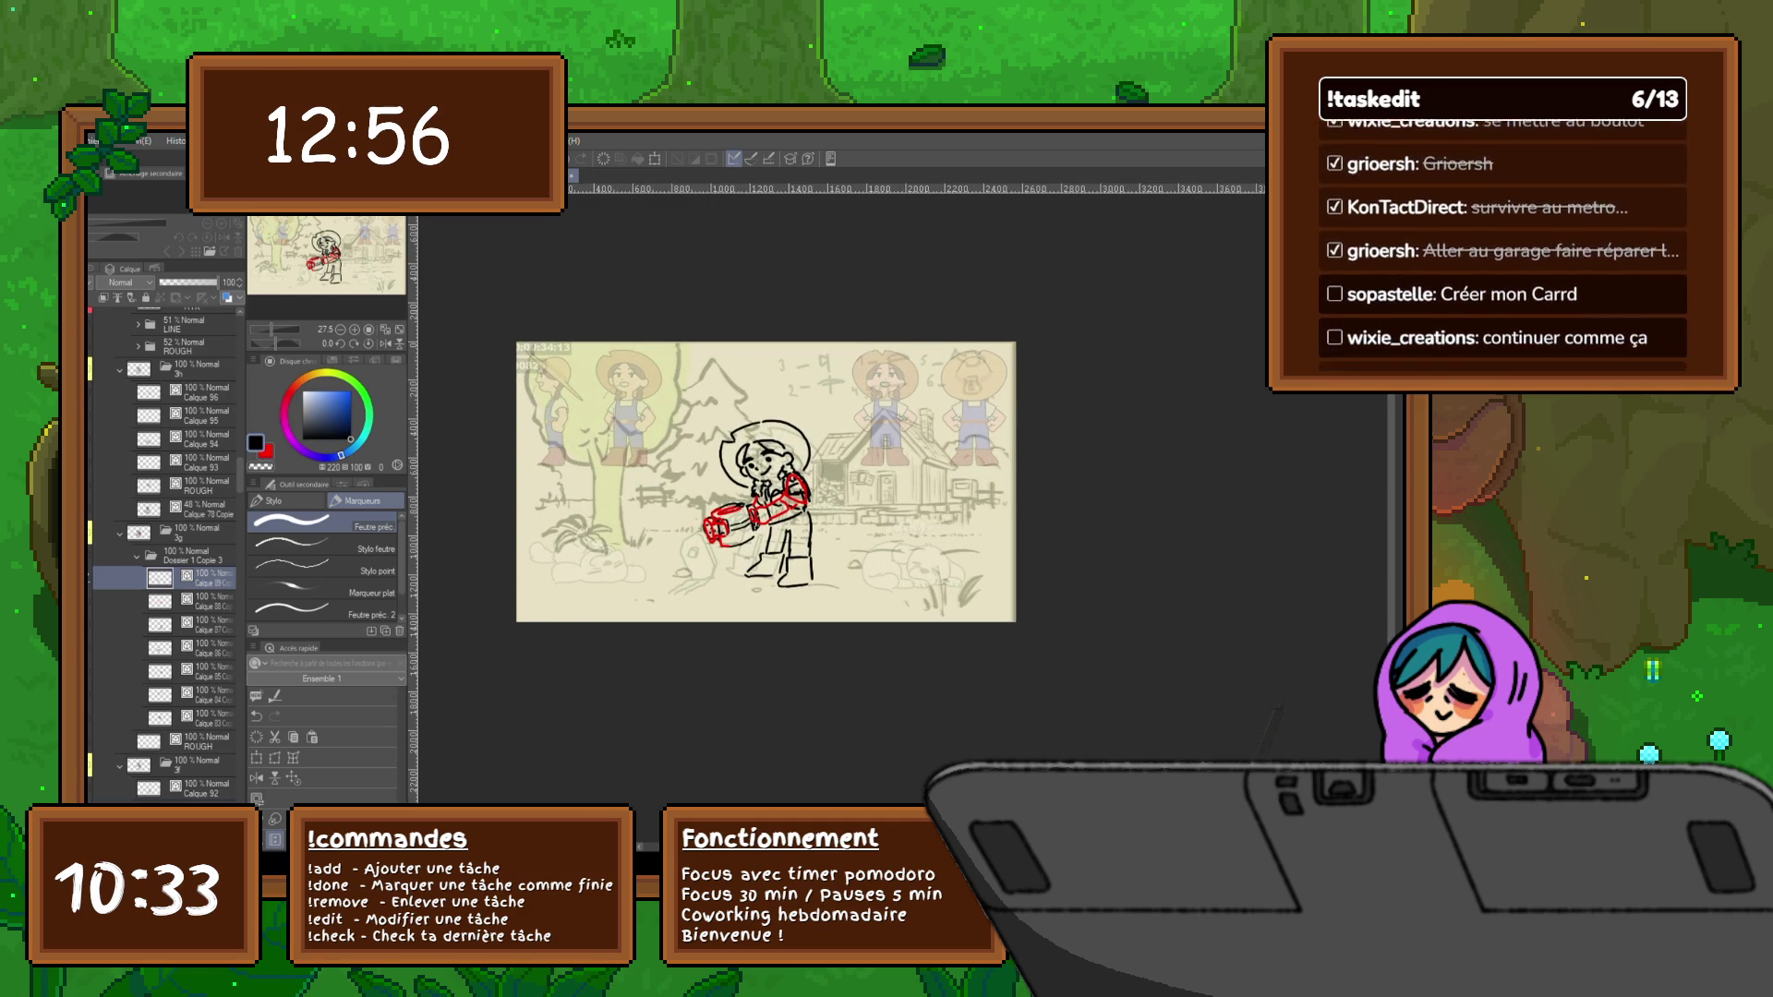
key("Right")
key("Right")
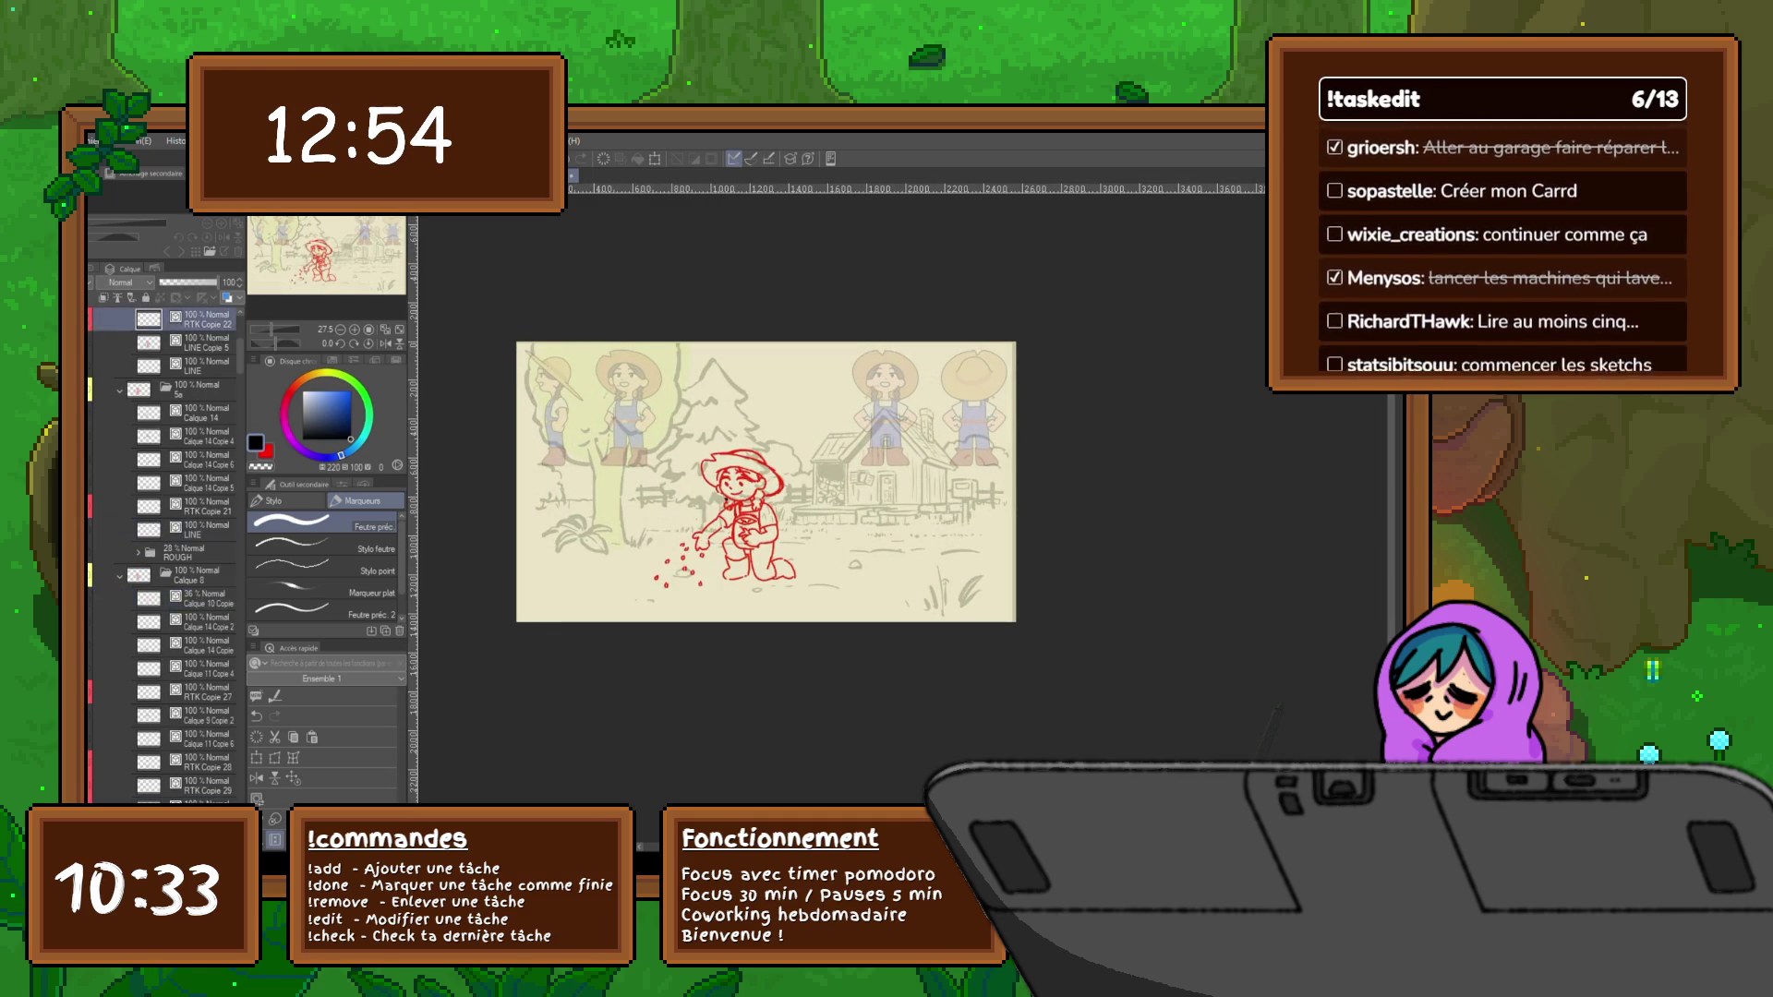
key("Right")
key("Right")
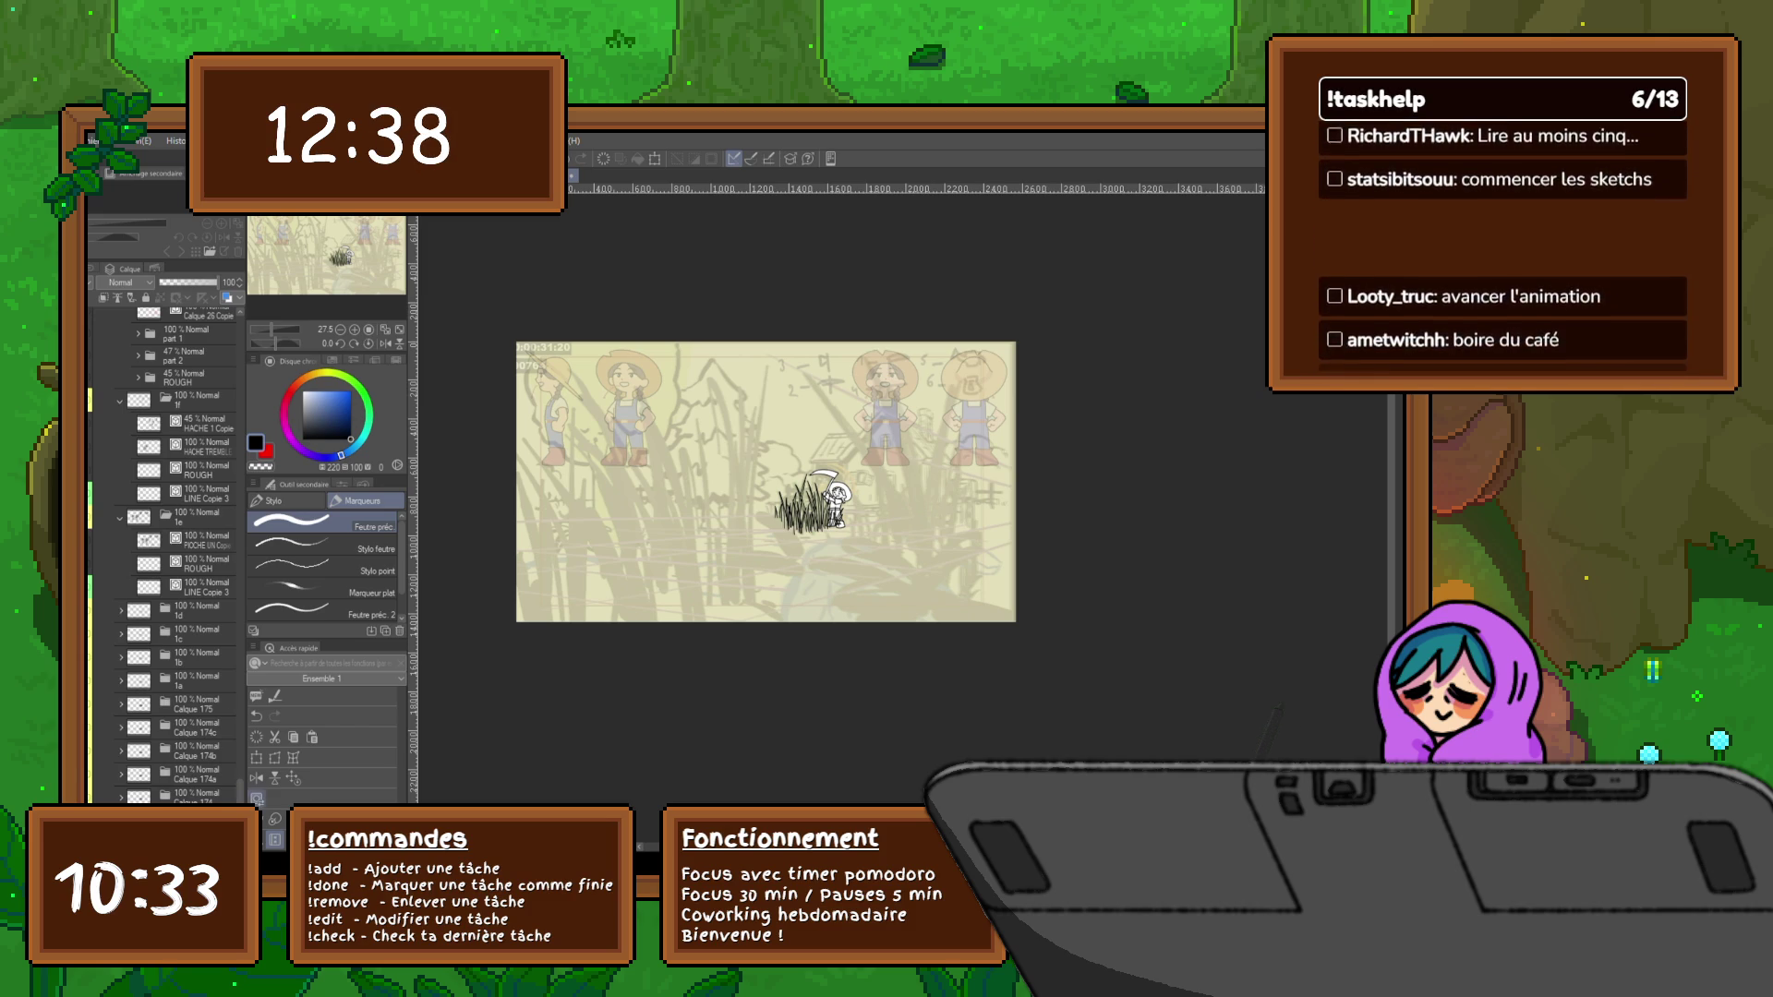
scroll(166, 554, "up", 3)
scroll(167, 555, "up", 5)
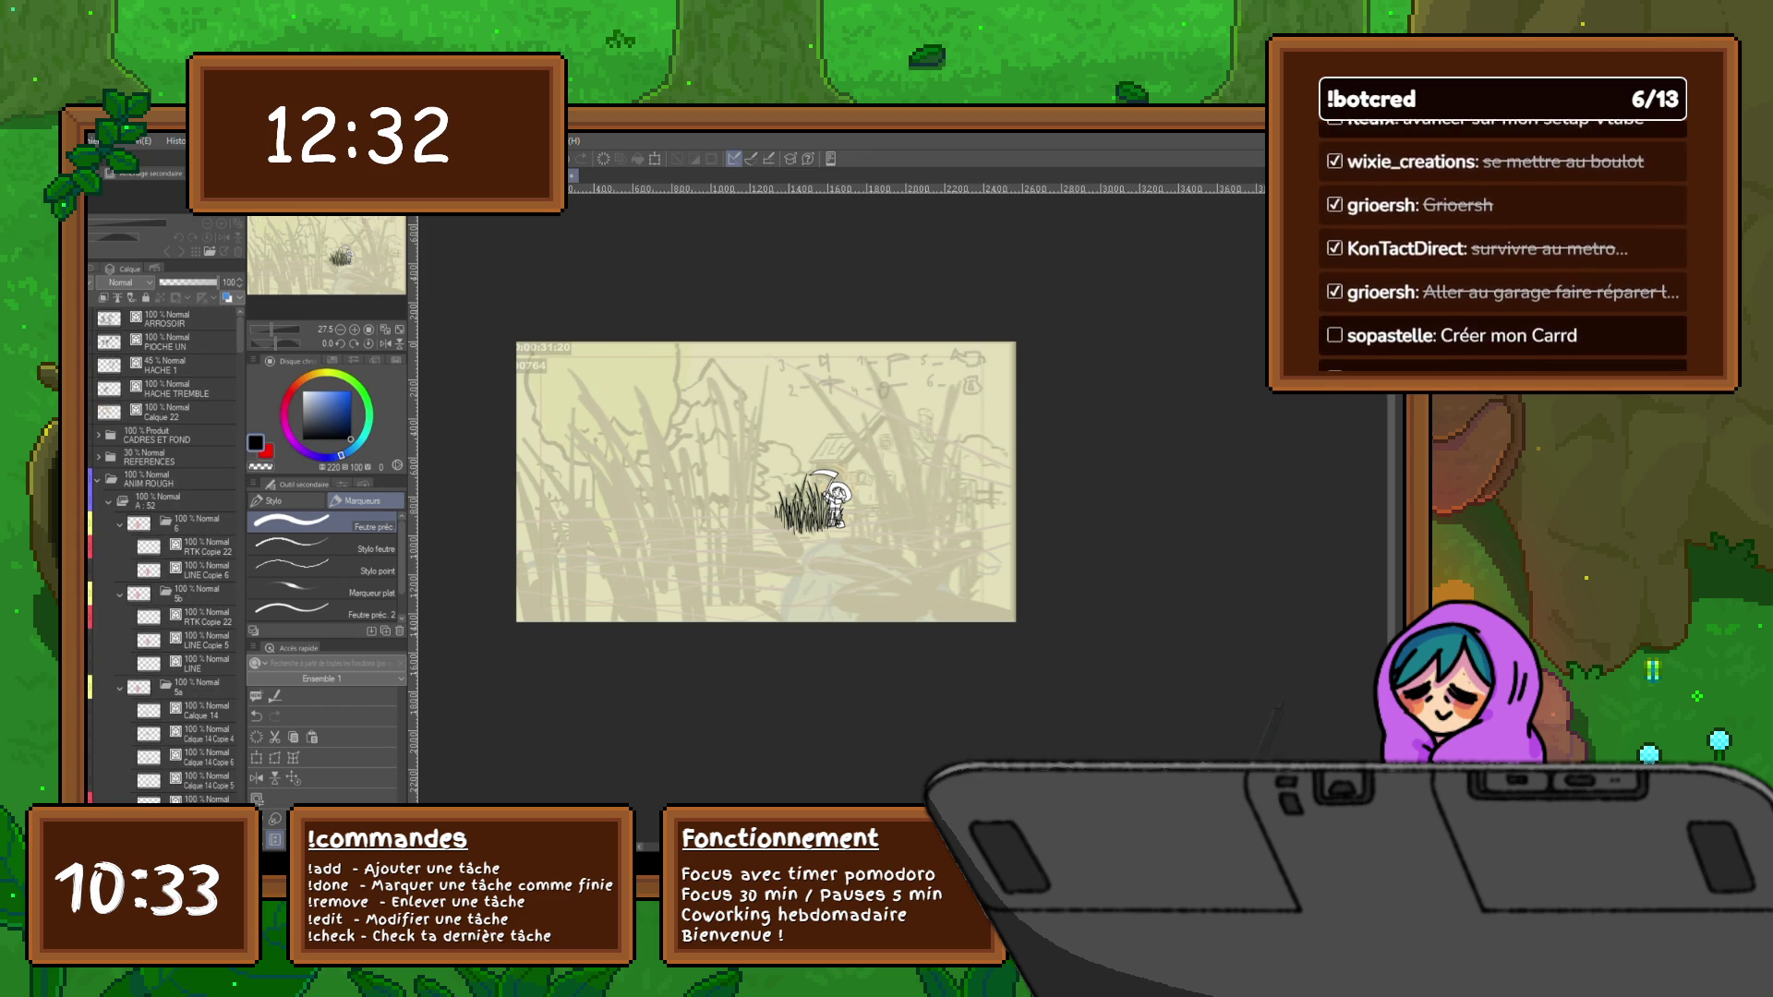
Hide the character reference sheet, create folder Dossier 2, and jump ahead to the pickaxe frame
key("ctrl+z")
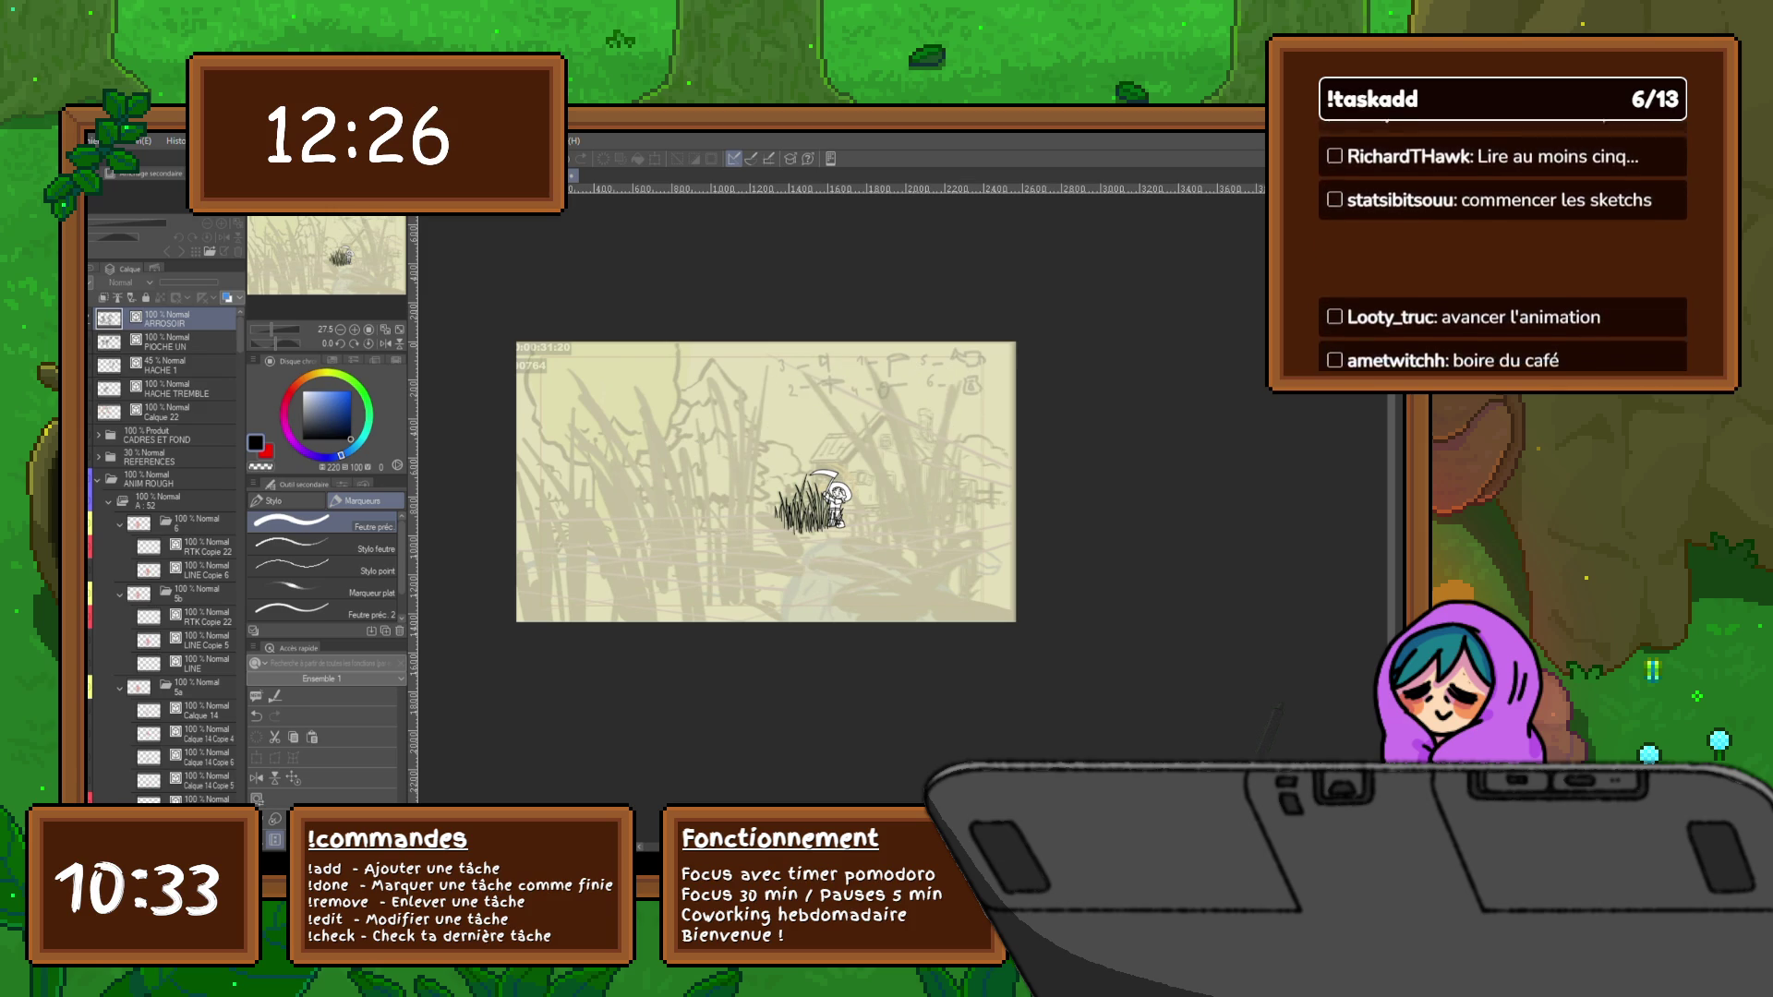
key("ctrl+g")
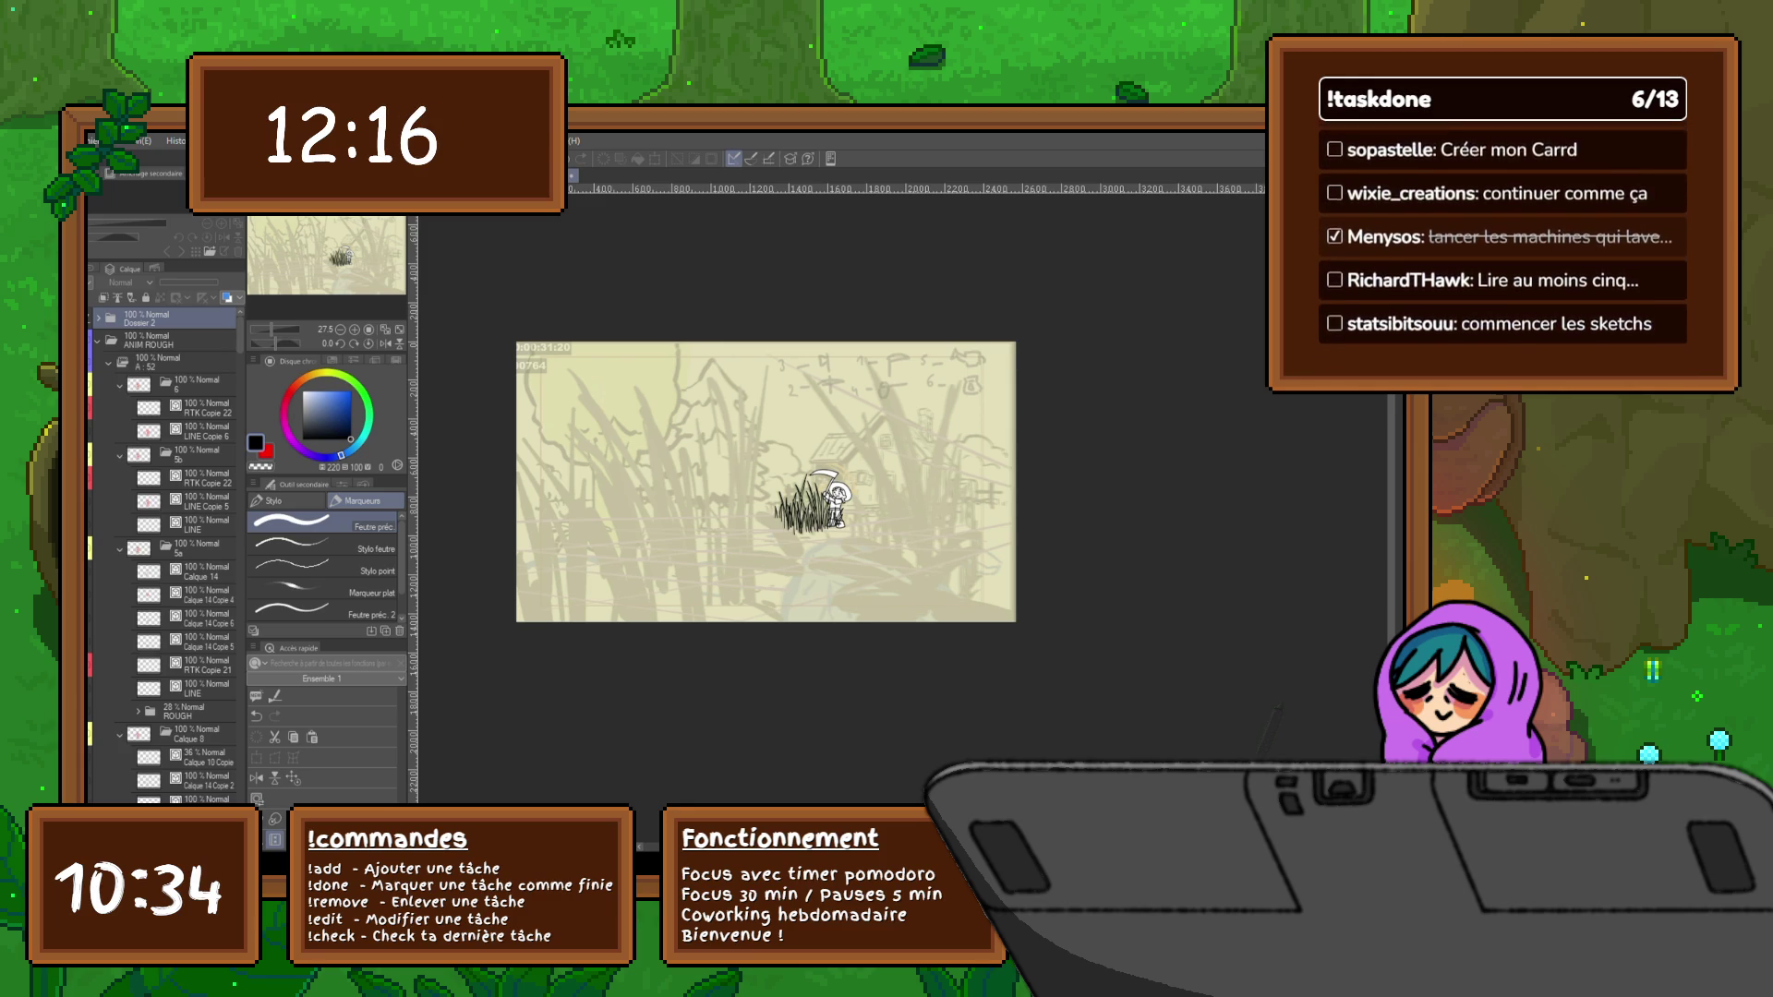
scroll(180, 581, "down", 5)
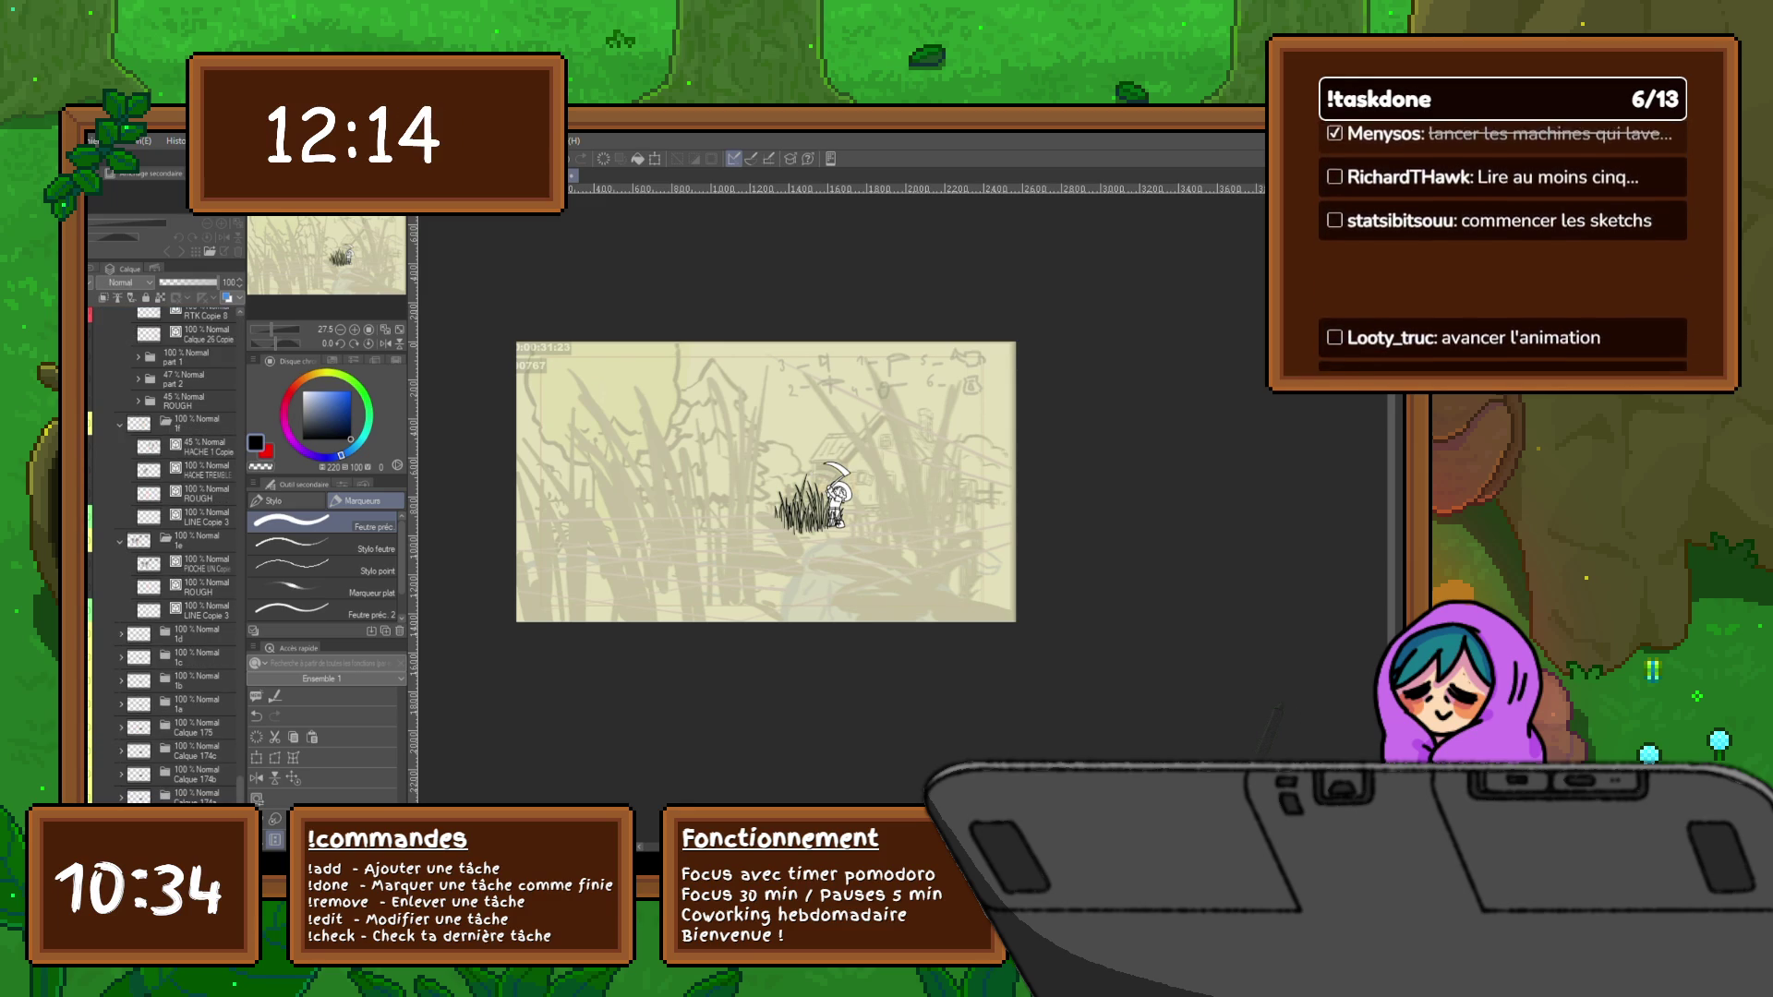
key("ctrl+Right")
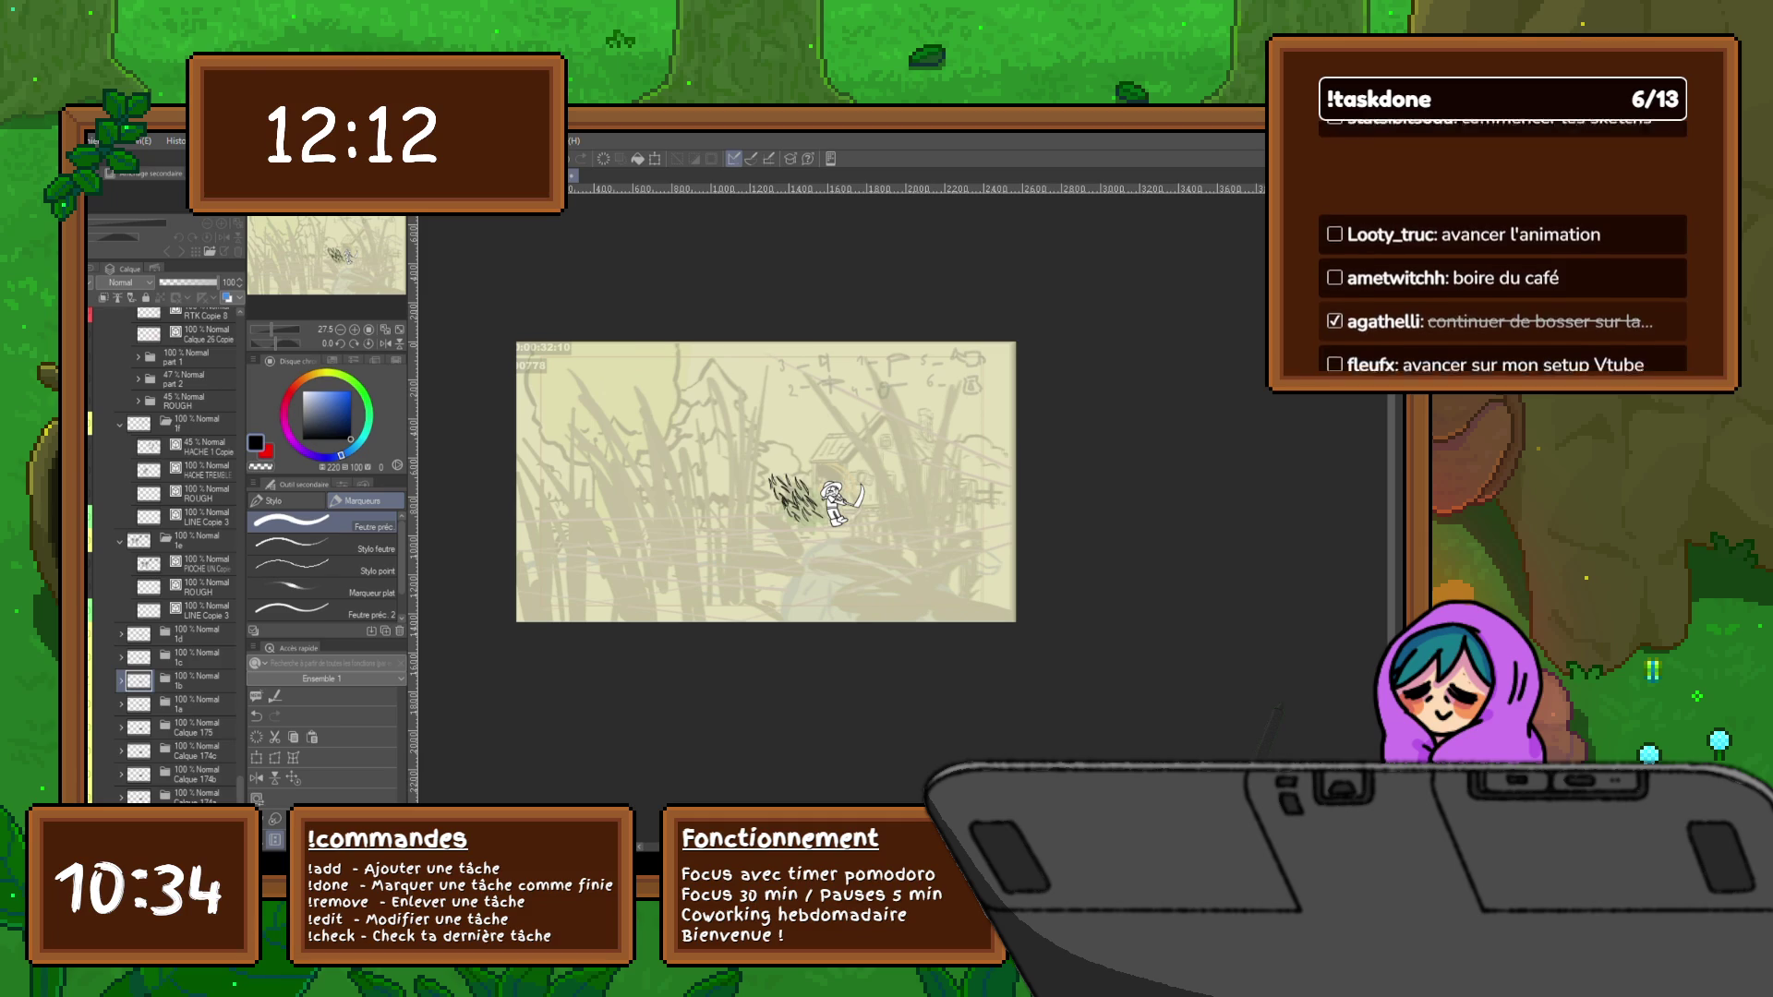
key("ctrl+Right")
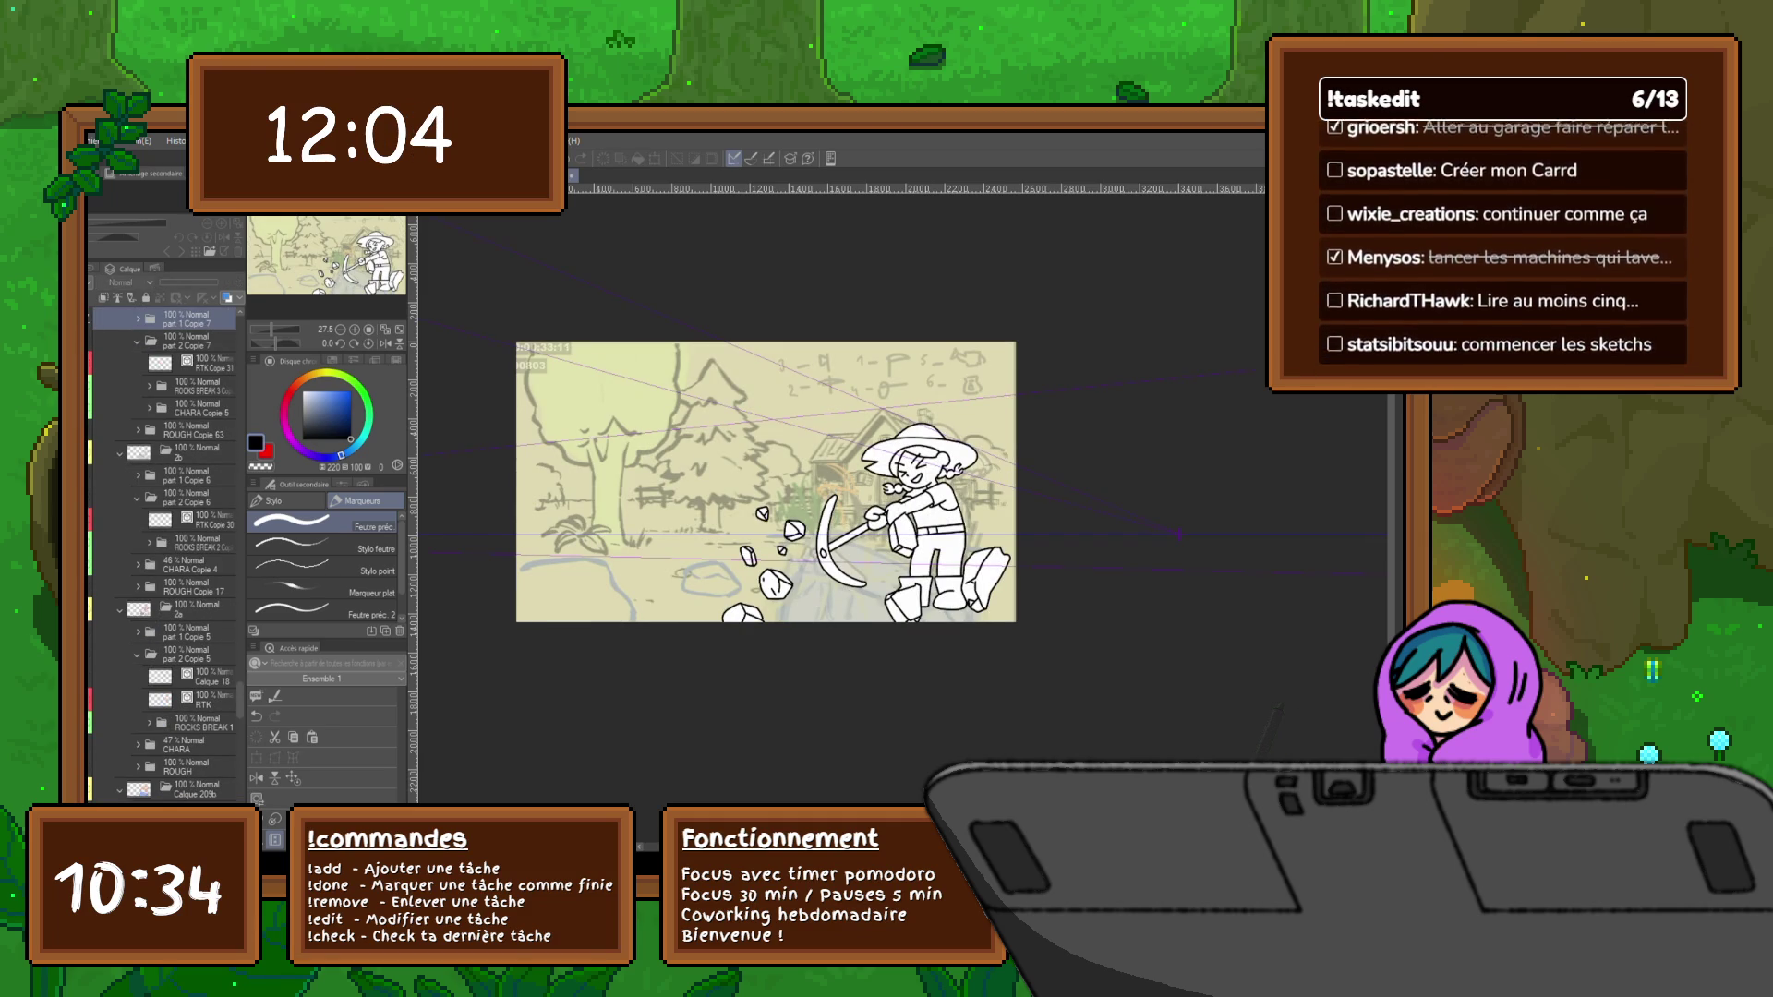
scroll(164, 555, "down", 5)
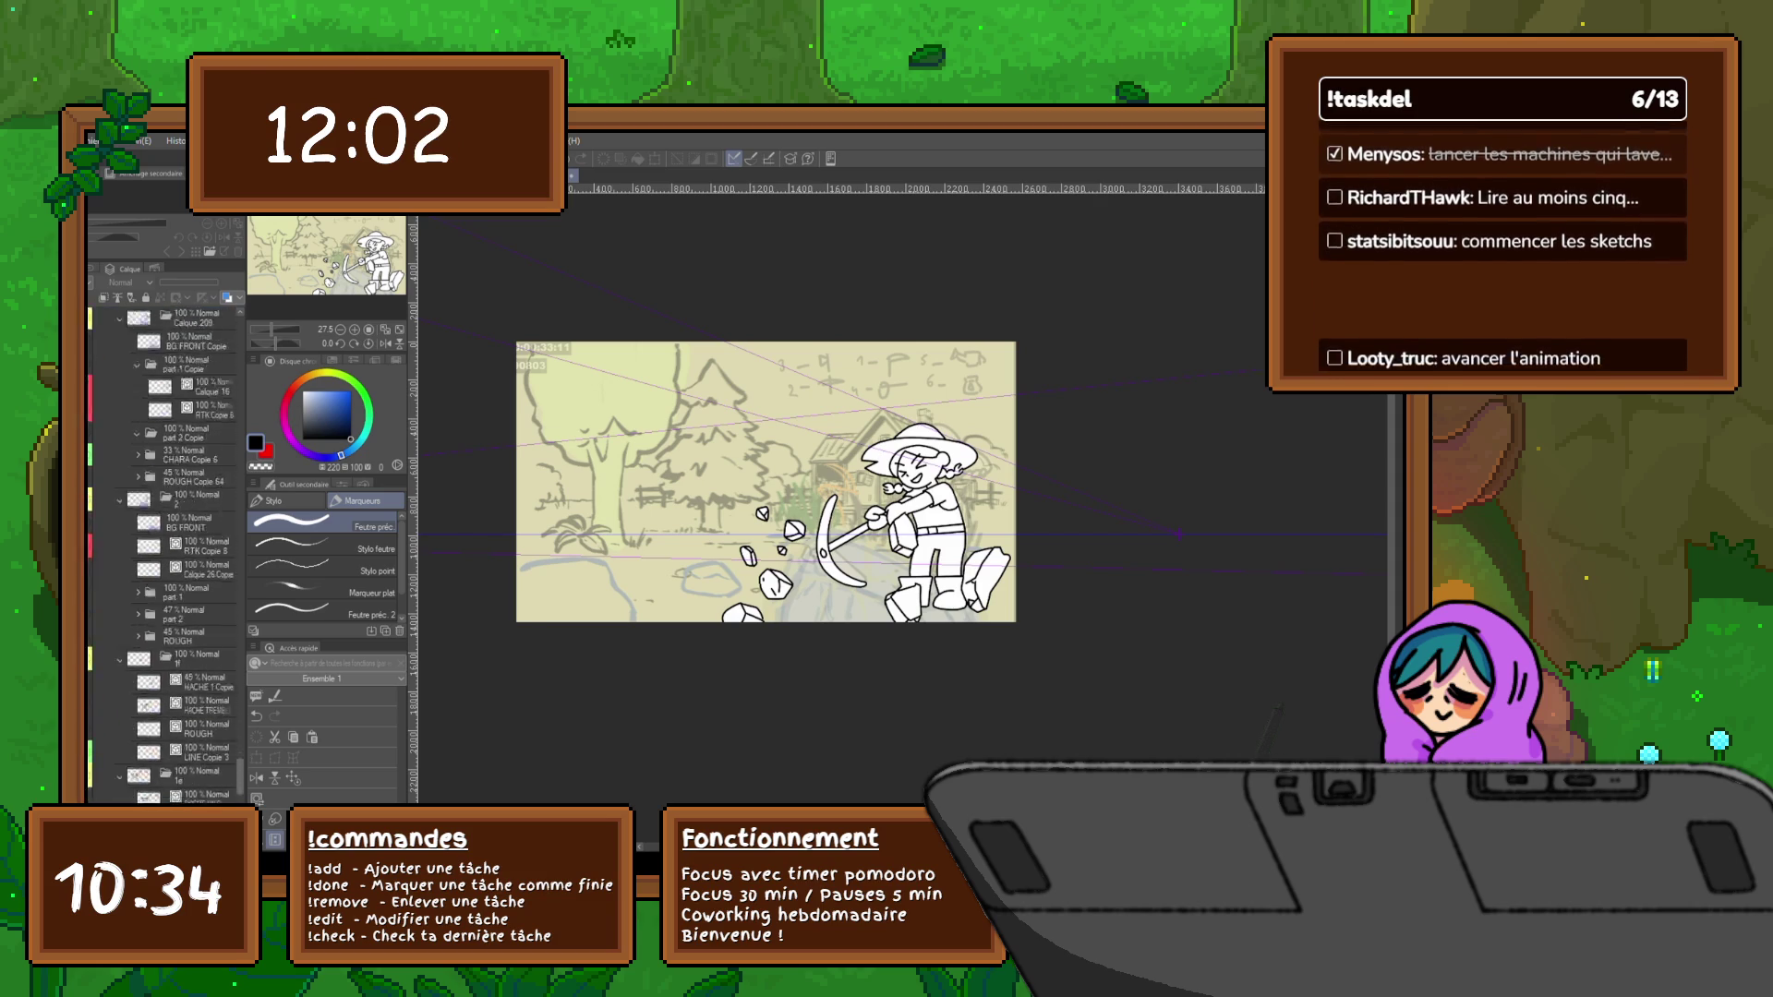
scroll(164, 554, "down", 3)
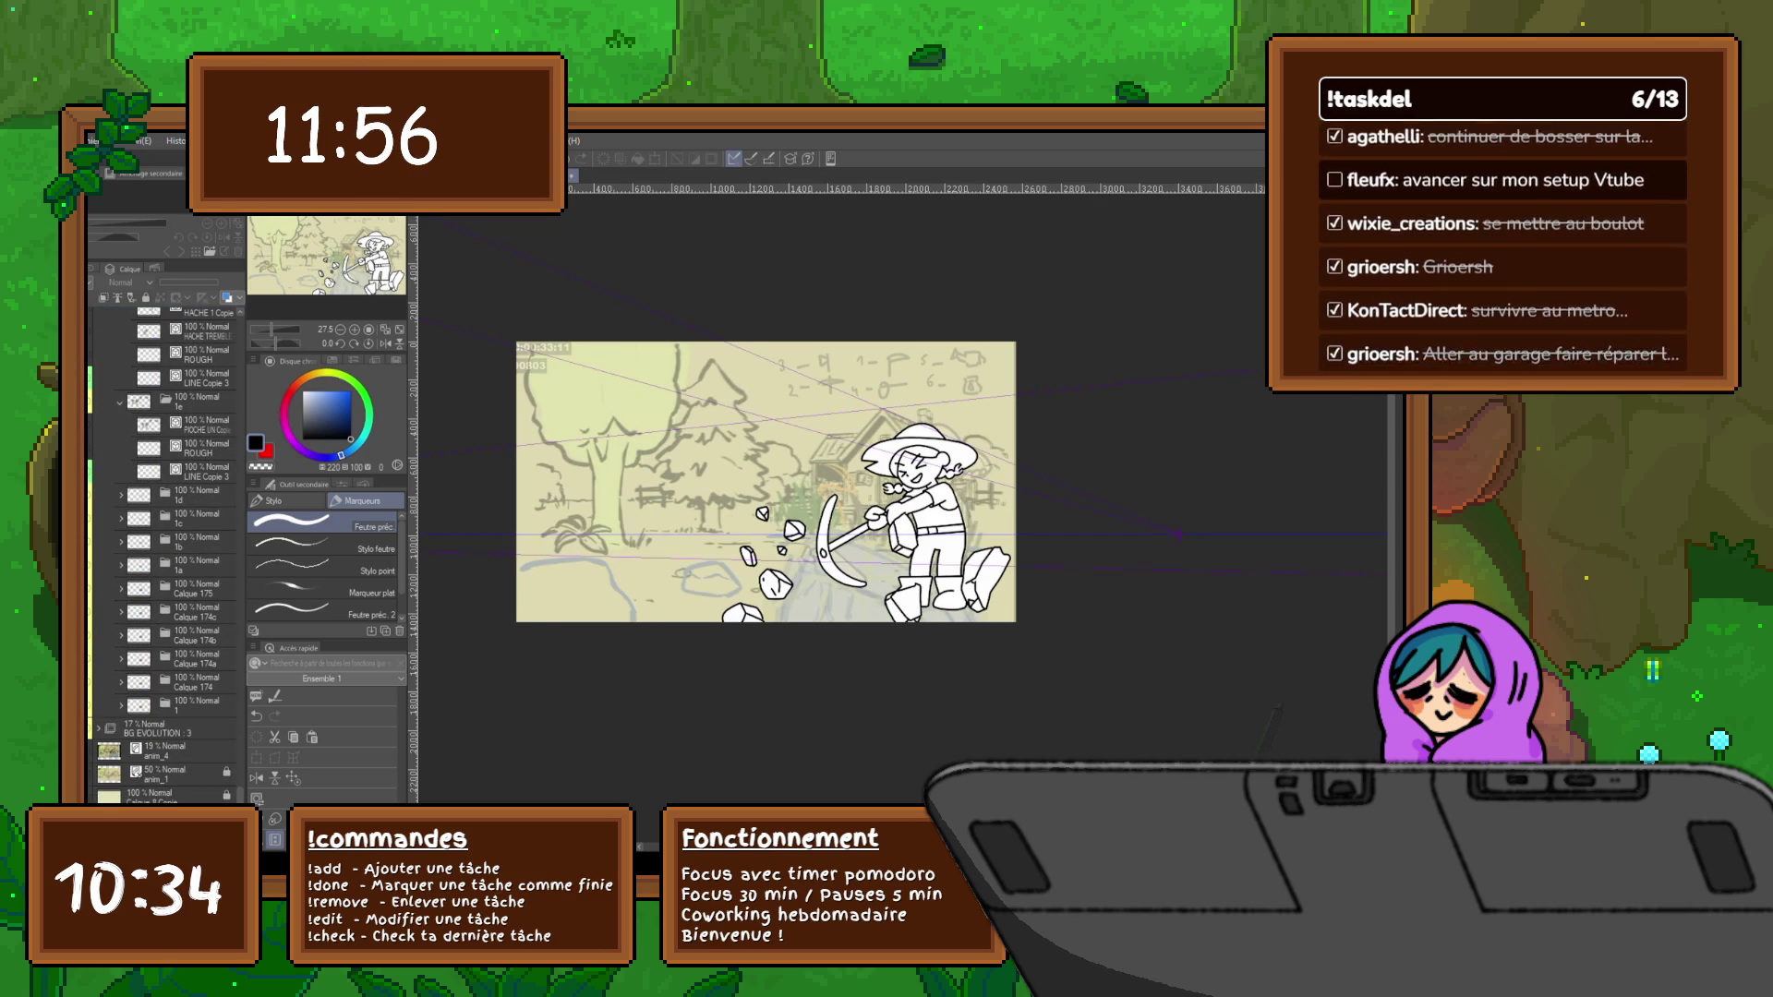
Cycle through the watering and sketch frames with Ctrl+Tab to compare poses, ending on the red-cup frame
key("ctrl+Tab")
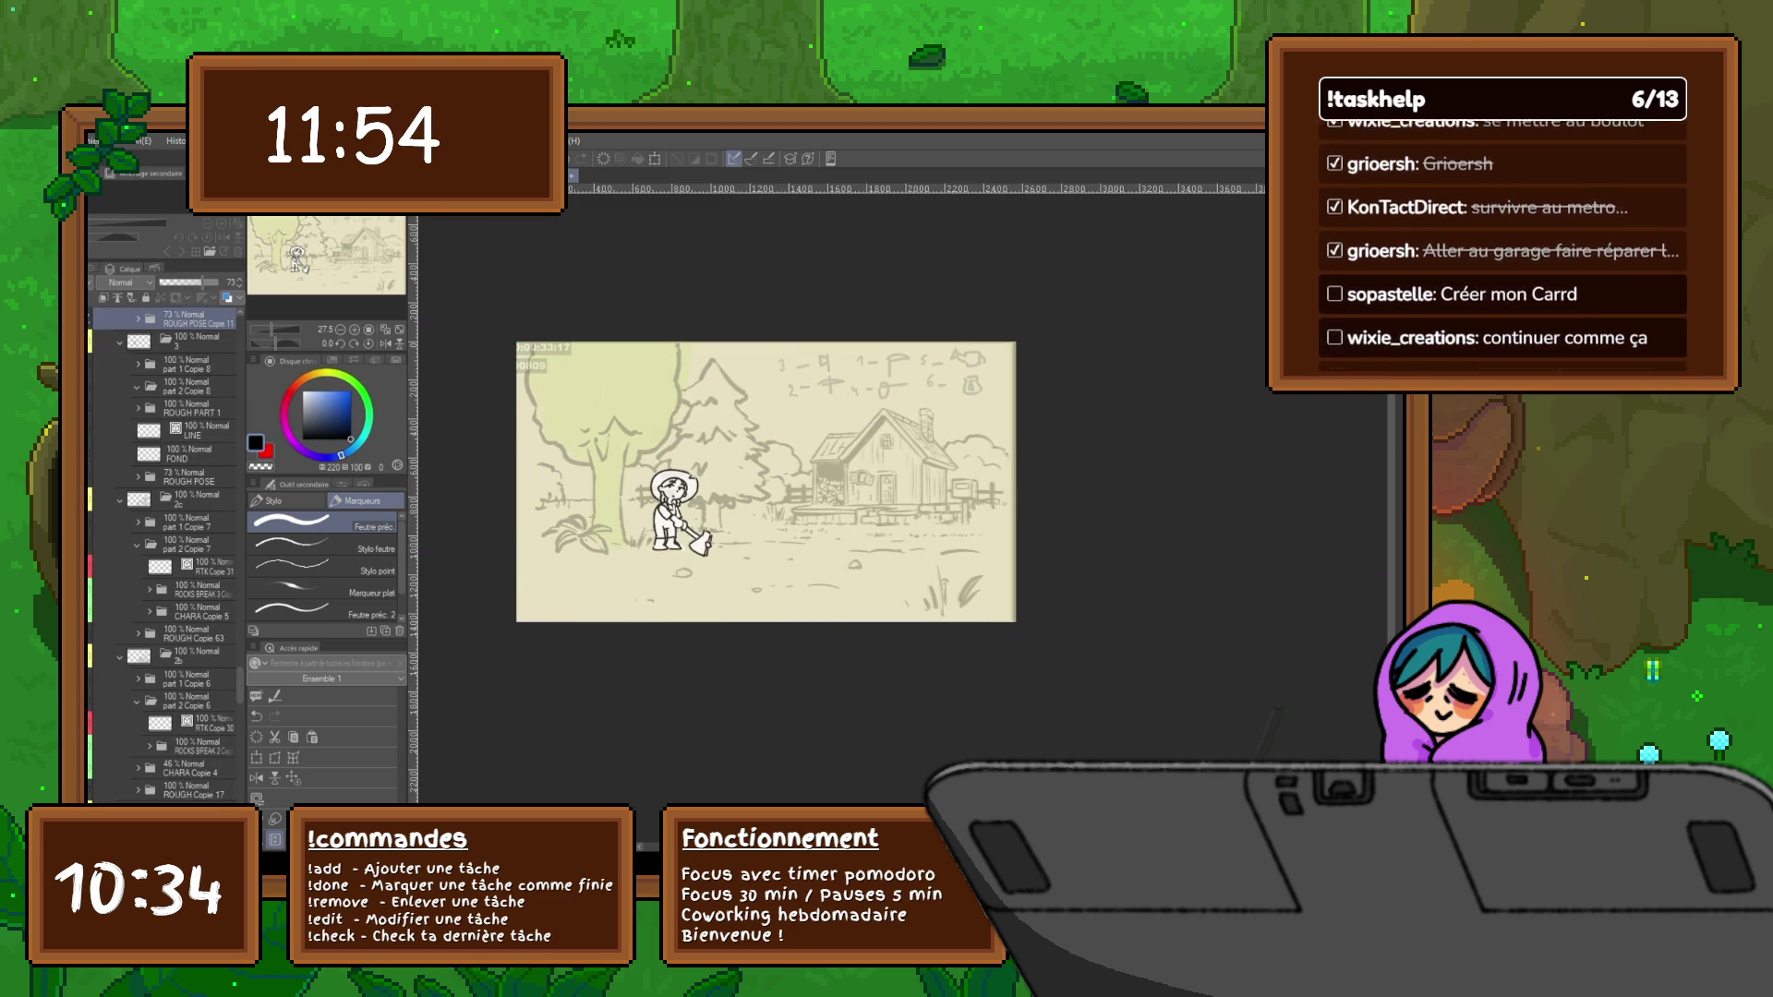
key("ctrl+Tab")
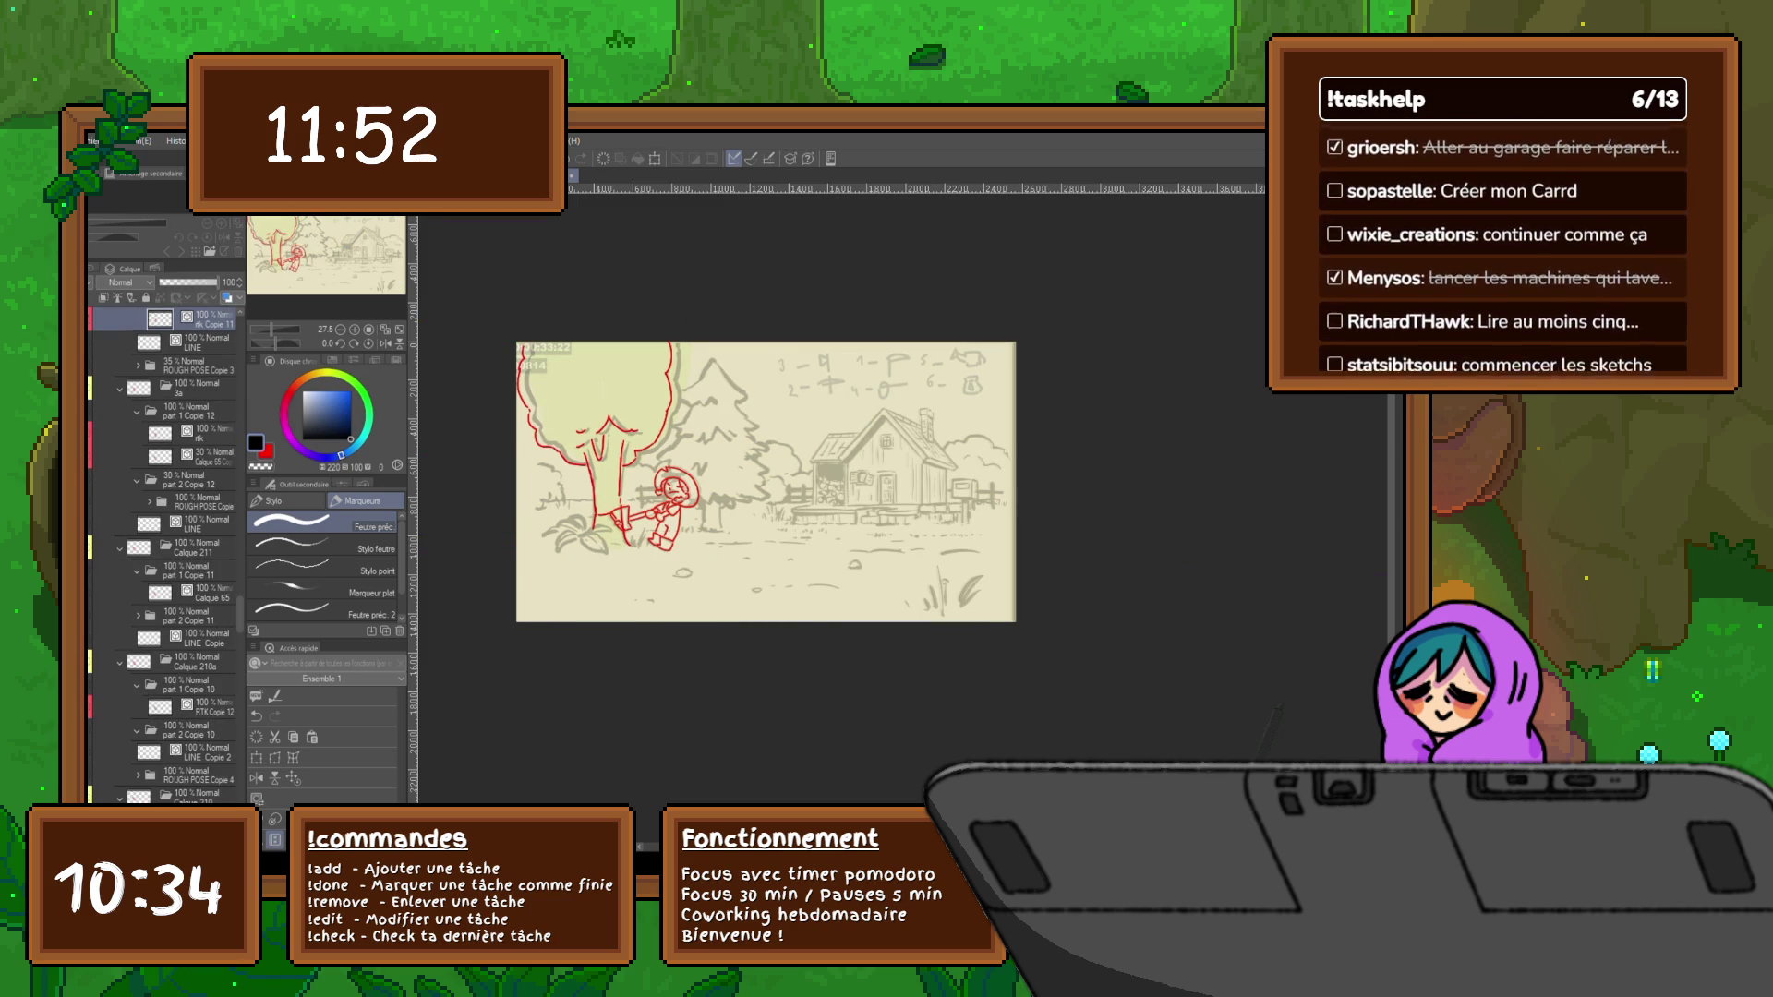
key("ctrl+Tab")
key("ctrl+Tab")
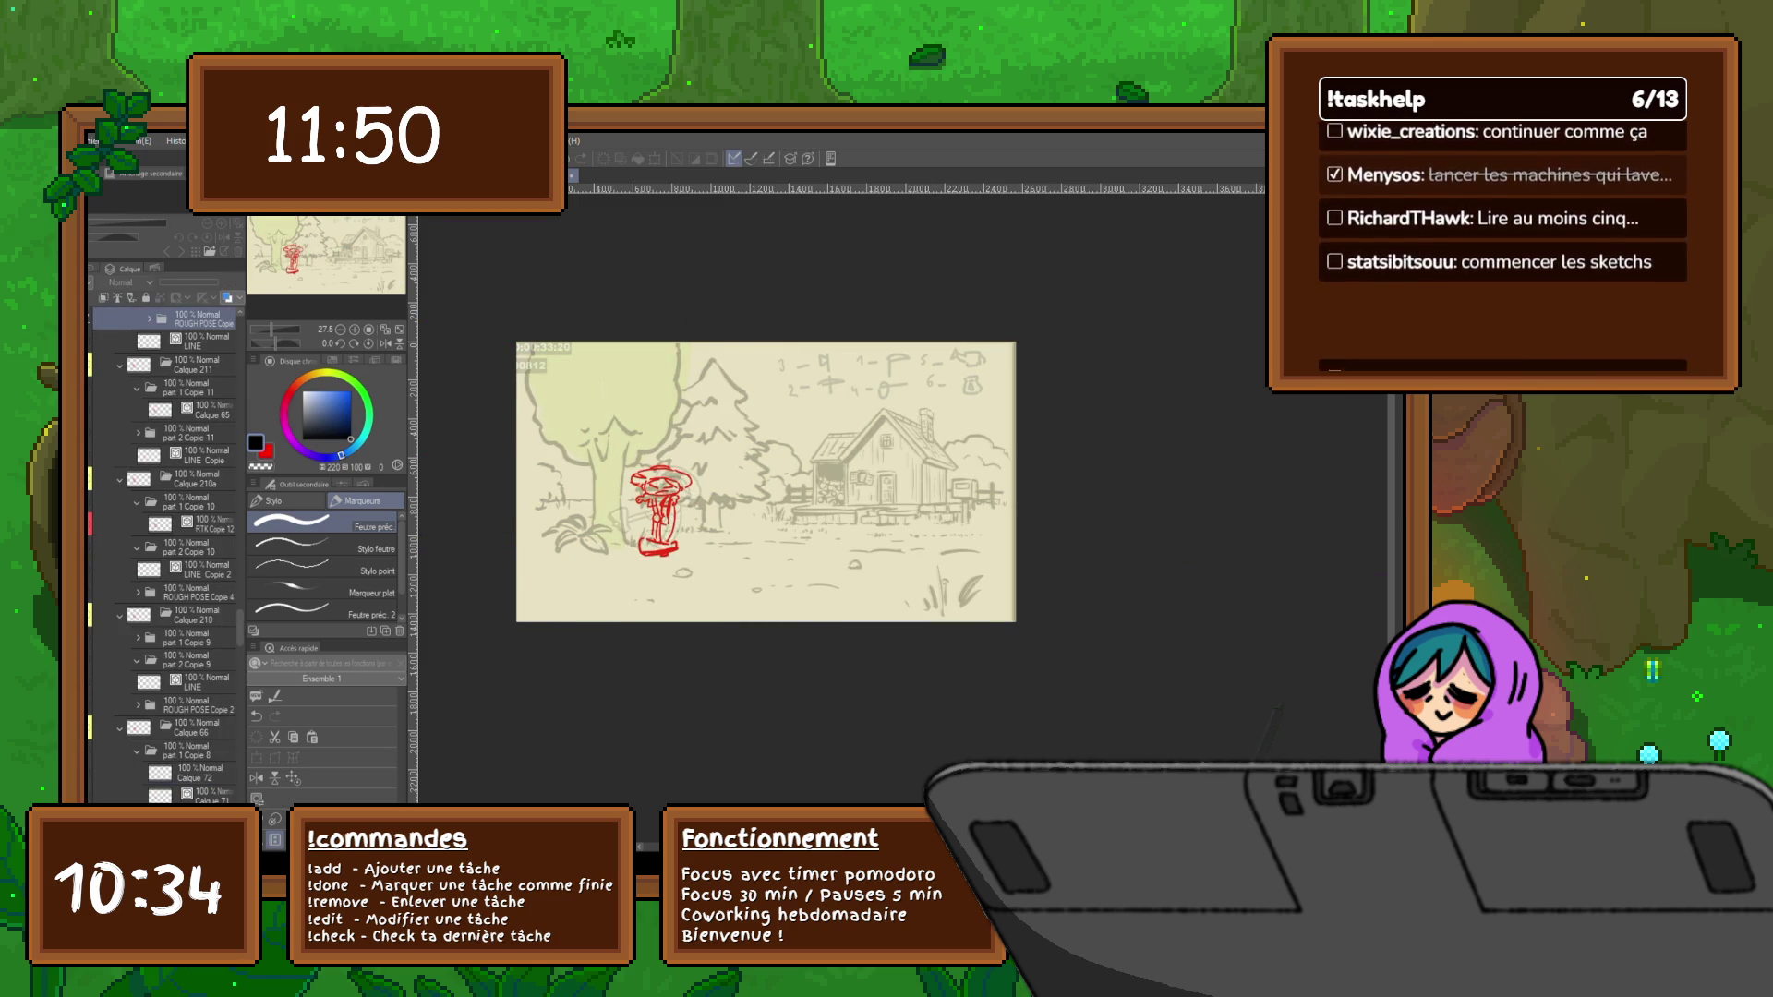
key("ctrl+Tab")
key("ctrl+Tab")
key("ctrl+Tab")
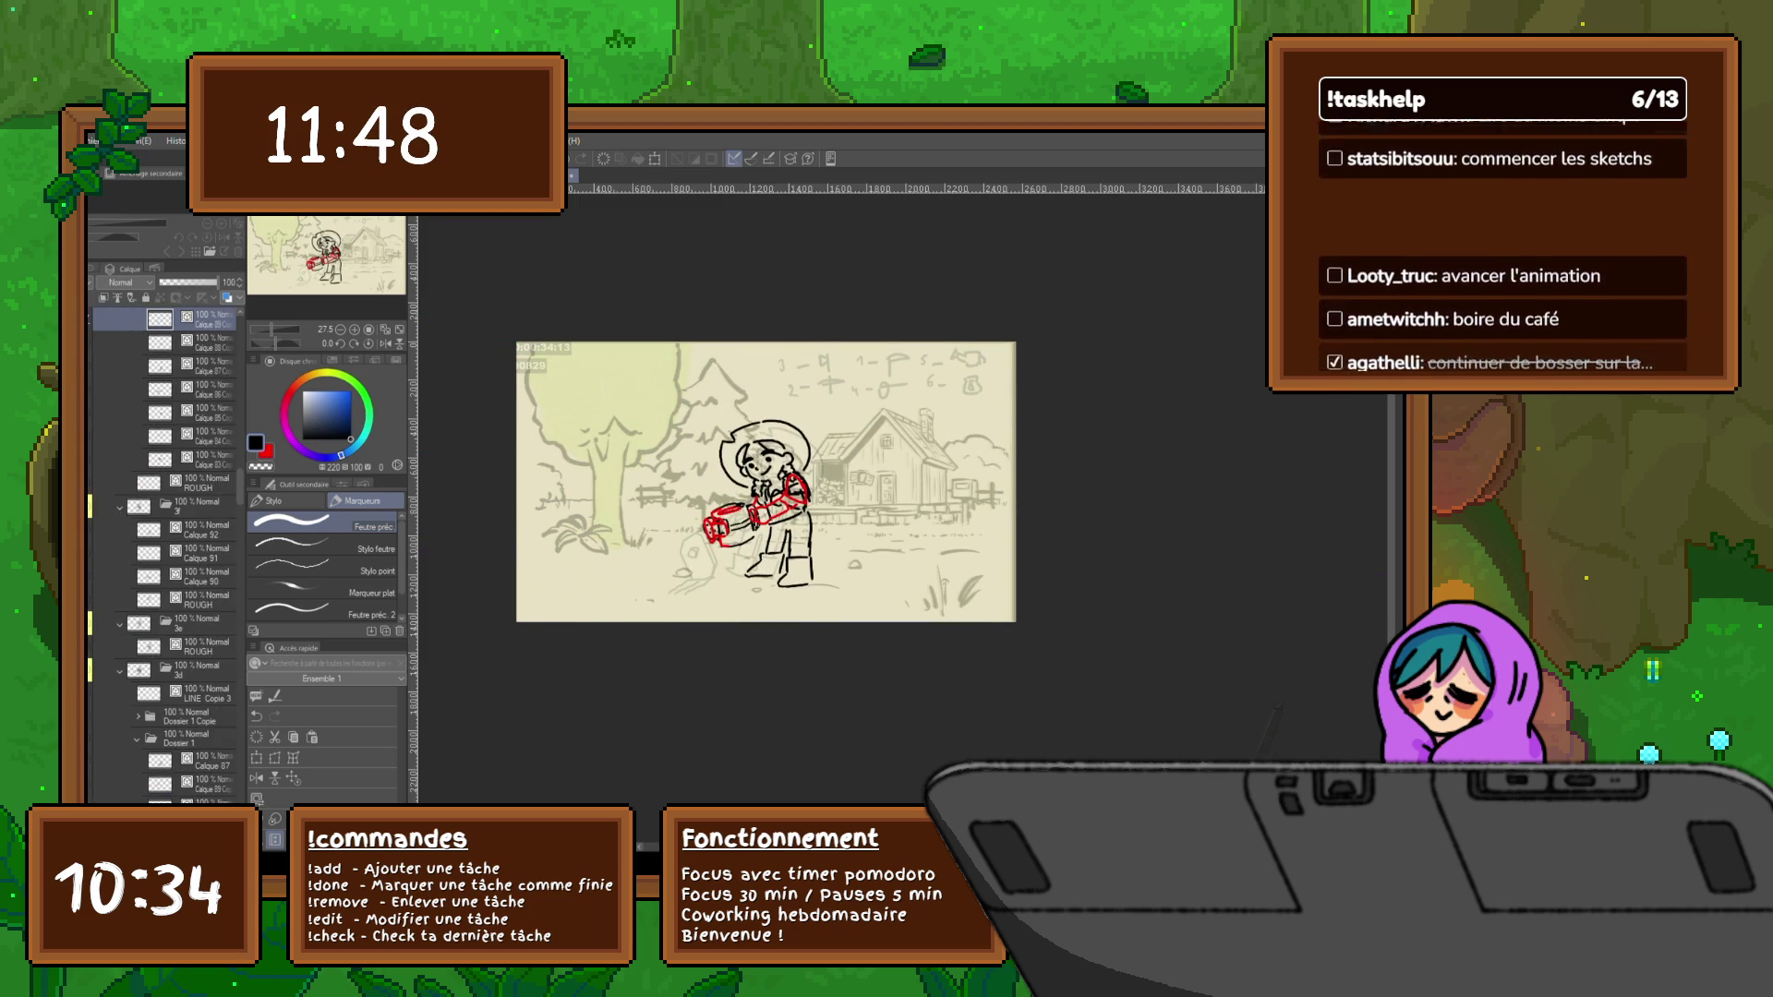
key("ctrl+Tab")
key("ctrl+Tab")
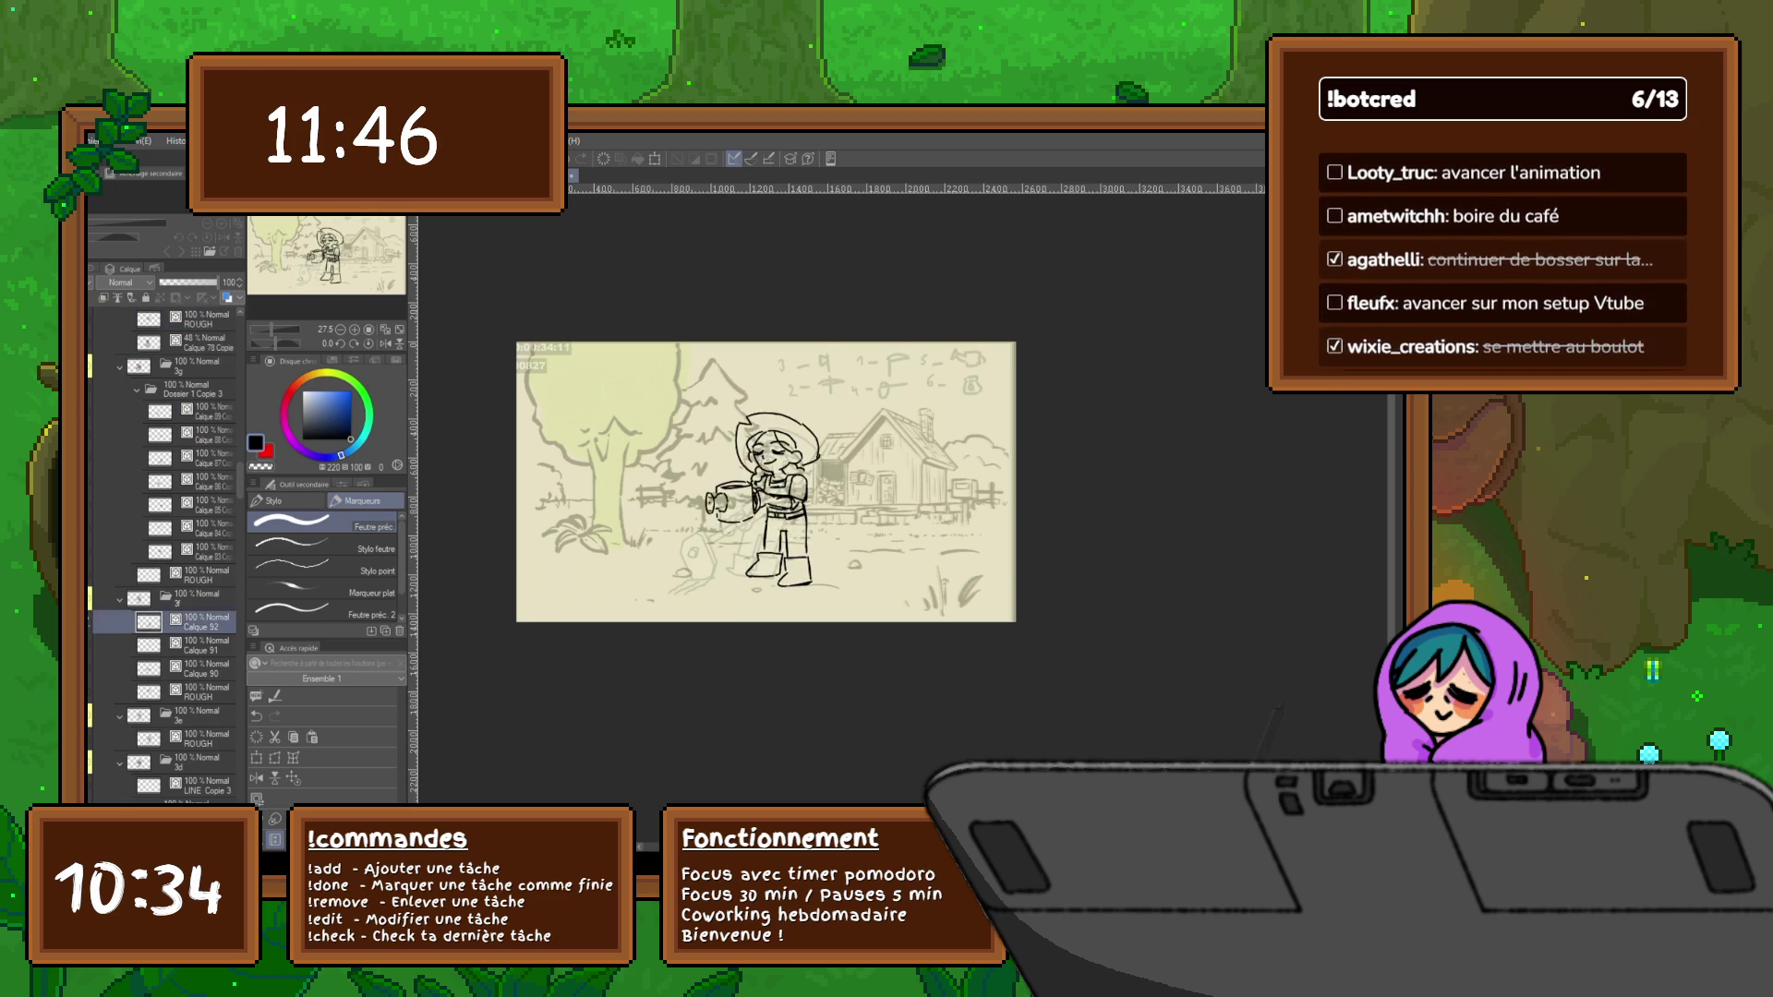
key("ctrl+Tab")
key("ctrl+Tab")
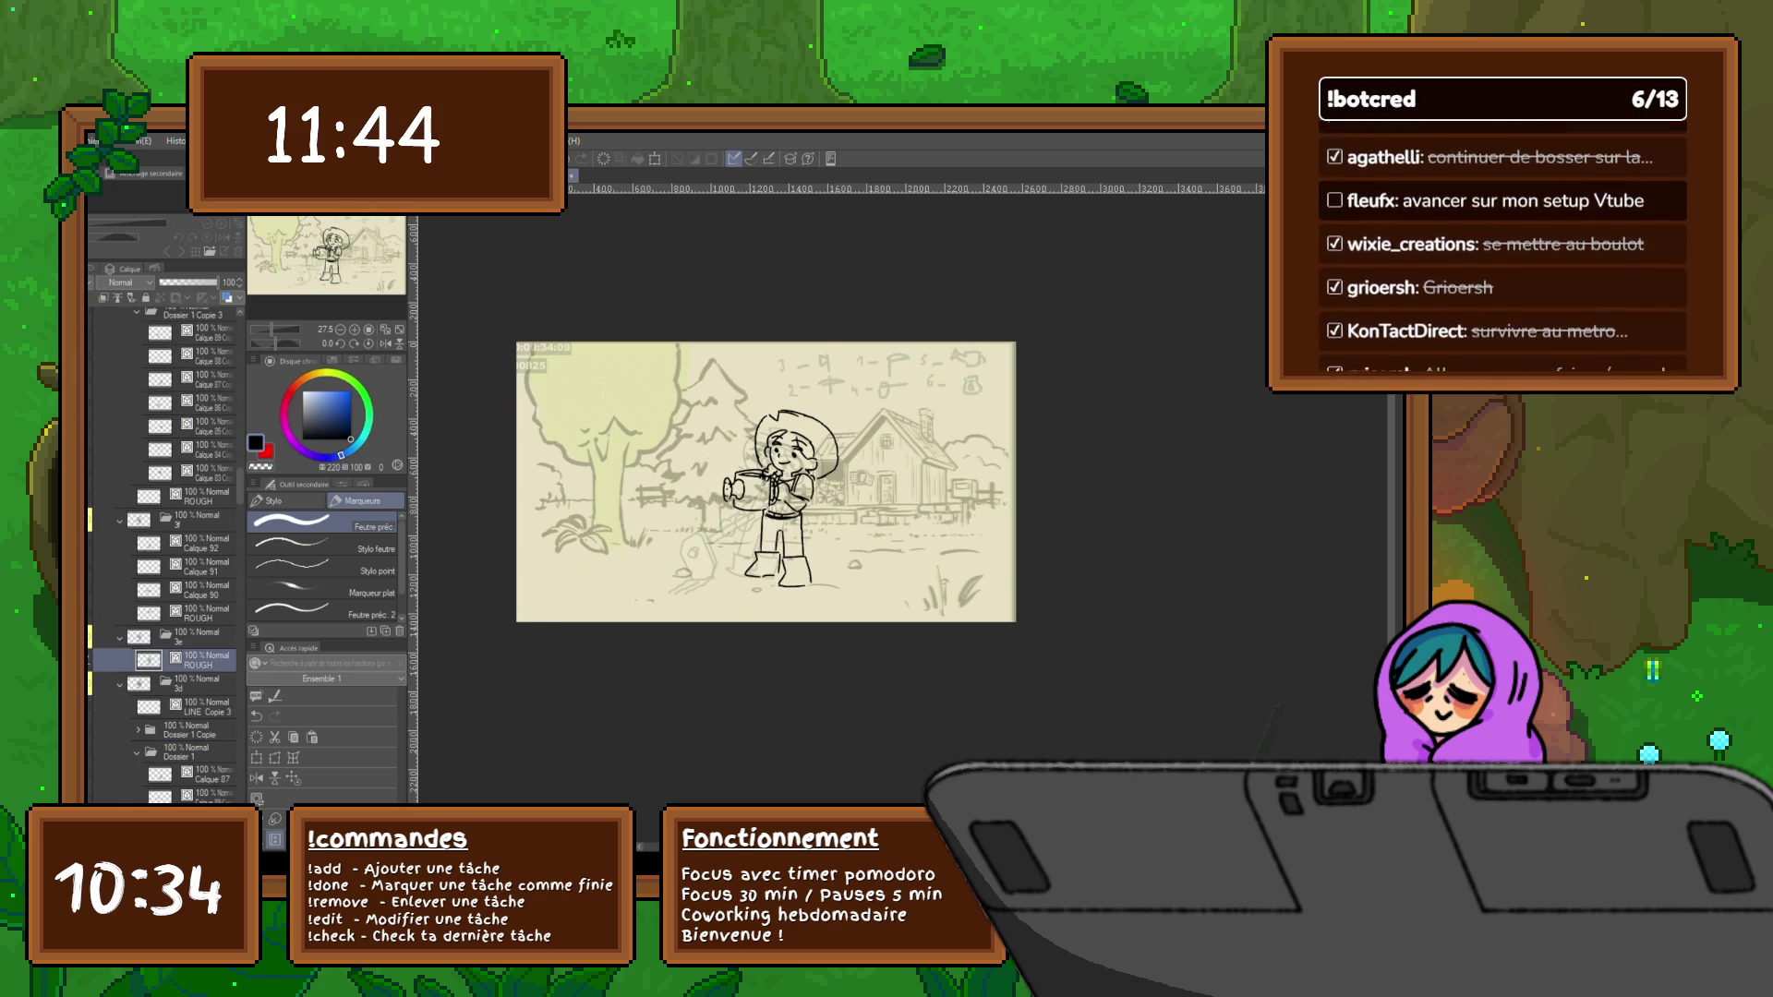
key("ctrl+Tab")
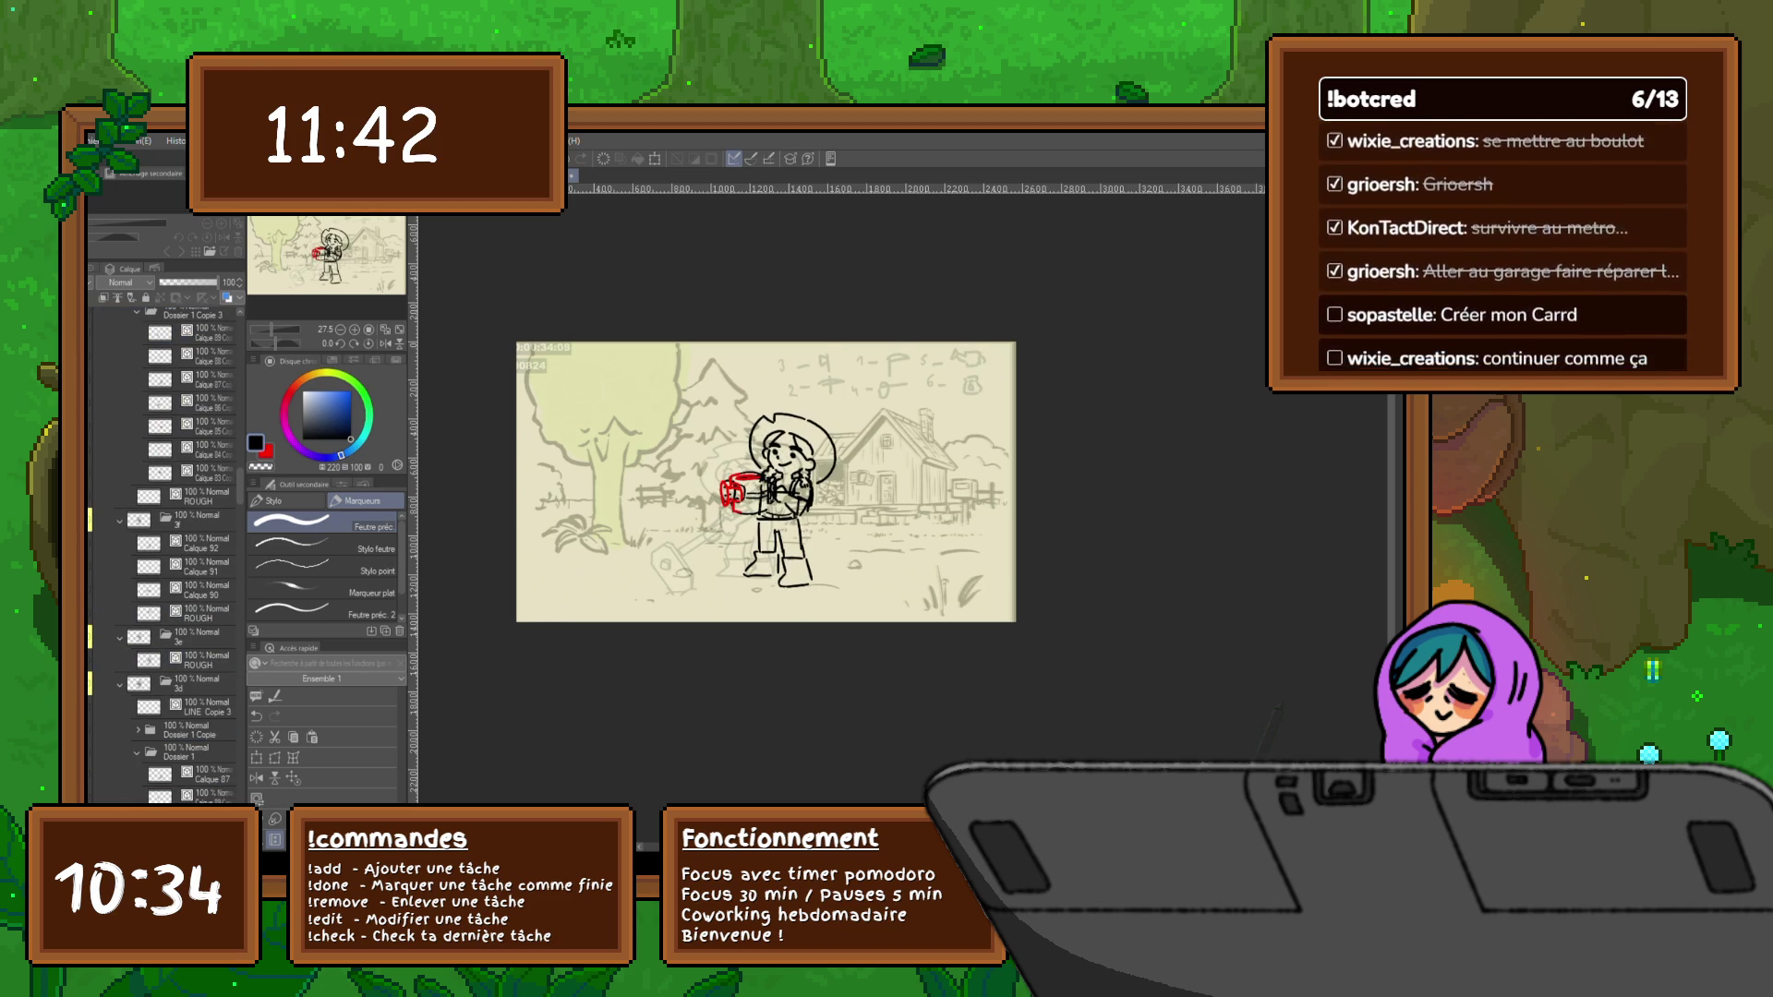
key("ctrl+Tab")
key("ctrl+Tab")
key("ctrl+Tab")
key("ctrl+Tab")
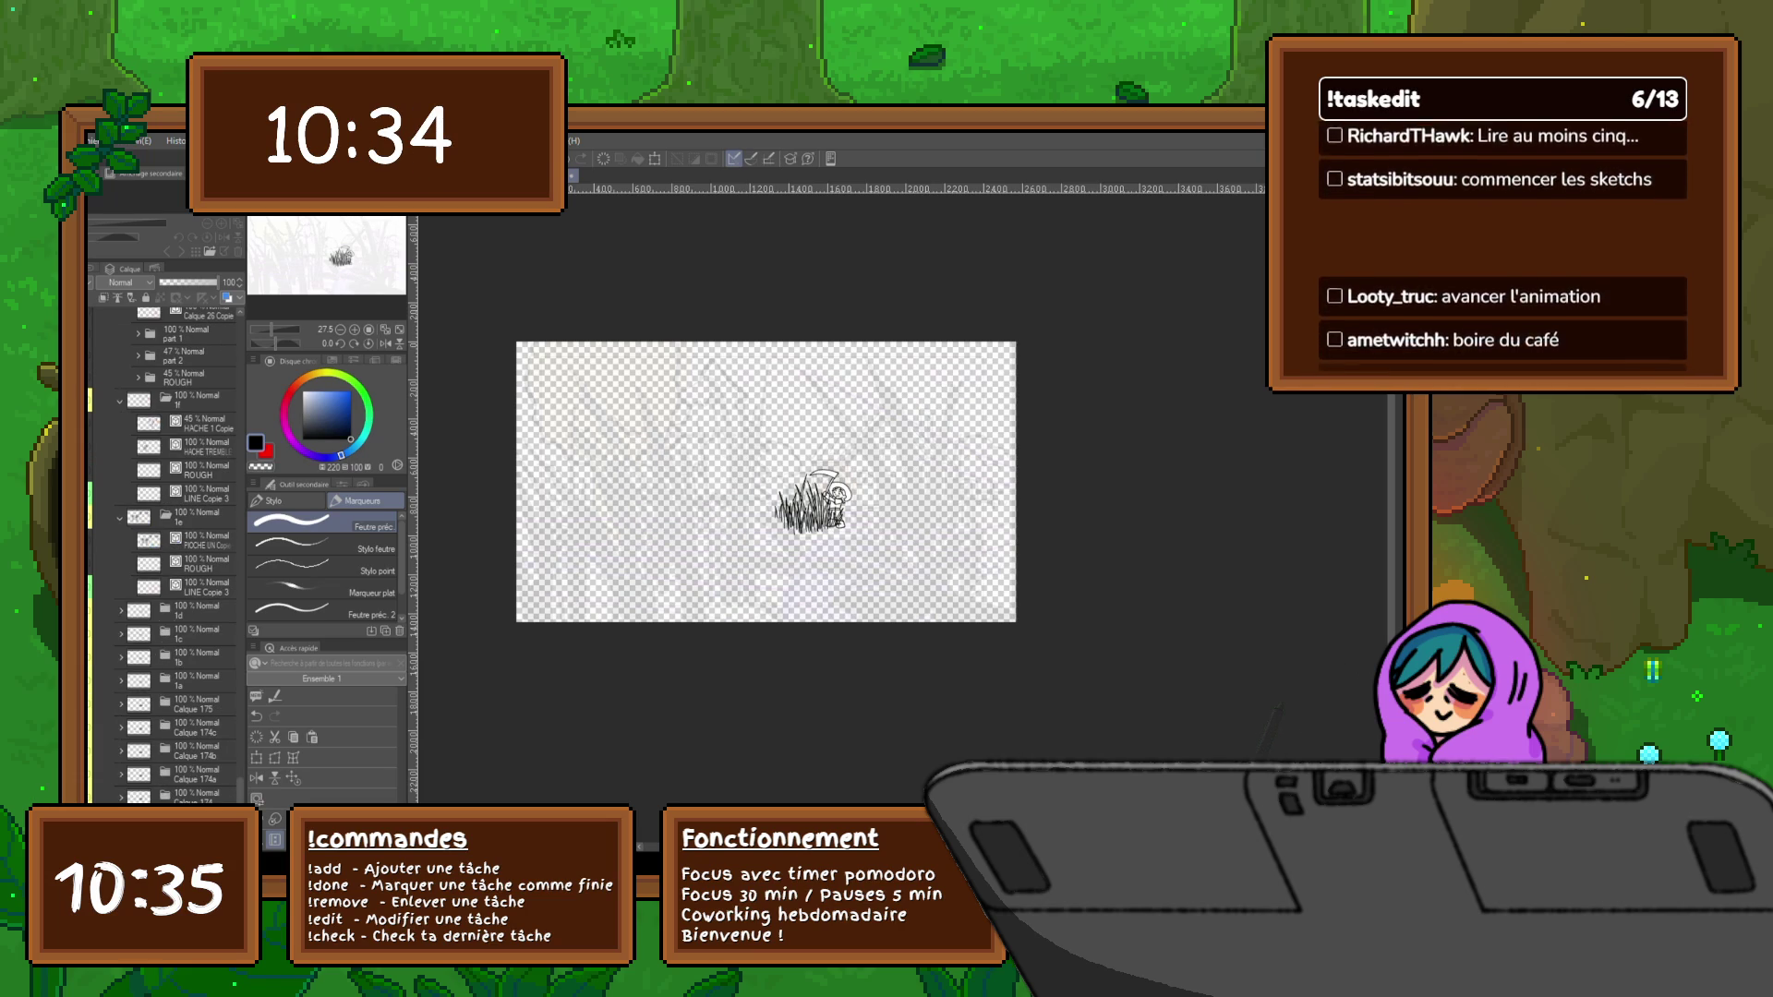
scroll(174, 554, "up", 1)
scroll(174, 554, "down", 2)
scroll(172, 554, "down", 1)
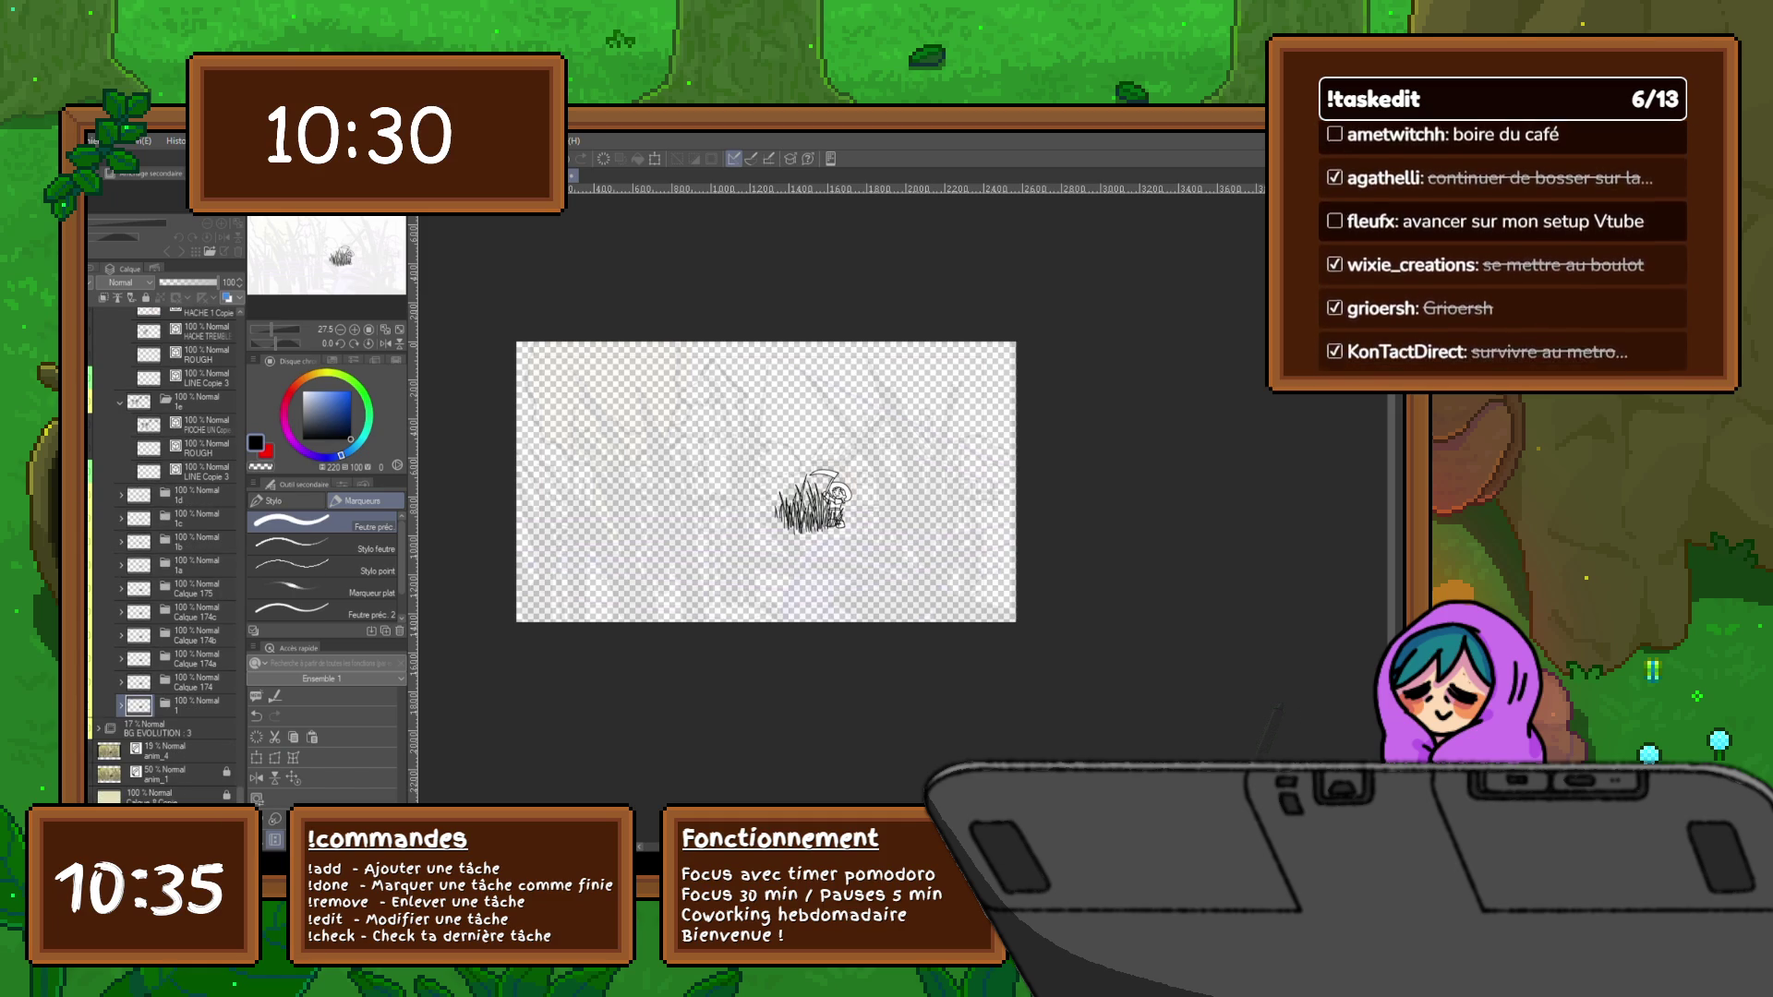
Step up from the bottom layer to the BG EVOLUTION 3 folder and raise its opacity to 25%
left_click(166, 796)
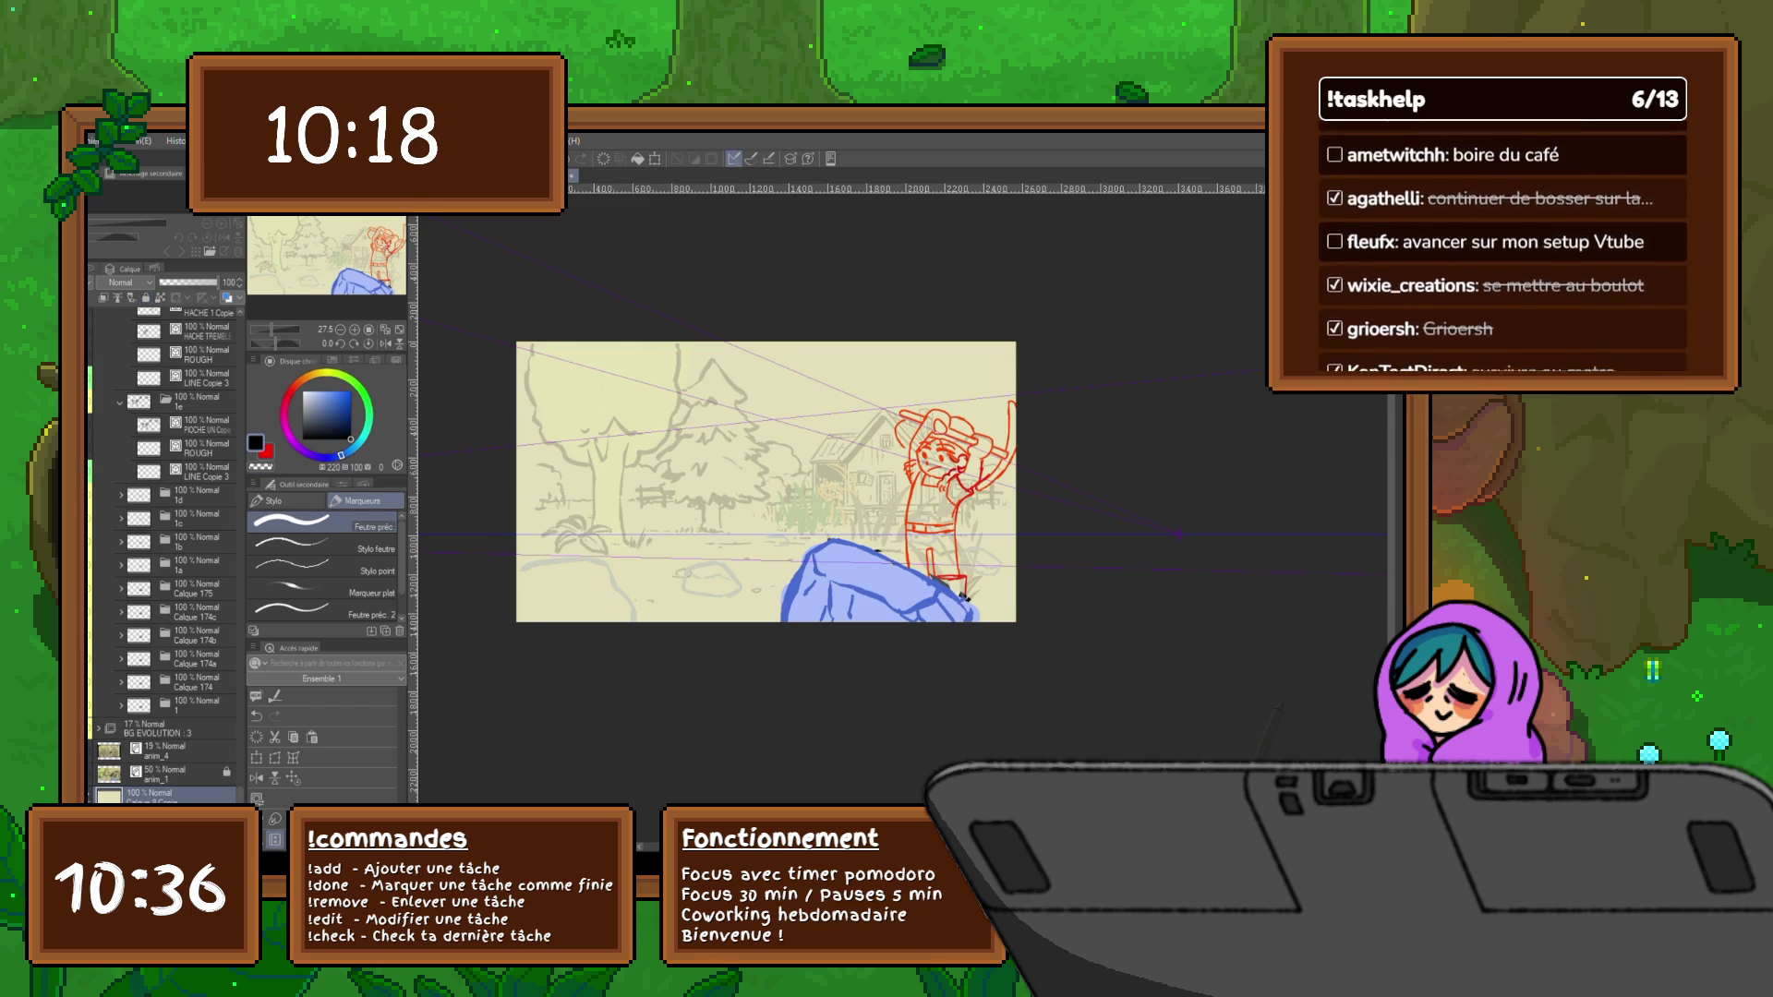
key("alt+bracketright")
key("alt+bracketleft")
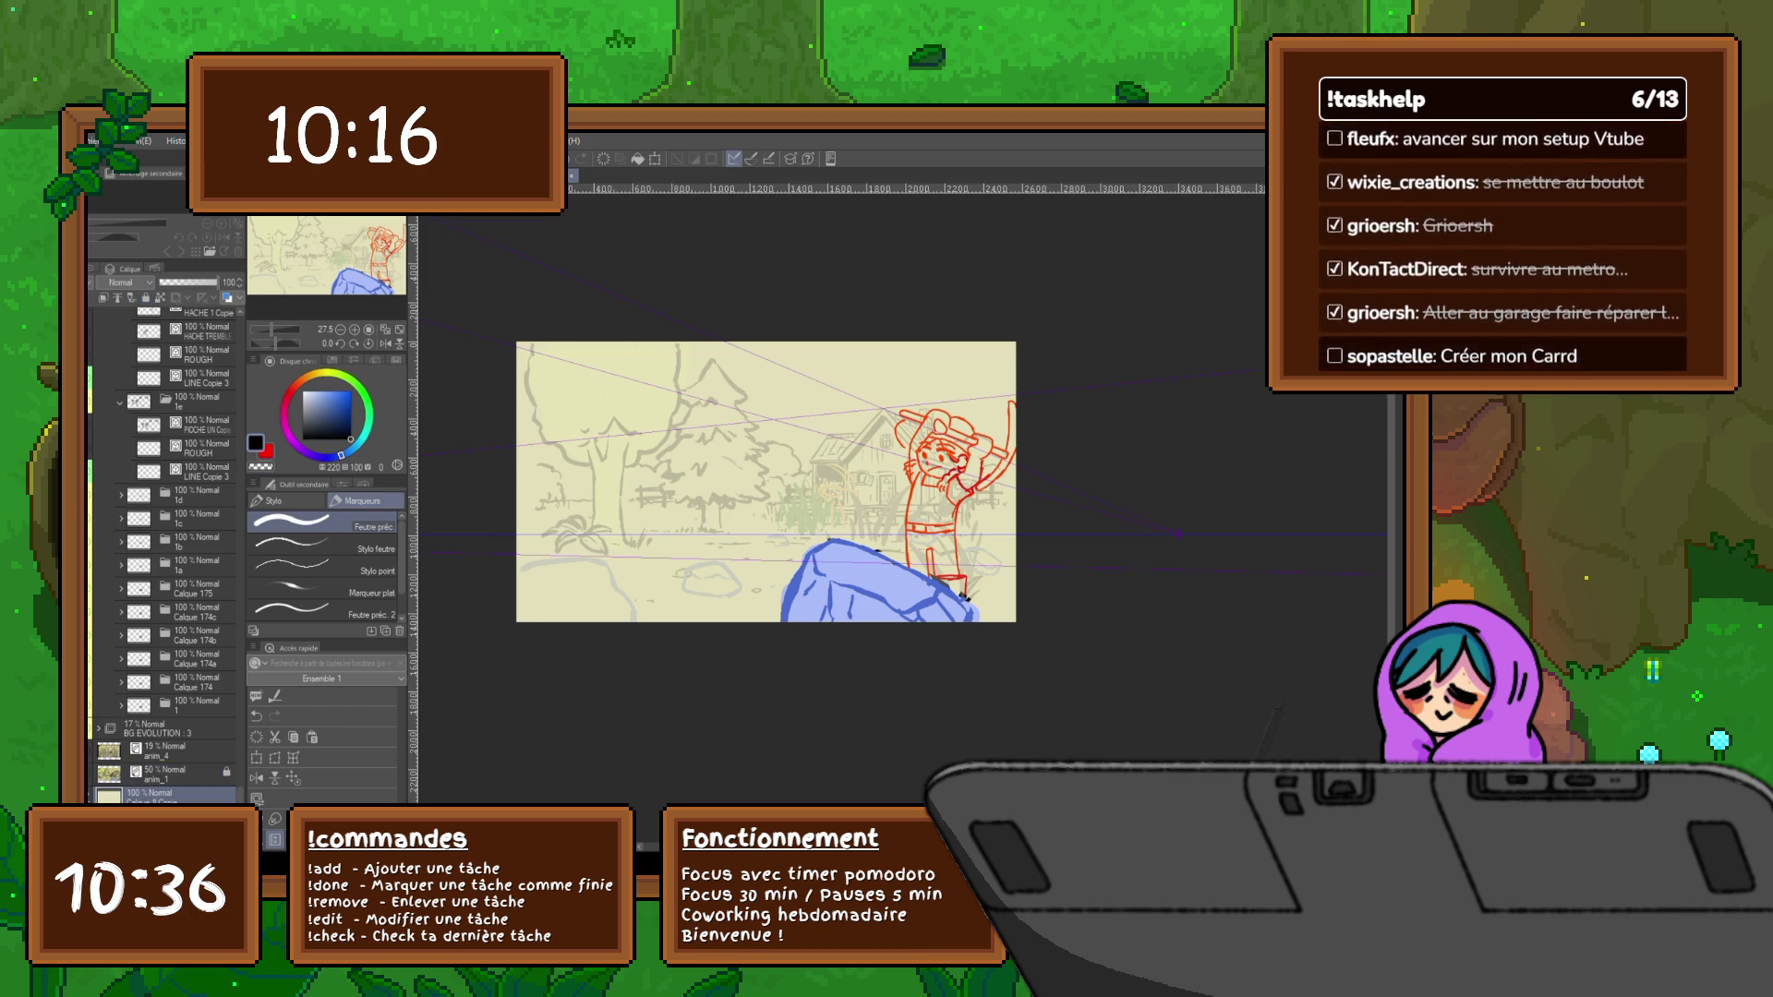
key("alt+bracketright")
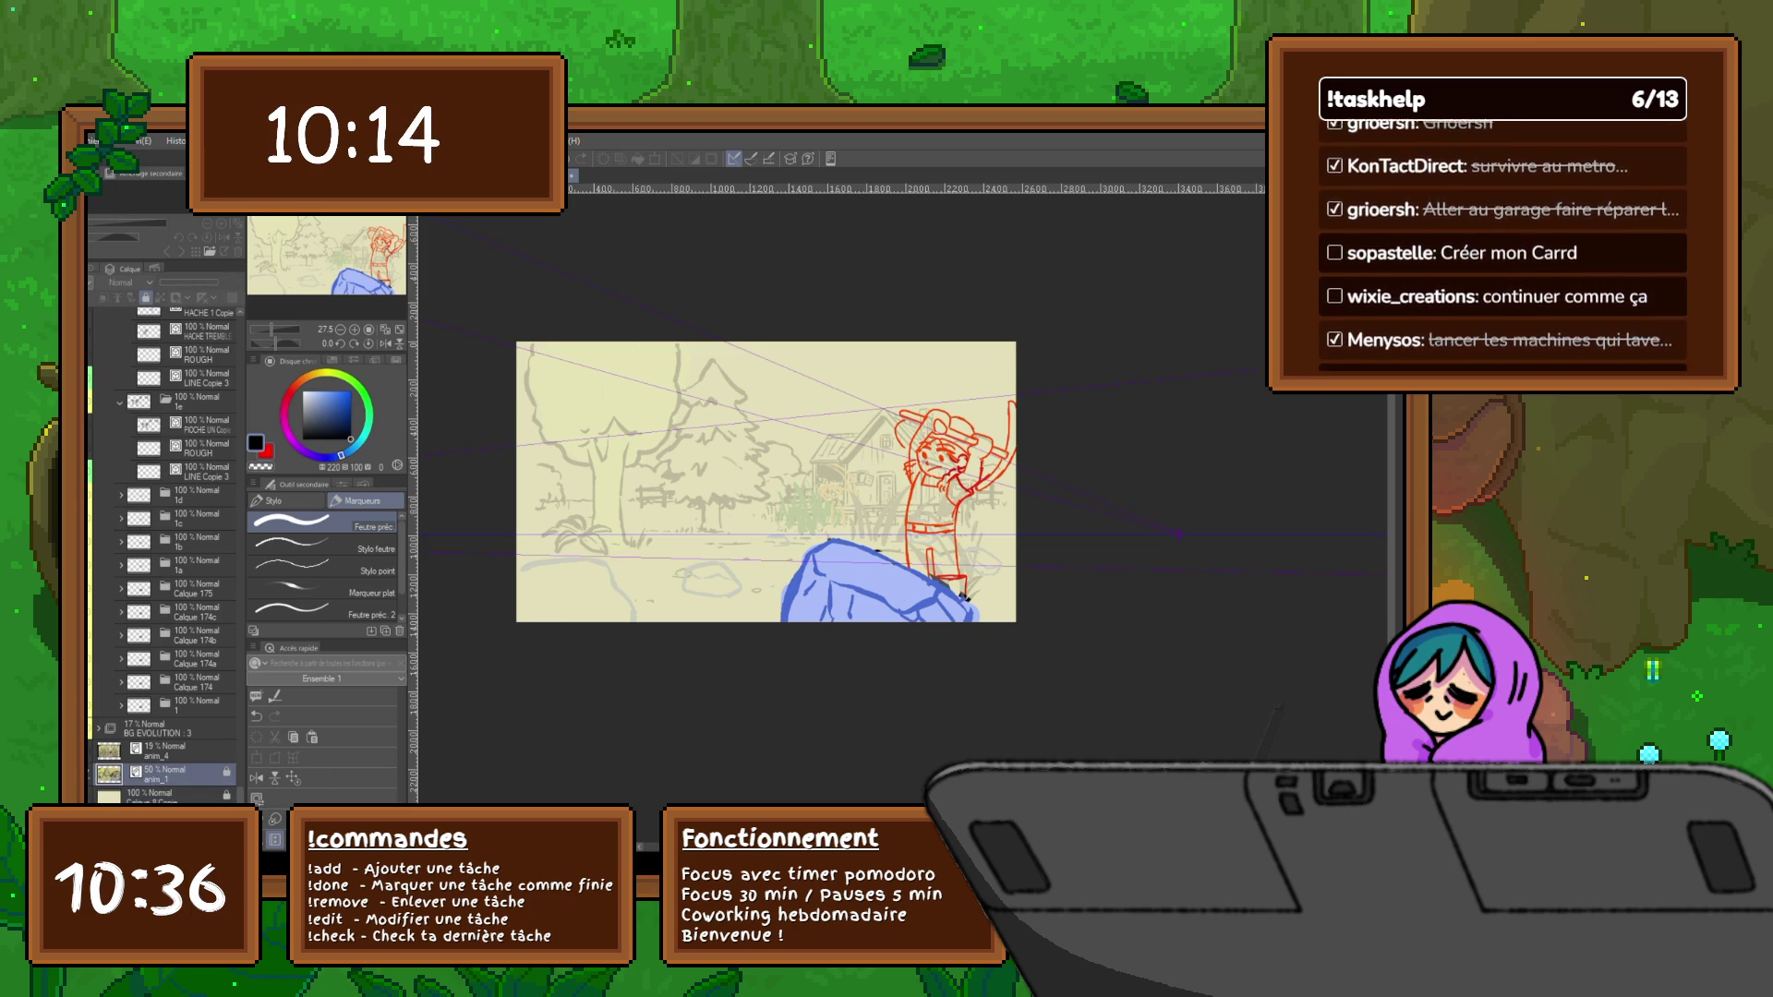
key("alt+bracketright")
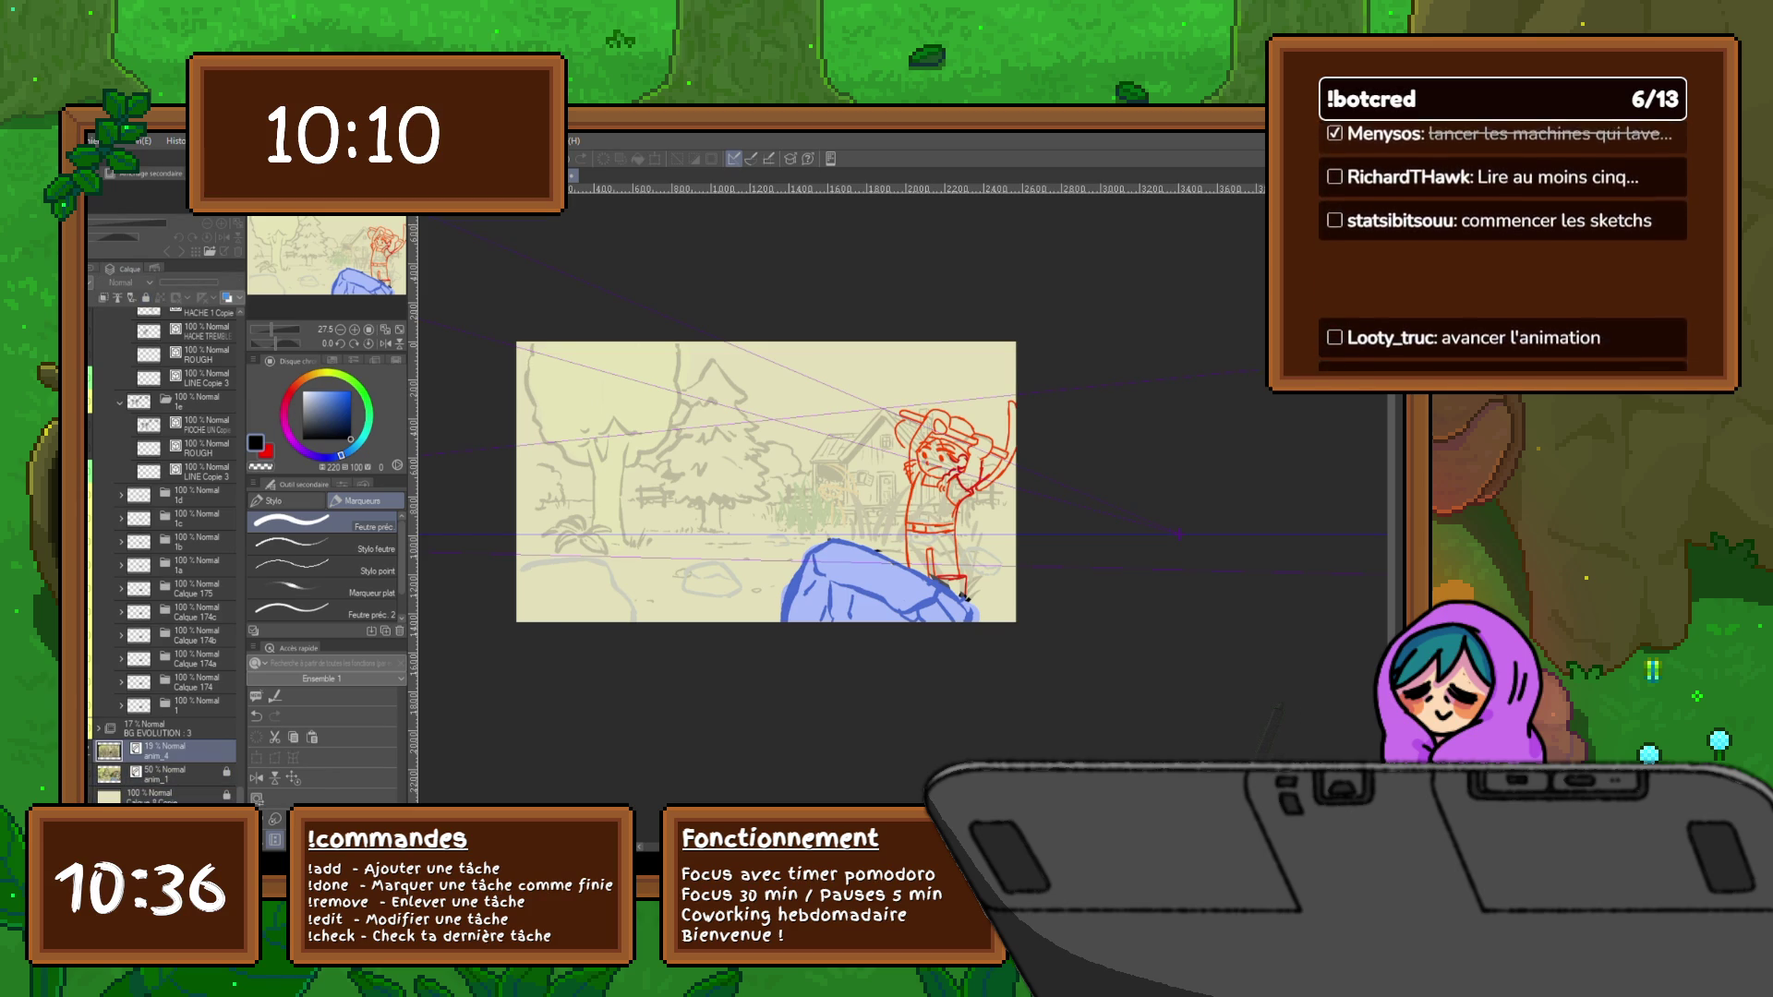
key("alt+bracketright")
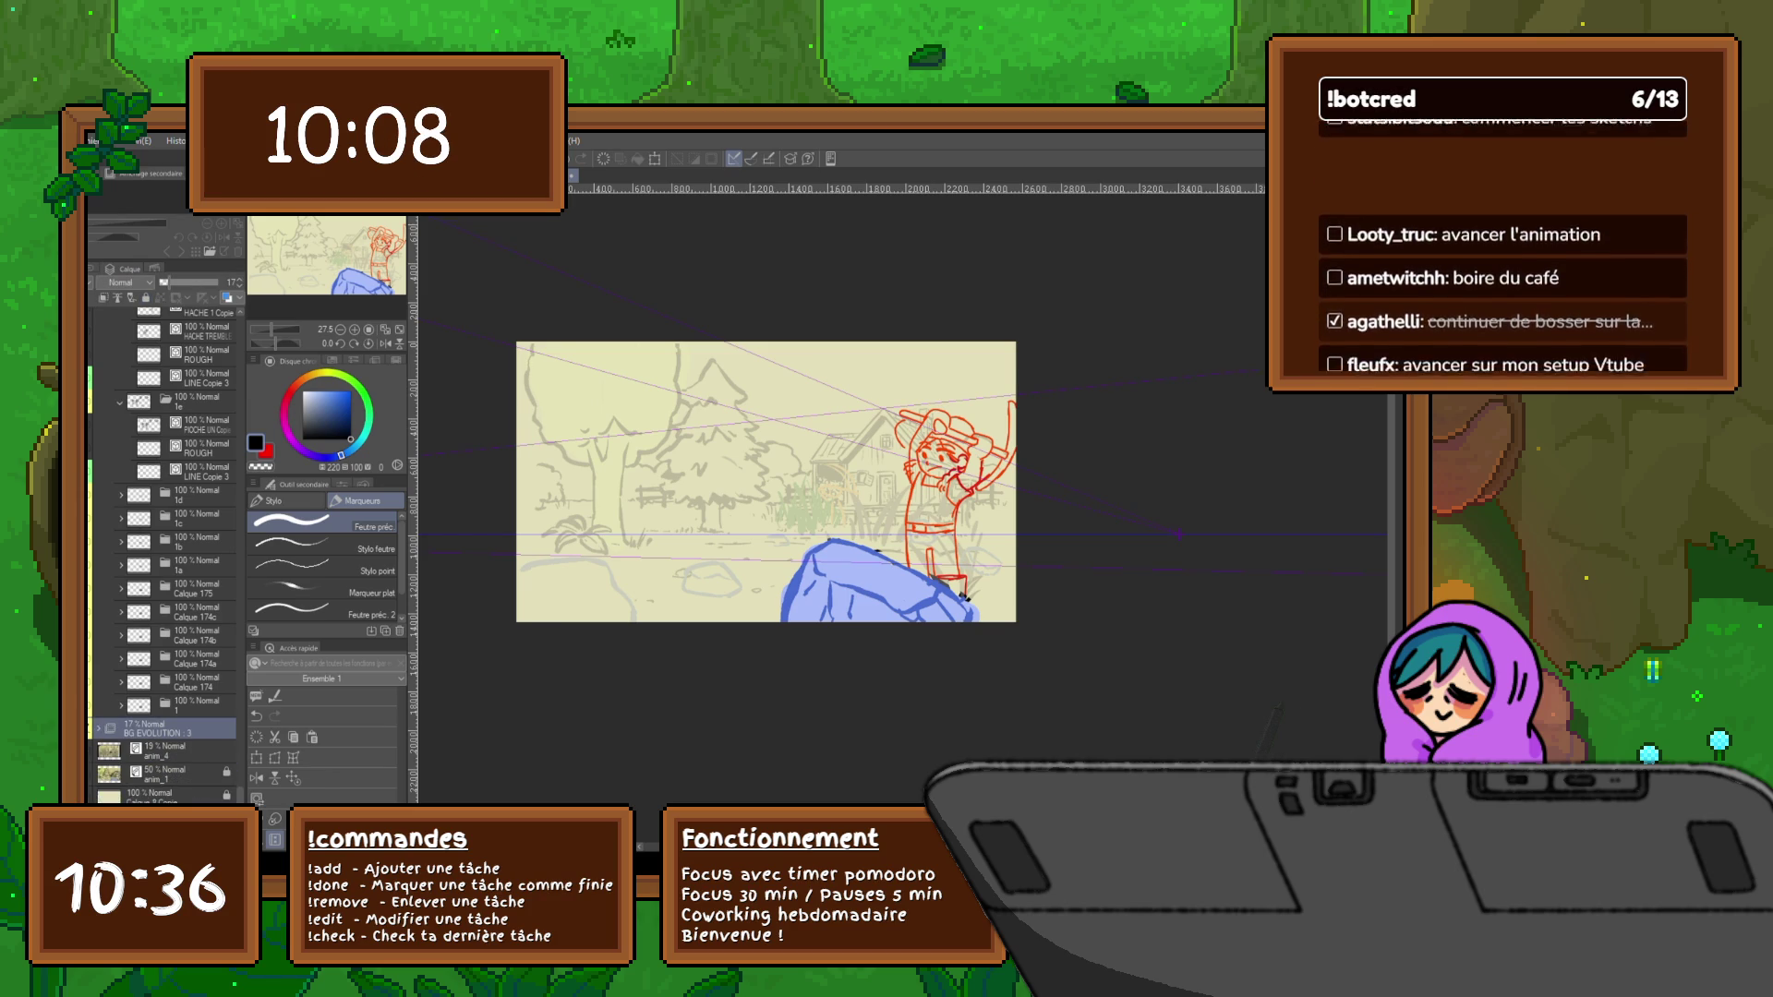
left_click_drag(167, 284, 173, 284)
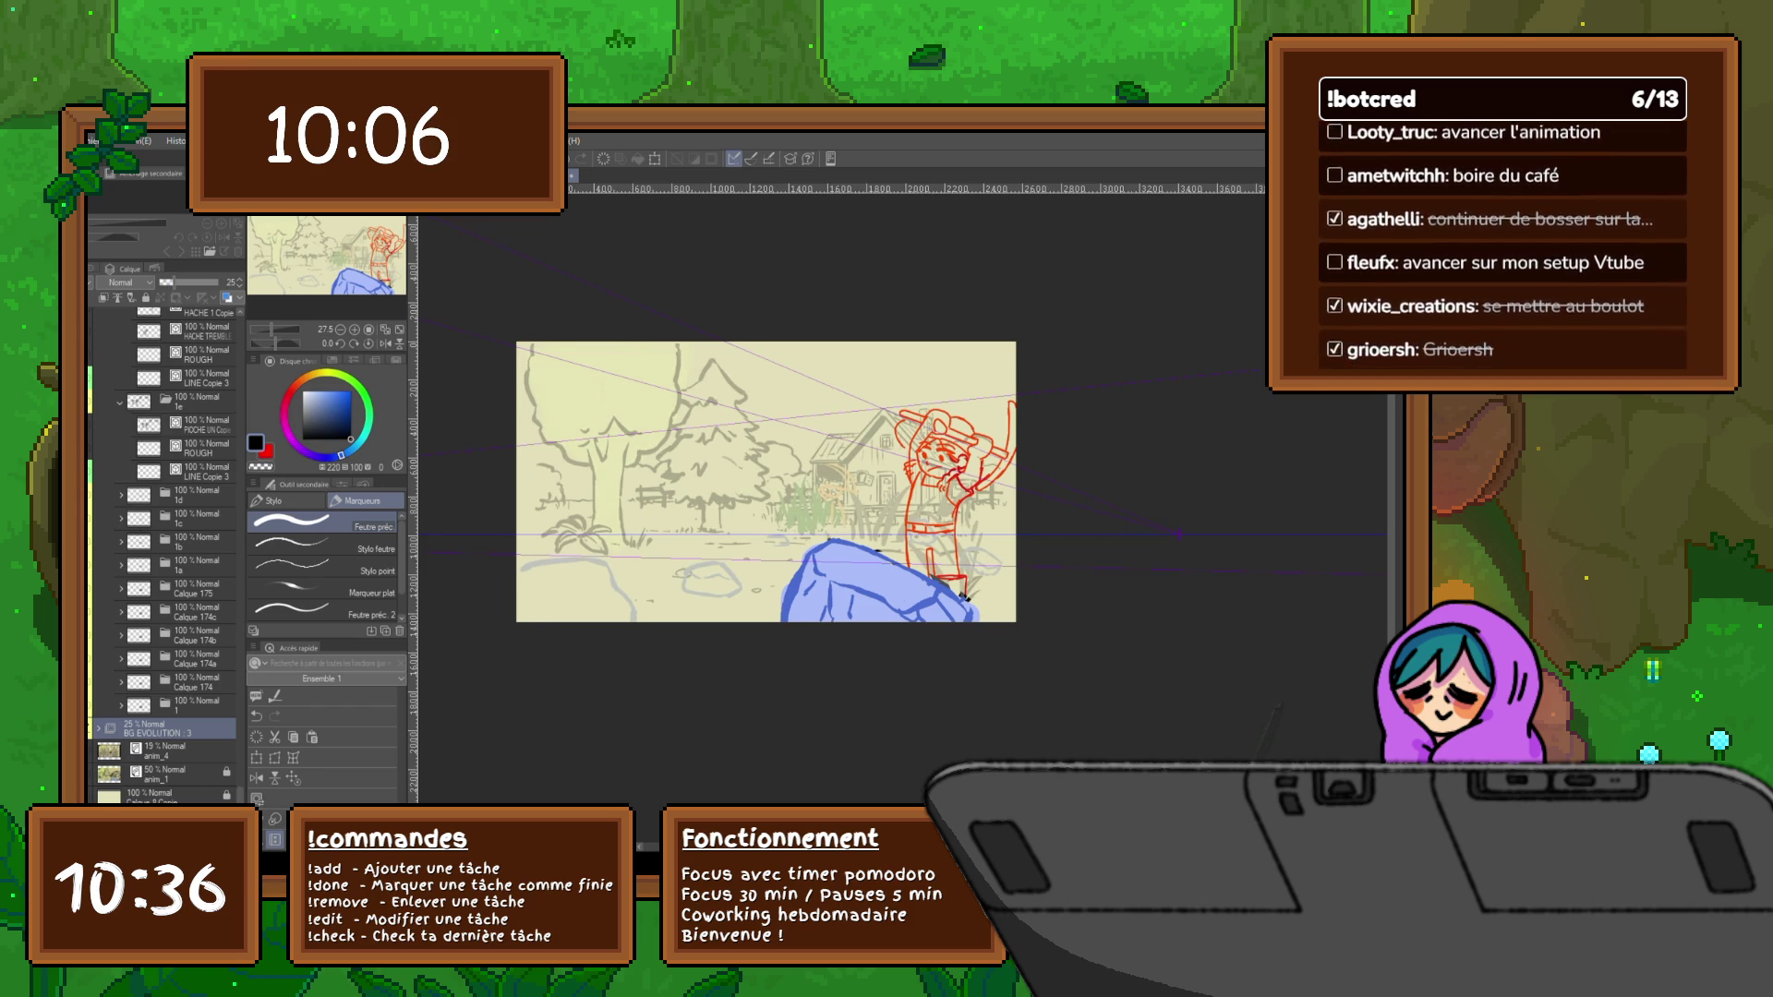
Raise the BG EVOLUTION 3 opacity further to 57%, then select the arms_1 layer
key("alt+bracketright")
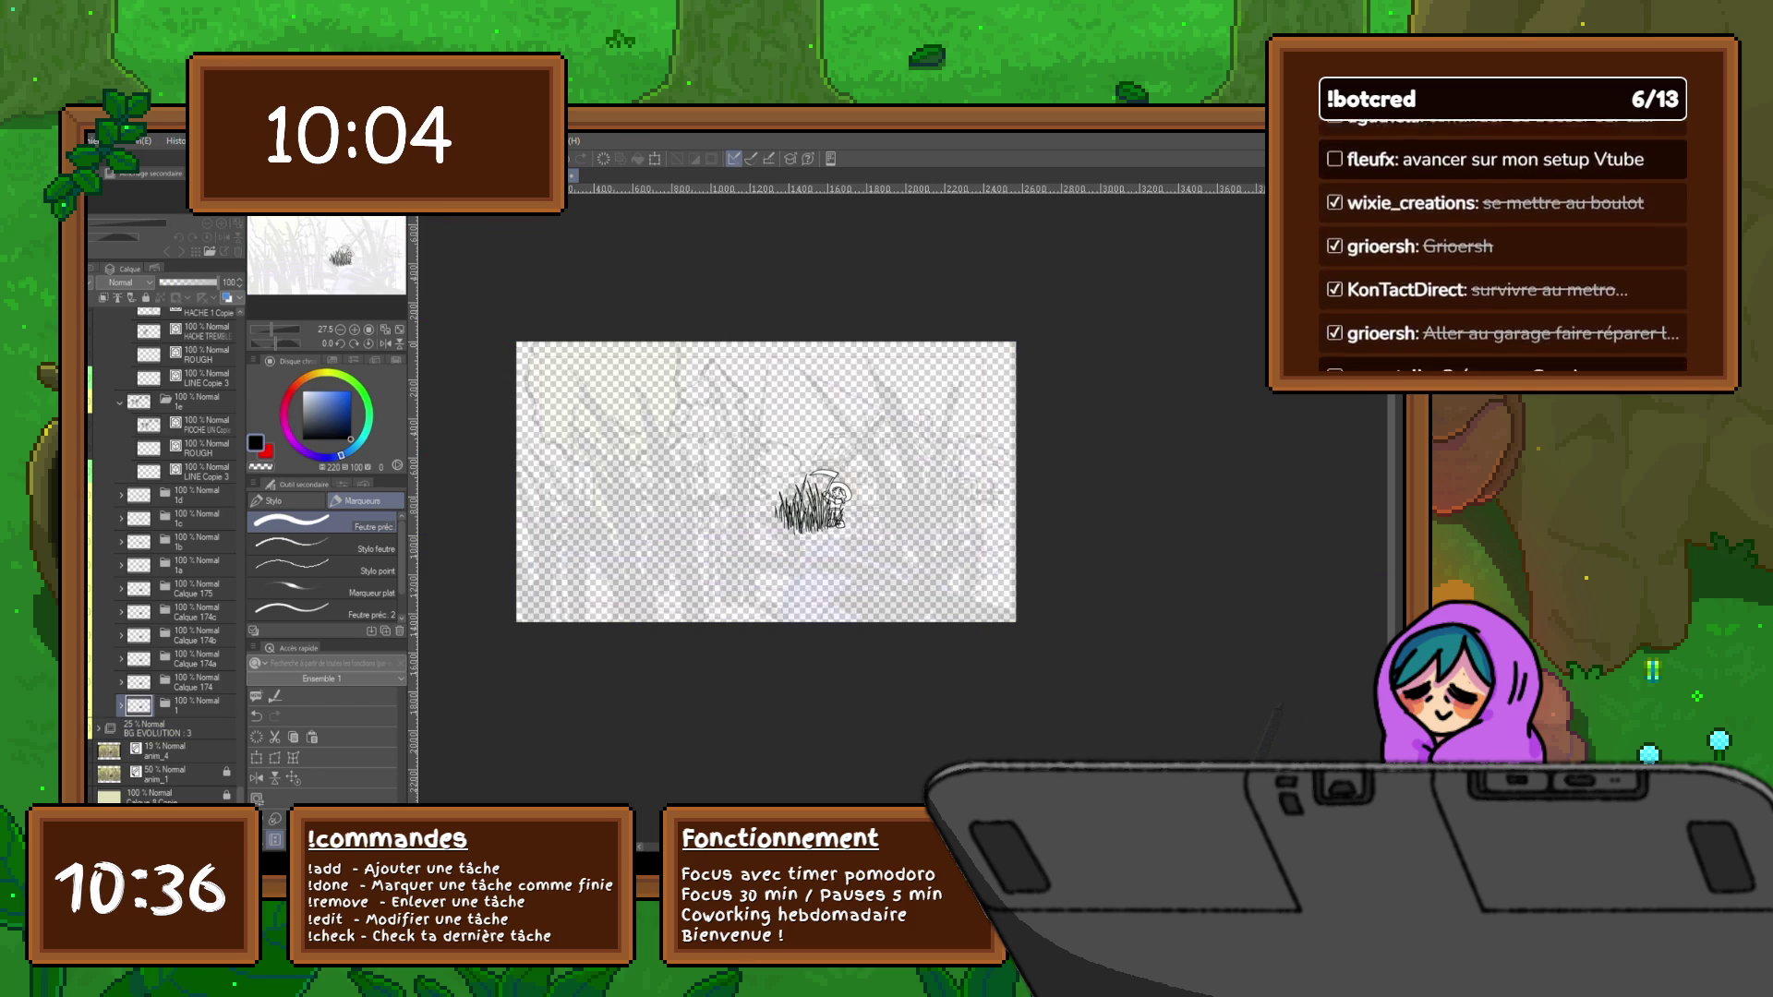
key("alt+bracketleft")
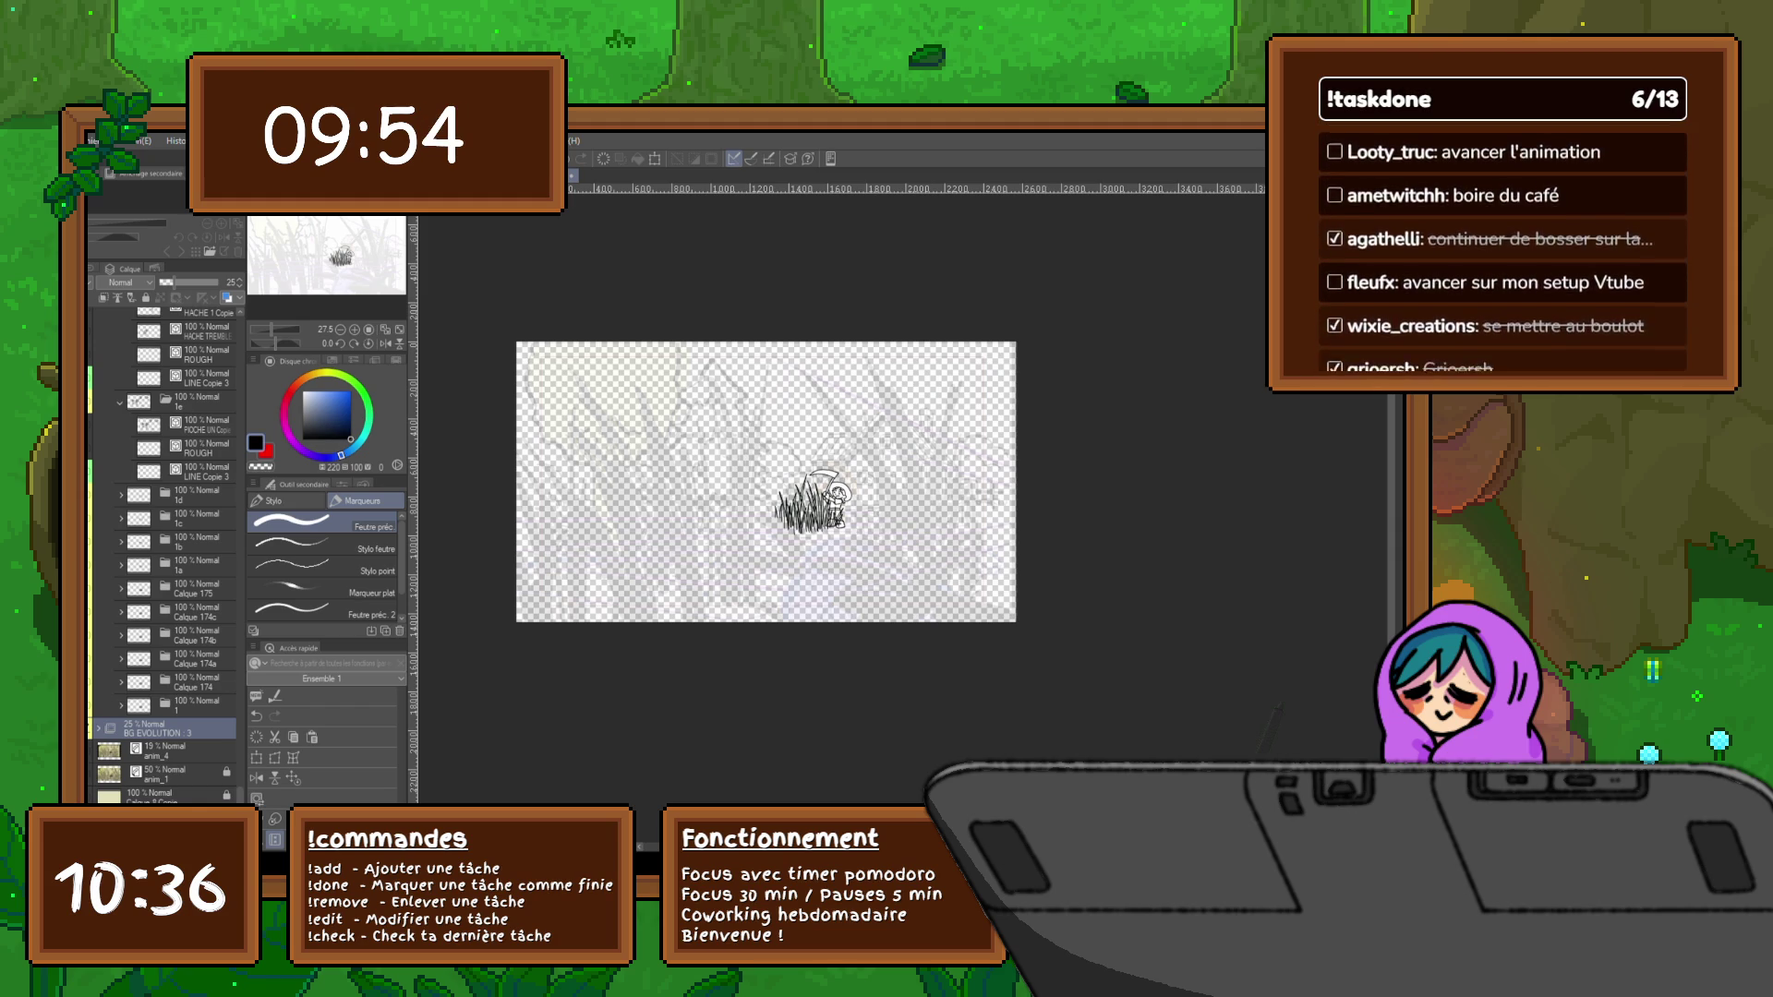
left_click_drag(175, 281, 182, 281)
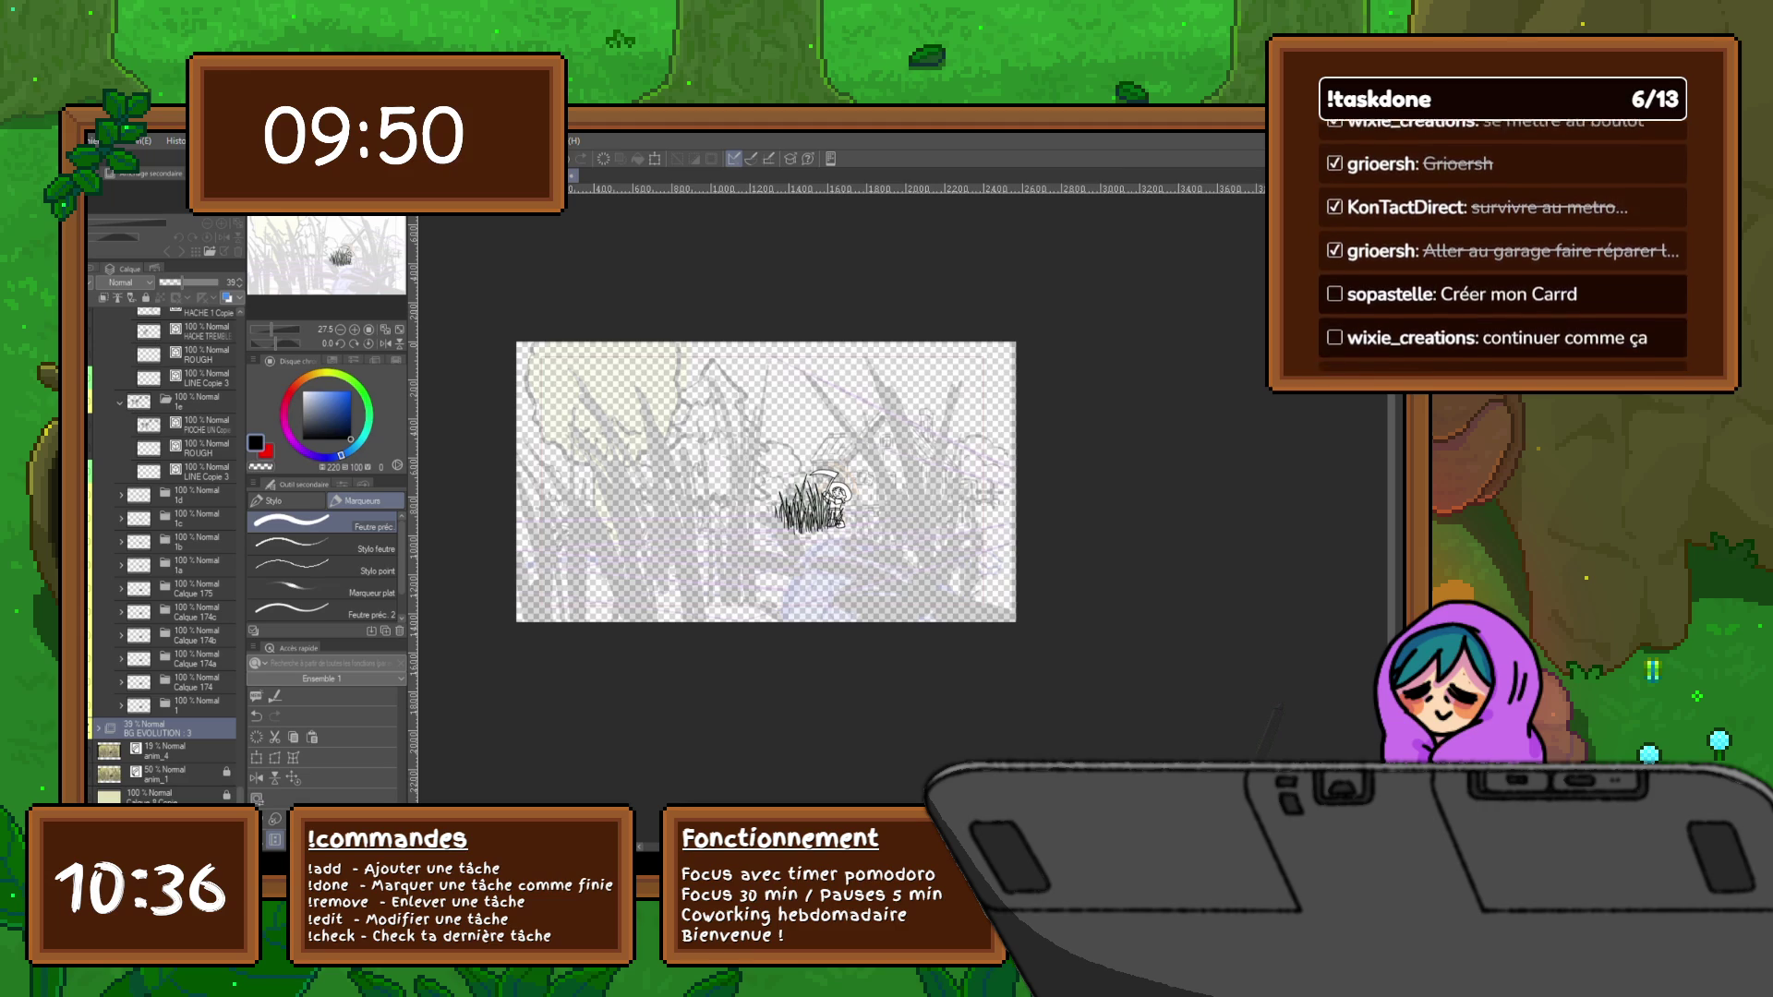
left_click(174, 771)
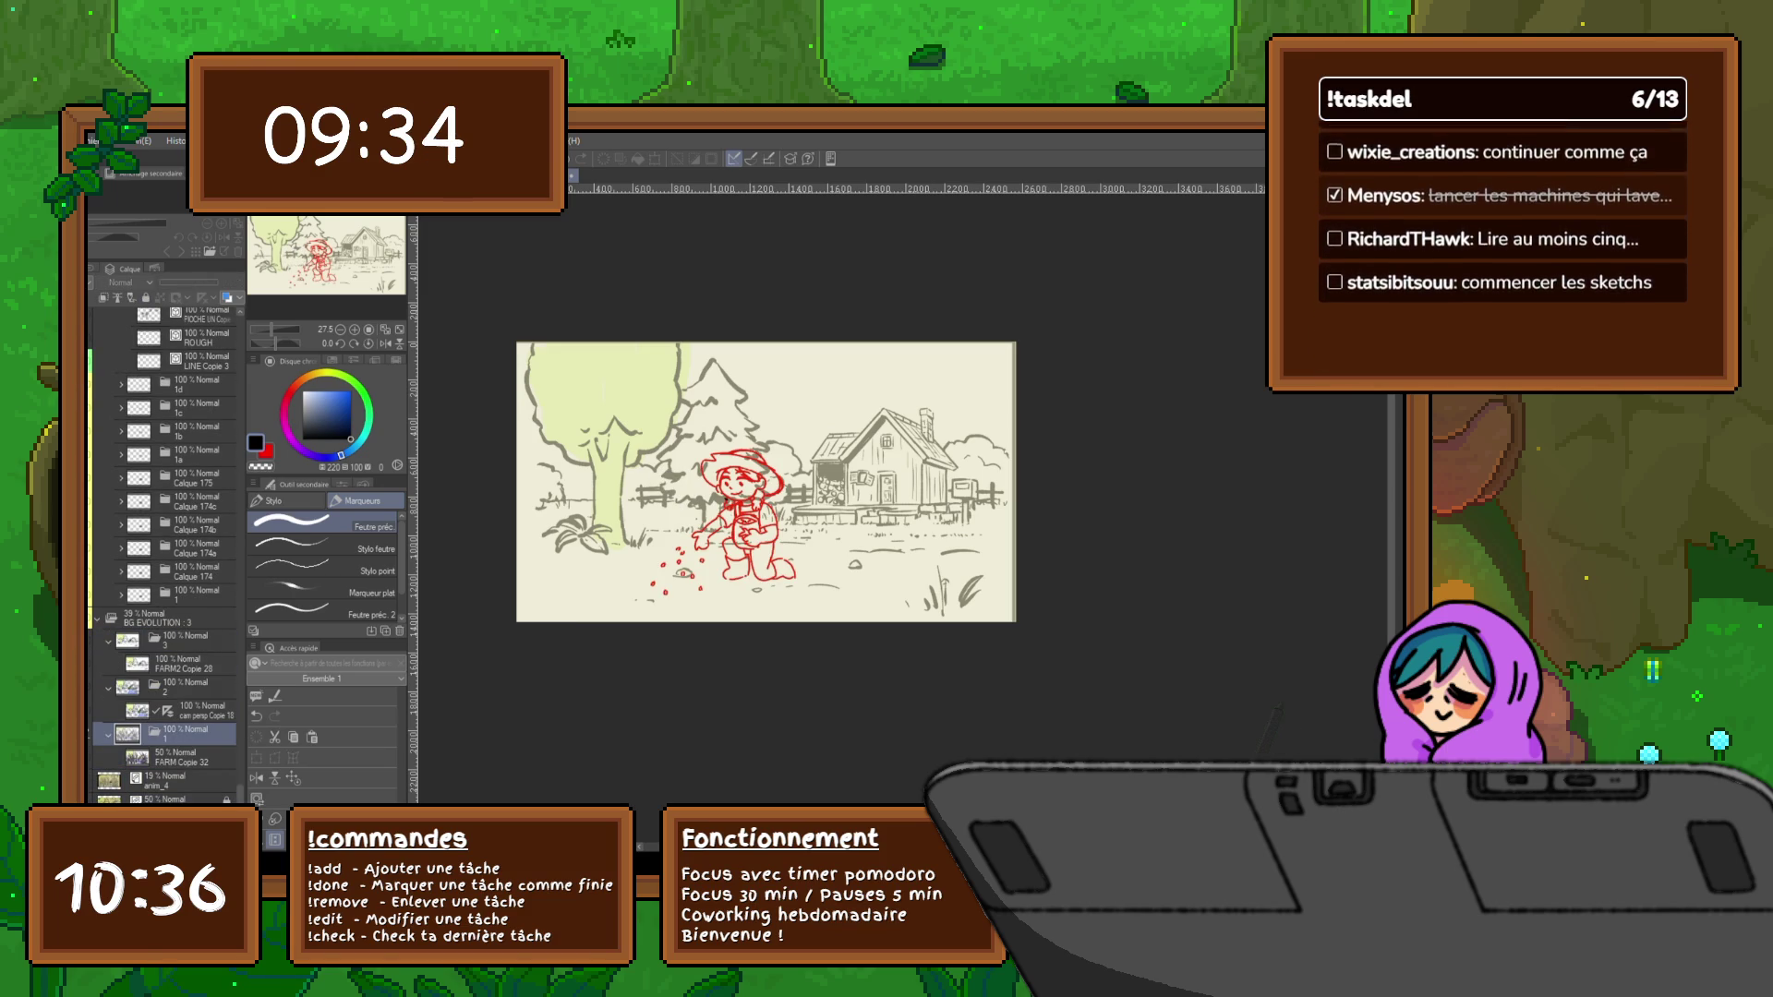
Select the FARM Copie 32 grass layer and set it to 100% opacity
key("alt+bracketleft")
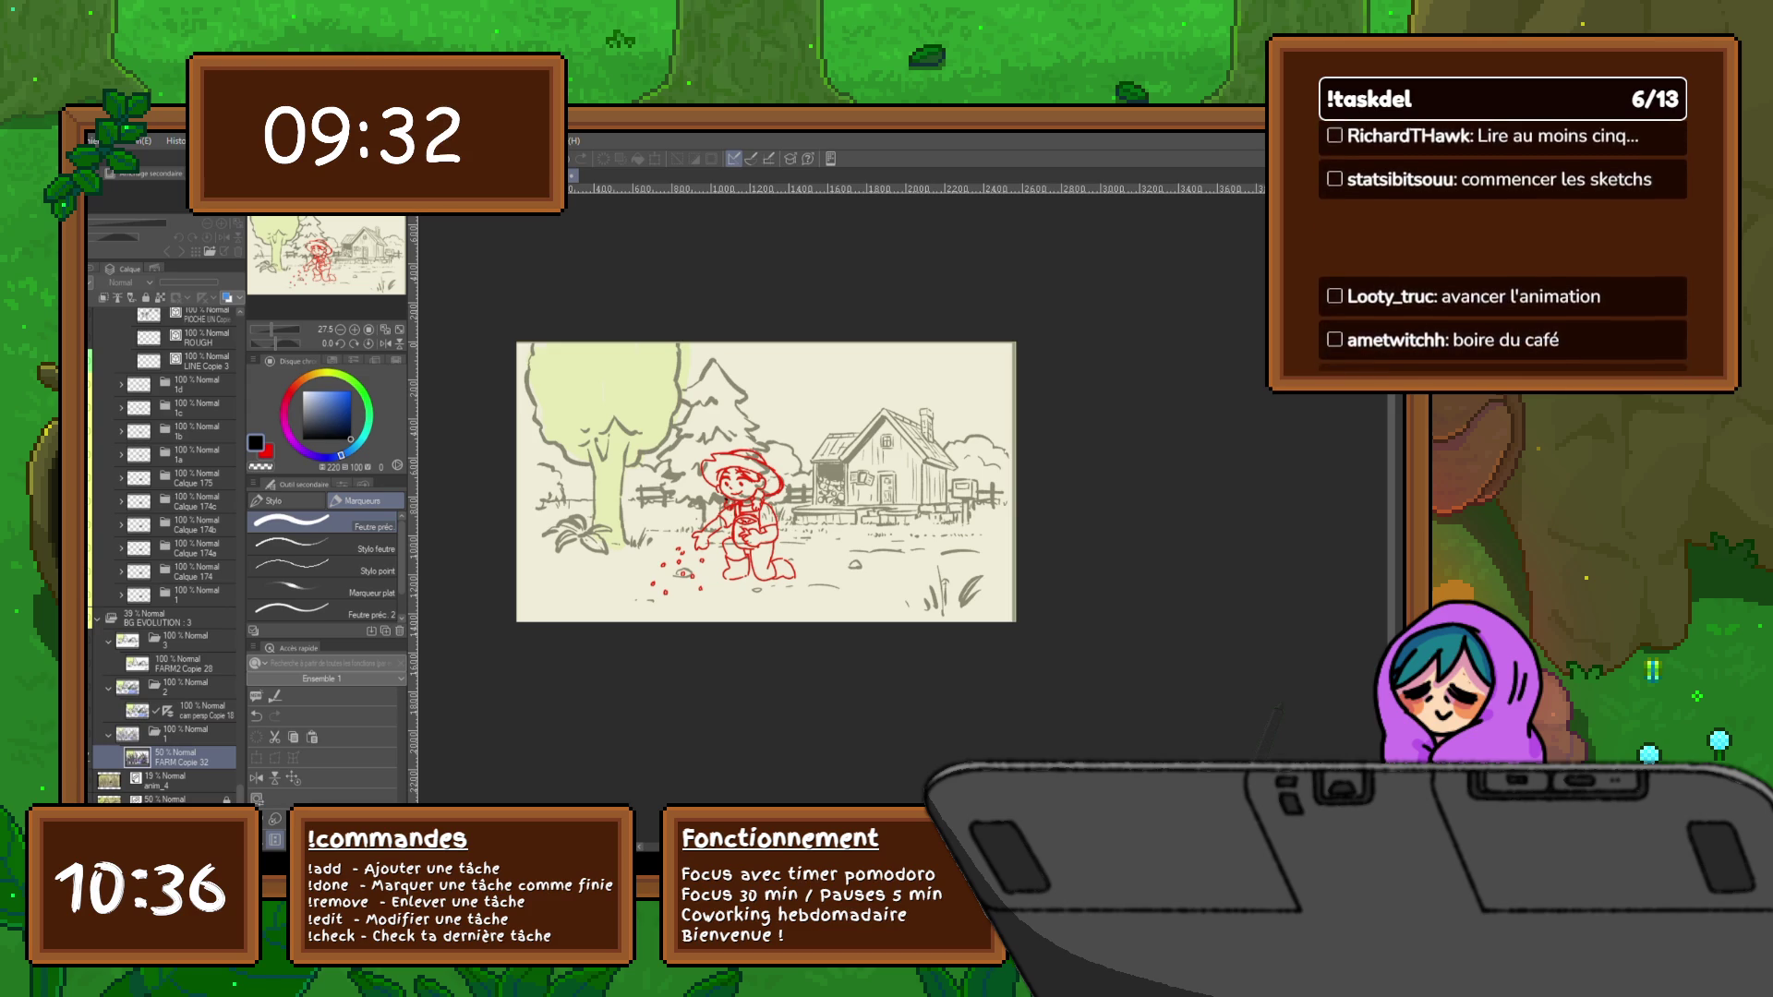
key("alt+bracketright")
key("alt+bracketright")
key("alt+bracketright")
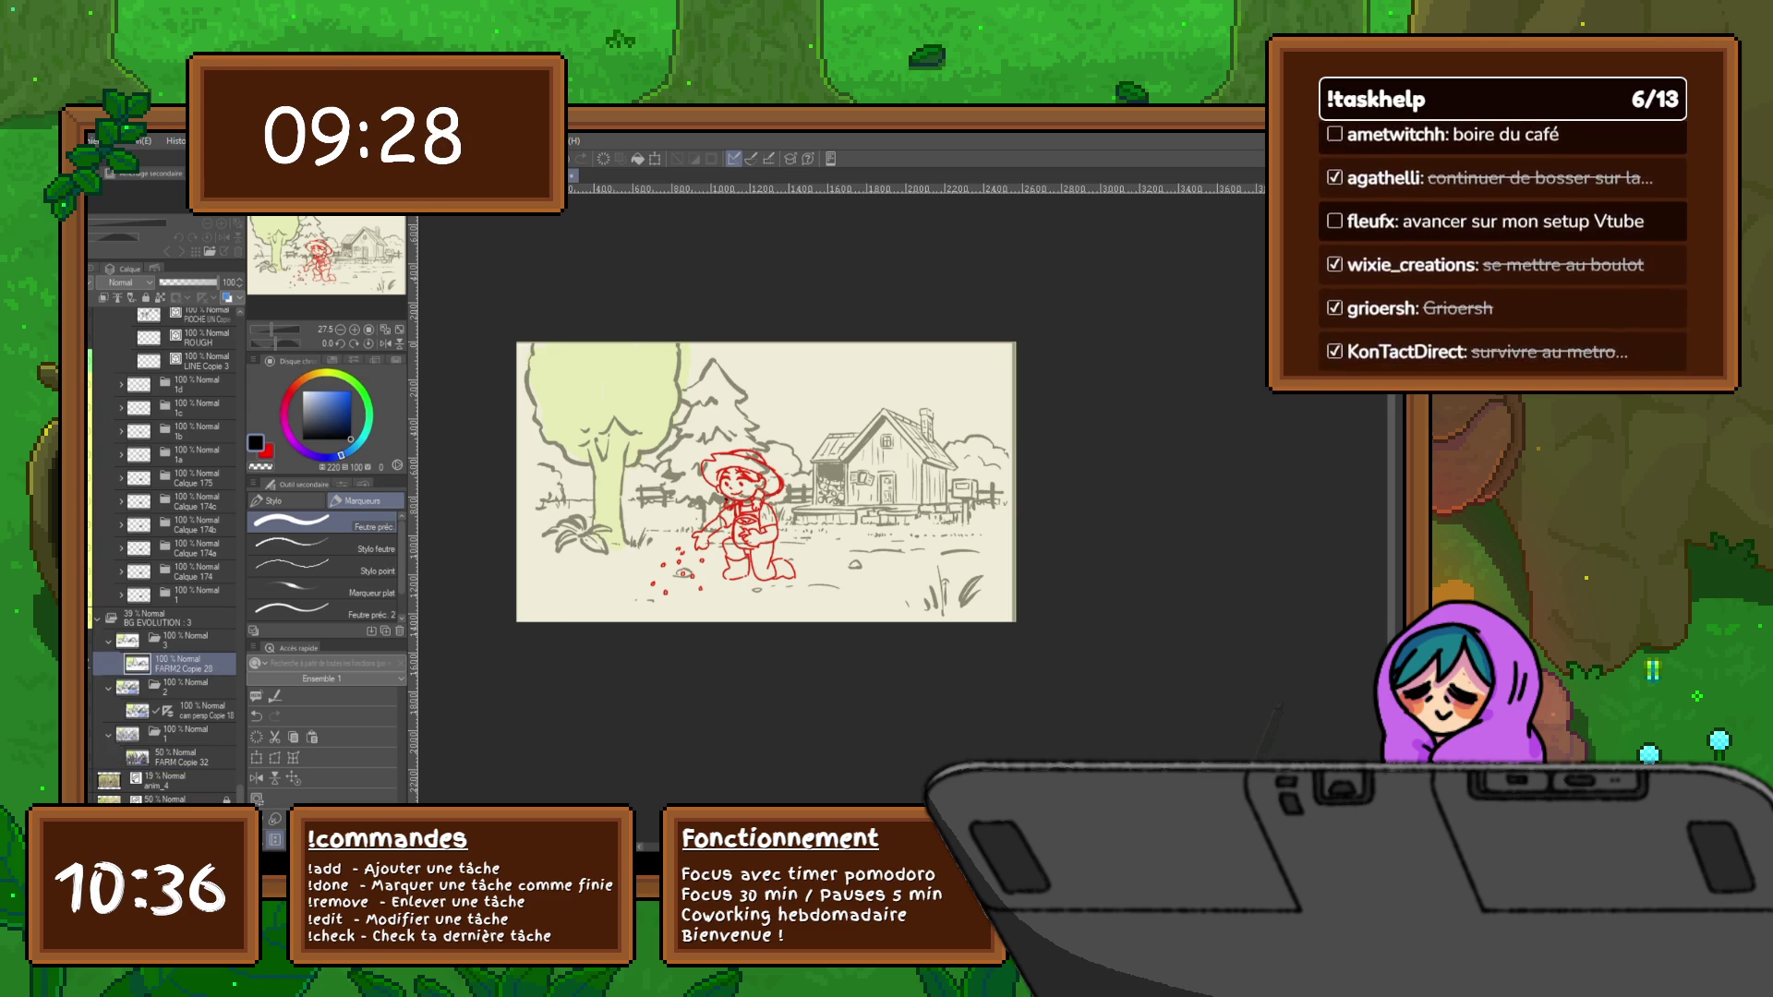
key("alt+bracketleft")
key("alt+bracketleft")
key("alt+bracketleft")
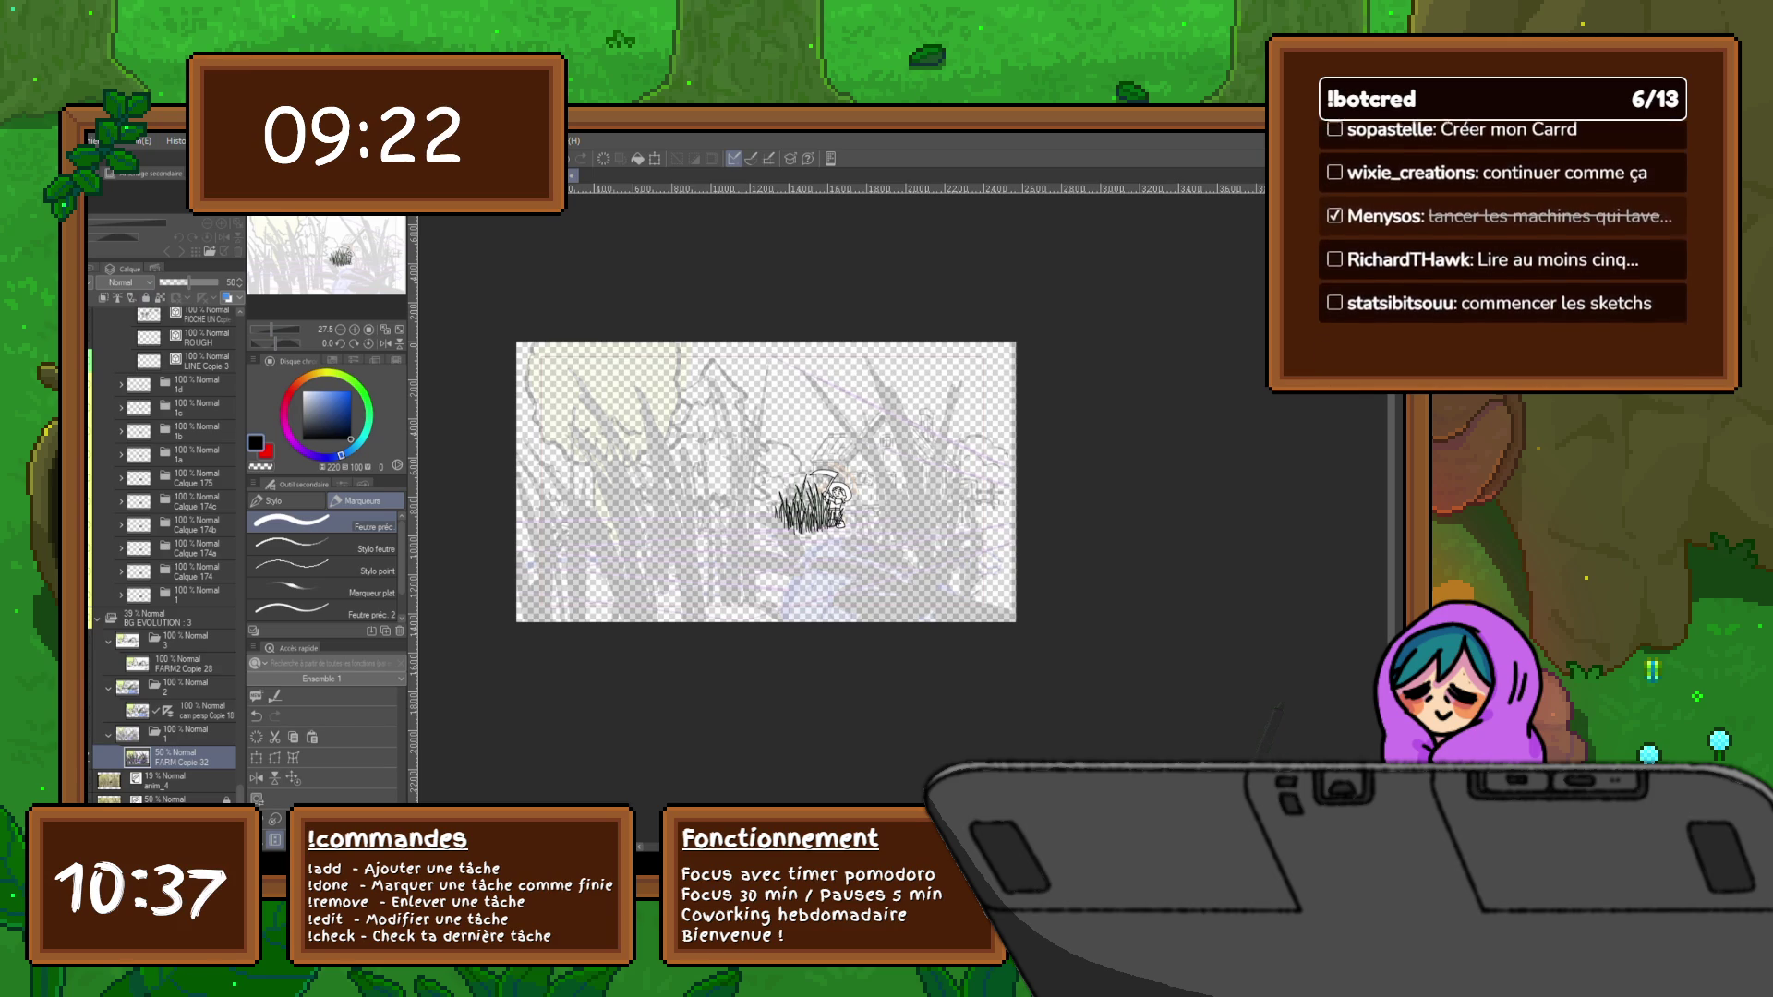
key("0")
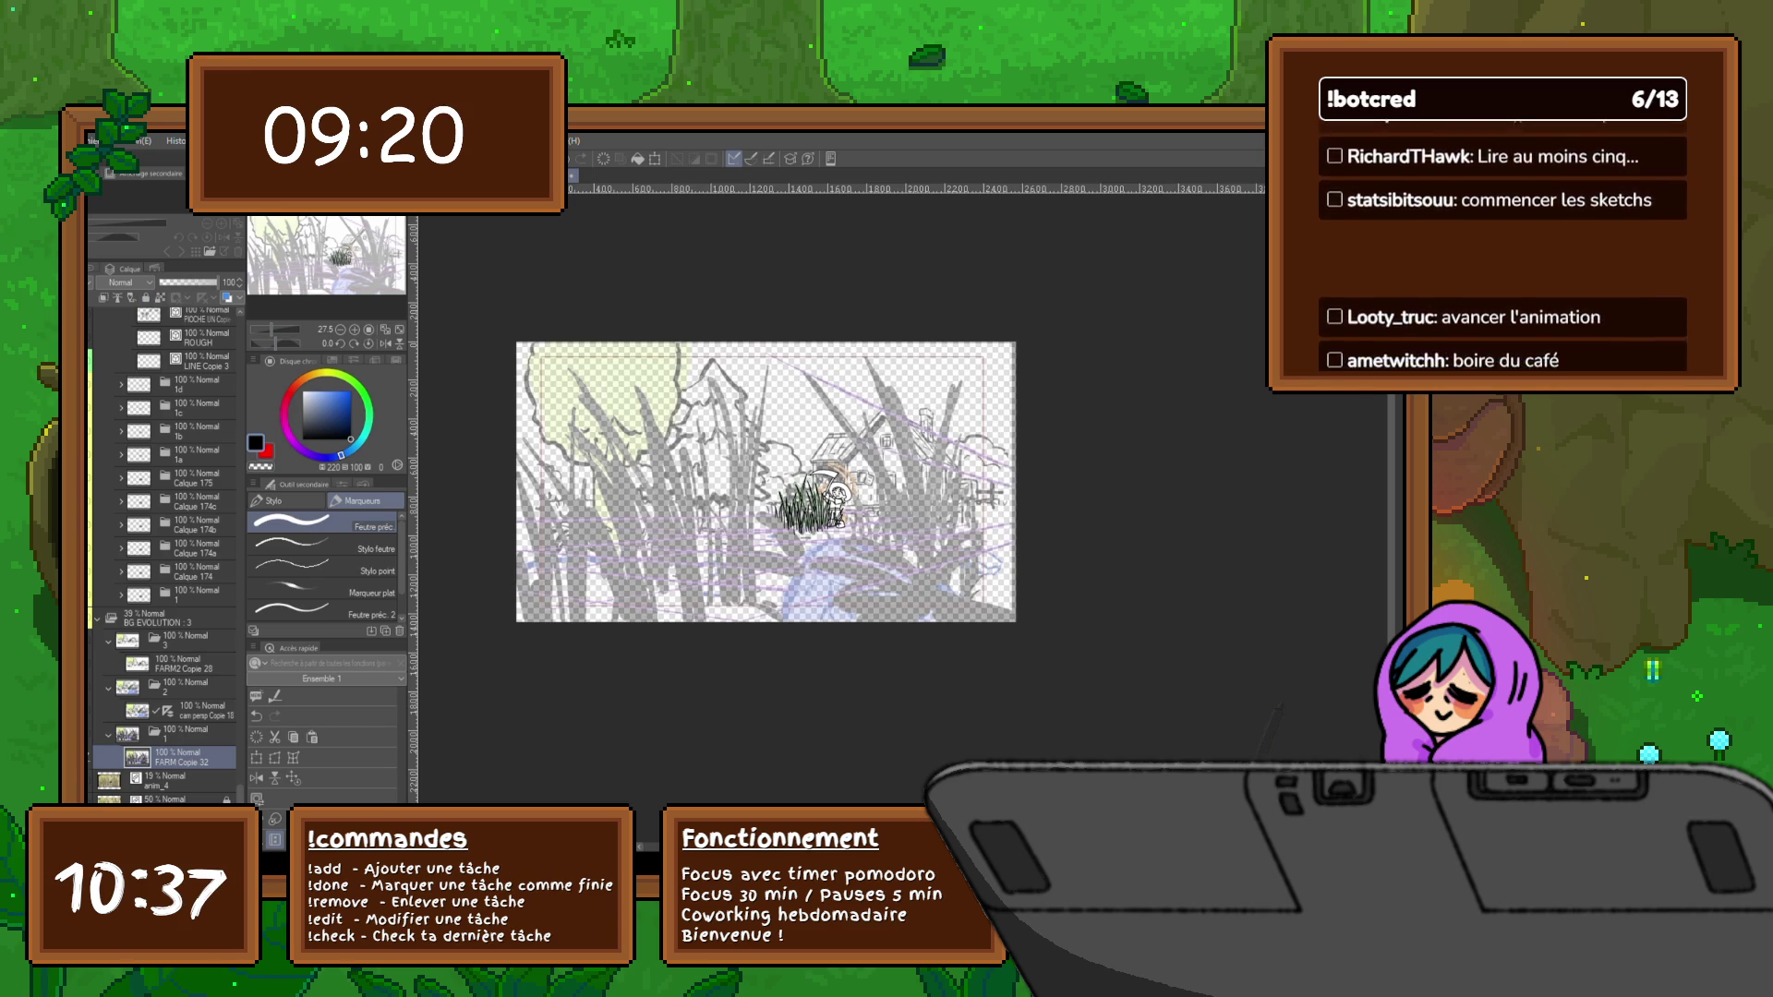
Select the anim_4 layer and stop the animation playback to return to editing
key("alt+bracketright")
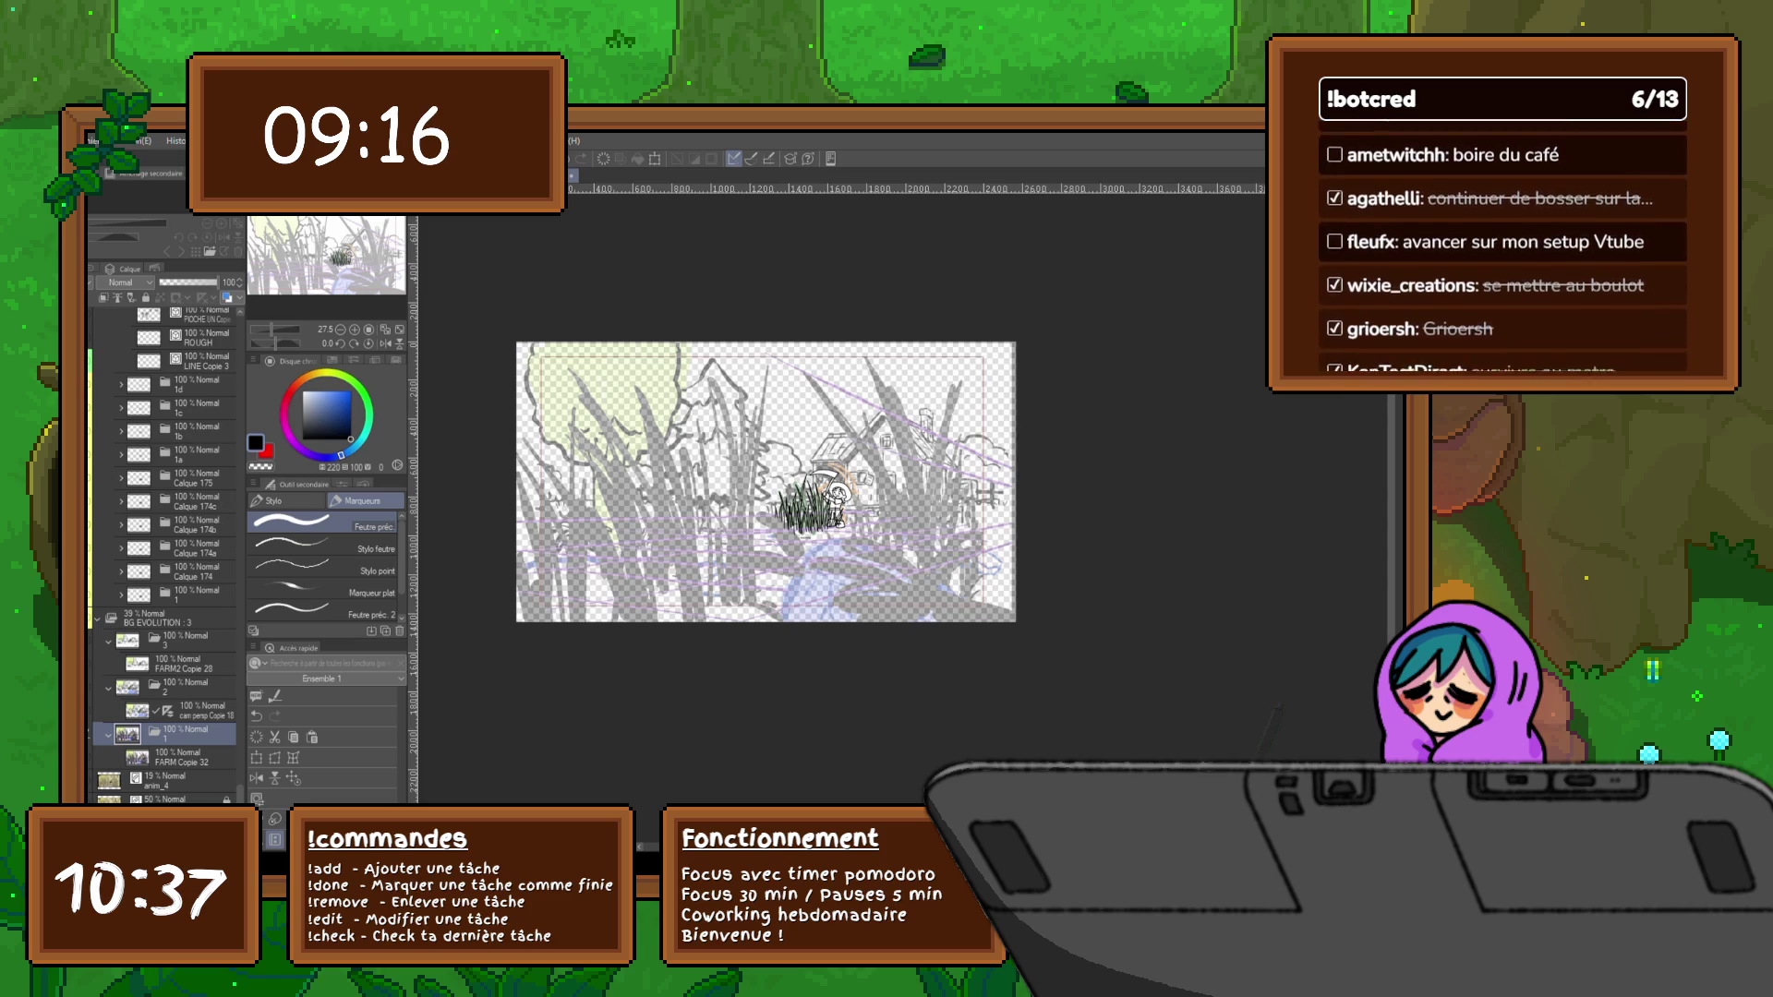
left_click(173, 777)
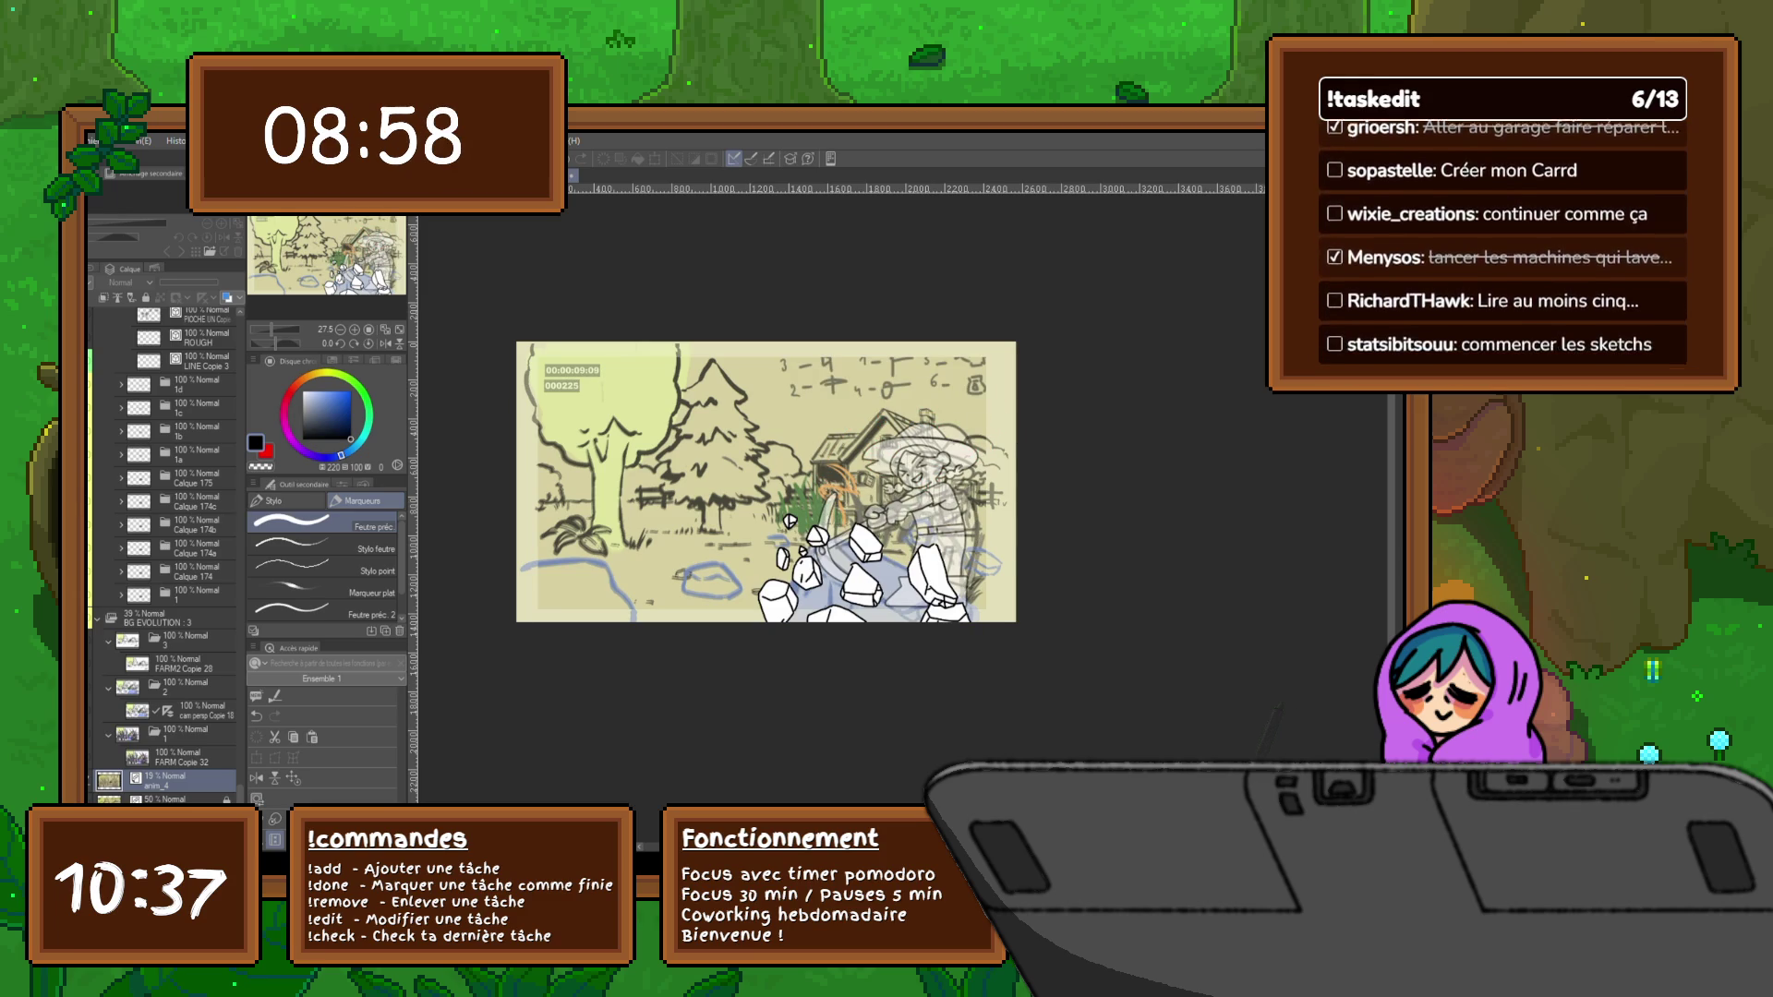
key("space")
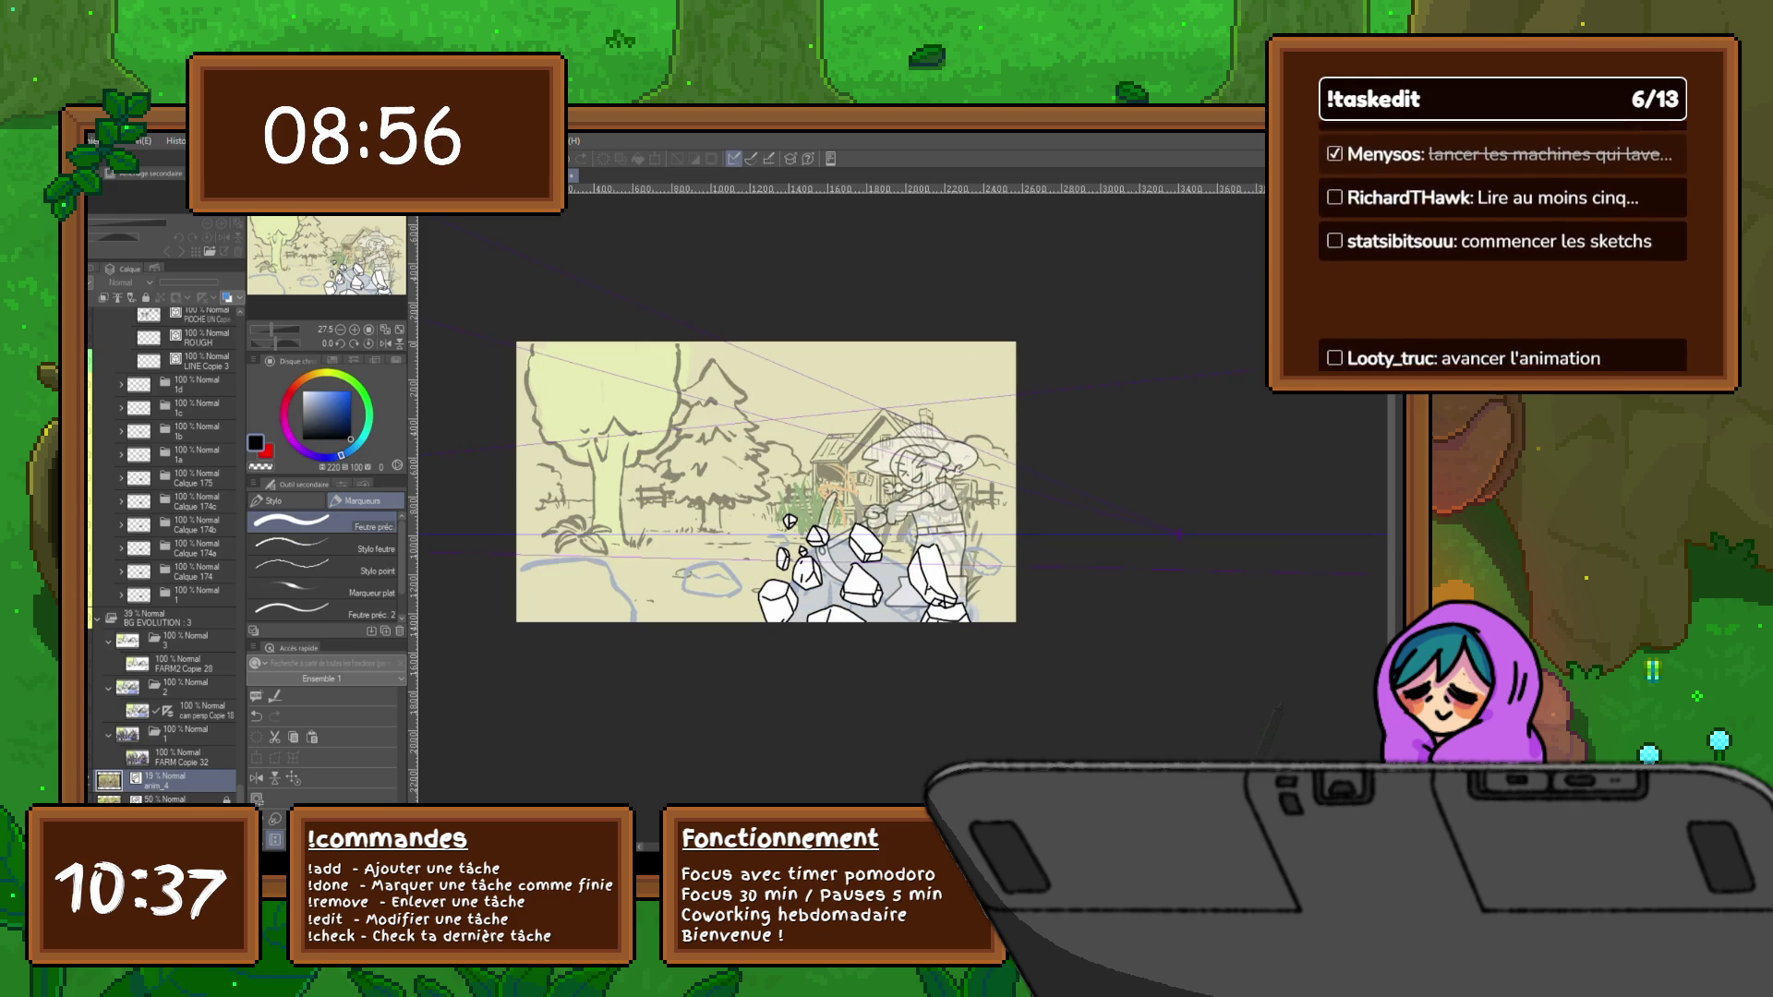
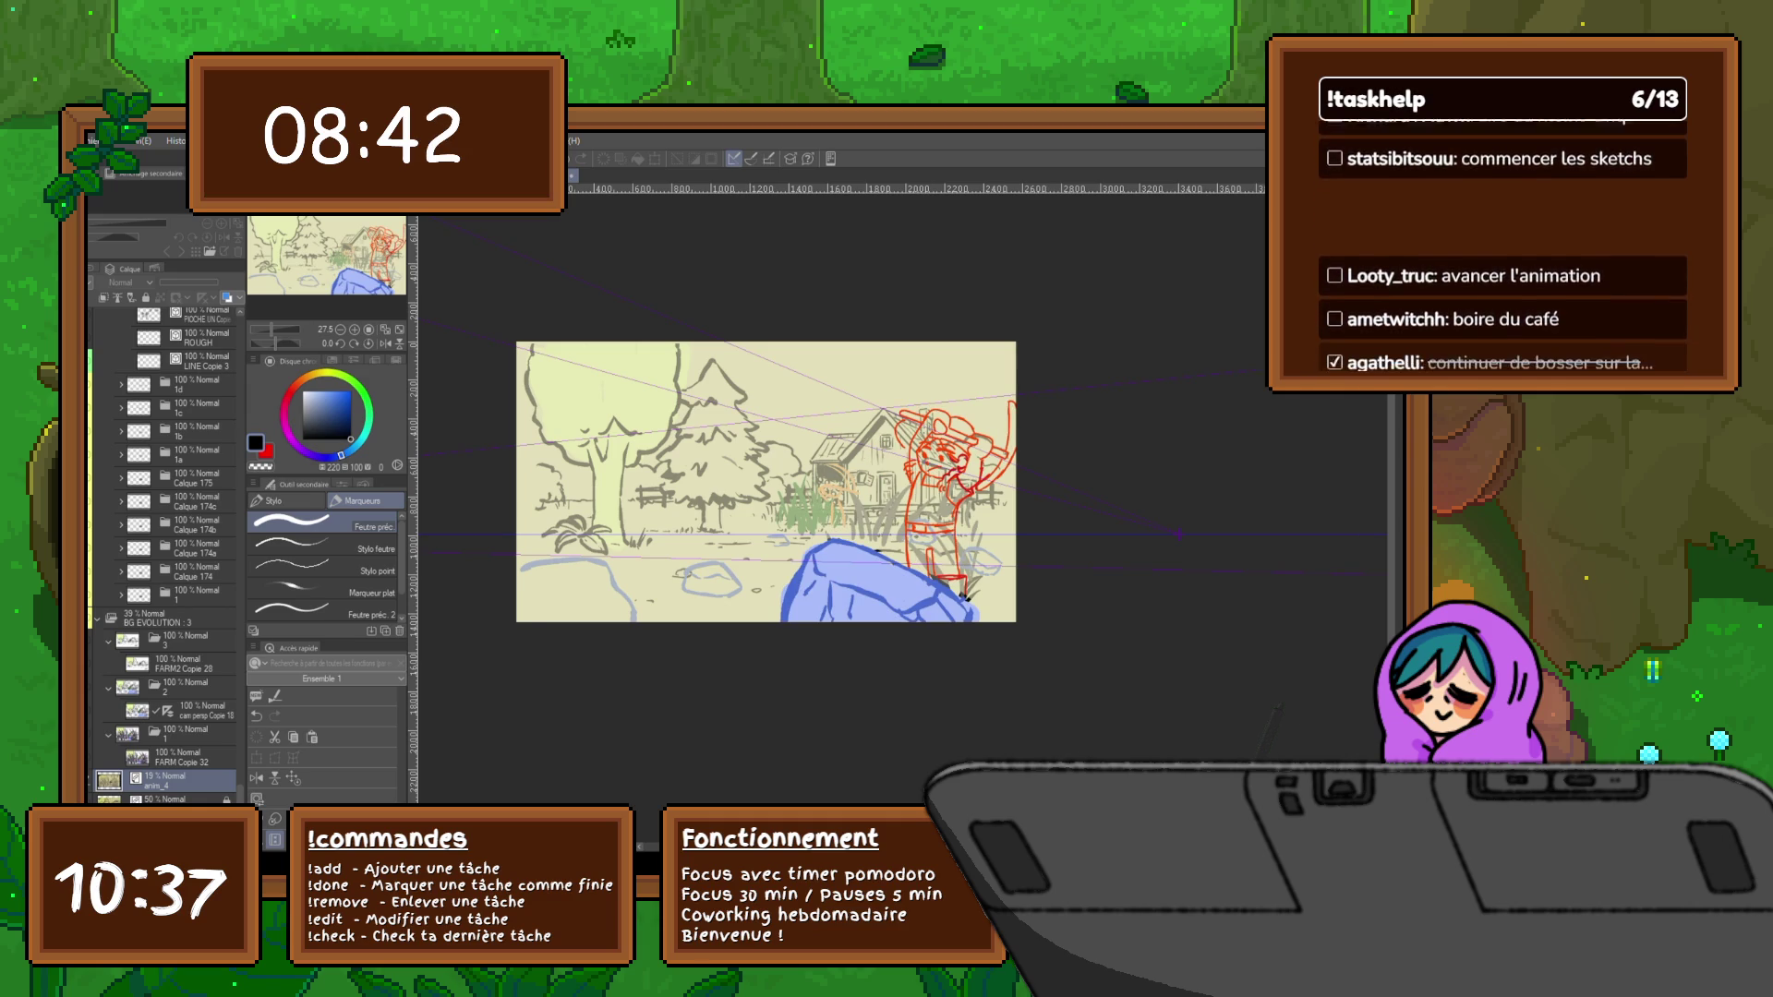
scroll(163, 555, "down", 1)
Select the layer under anim_4 and move to the tall-grass frame
left_click(164, 793)
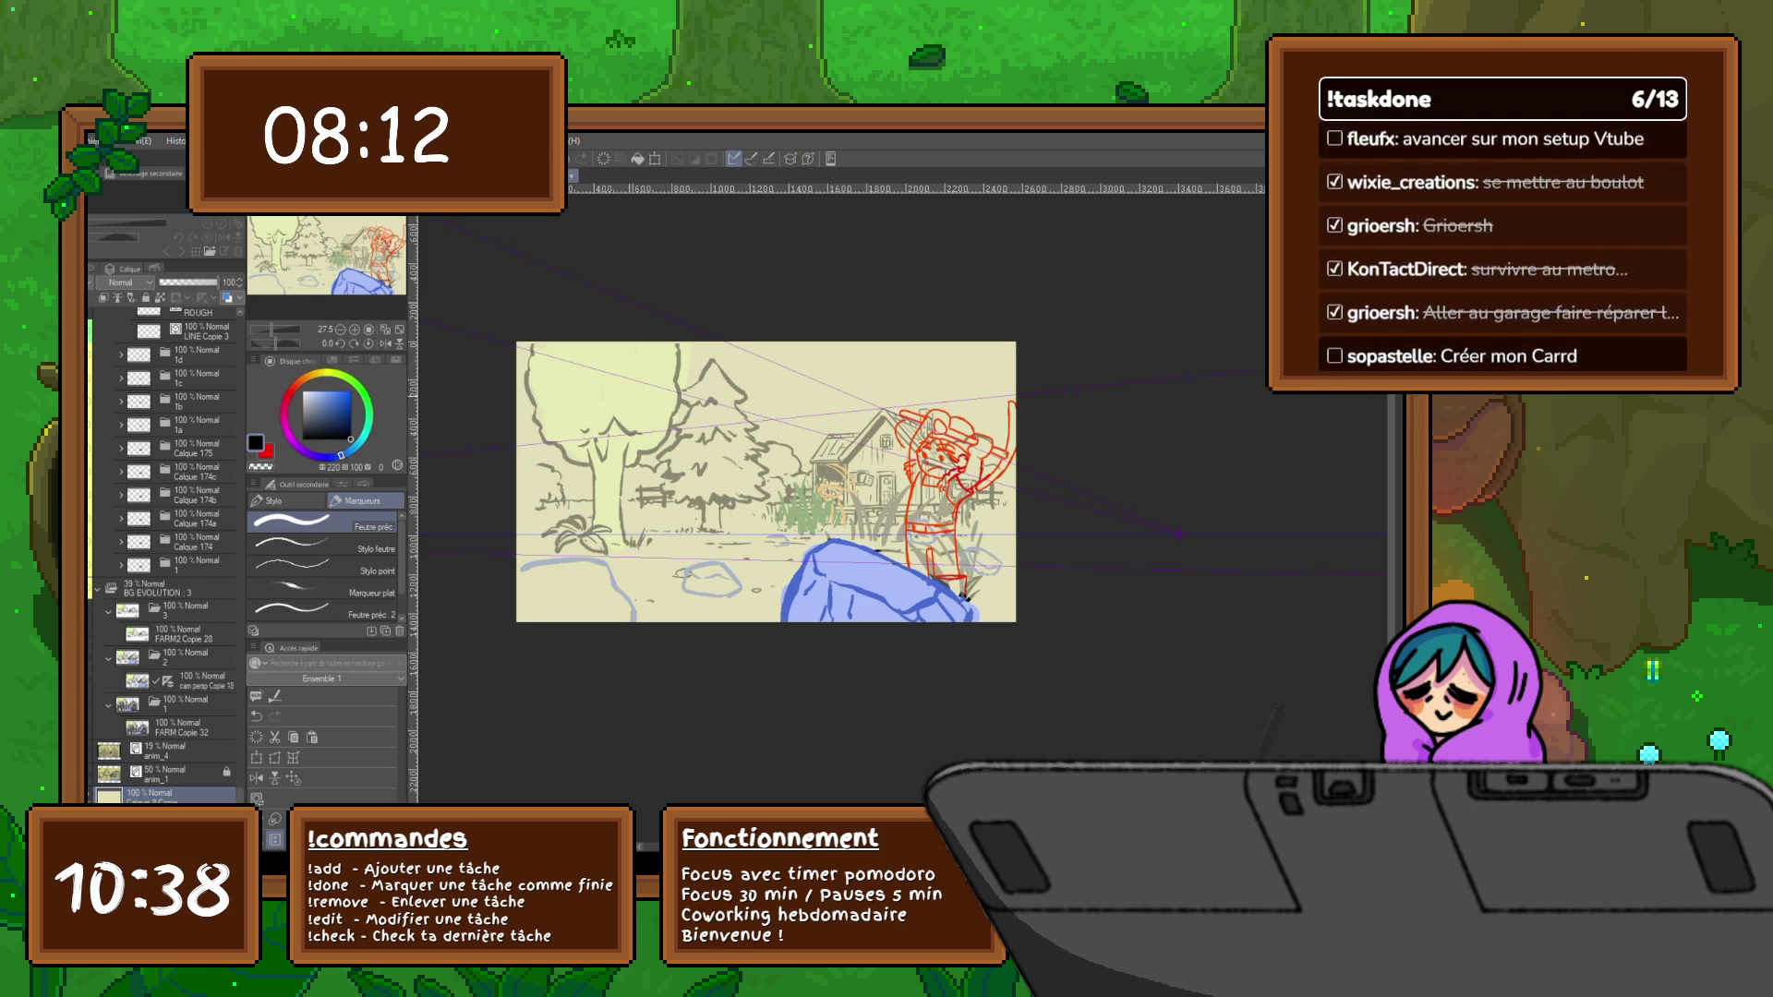
key("ctrl+z")
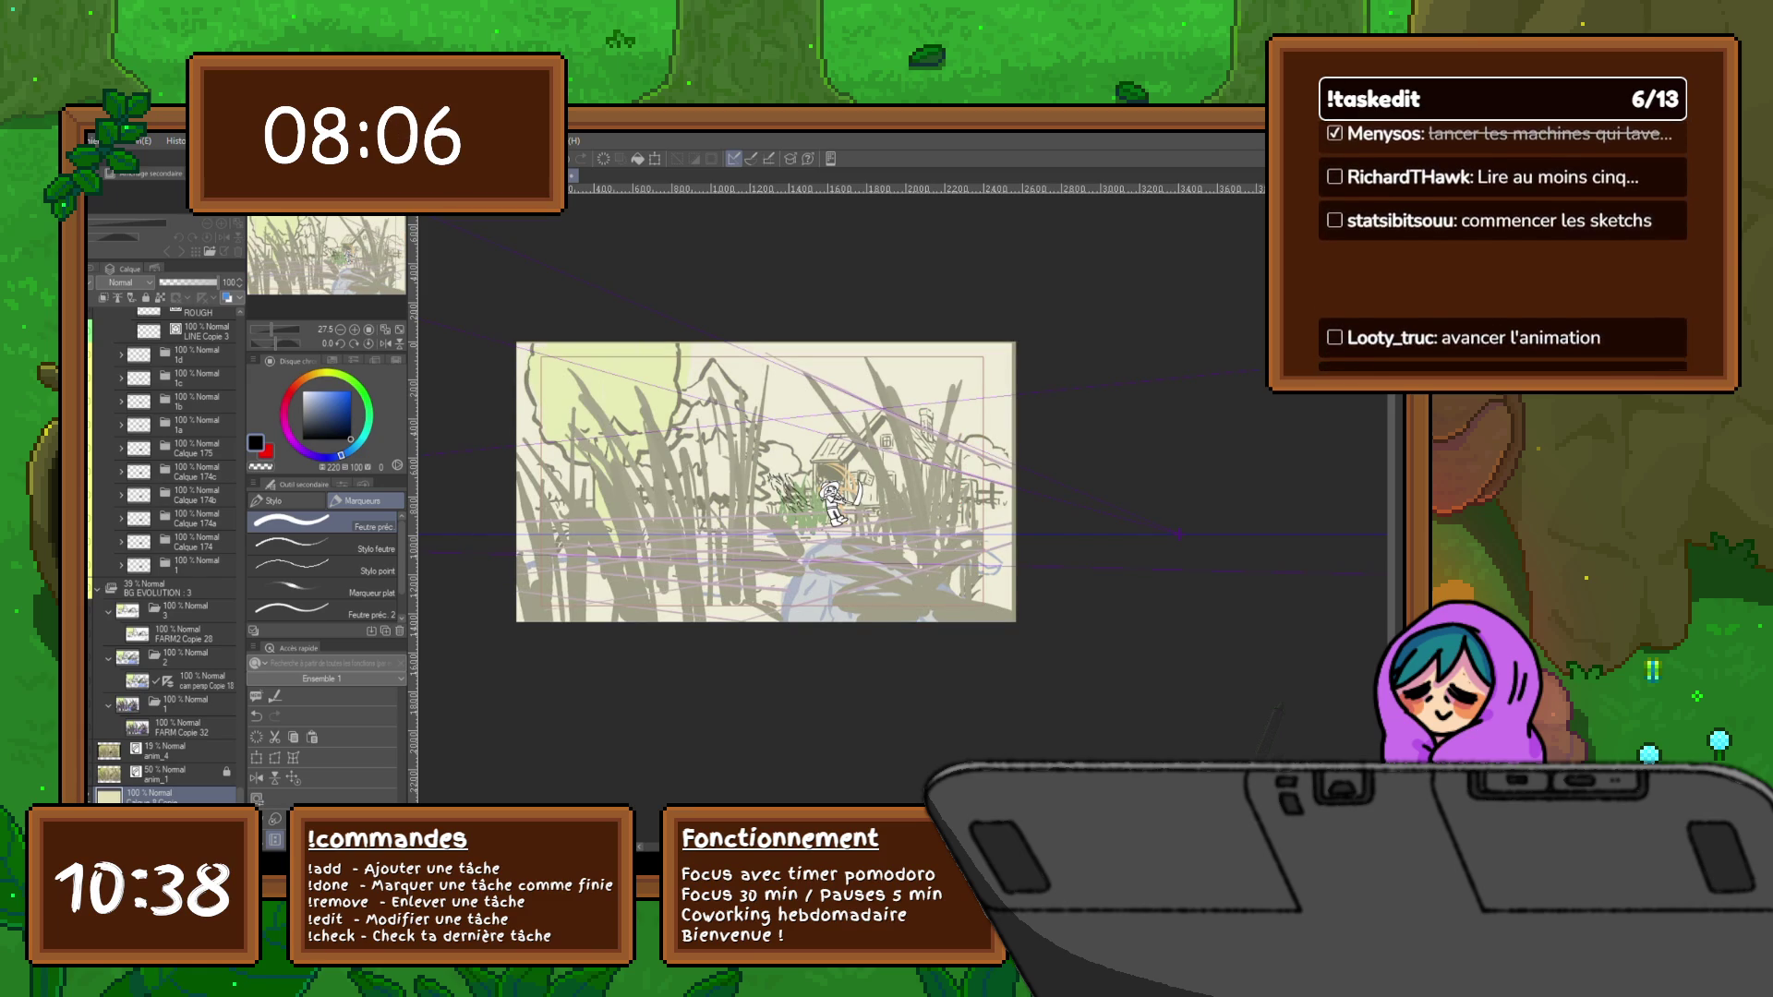
Sketch and undo dark grass strokes by the cabin, then run playback to the pickaxe-swing frame
left_click_drag(784, 516, 836, 495)
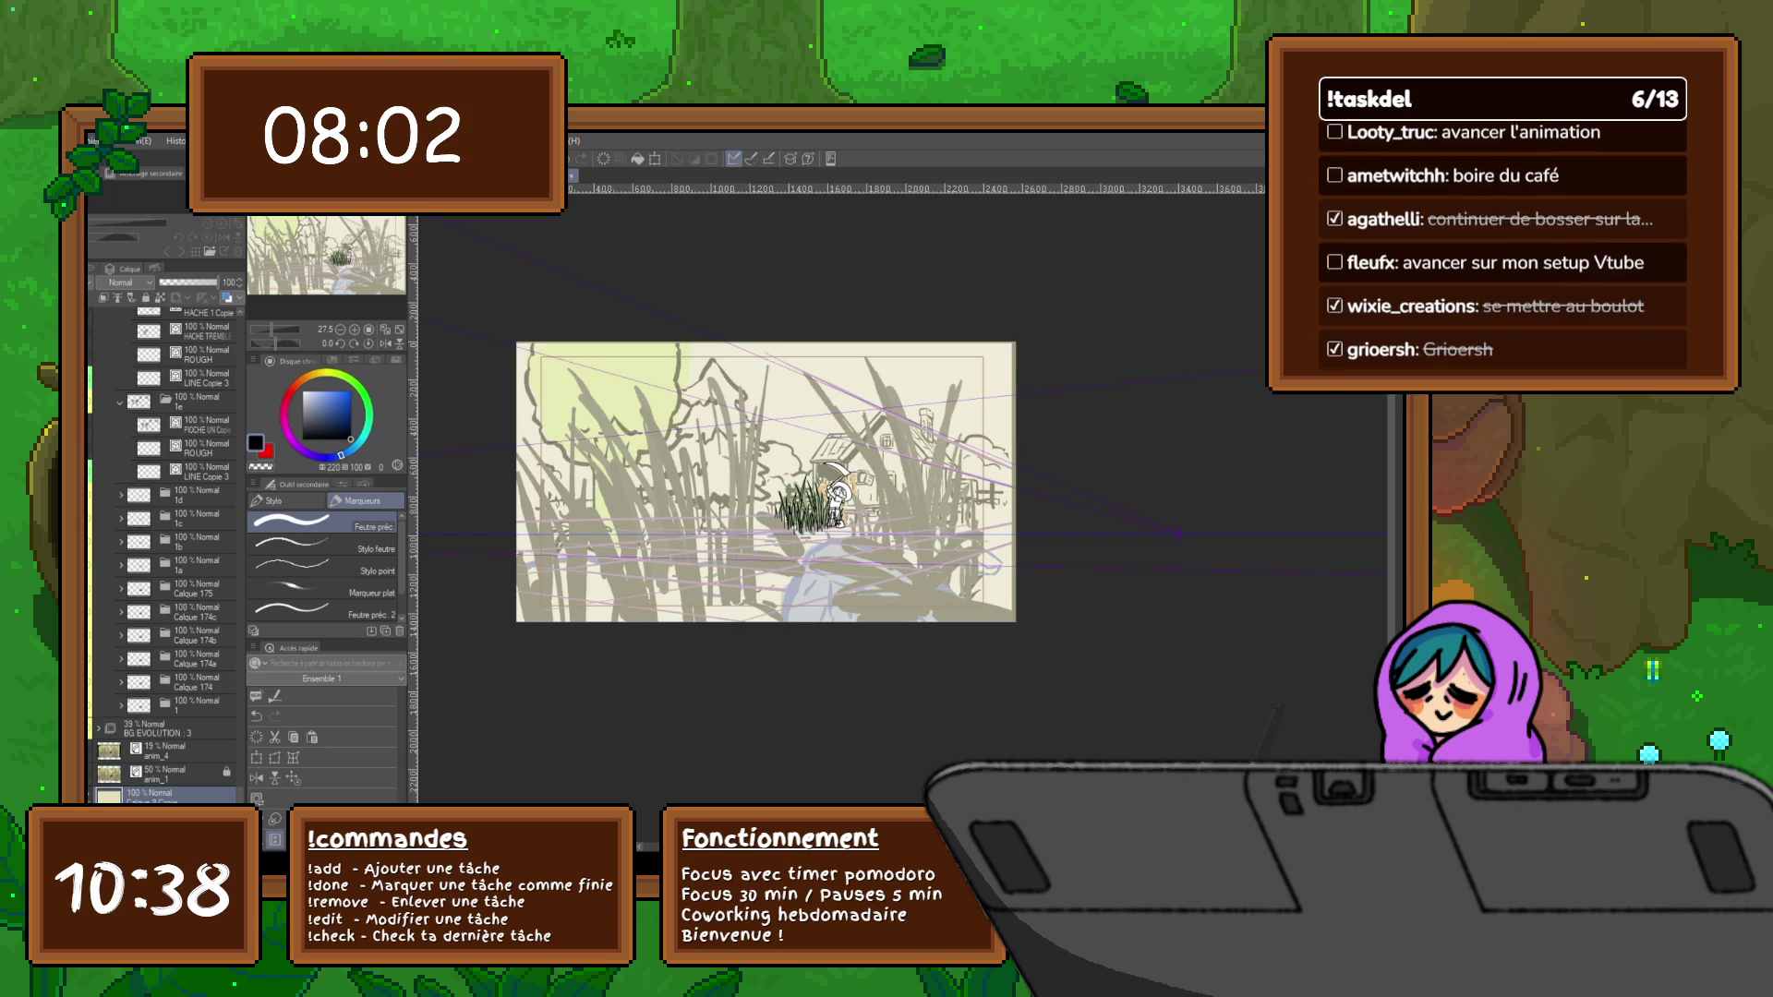
scroll(165, 554, "up", 3)
scroll(166, 555, "up", 3)
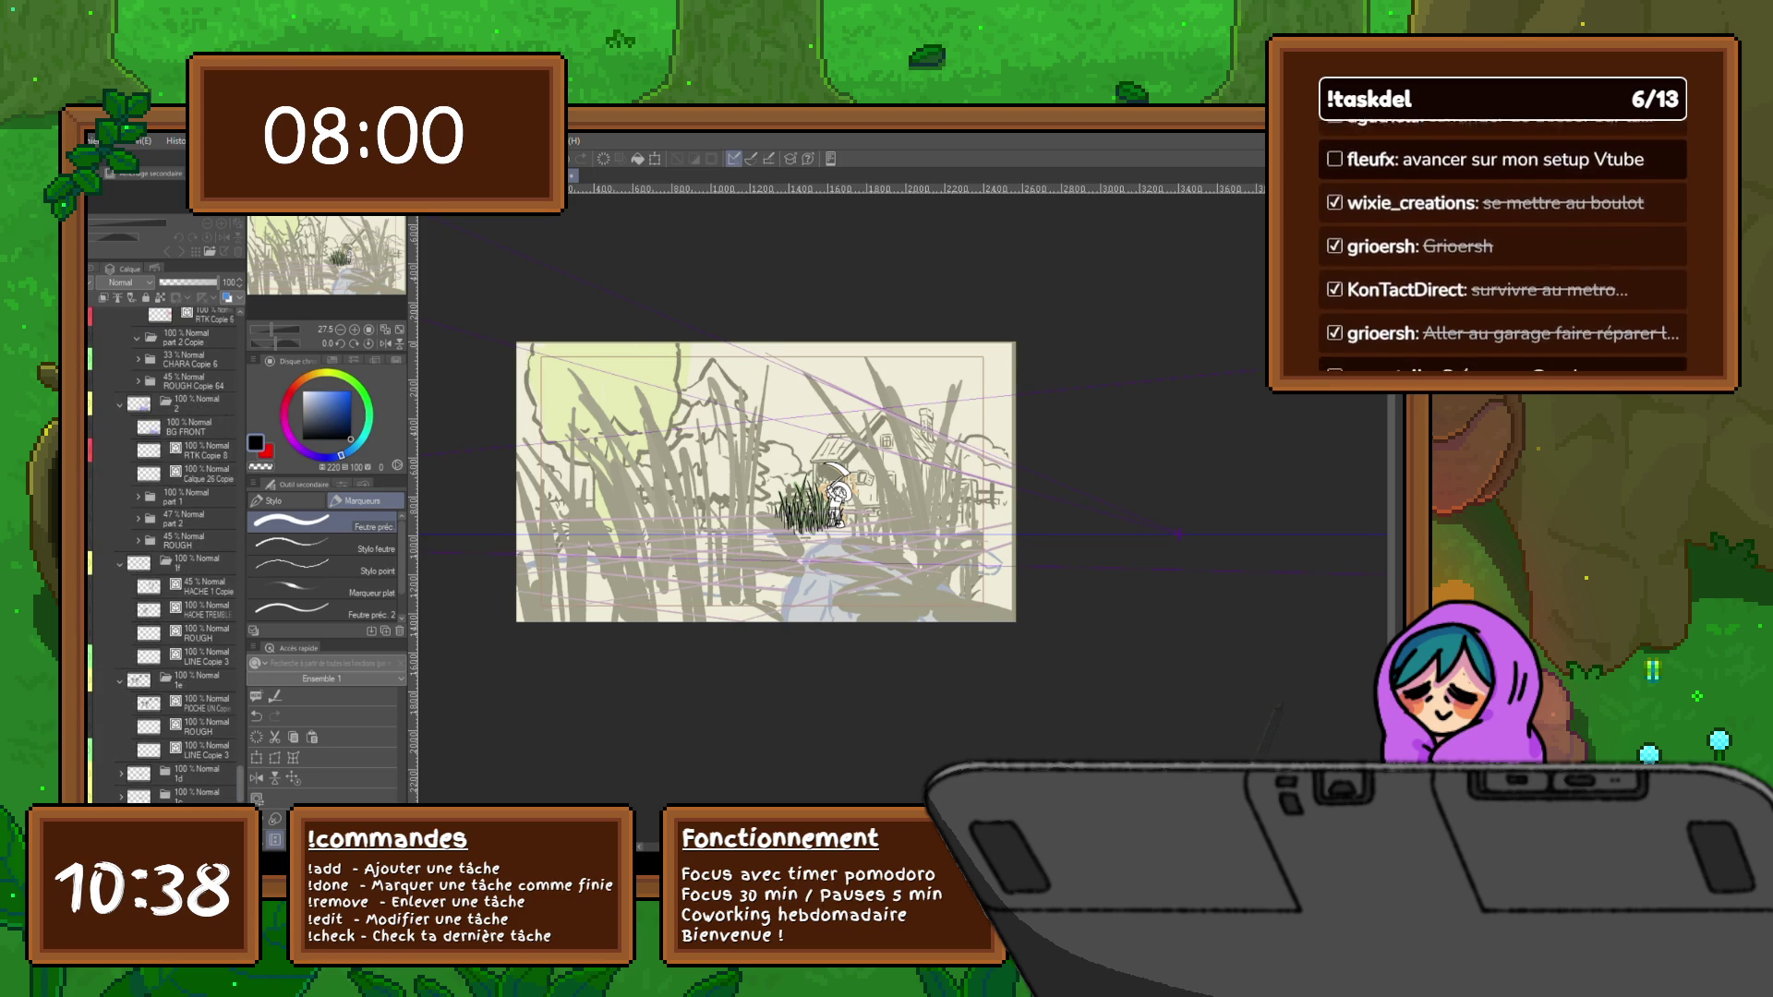
scroll(166, 554, "down", 3)
scroll(165, 554, "down", 3)
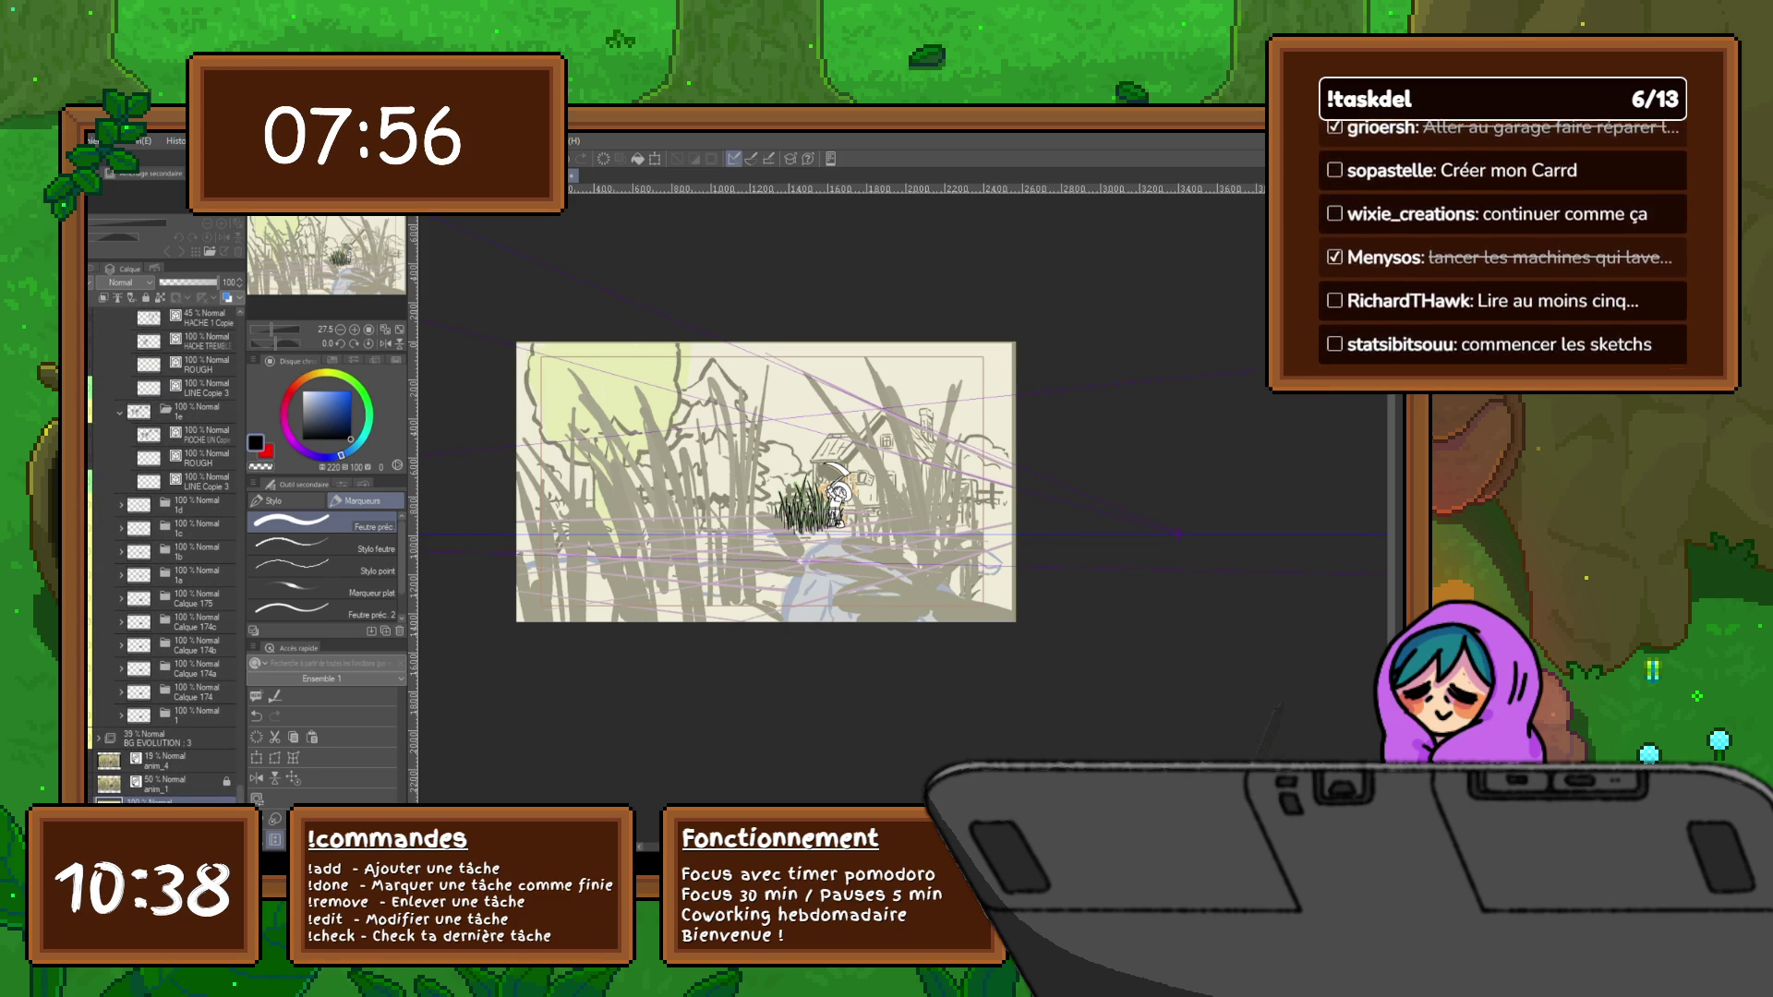
mouse_move(833, 515)
left_mouse_down()
mouse_move(829, 478)
mouse_move(787, 483)
left_mouse_up()
key("ctrl+z")
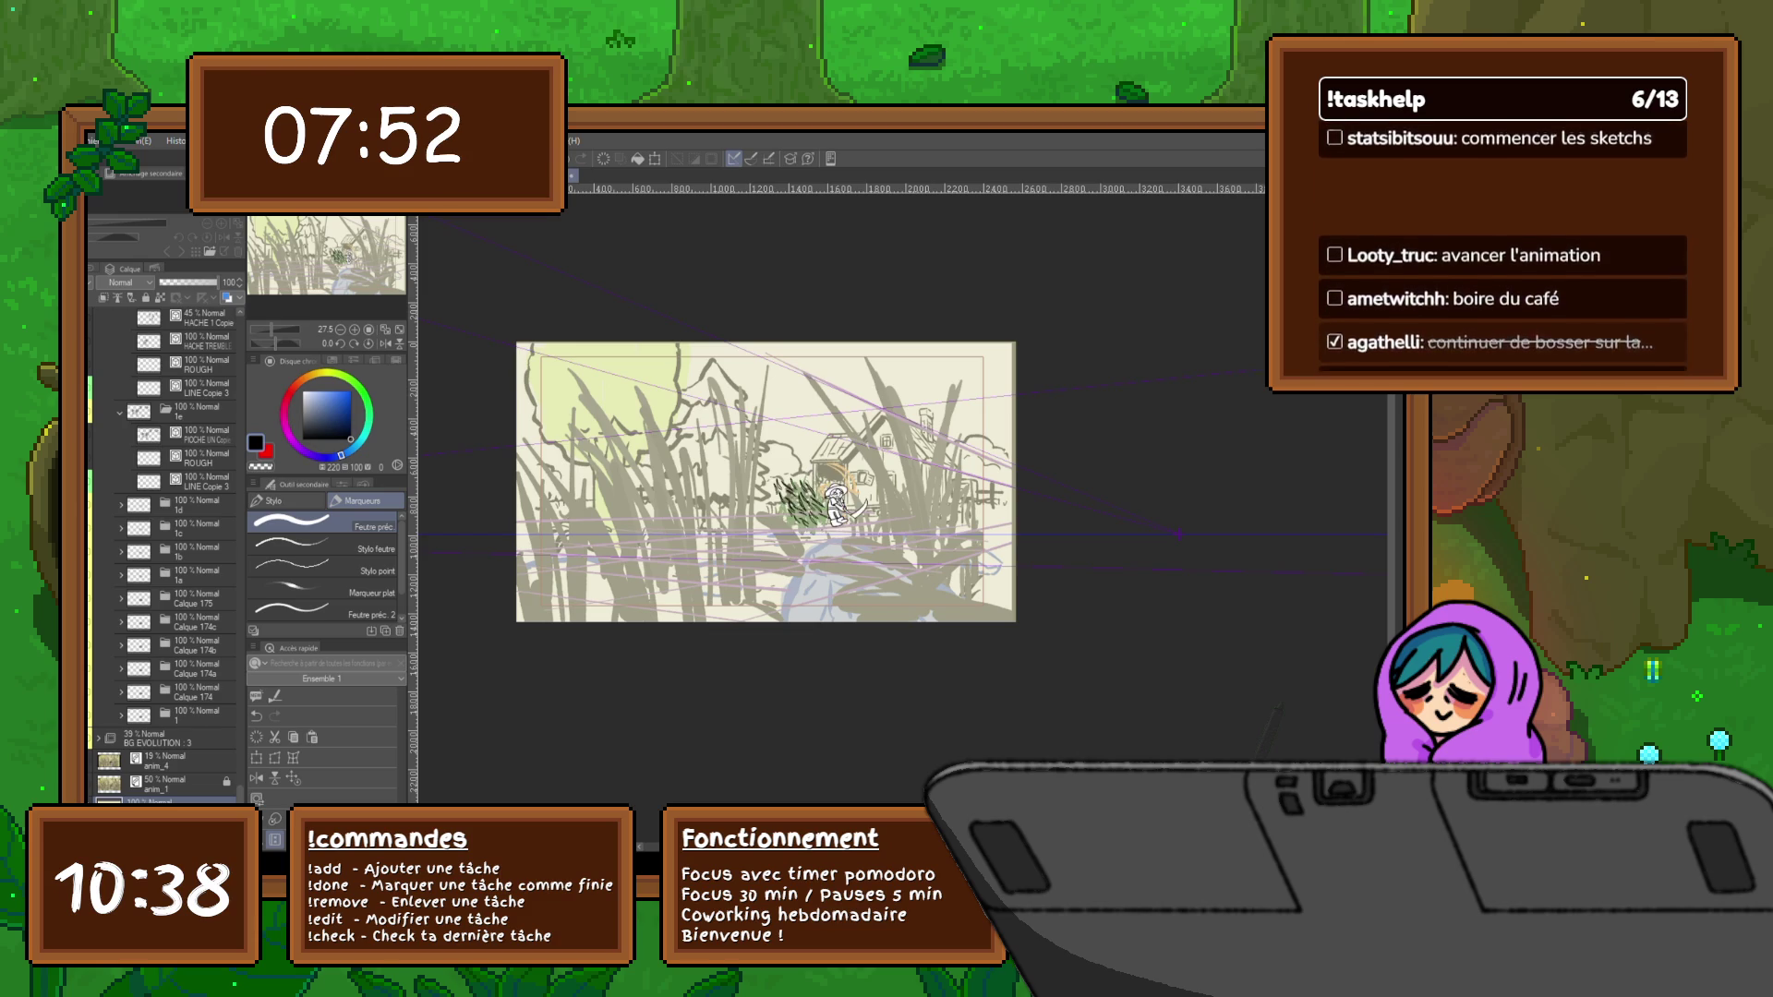
key("ctrl+z")
key("ctrl+z")
key("ctrl+z")
key("space")
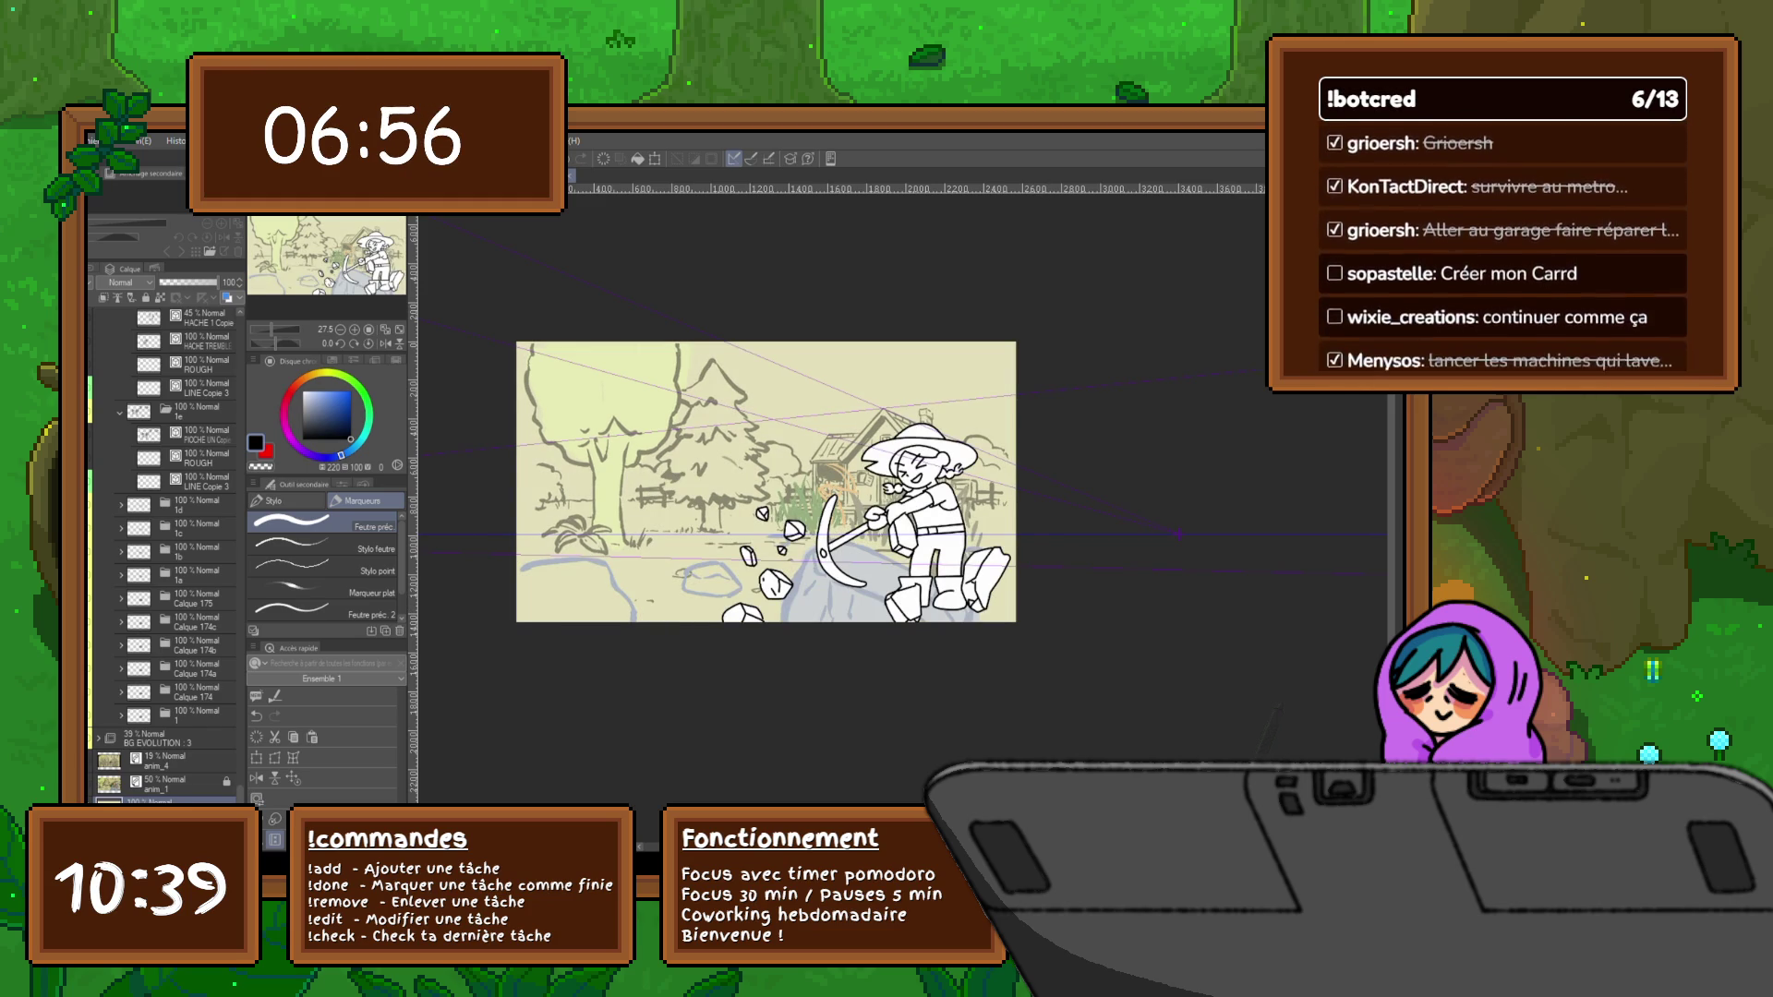
scroll(166, 554, "up", 1)
scroll(167, 554, "up", 1)
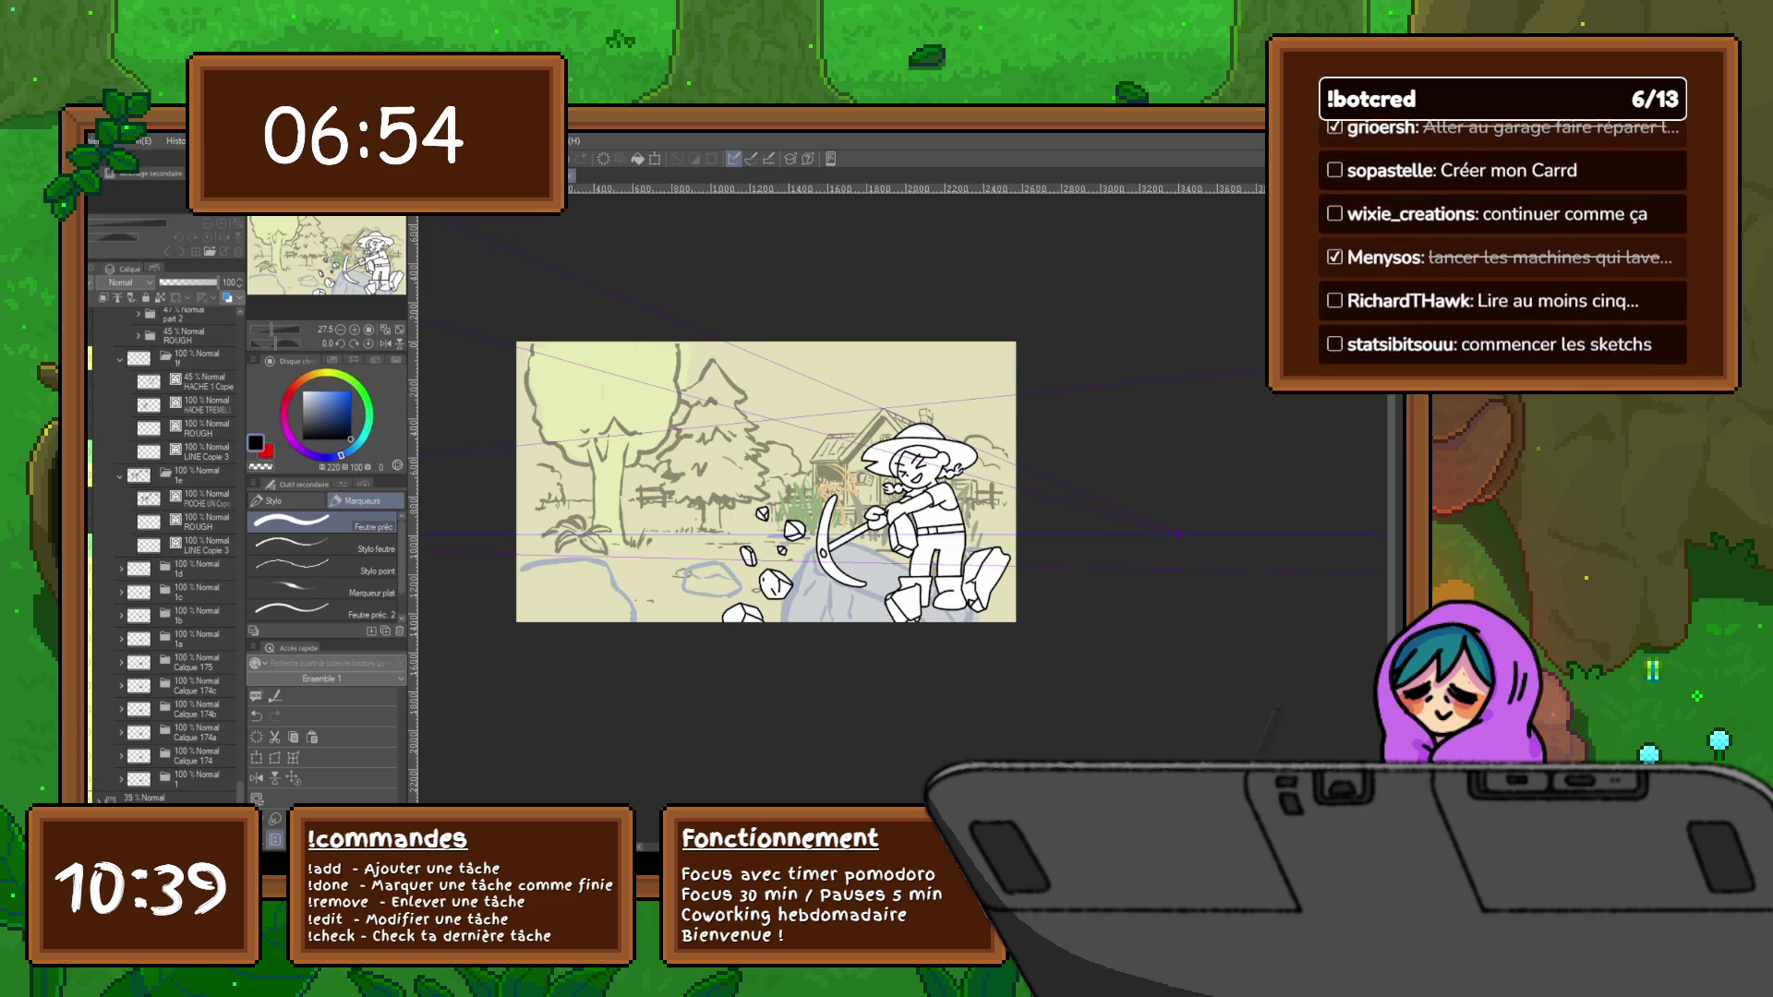
Cycle through Calque 174, ROUGH, HACHE and part 2 layers, landing on the blue-rock frame
key("alt+bracketright")
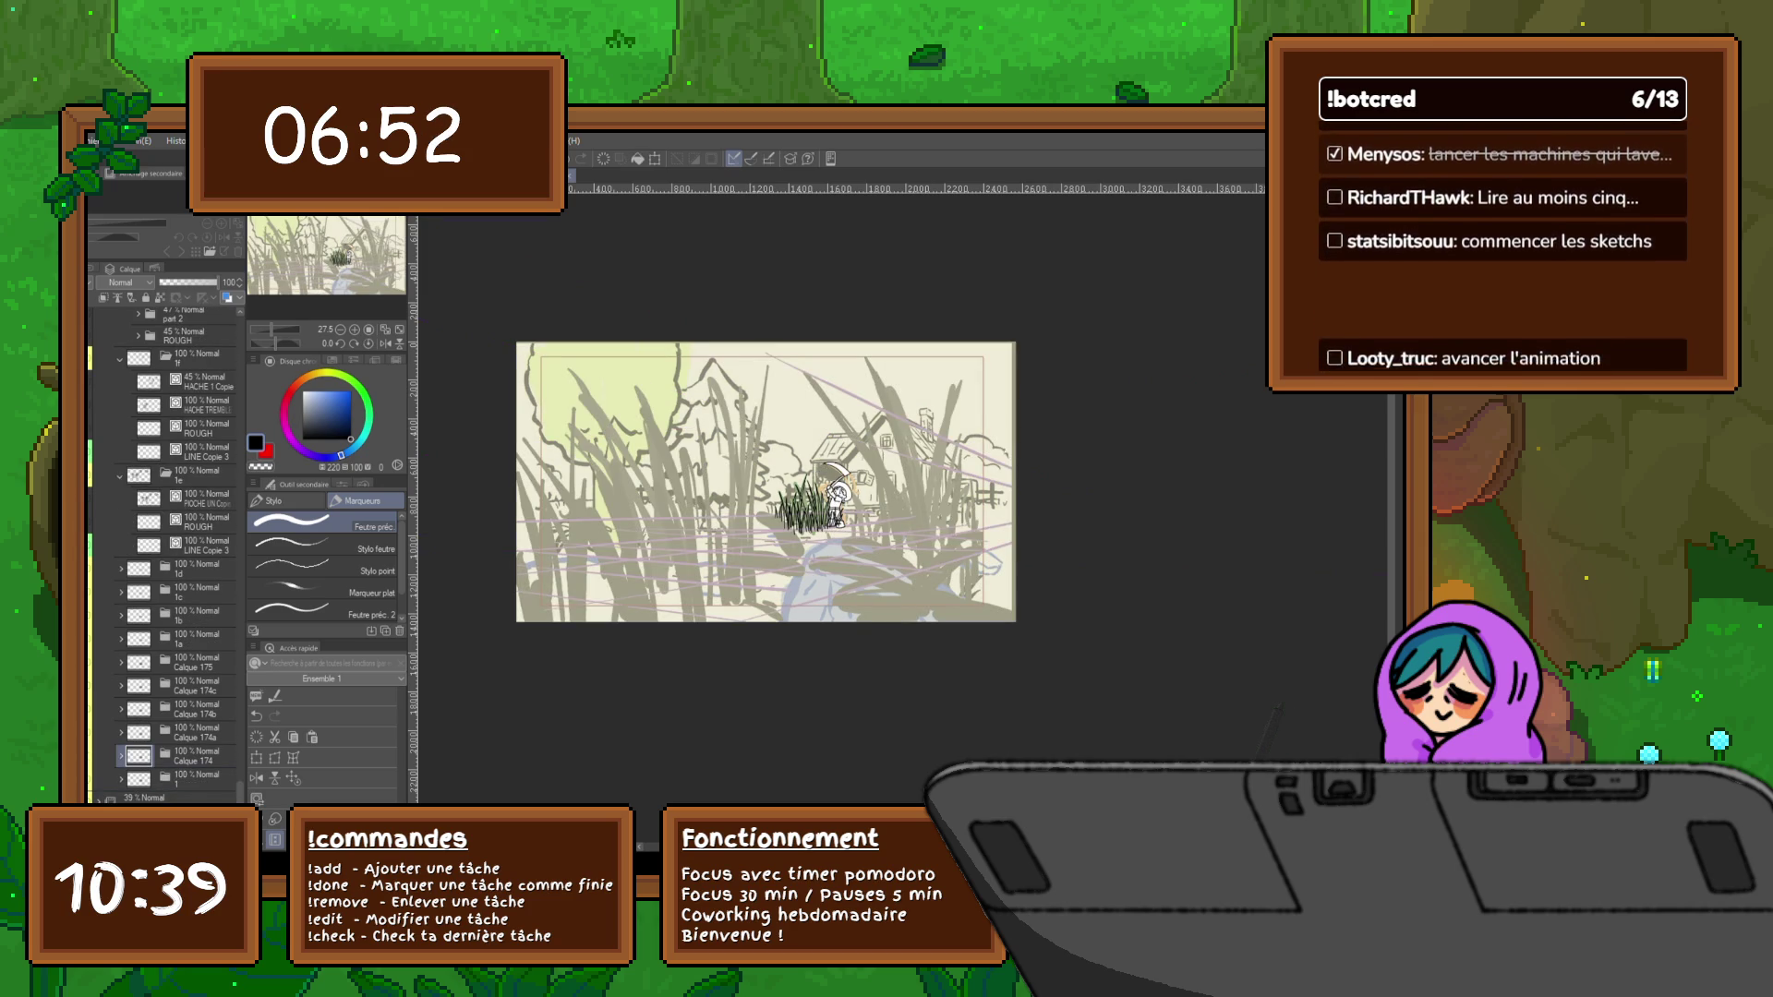
key("alt+bracketright")
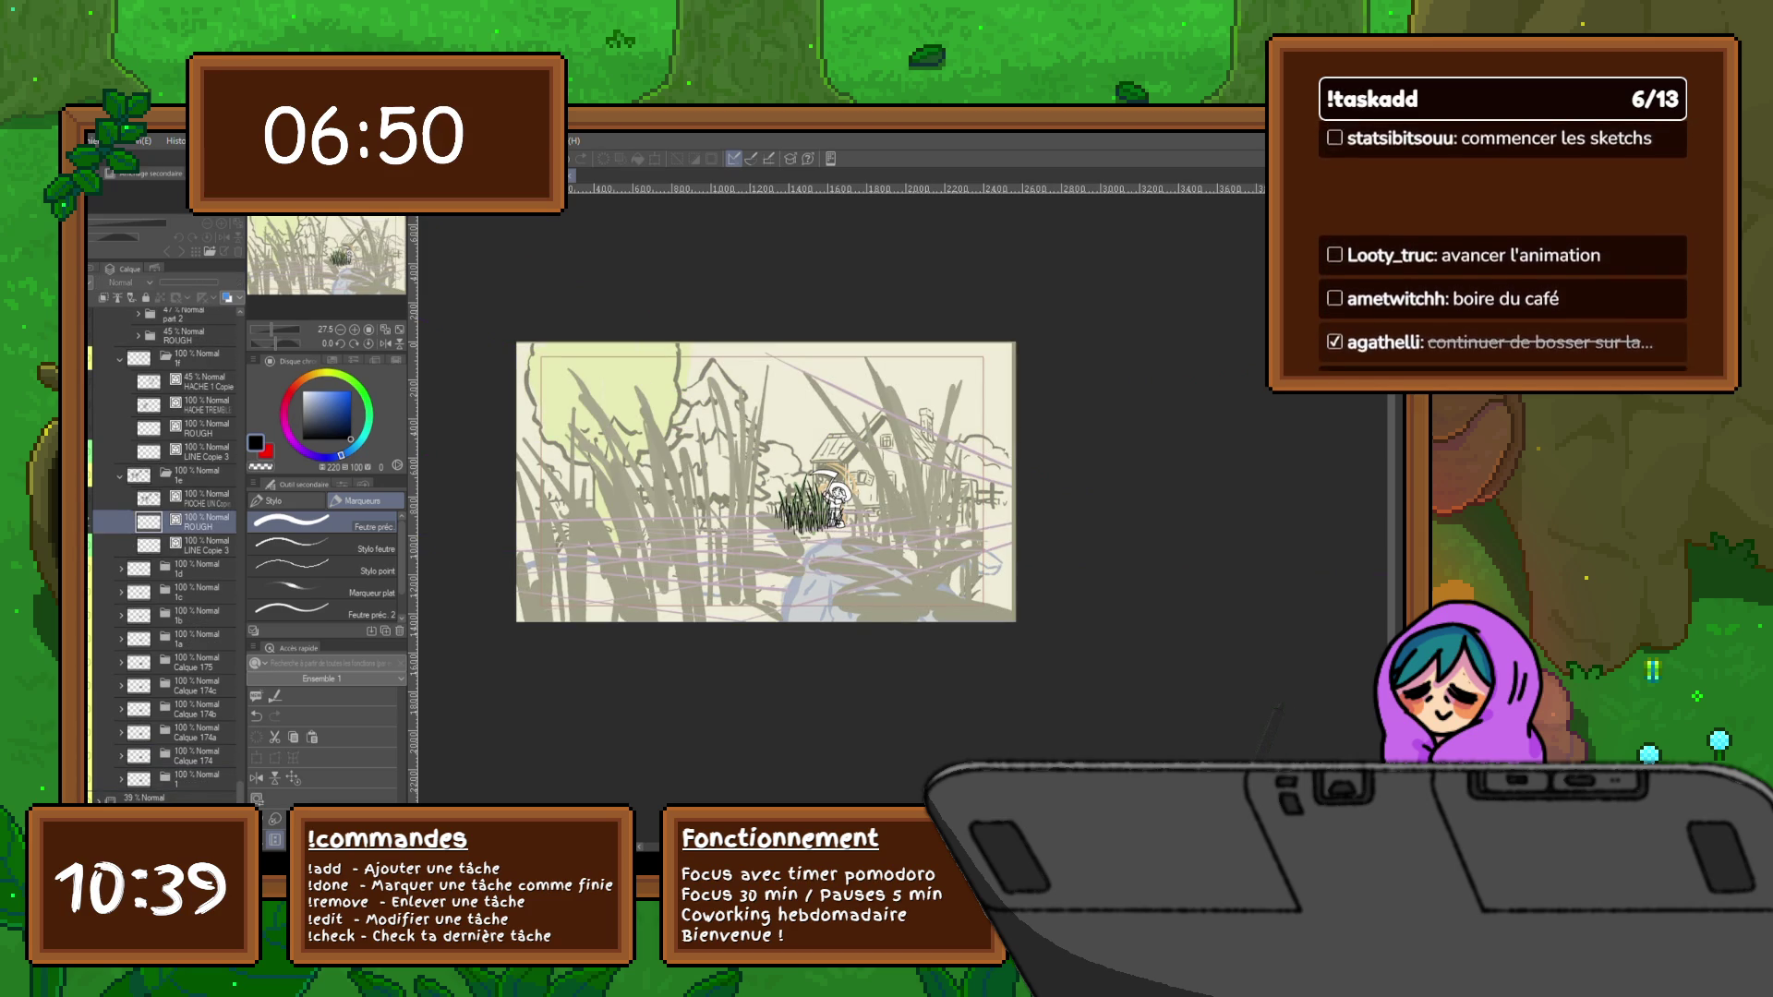
key("alt+bracketleft")
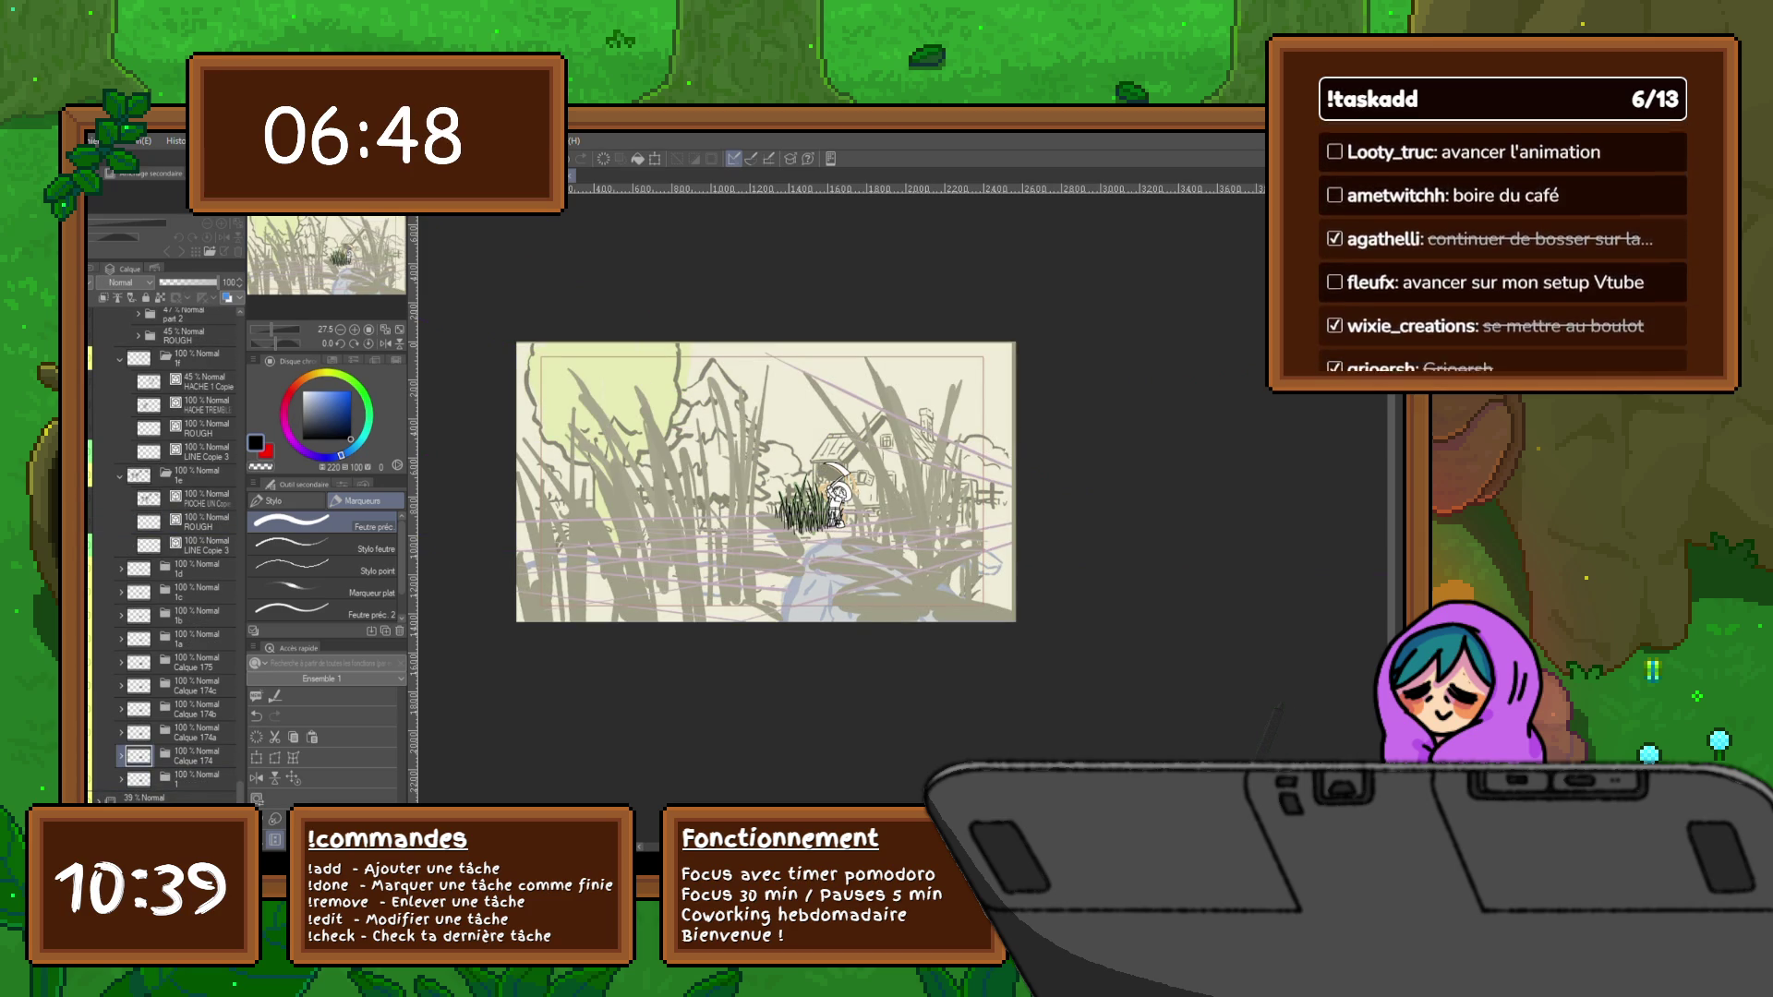
key("alt+bracketright")
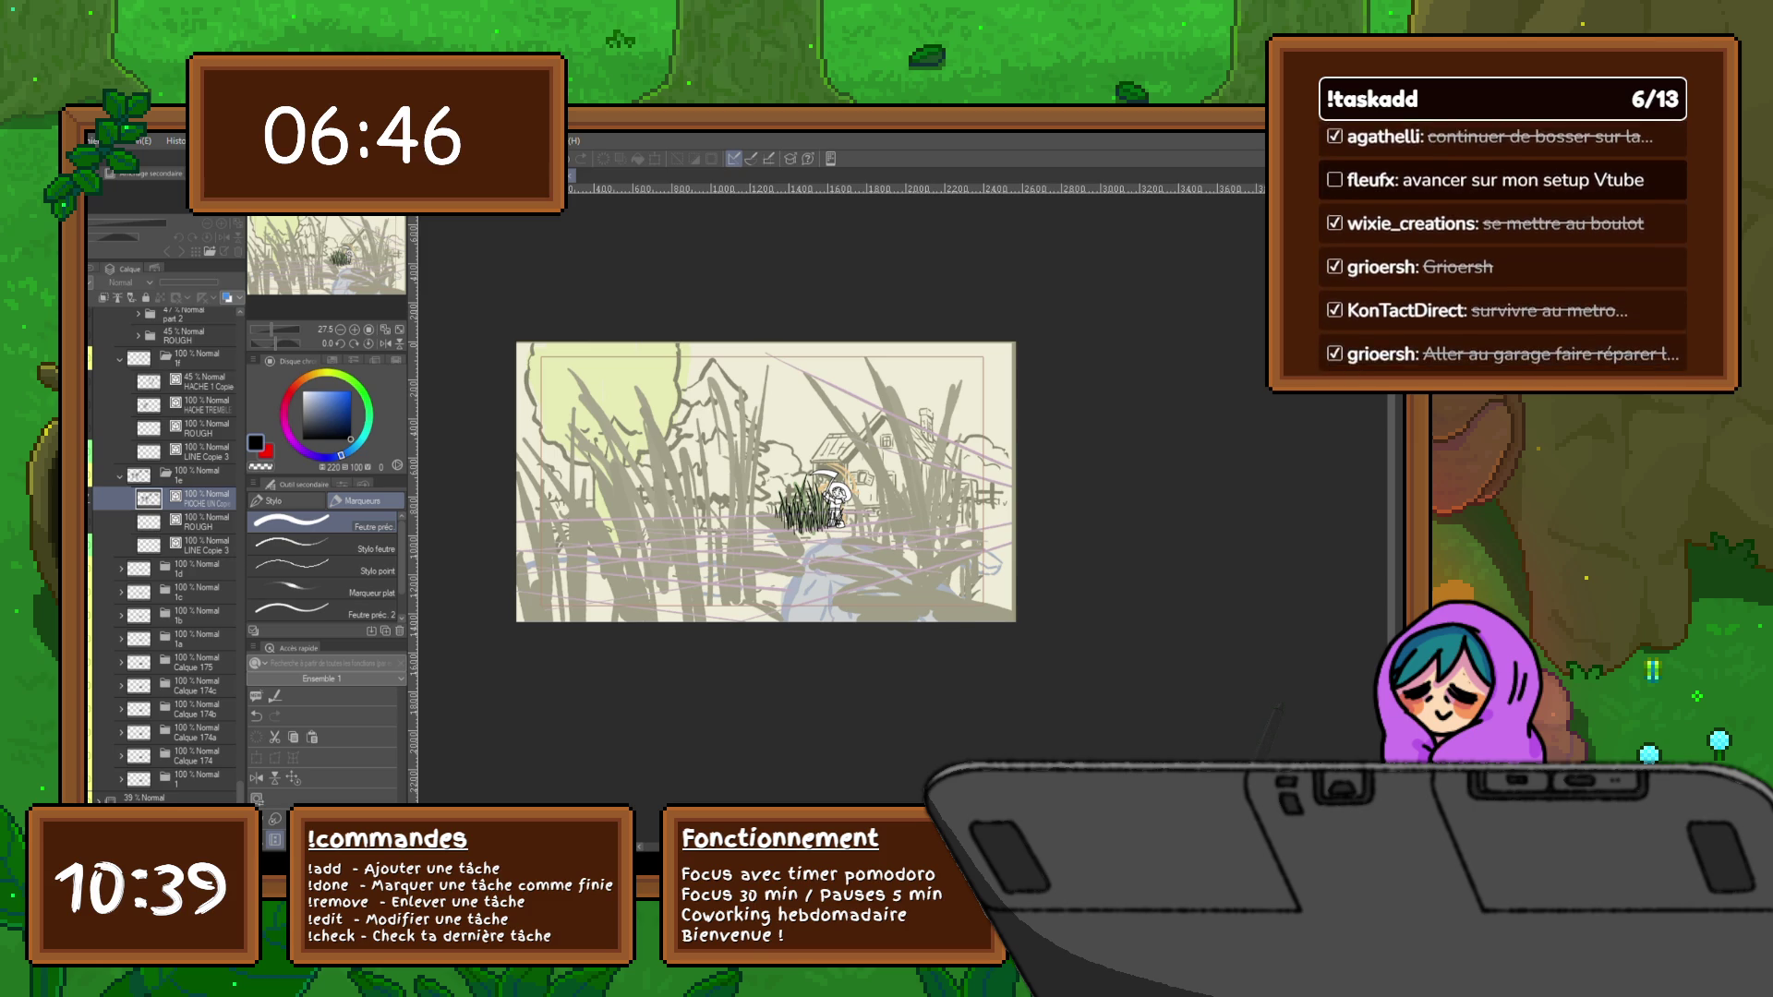
key("alt+bracketright")
scroll(181, 554, "up", 3)
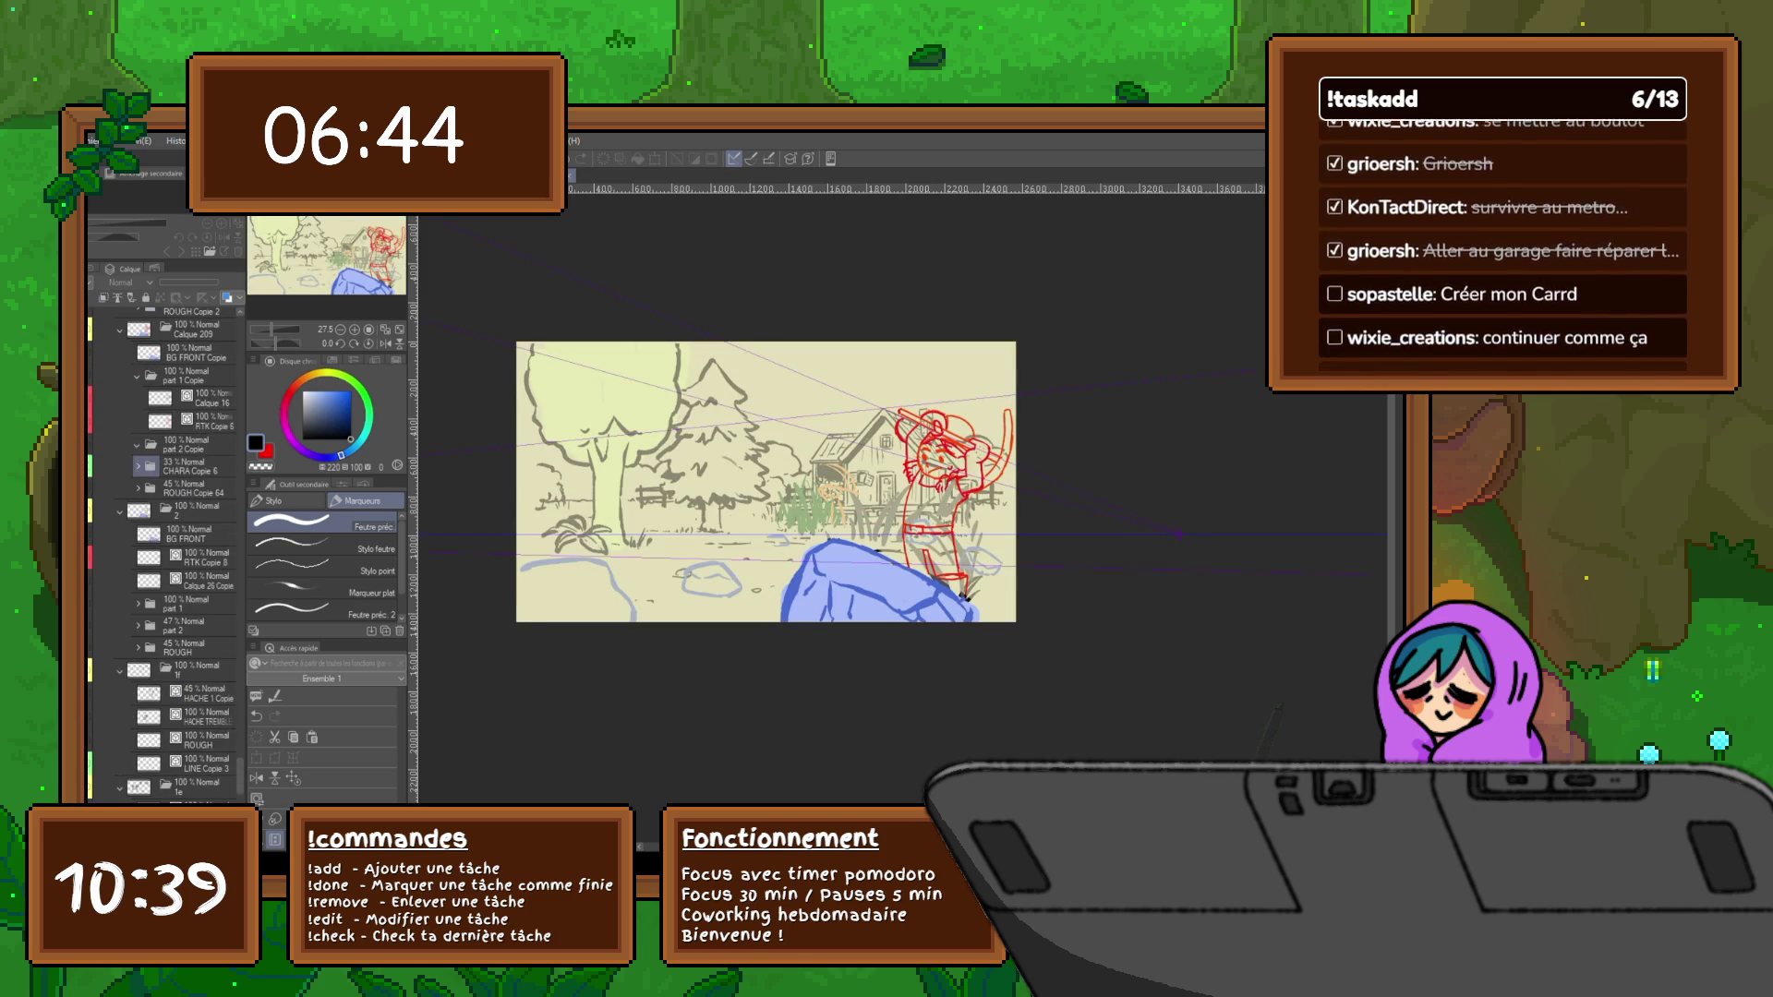
scroll(180, 555, "up", 1)
key("alt+bracketright")
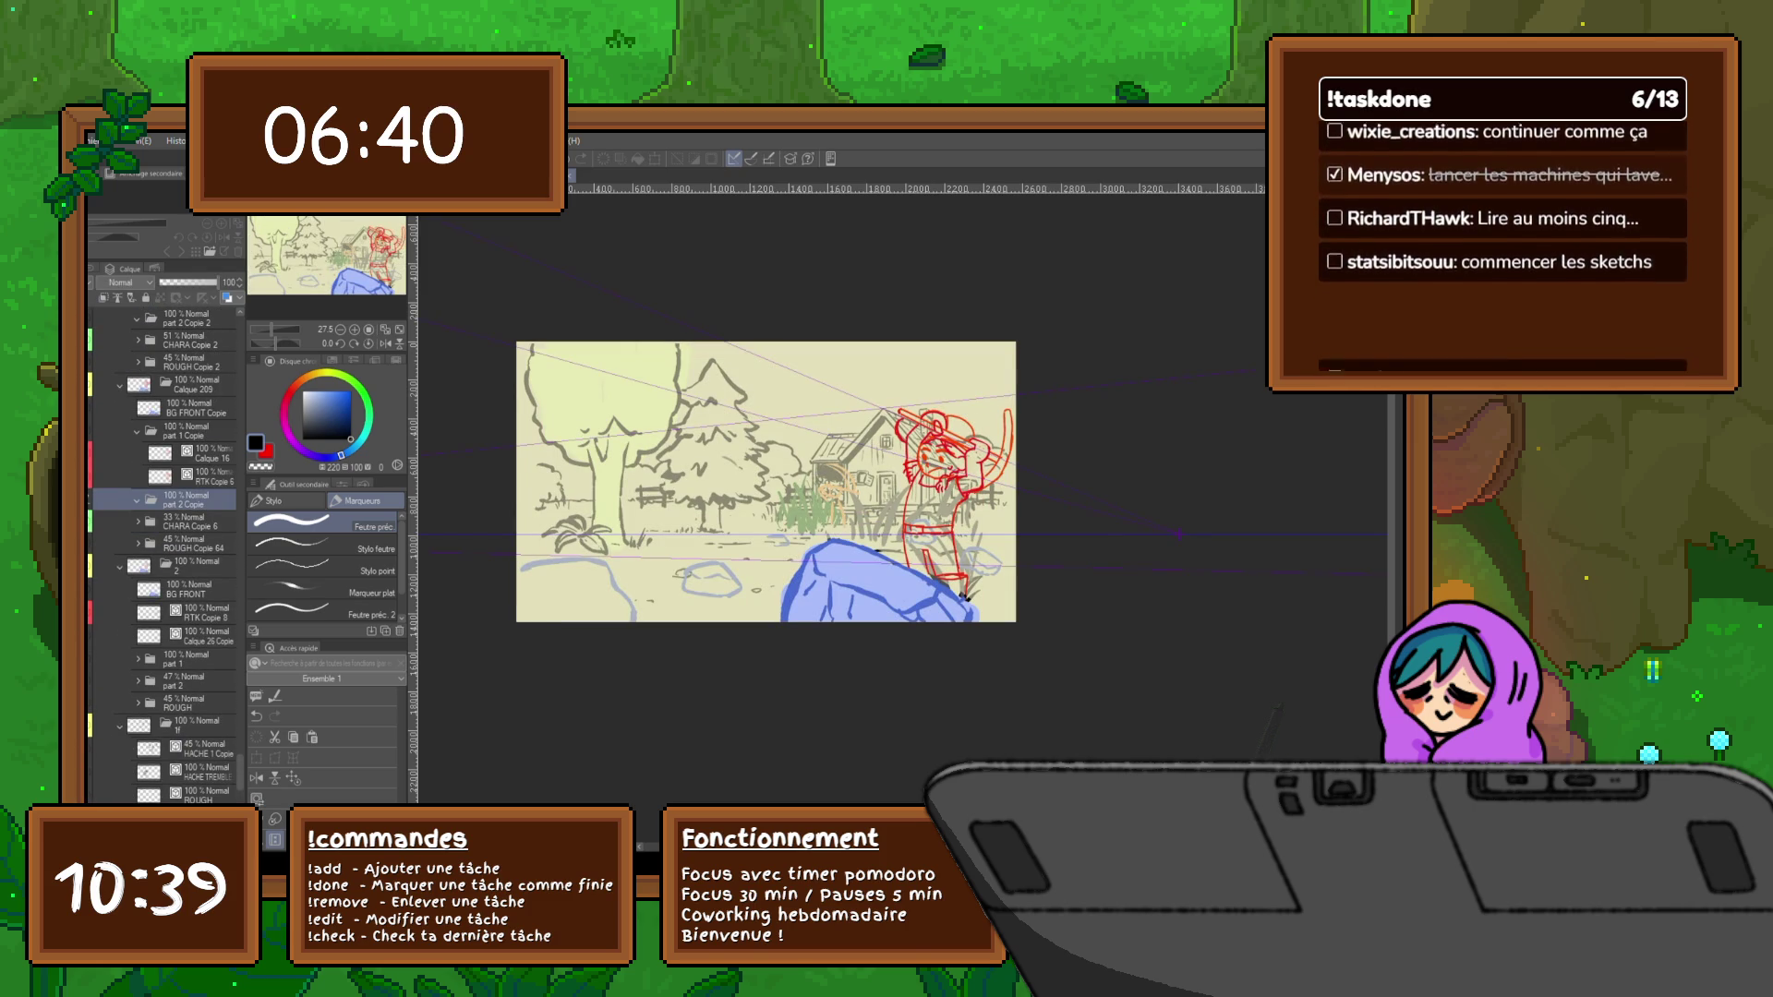
key("alt+bracketleft")
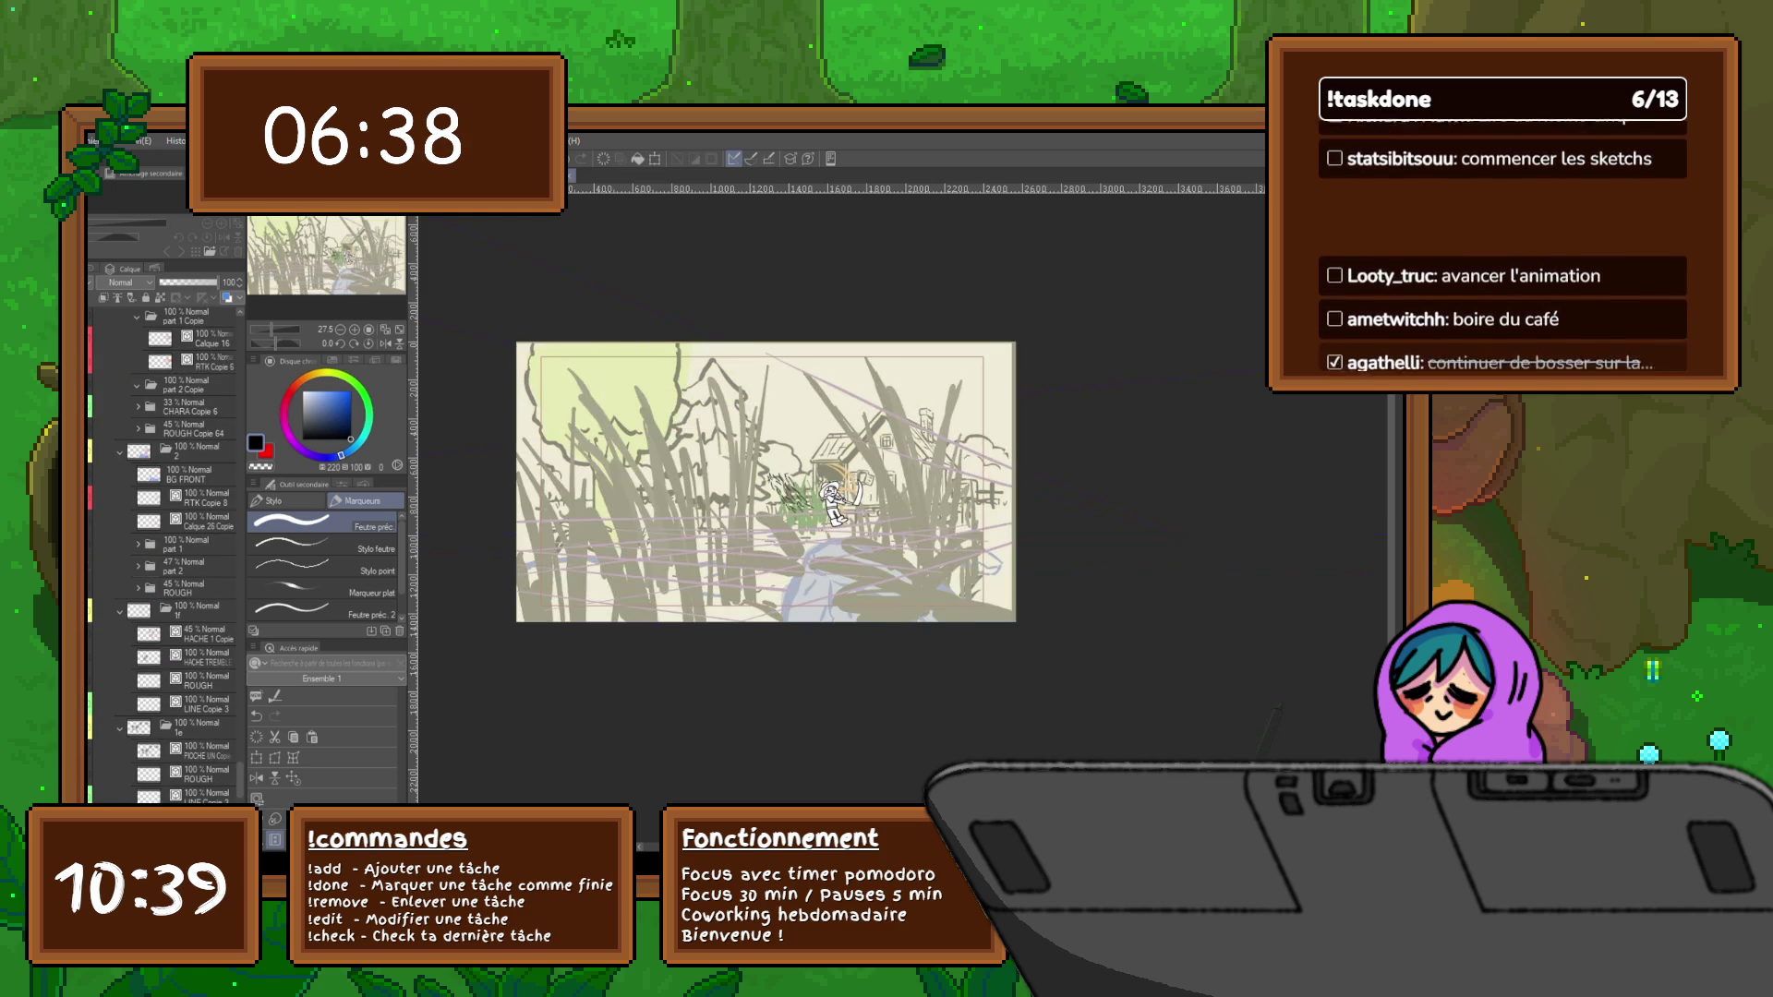
scroll(908, 571, "up", 2)
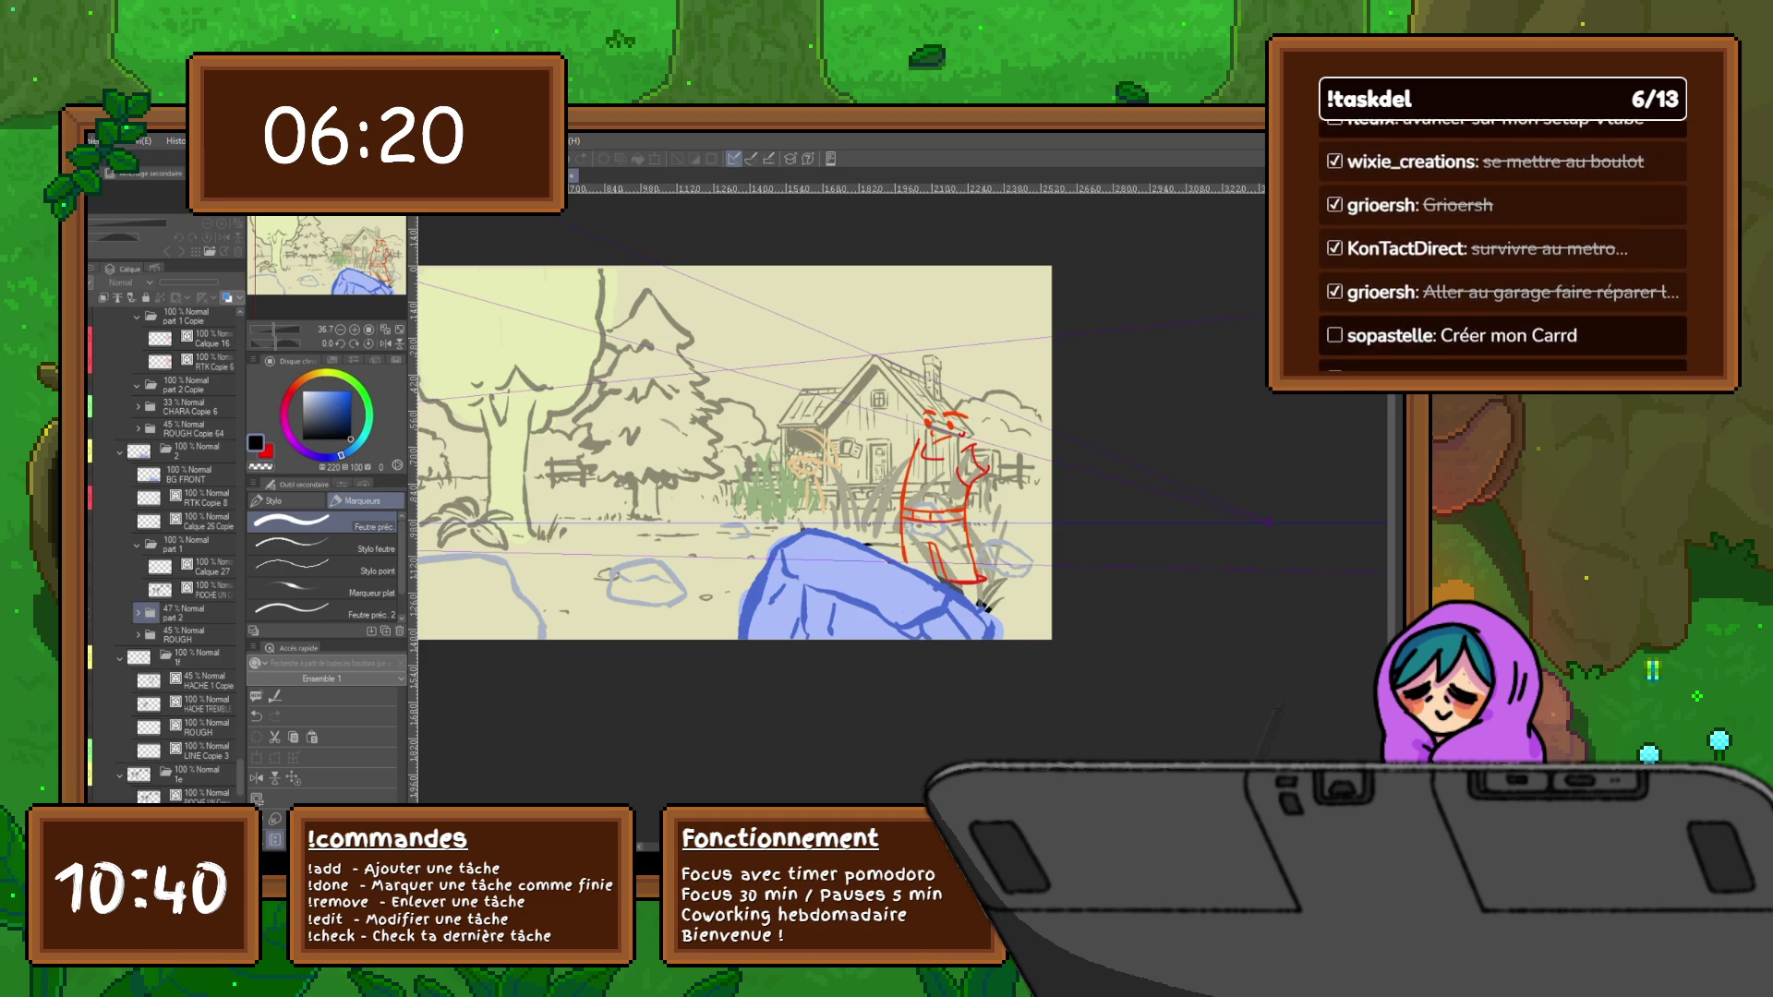
Show the grey reference, collapse part 1 and select part 2 Copie 3 to reveal the inked-rocks frame
key("ctrl+z")
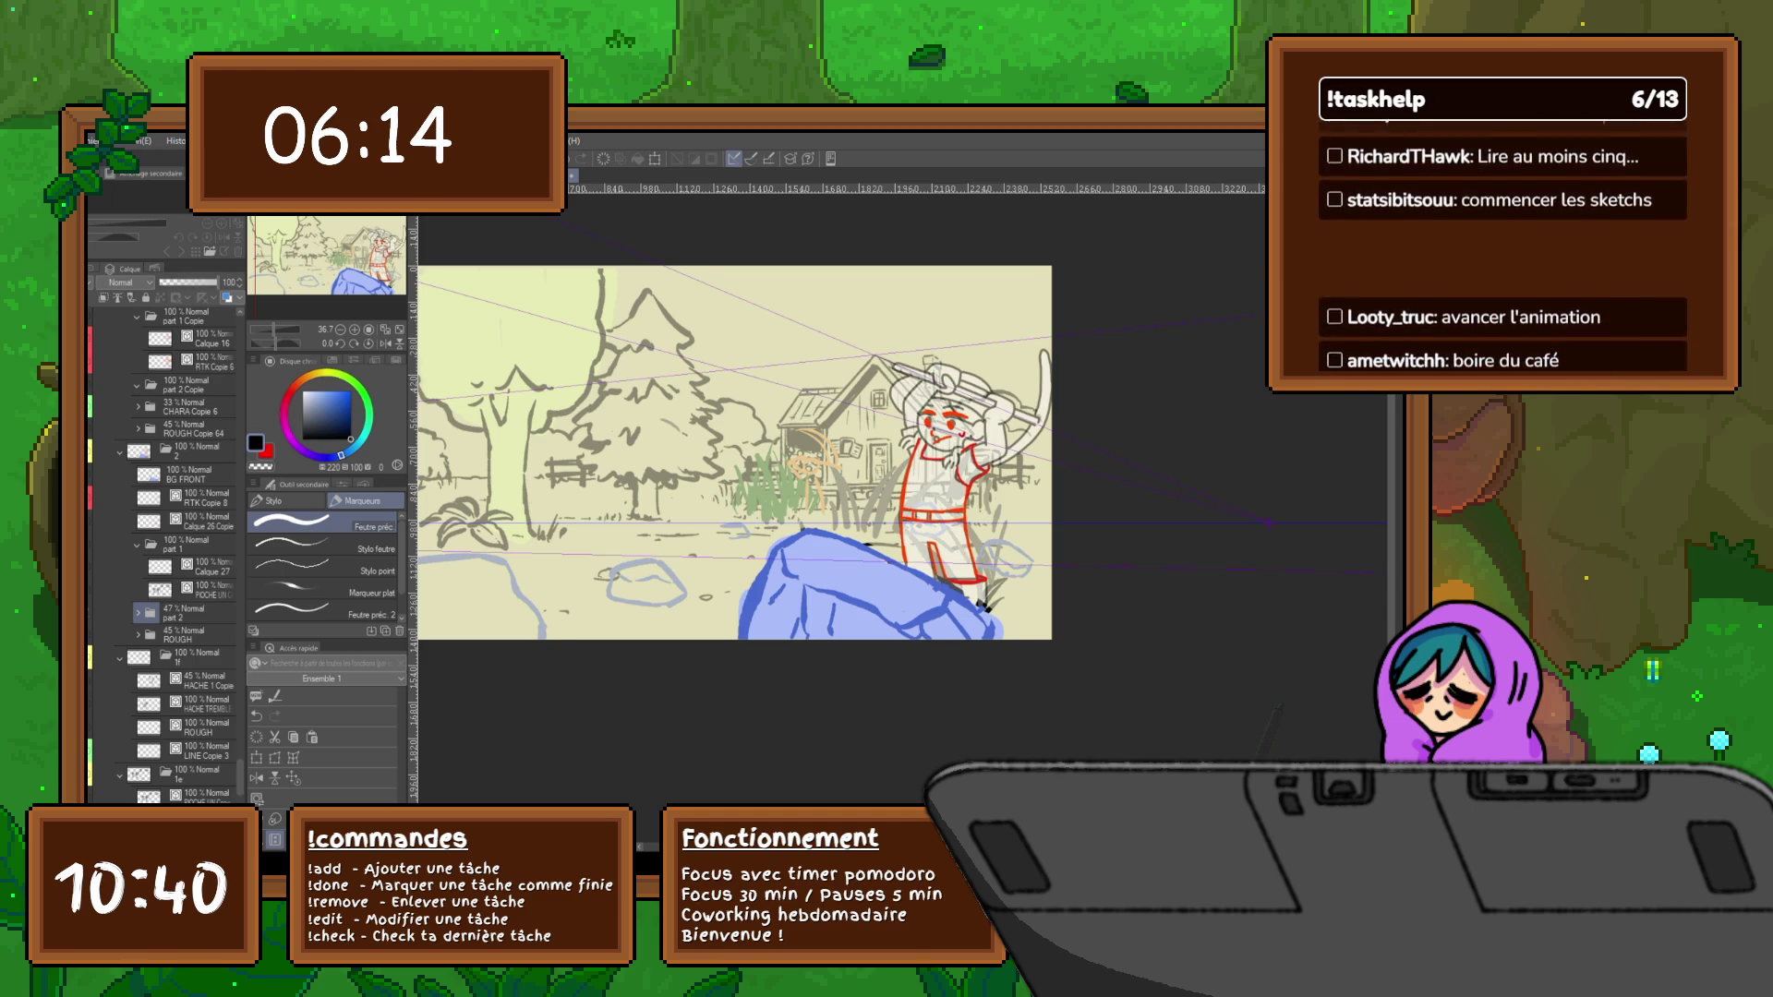
left_click(138, 546)
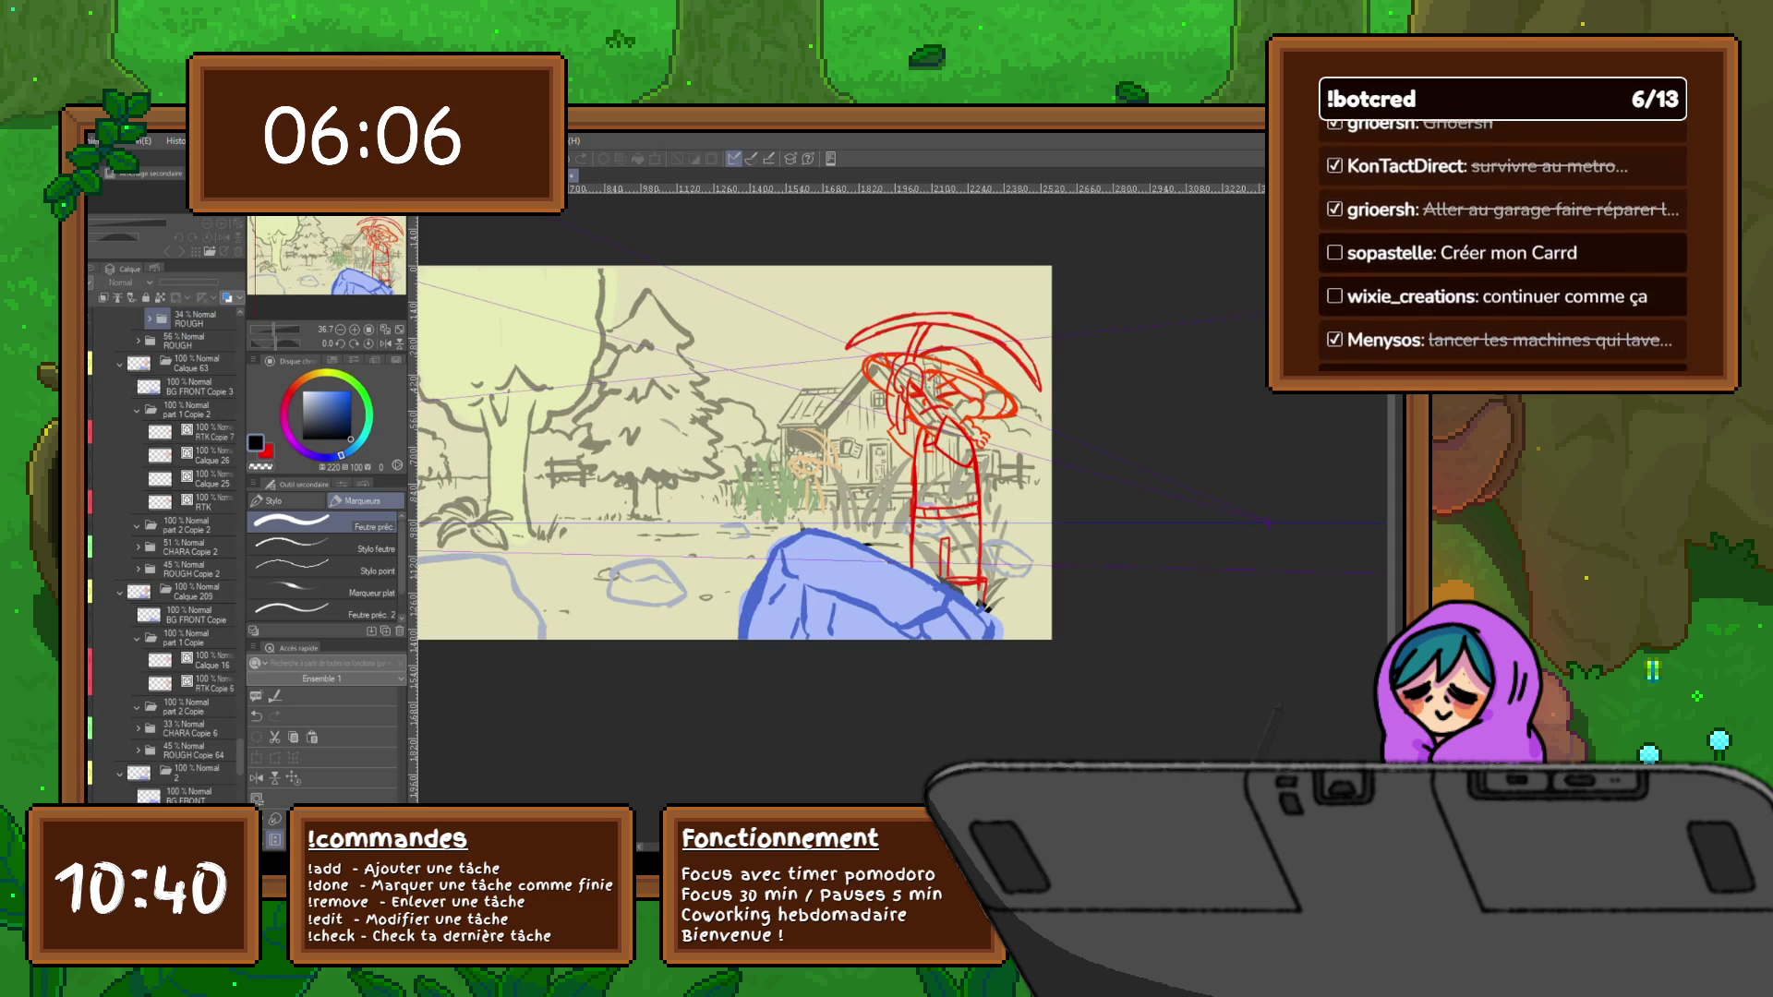
scroll(163, 554, "up", 3)
scroll(163, 555, "up", 3)
scroll(164, 554, "up", 1)
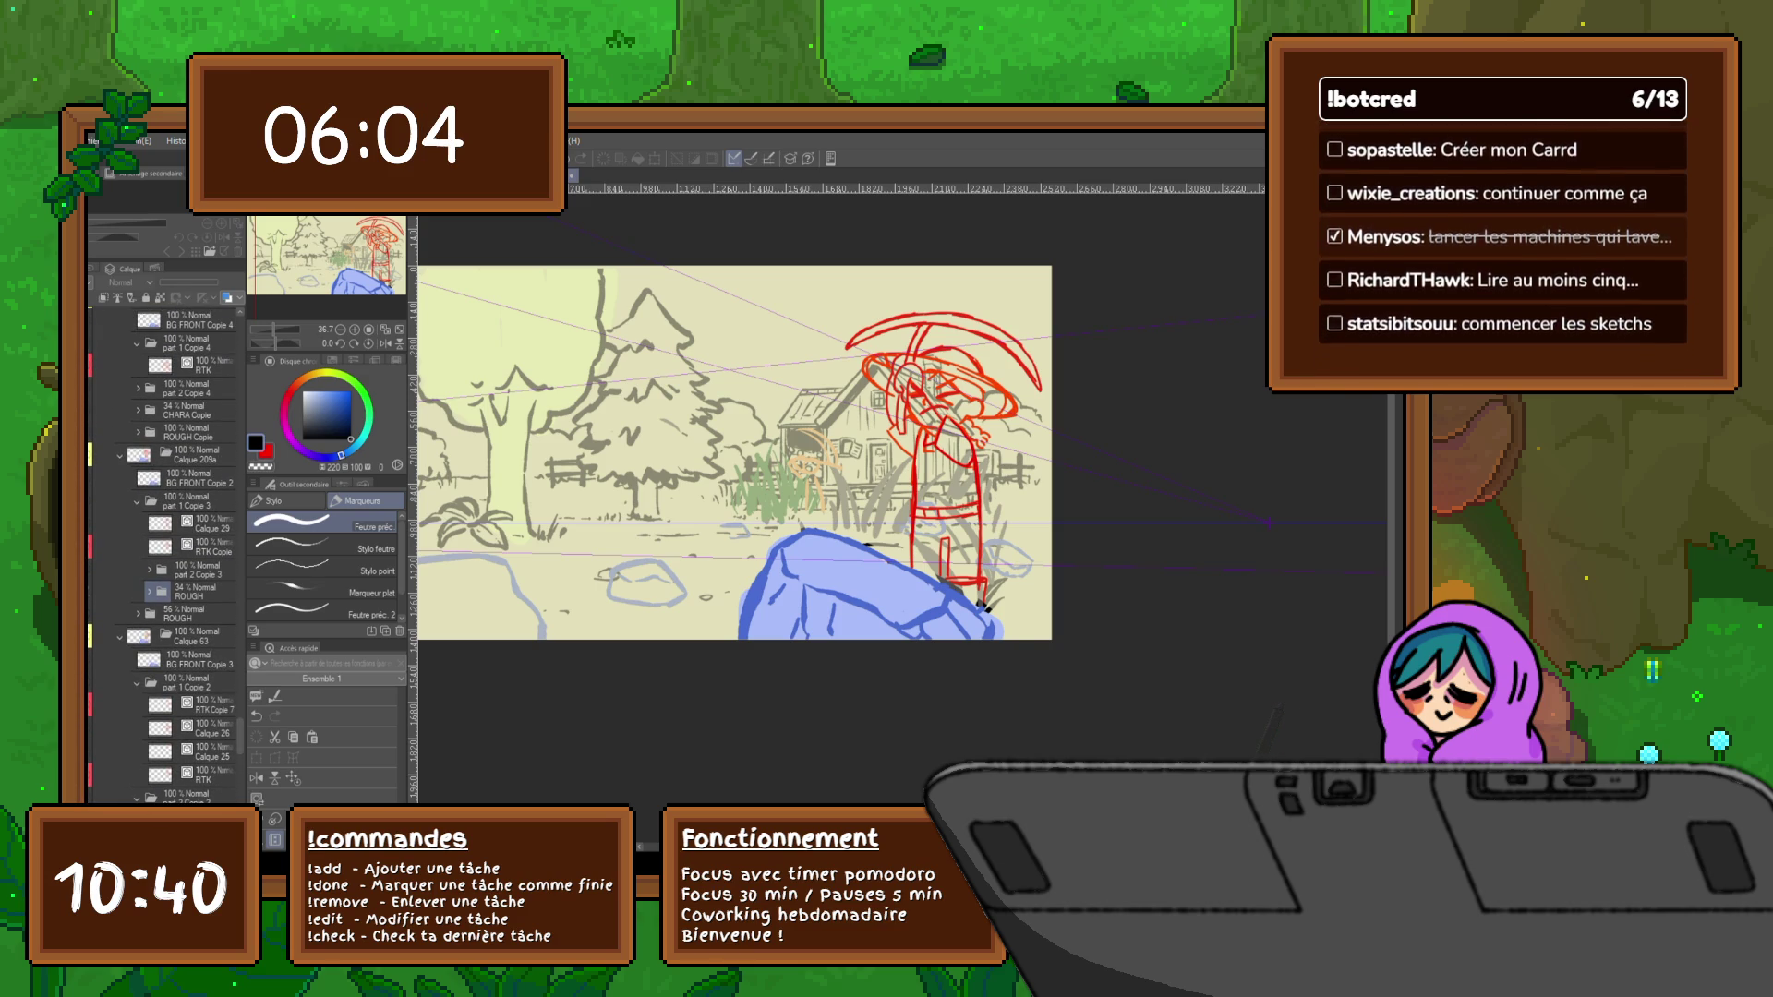
left_click(194, 569)
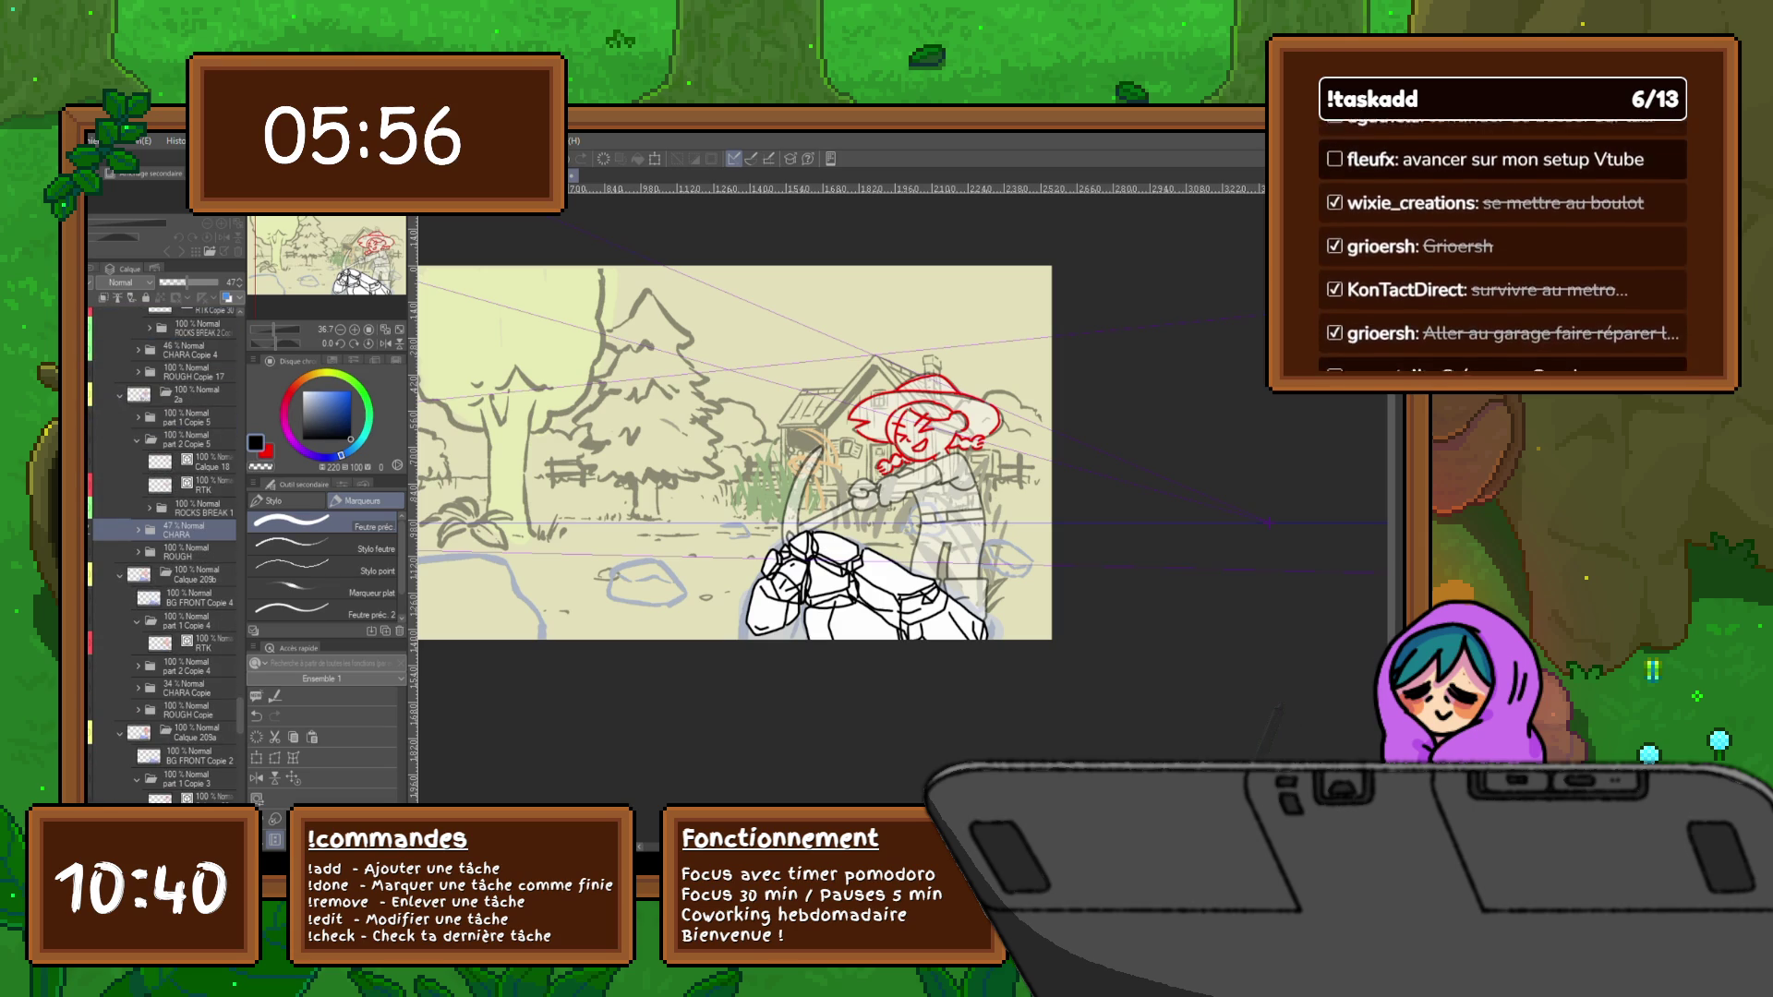
Check the ROCKS BREAK 1 line art against the red rough and collapse the part 2 Copie 5 folder
key("alt+bracketright")
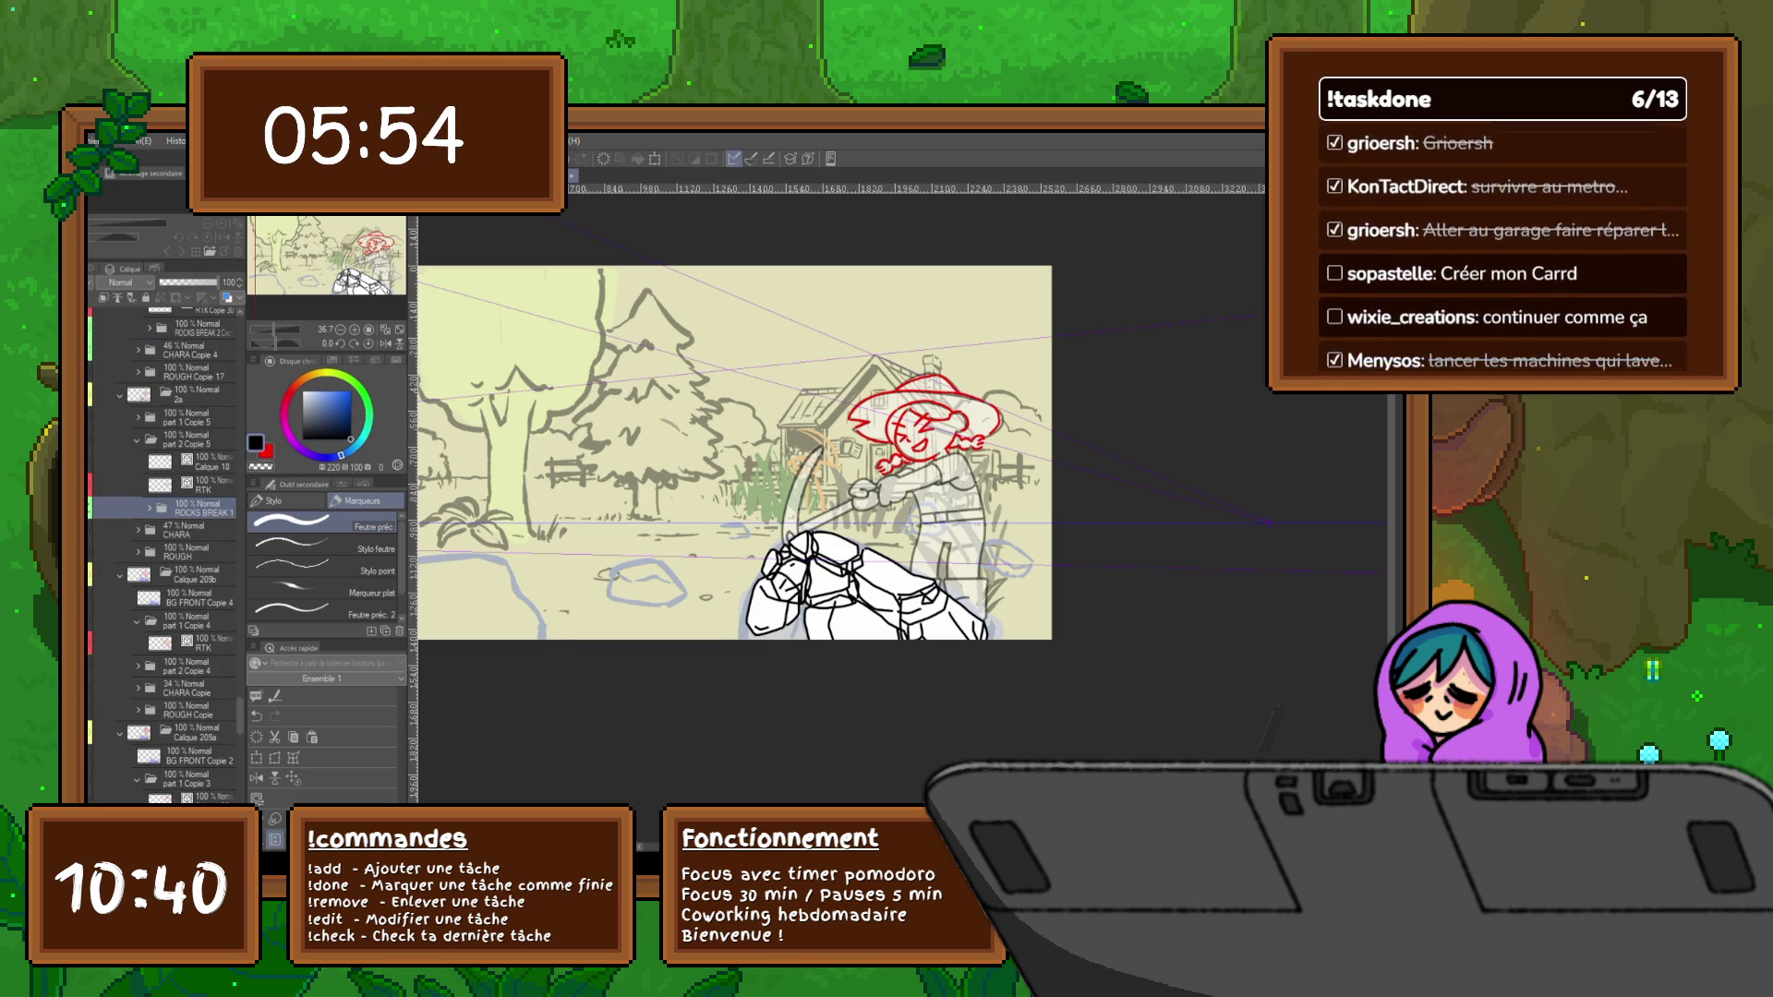
key("ctrl+z")
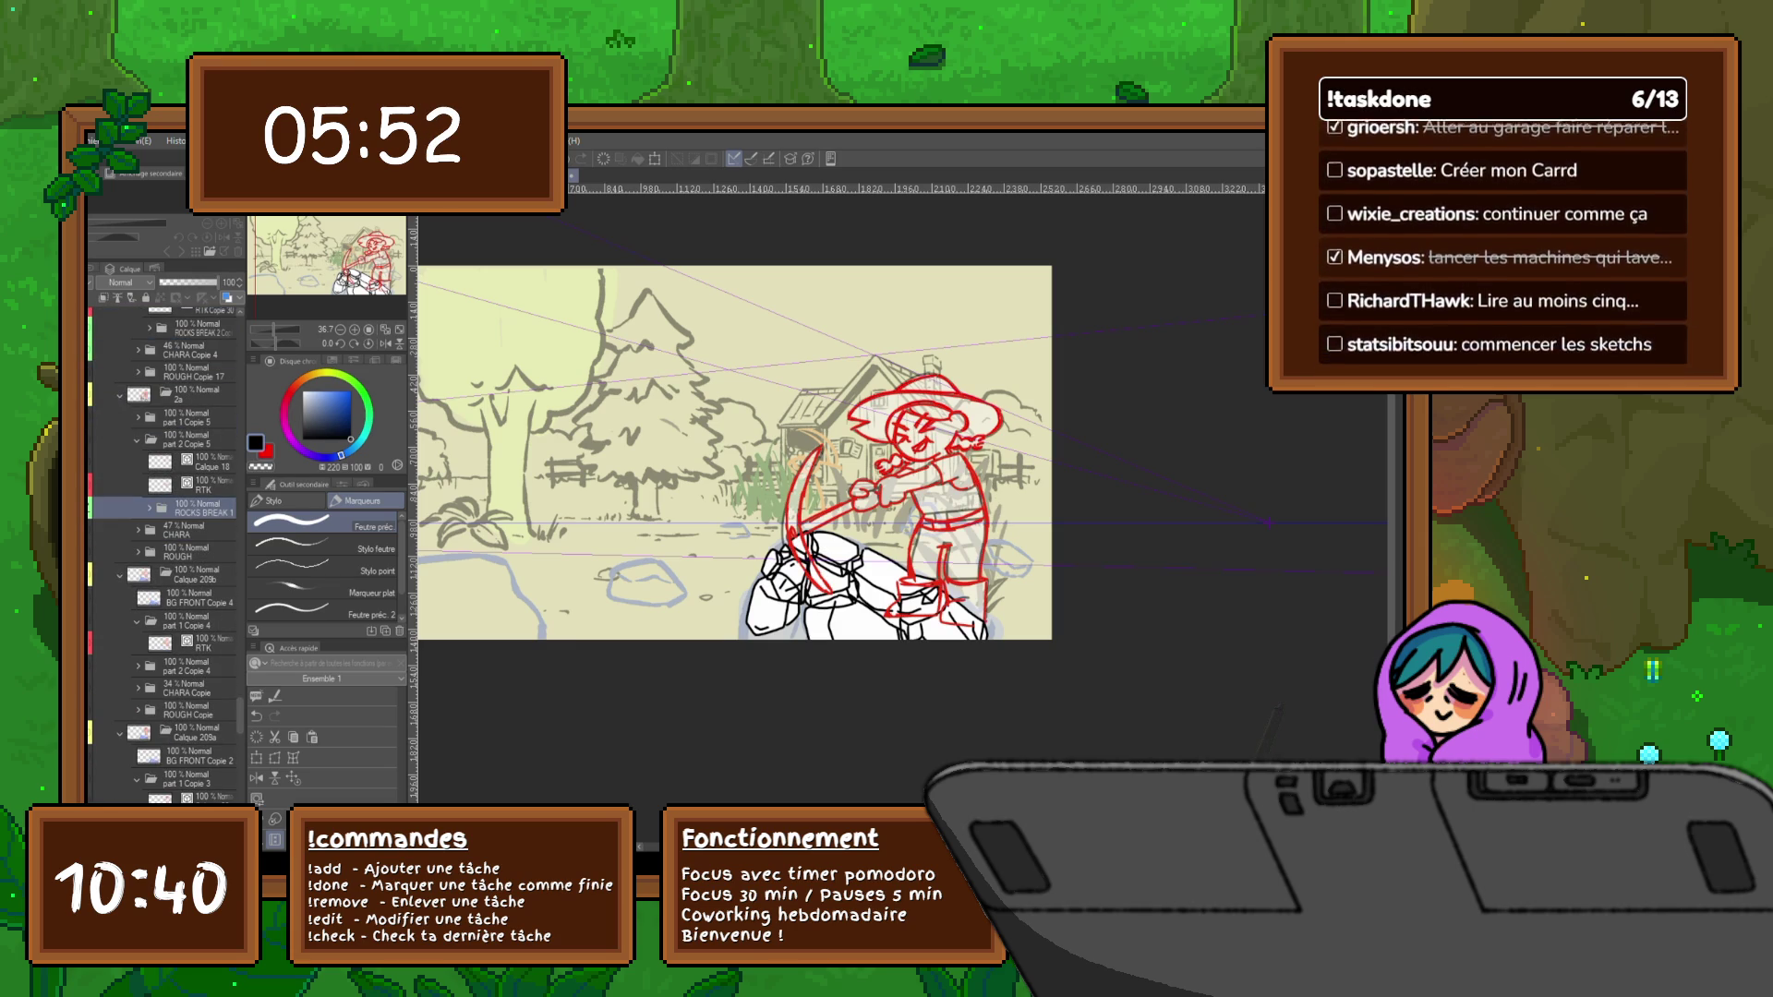
key("Delete")
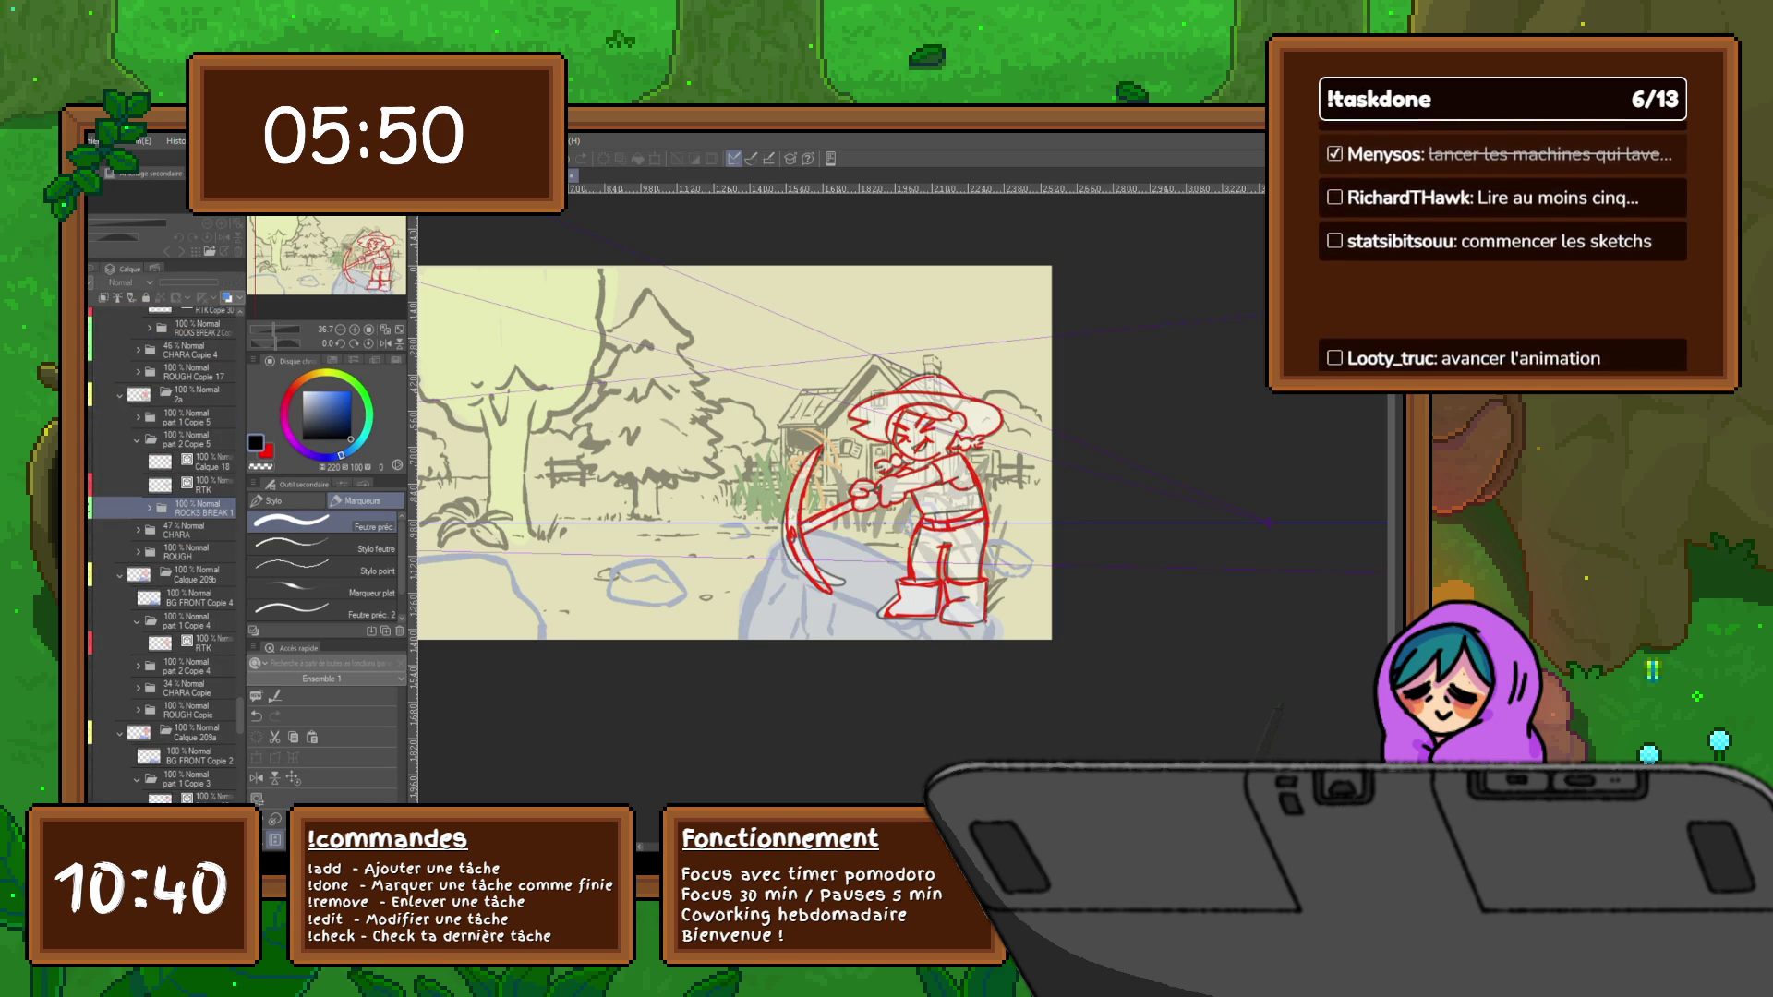
key("ctrl+z")
key("ctrl+y")
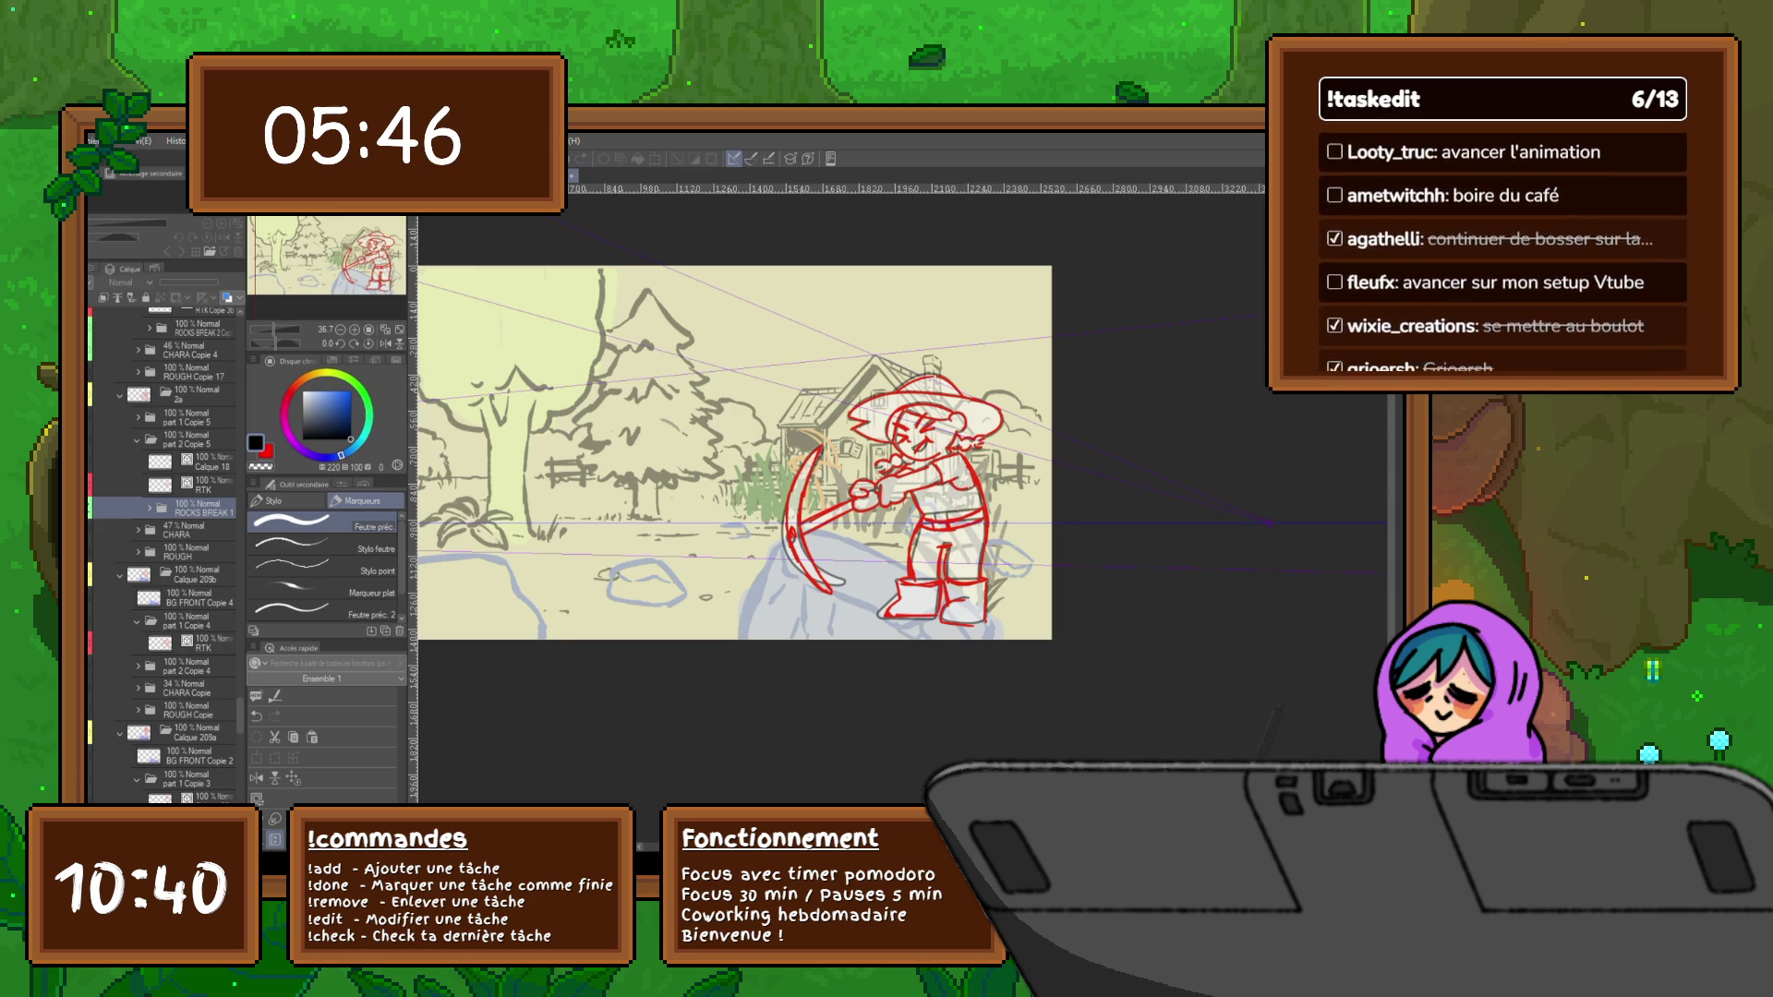
left_click(135, 439)
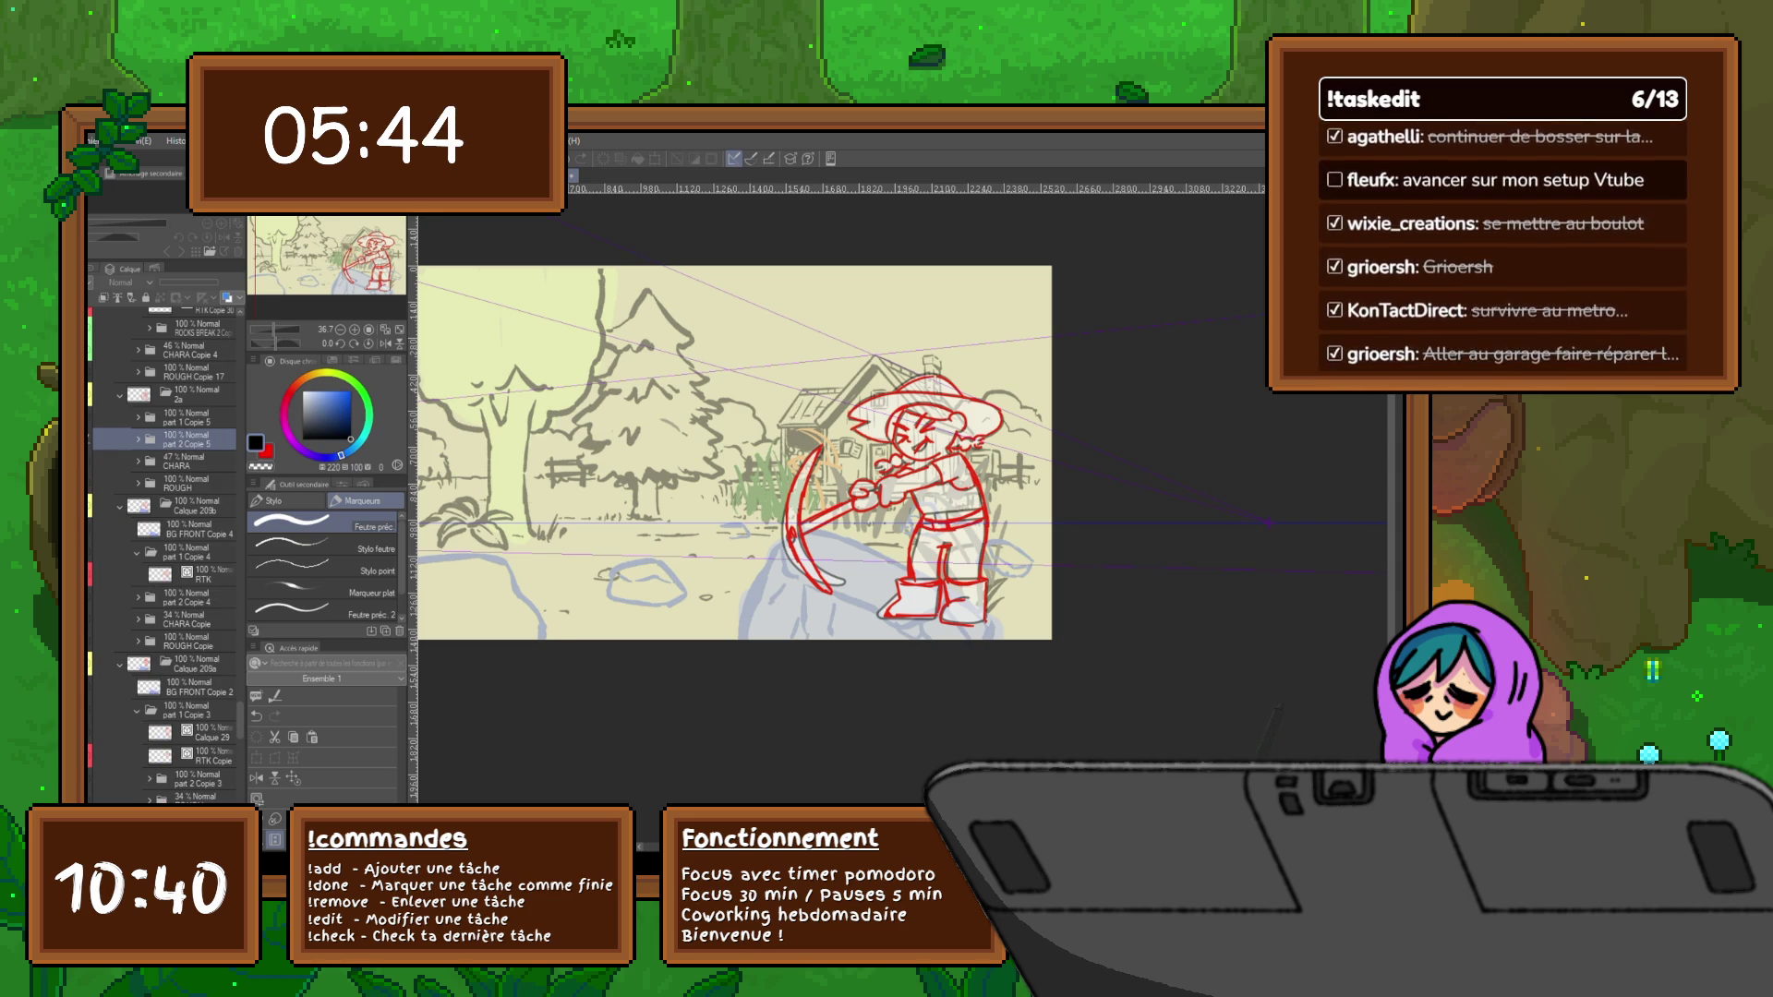
Step through neighbouring frames to the inked-rocks cel and move CHARA below Calque 18
key("ctrl+z")
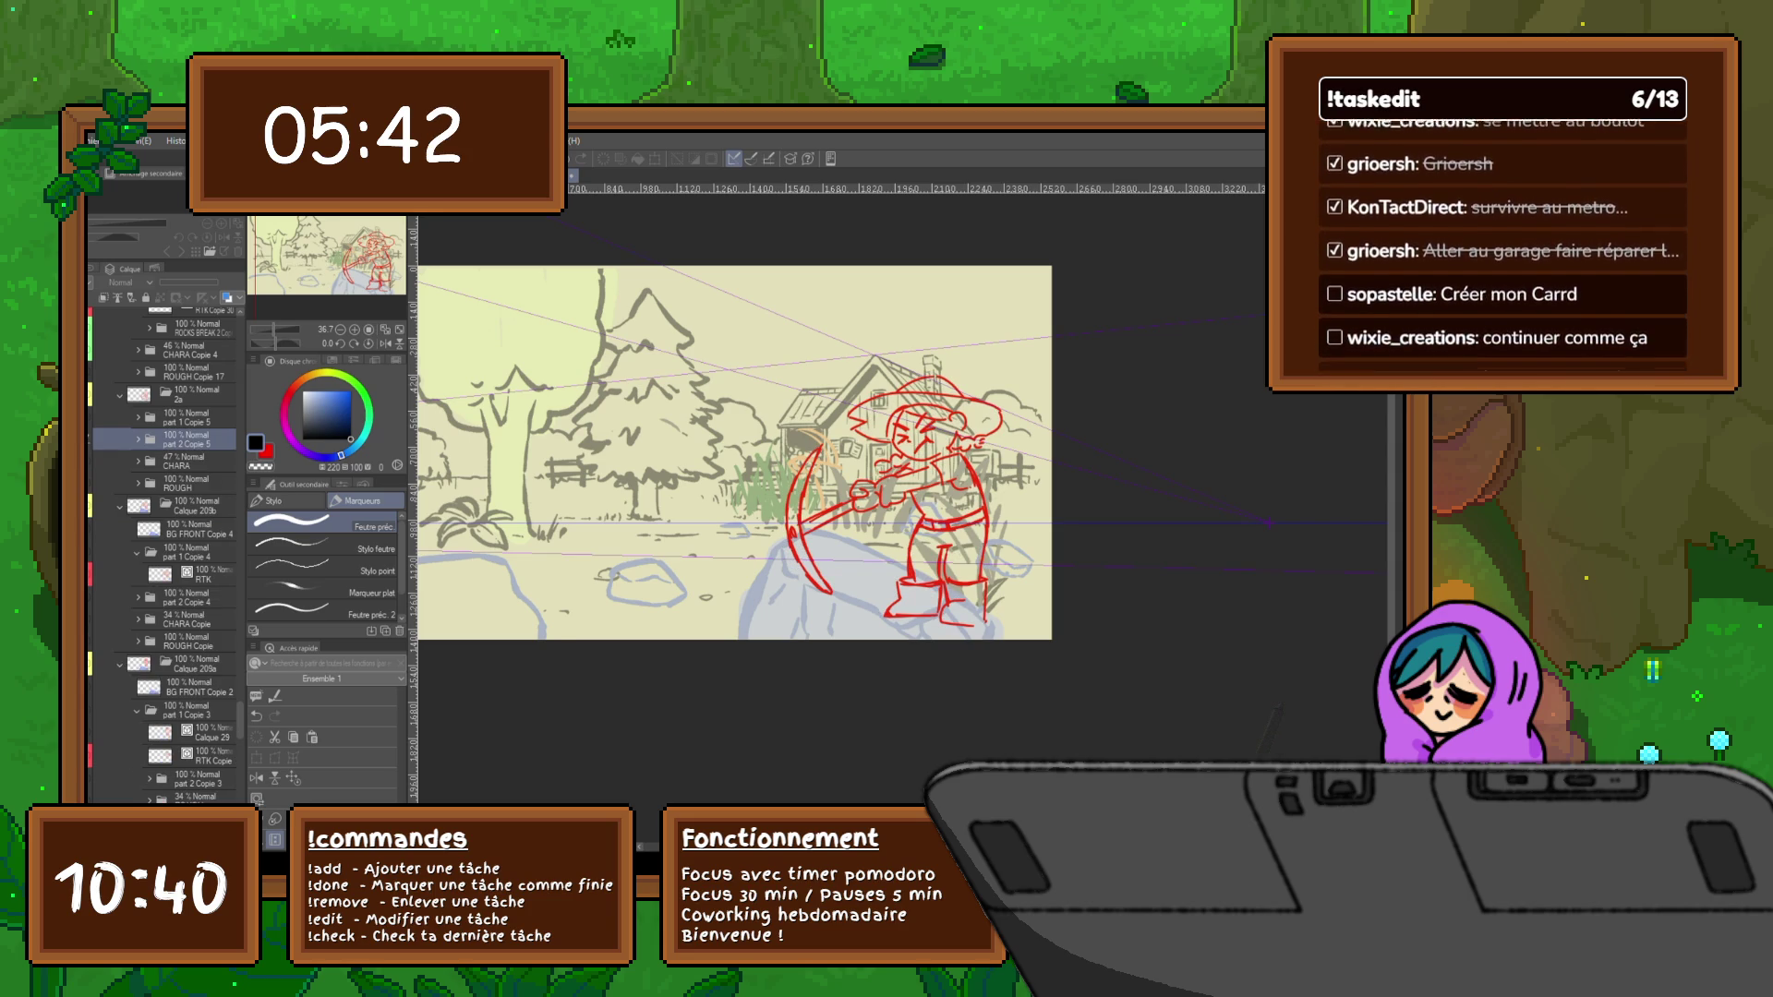
key("ctrl+z")
key("ctrl+y")
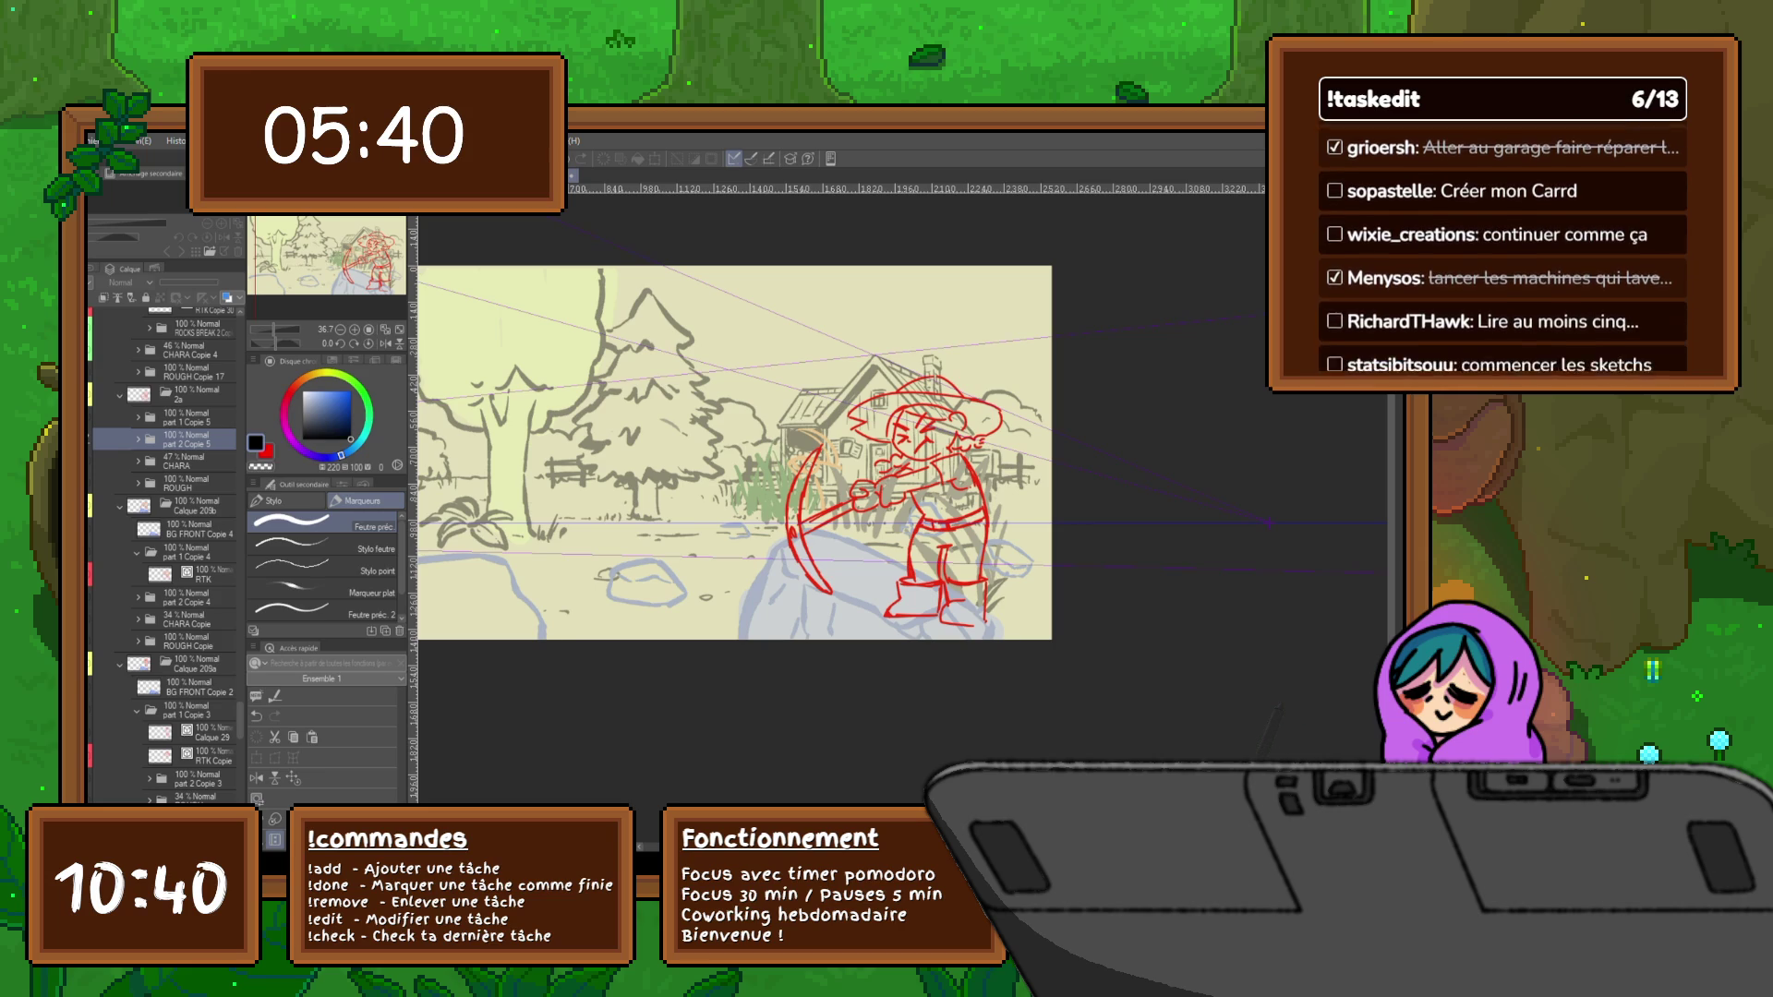
key("ctrl+z")
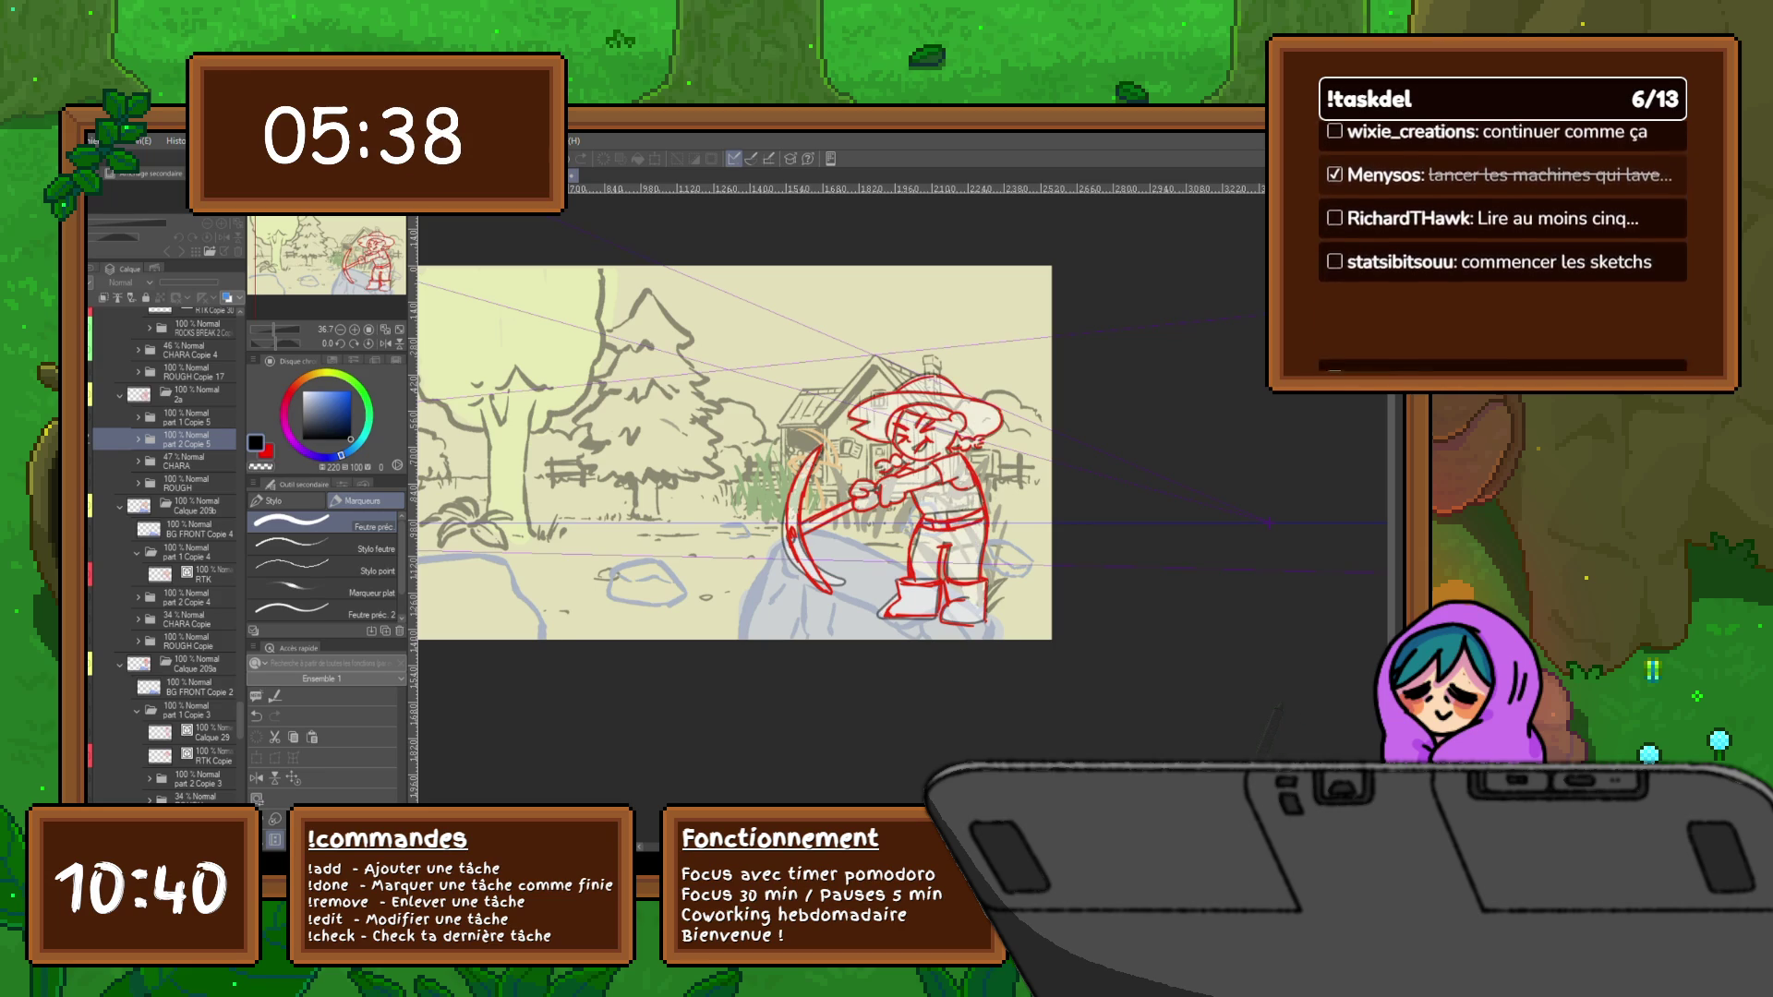
key("ctrl+z")
key("ctrl+z")
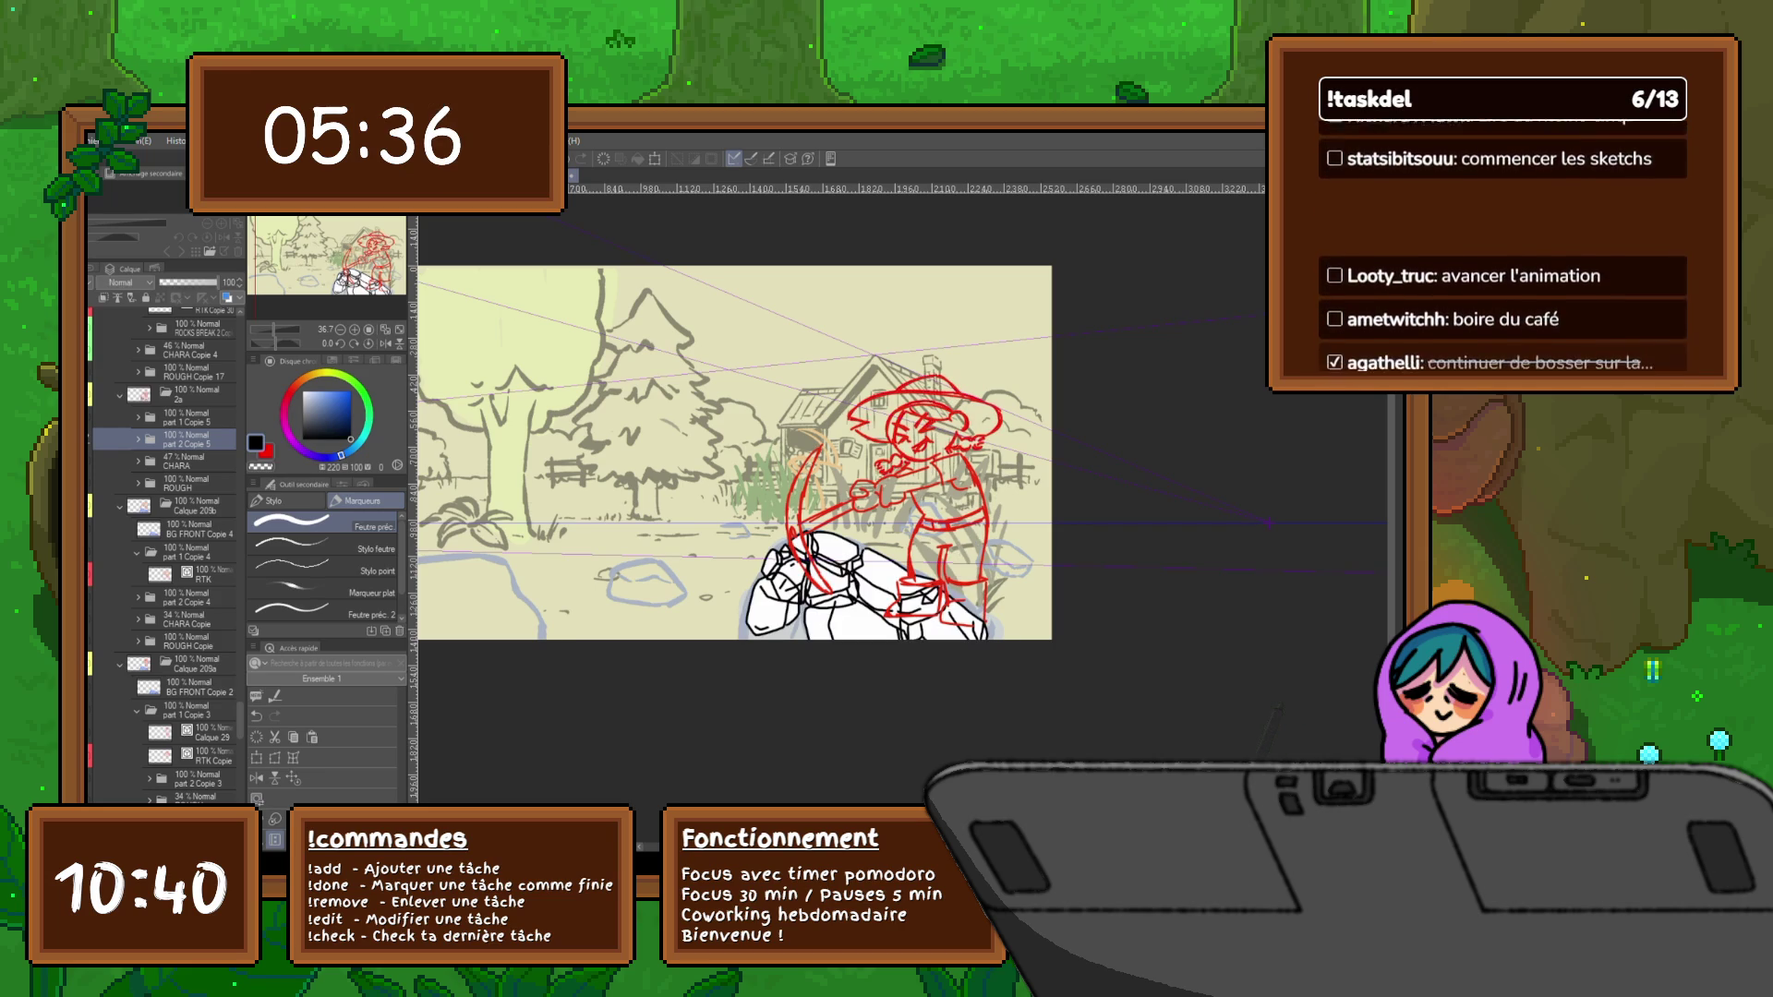
key("ctrl+z")
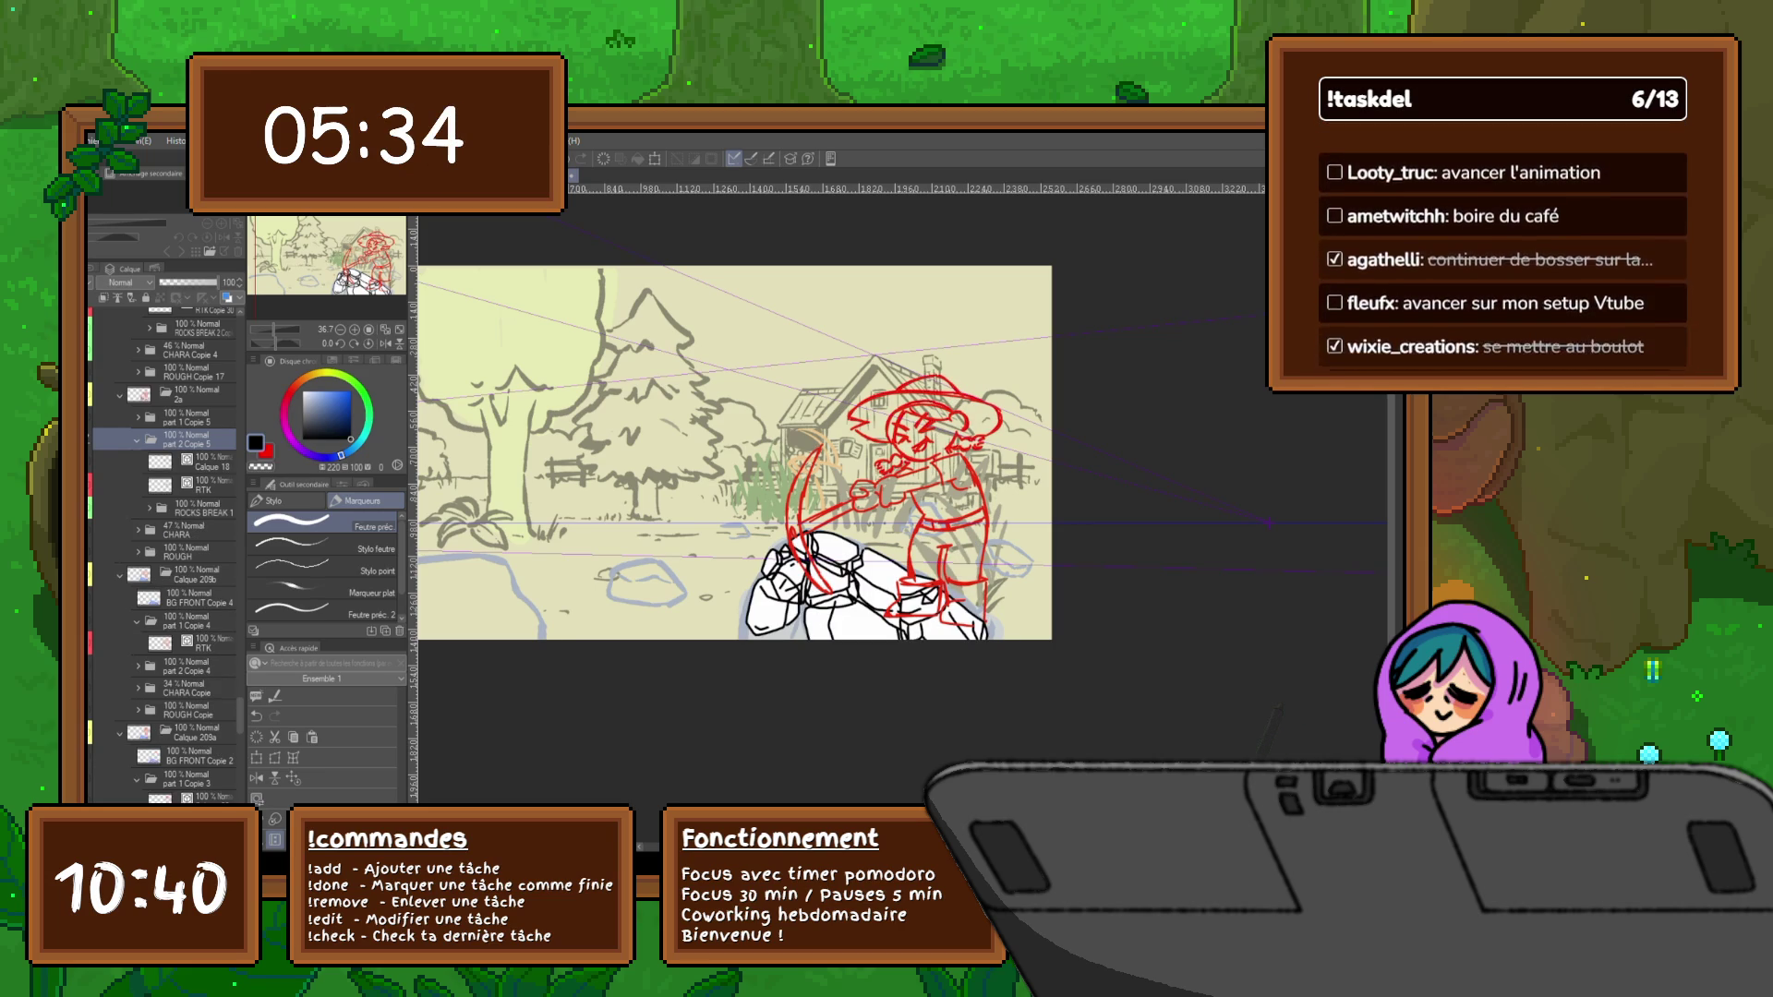
key("ctrl+z")
key("ctrl+z")
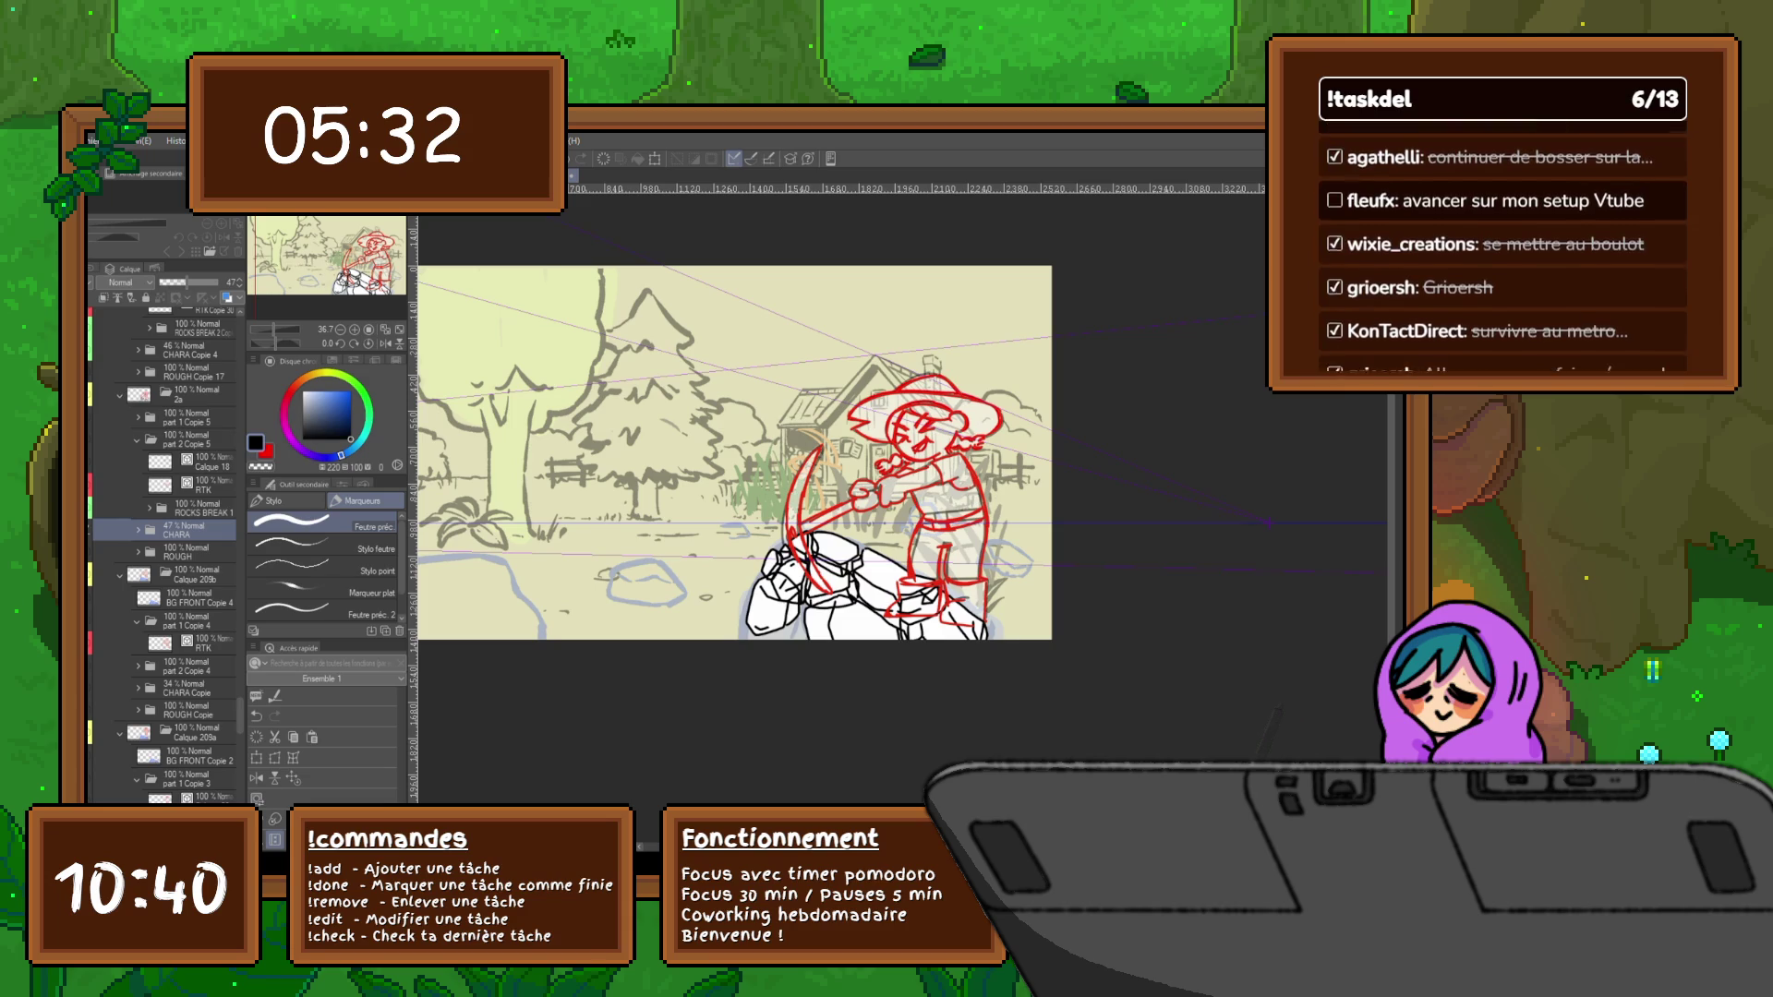
key("ctrl+z")
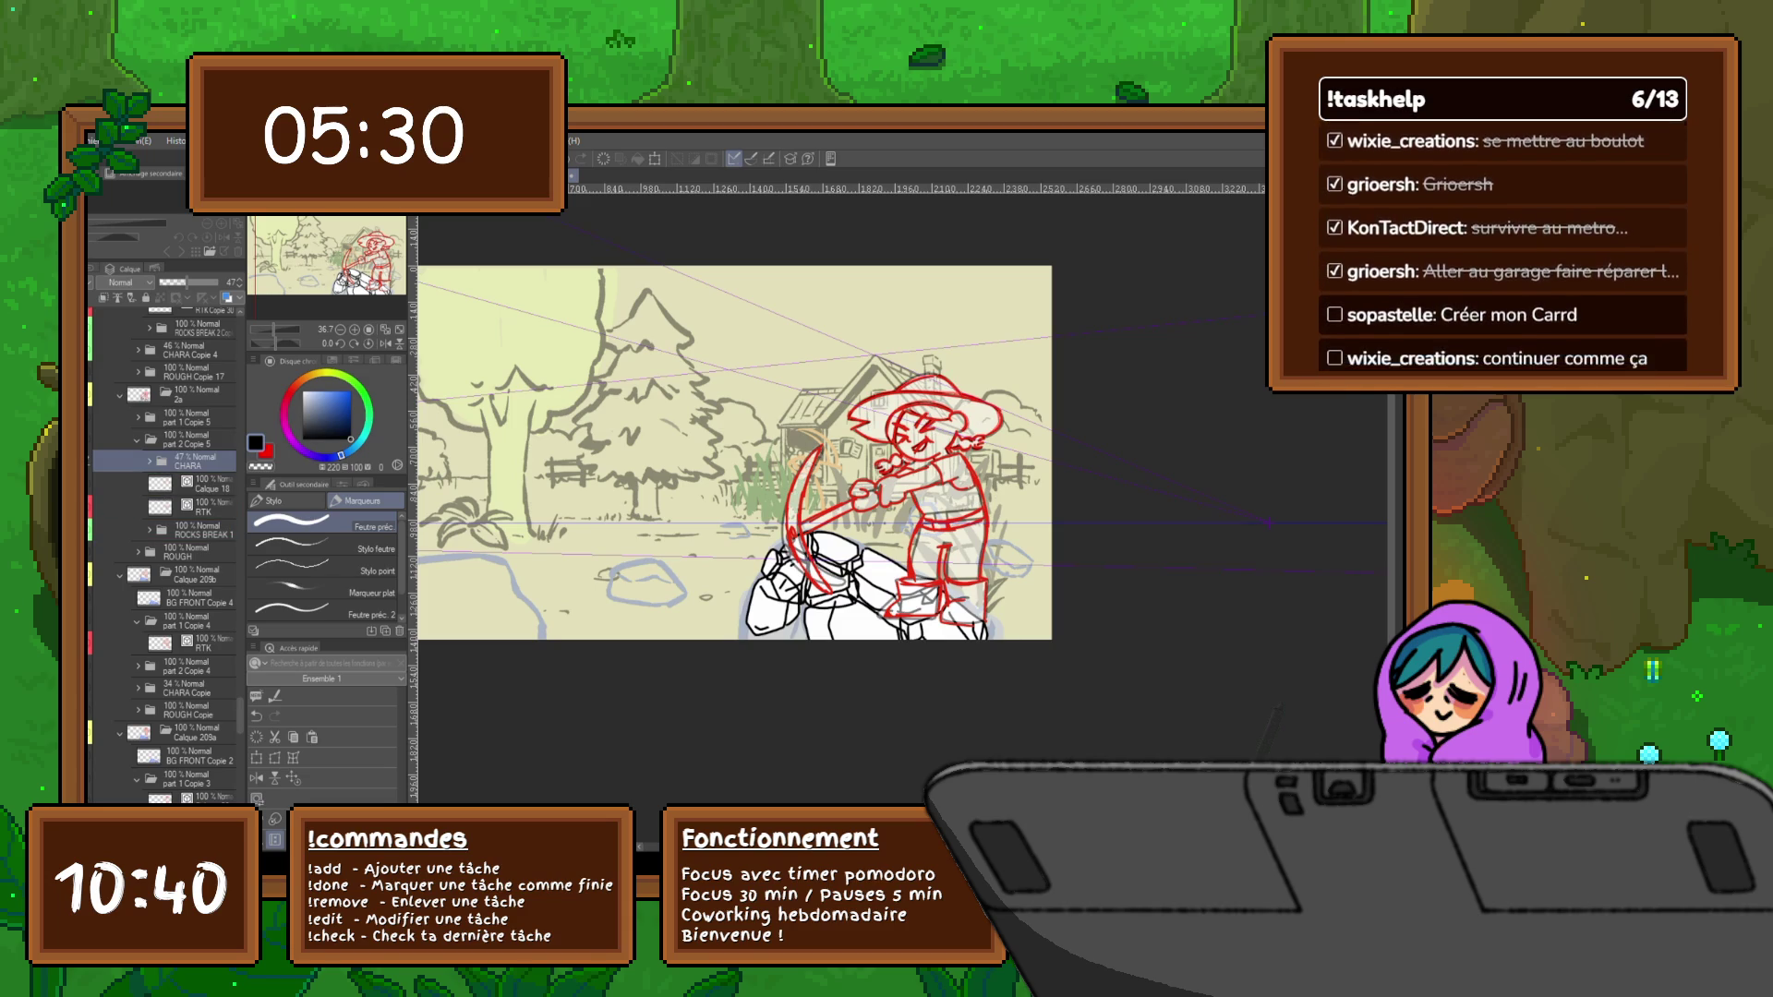
left_click_drag(194, 460, 194, 492)
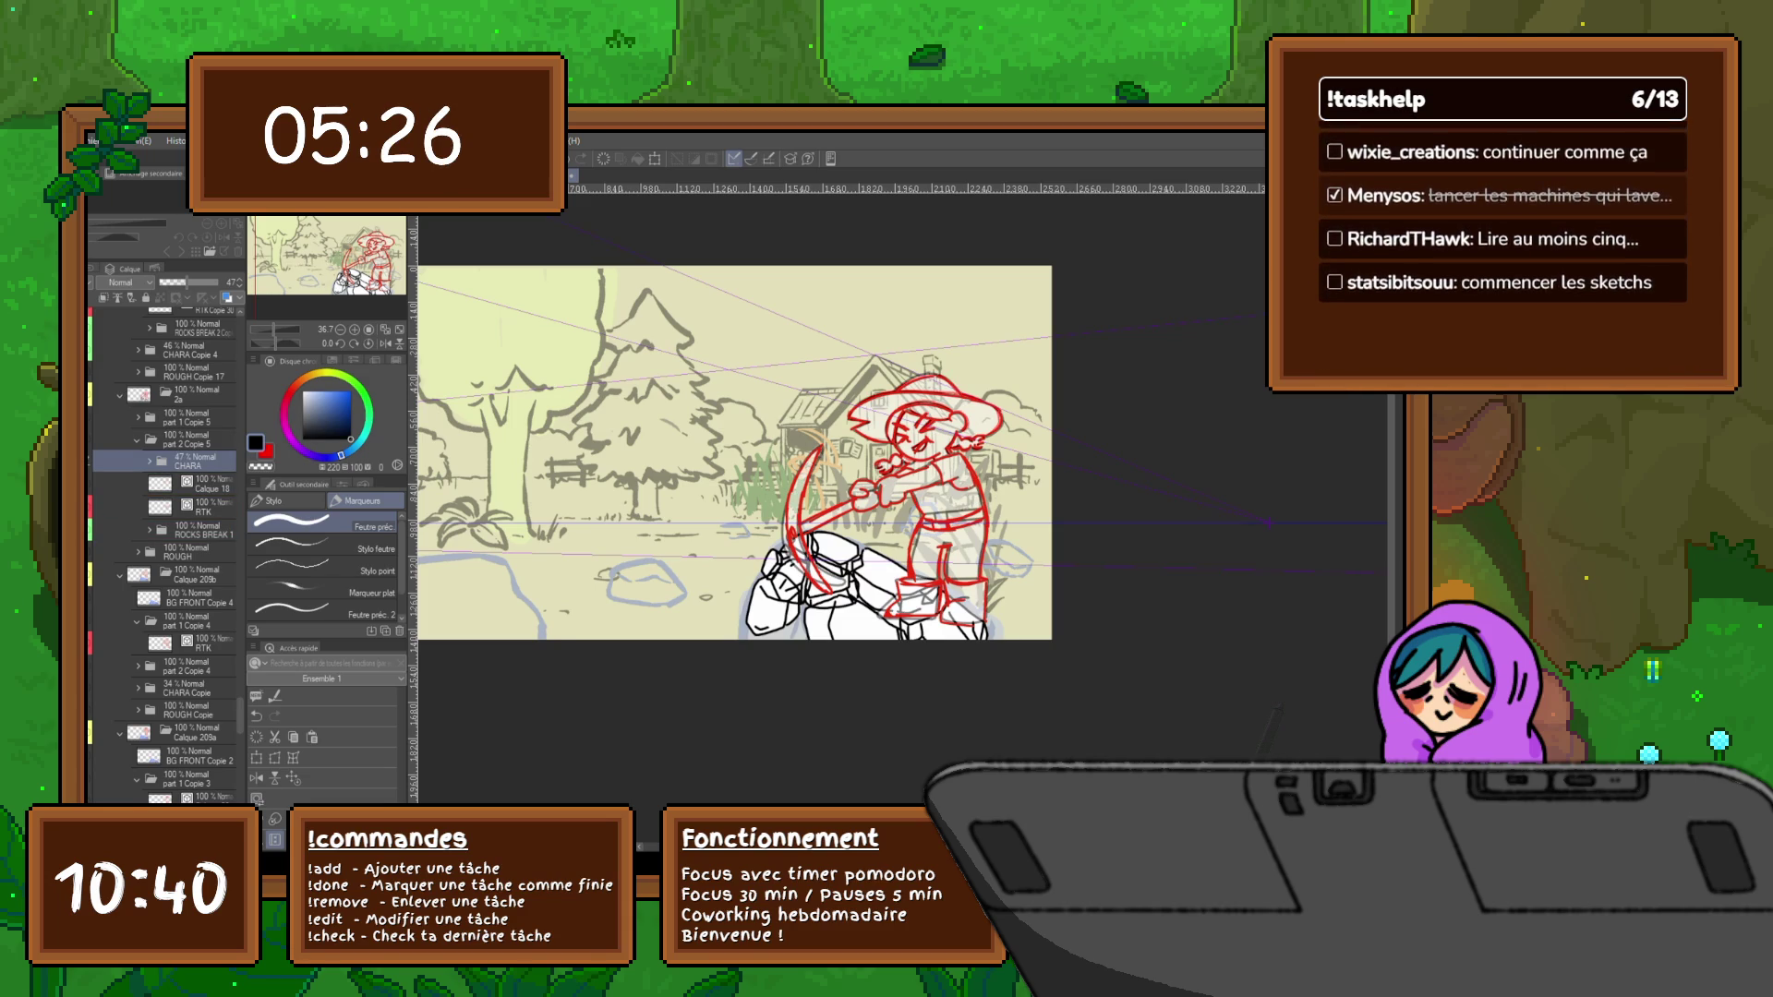
key("ctrl+z")
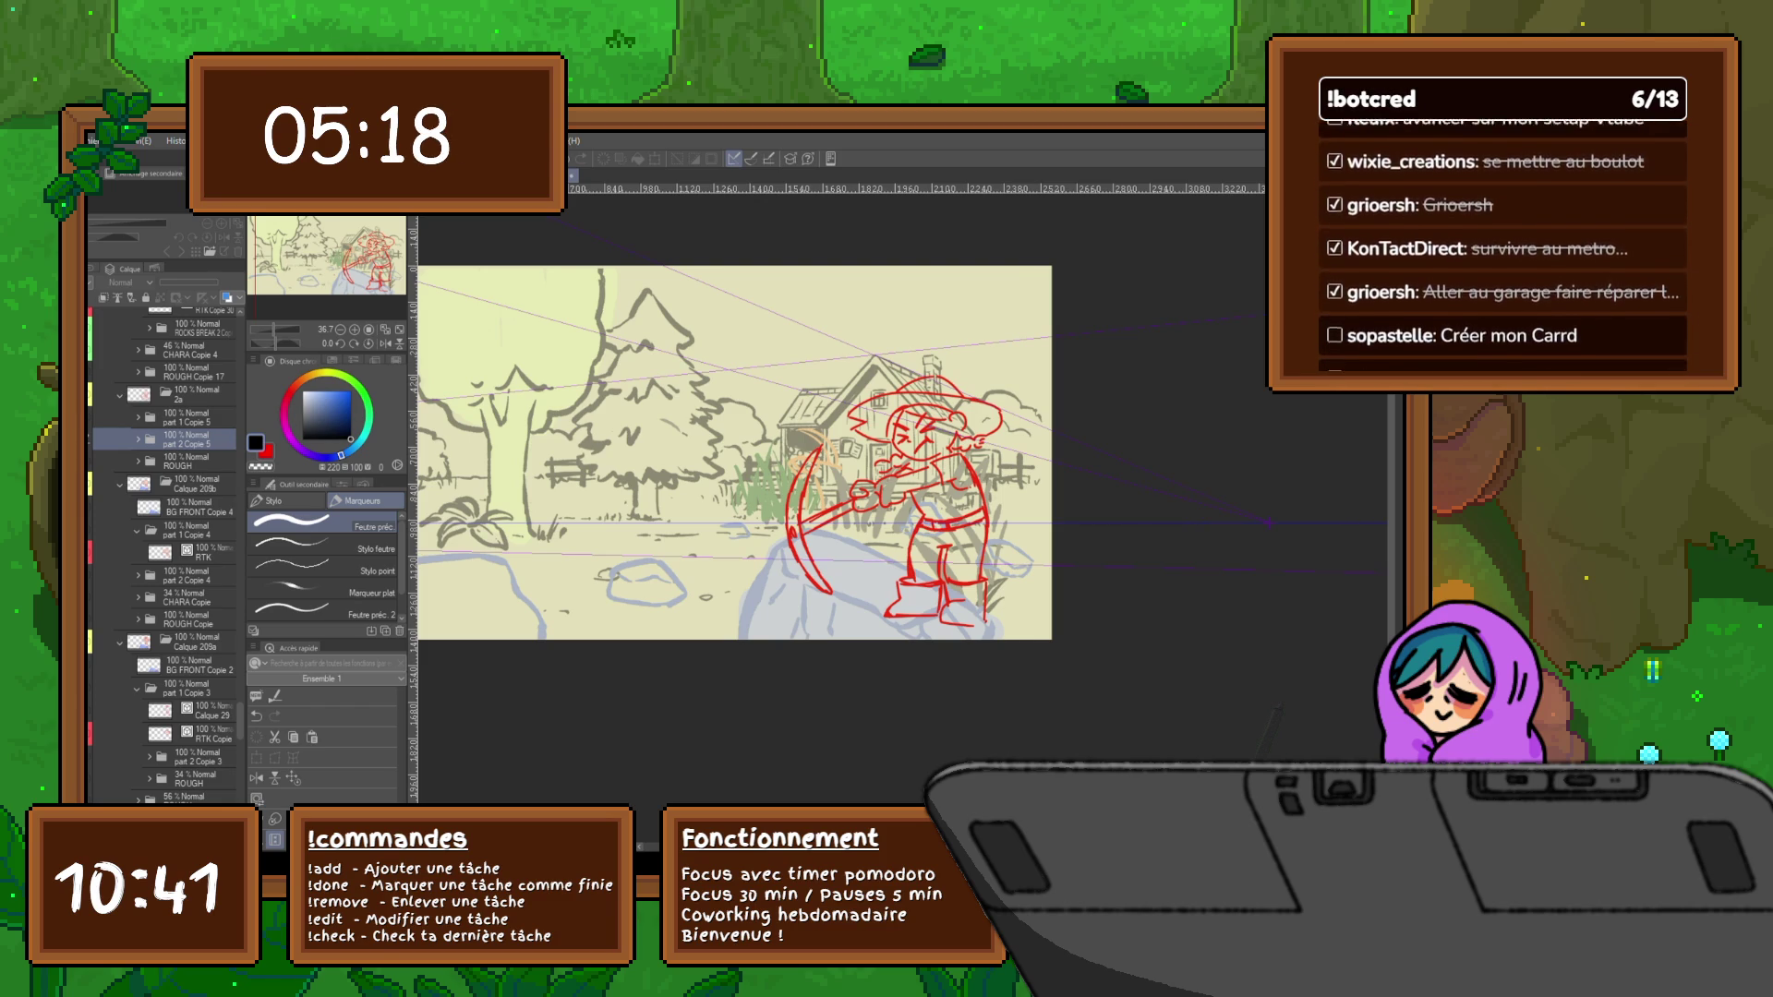
Move CHARA Copie 4 above the rock layers and collapse the part 2 Copie 6 folder
left_click(180, 349)
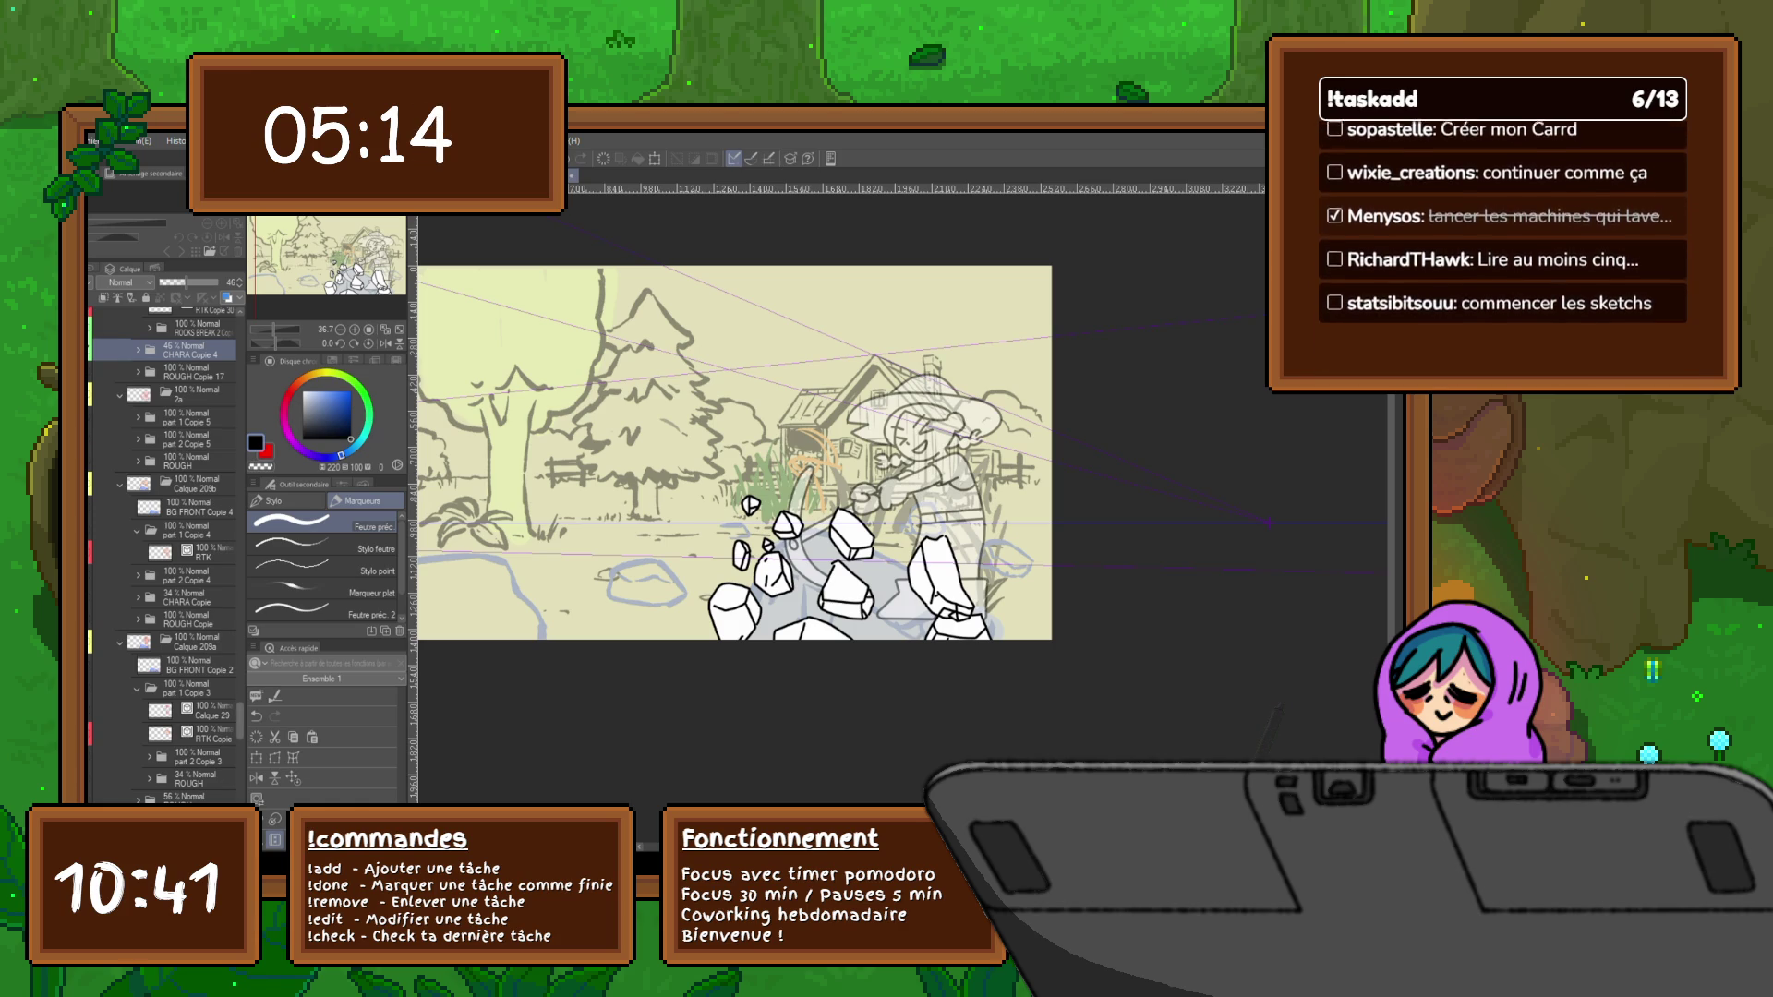
scroll(163, 555, "up", 3)
scroll(161, 554, "up", 2)
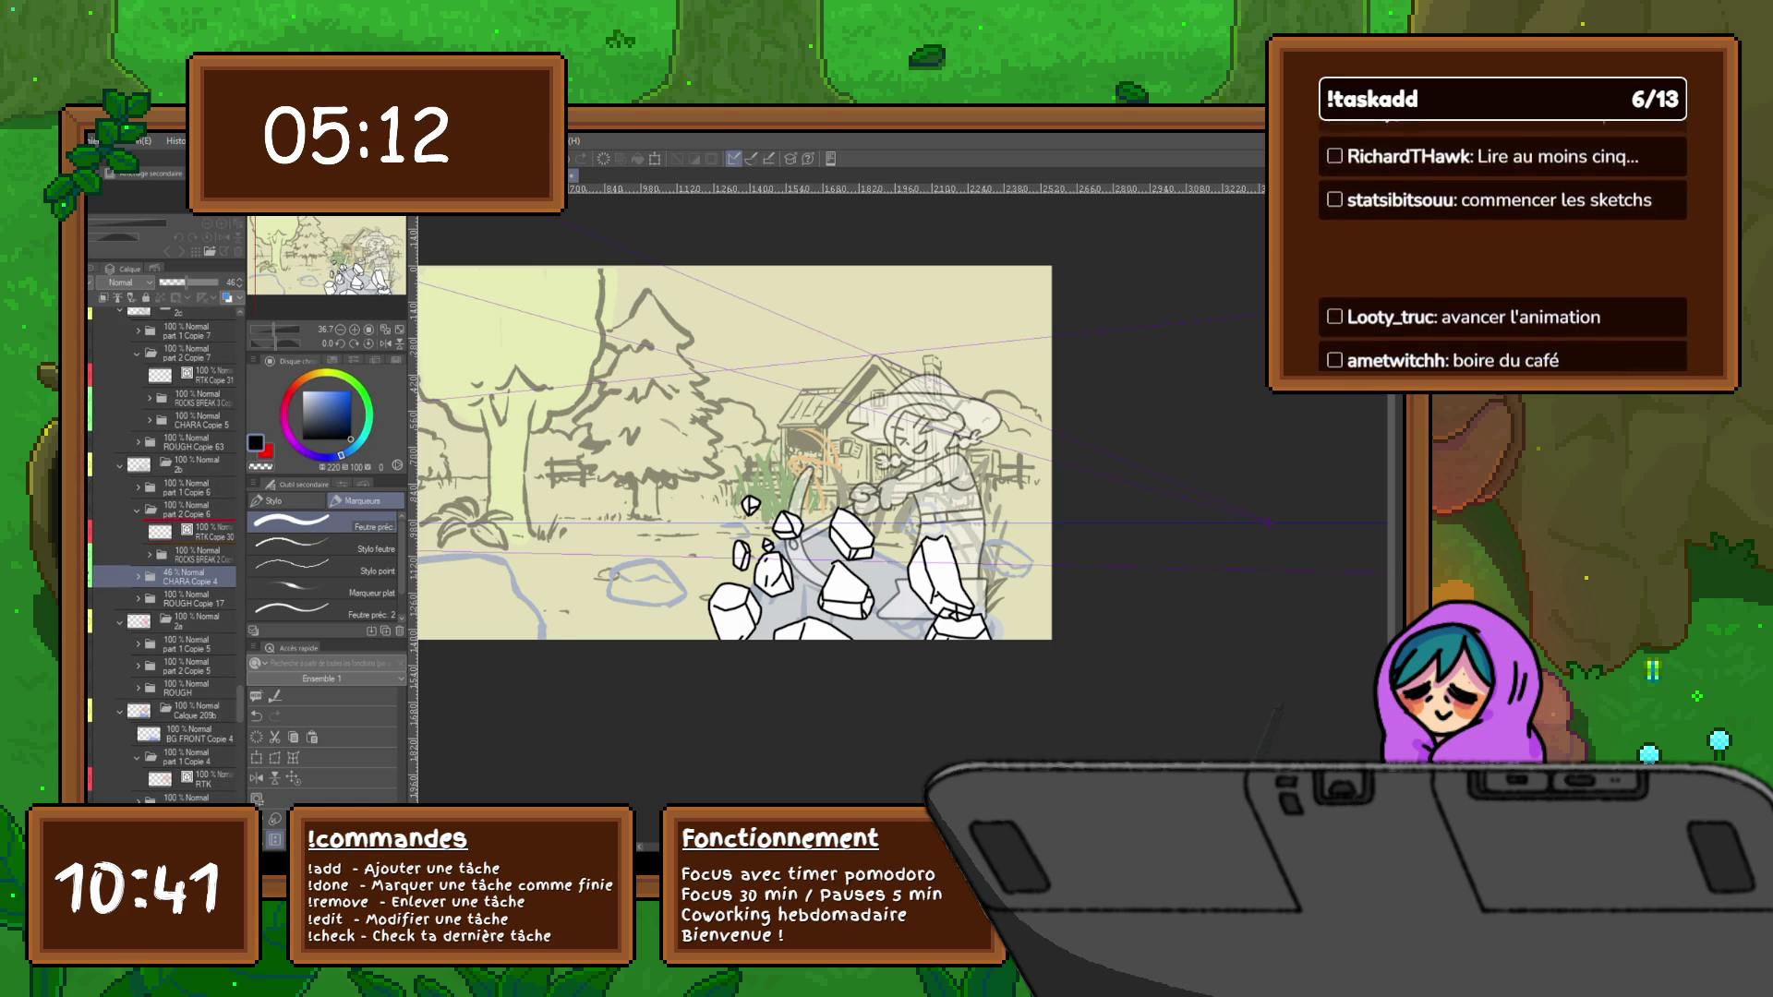
left_click_drag(180, 576, 180, 532)
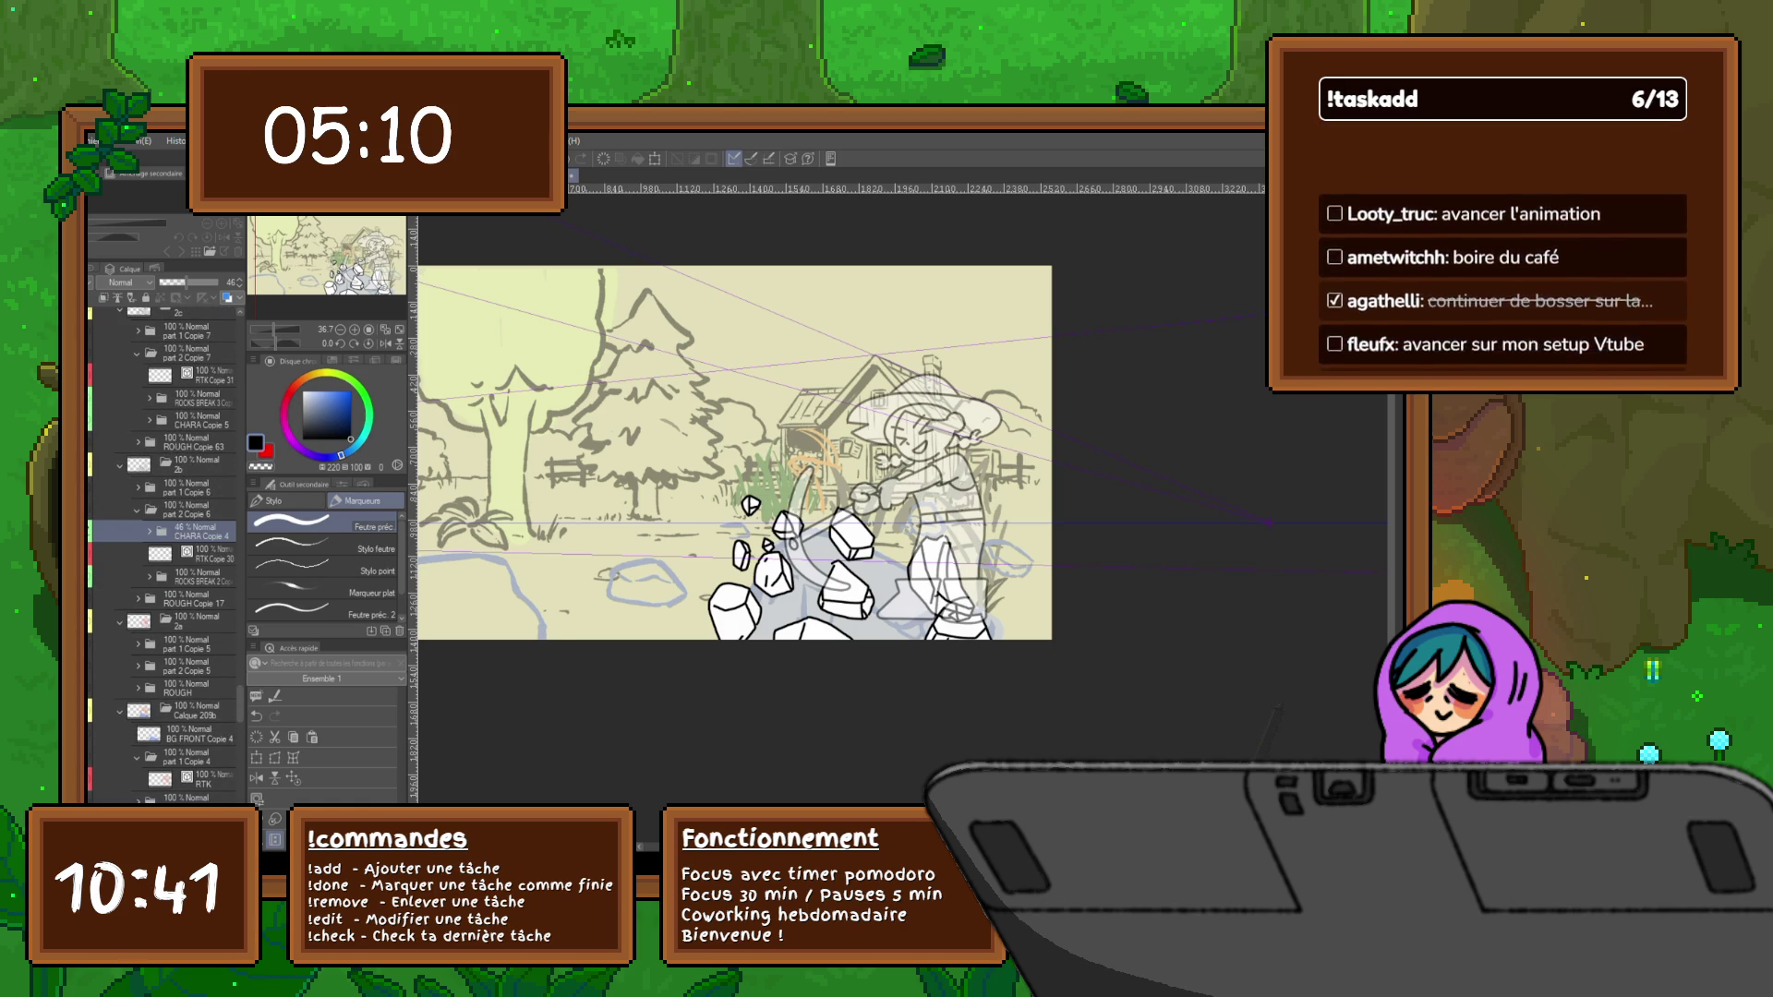
left_click(138, 511)
Review the red-rough, blue-rock and part 1/part 2 Copie 7 frames, ending on ROUGH Copie 63
left_click(100, 509)
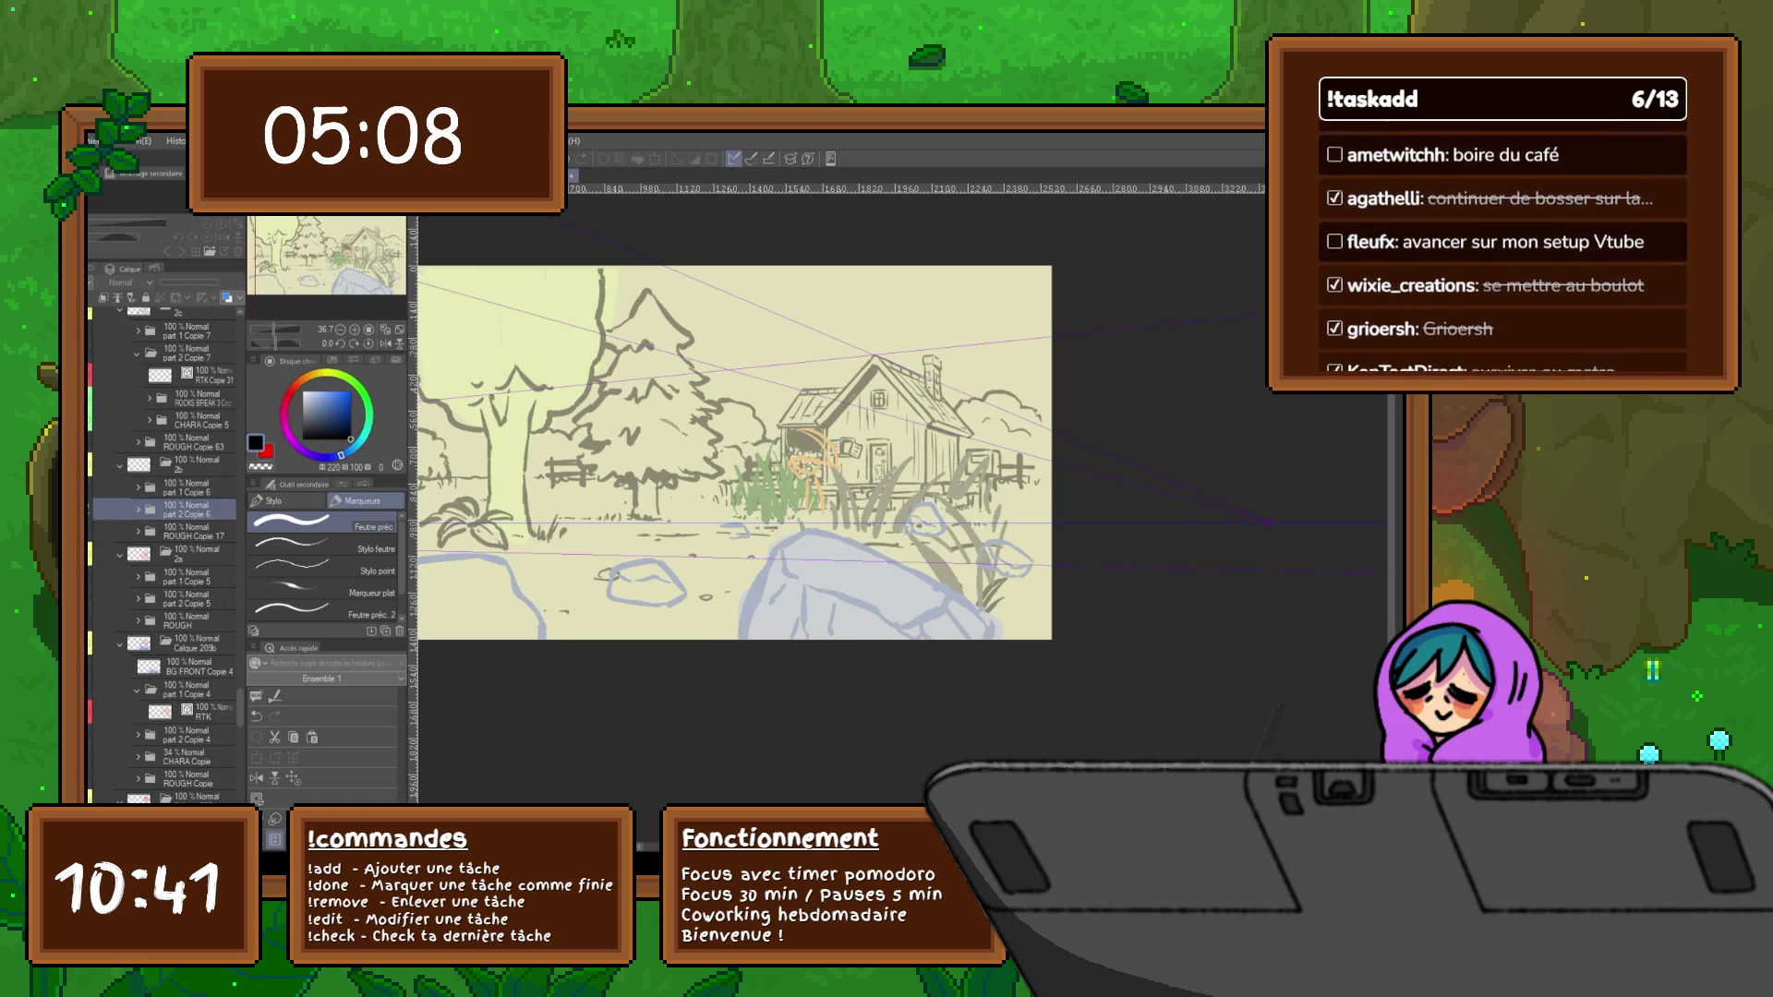
left_click(99, 599)
left_click(180, 598)
left_click(181, 511)
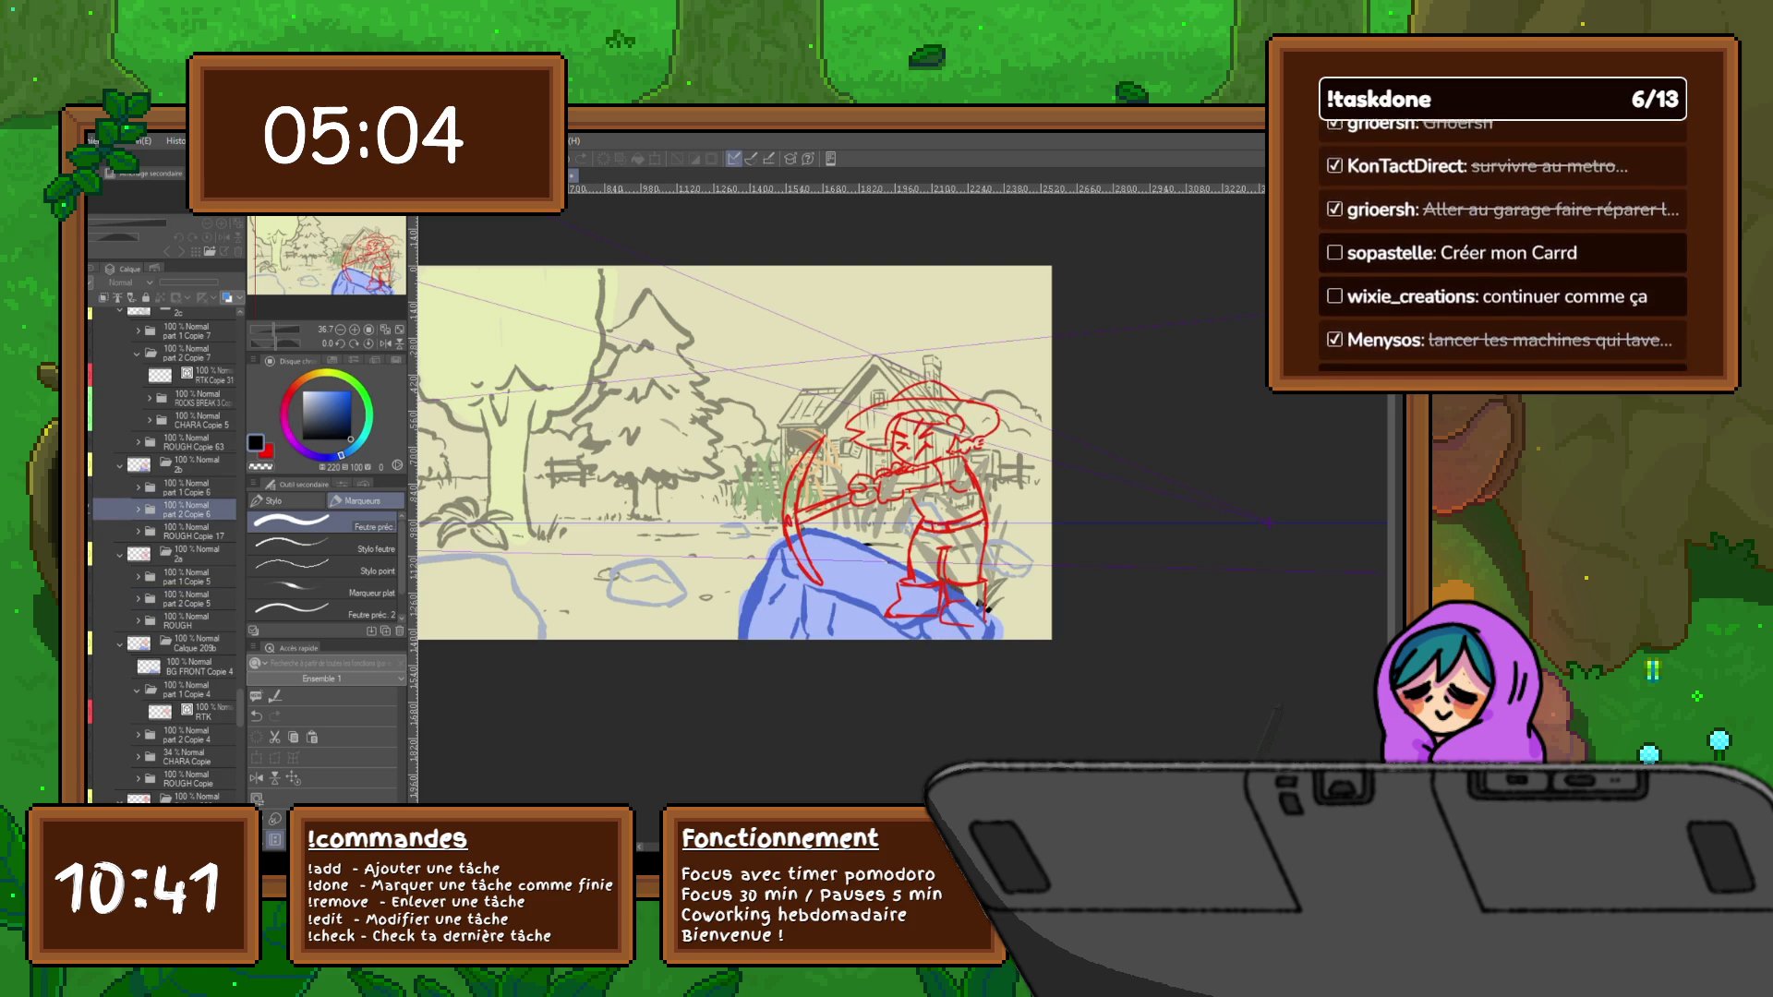
key("alt+]")
left_click(180, 333)
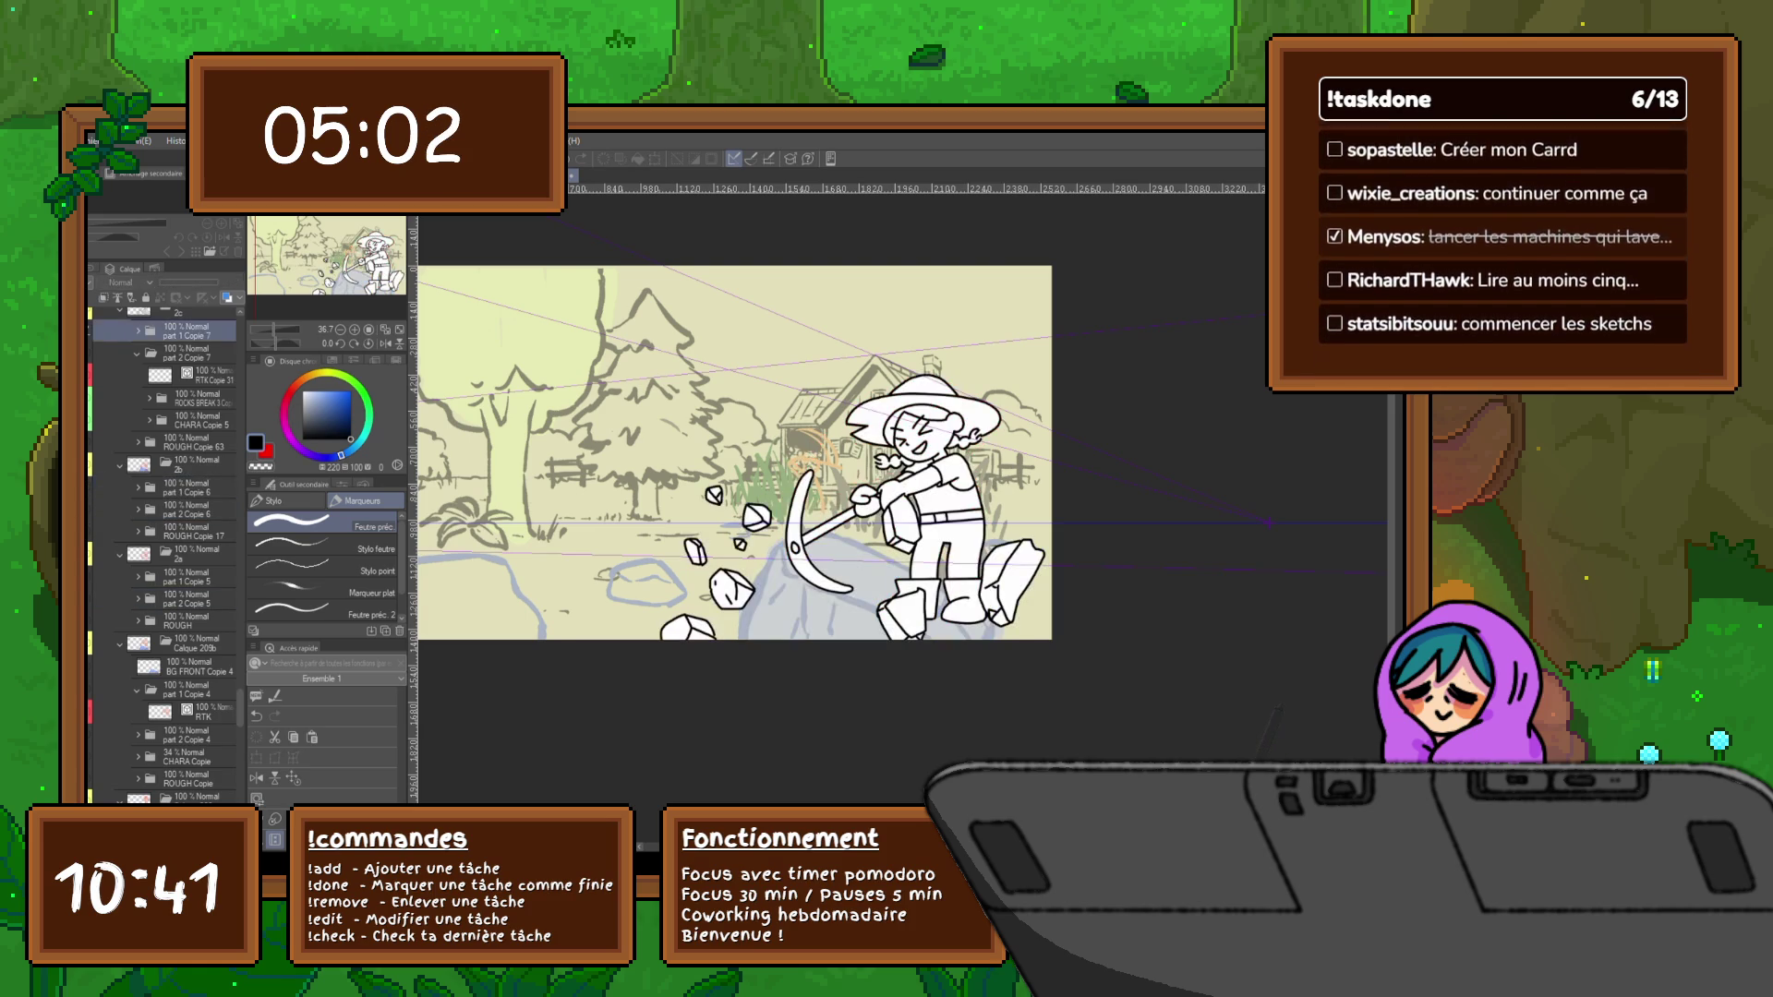
scroll(160, 555, "up", 2)
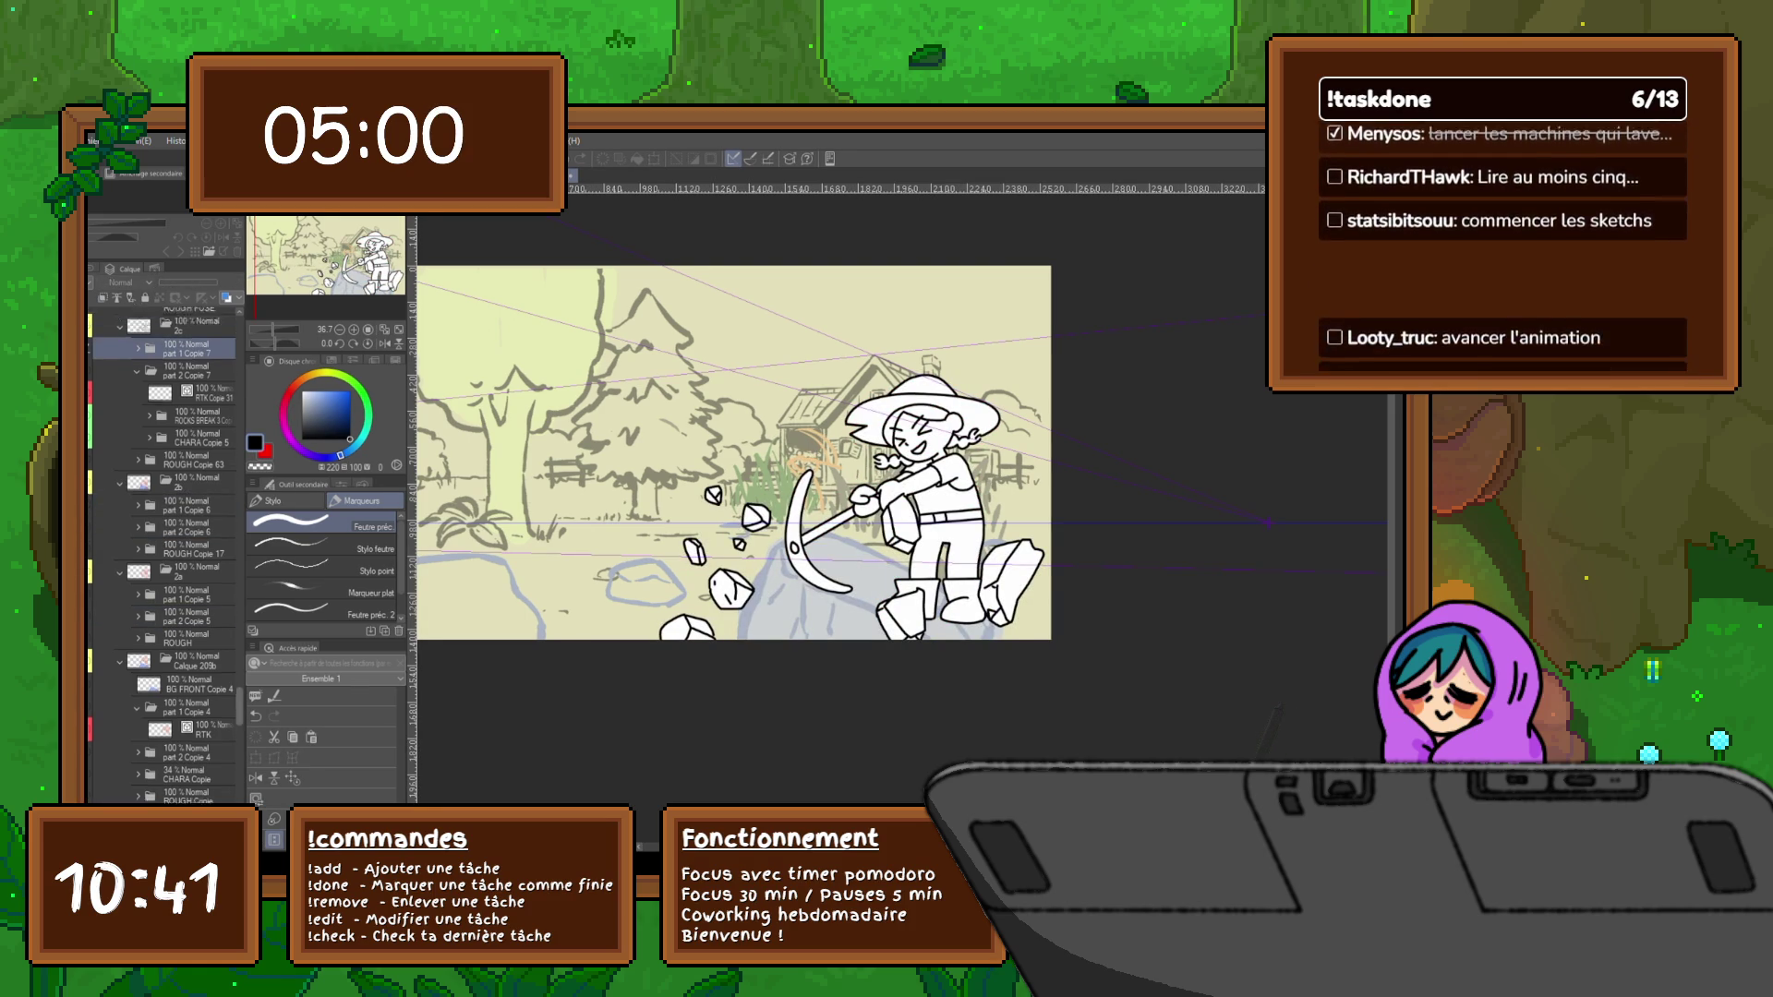
scroll(161, 554, "up", 2)
left_click(180, 573)
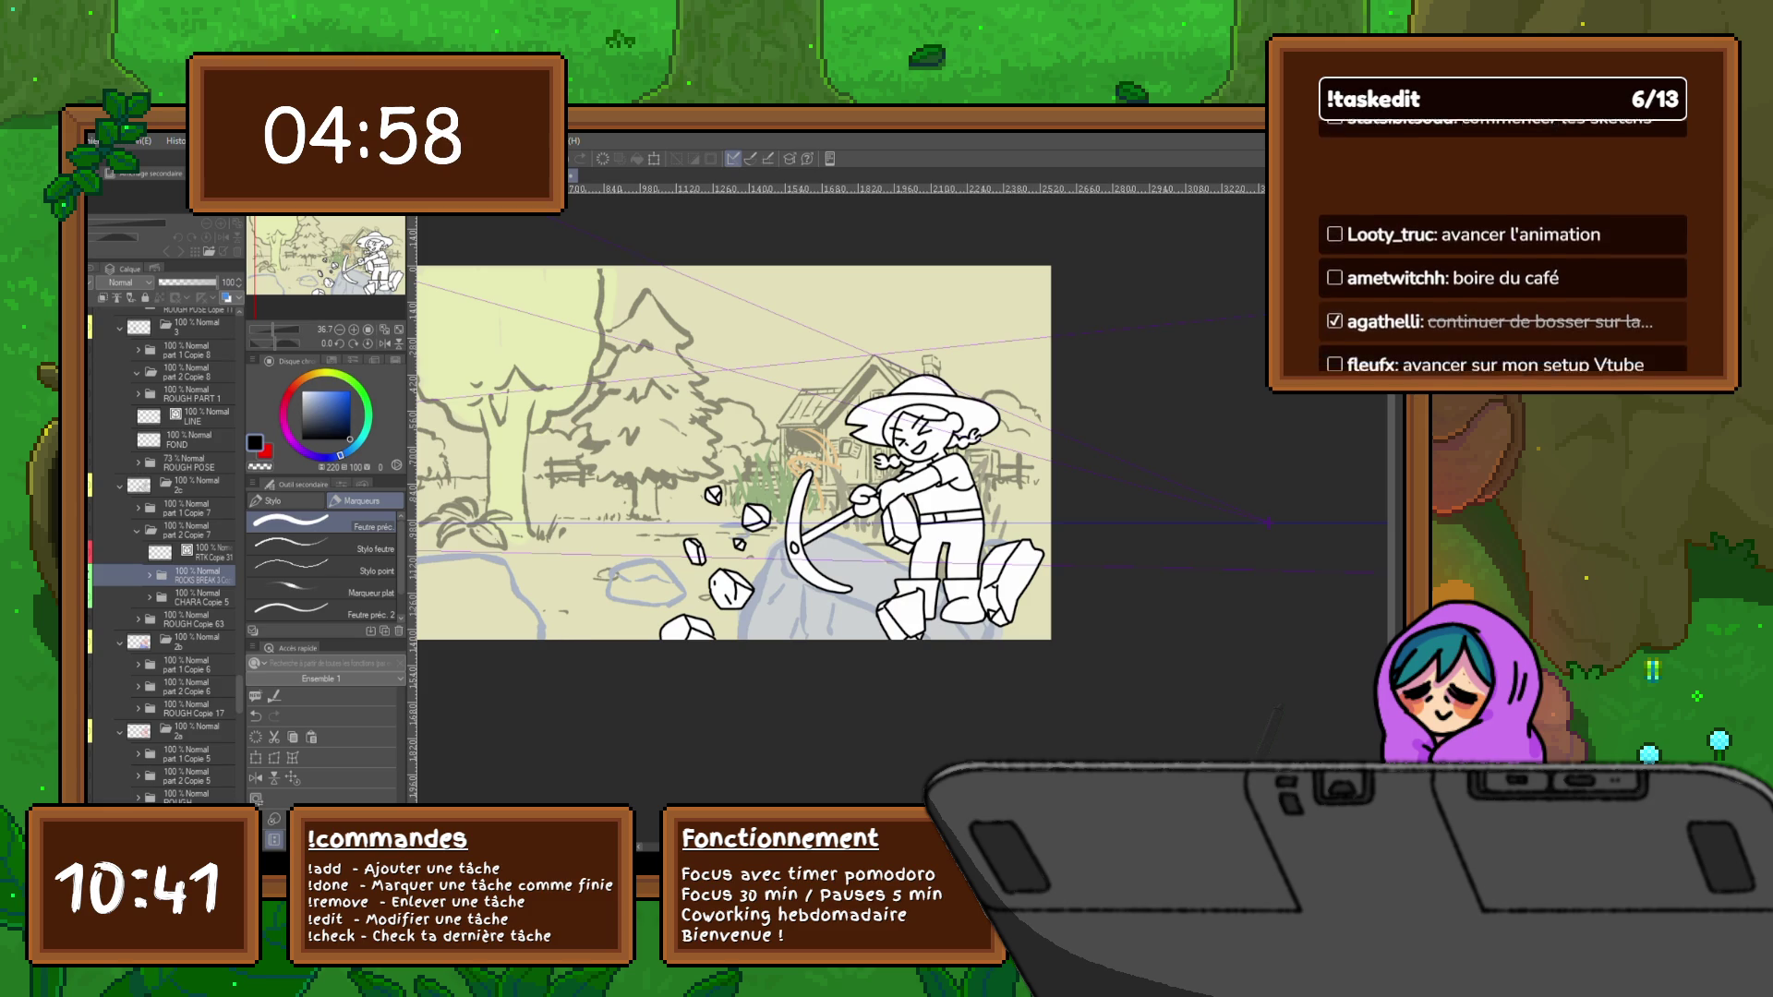
left_click(181, 529)
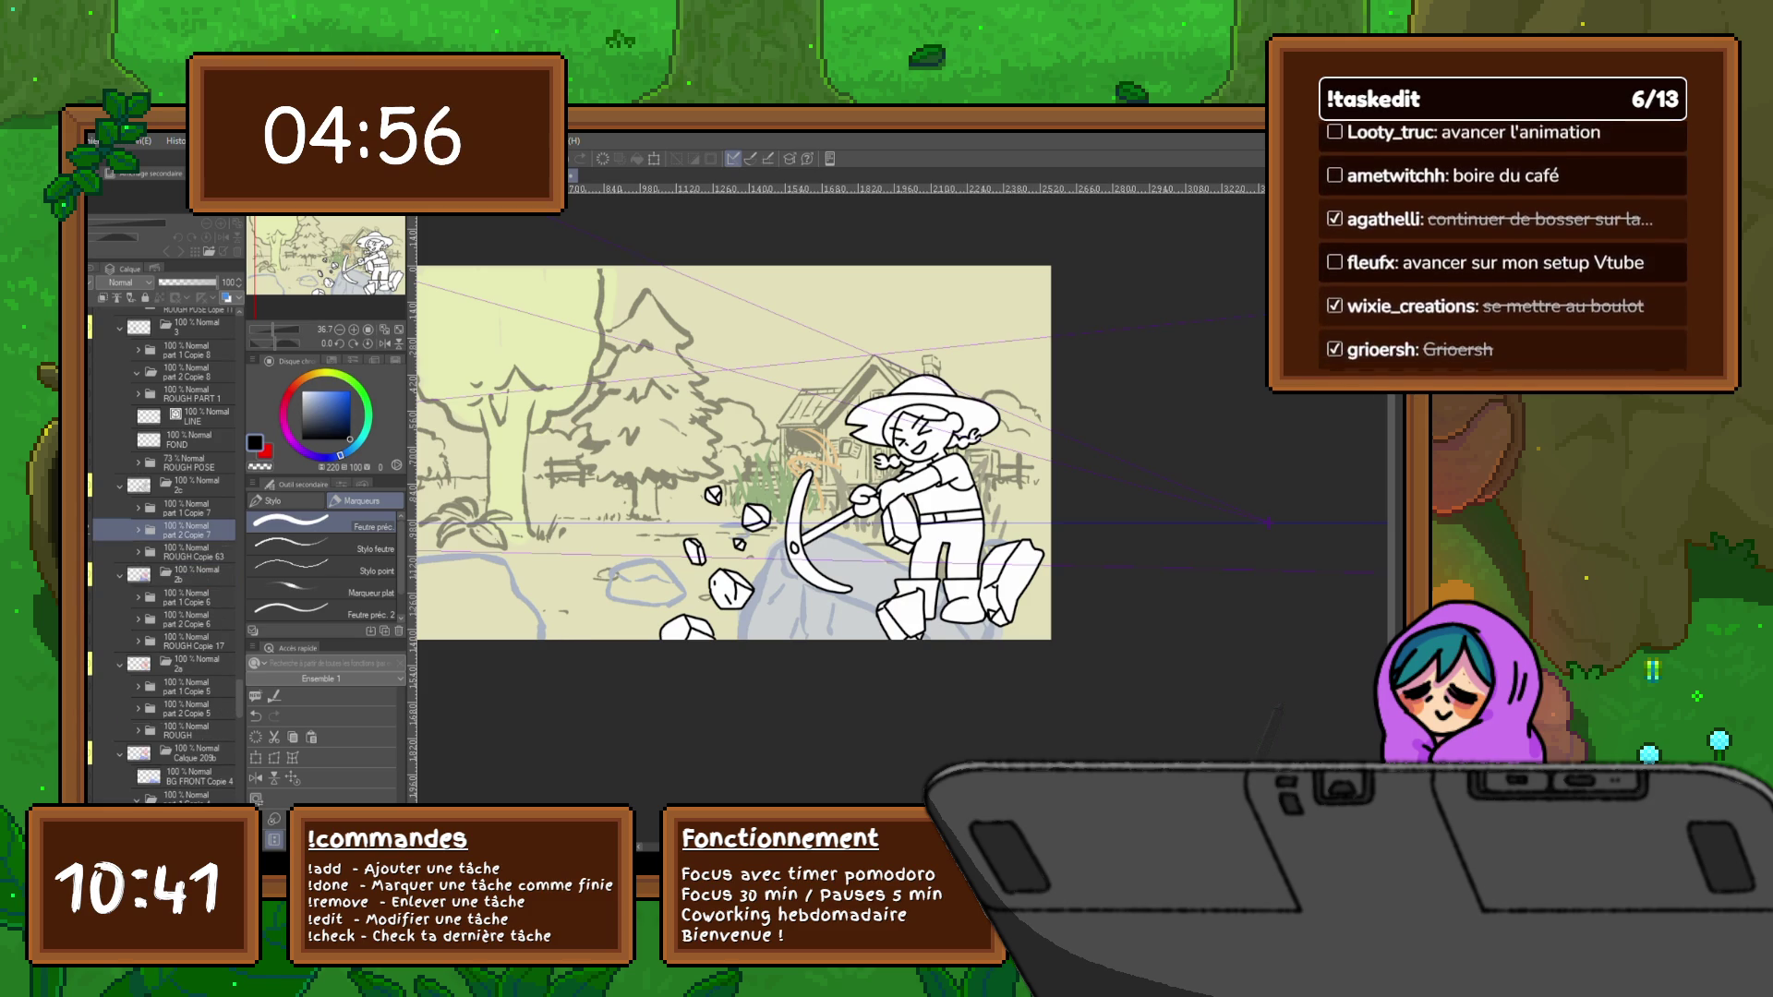
left_click(194, 618)
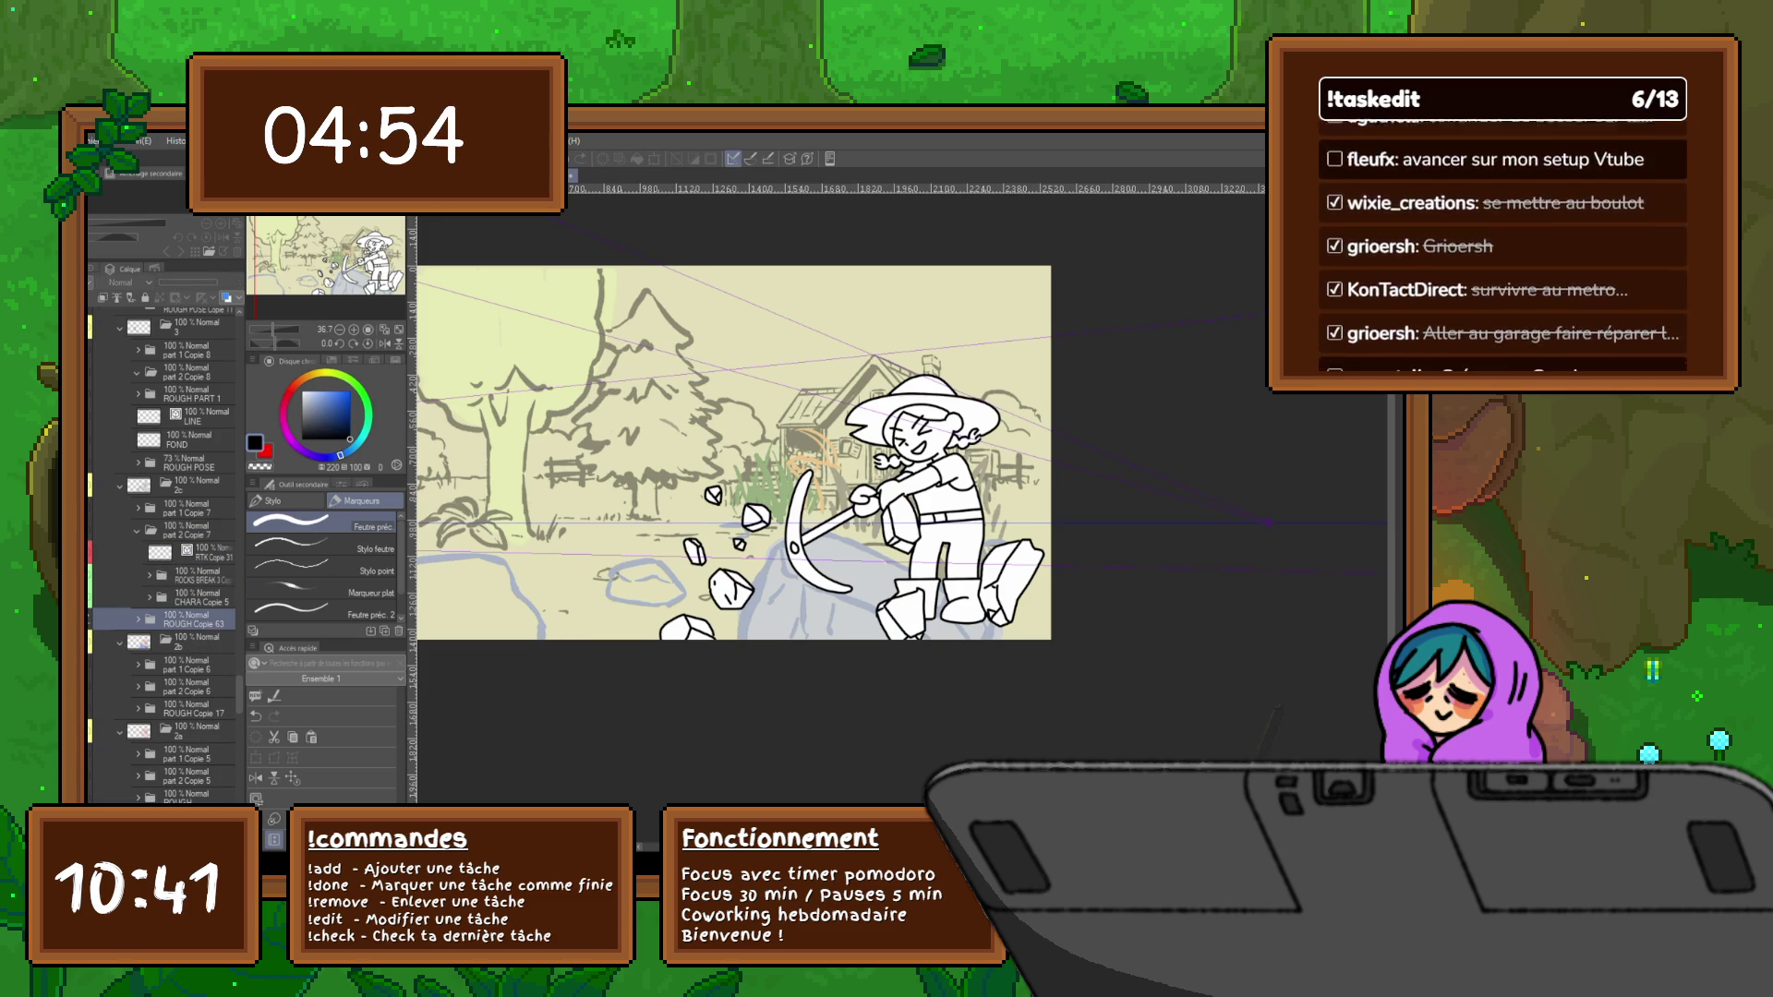
key("Delete")
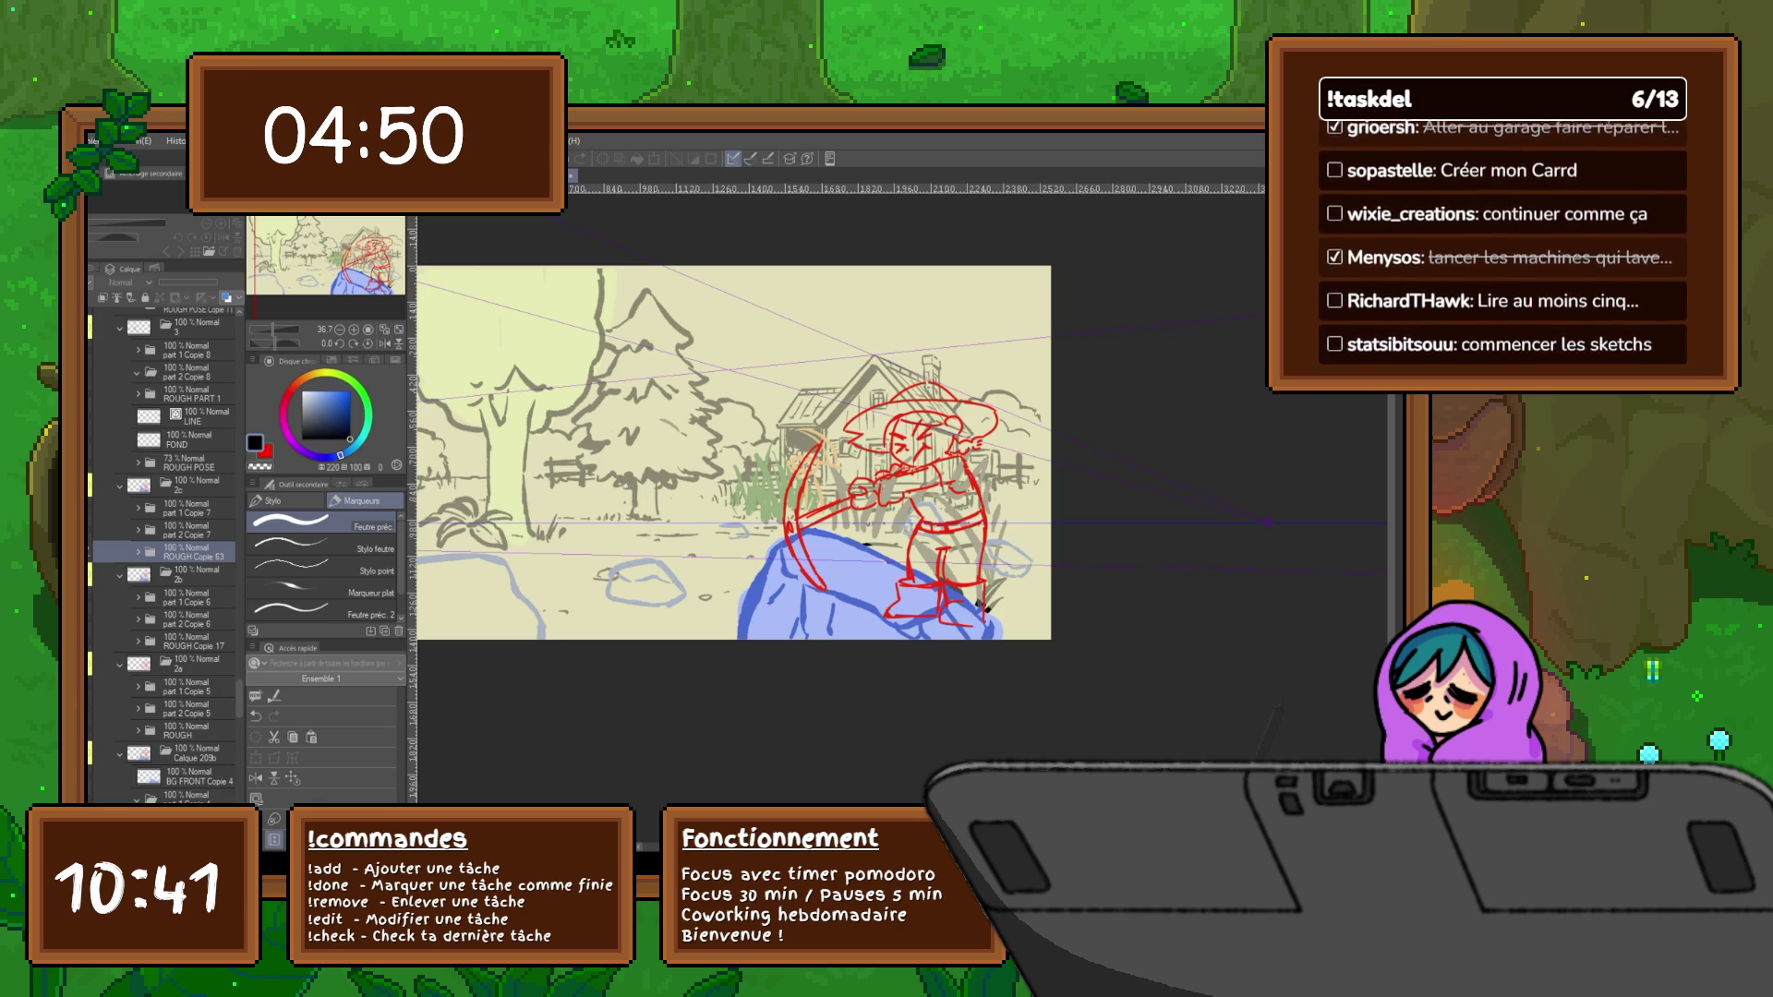
scroll(166, 554, "up", 2)
scroll(166, 554, "up", 1)
Flip between the rough and clean frames to compare them
key("ctrl+z")
key("ctrl+y")
key("ctrl+z")
key("ctrl+y")
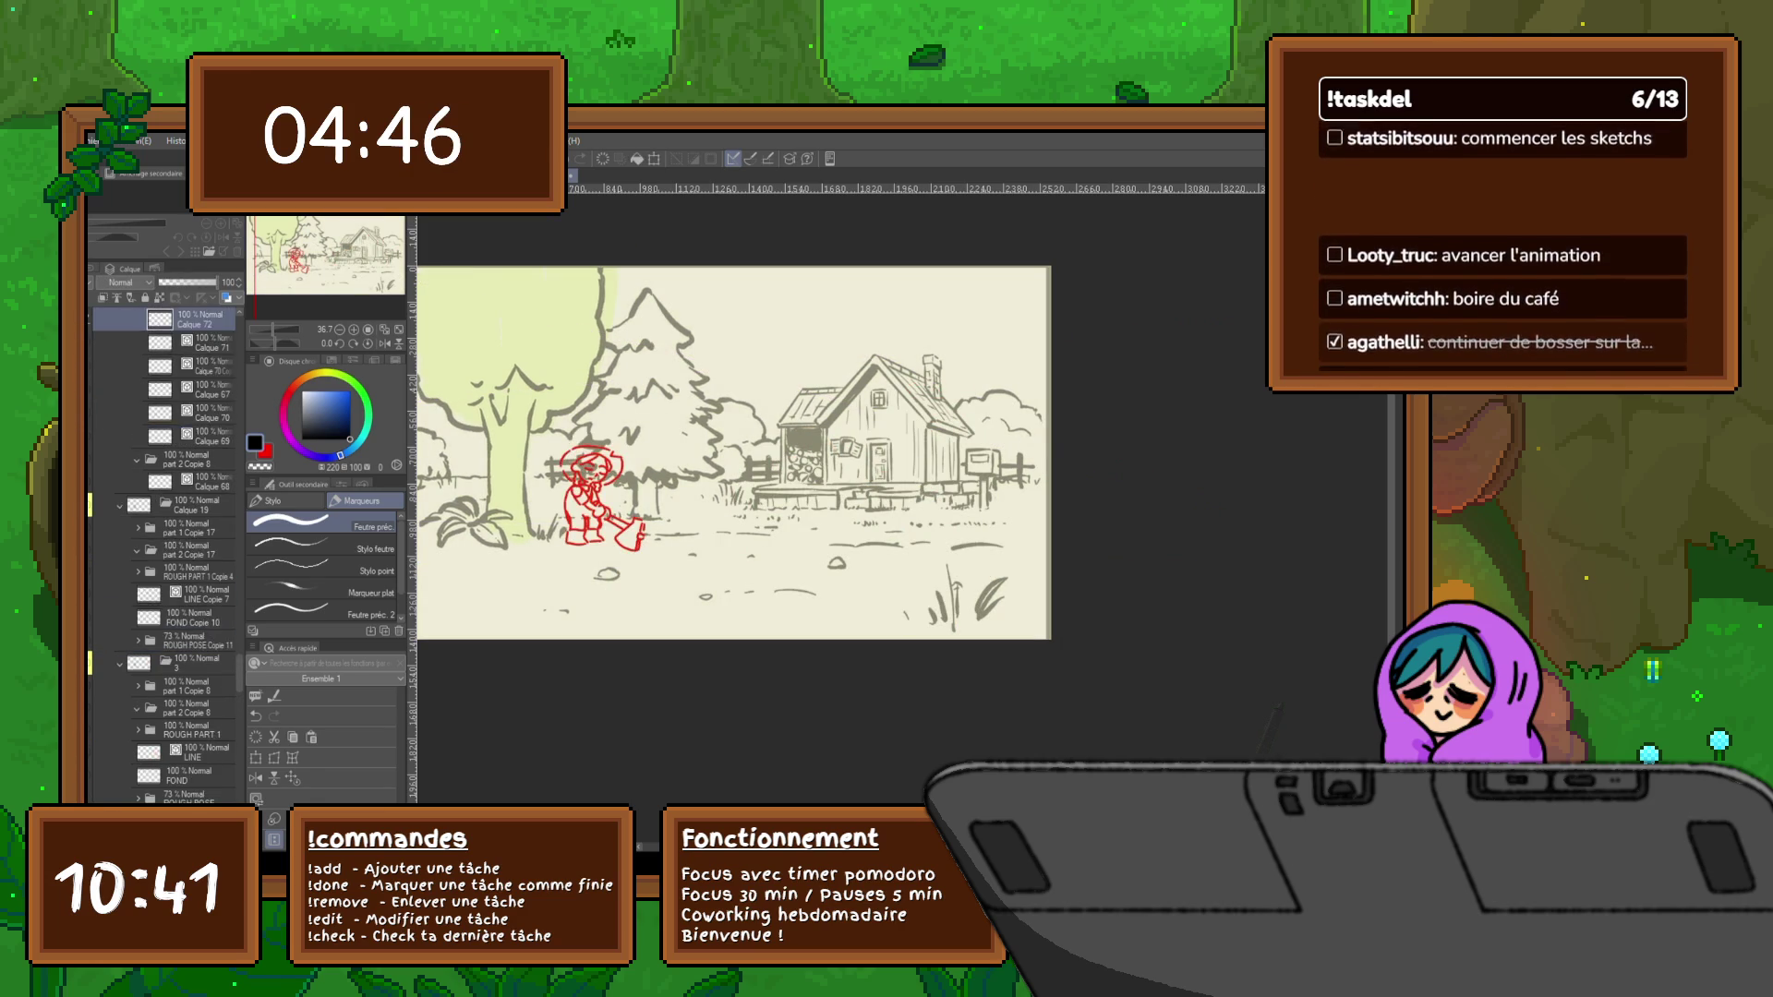
key("ctrl+y")
scroll(160, 555, "up", 2)
scroll(160, 554, "up", 2)
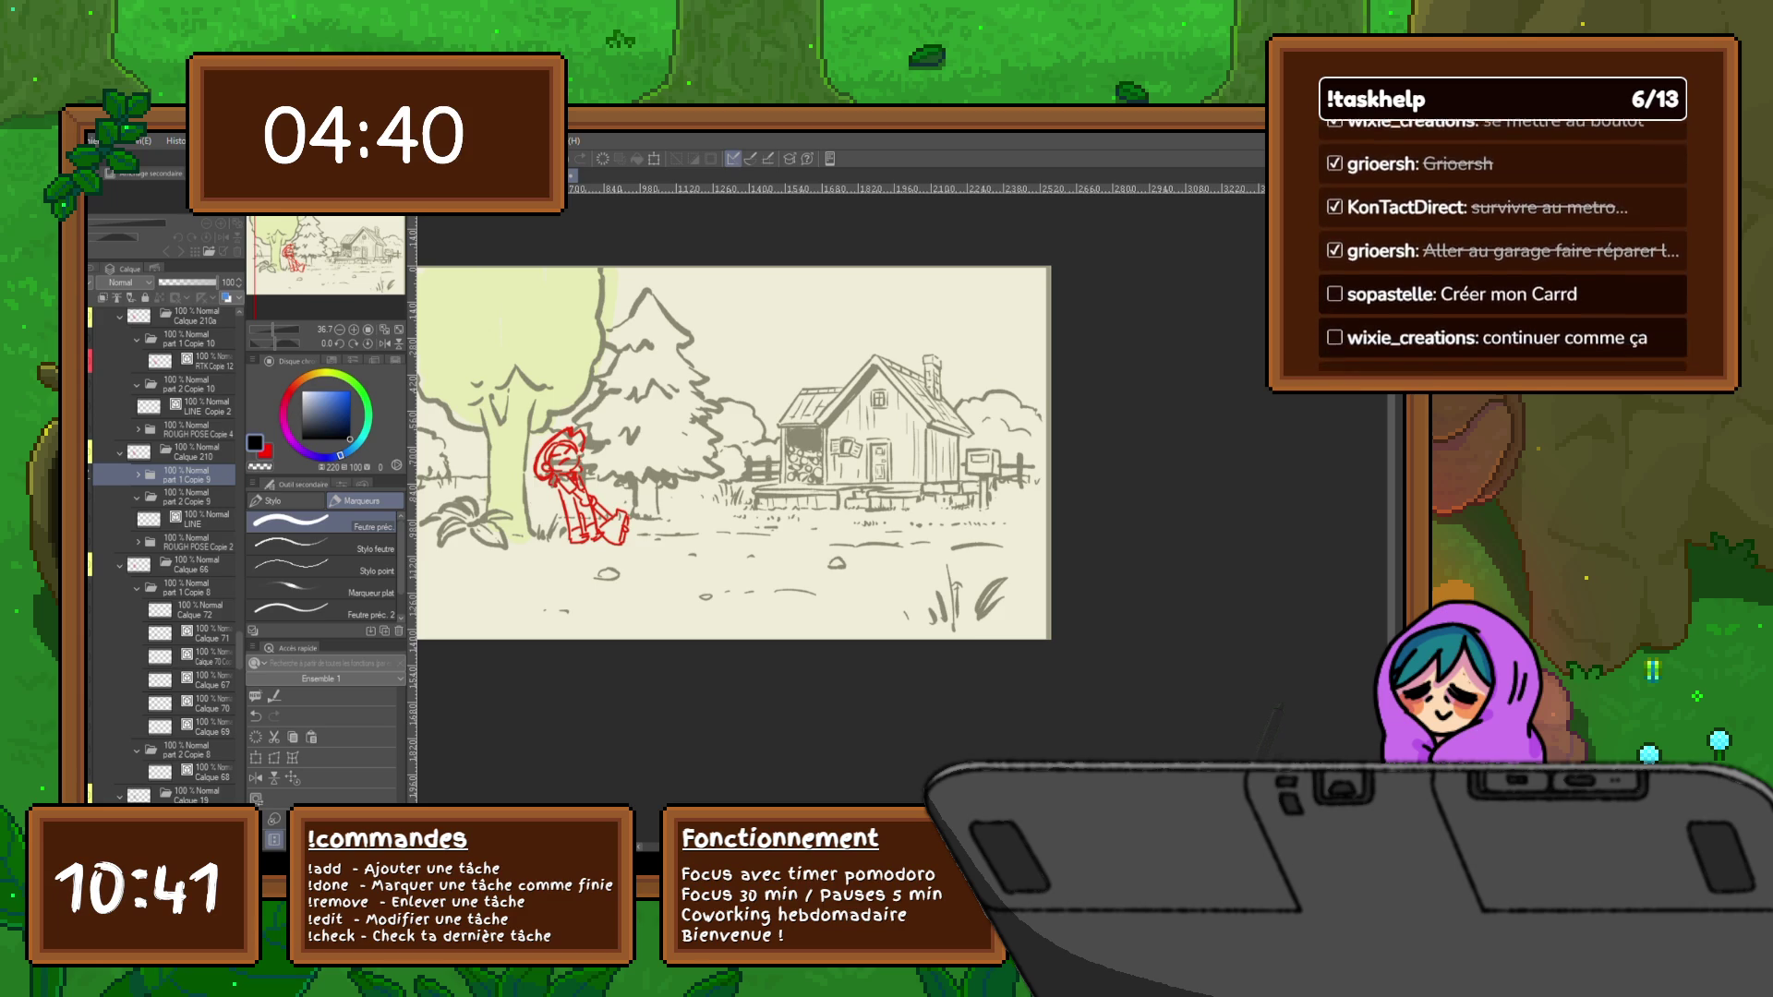
Advance through the ROUGH POSE frames to the seed-scattering pose
key("ctrl+z")
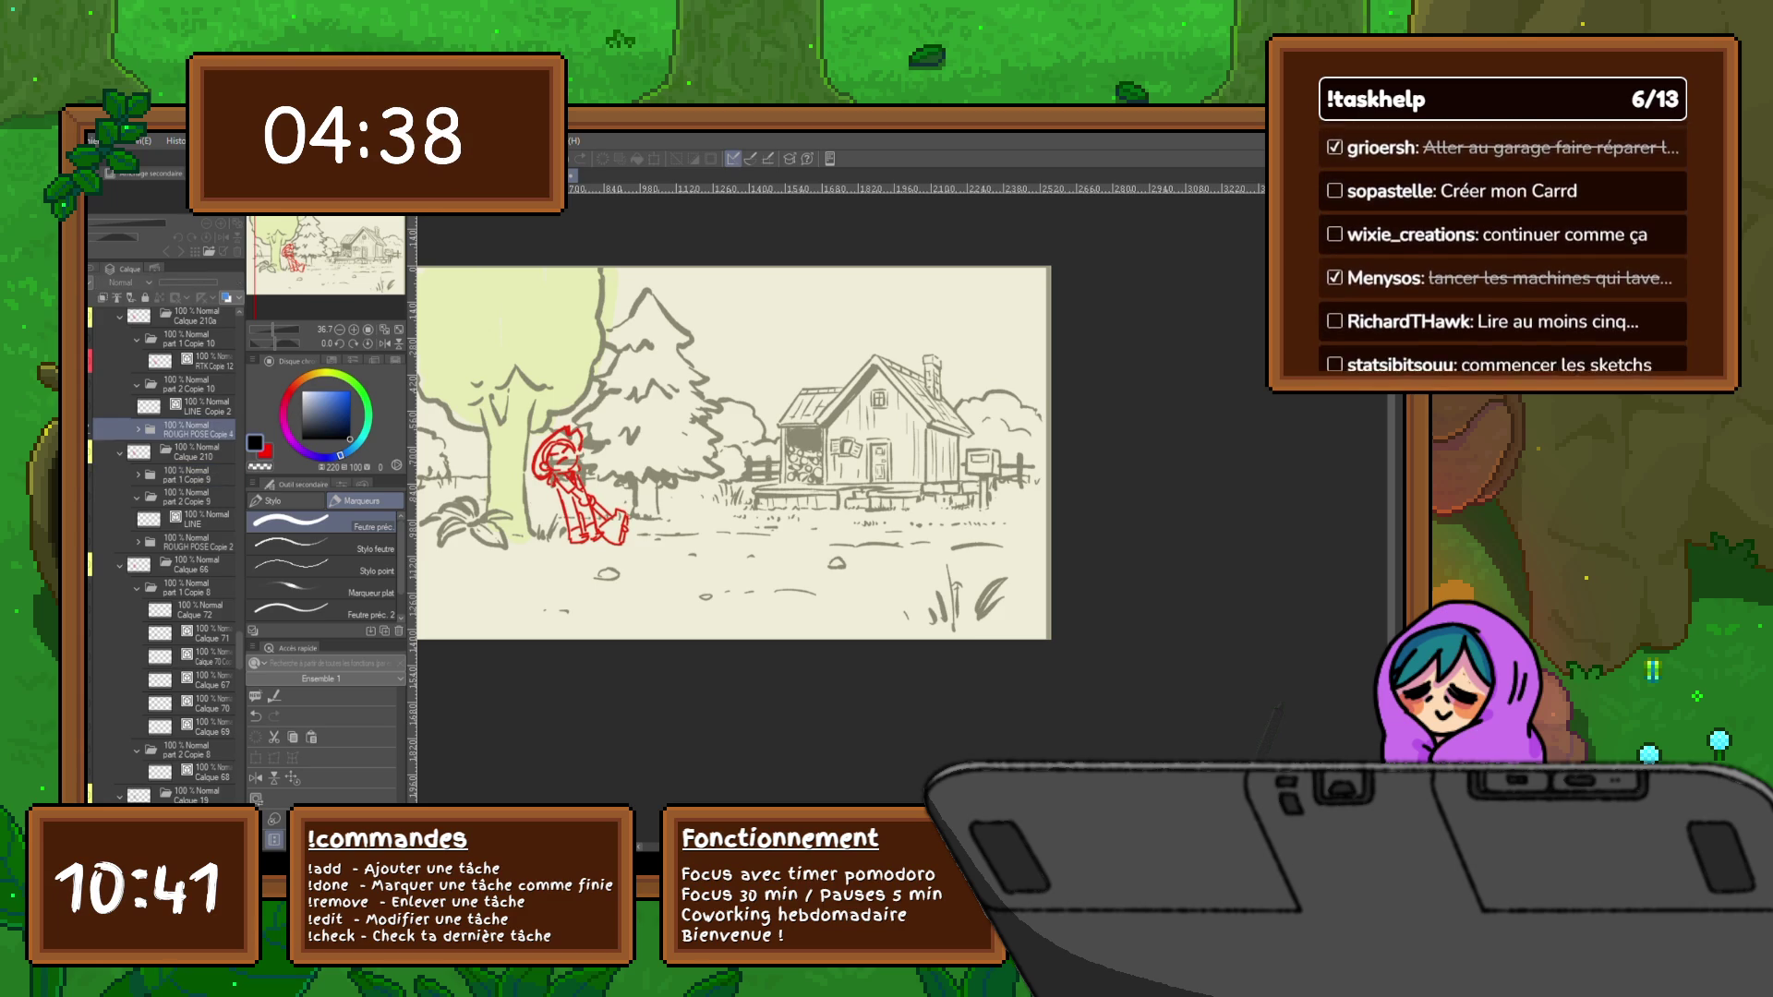
key("ctrl+z")
key("ctrl+z")
key("ctrl+z")
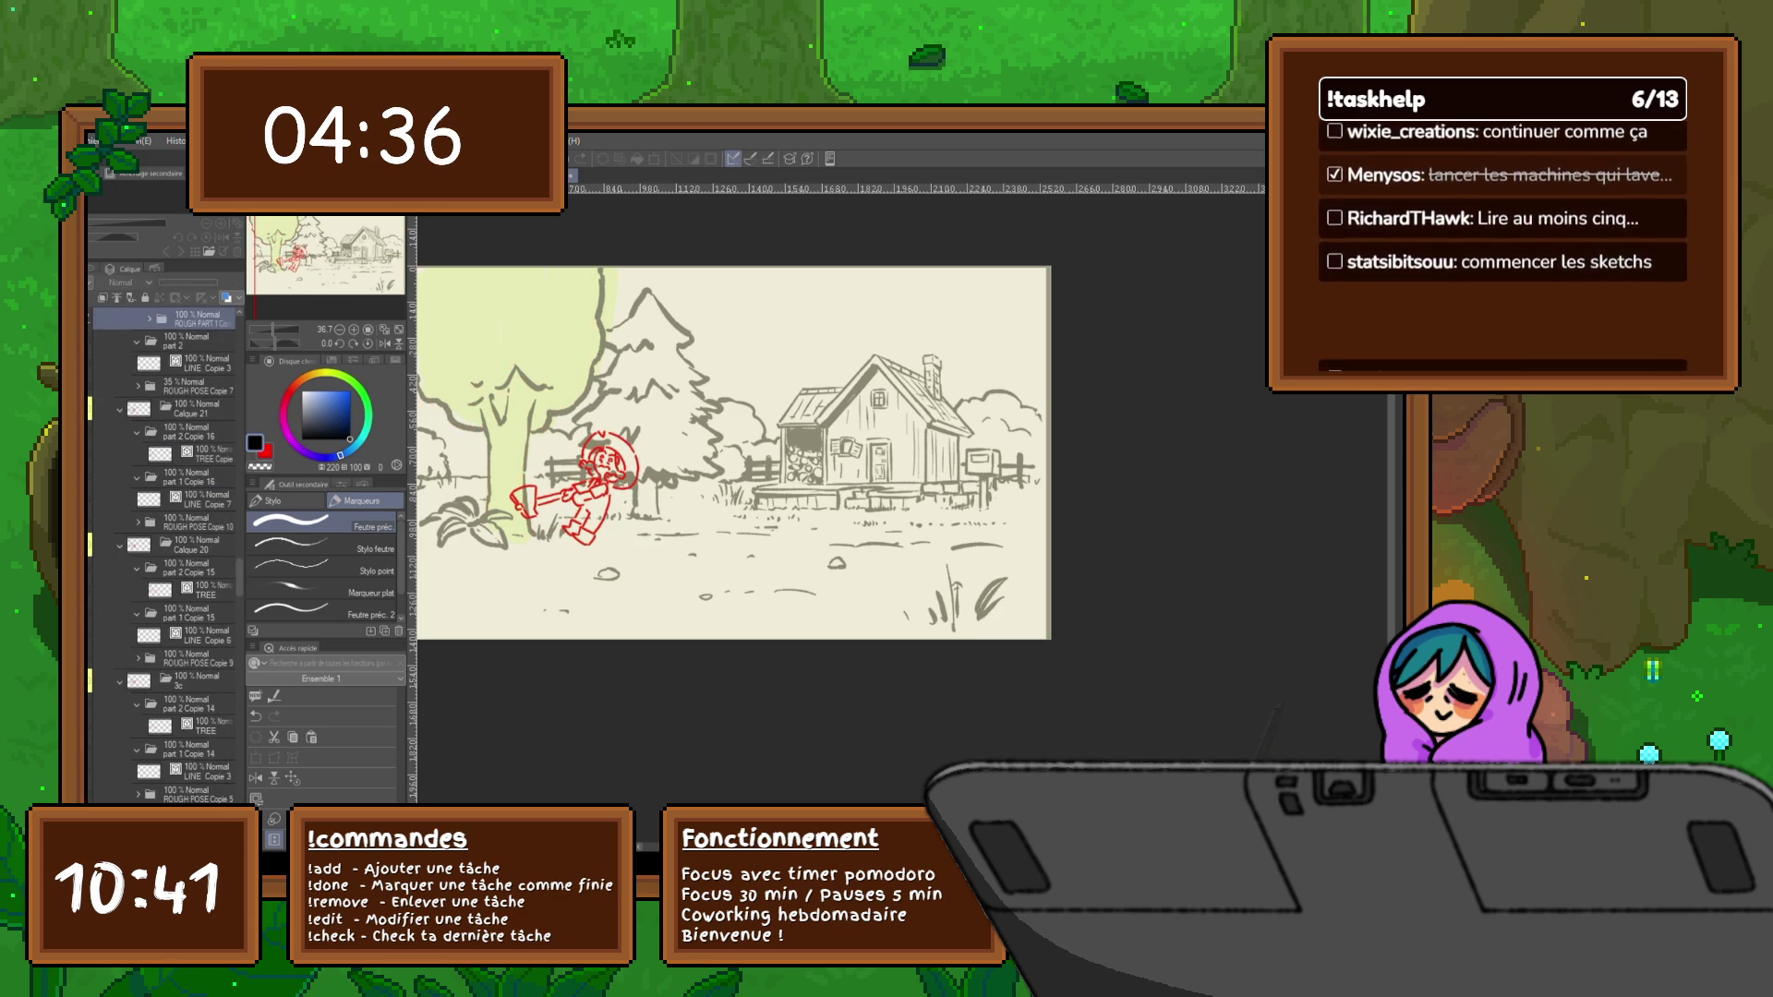
key("ctrl+z")
key("ctrl+z")
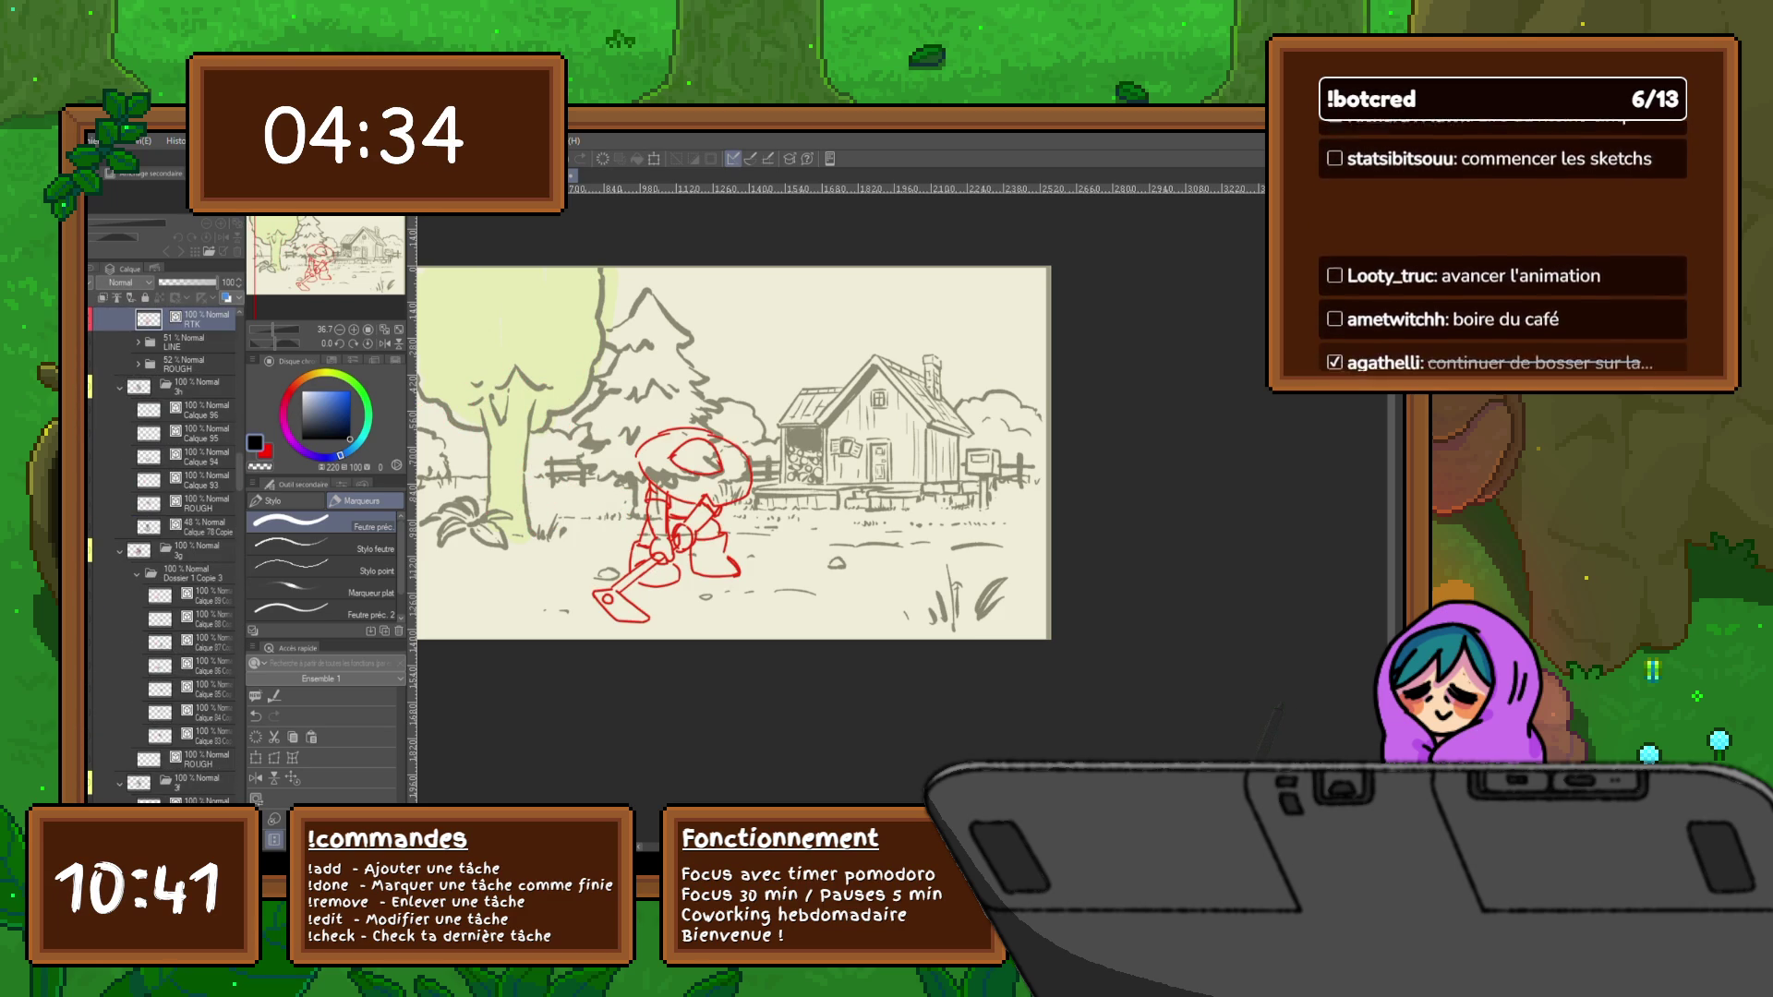
key("ctrl+z")
key("ctrl+z")
key("ctrl+z")
key("ctrl+z")
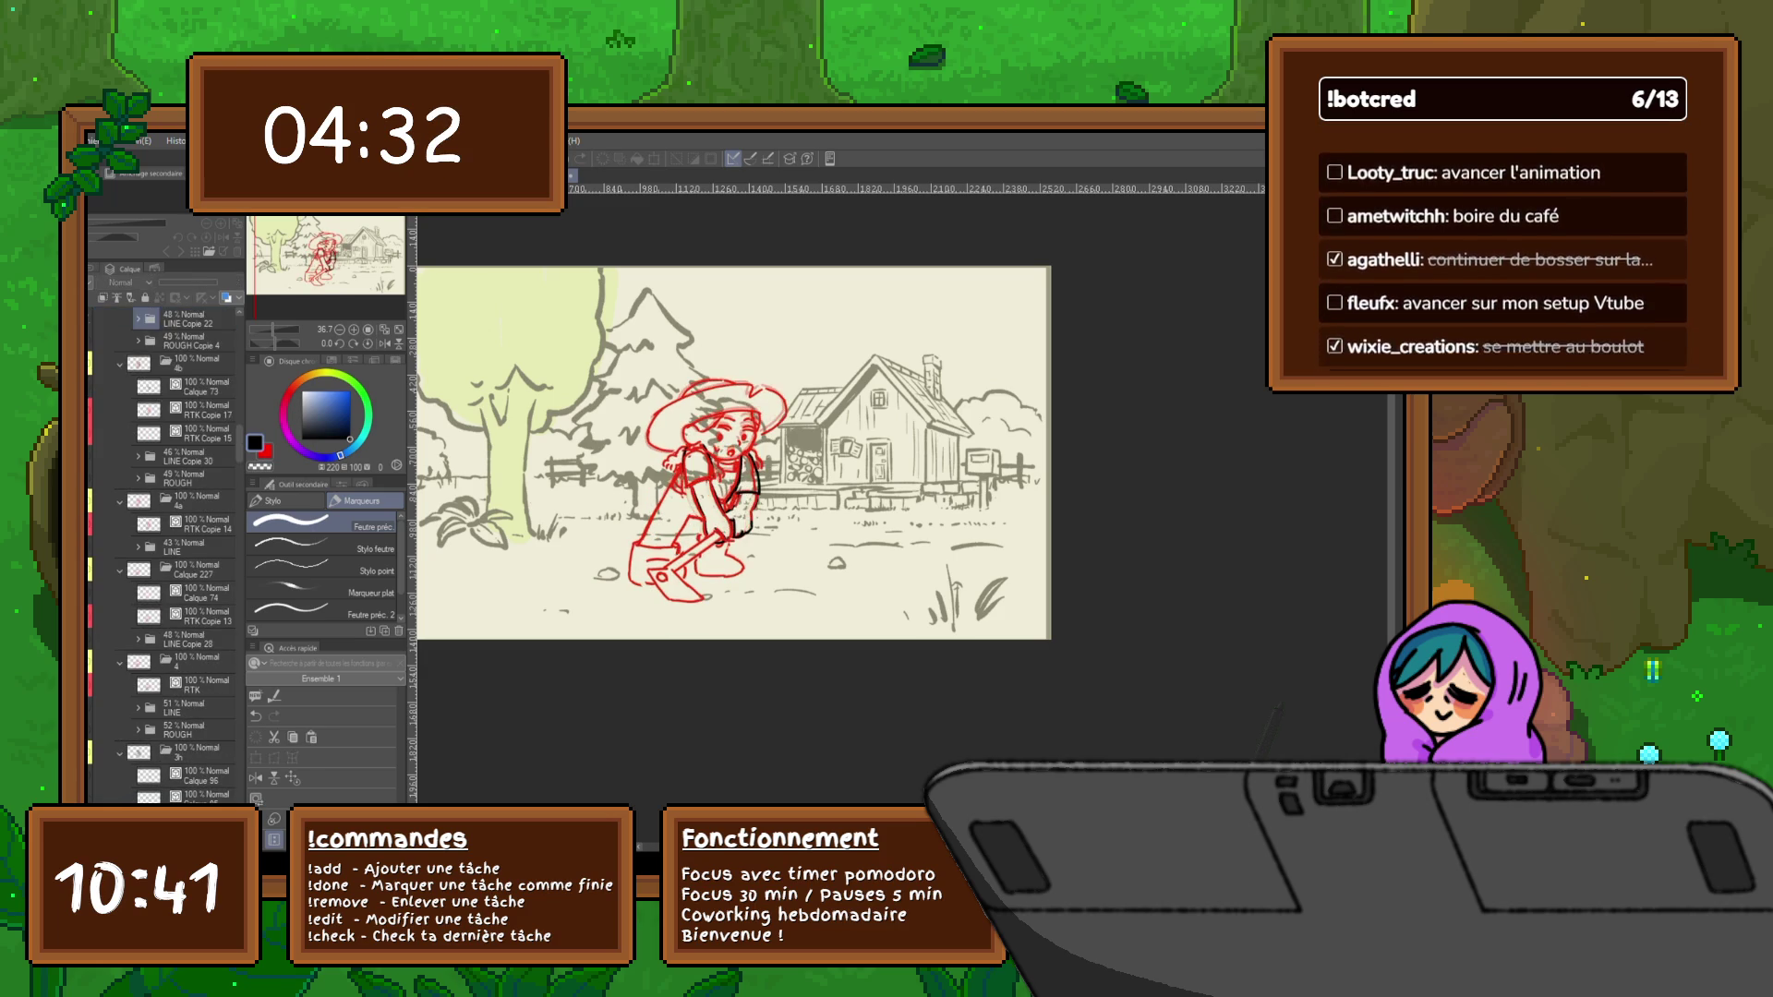
key("ctrl+z")
key("ctrl+z")
key("ctrl+z")
key("ctrl+z")
key("ctrl+z")
key("ctrl+z")
key("ctrl+z")
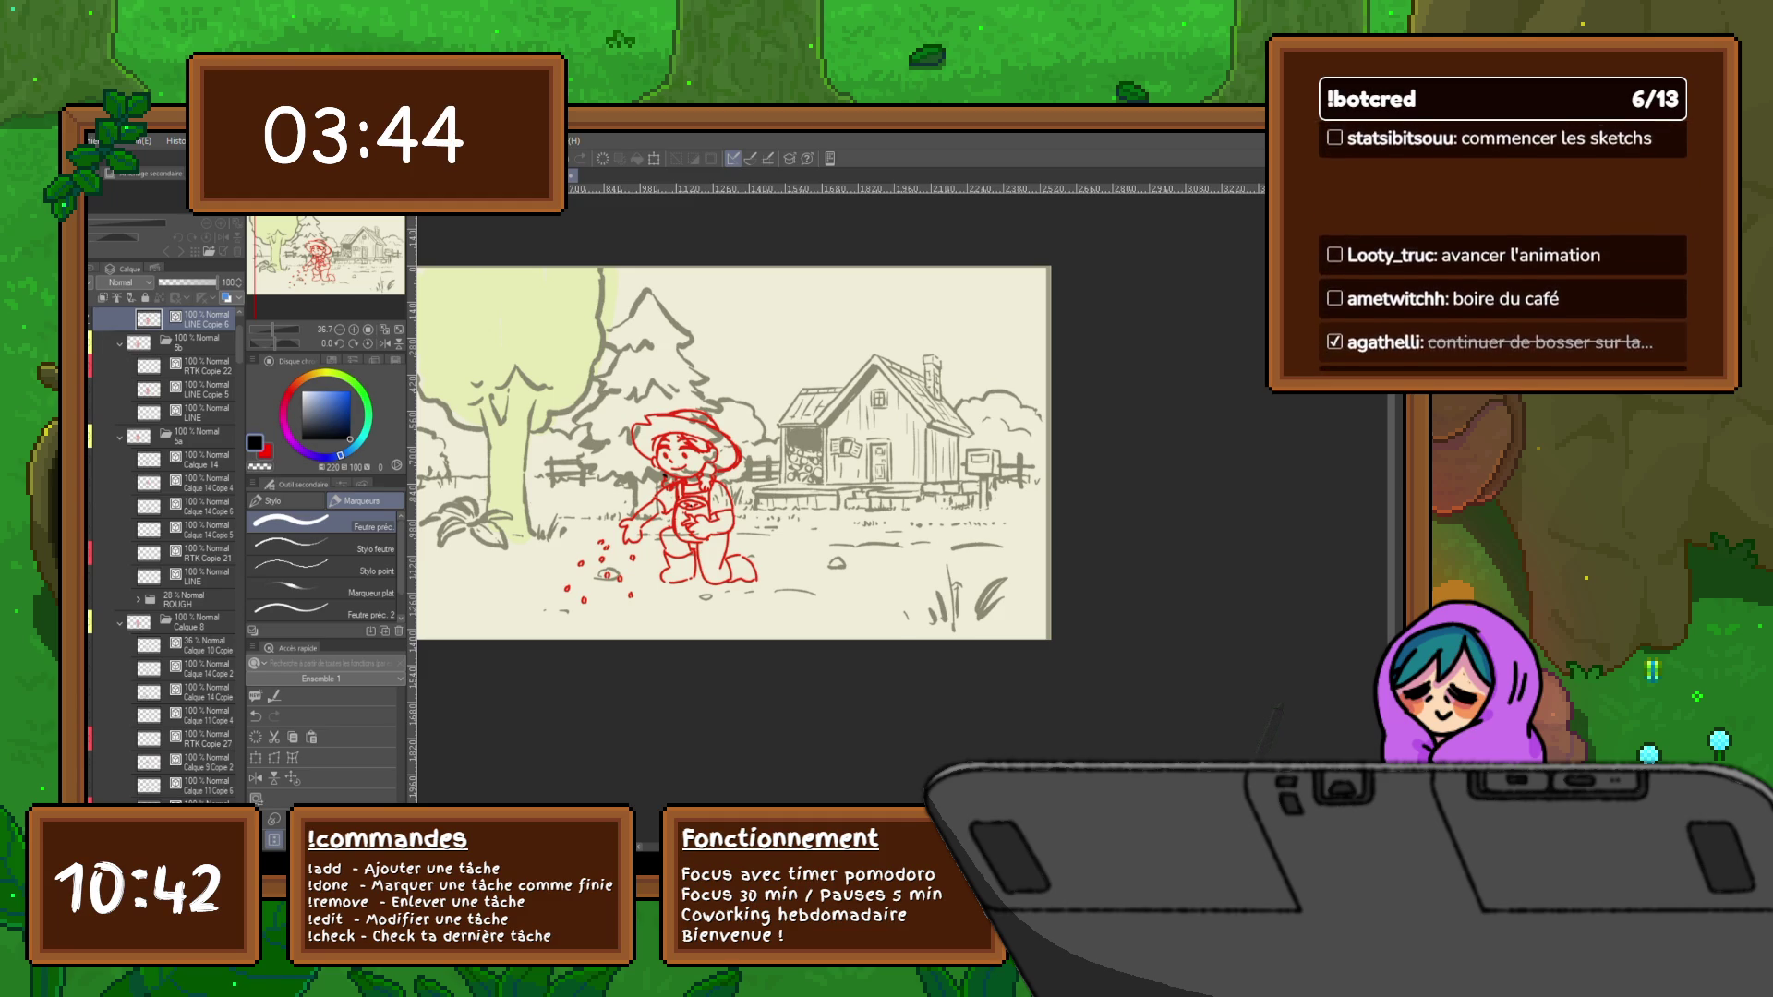
On BG FRONT Copie 5 inside part 1 Copie 5, fill the rock under the pickaxe character solid blue
key("ctrl+Tab")
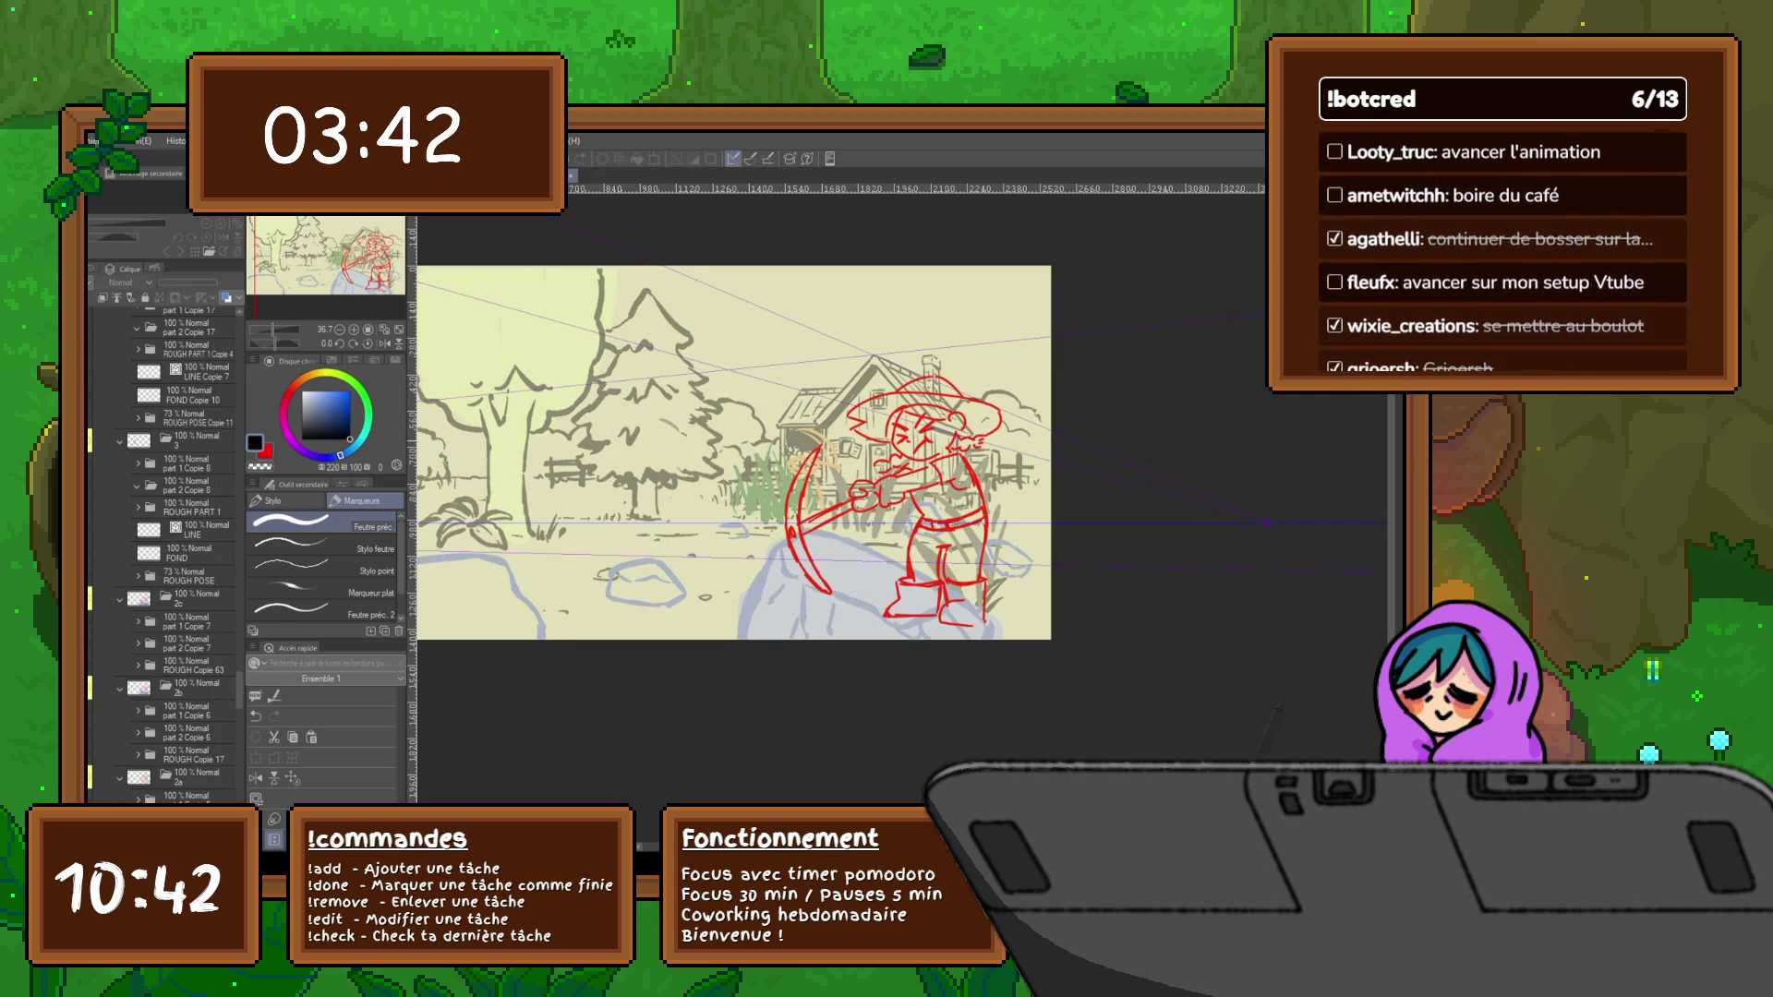
scroll(161, 555, "down", 3)
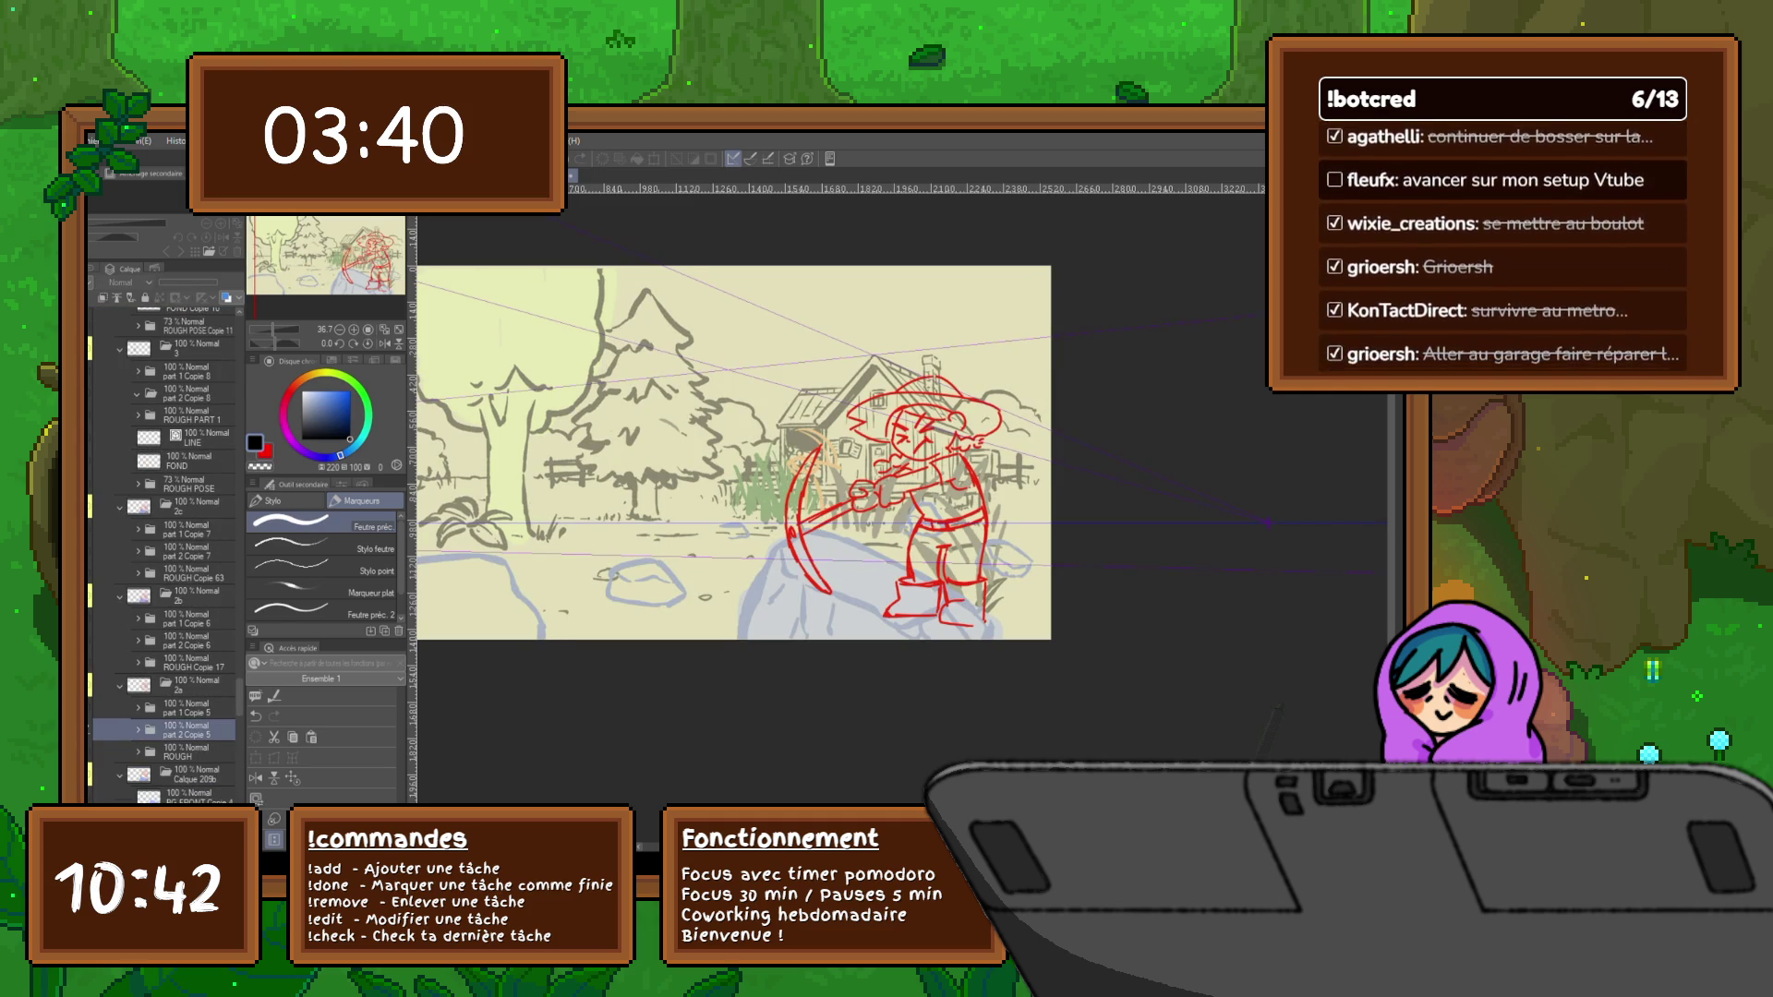
scroll(160, 554, "down", 2)
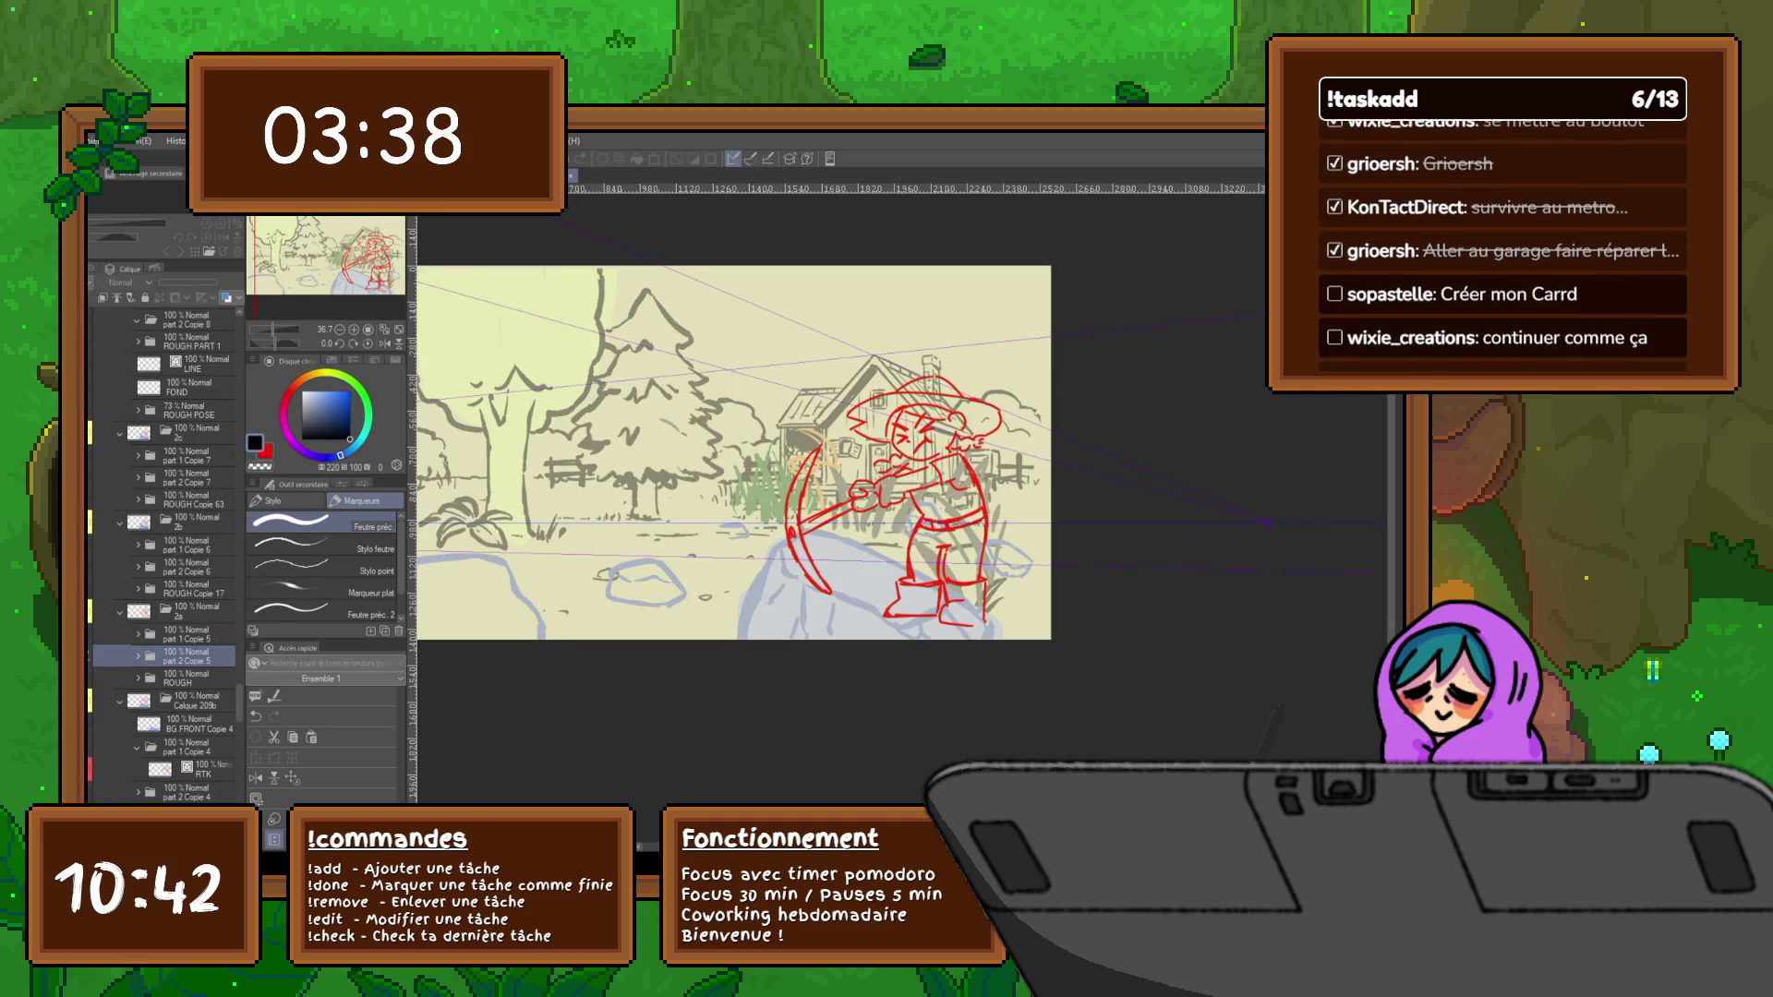
left_click(139, 637)
left_click(194, 679)
left_click(859, 596)
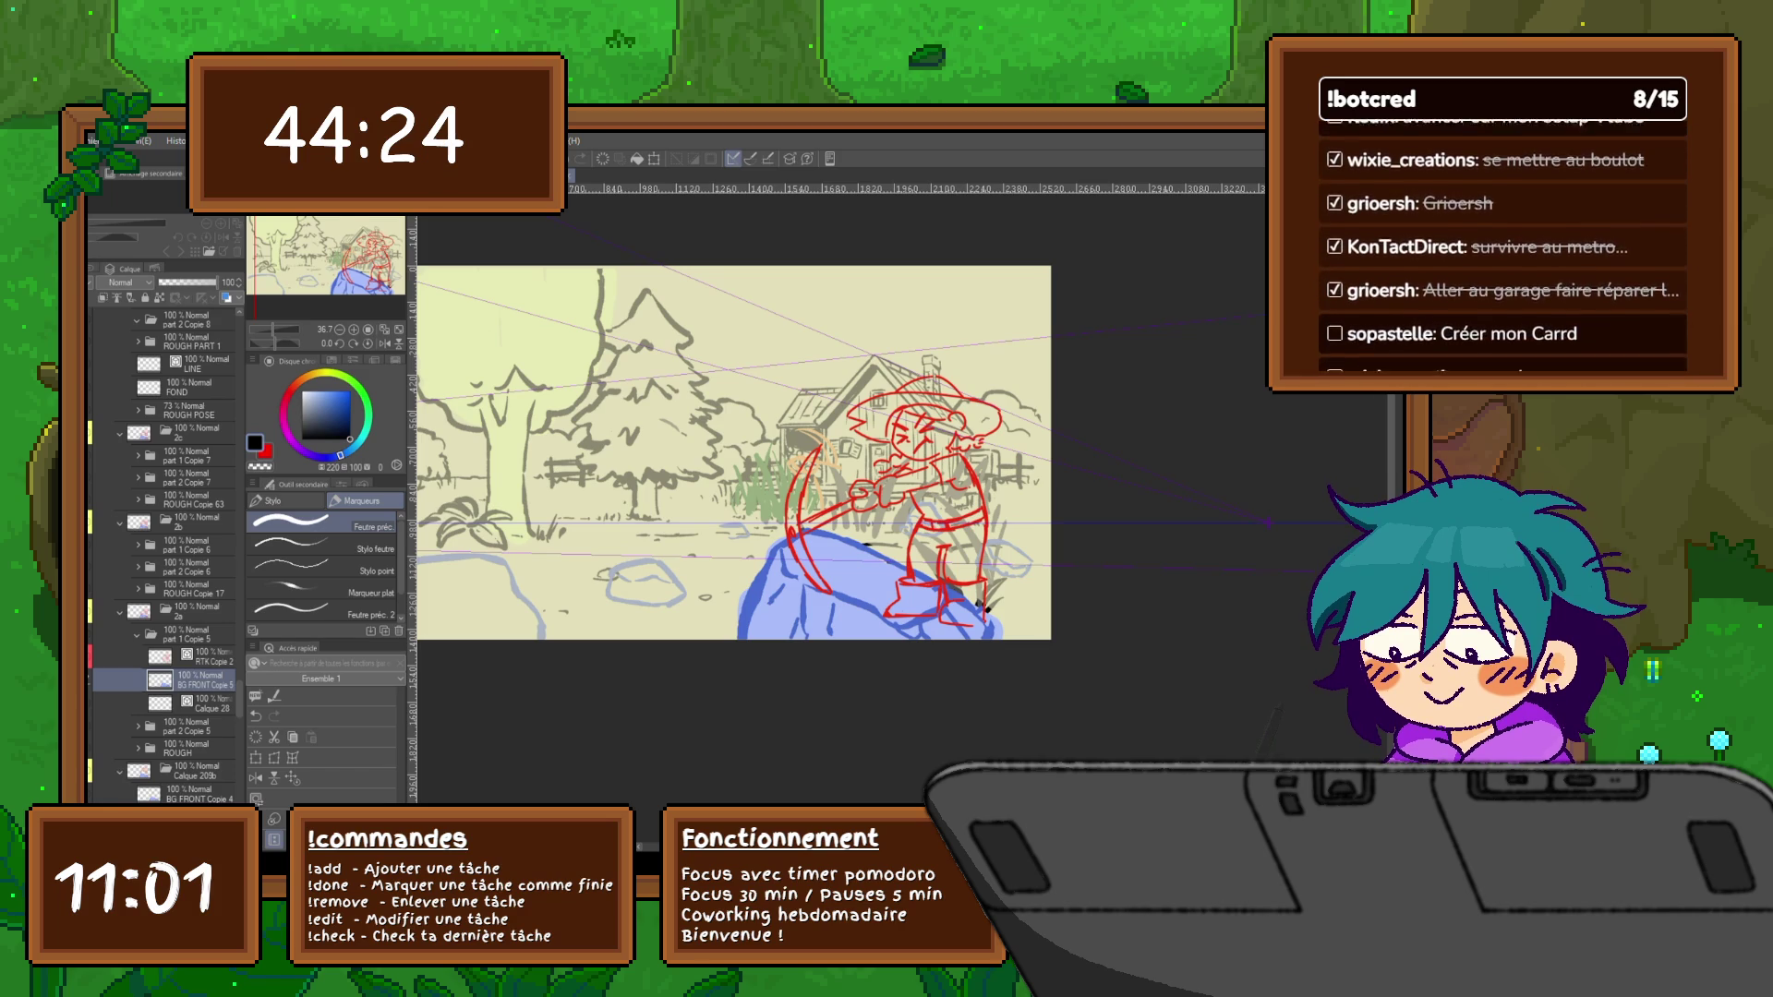
Jump to the tall-grass cel with the small scythe-wielding character
key("ctrl+Tab")
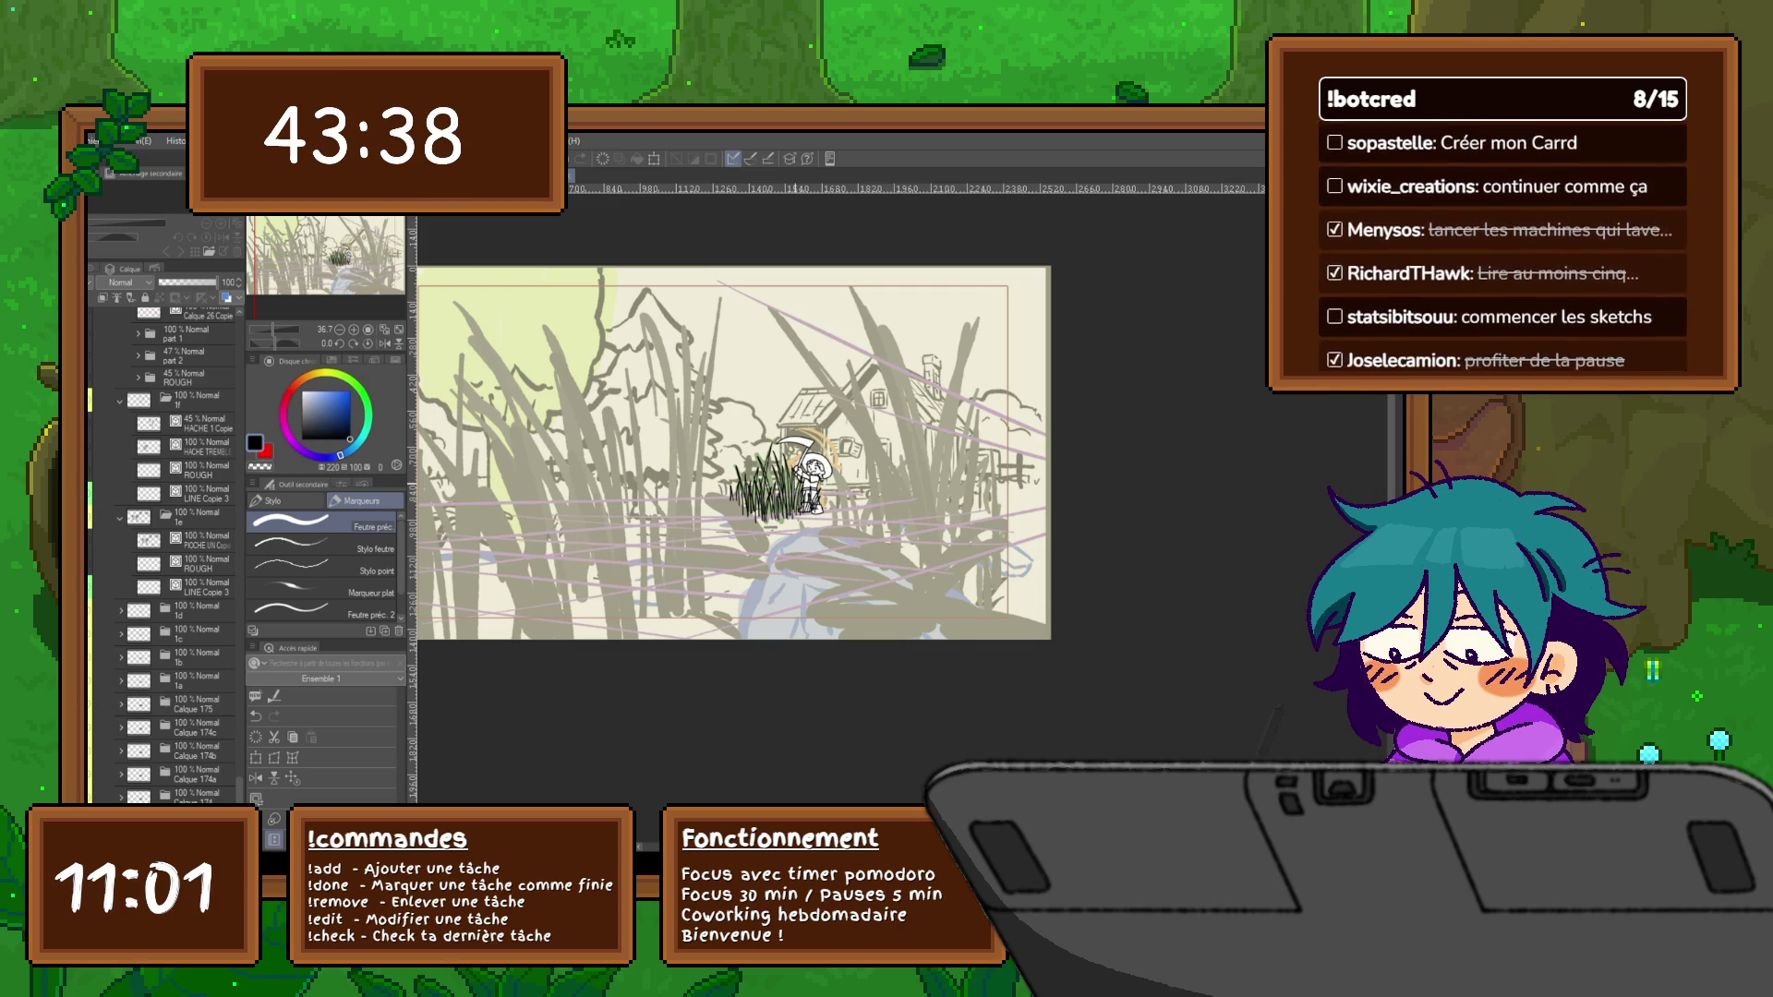
Undo a test stroke and flip through the scythe-swing poses back to the large red-lined character
left_click_drag(831, 455, 903, 507)
key("ctrl+z")
key("ctrl+z")
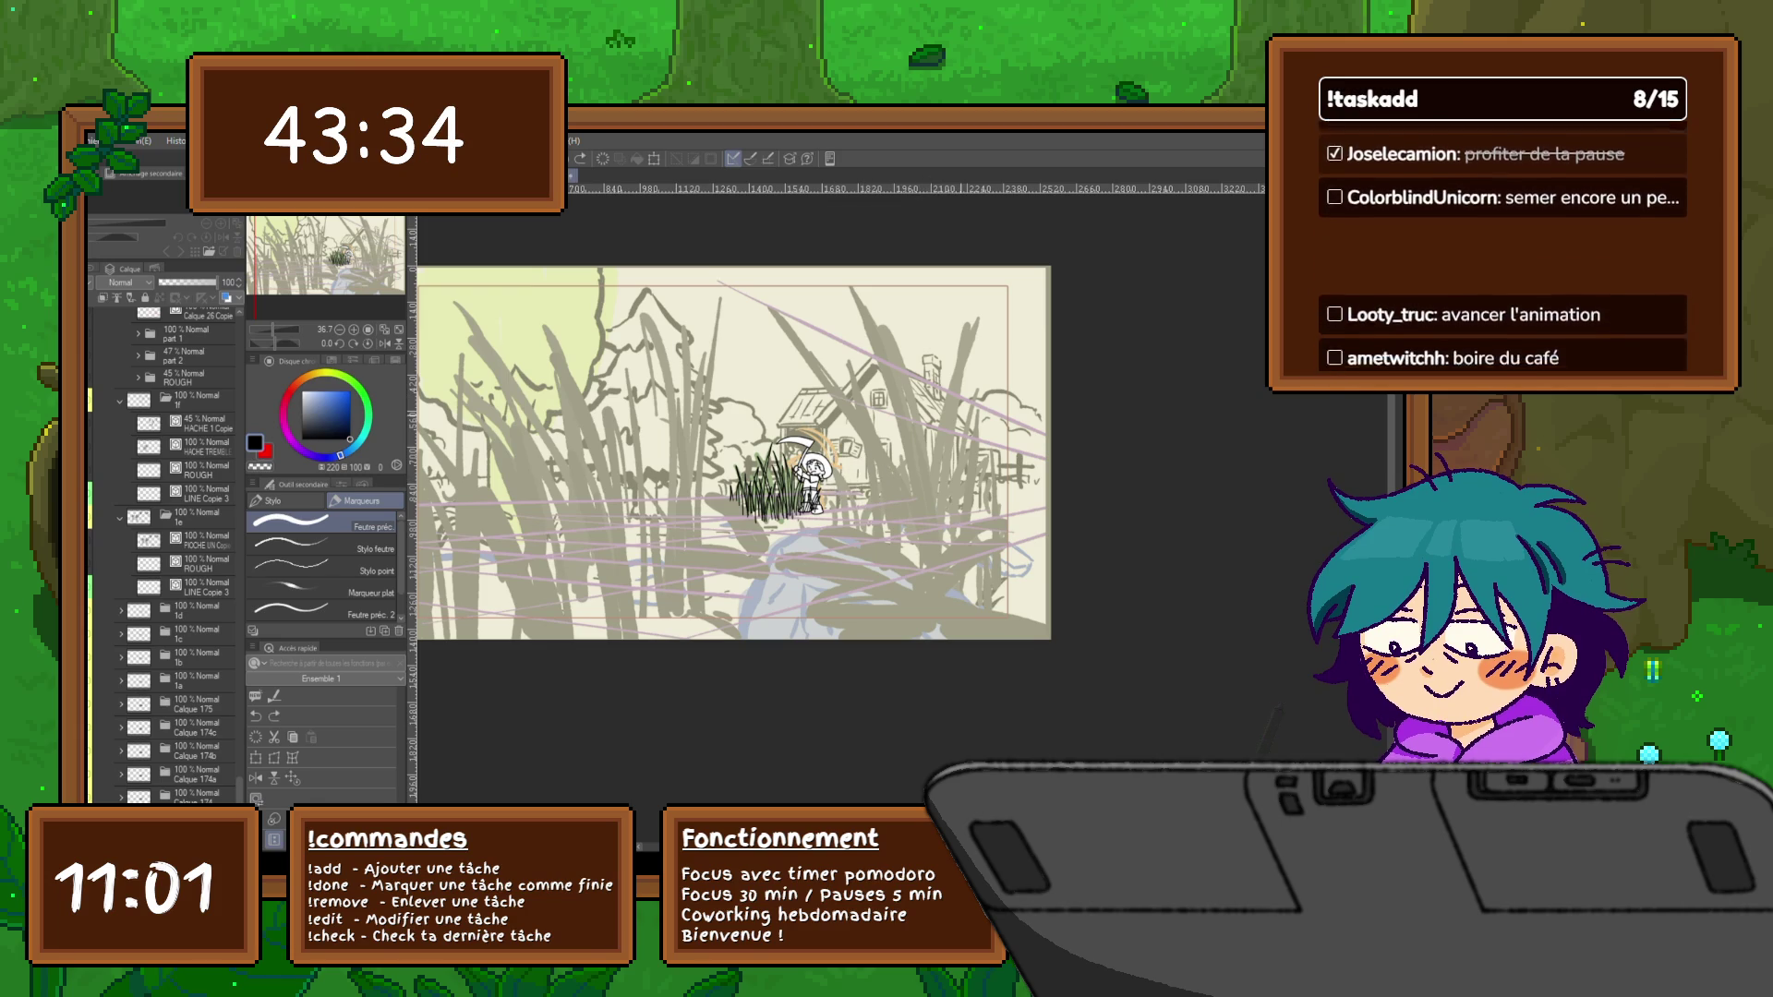
scroll(809, 478, "up", 1)
scroll(810, 478, "up", 1)
scroll(811, 478, "up", 1)
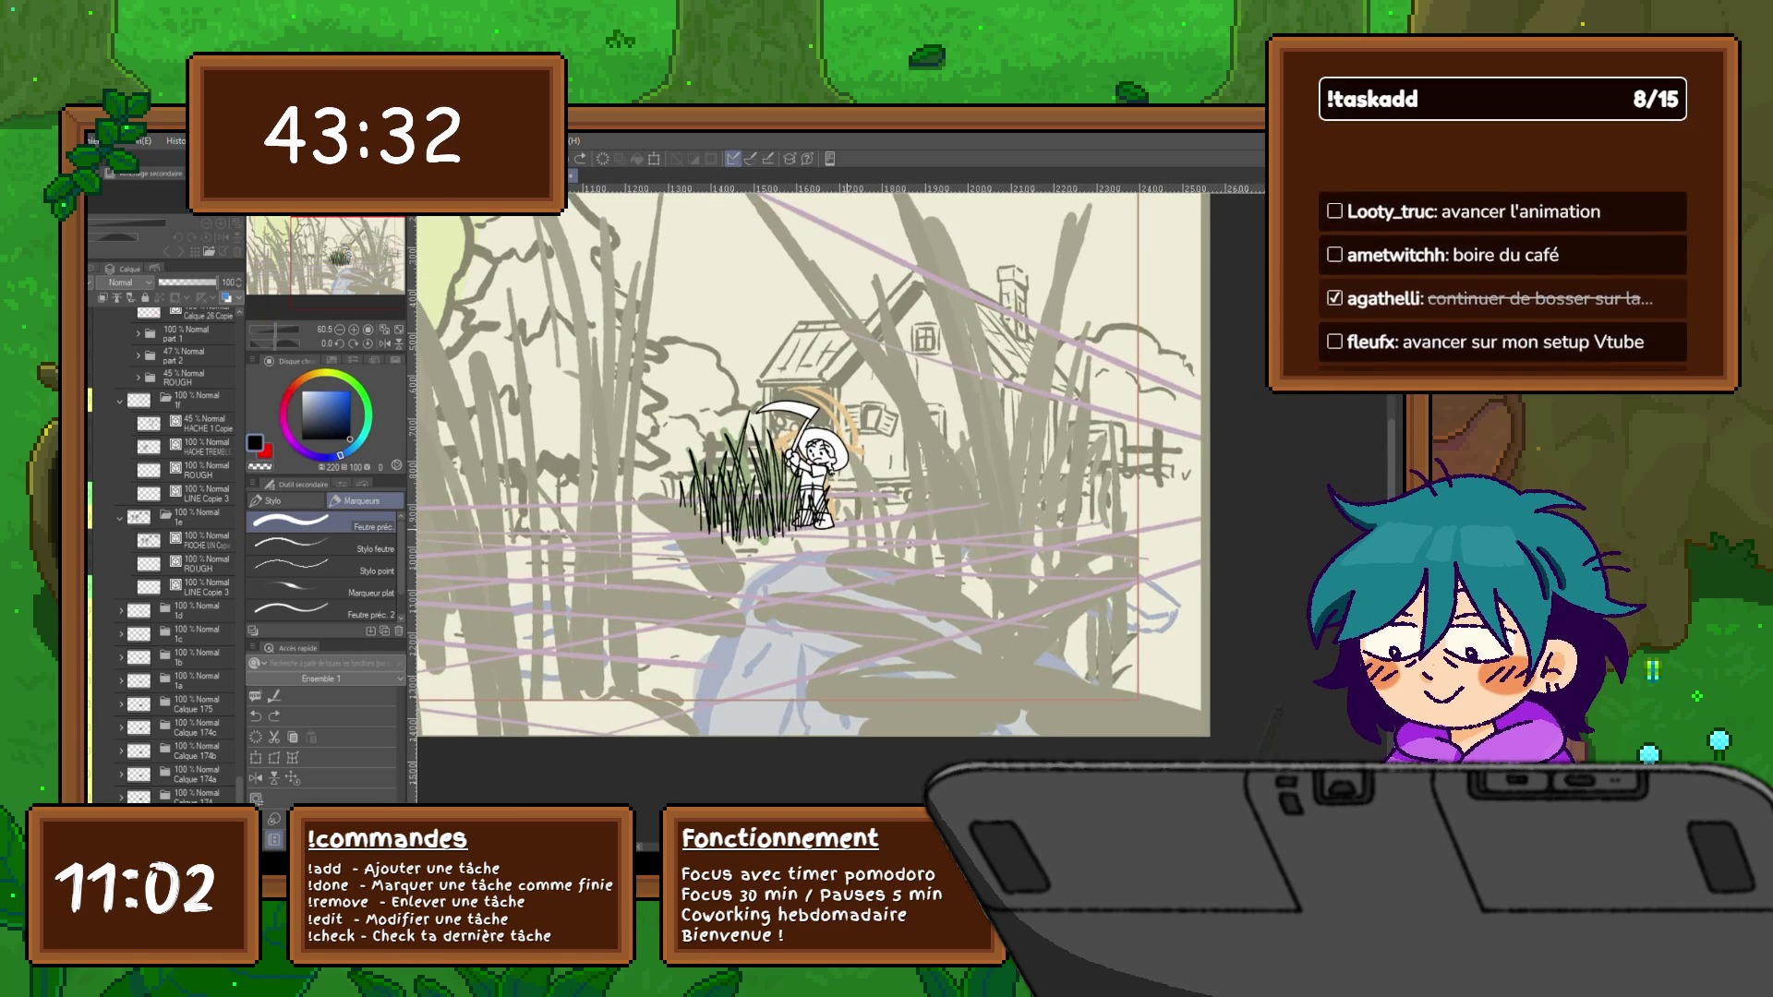
scroll(811, 471, "up", 1)
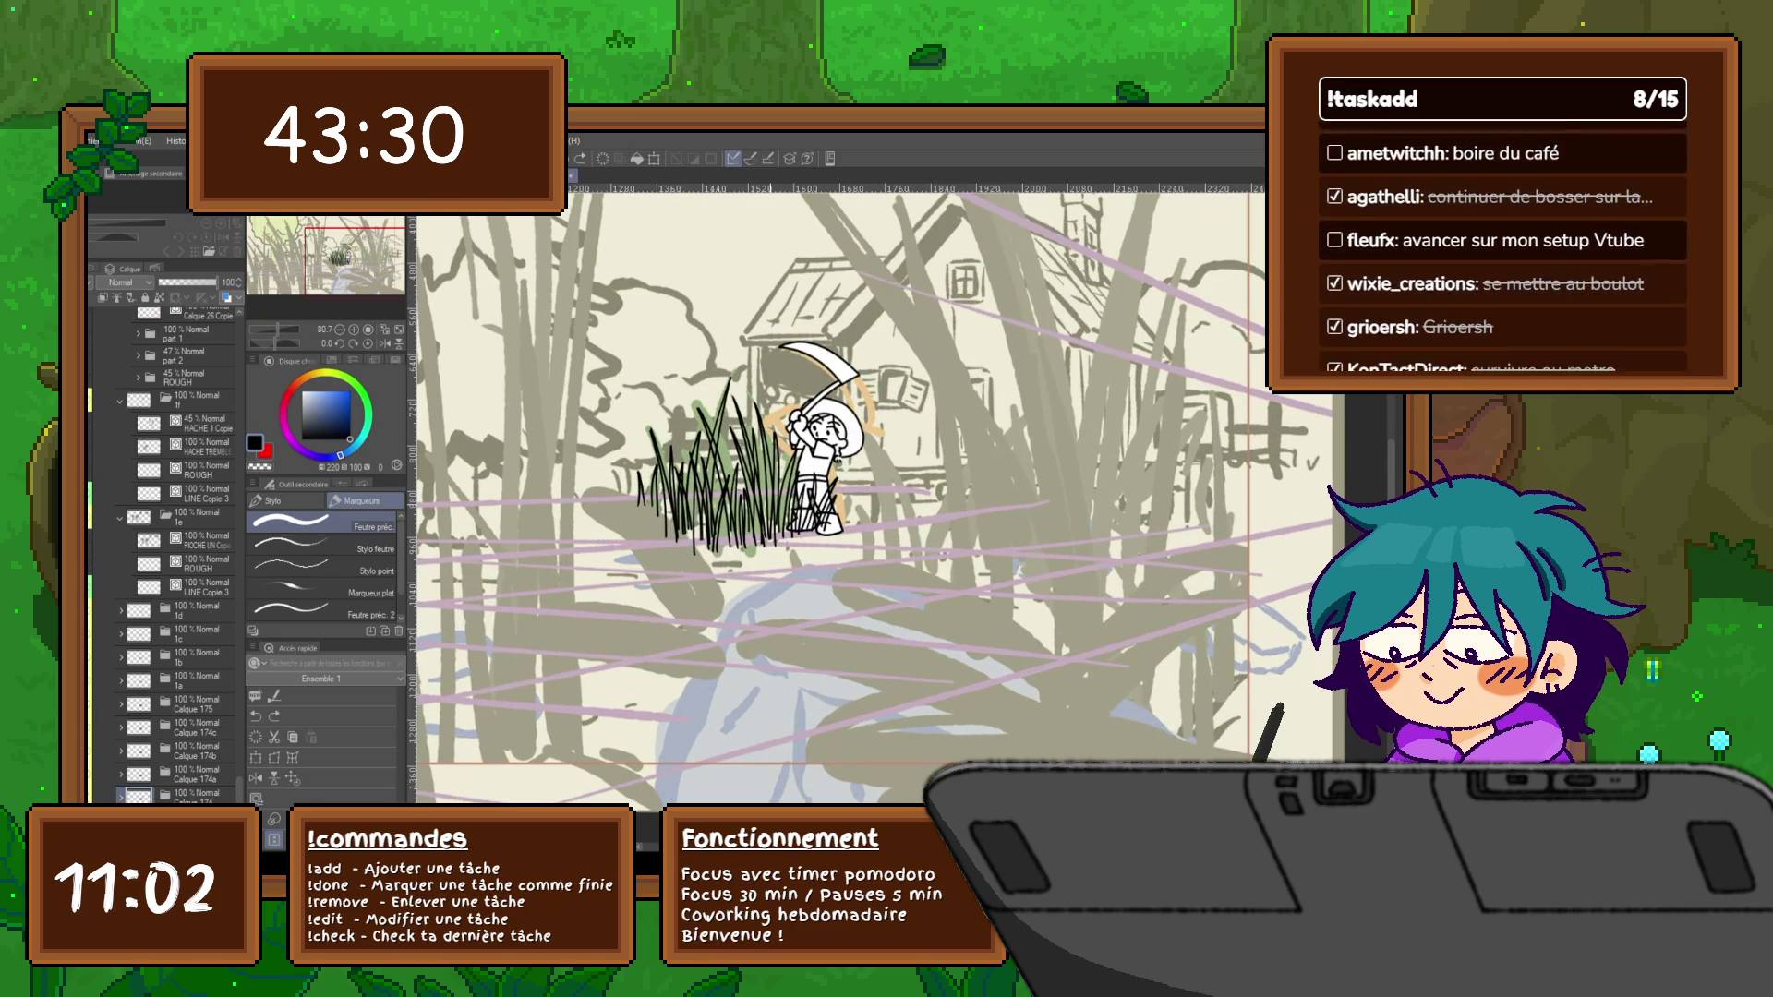
key("alt+bracketright")
key("alt+bracketright")
key("alt+bracketright")
key("alt+bracketright")
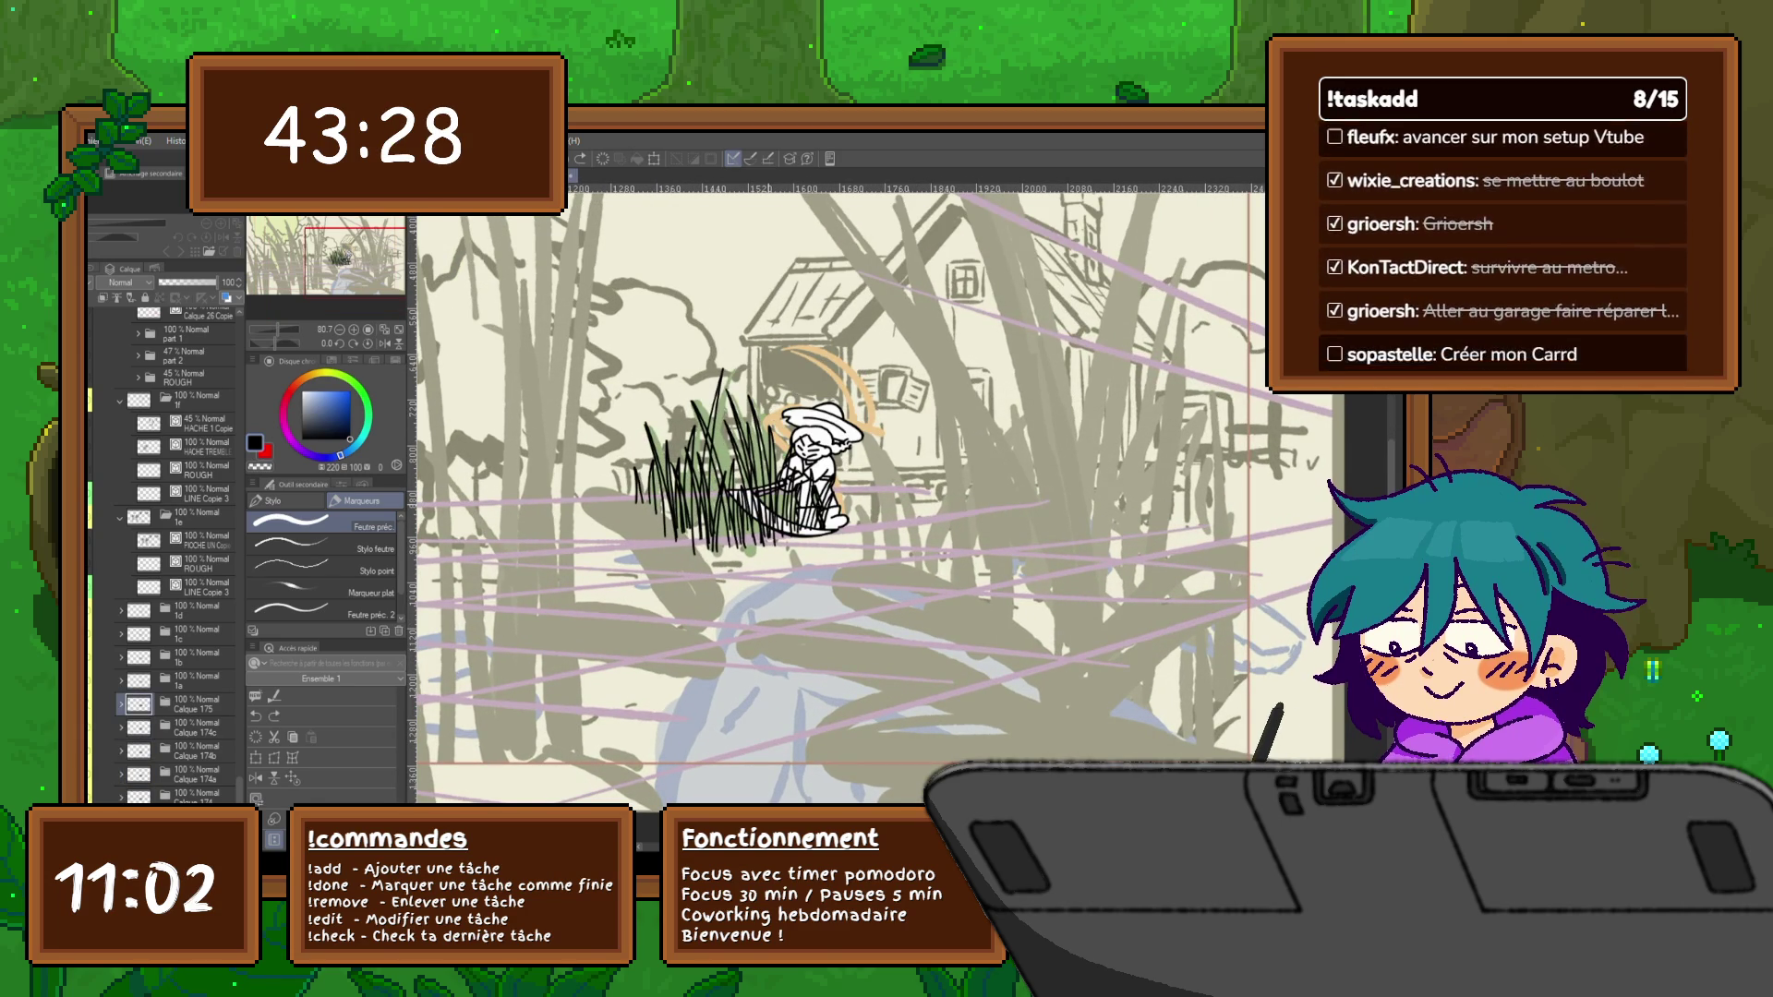
key("alt+bracketright")
key("alt+bracketright")
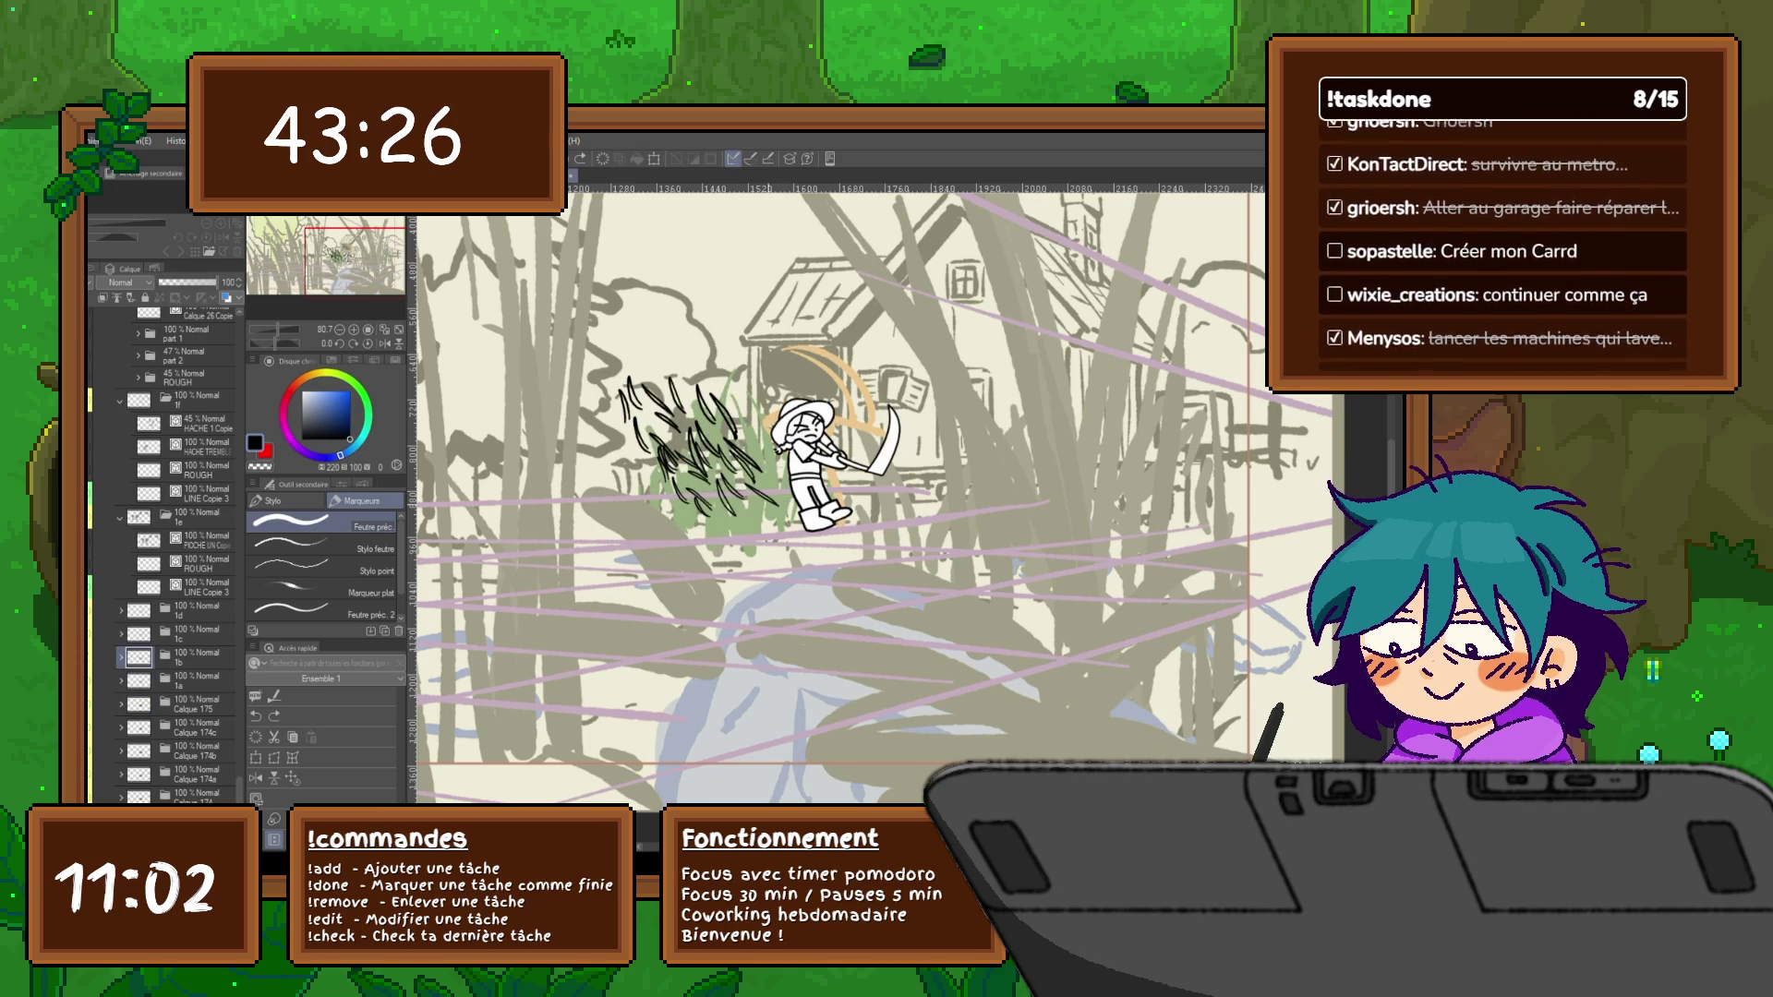
key("alt+bracketright")
key("alt+bracketright")
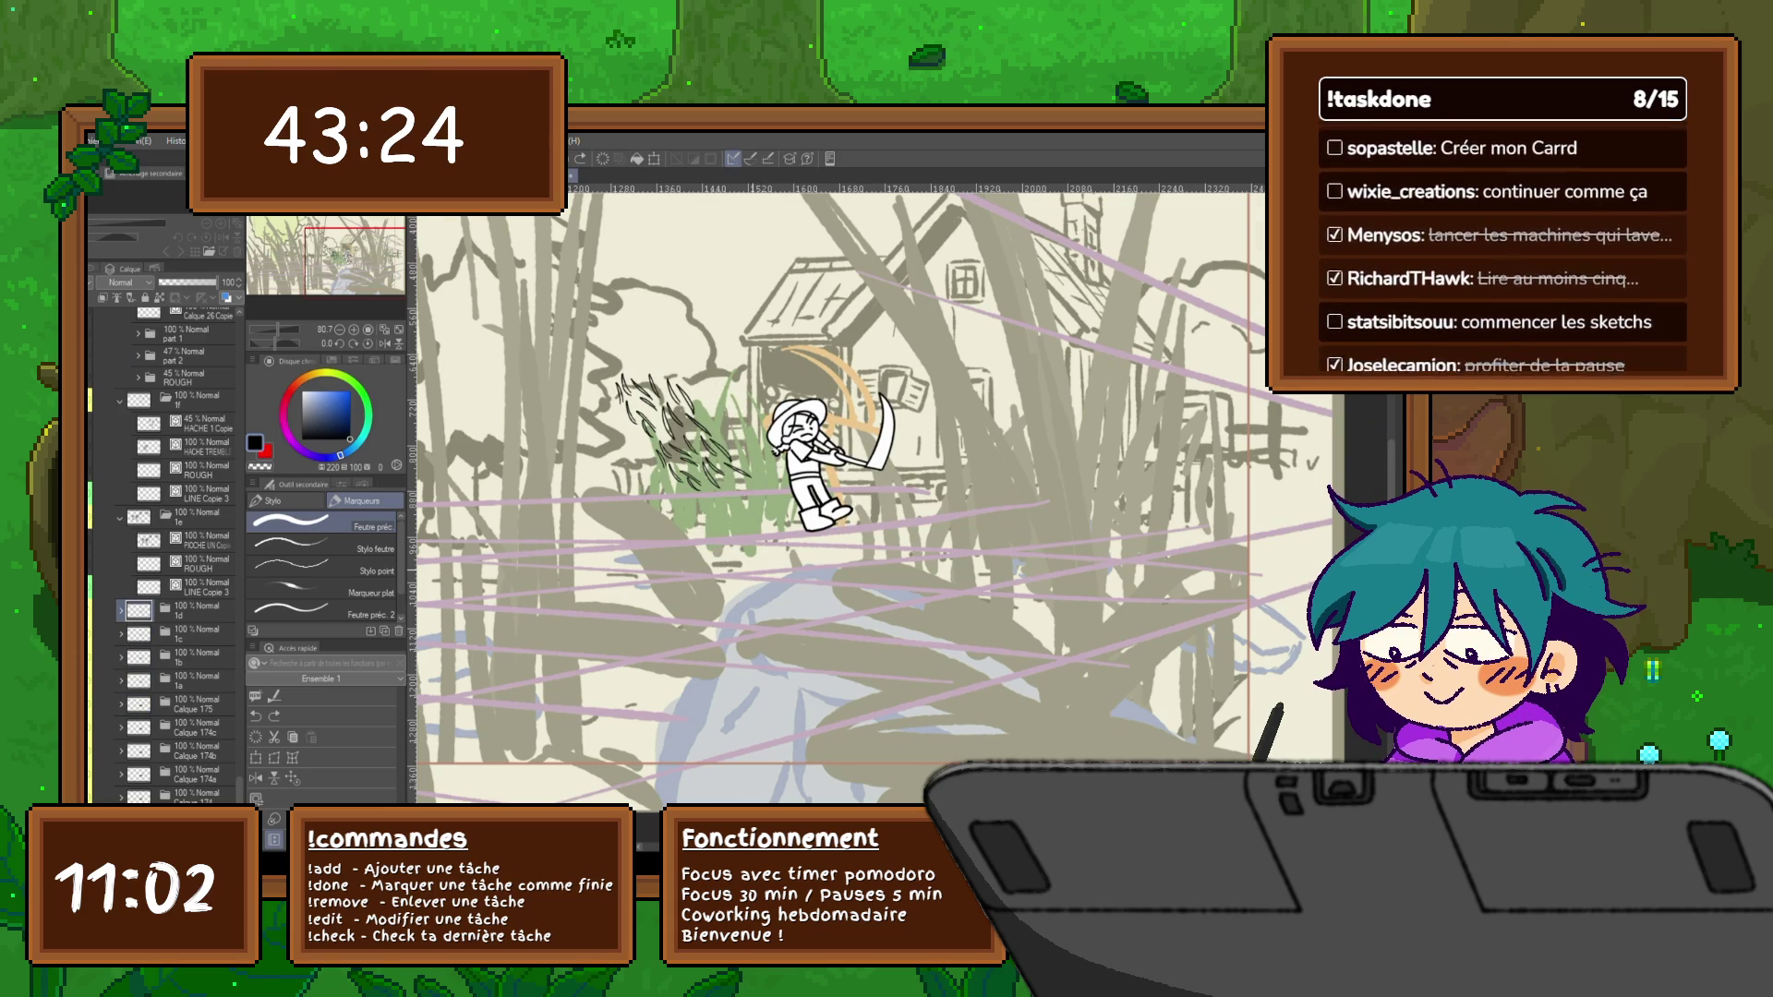
key("alt+bracketright")
key("ctrl+minus")
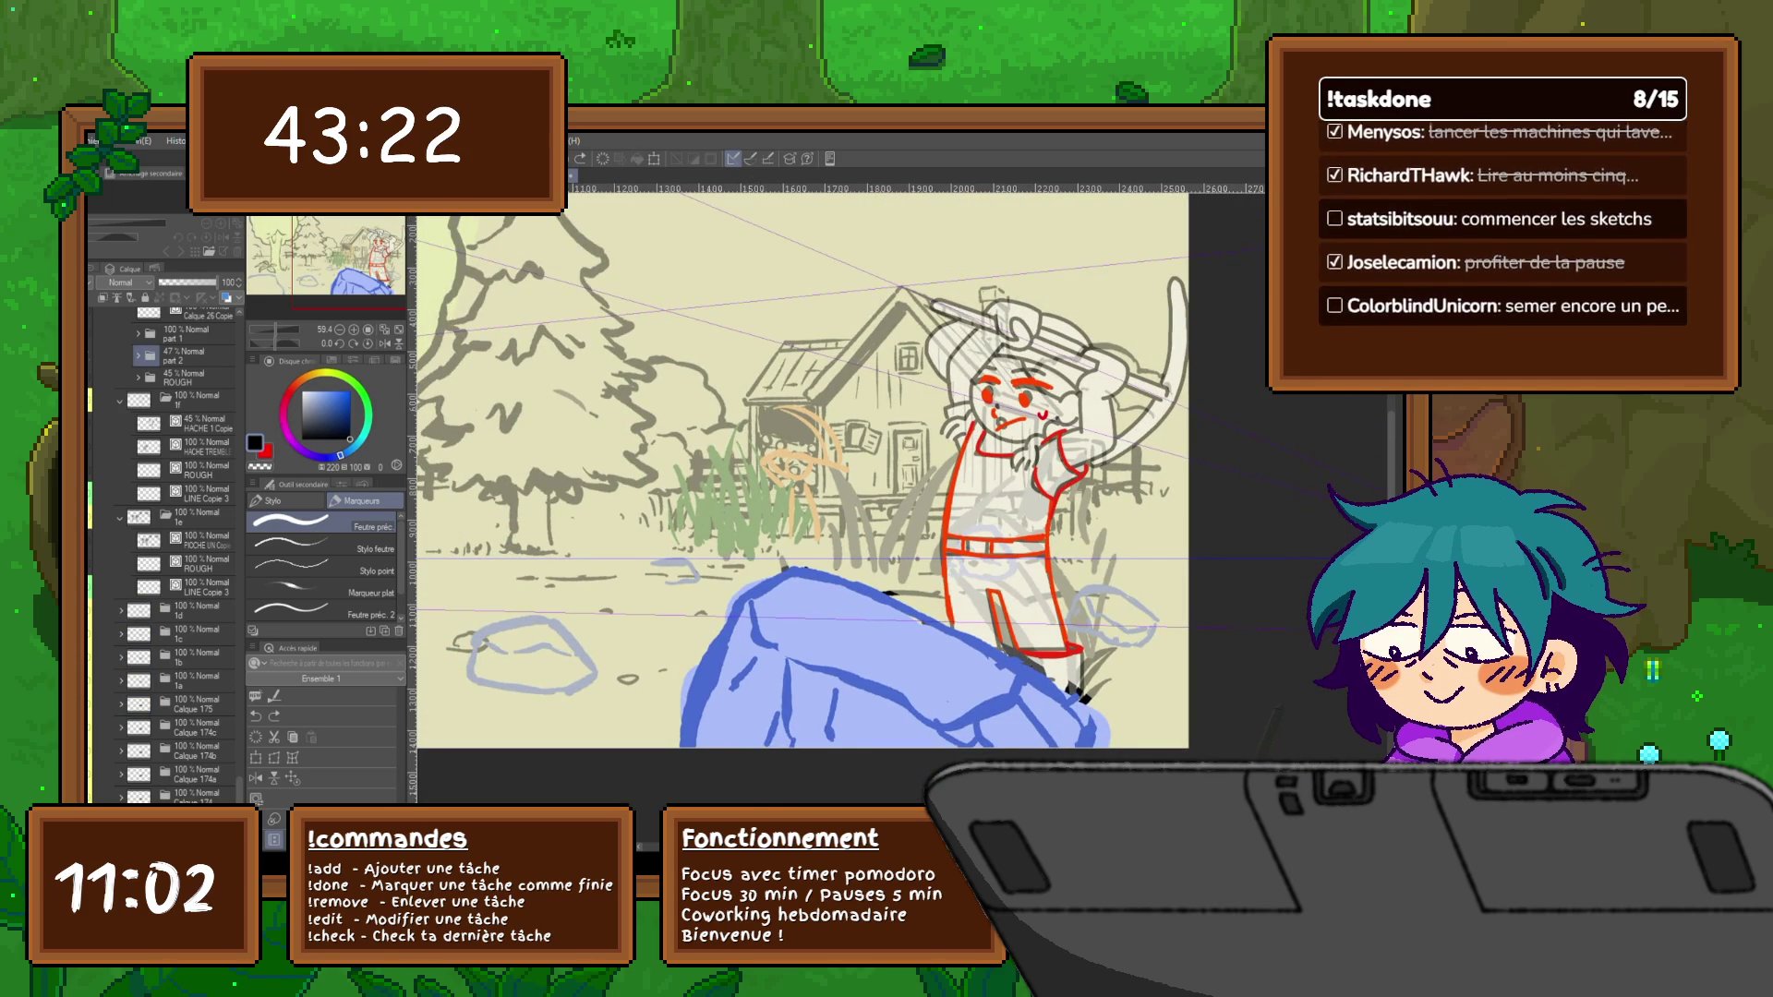
scroll(801, 471, "right", 5)
scroll(801, 471, "right", 2)
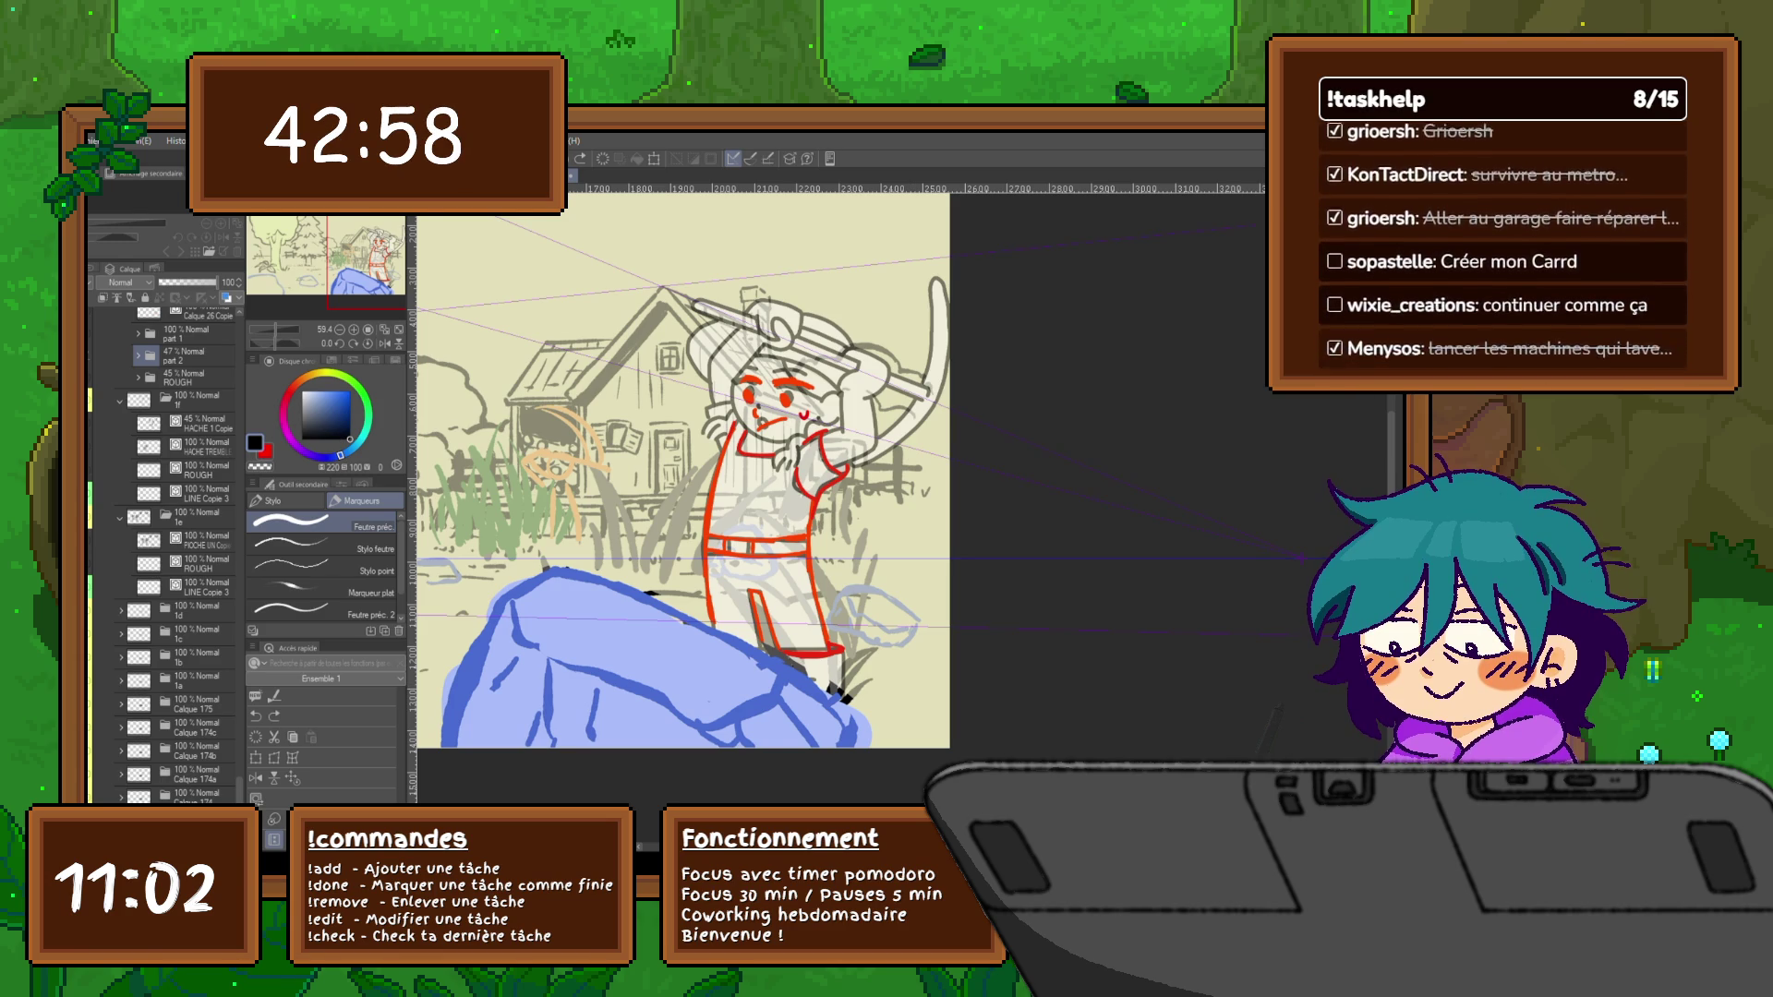
Return to the blue-rock cel and create new layer Calque 97 below BG FRONT
key("ctrl+shift+period")
key("ctrl+shift+comma")
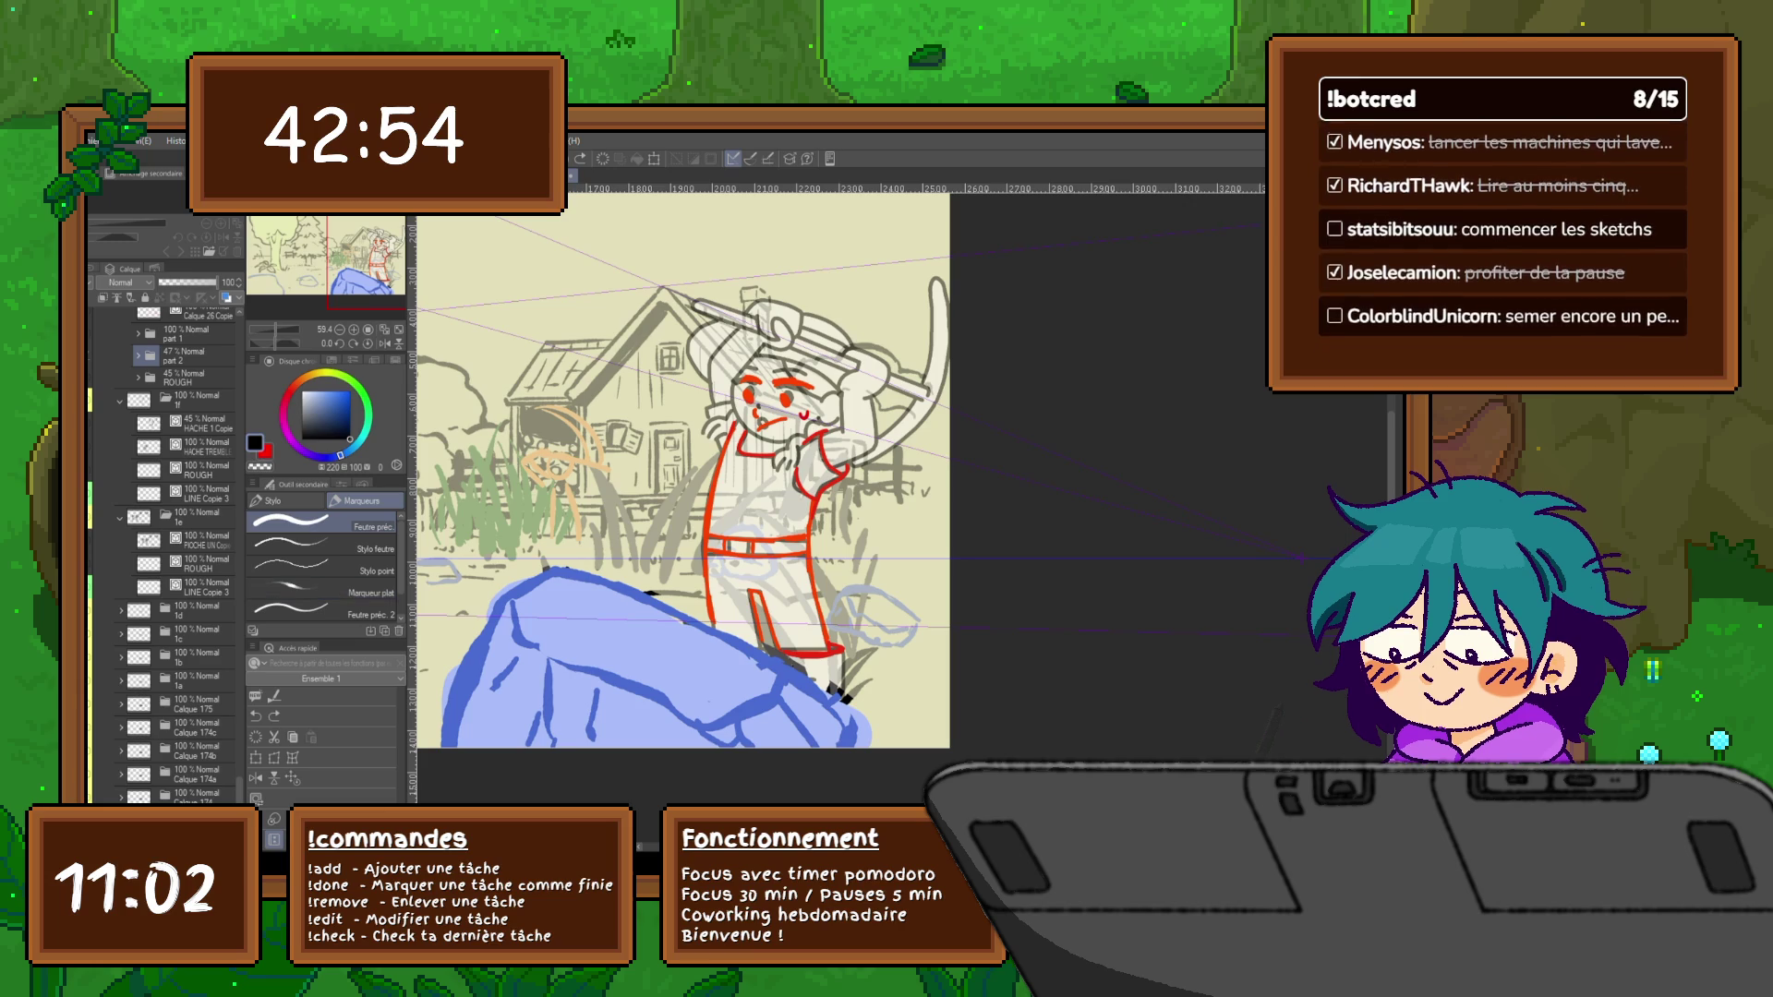
key("alt+bracketright")
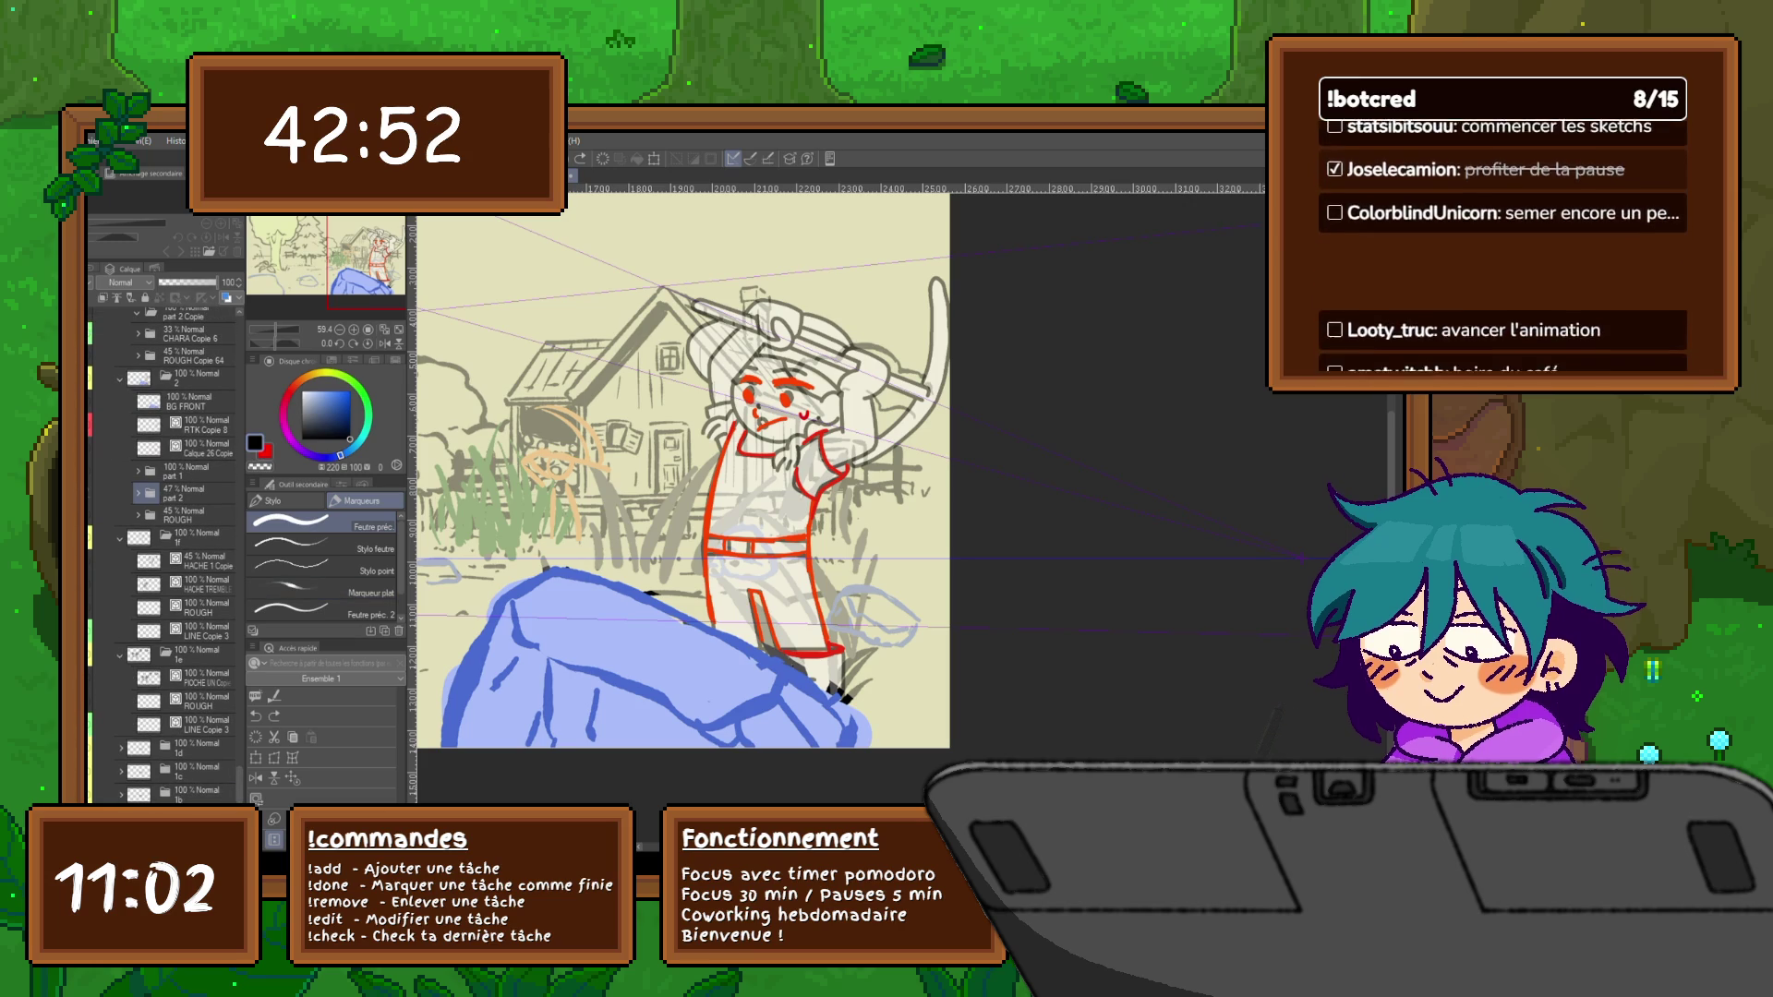
key("alt+bracketleft")
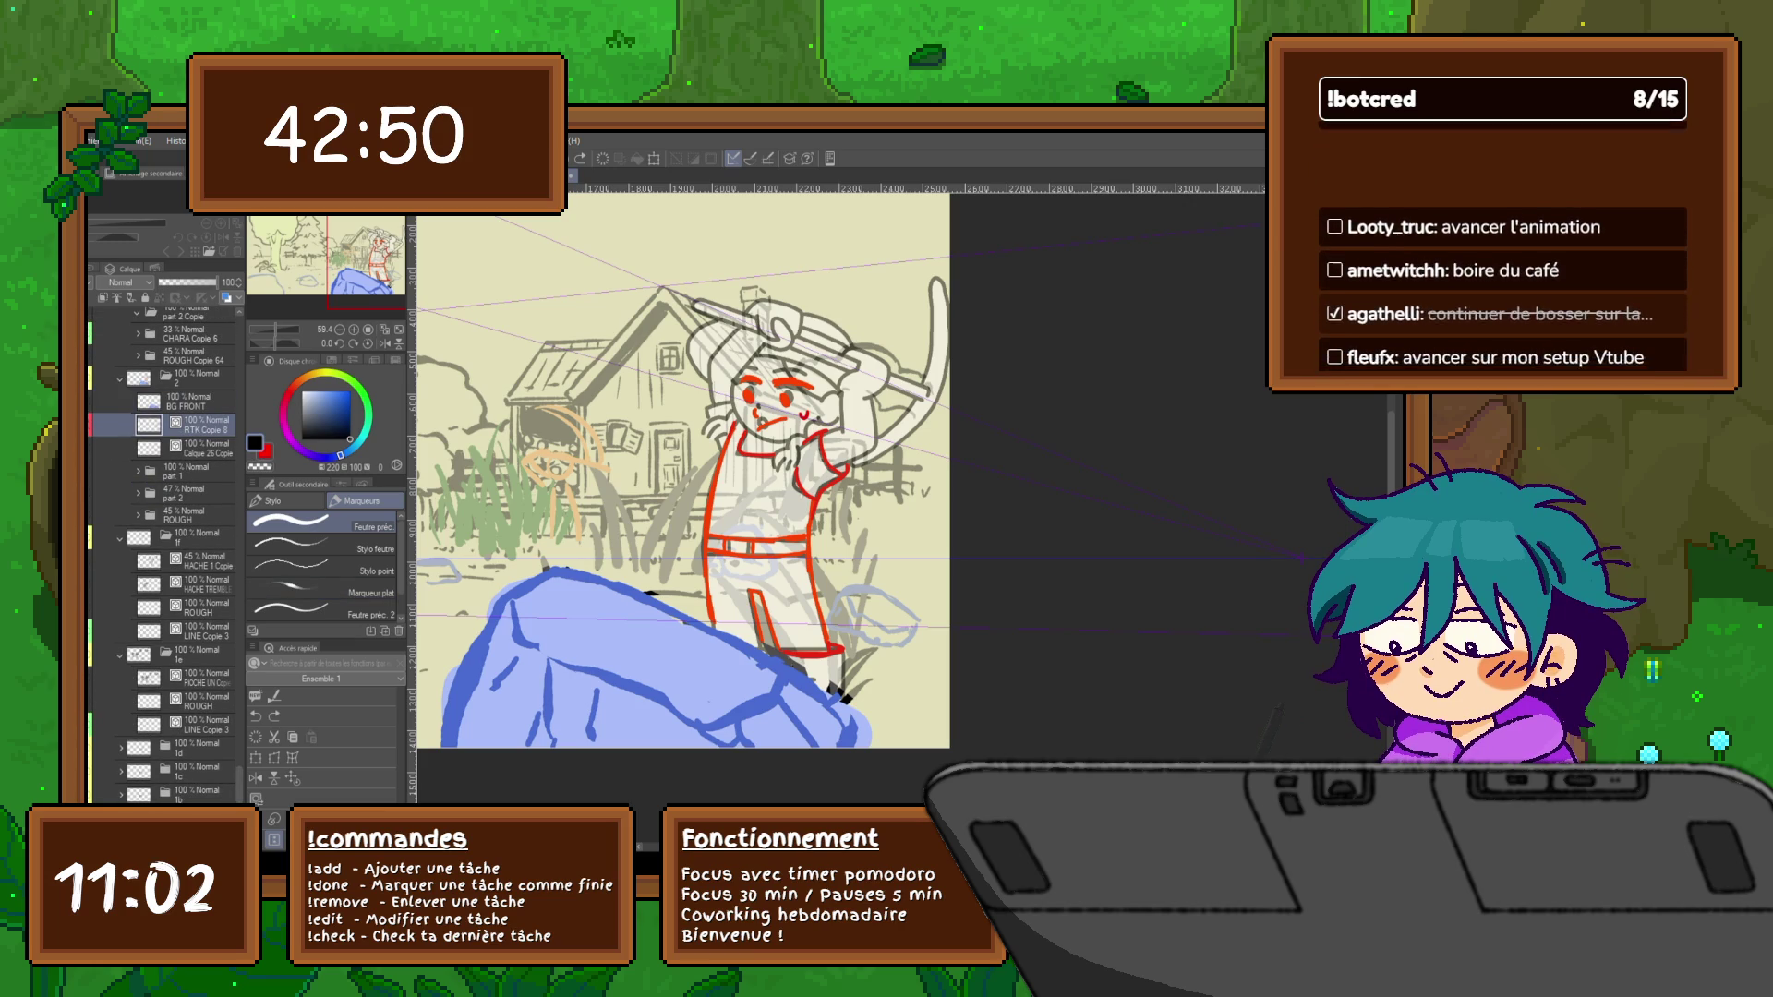
key("ctrl+shift+n")
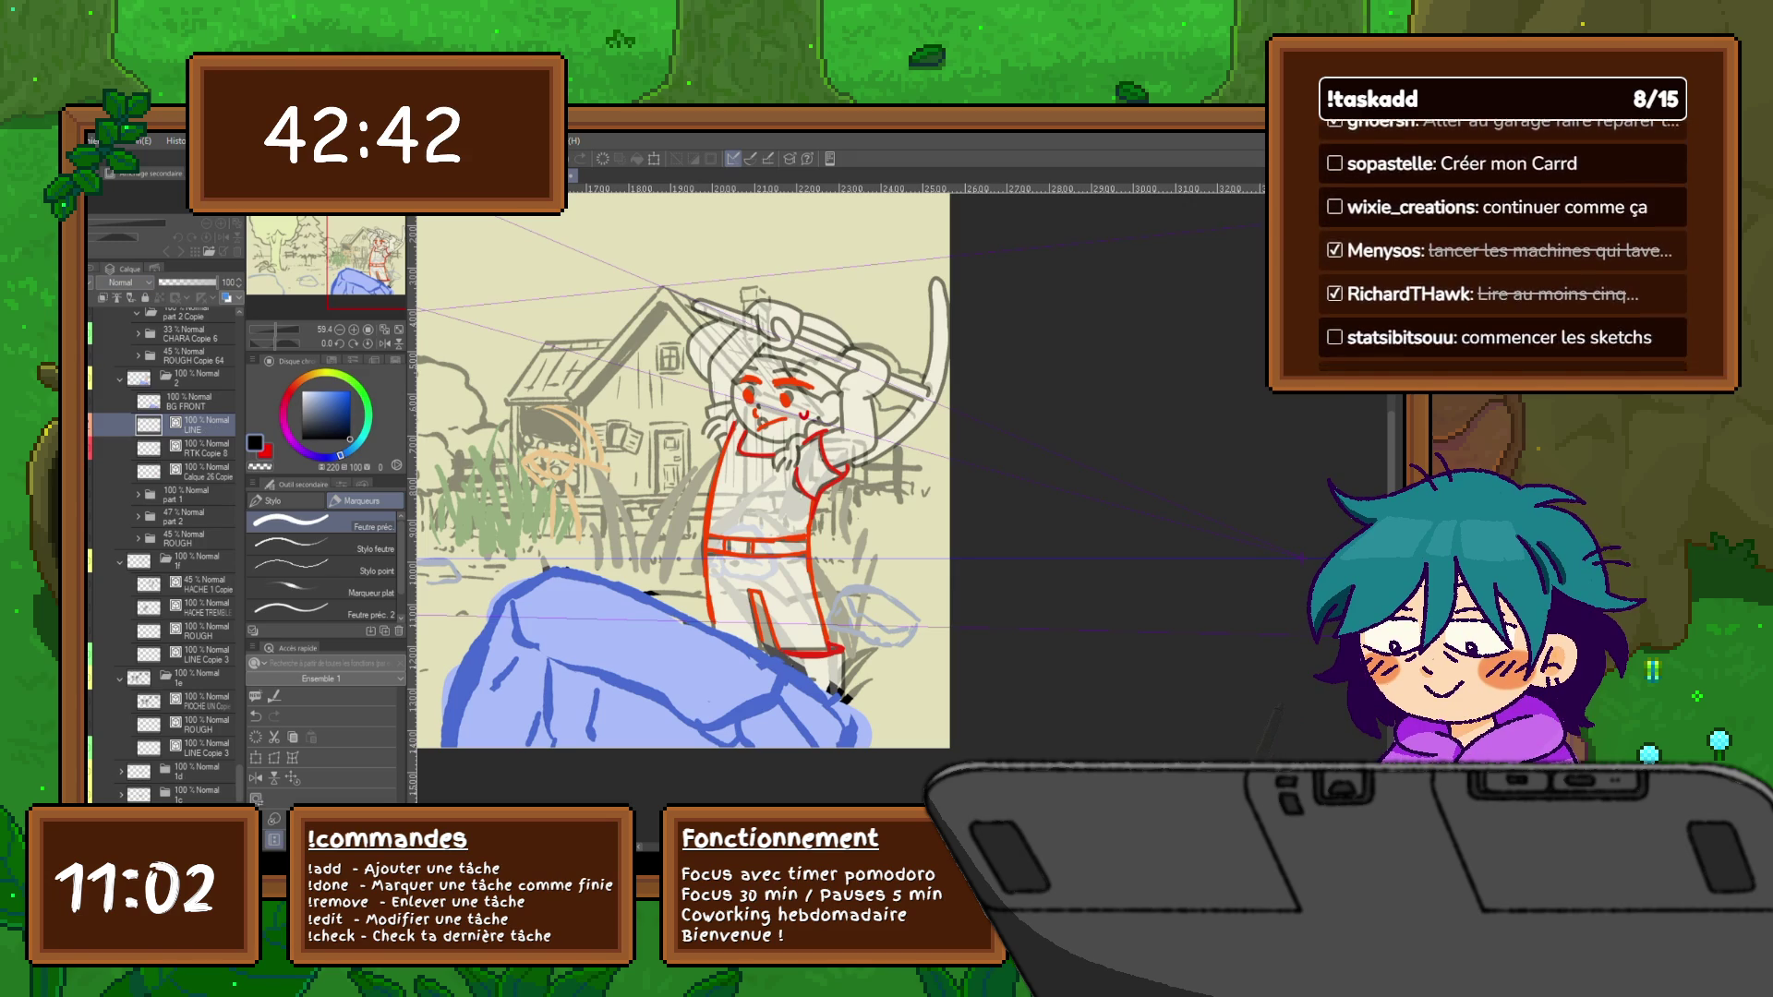
After two undone test strokes, ink the gripping hand beside the face in black
mouse_move(780, 477)
left_mouse_down()
mouse_move(788, 532)
mouse_move(826, 557)
left_mouse_up()
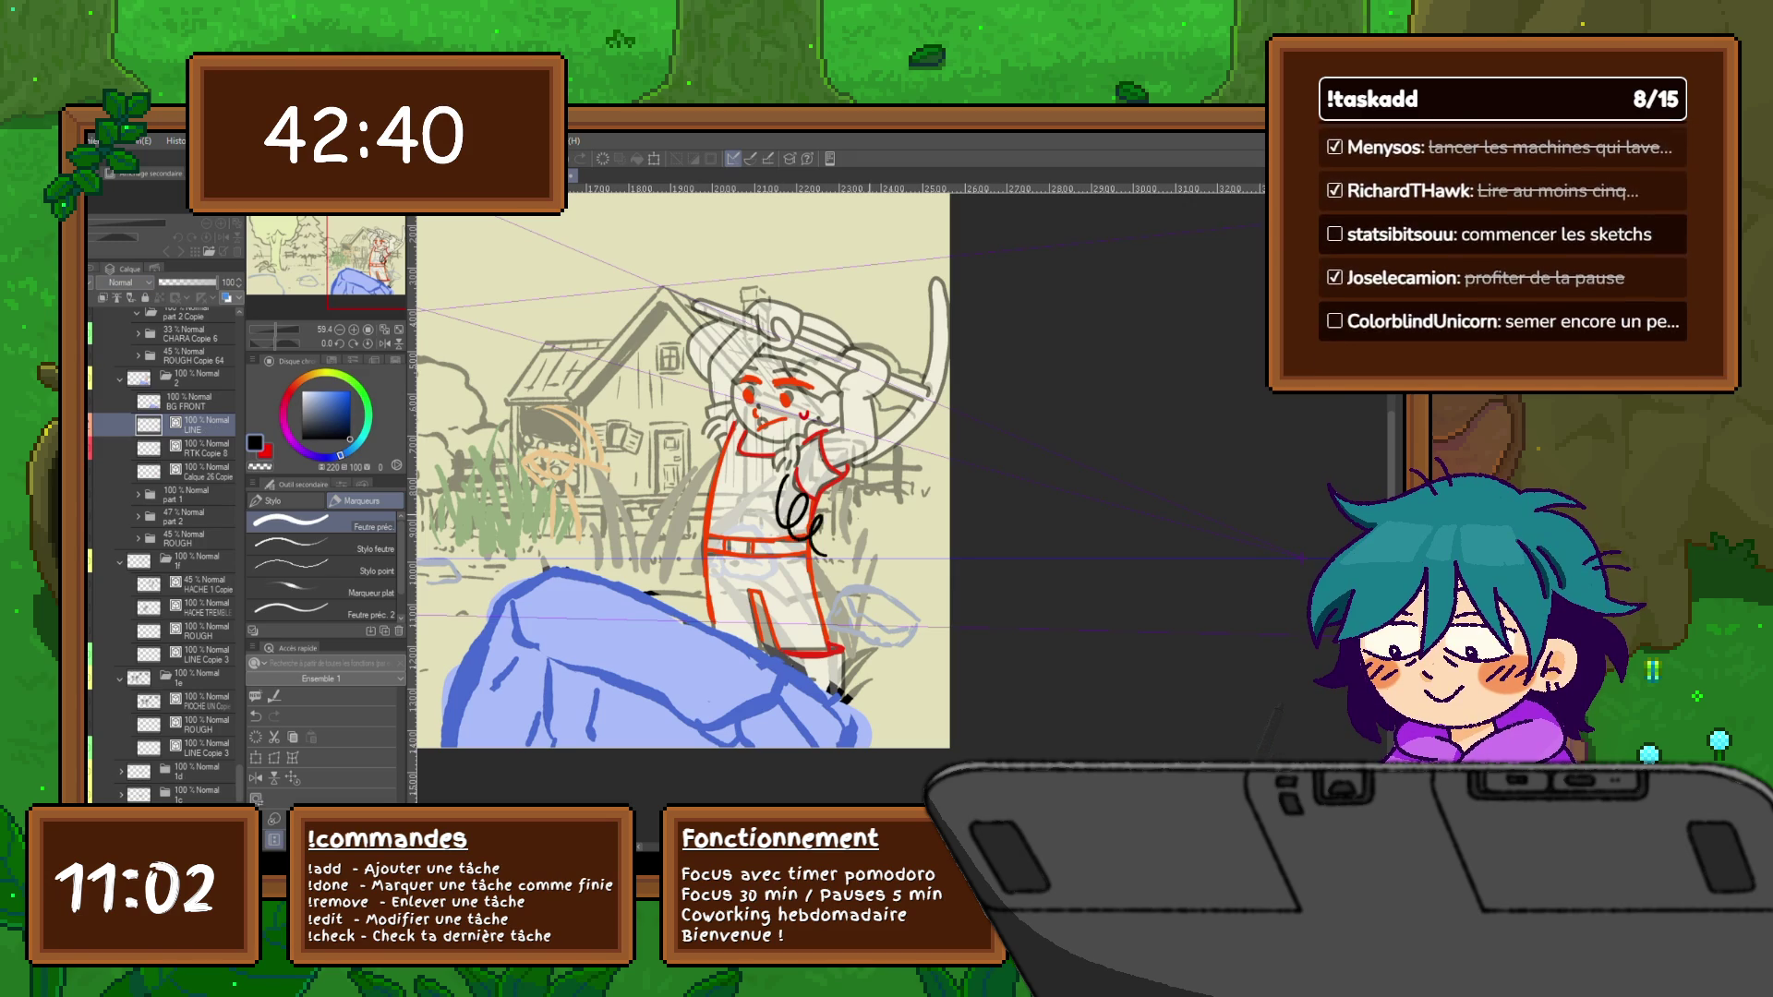
key("ctrl+z")
scroll(685, 471, "up", 2)
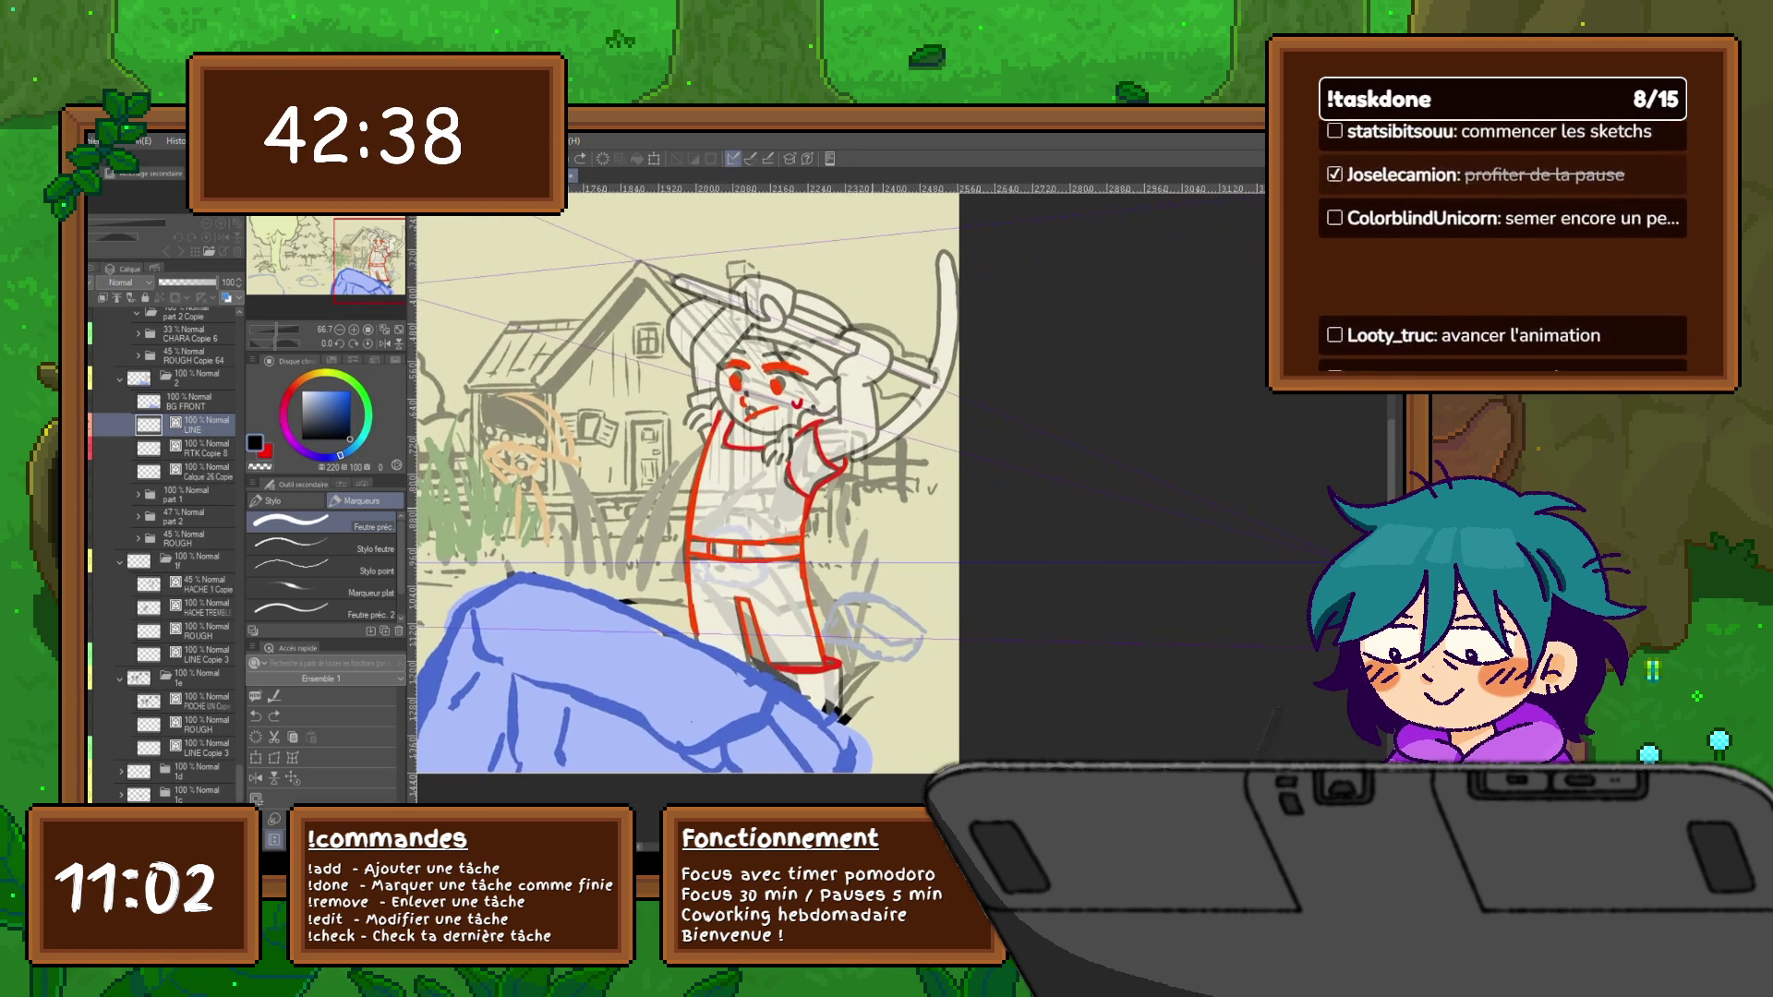
left_click_drag(806, 457, 861, 411)
key("ctrl+z")
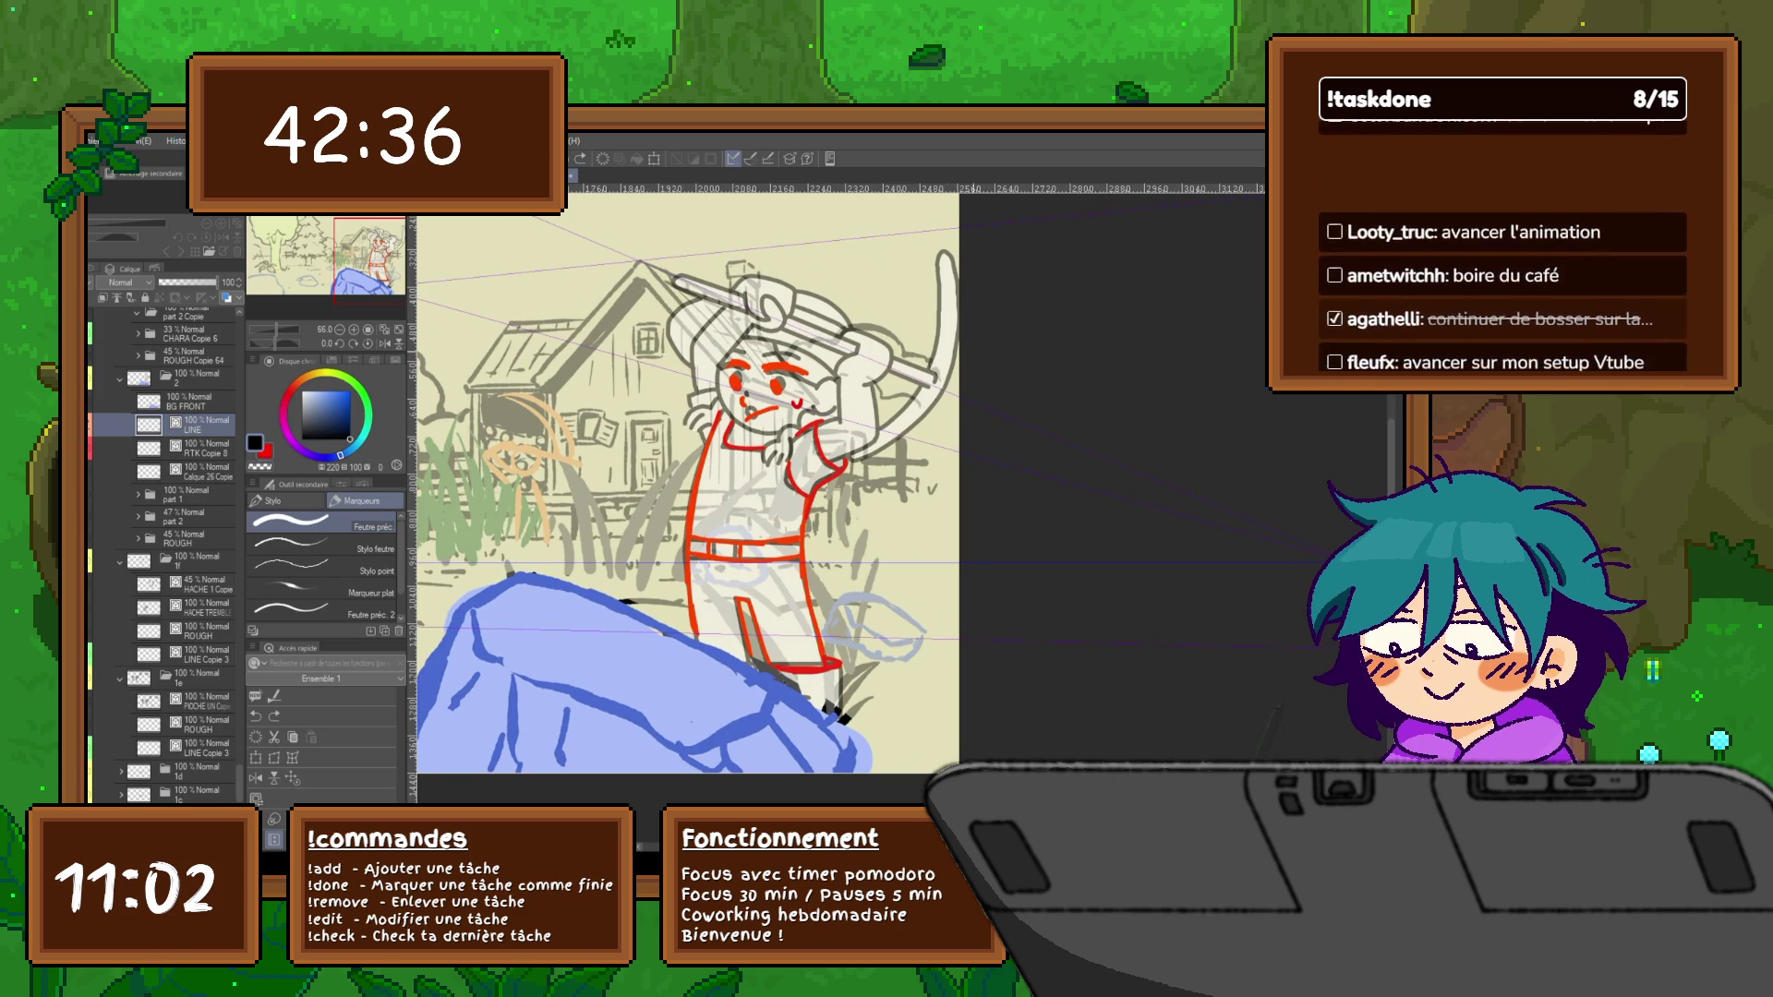
scroll(685, 478, "down", 1)
scroll(700, 492, "up", 2)
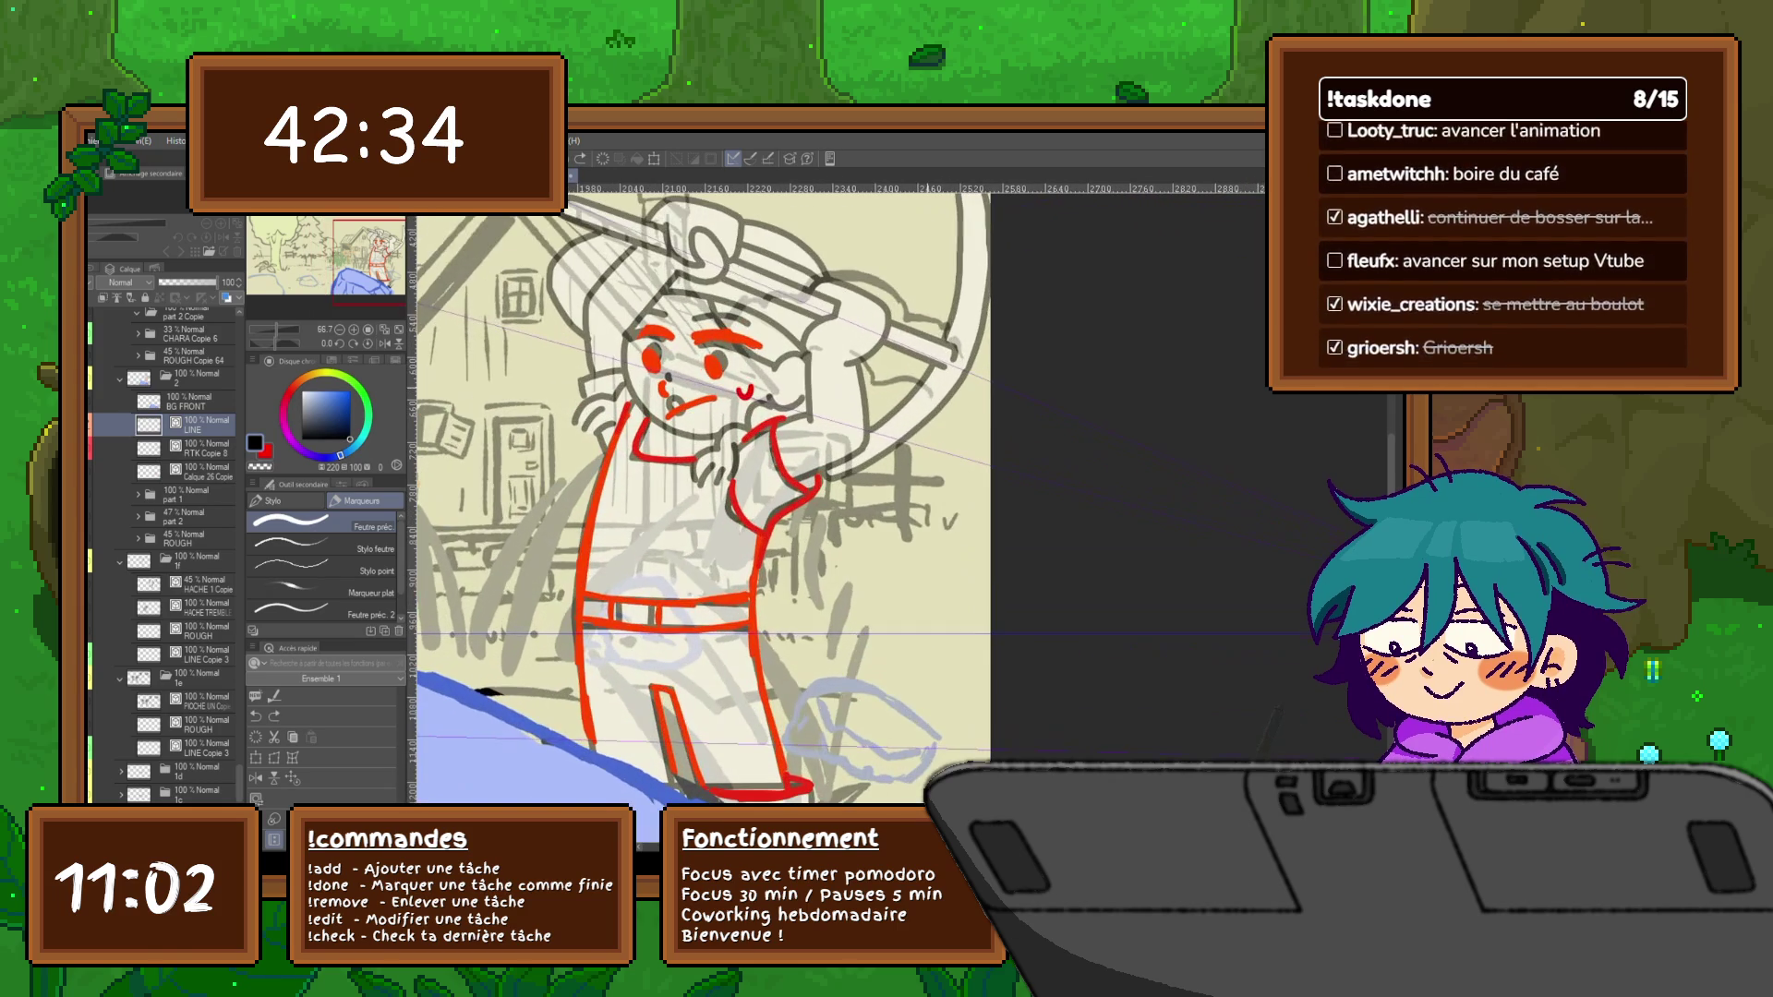
scroll(699, 518, "up", 1)
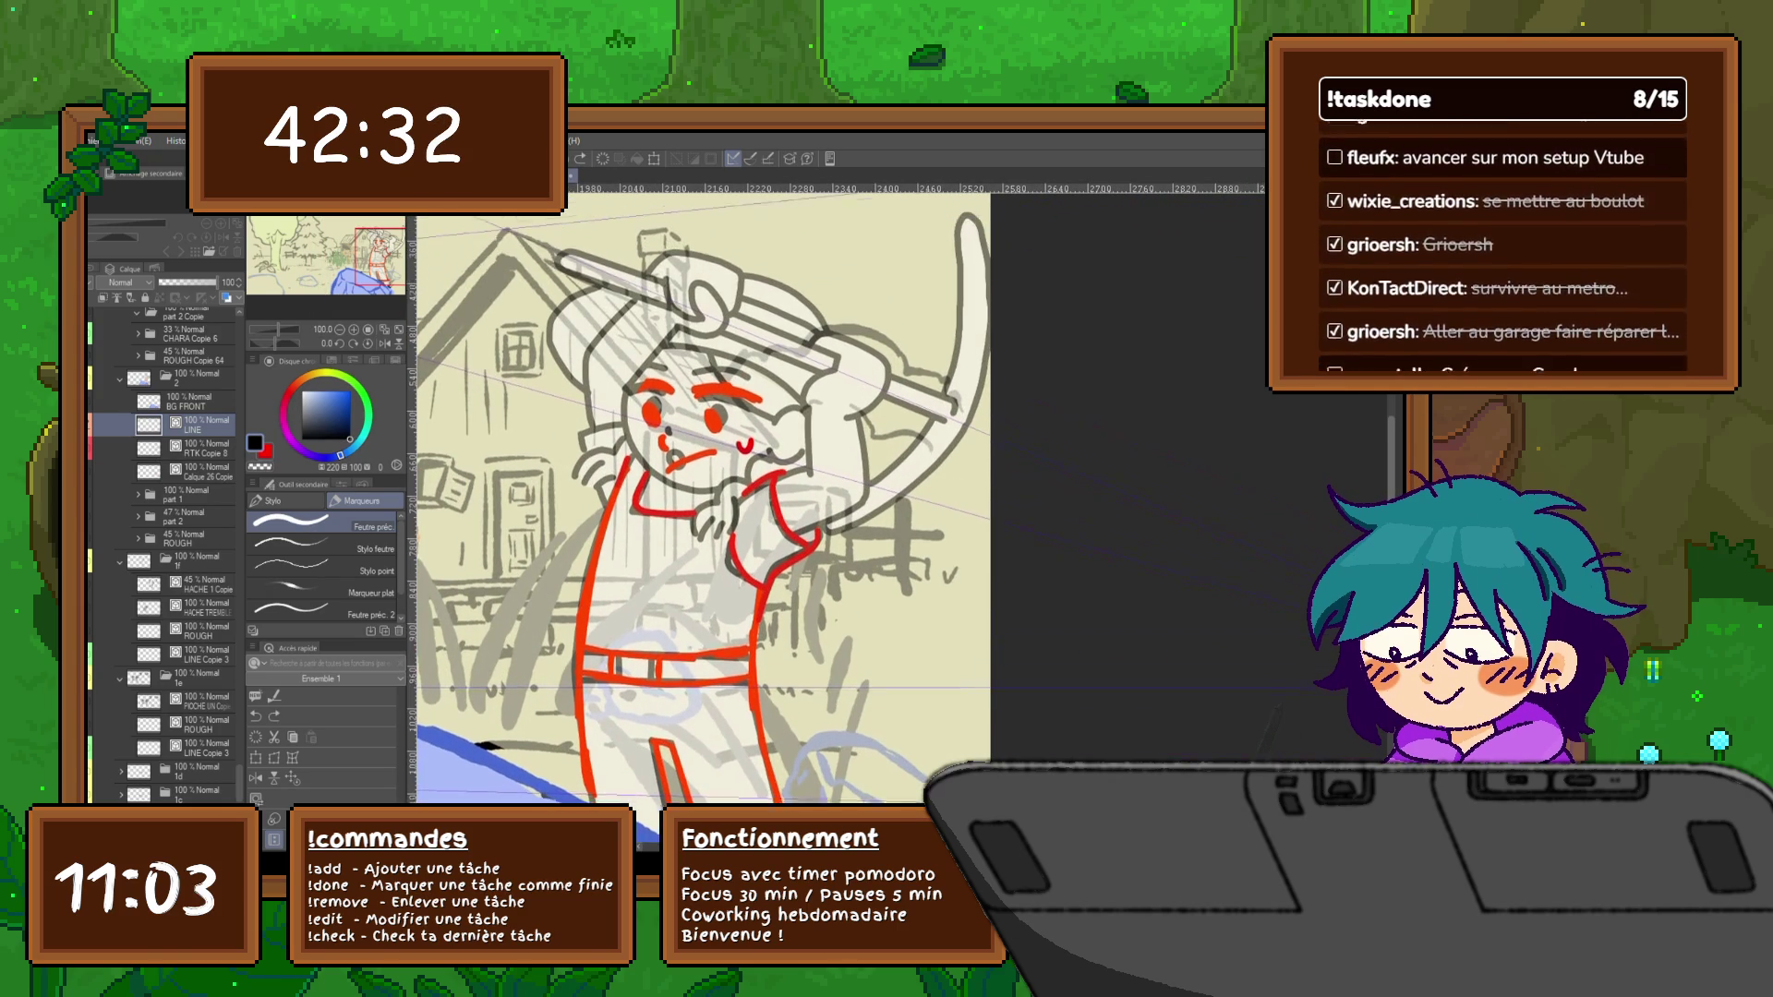
scroll(699, 518, "up", 1)
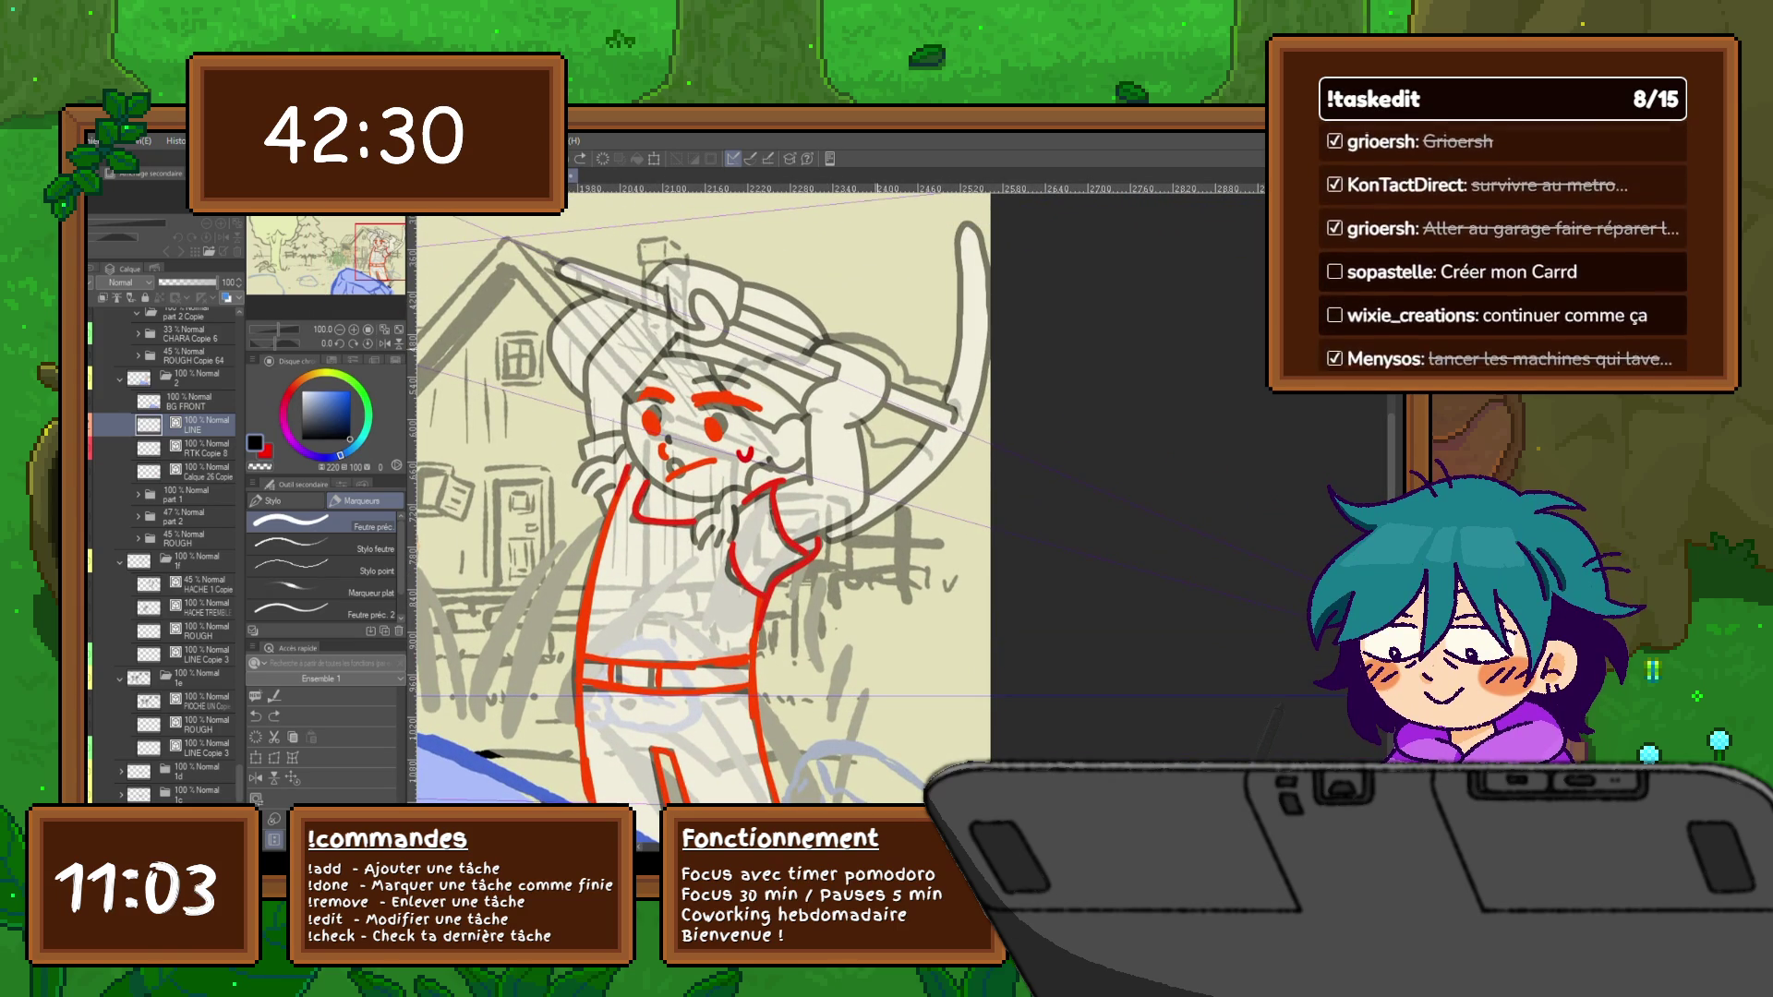
mouse_move(842, 362)
left_mouse_down()
mouse_move(800, 408)
mouse_move(809, 488)
mouse_move(693, 526)
left_mouse_up()
mouse_move(695, 522)
left_mouse_down()
mouse_move(691, 543)
mouse_move(726, 543)
mouse_move(736, 482)
mouse_move(804, 415)
left_mouse_up()
left_click_drag(771, 475, 807, 458)
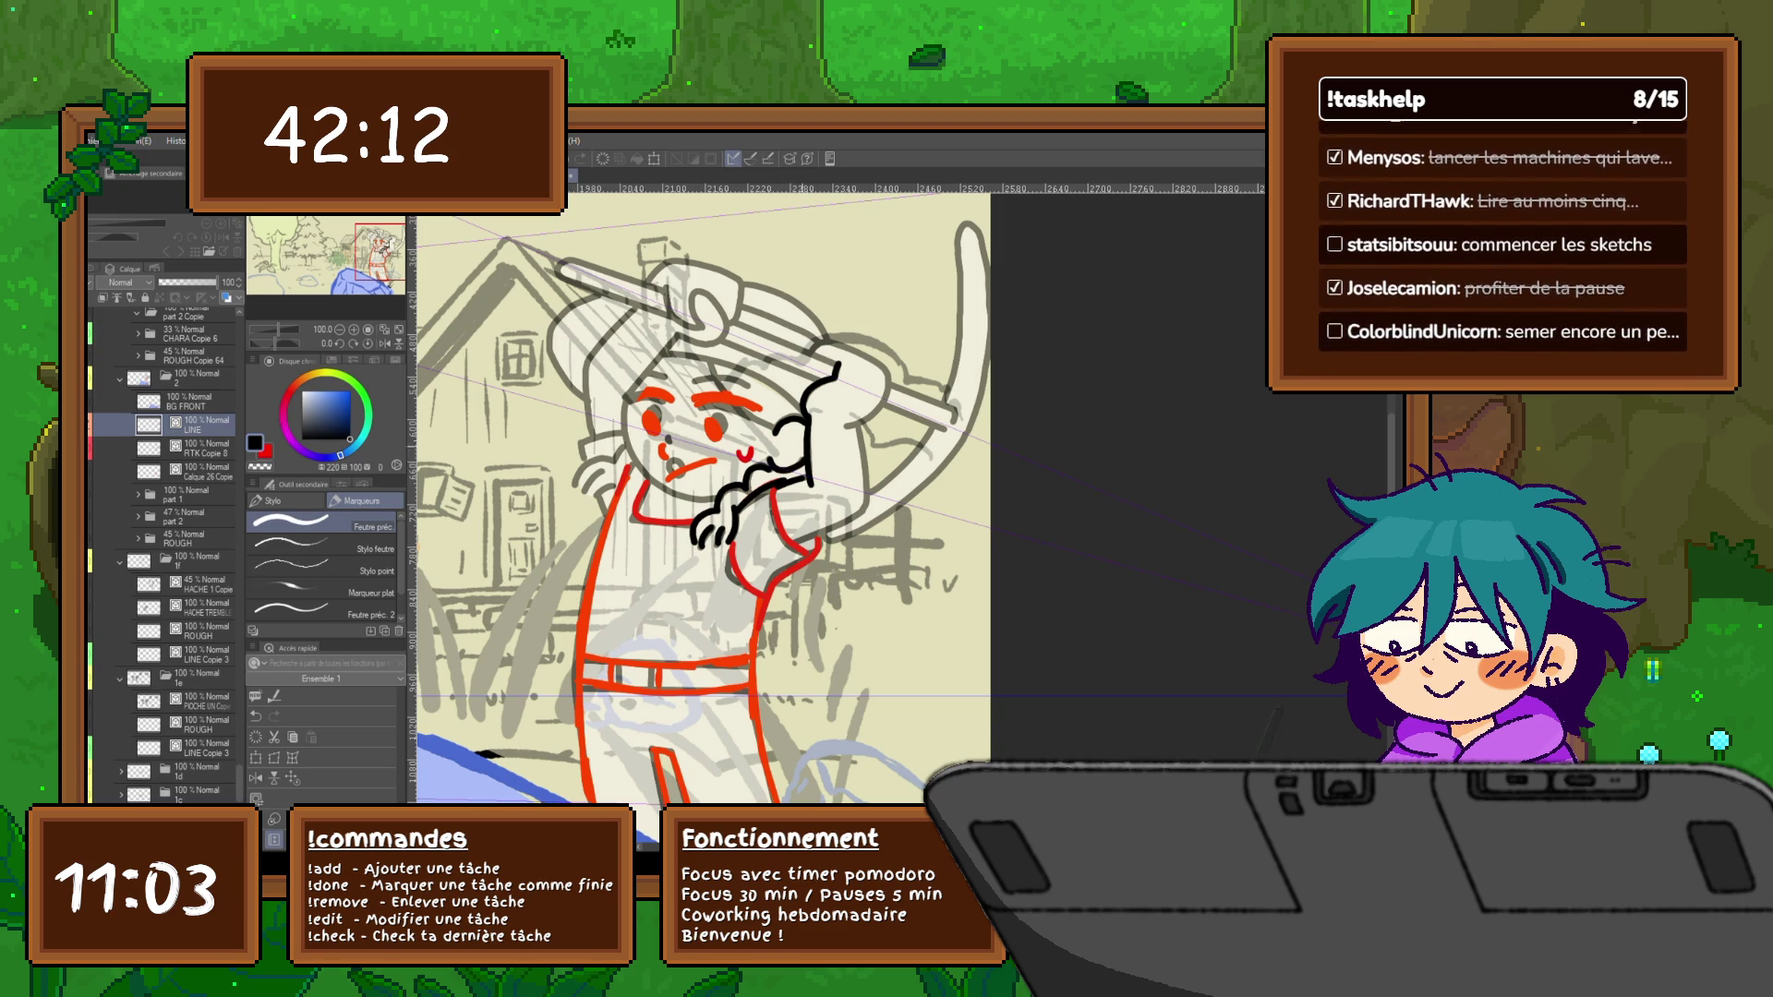
left_click_drag(831, 555, 806, 573)
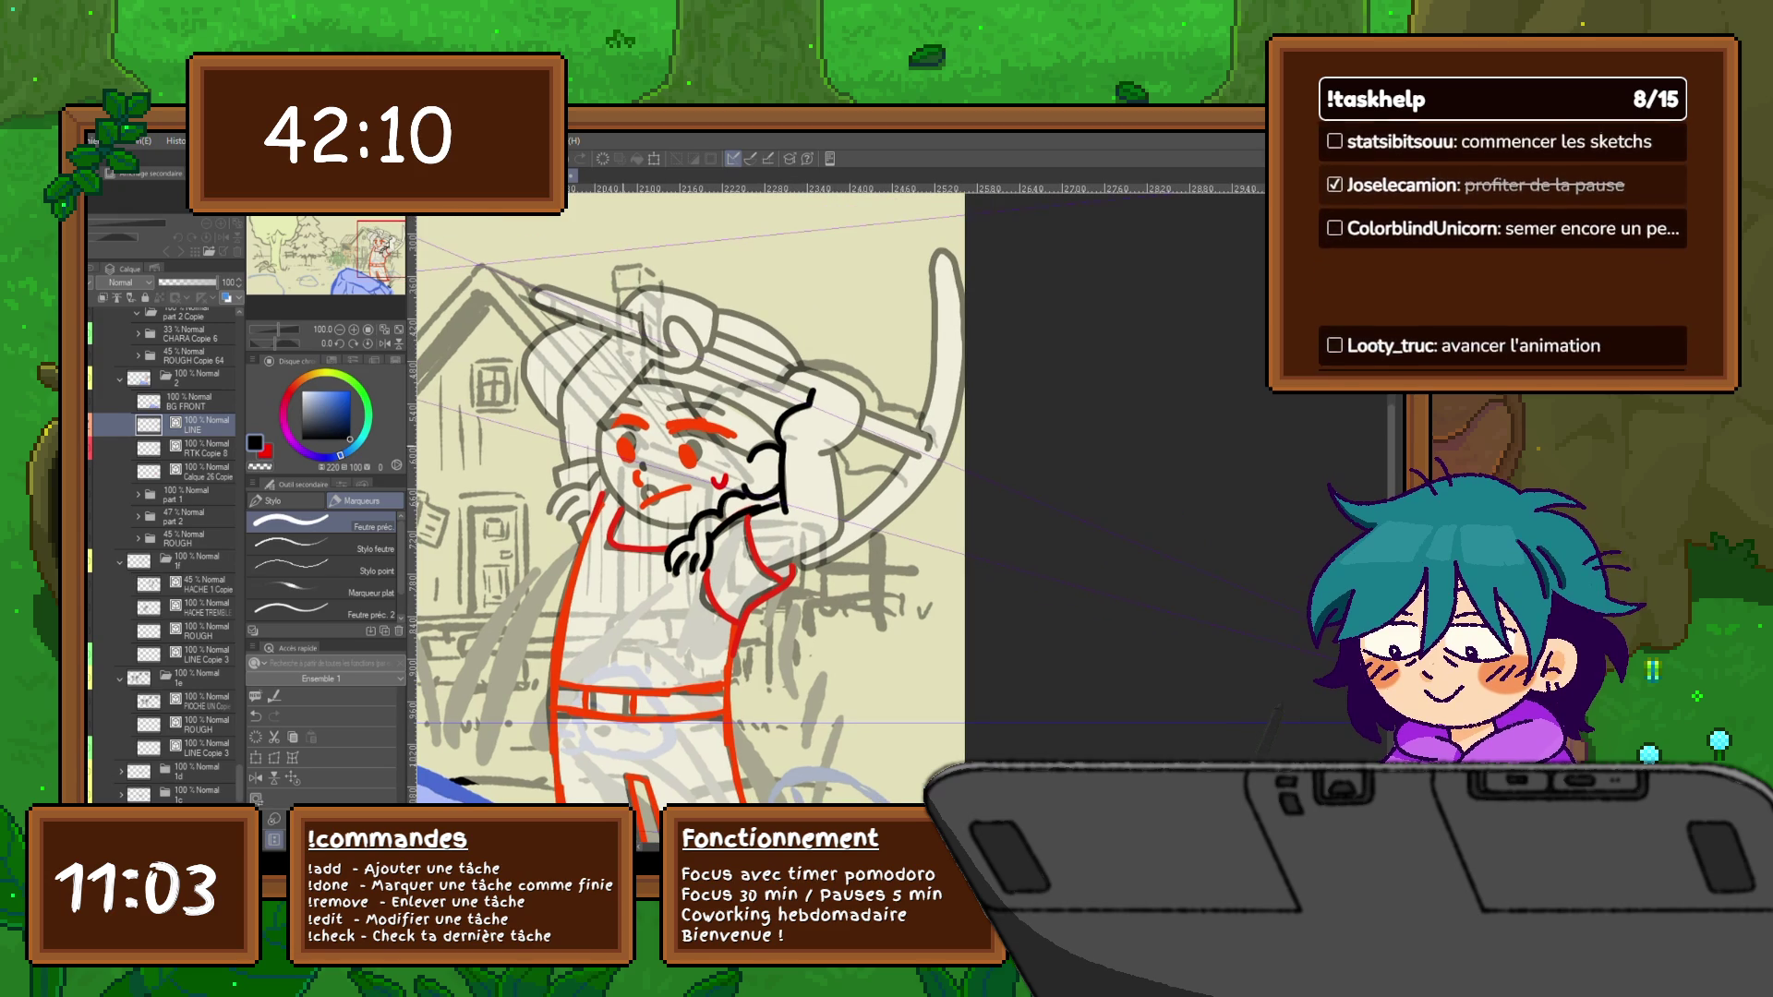
Fill both of the character's eyes solid black
left_click_drag(618, 442, 631, 457)
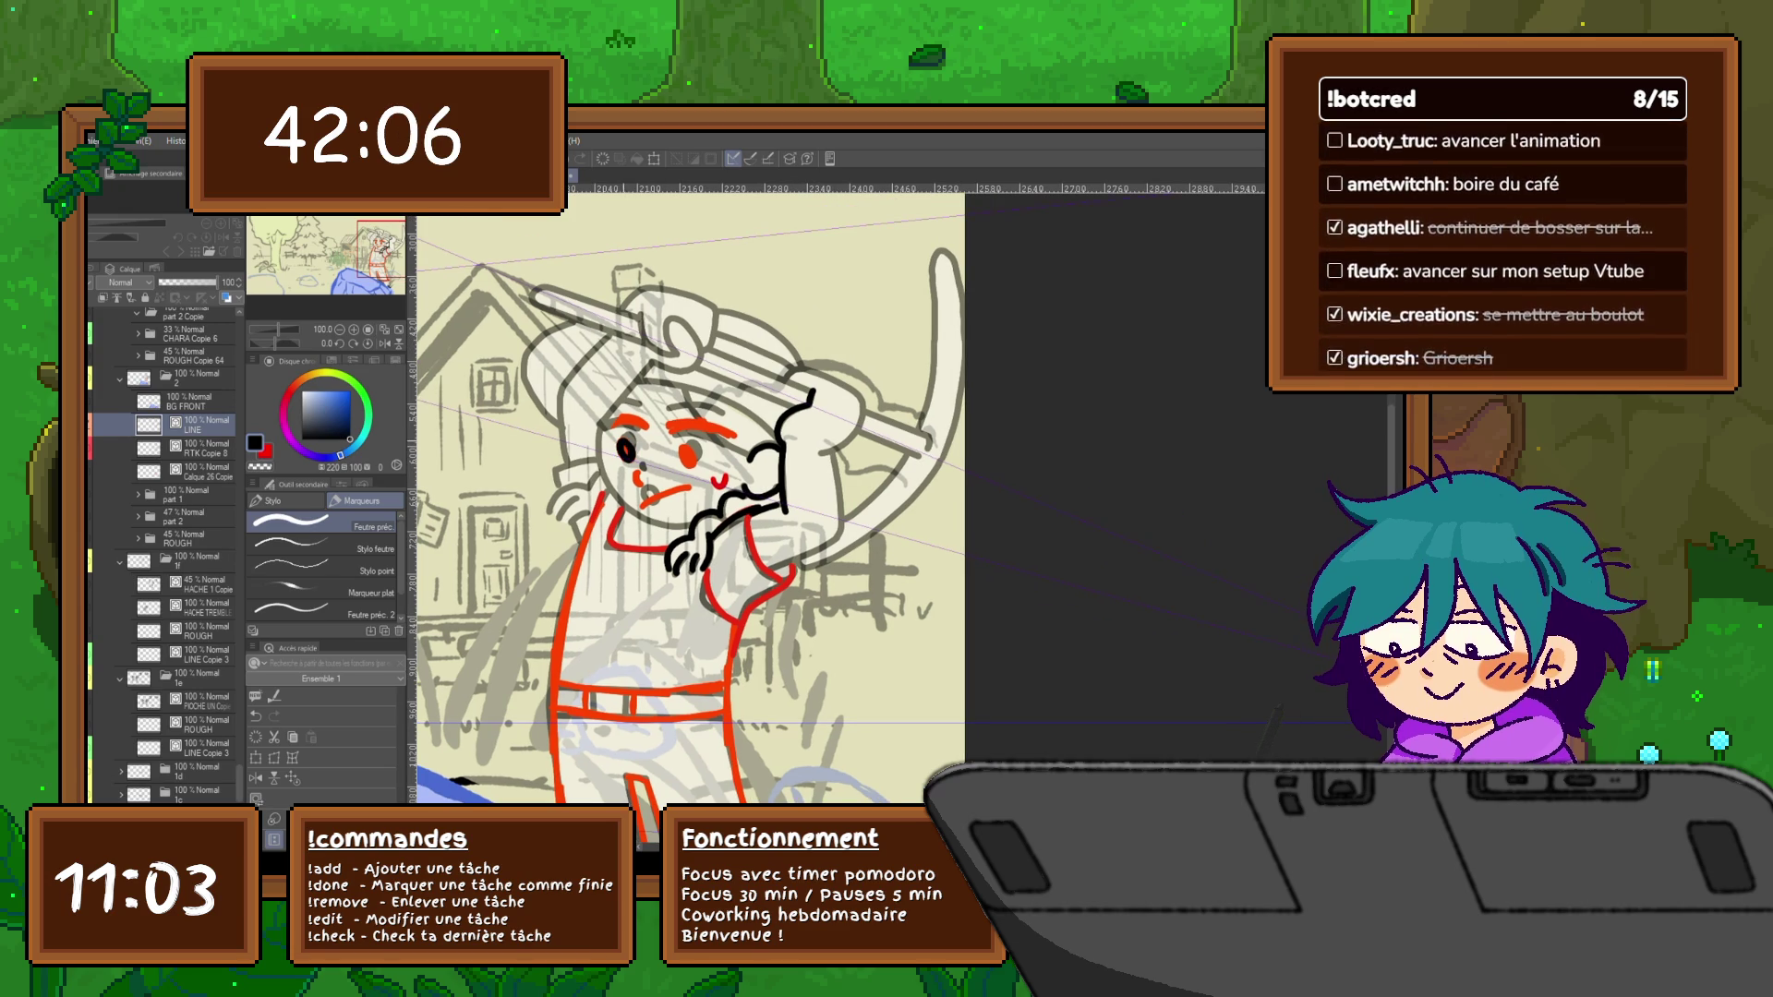
key("ctrl+z")
left_click_drag(618, 445, 635, 465)
left_click_drag(624, 441, 681, 460)
left_click_drag(677, 458, 692, 459)
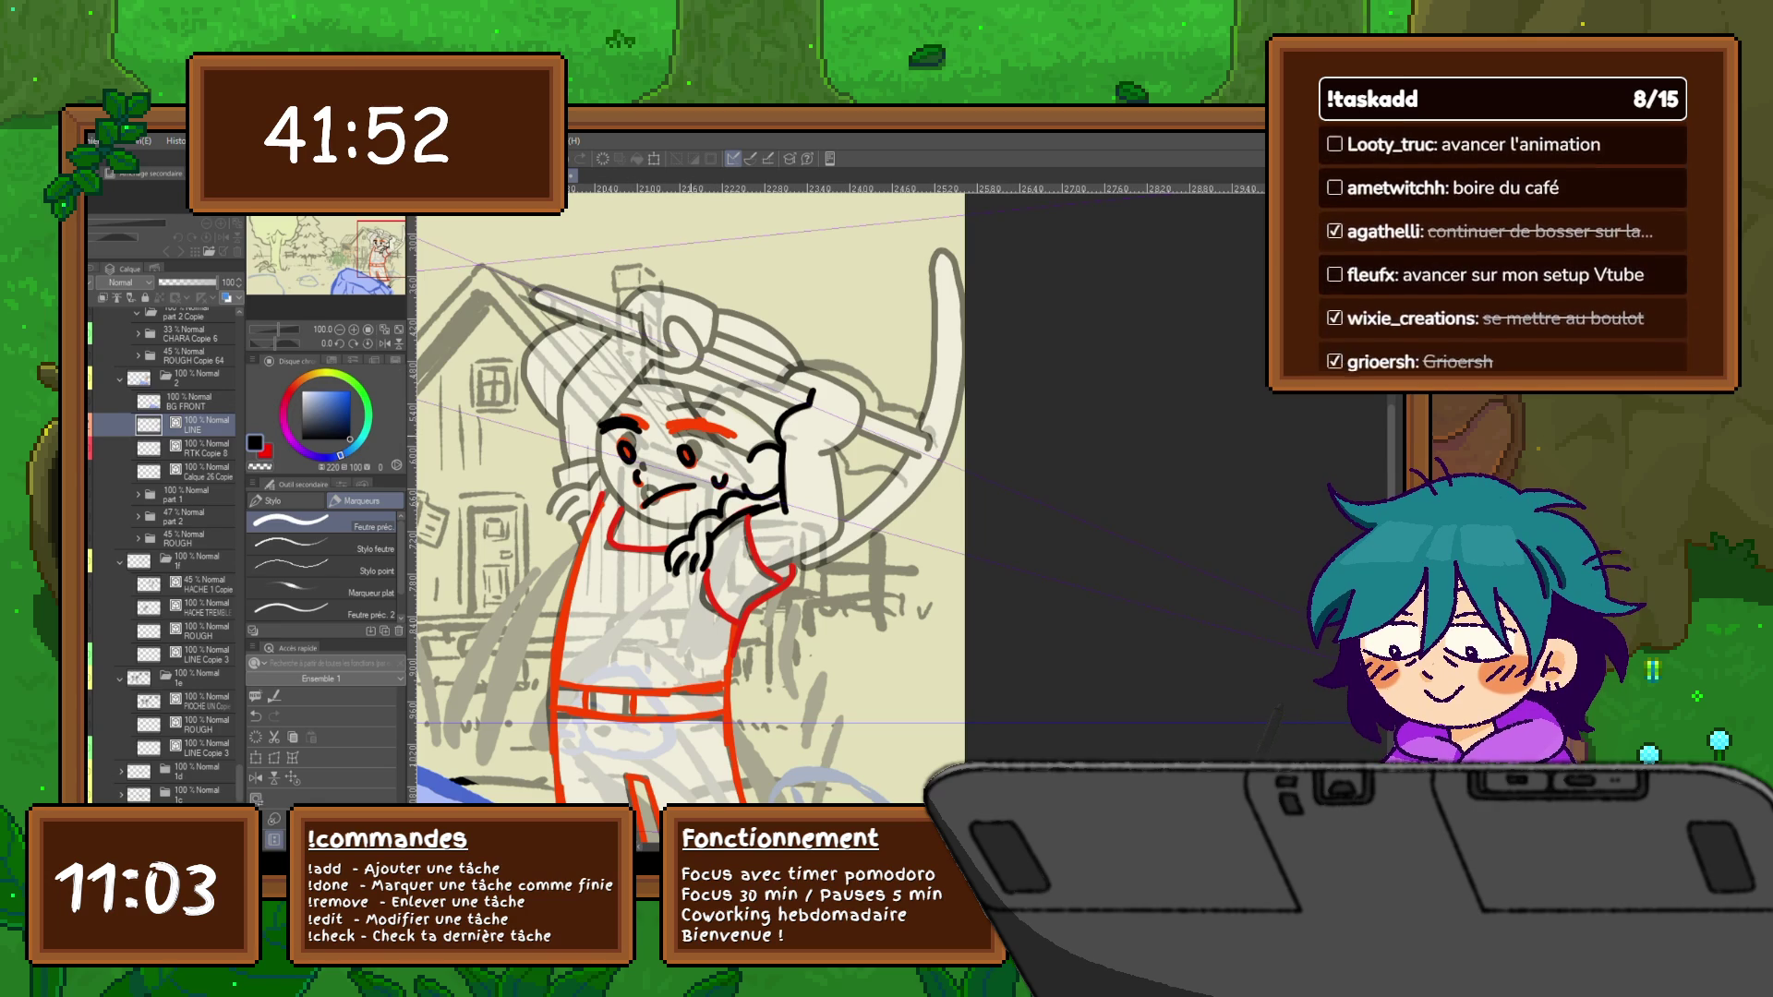
Darken both eyebrows in ink, then pick the Figure tool's straight line
left_click_drag(665, 436, 726, 433)
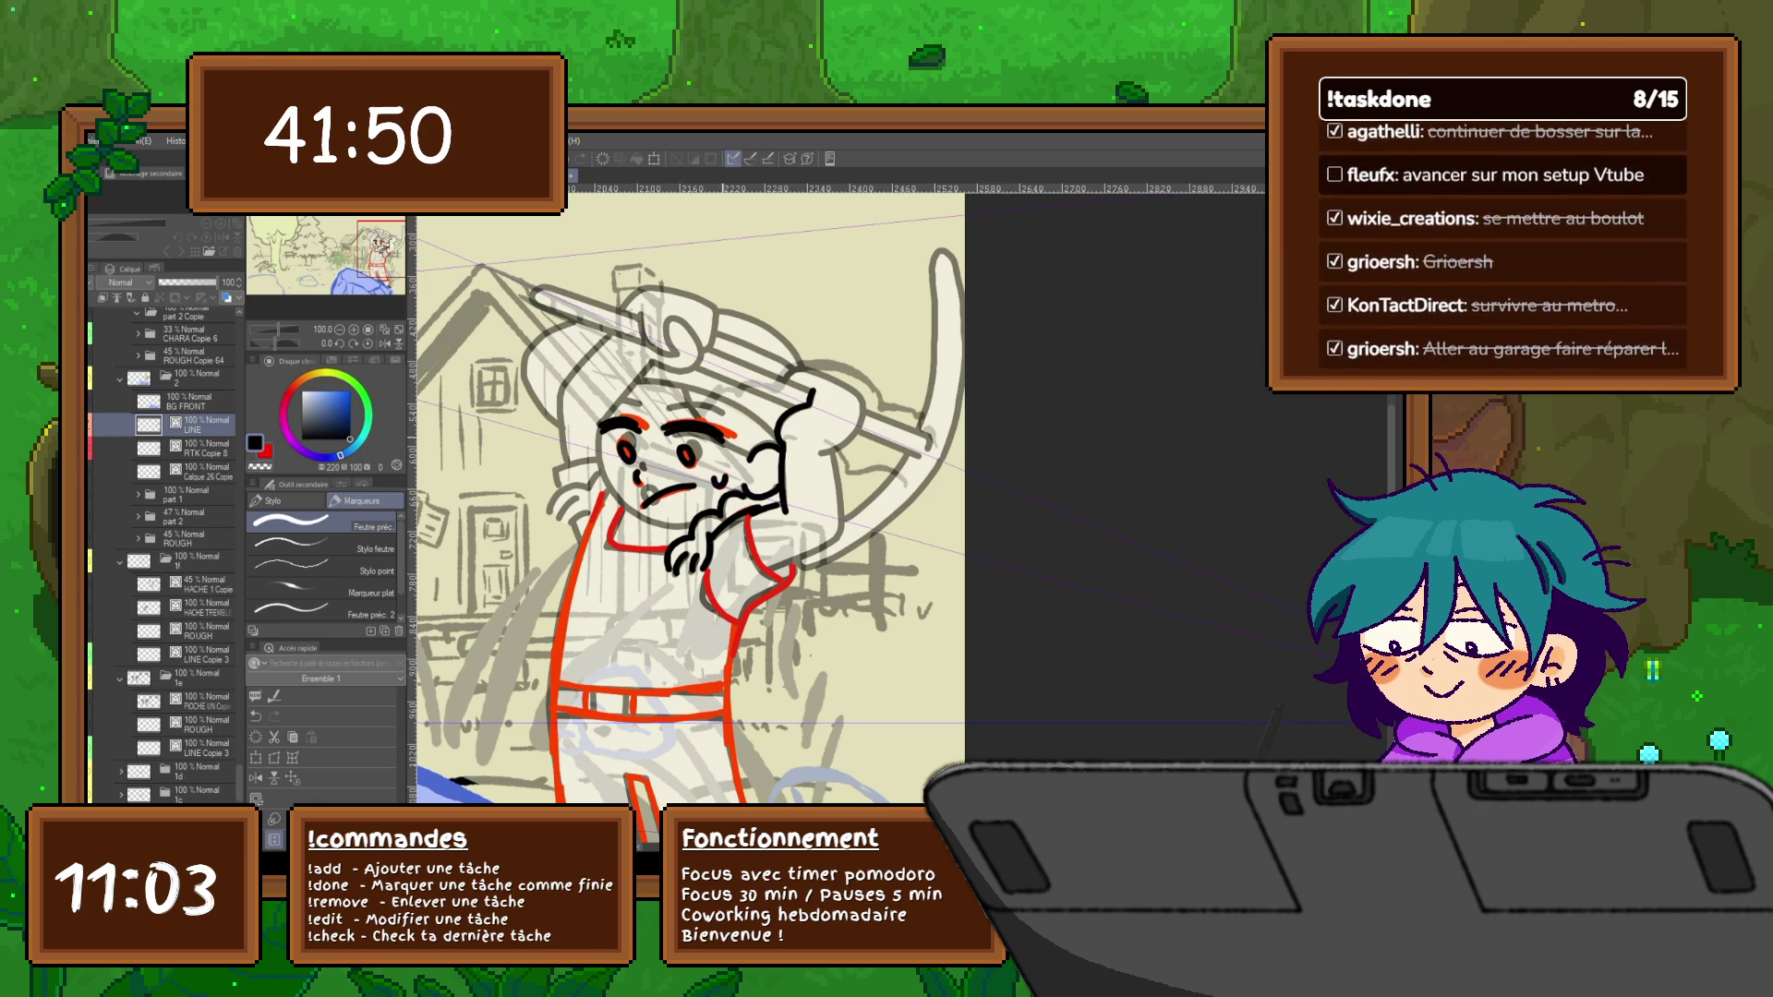
left_click_drag(692, 554, 670, 558)
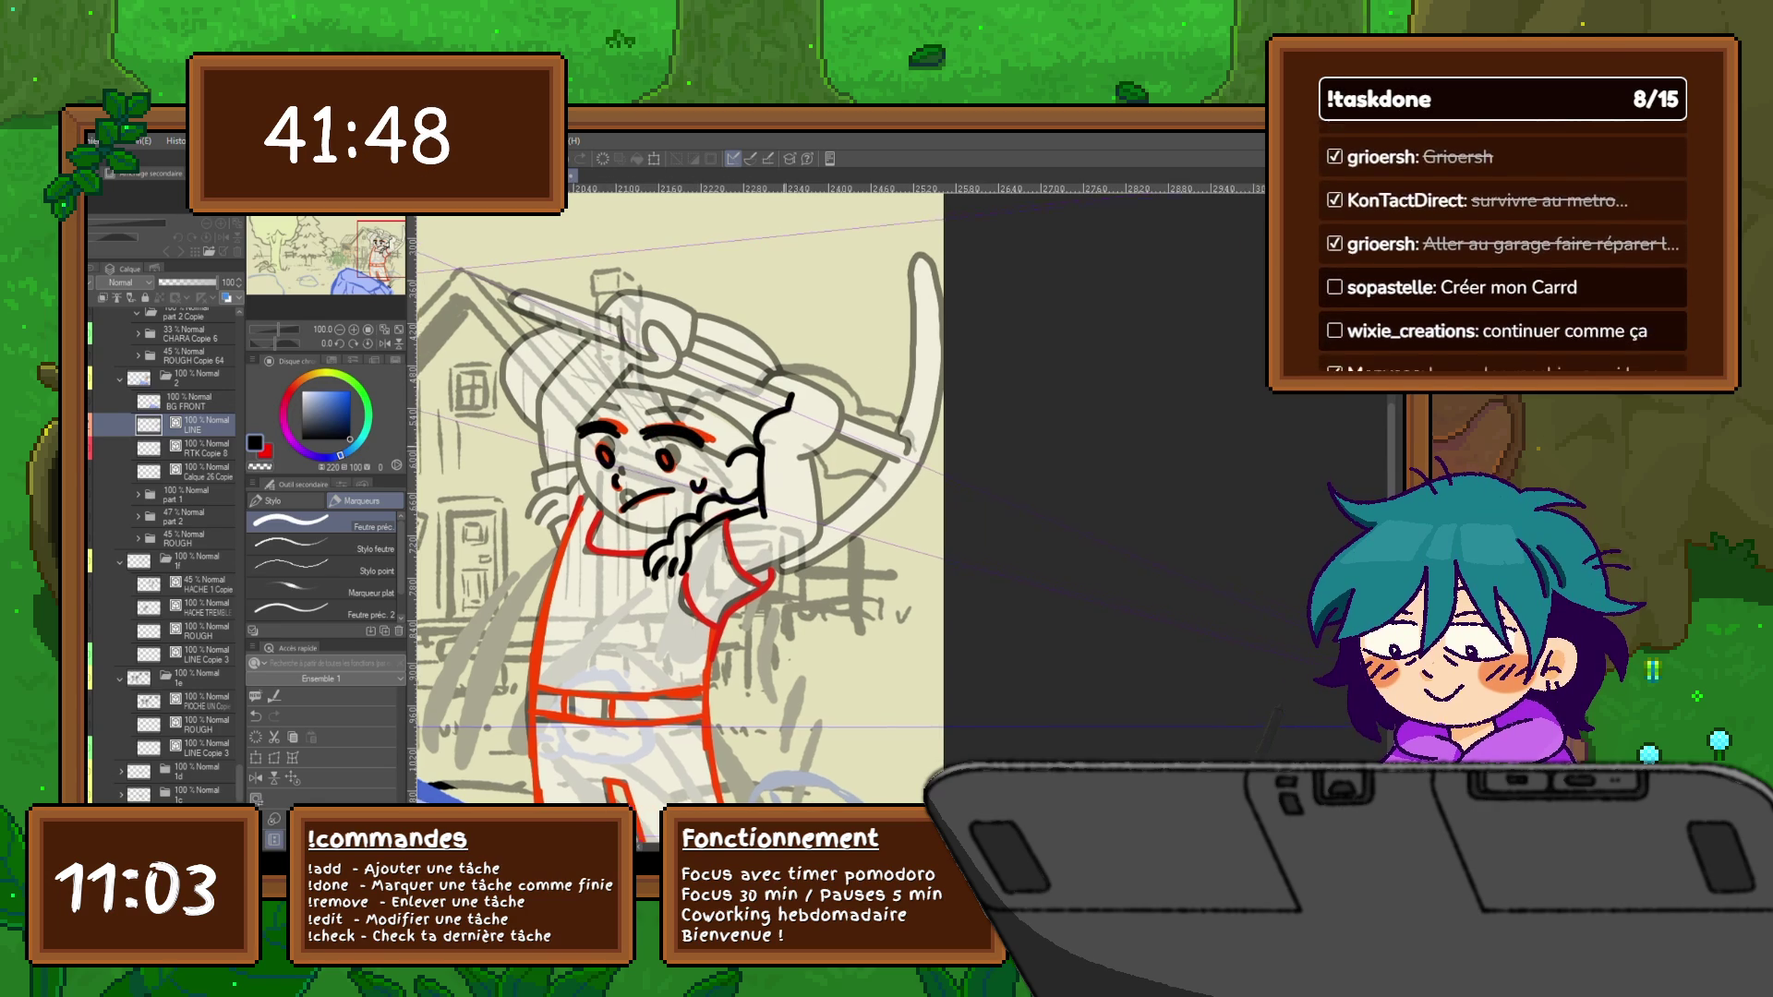
left_click_drag(646, 416, 699, 418)
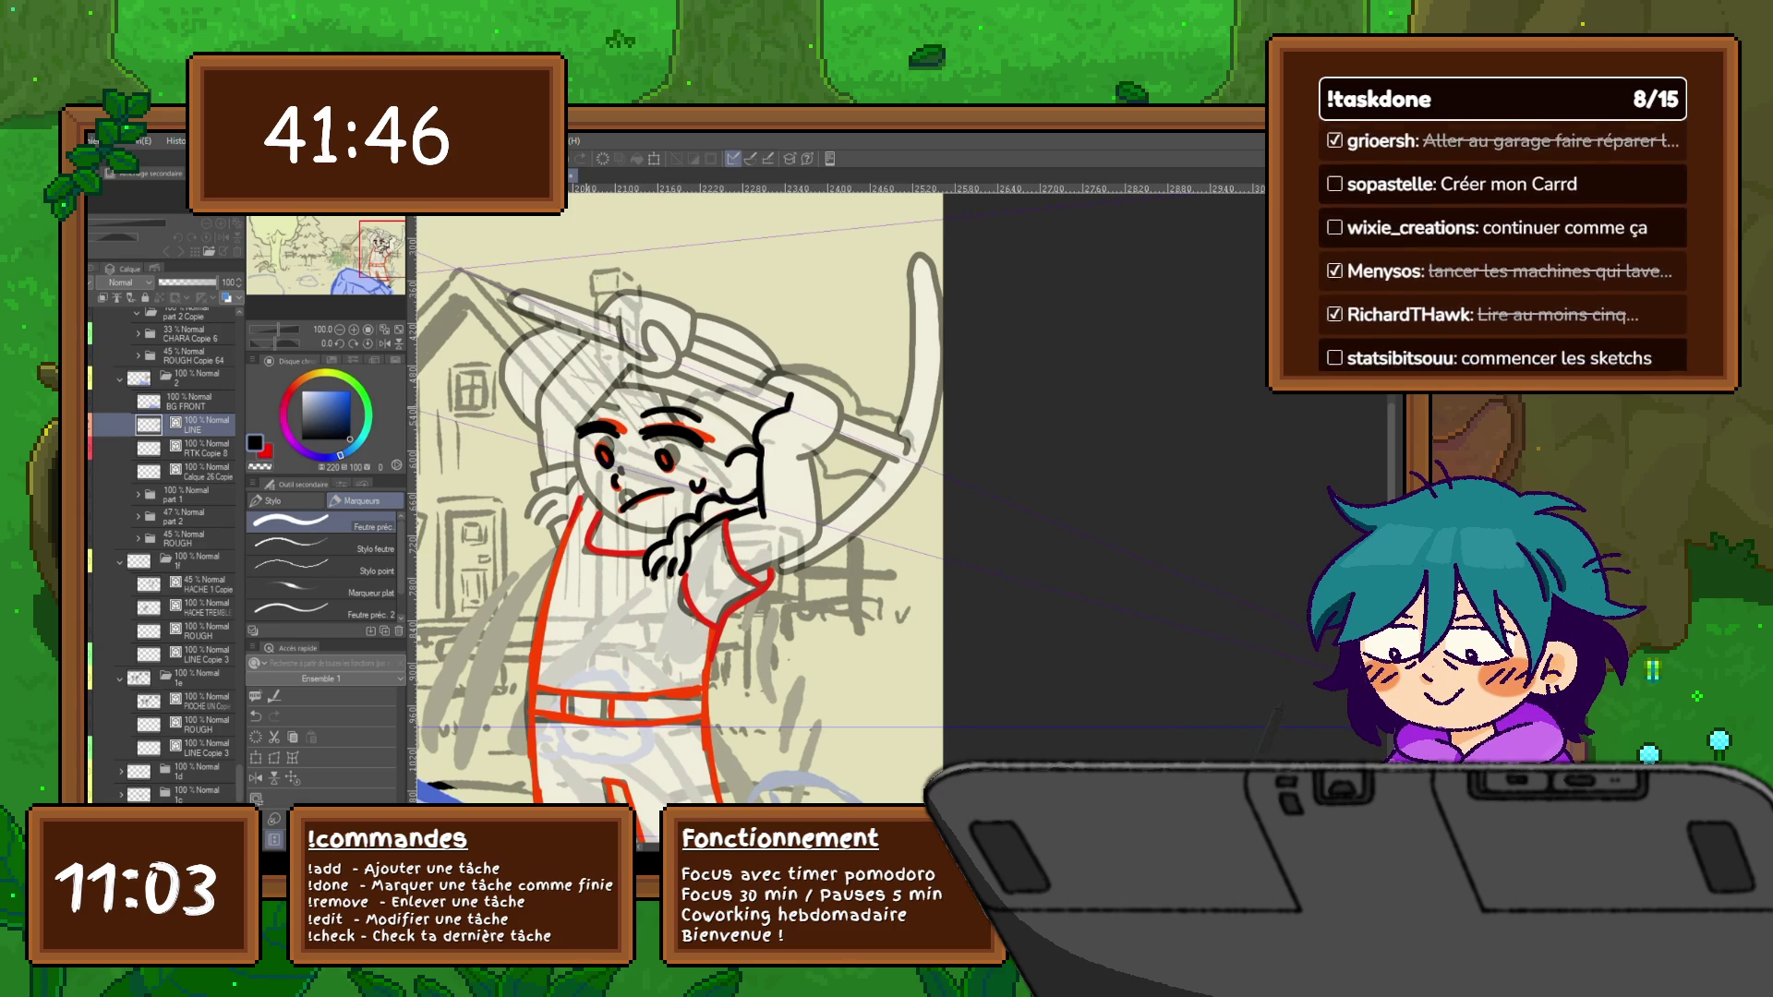
left_click_drag(583, 411, 619, 402)
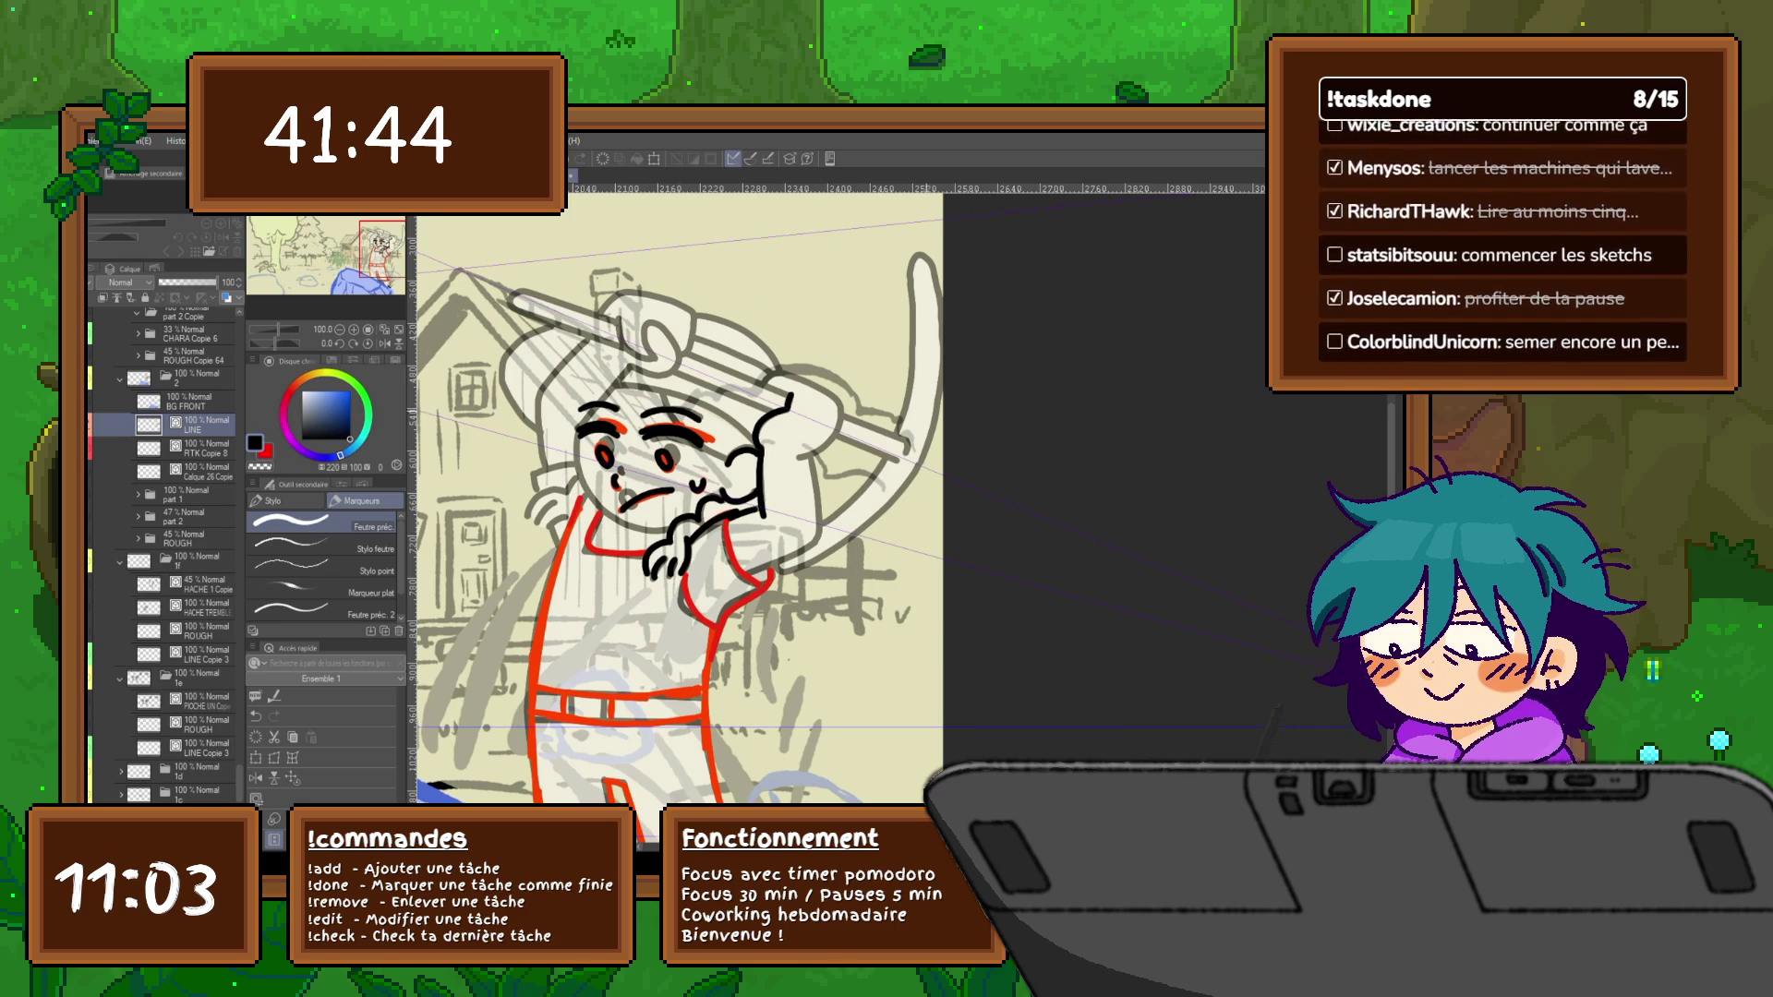
scroll(679, 526, "down", 1)
scroll(679, 526, "down", 1)
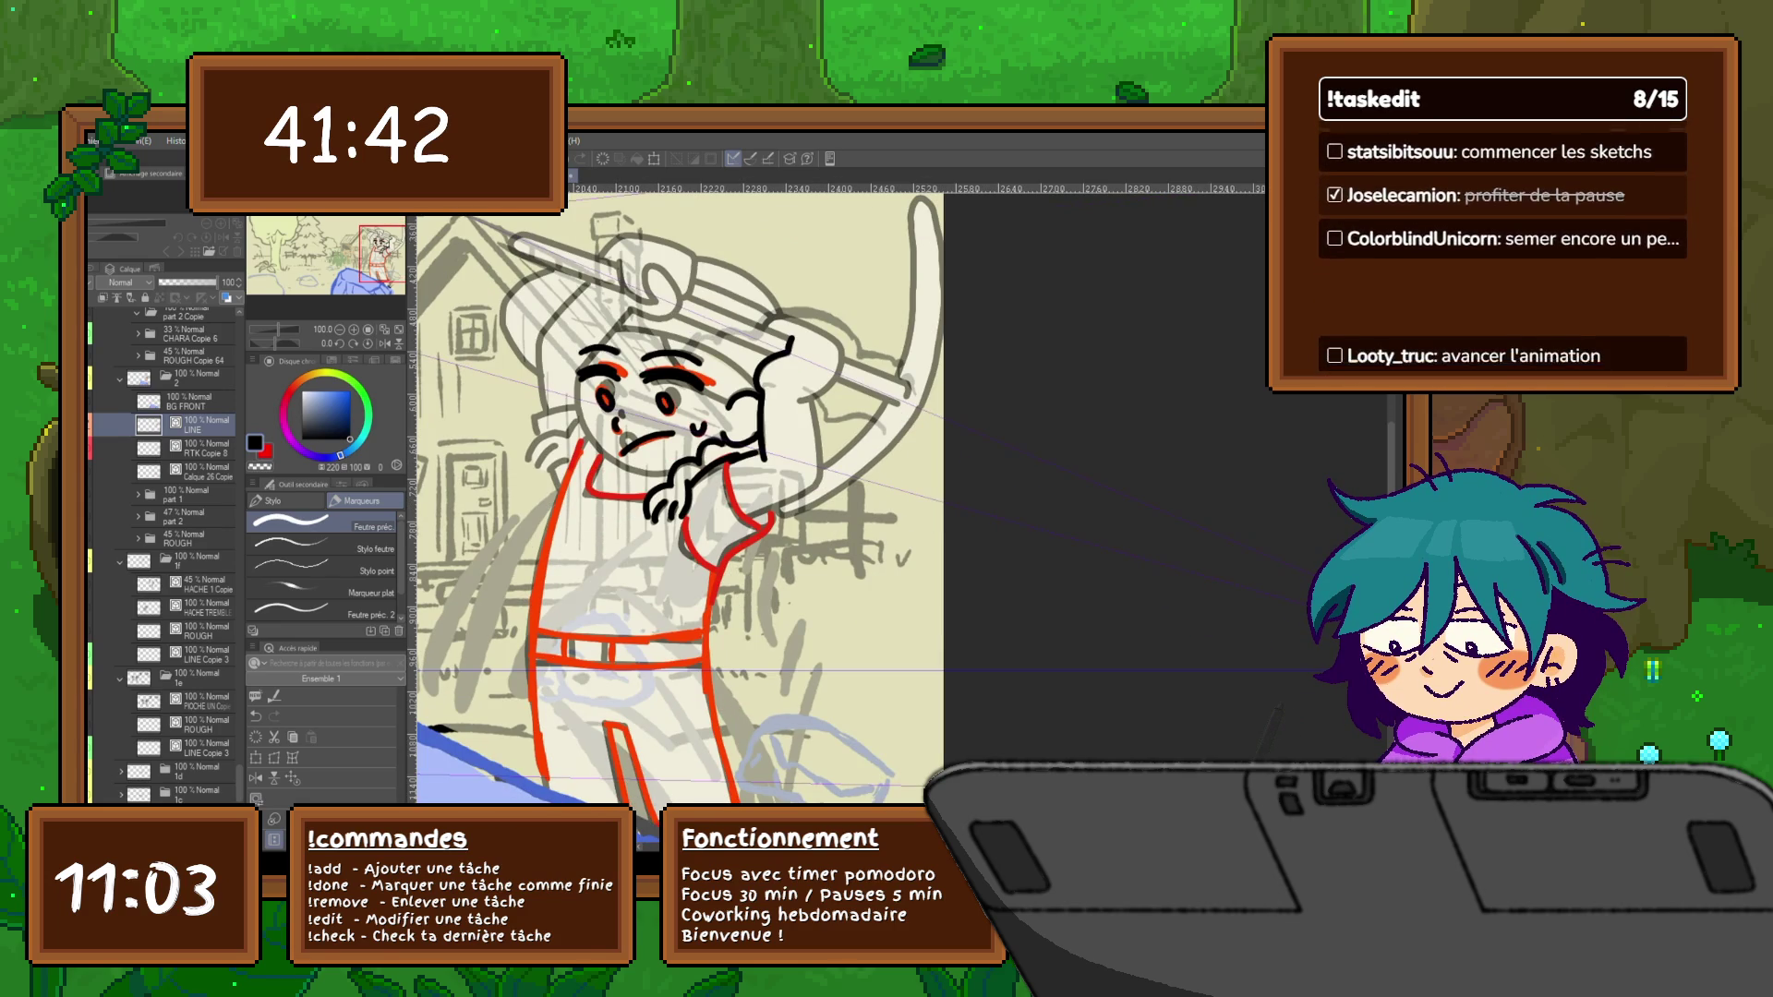
key("u")
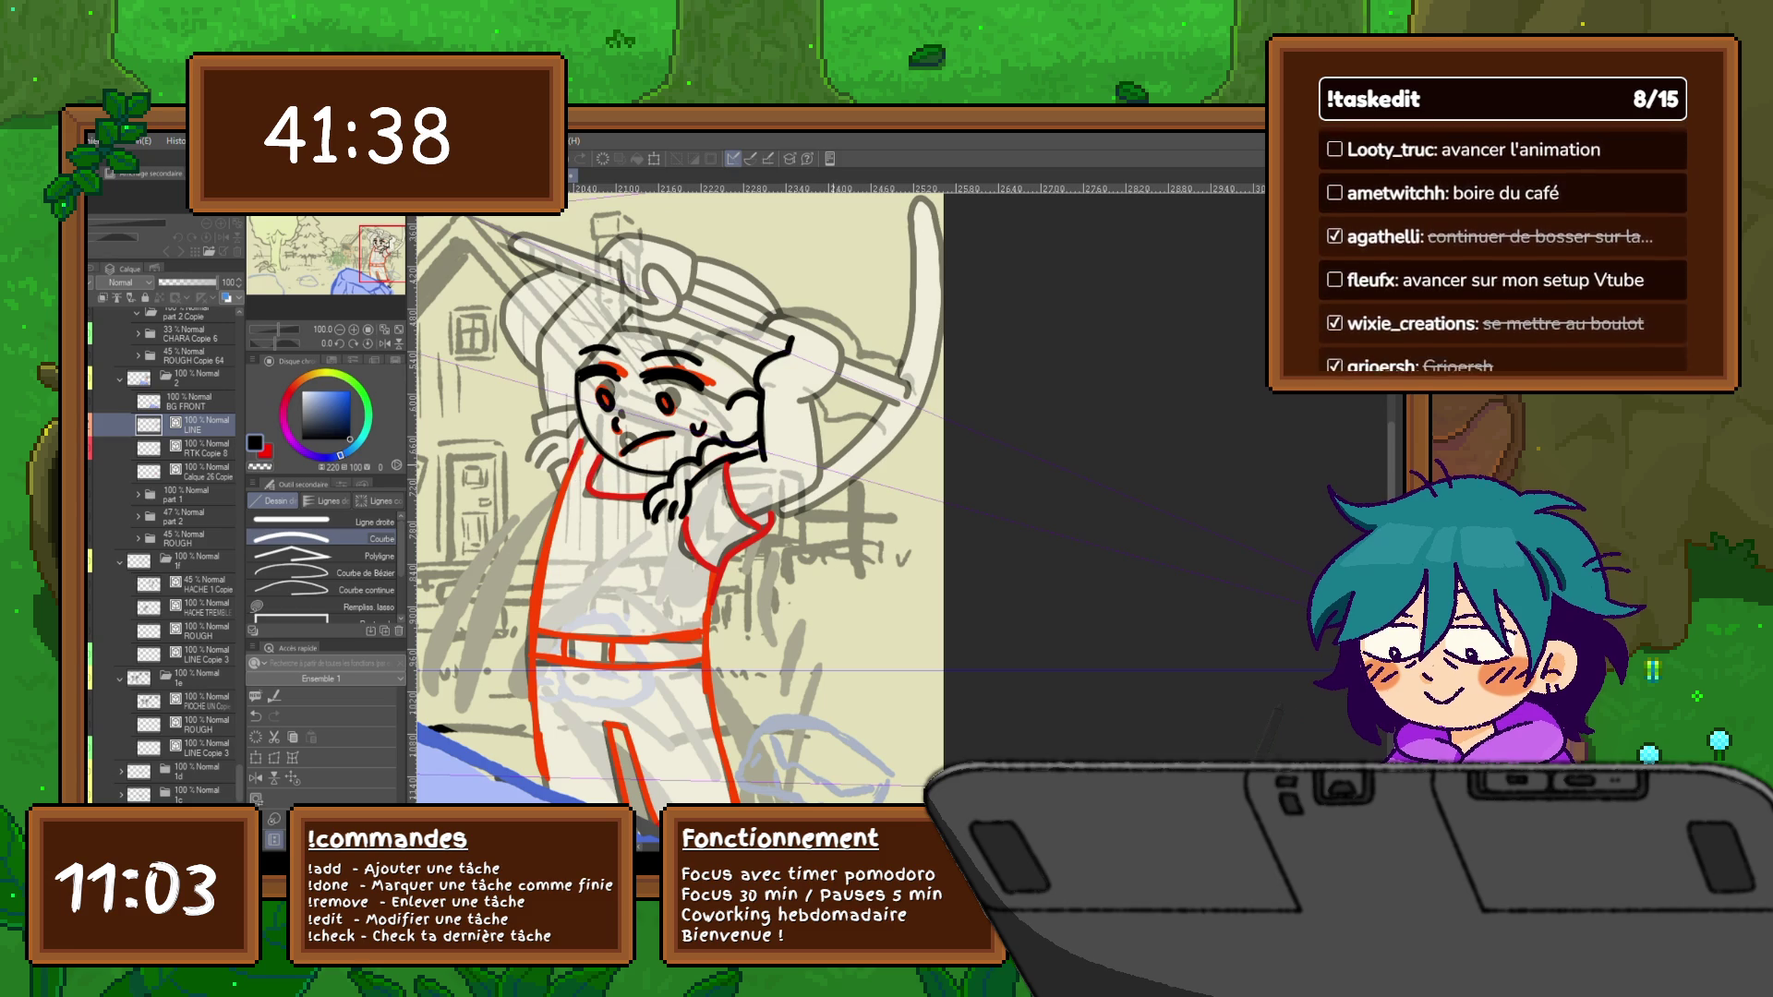
left_click(320, 523)
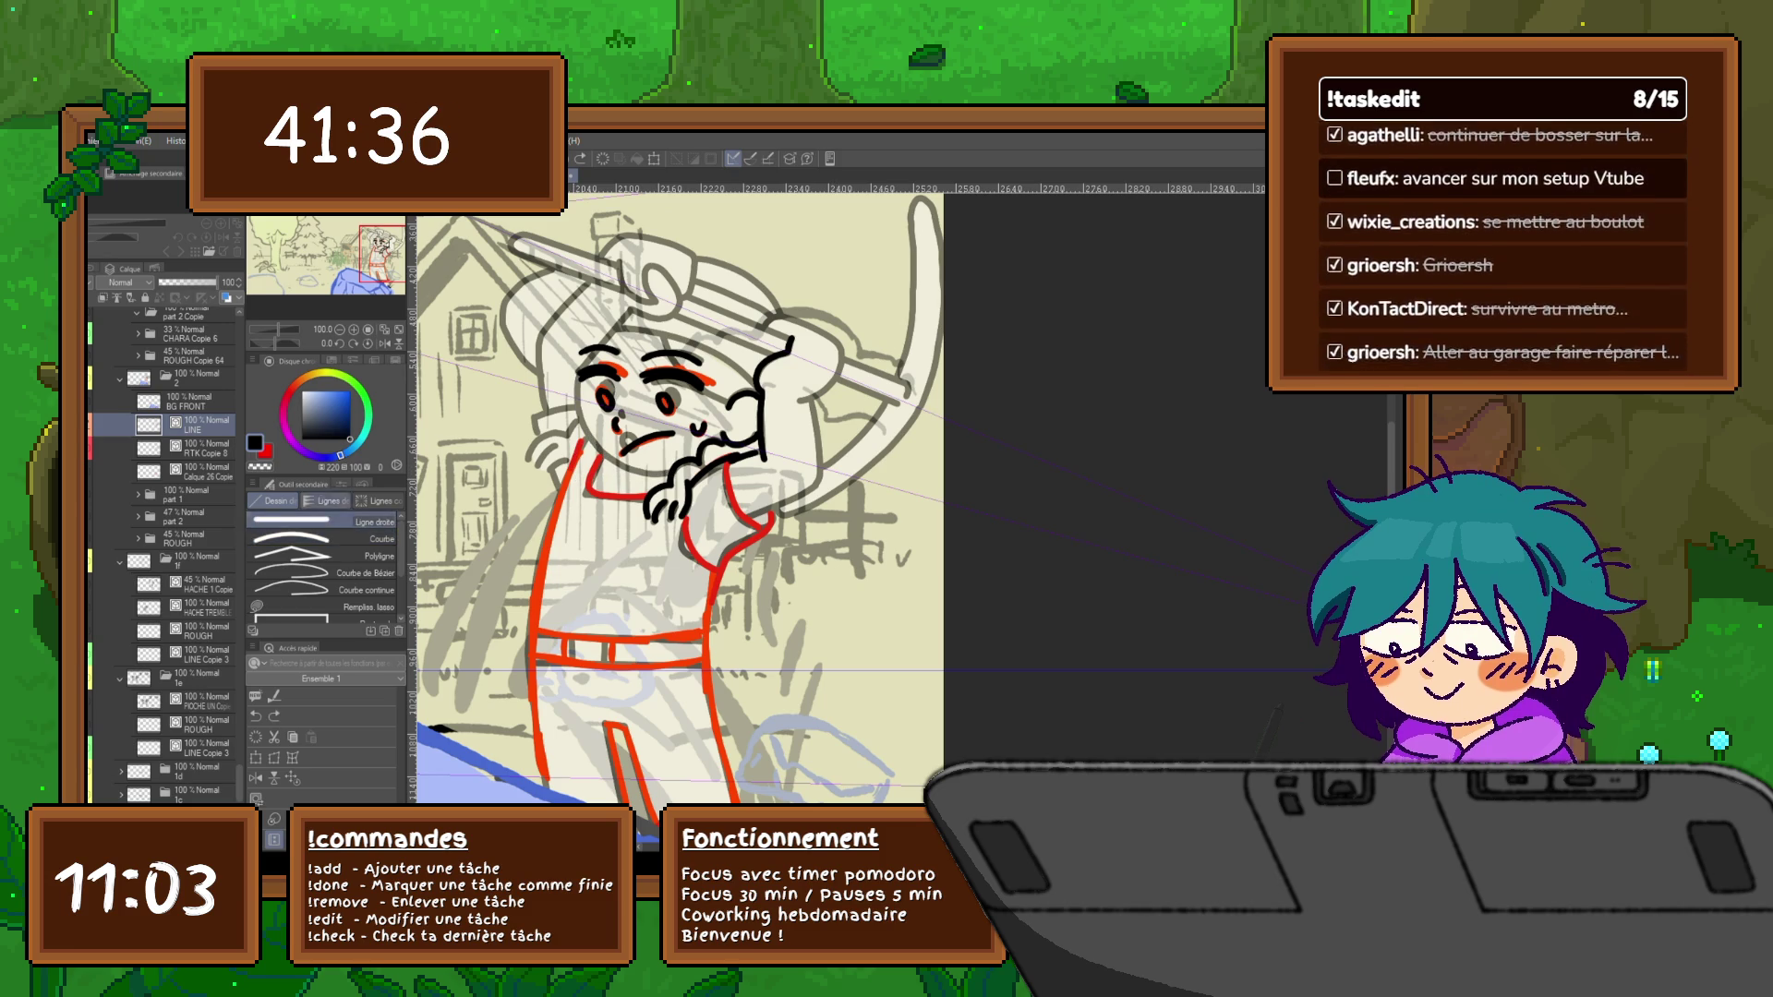
Check the Curve figure sub-tool at size 7, then return to the freehand pen for inking
left_click(340, 484)
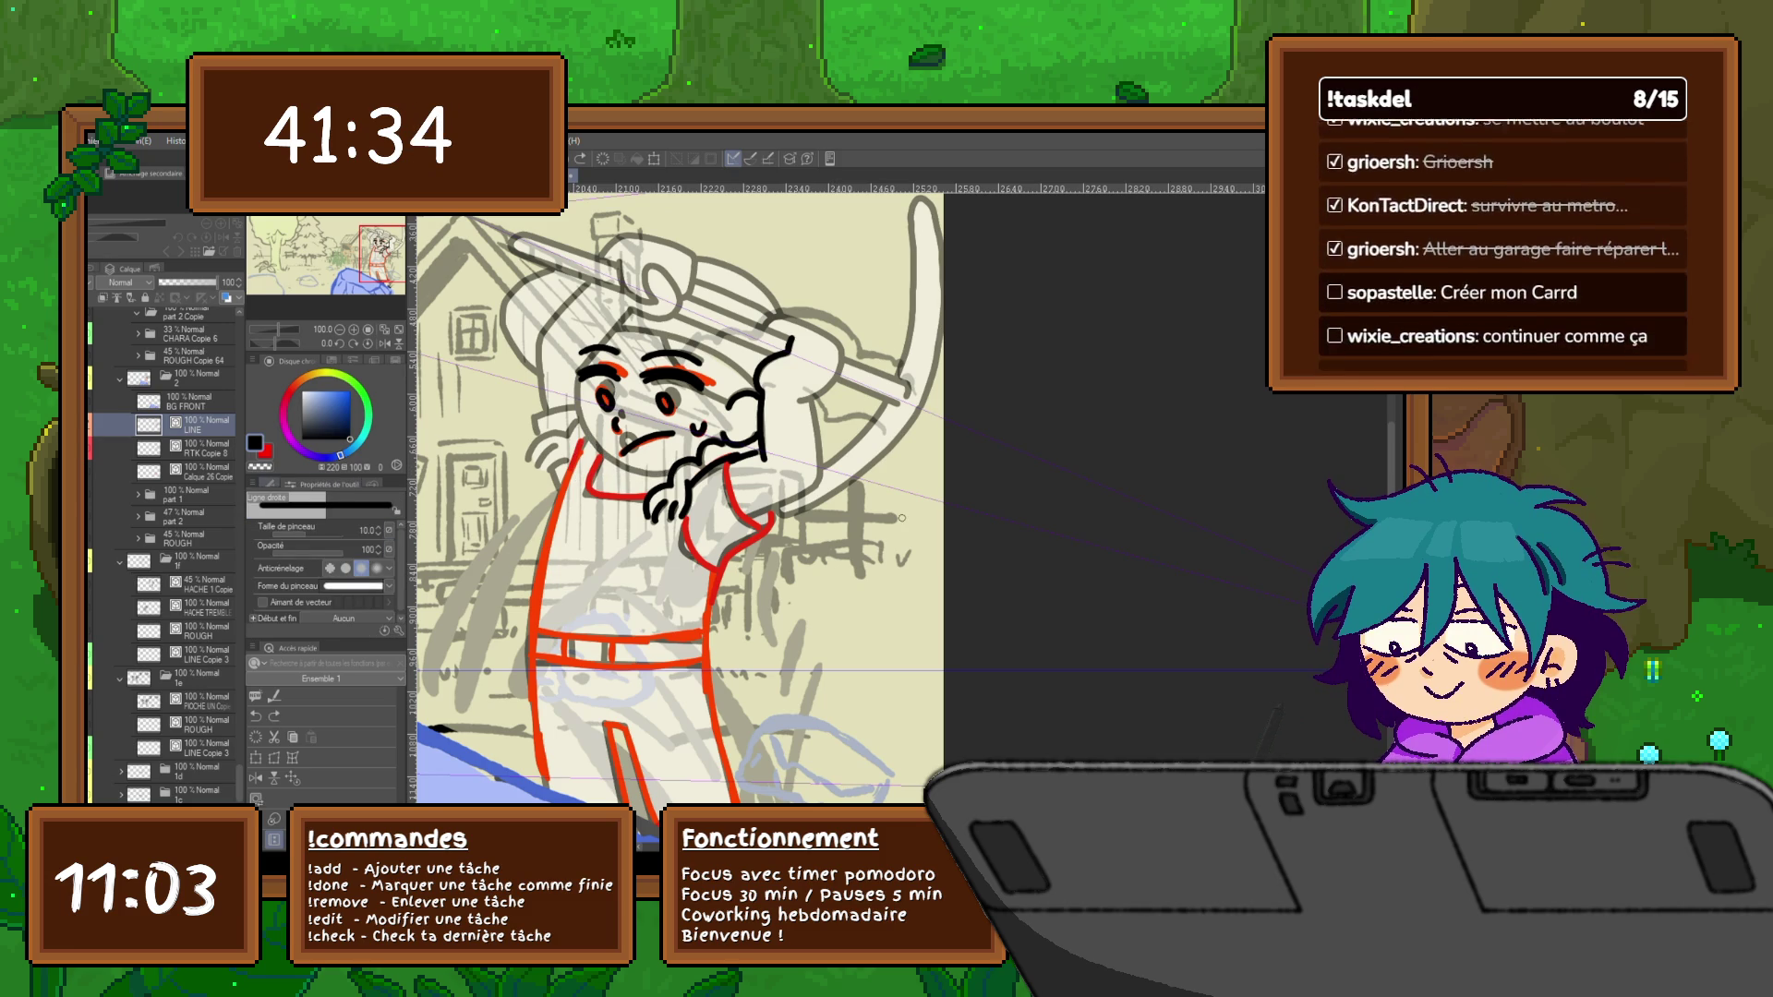
left_click(283, 484)
left_click(319, 537)
left_click(339, 483)
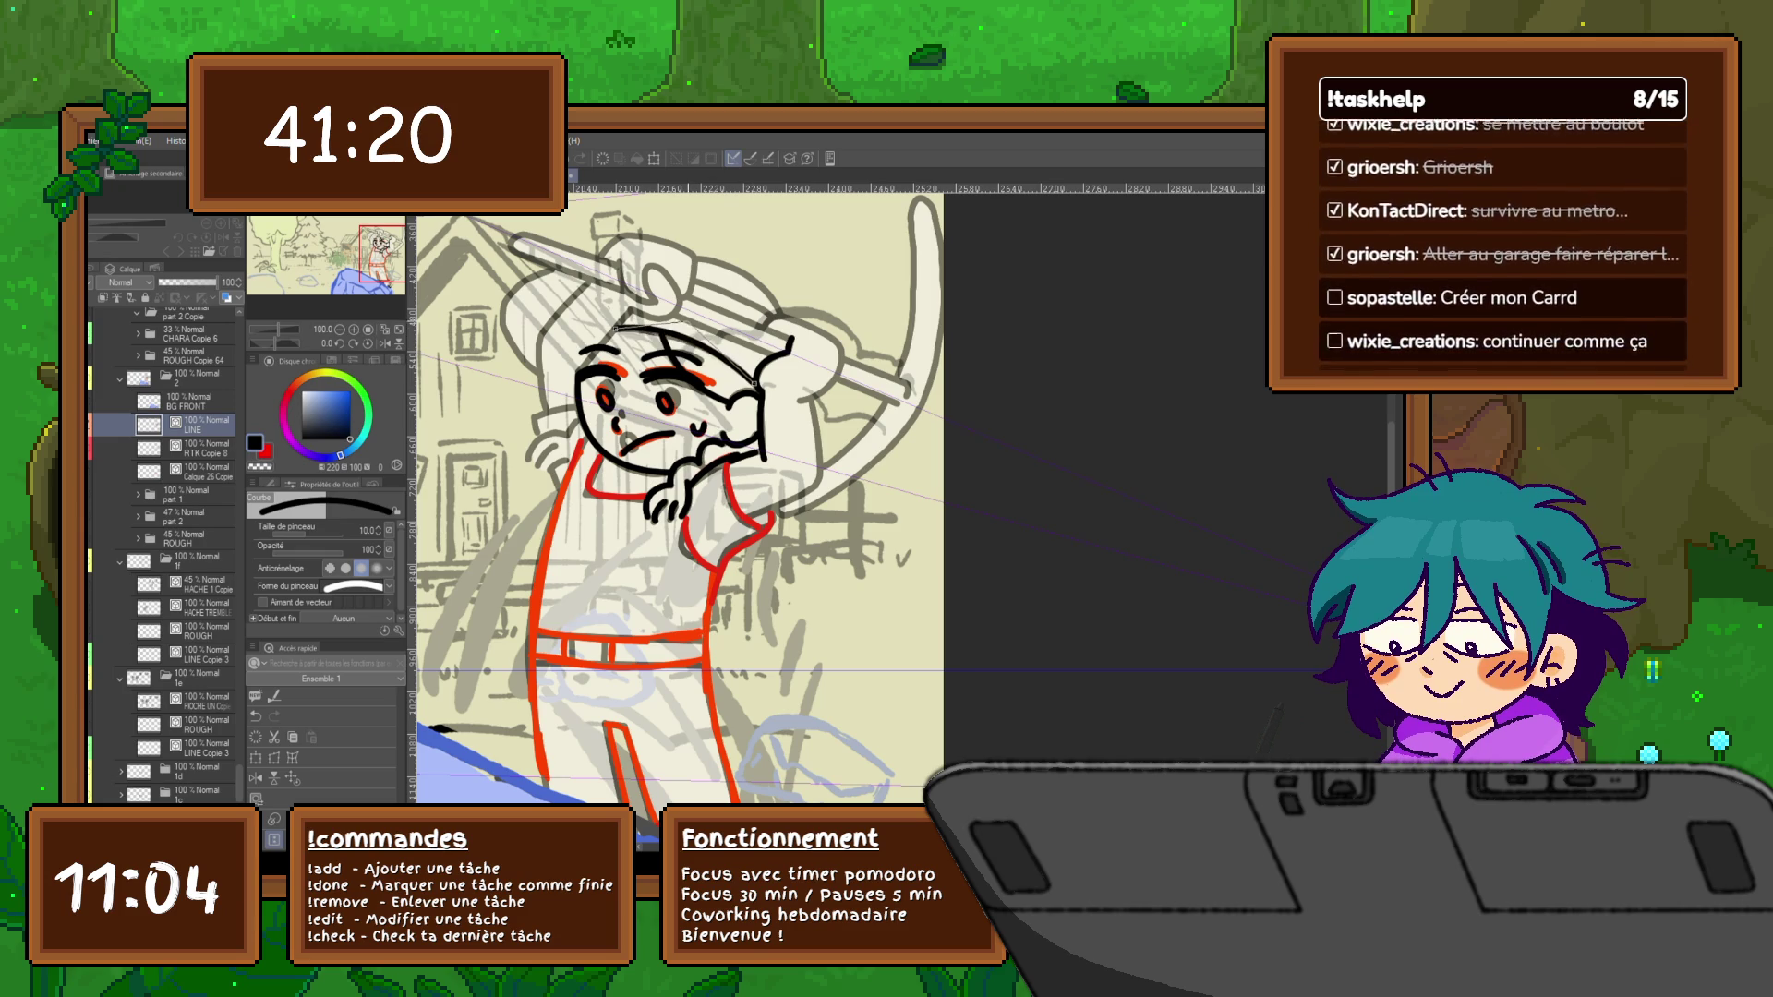
left_click_drag(678, 513, 635, 527)
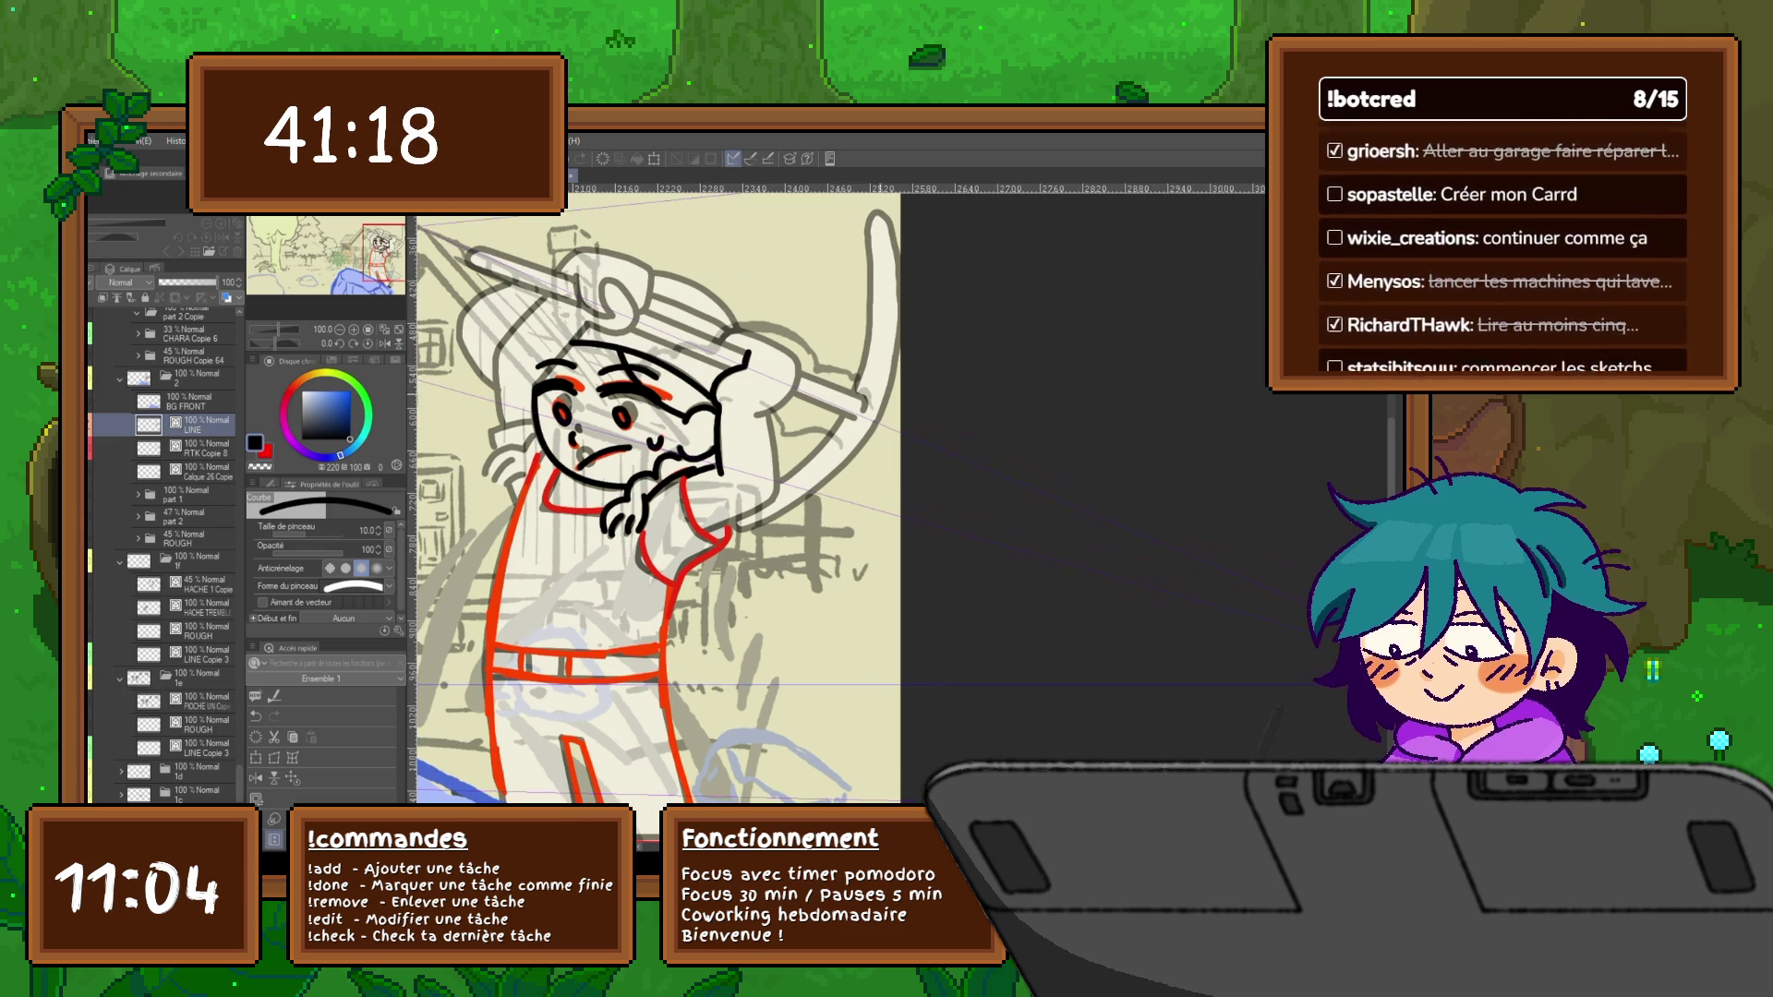
key("e")
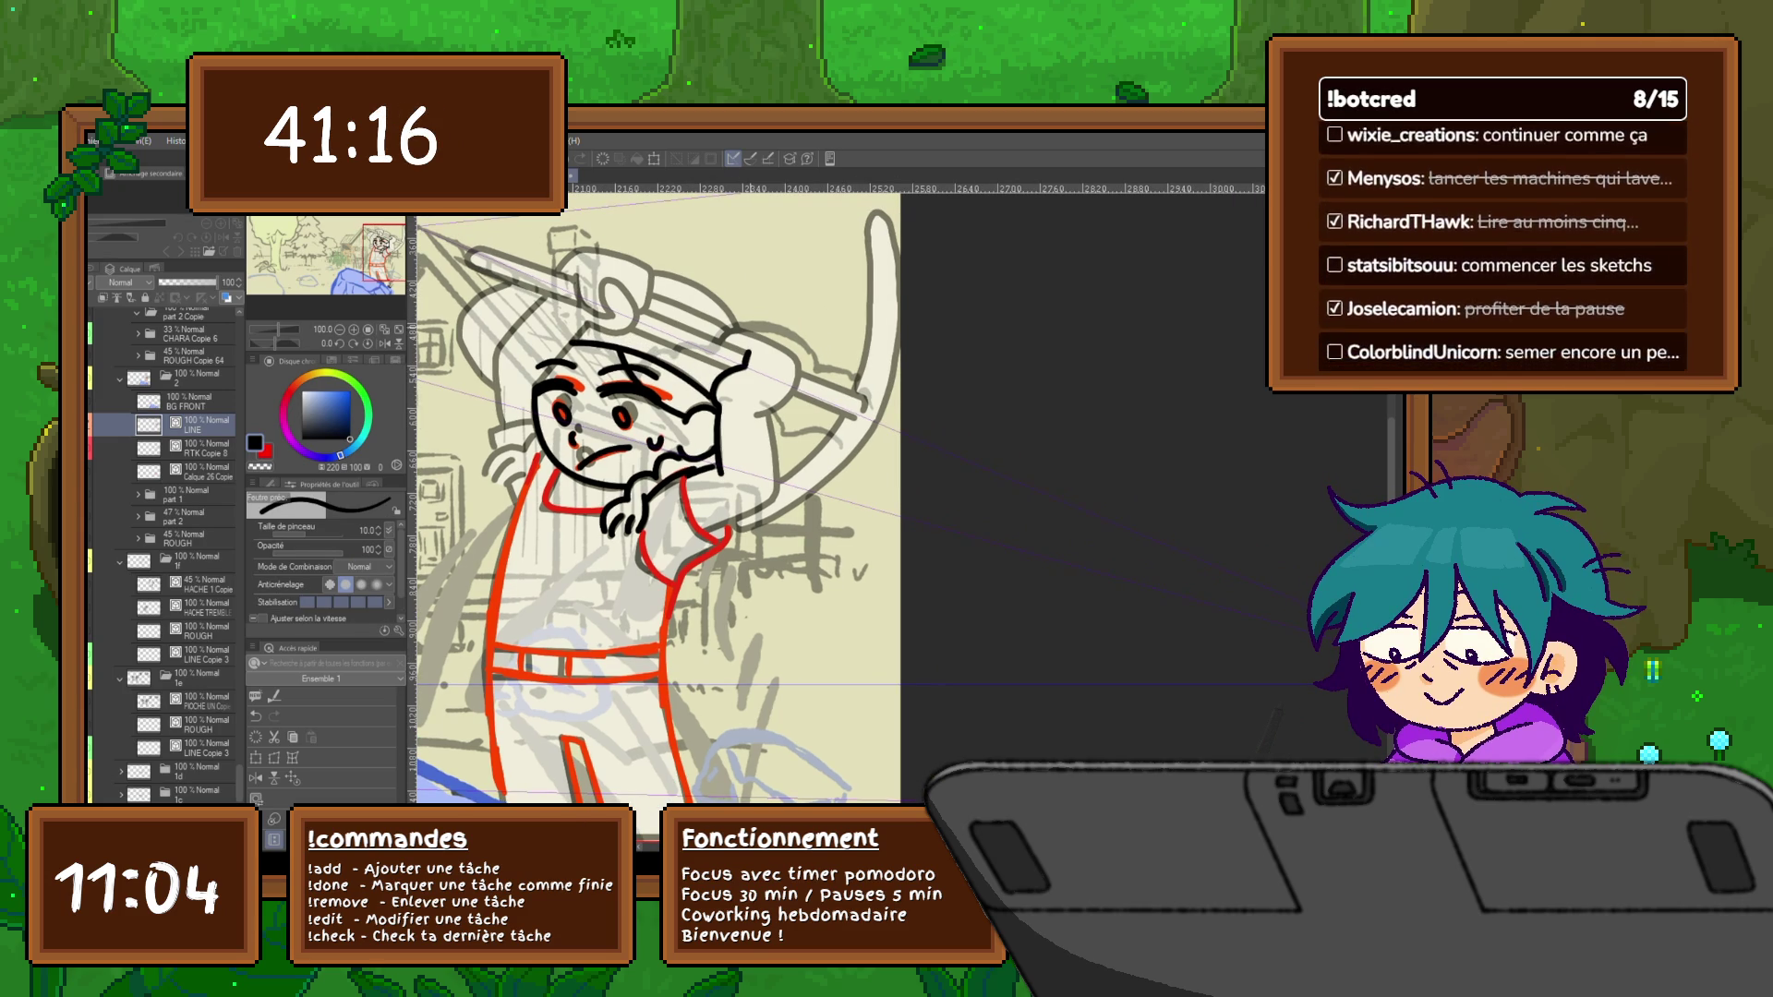
Ink the raised arm's outline down toward the hand, undoing a stray stroke to redraw it
mouse_move(751, 336)
left_mouse_down()
mouse_move(798, 371)
mouse_move(759, 418)
left_mouse_up()
left_click_drag(776, 554, 770, 491)
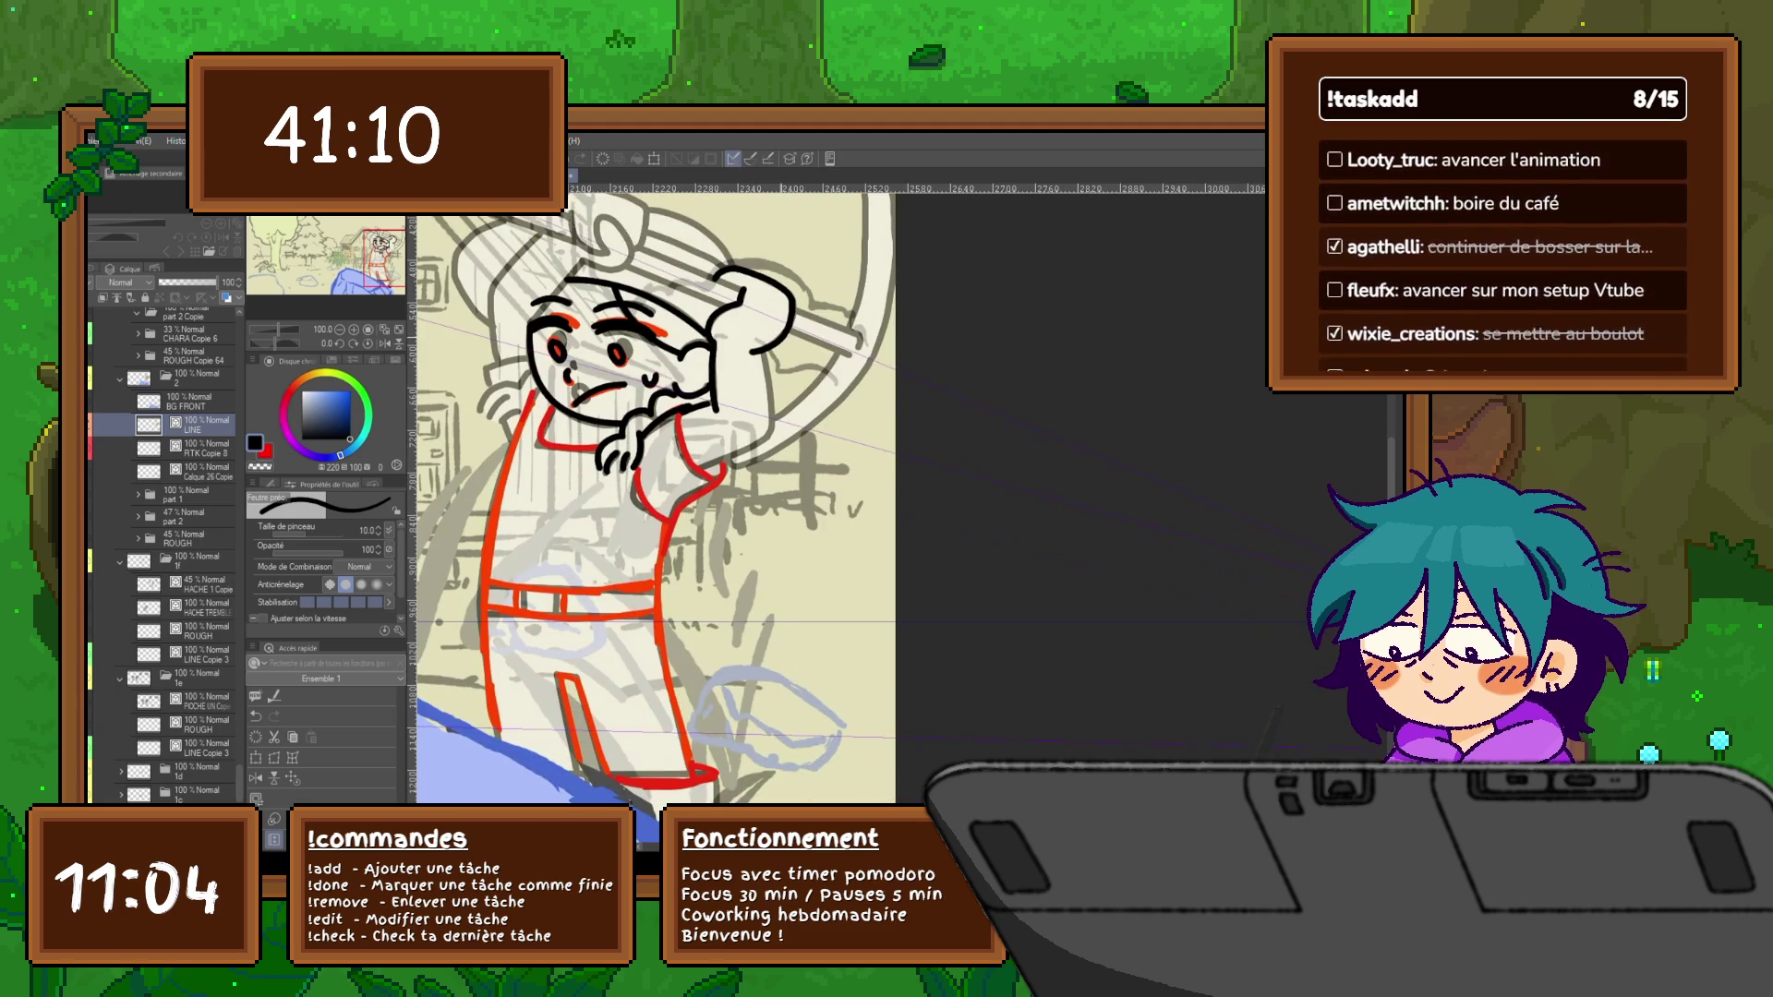
left_click_drag(761, 353, 771, 432)
key("ctrl+z")
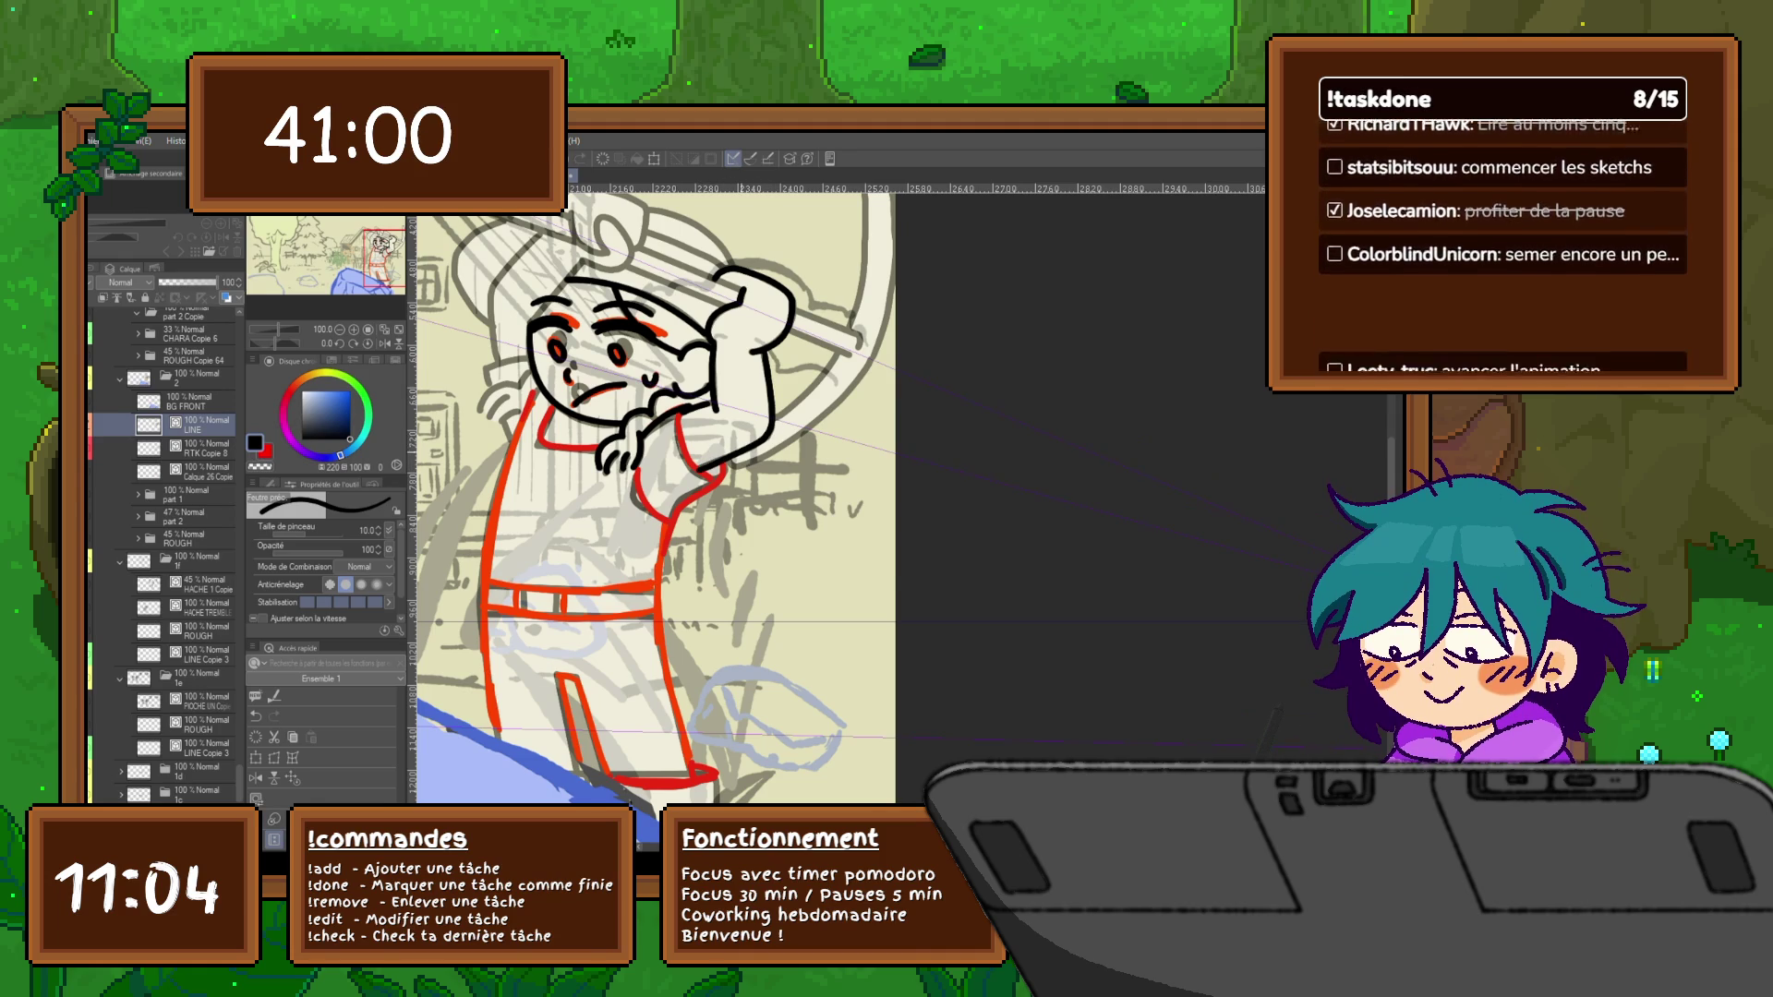
scroll(657, 499, "down", 1)
key("p")
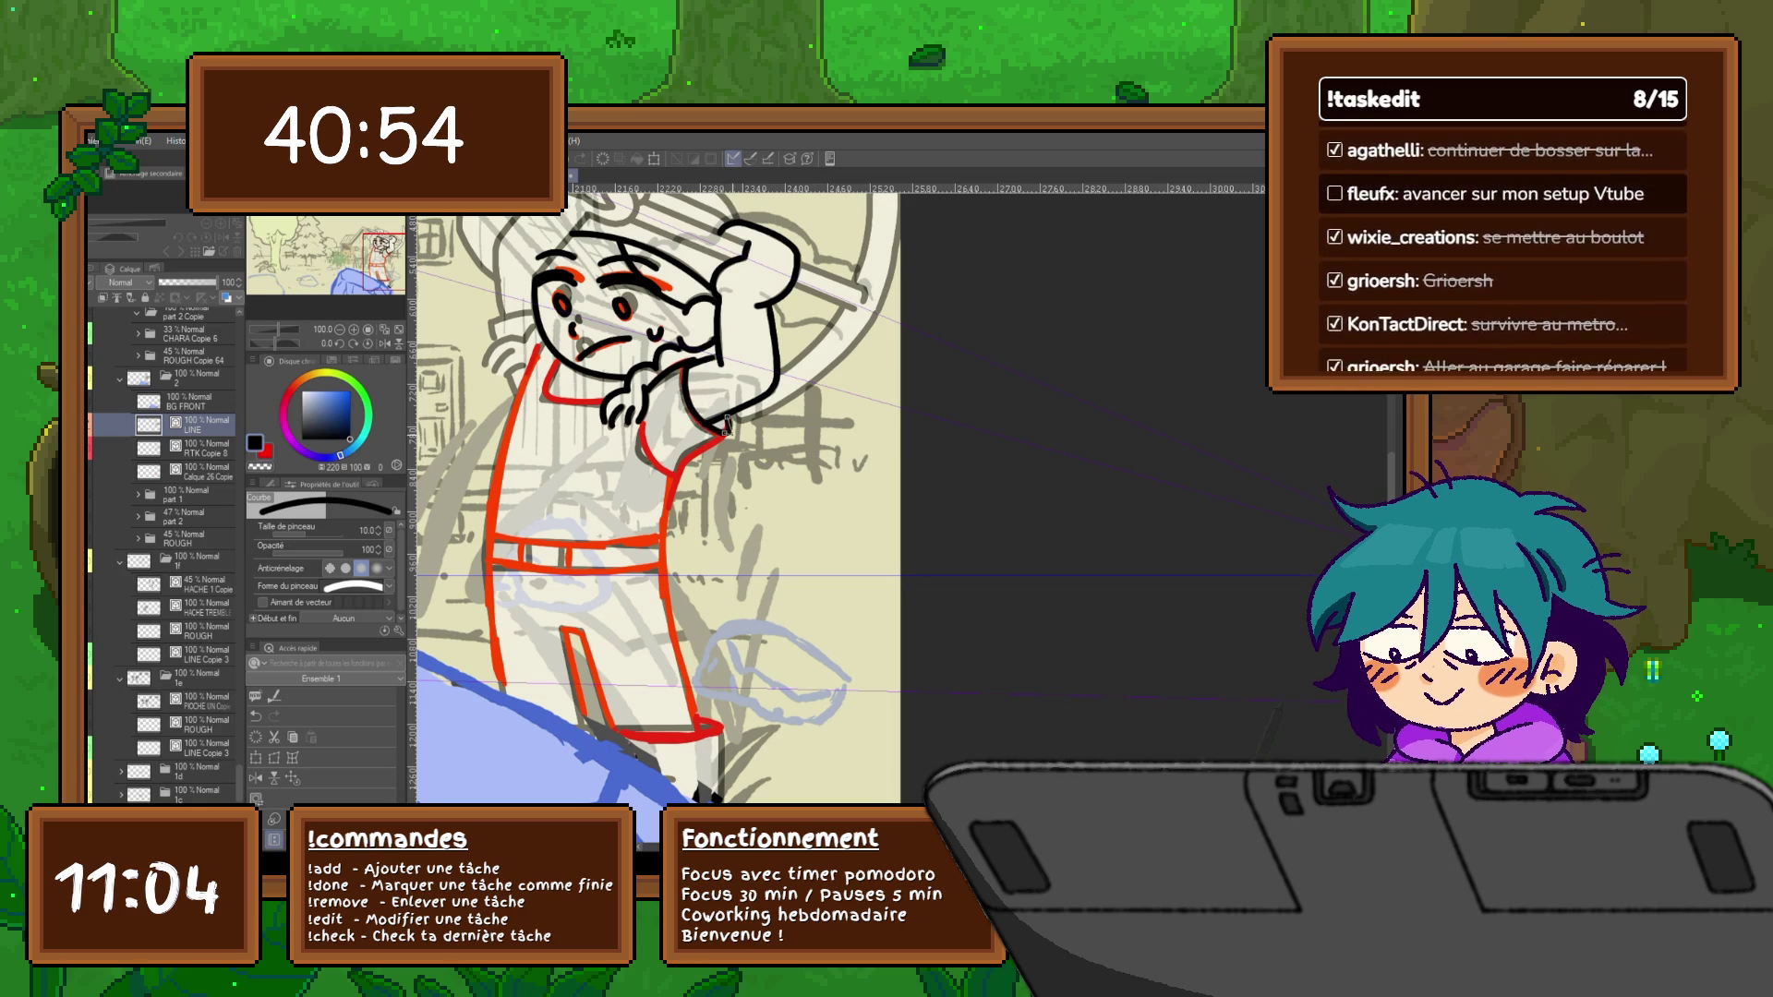
key("b")
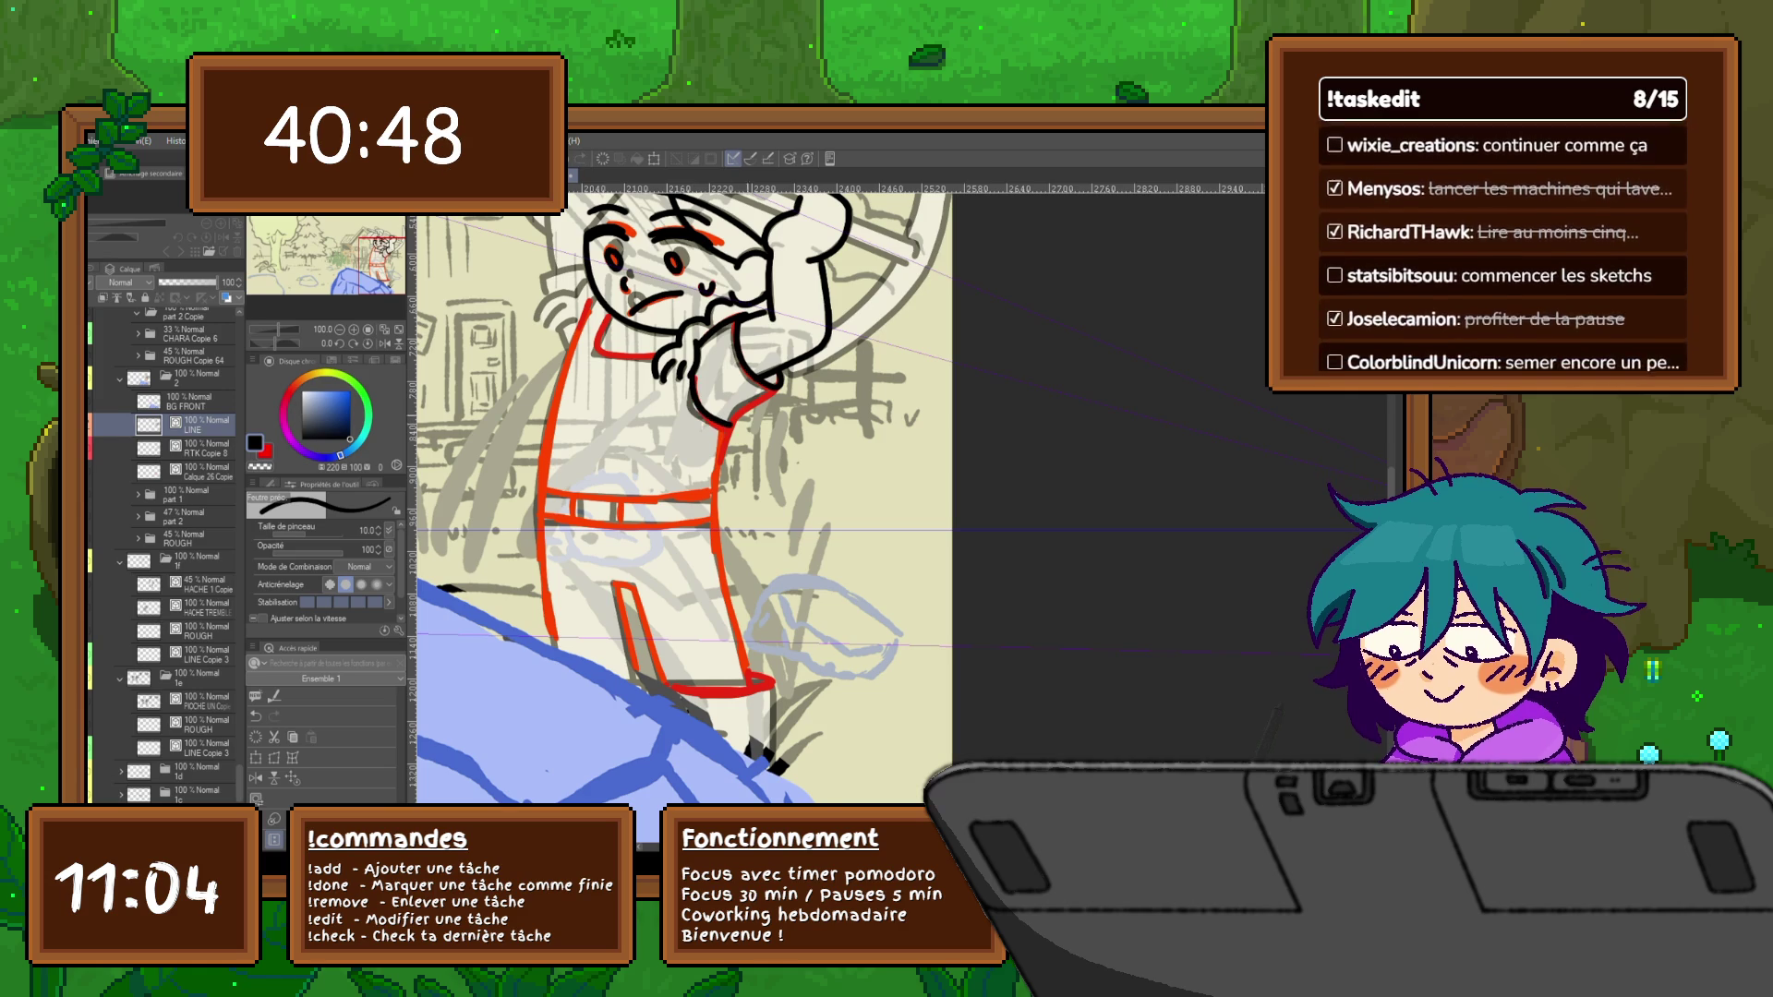
left_click_drag(665, 526, 702, 468)
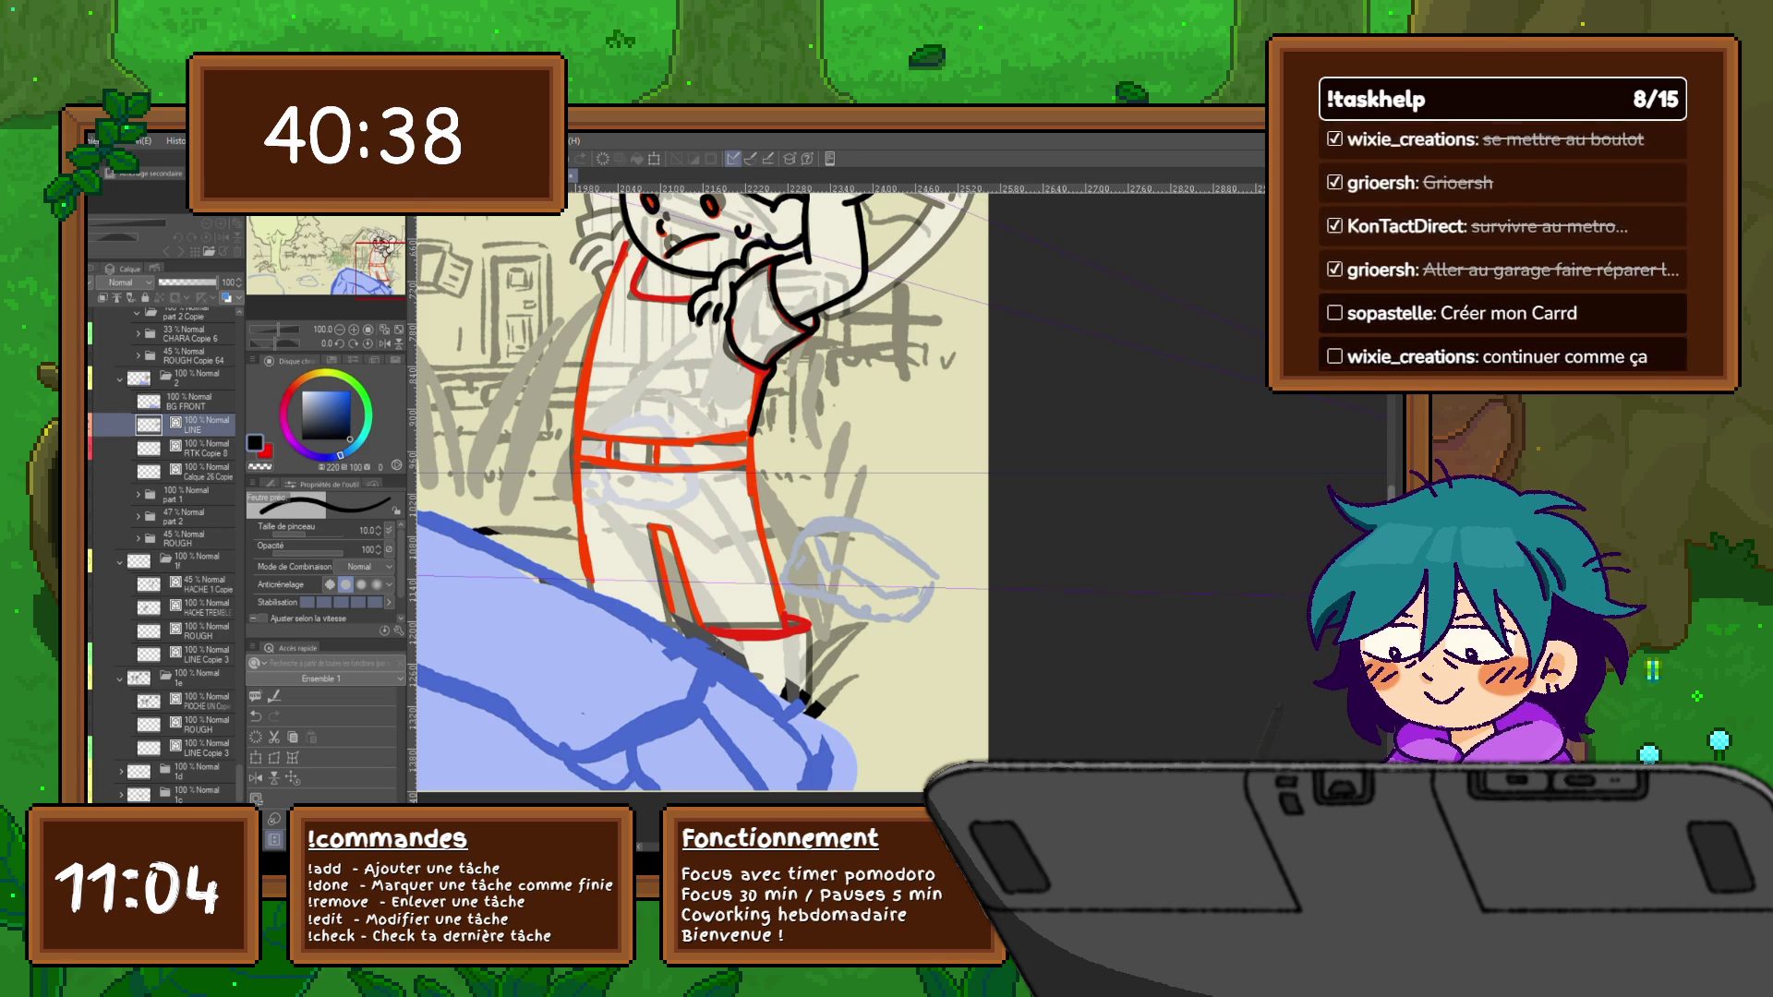
scroll(698, 516, "up", 2)
scroll(698, 515, "up", 2)
scroll(698, 515, "up", 1)
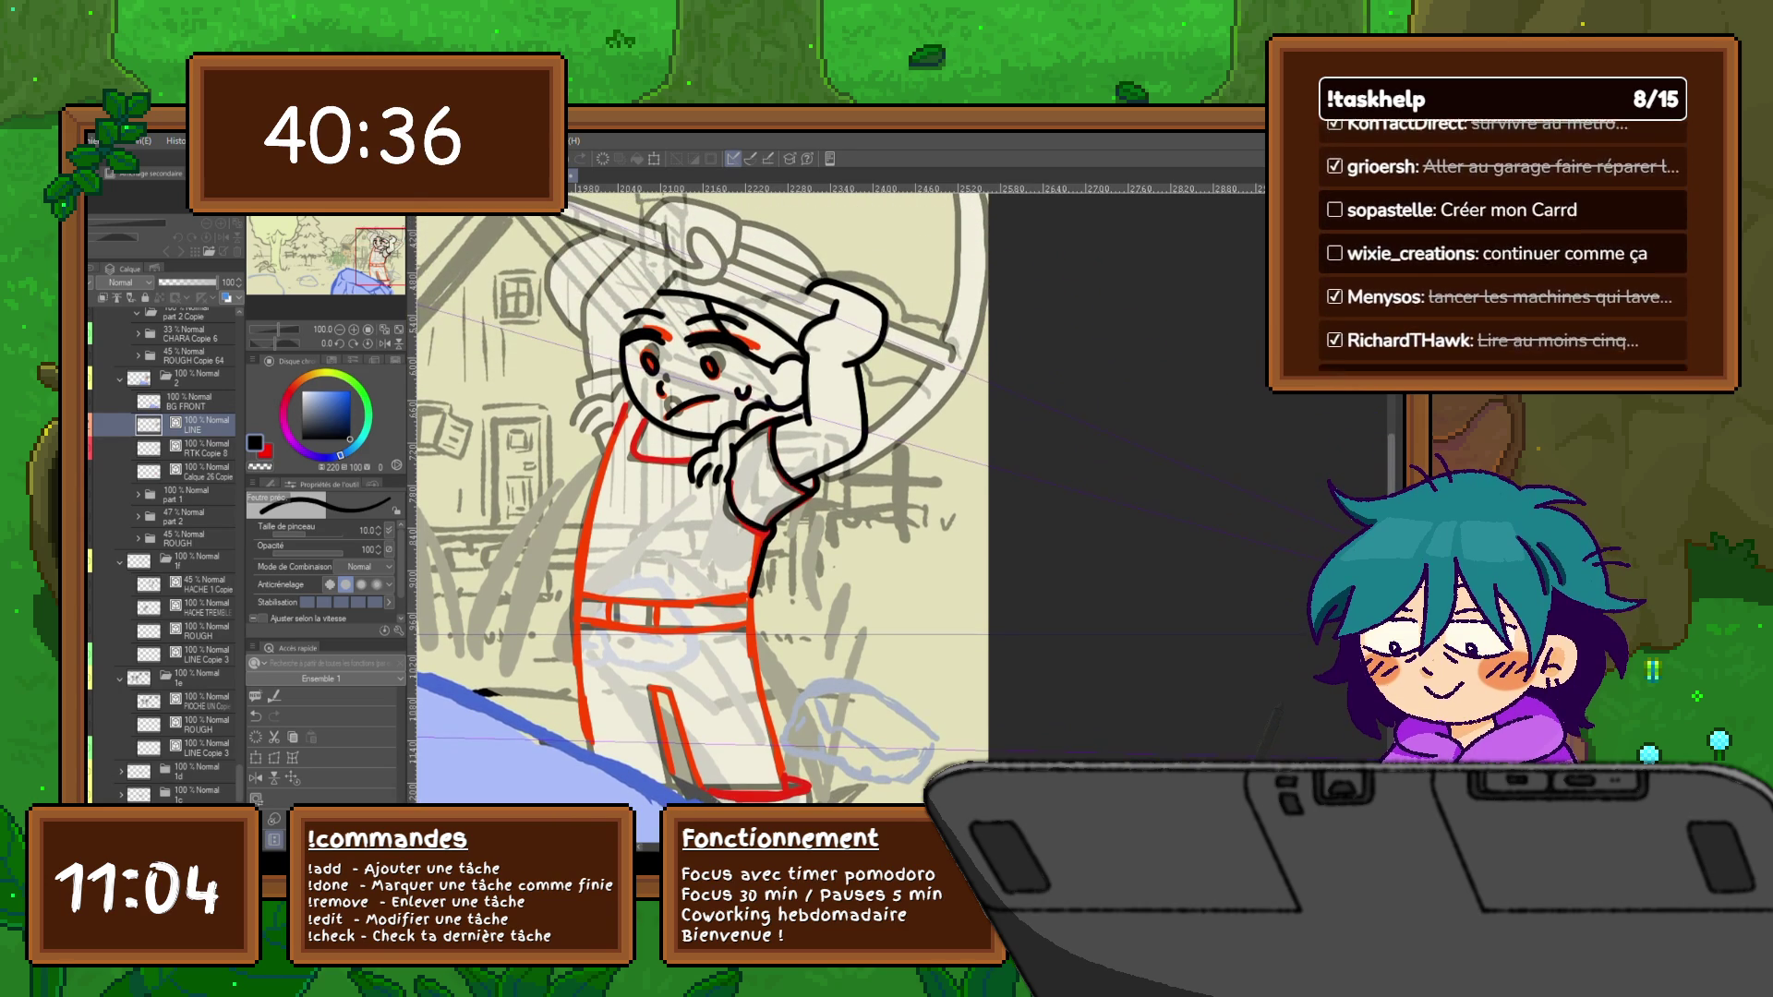
scroll(699, 500, "up", 1)
scroll(698, 501, "up", 1)
scroll(698, 500, "up", 1)
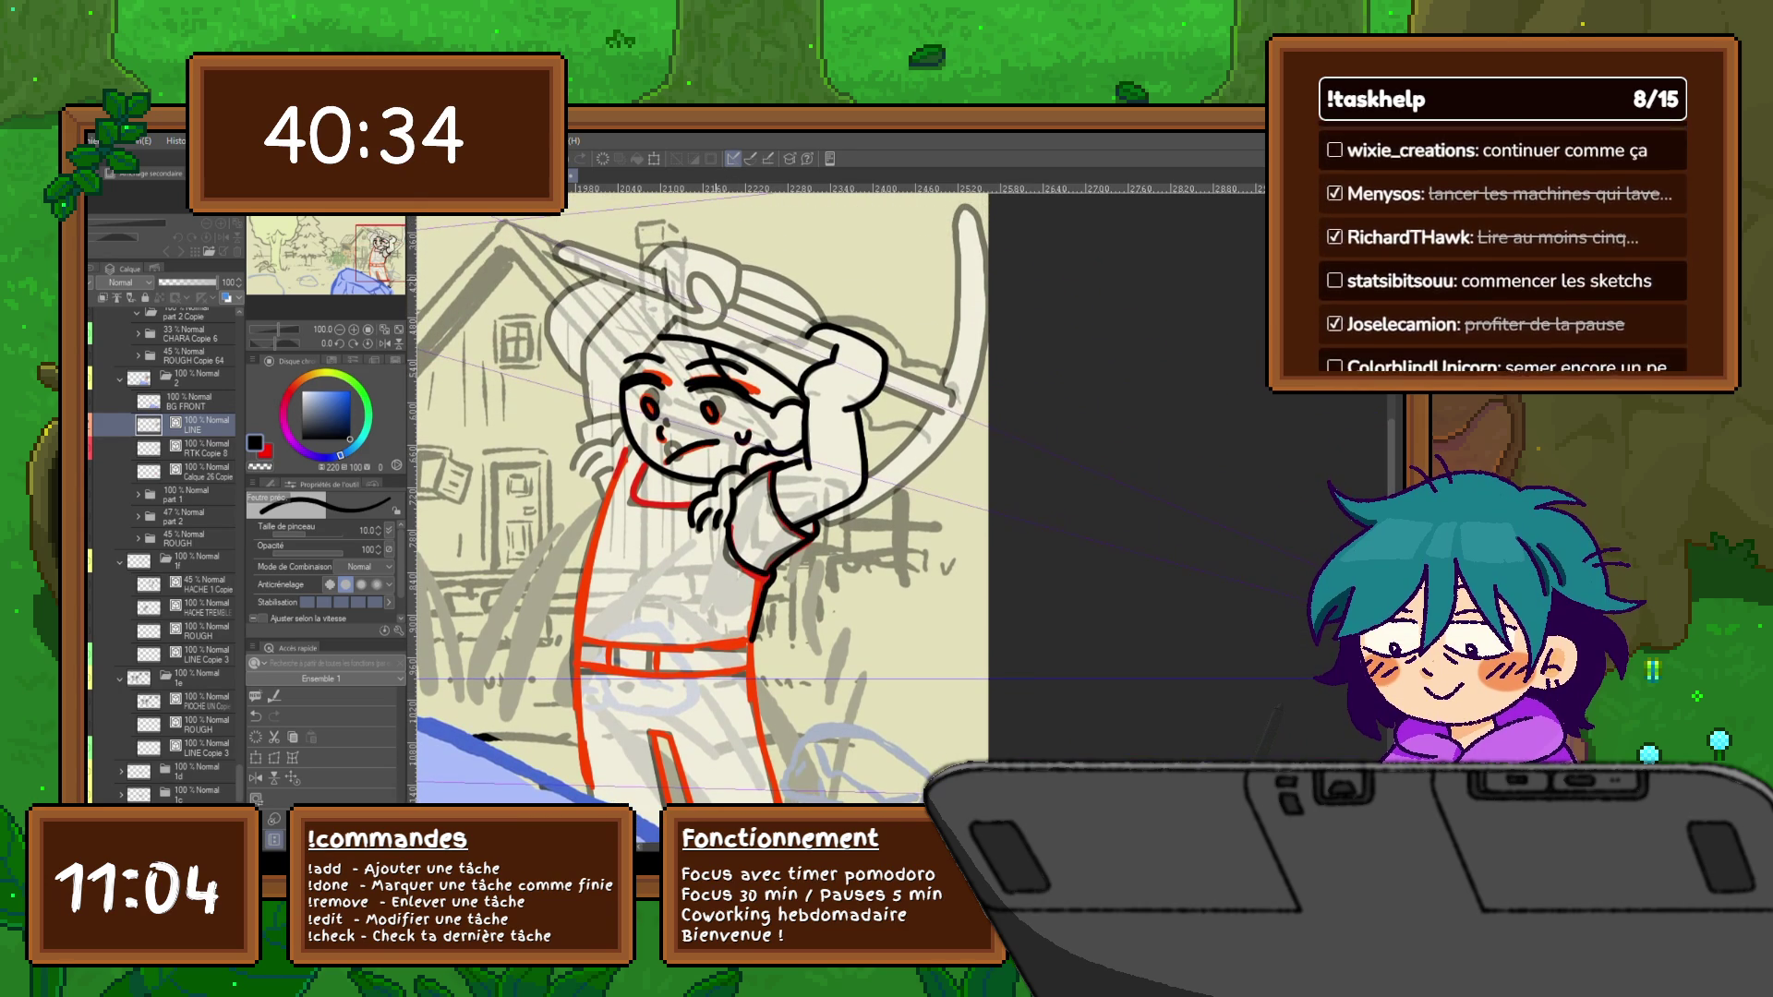
Ink a hair curl on the head and the full outline of the raised arm
left_click_drag(693, 308, 715, 289)
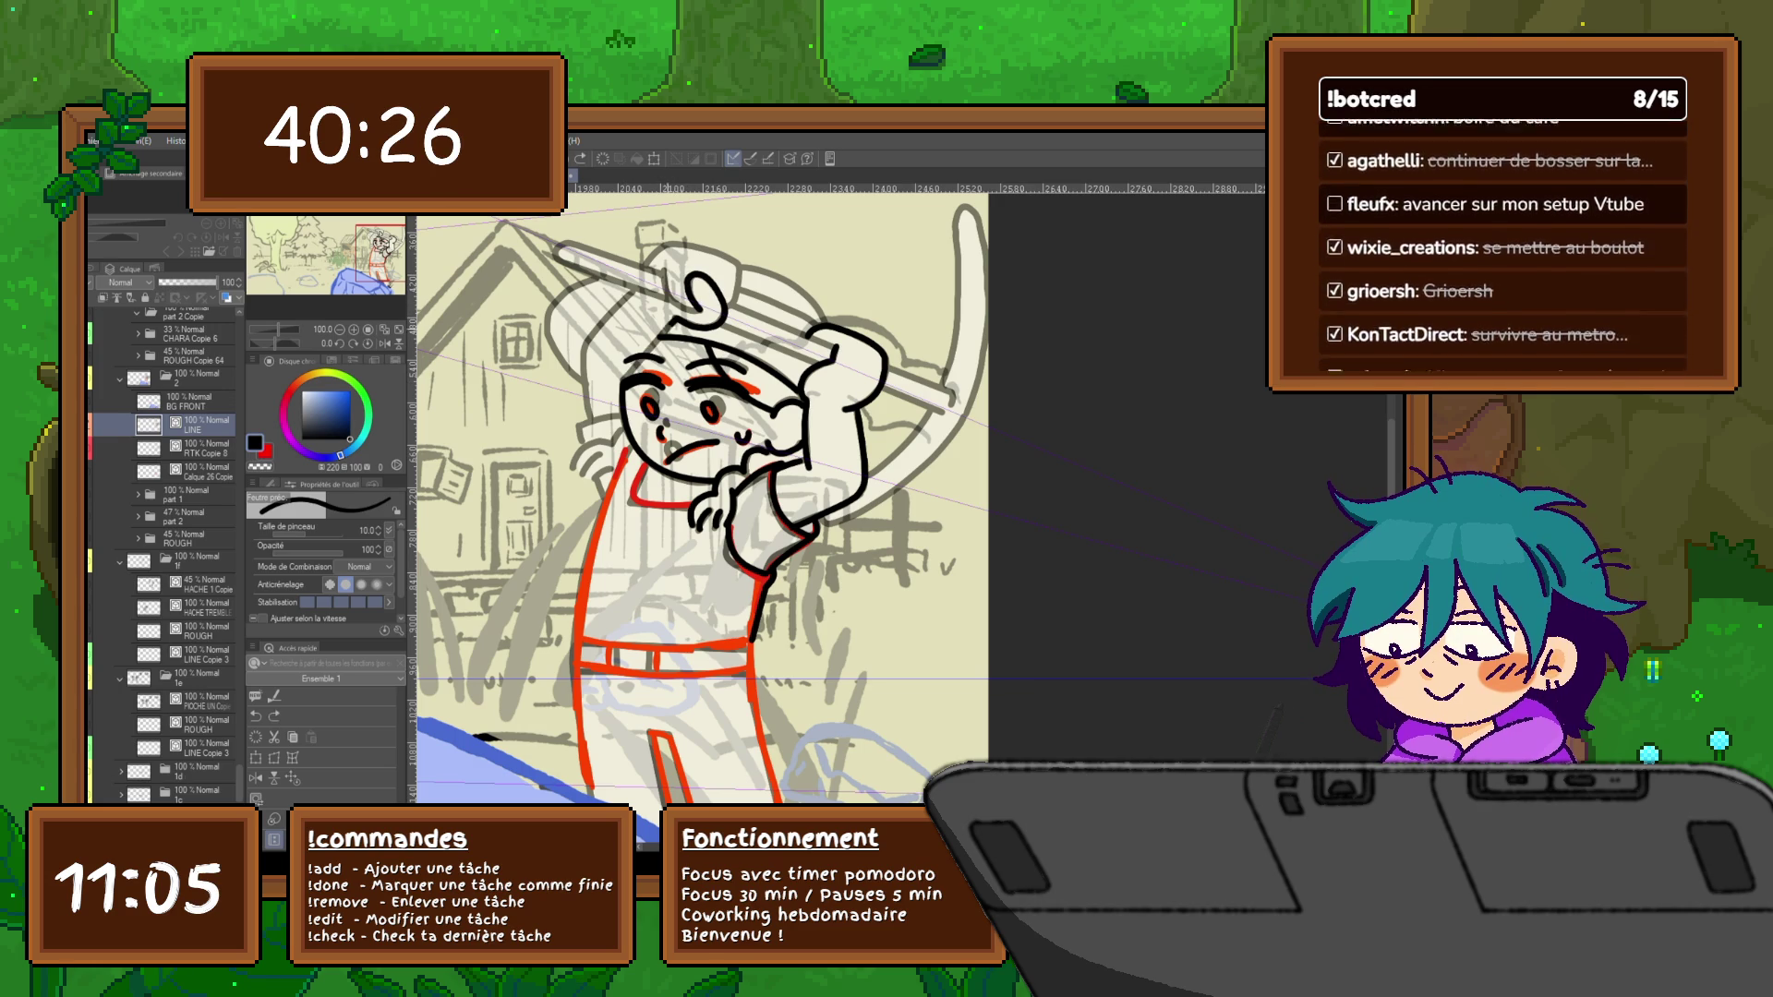
mouse_move(622, 302)
left_mouse_down()
mouse_move(582, 389)
mouse_move(596, 421)
mouse_move(579, 429)
mouse_move(607, 441)
mouse_move(571, 472)
mouse_move(598, 485)
left_mouse_up()
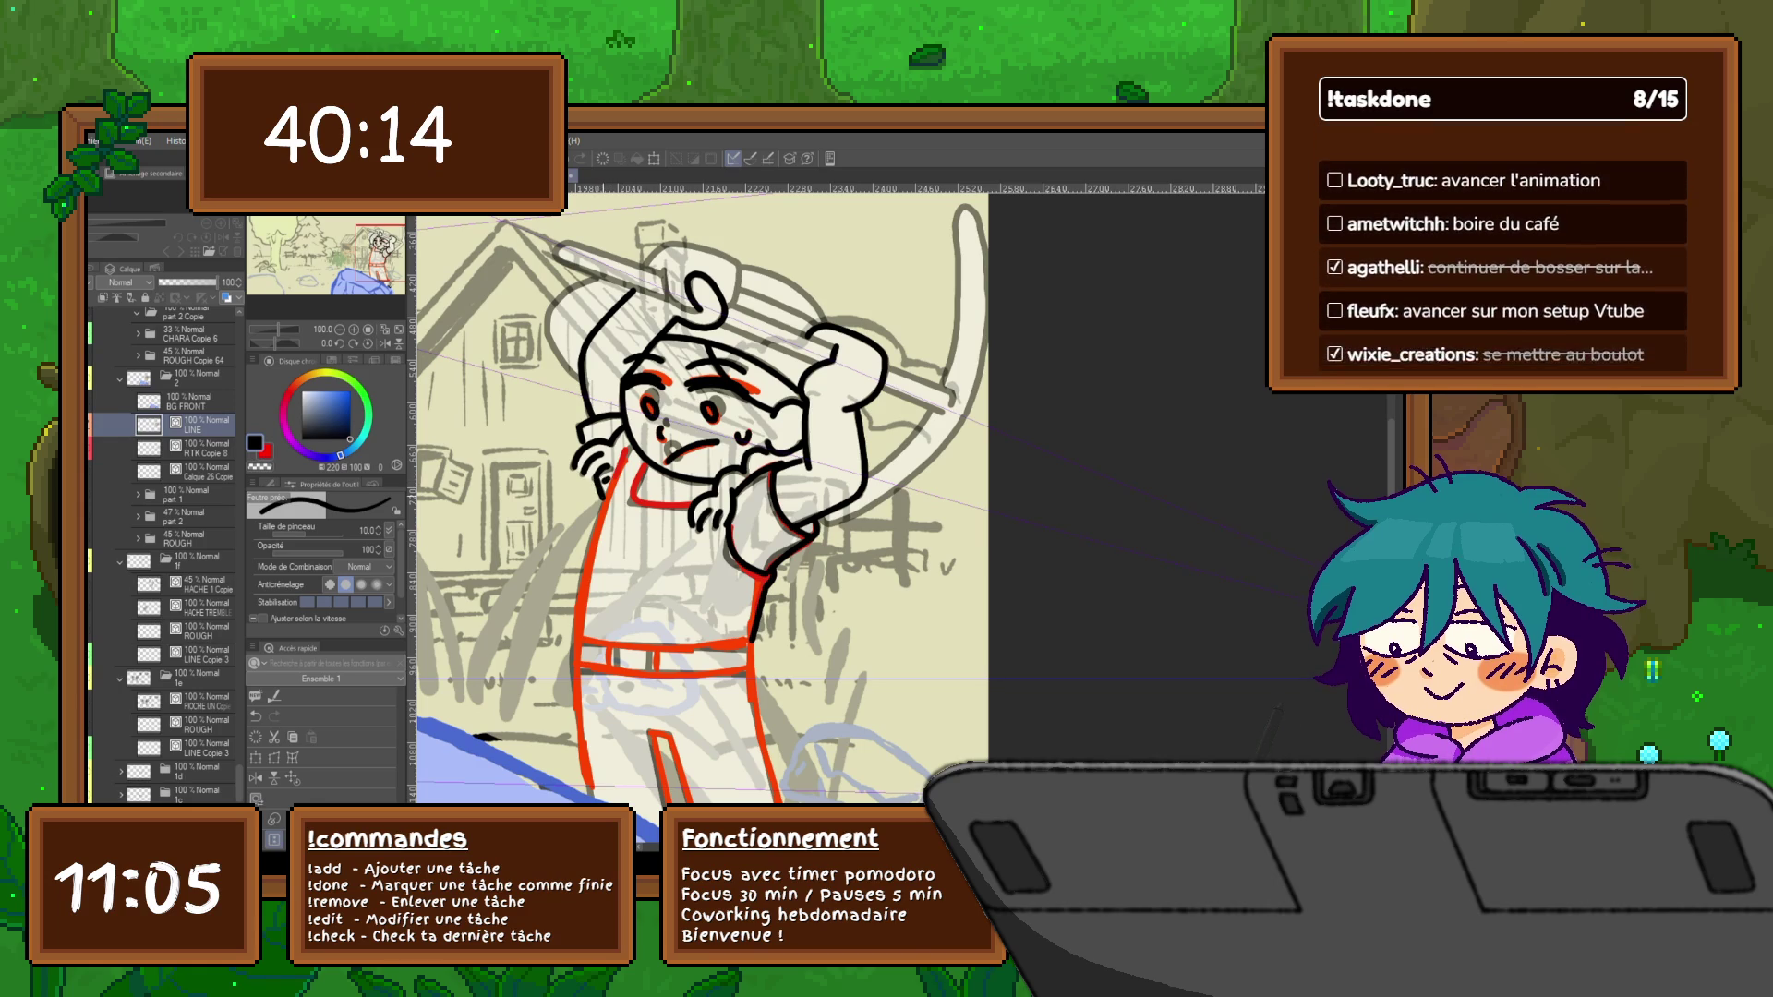
scroll(699, 506, "down", 3)
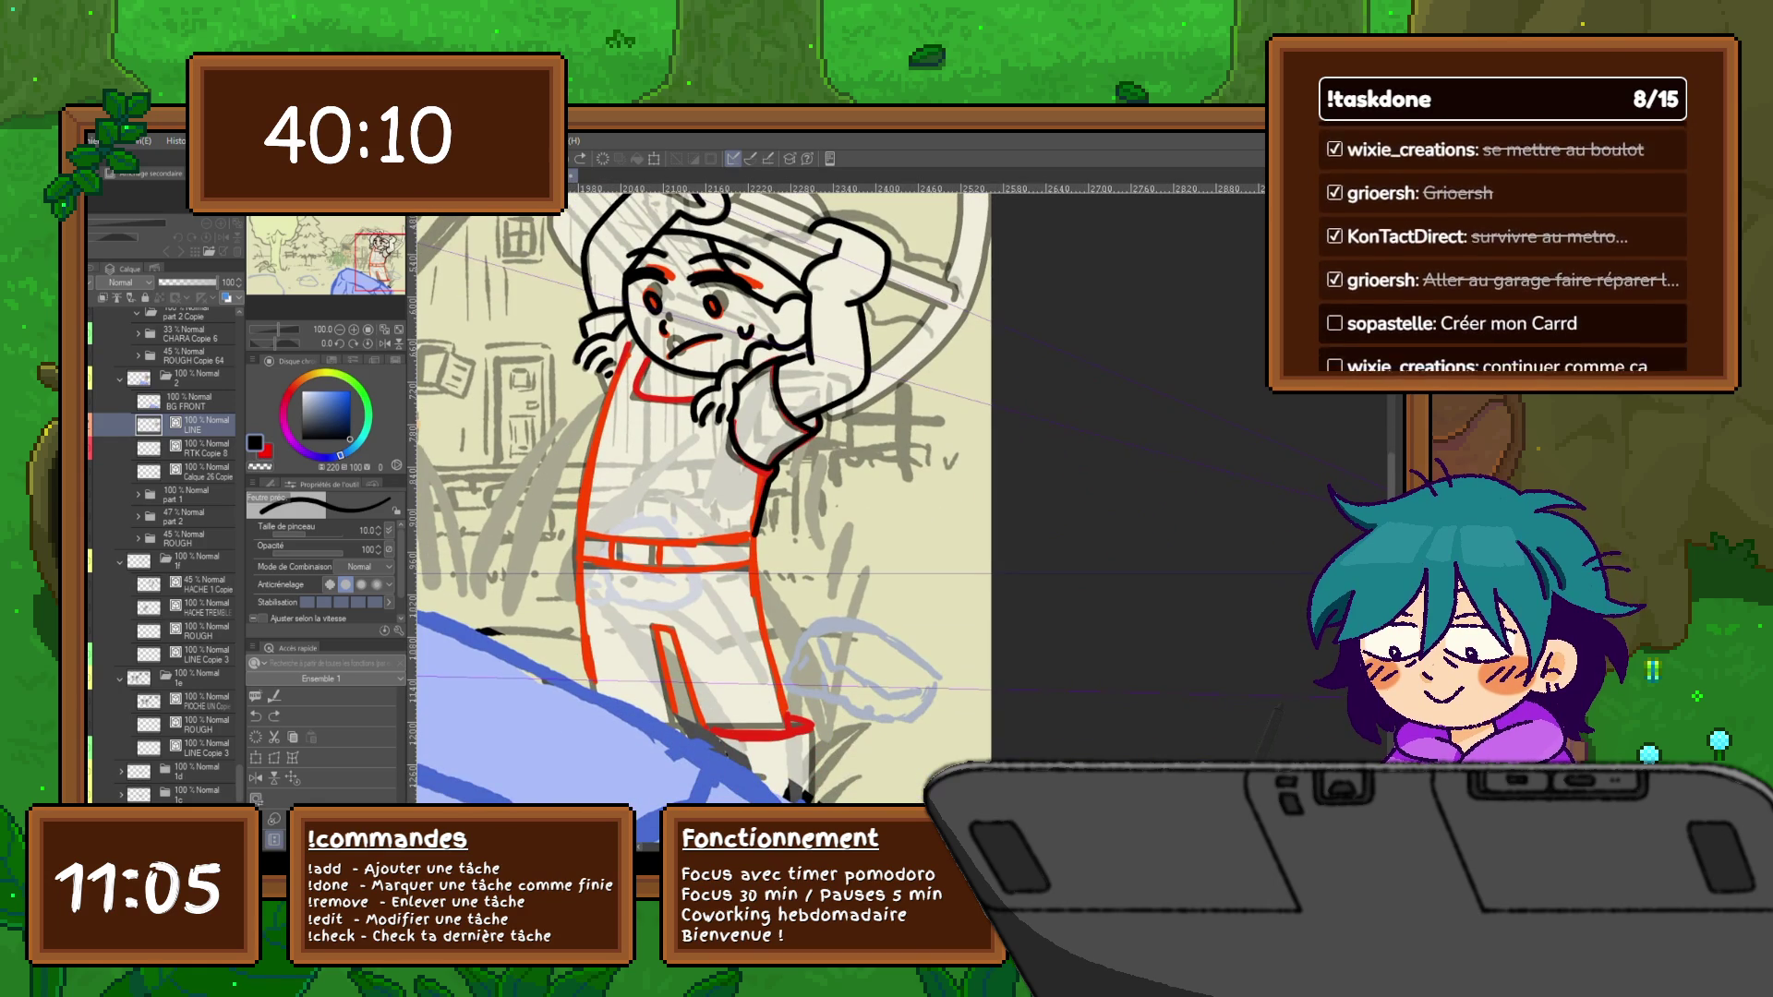
Add a new raster layer above LINE and ink the belt's horizontal lines in black
key("ctrl+shift+n")
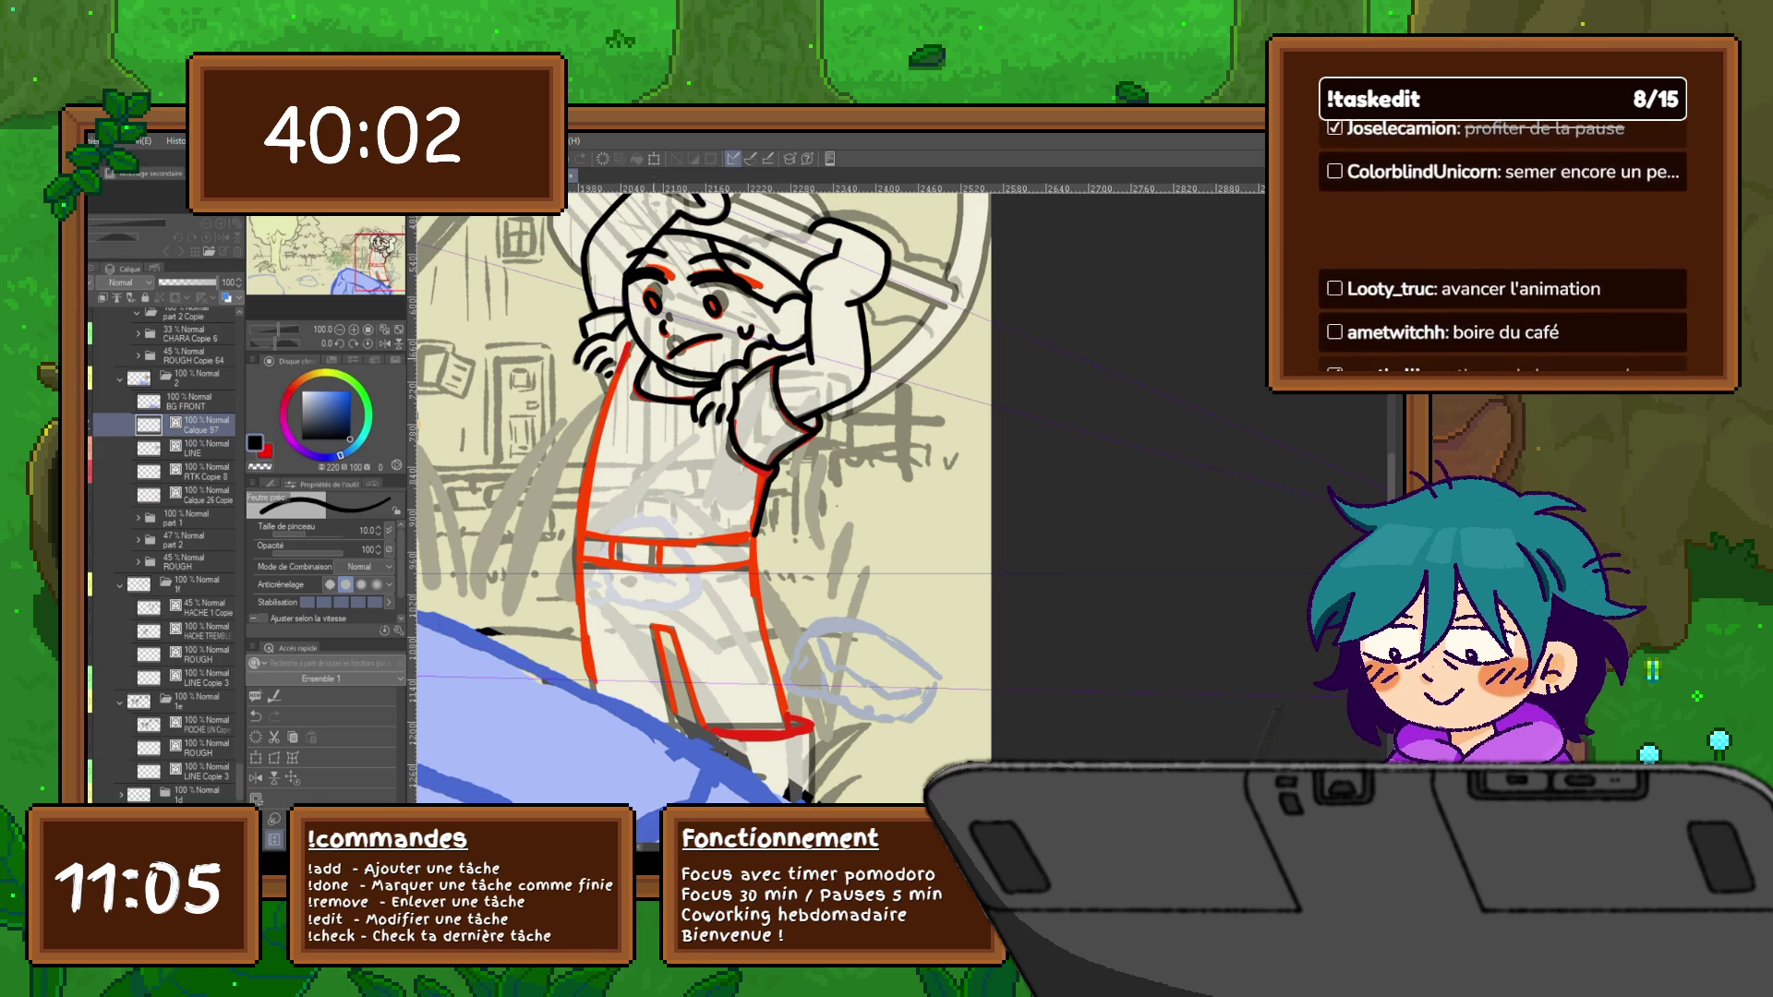
key("p")
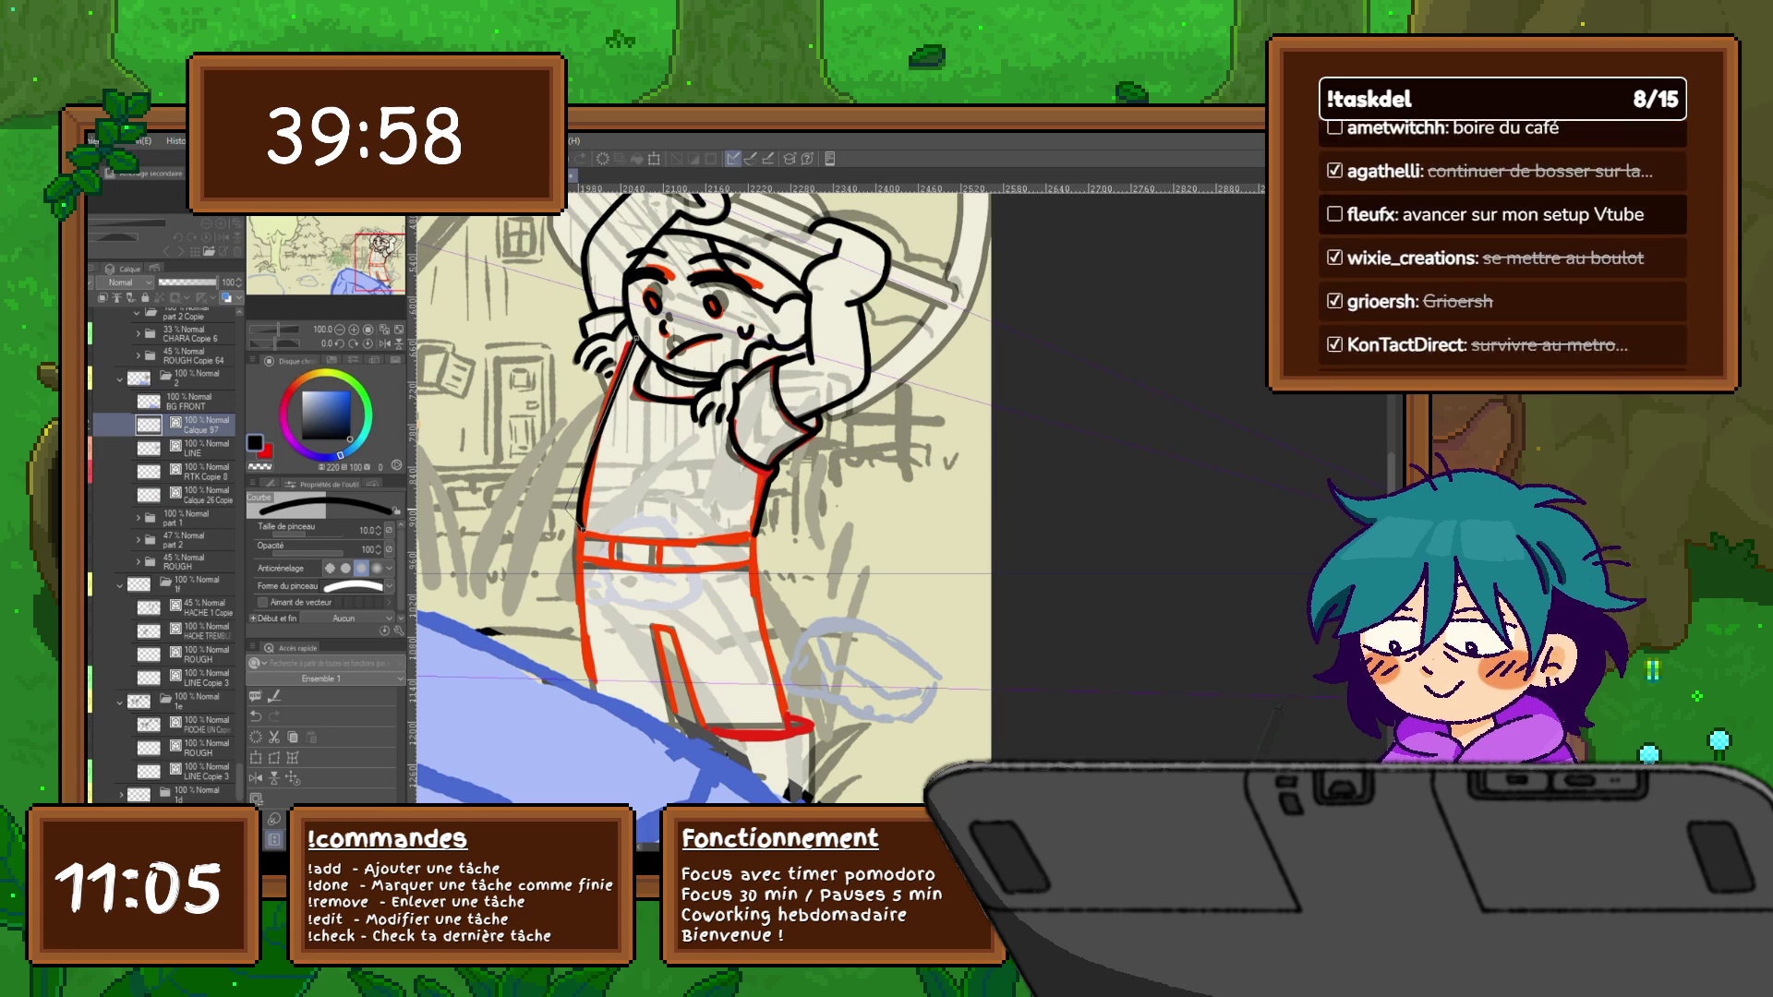
scroll(704, 498, "down", 3)
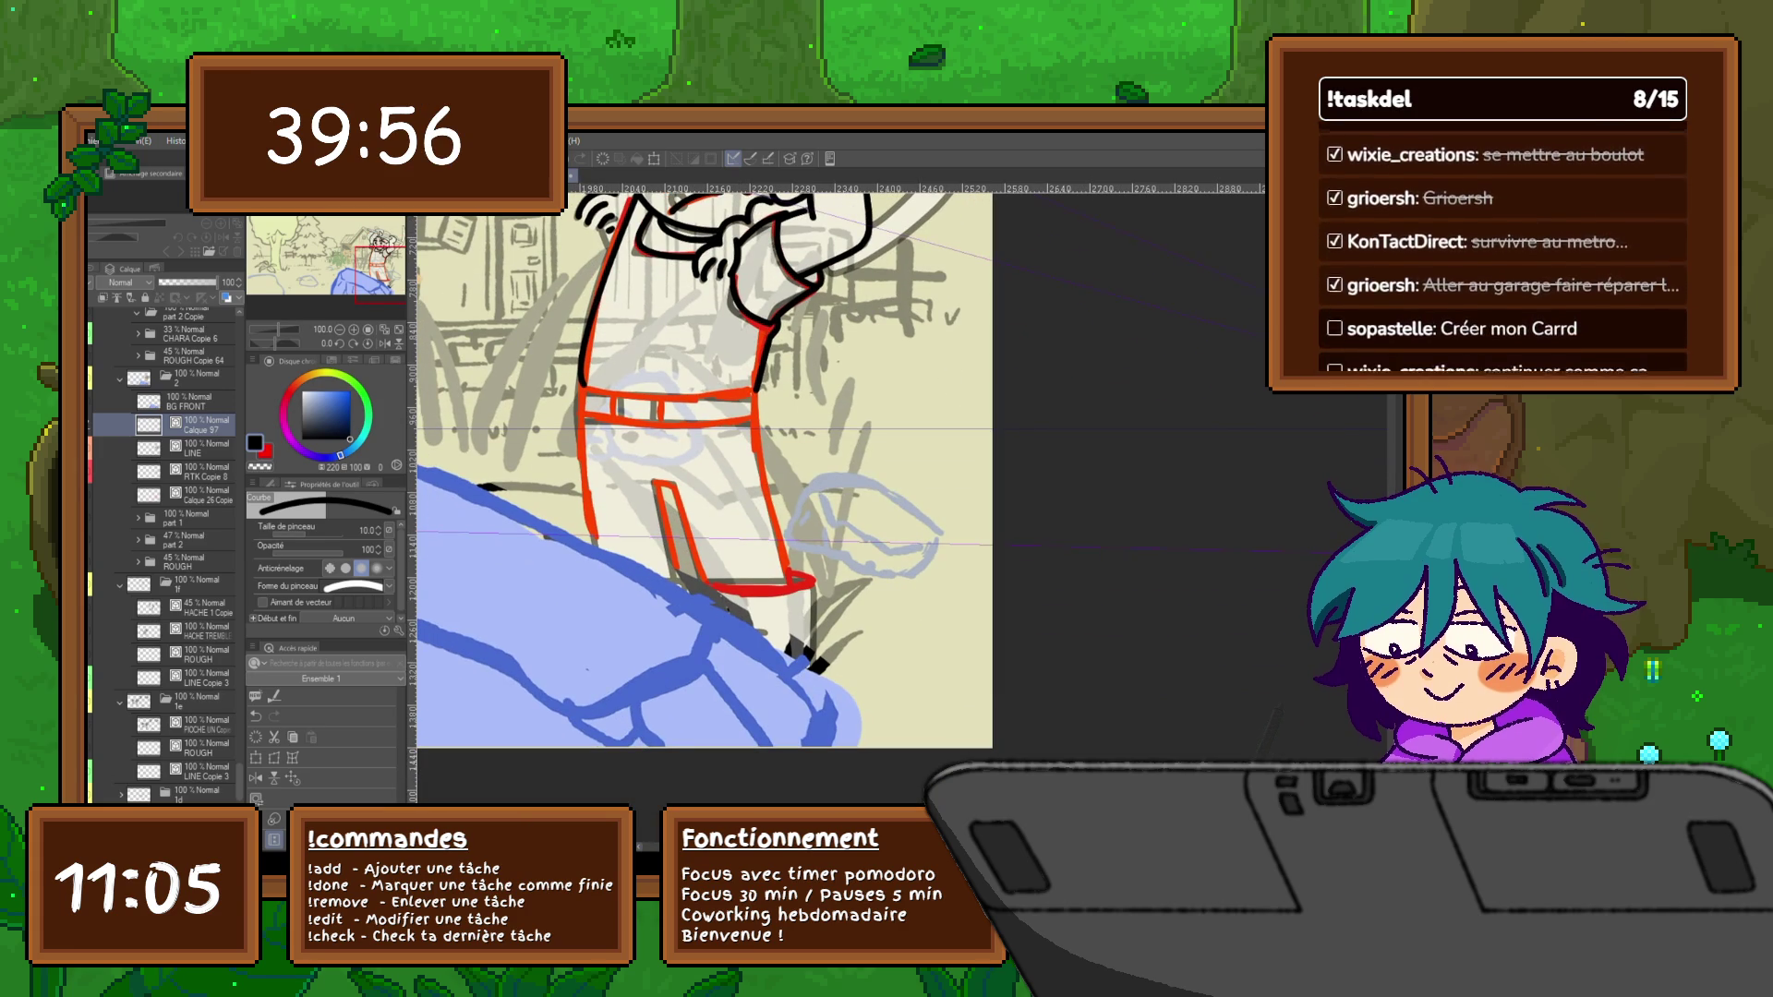
key("g")
key("p")
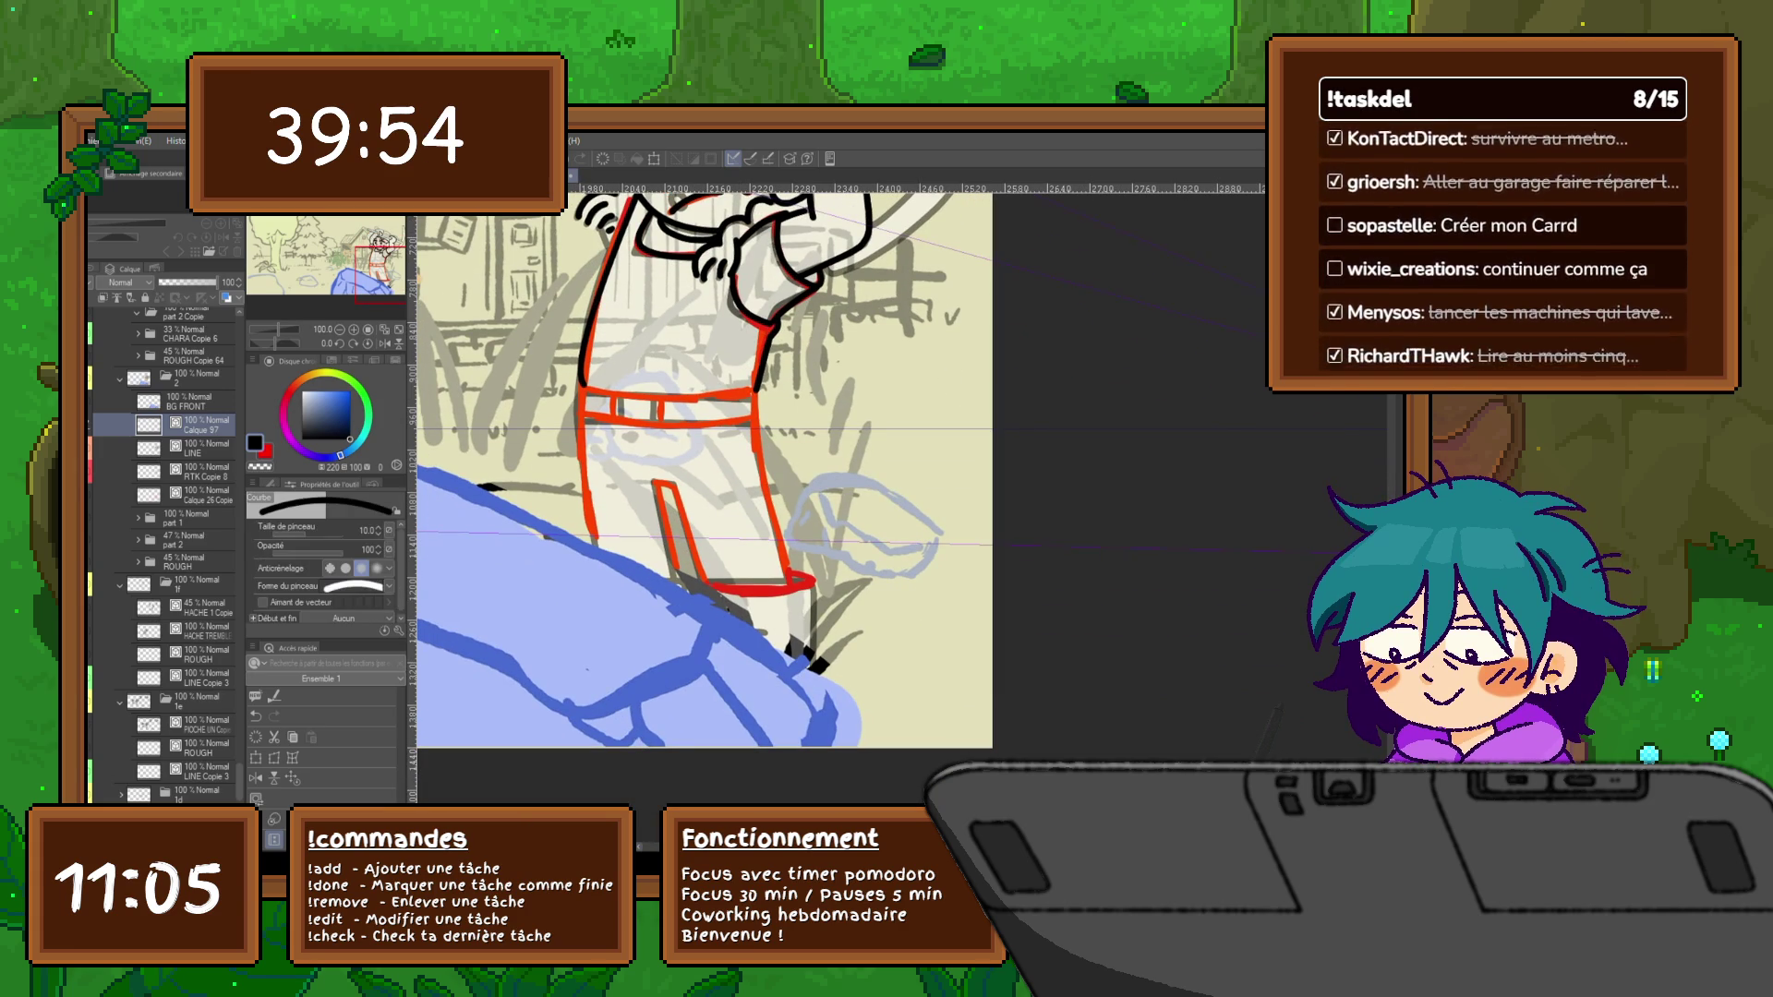
left_click_drag(588, 395, 756, 399)
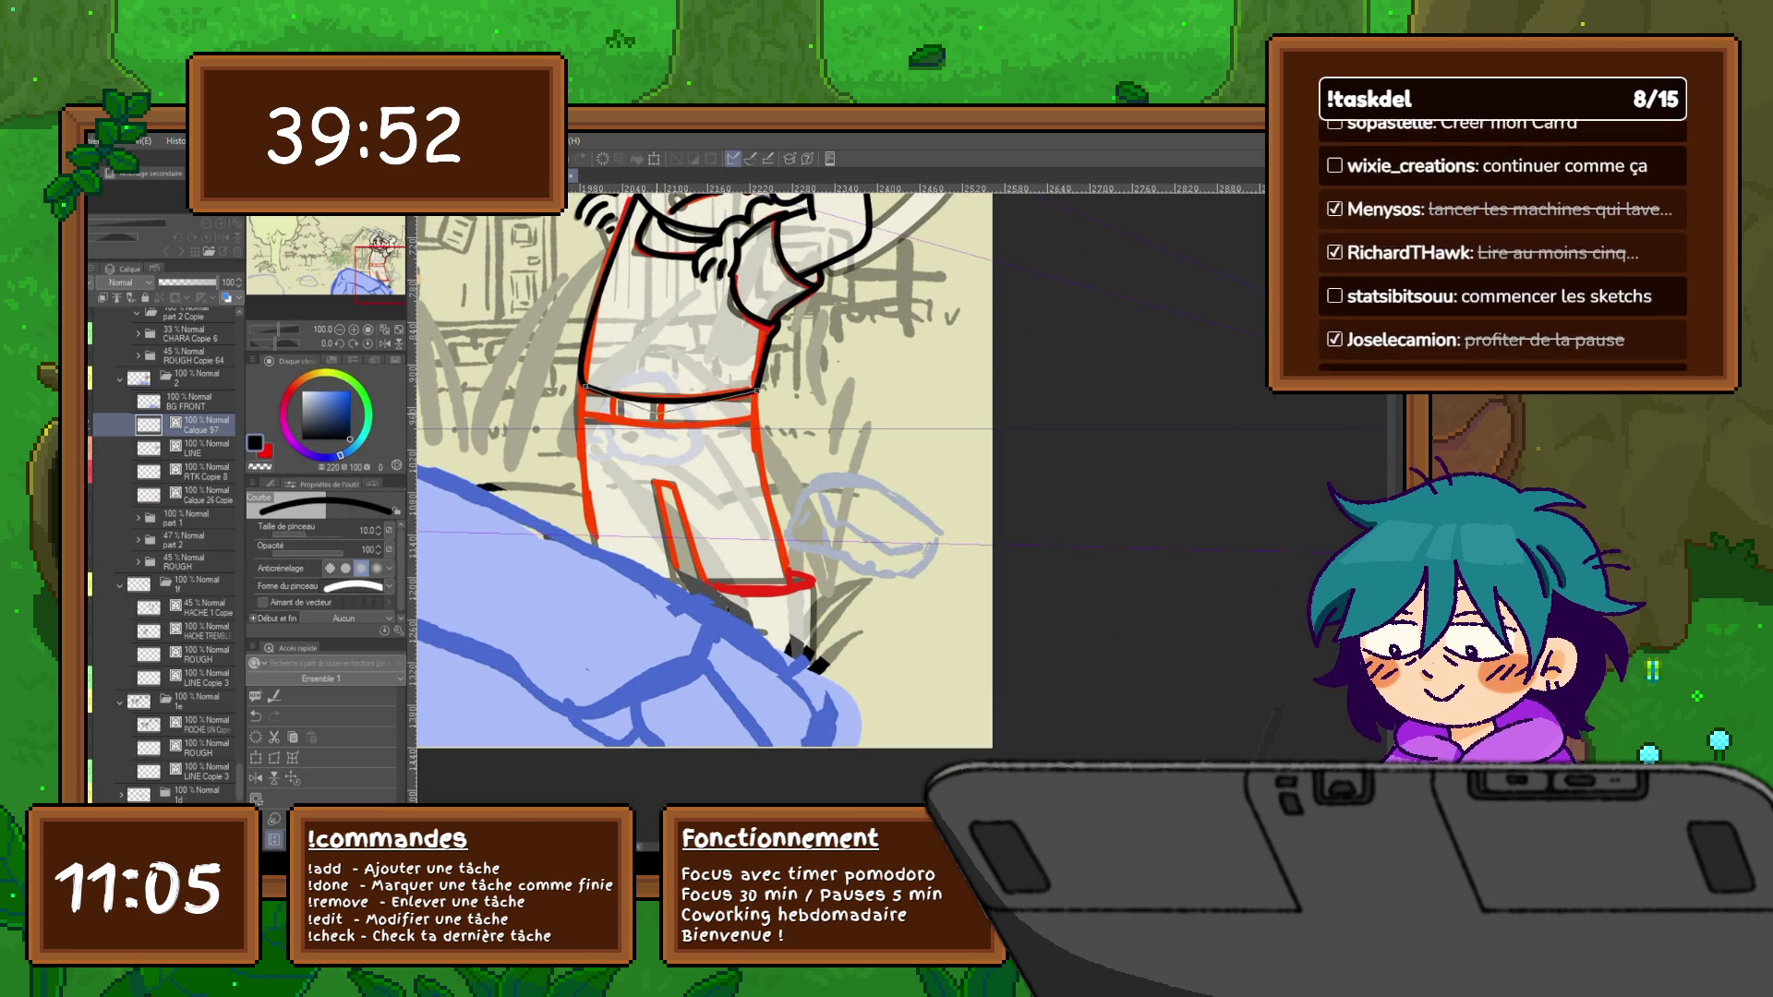
left_click_drag(620, 399, 762, 402)
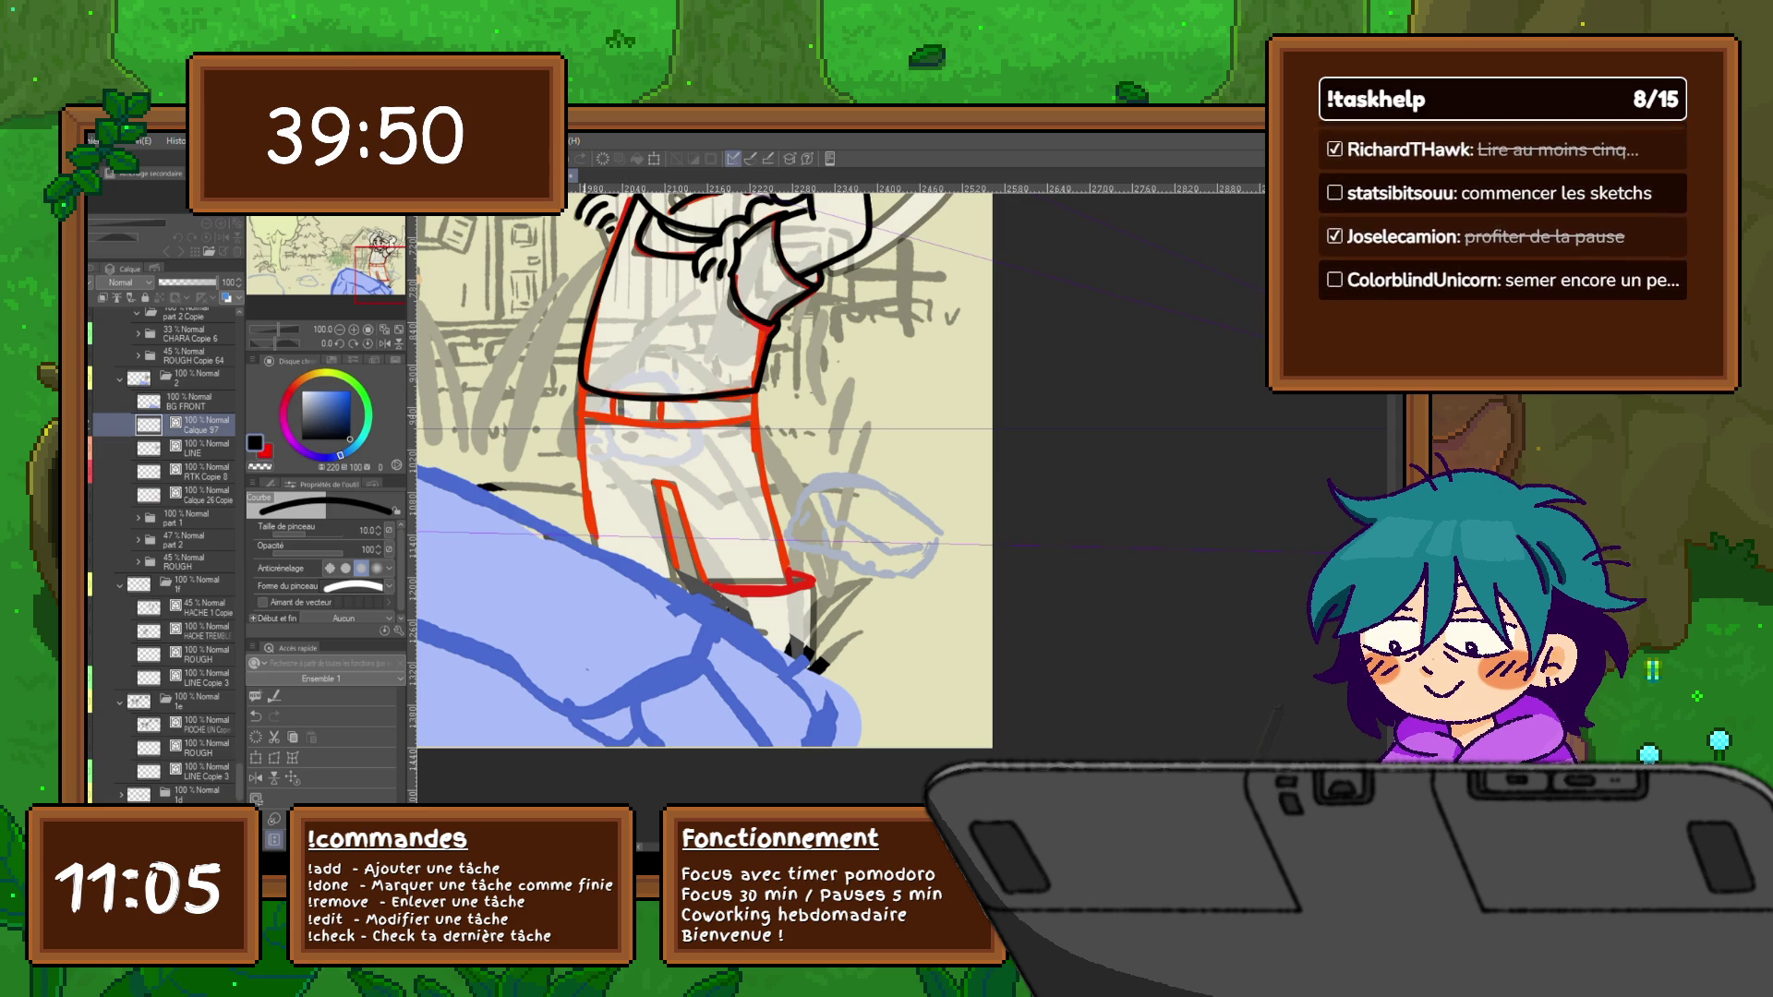
left_click_drag(585, 414, 760, 413)
Ink a dark stroke near the belt and the outlines of the right and left legs
key("e")
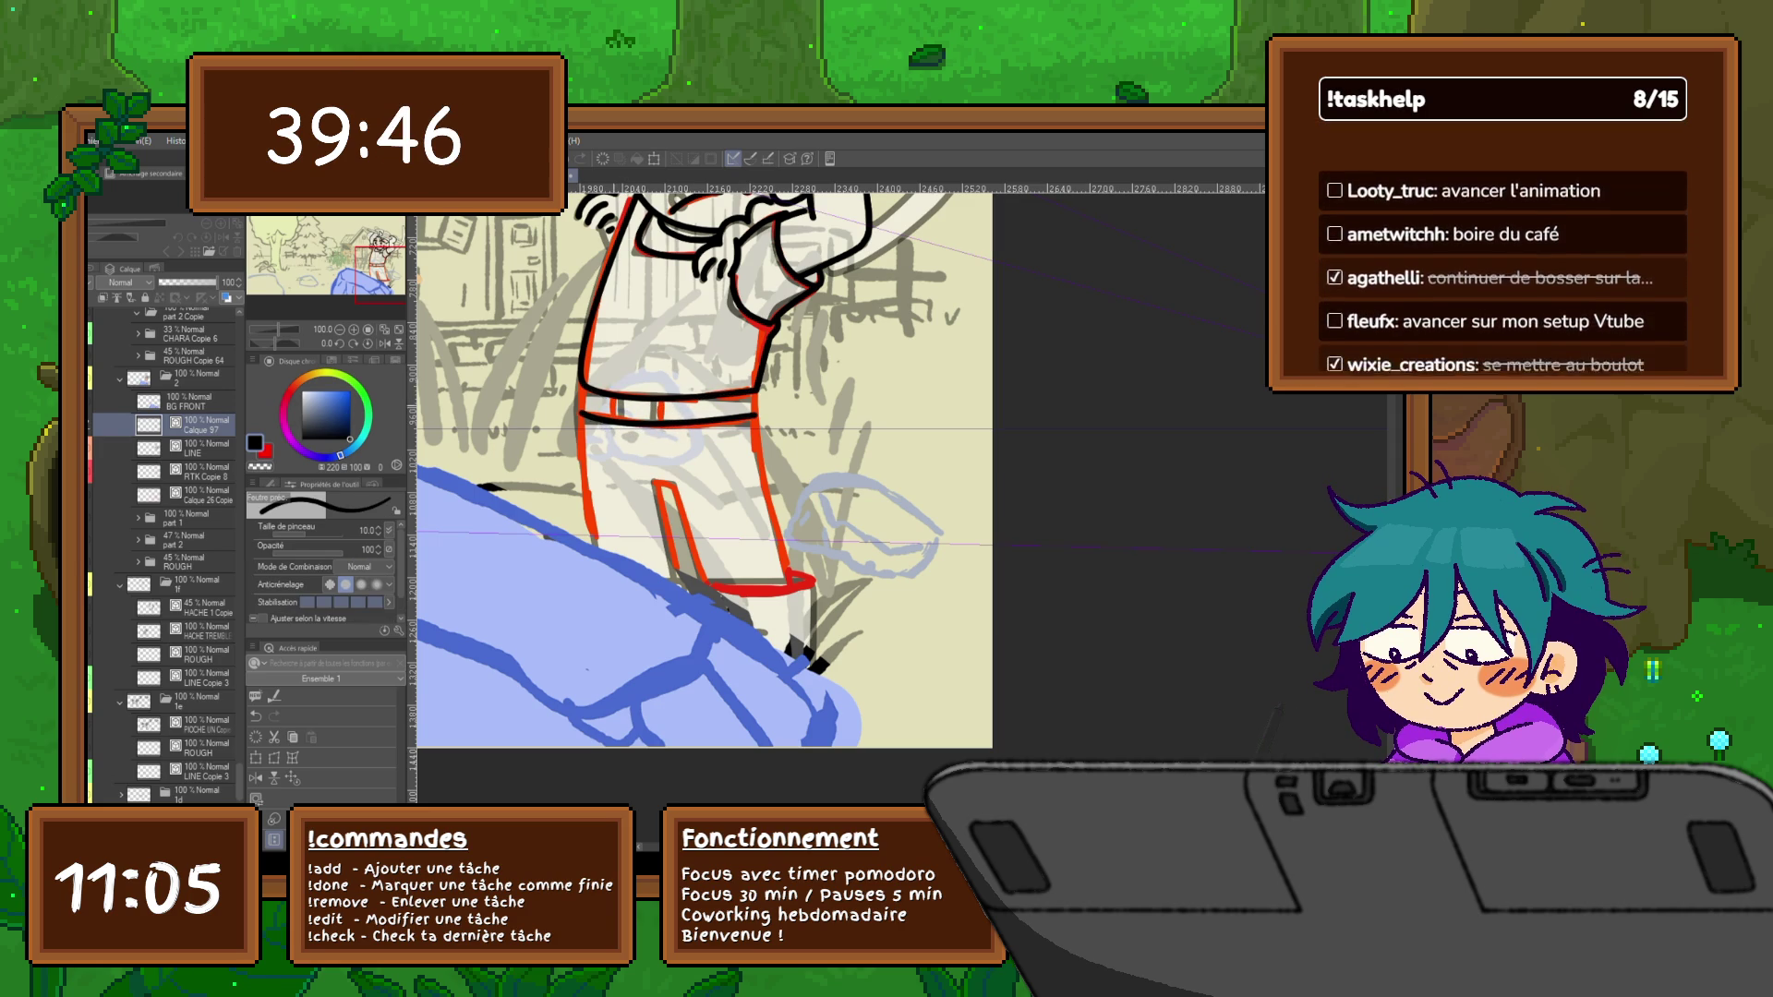
mouse_move(612, 397)
left_mouse_down()
mouse_move(612, 420)
mouse_move(583, 407)
mouse_move(597, 548)
left_mouse_up()
mouse_move(704, 472)
left_mouse_down()
mouse_move(691, 418)
mouse_move(646, 393)
left_mouse_up()
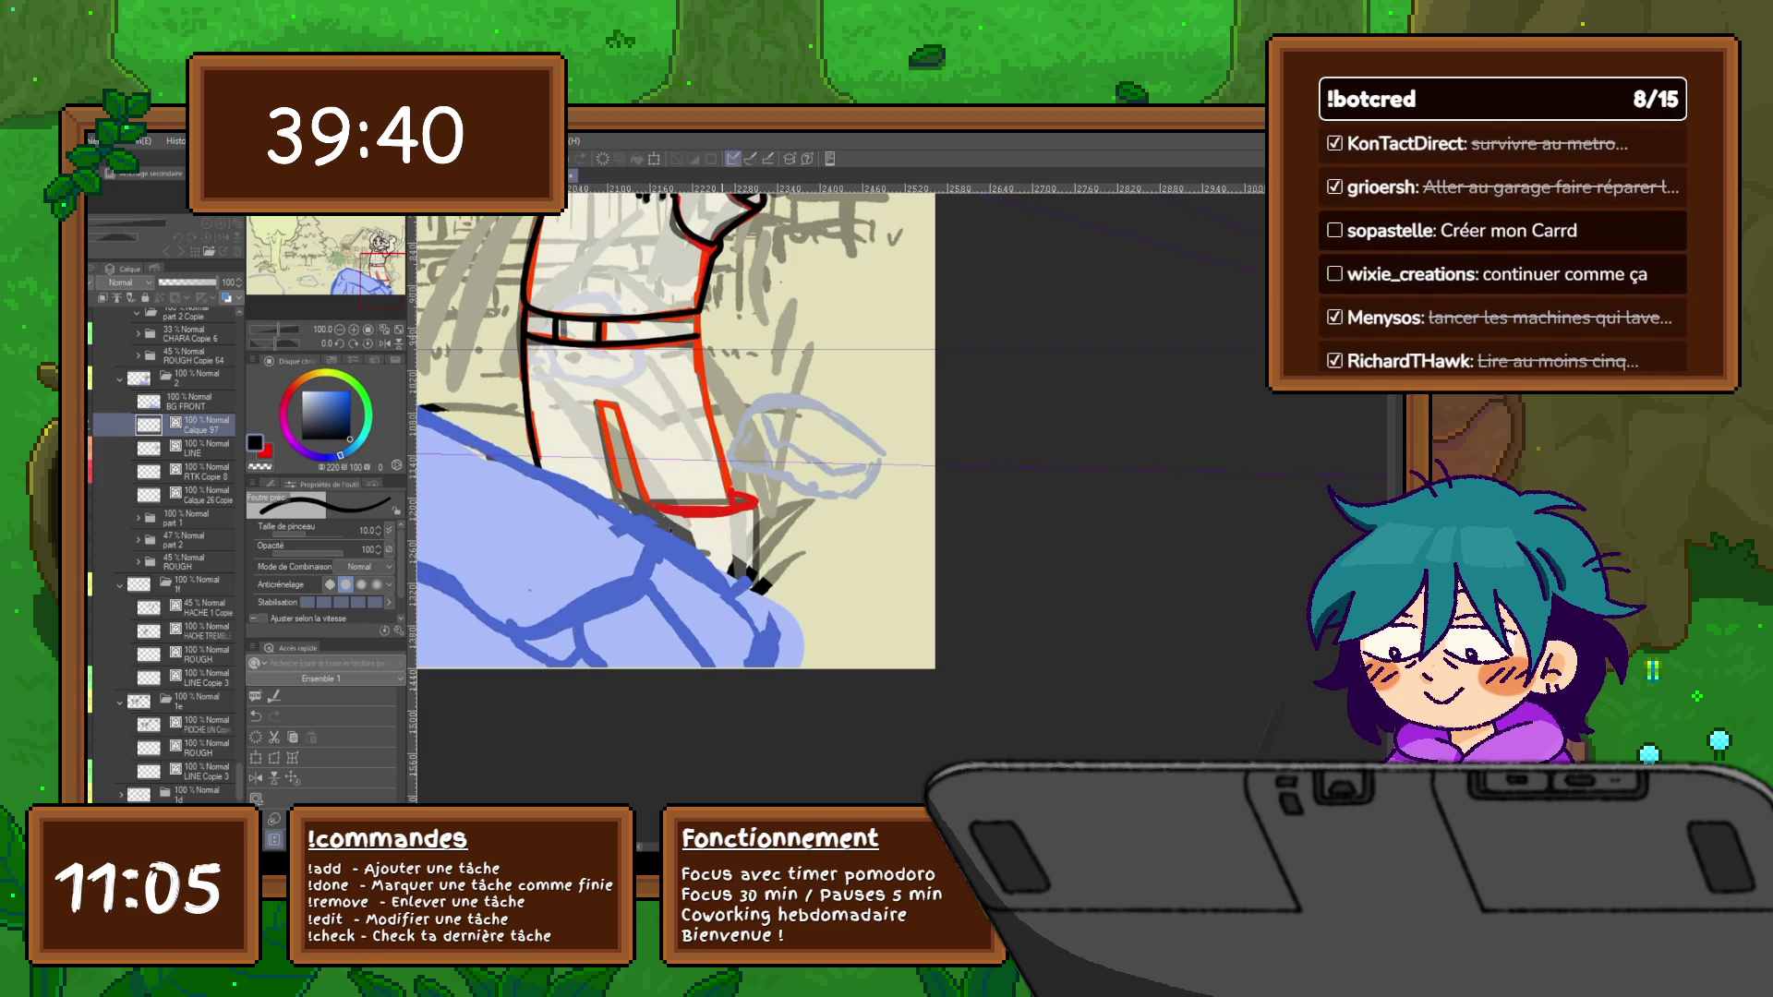
left_click_drag(700, 336, 734, 513)
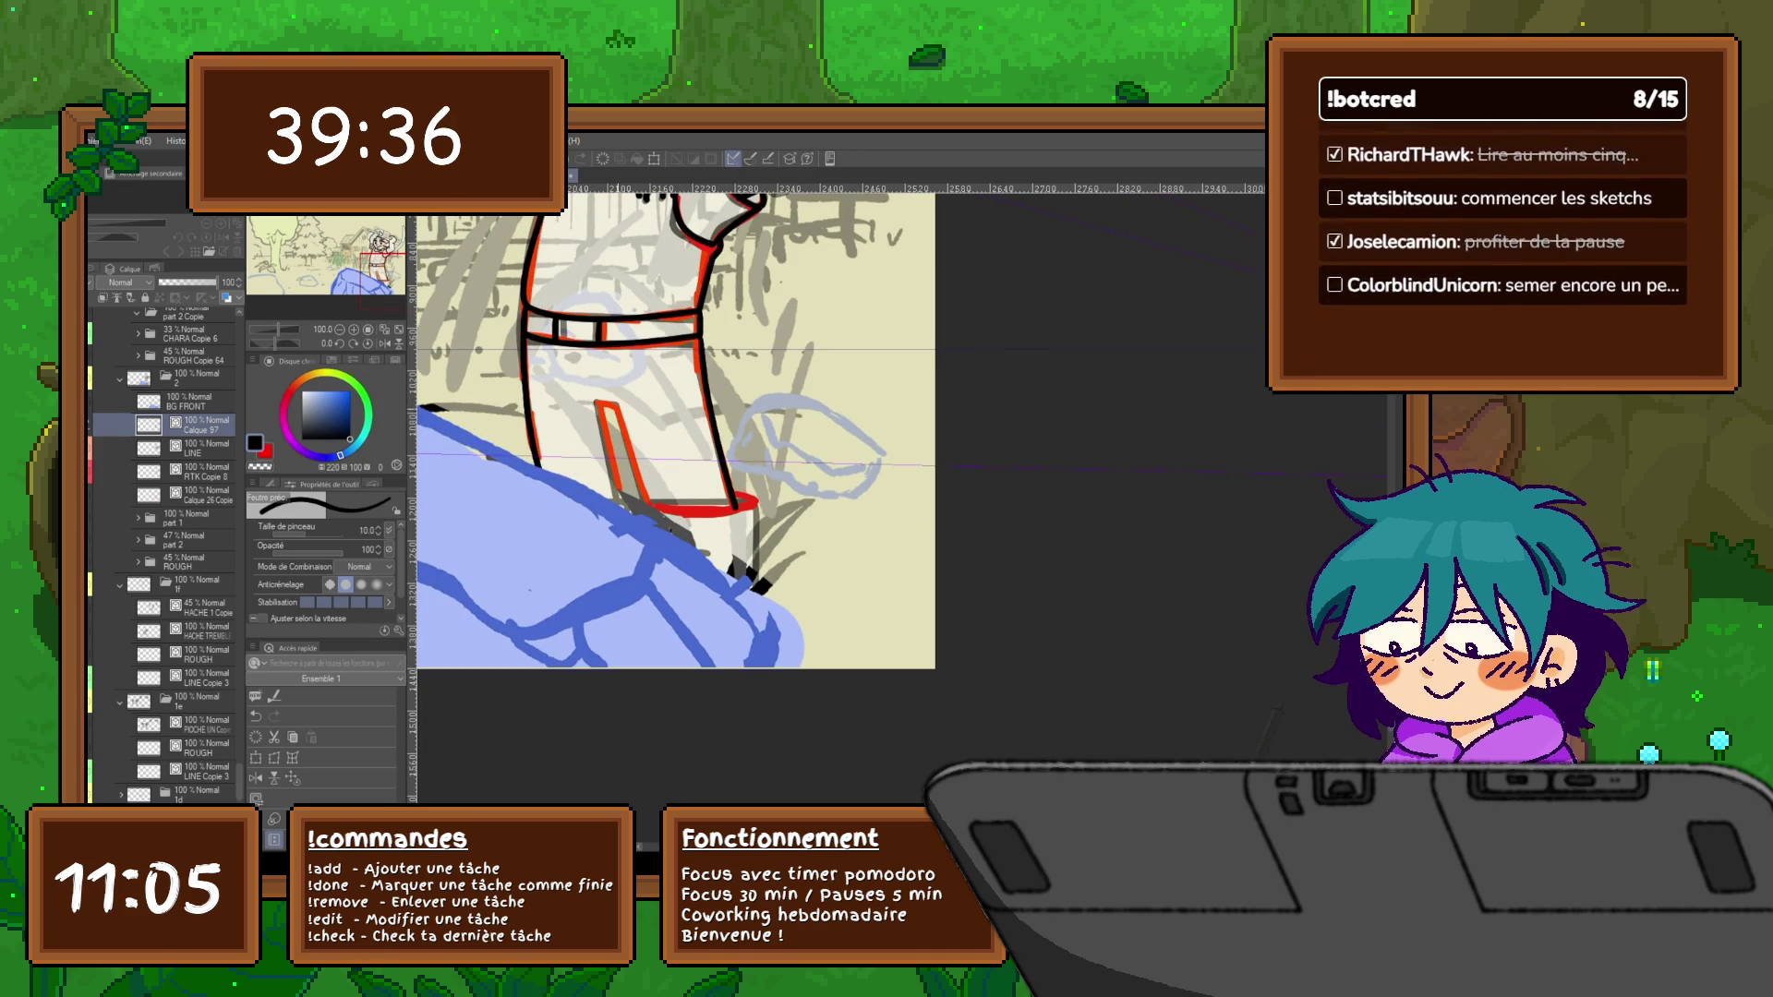
left_click_drag(615, 405, 637, 502)
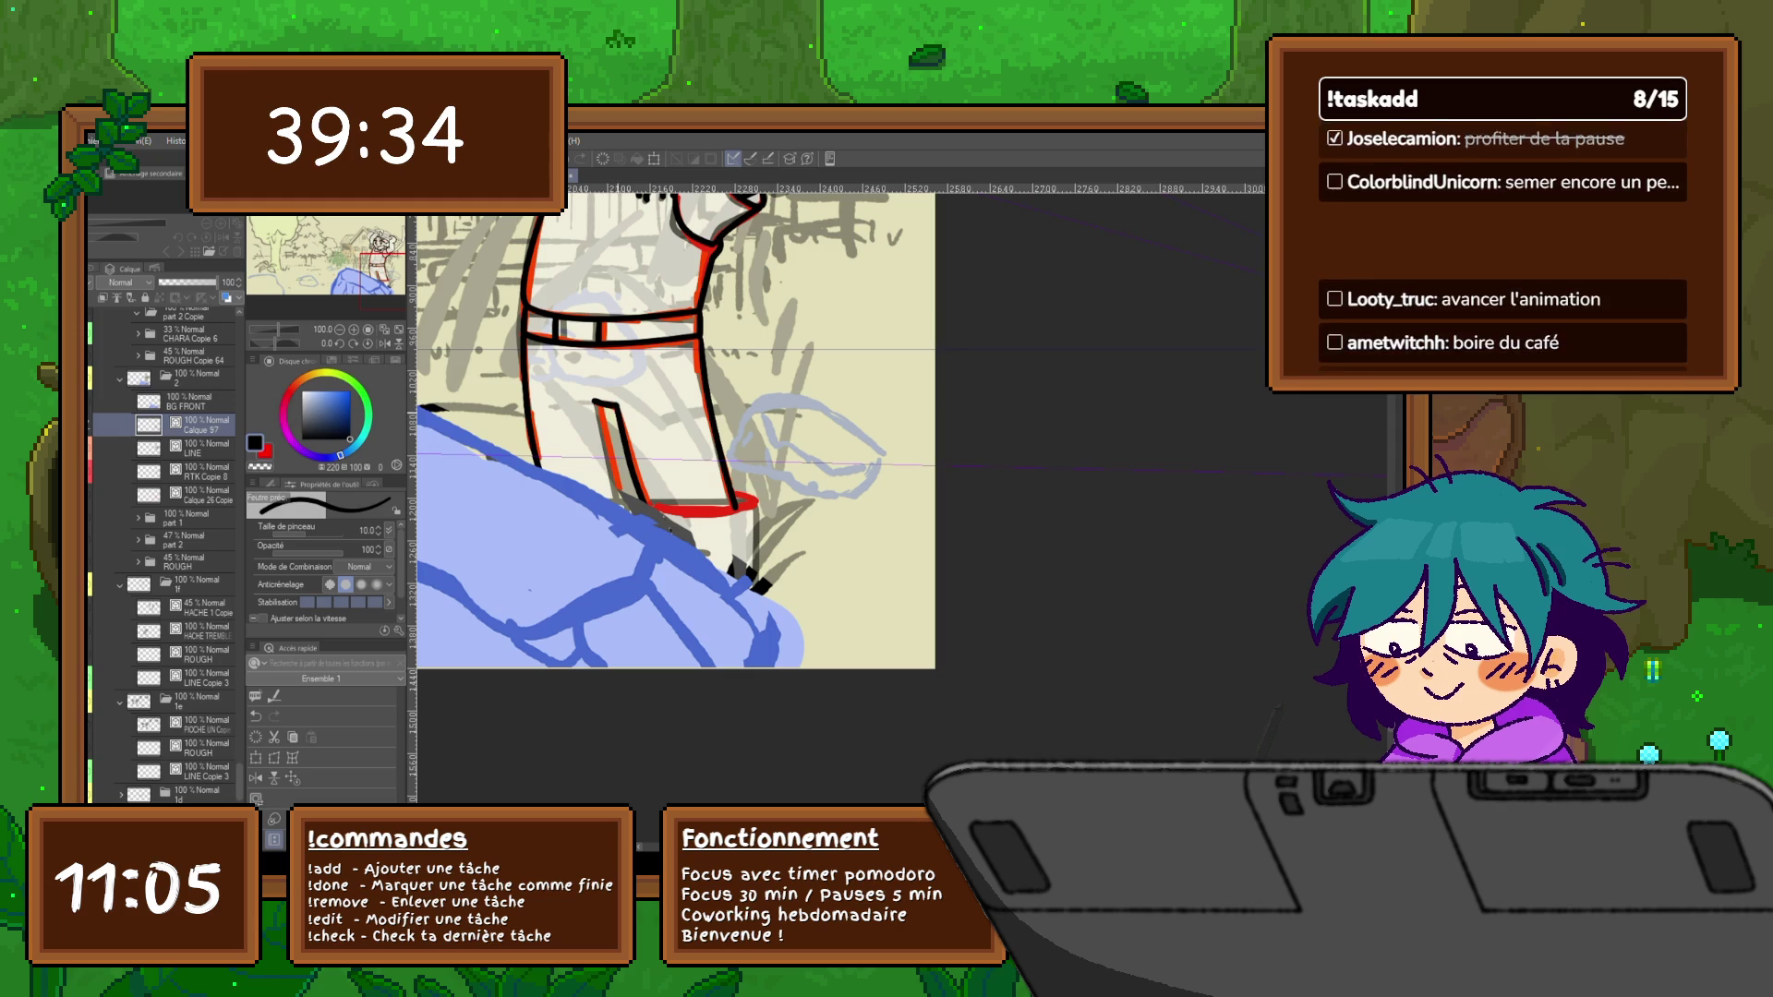
scroll(676, 429, "down", 2)
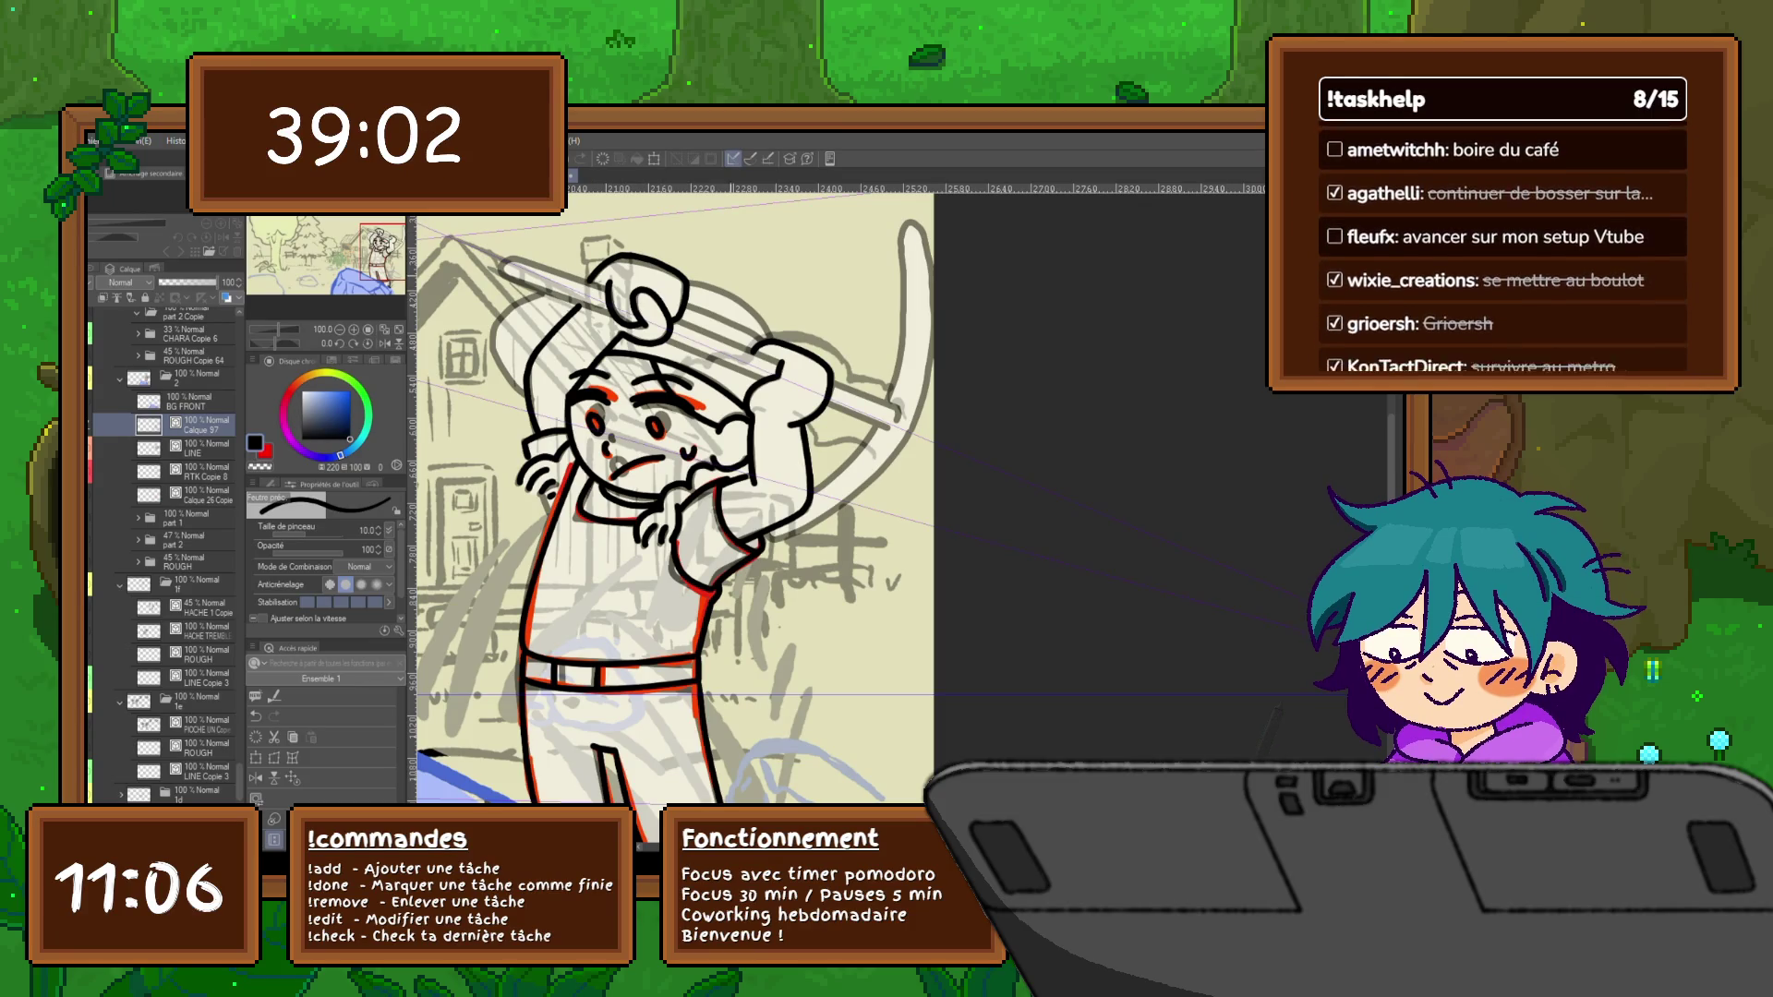
Ink a curved stroke beside the head, then add a new layer above Calque 97 and a layer folder
mouse_move(544, 290)
left_mouse_down()
mouse_move(498, 328)
mouse_move(519, 392)
left_mouse_up()
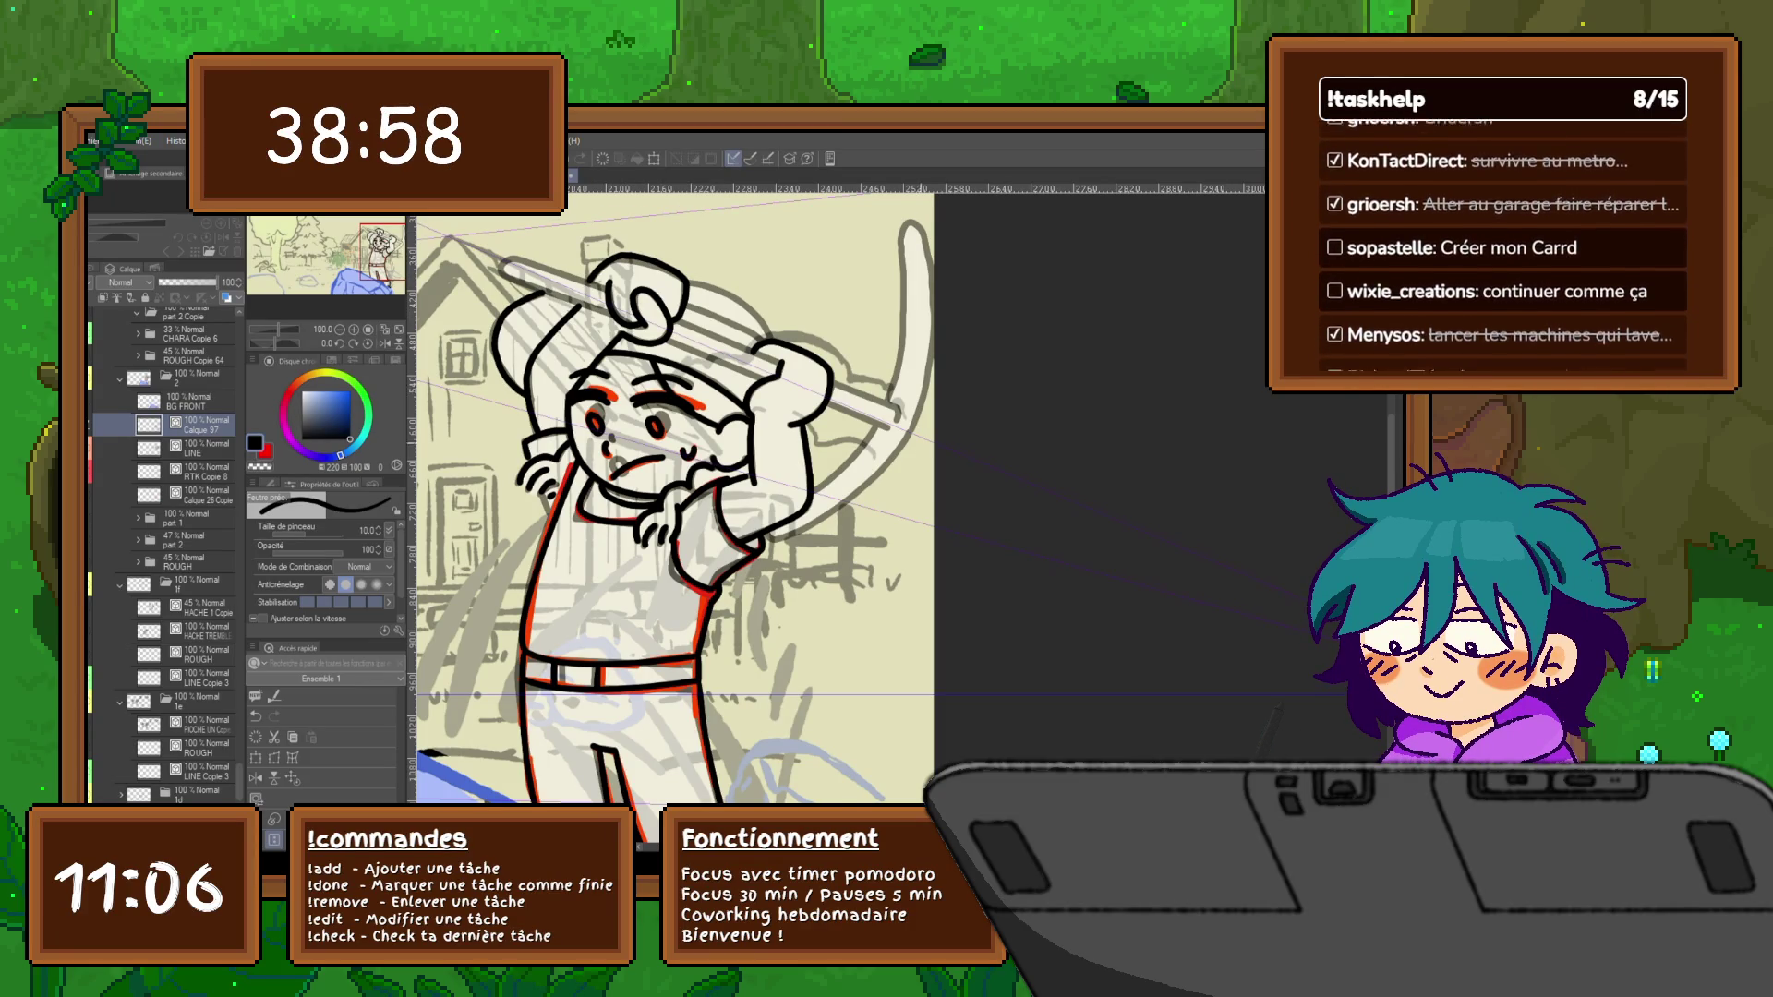
scroll(674, 514, "right", 2)
scroll(673, 514, "right", 2)
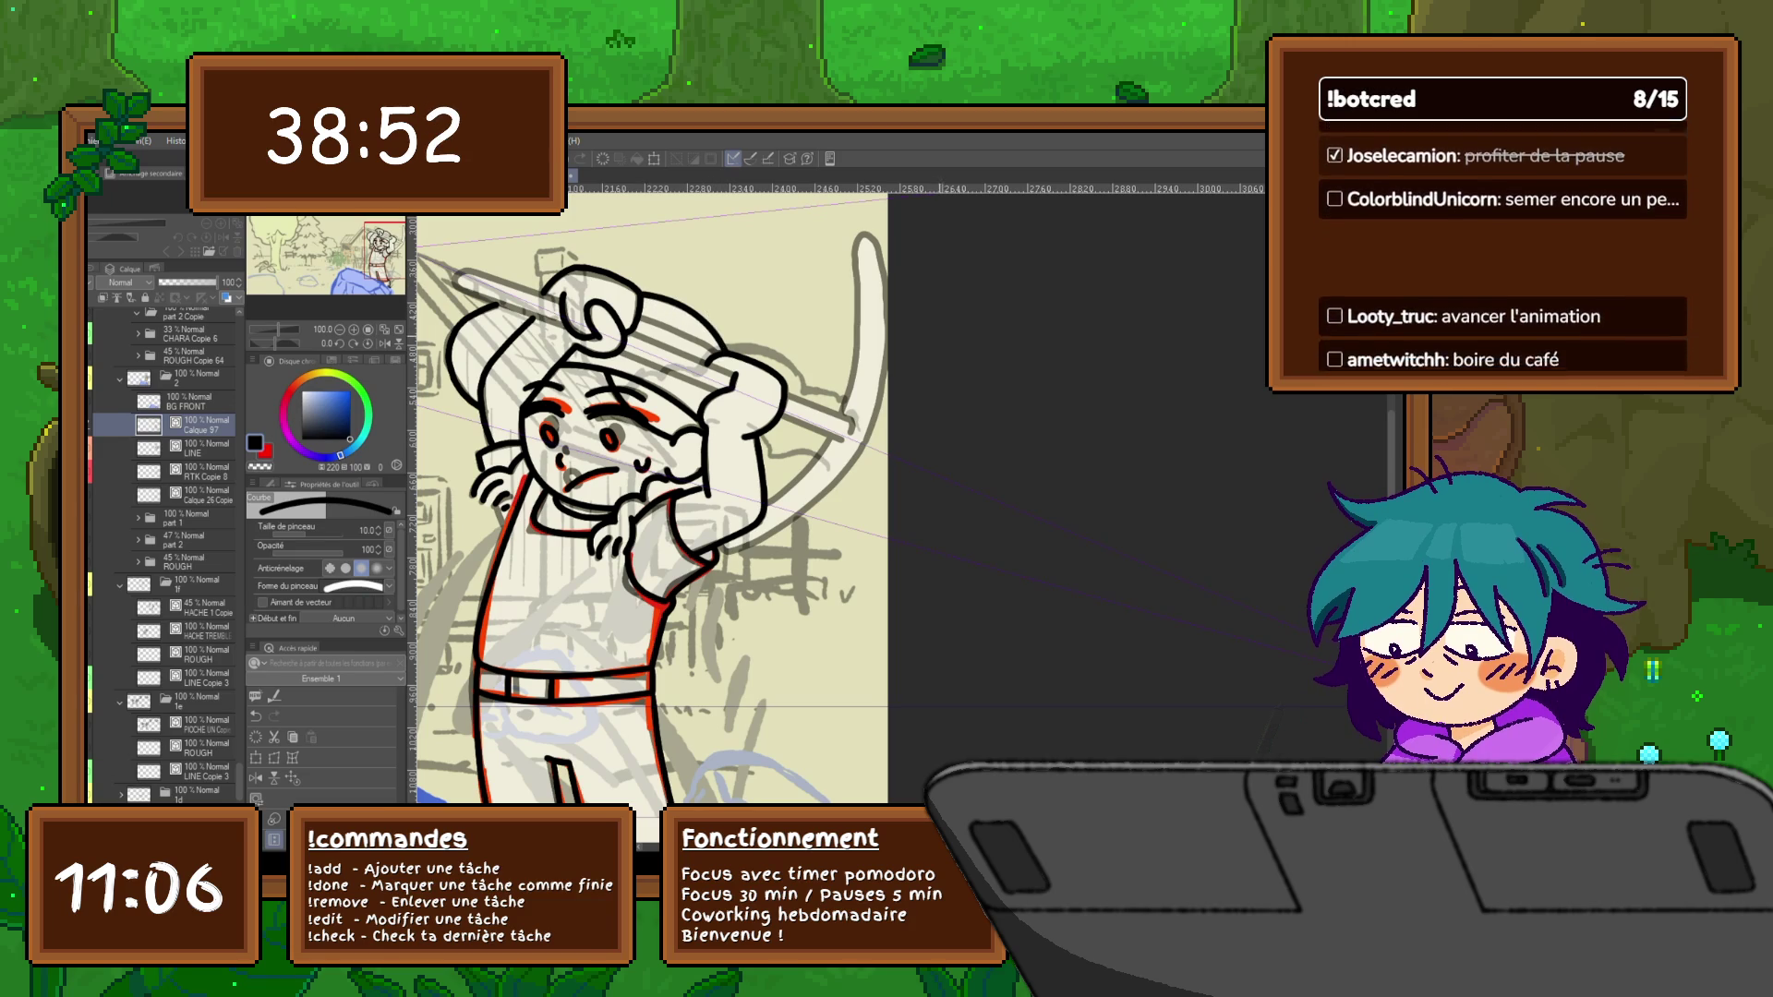
scroll(659, 498, "down", 1)
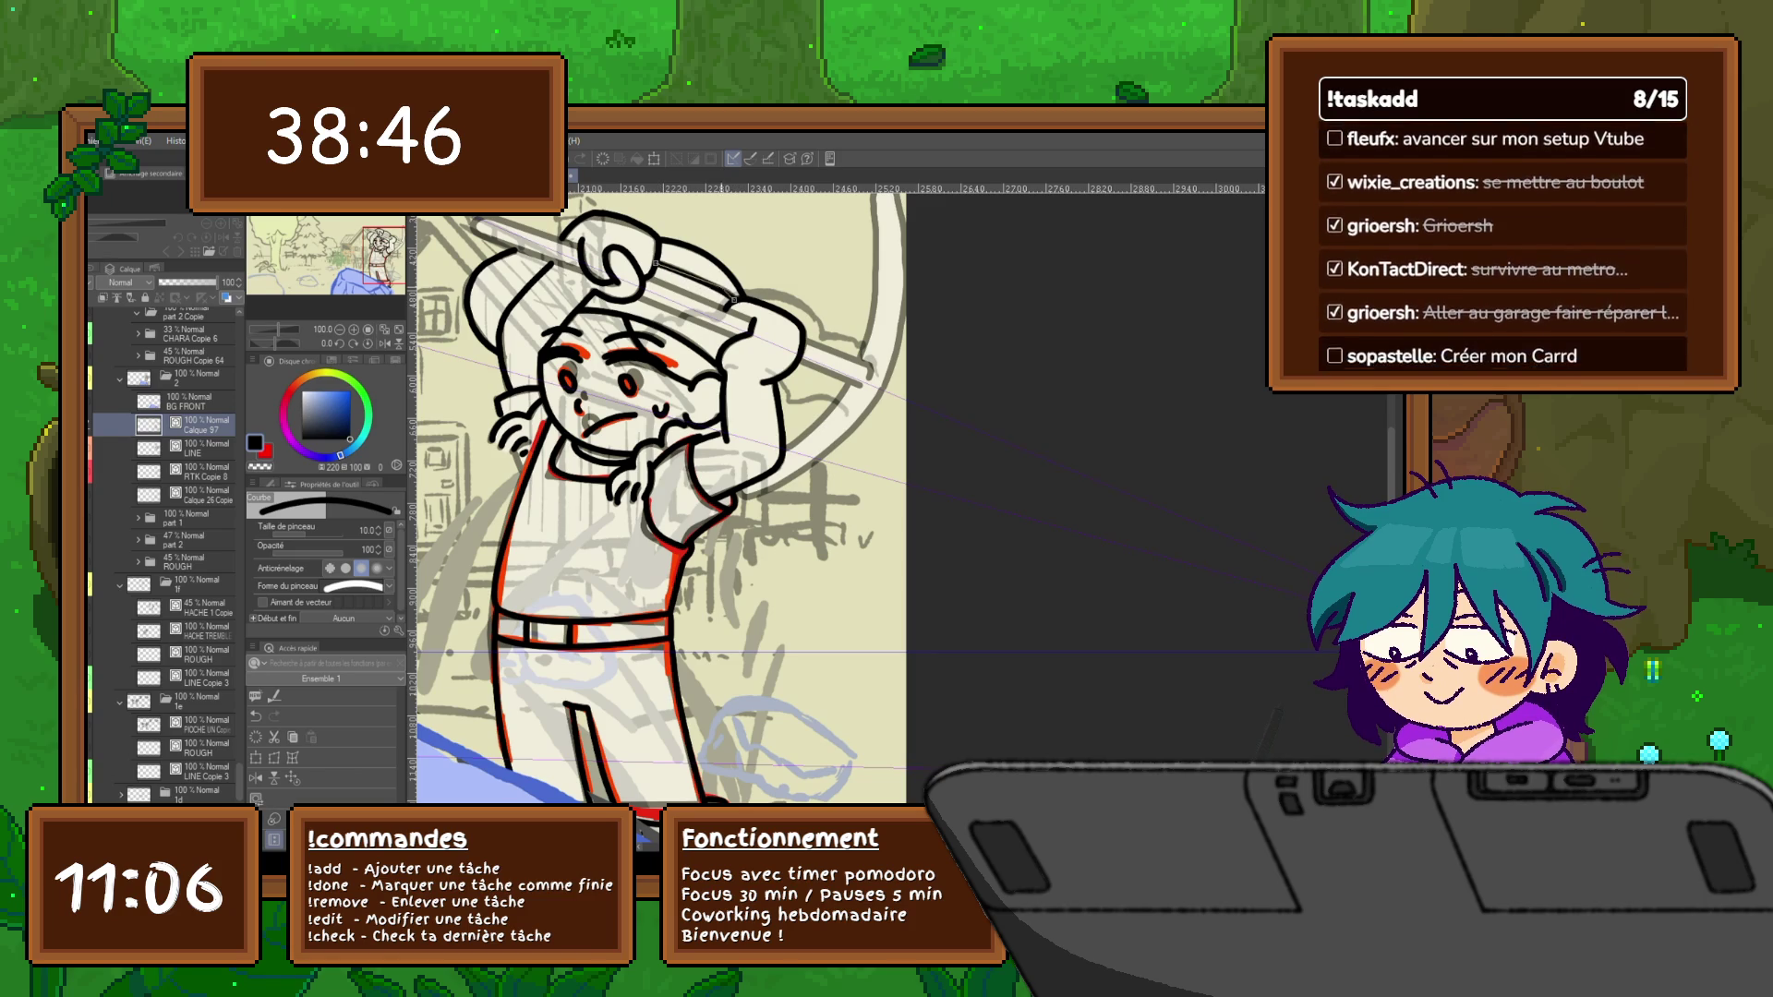
scroll(652, 512, "up", 1)
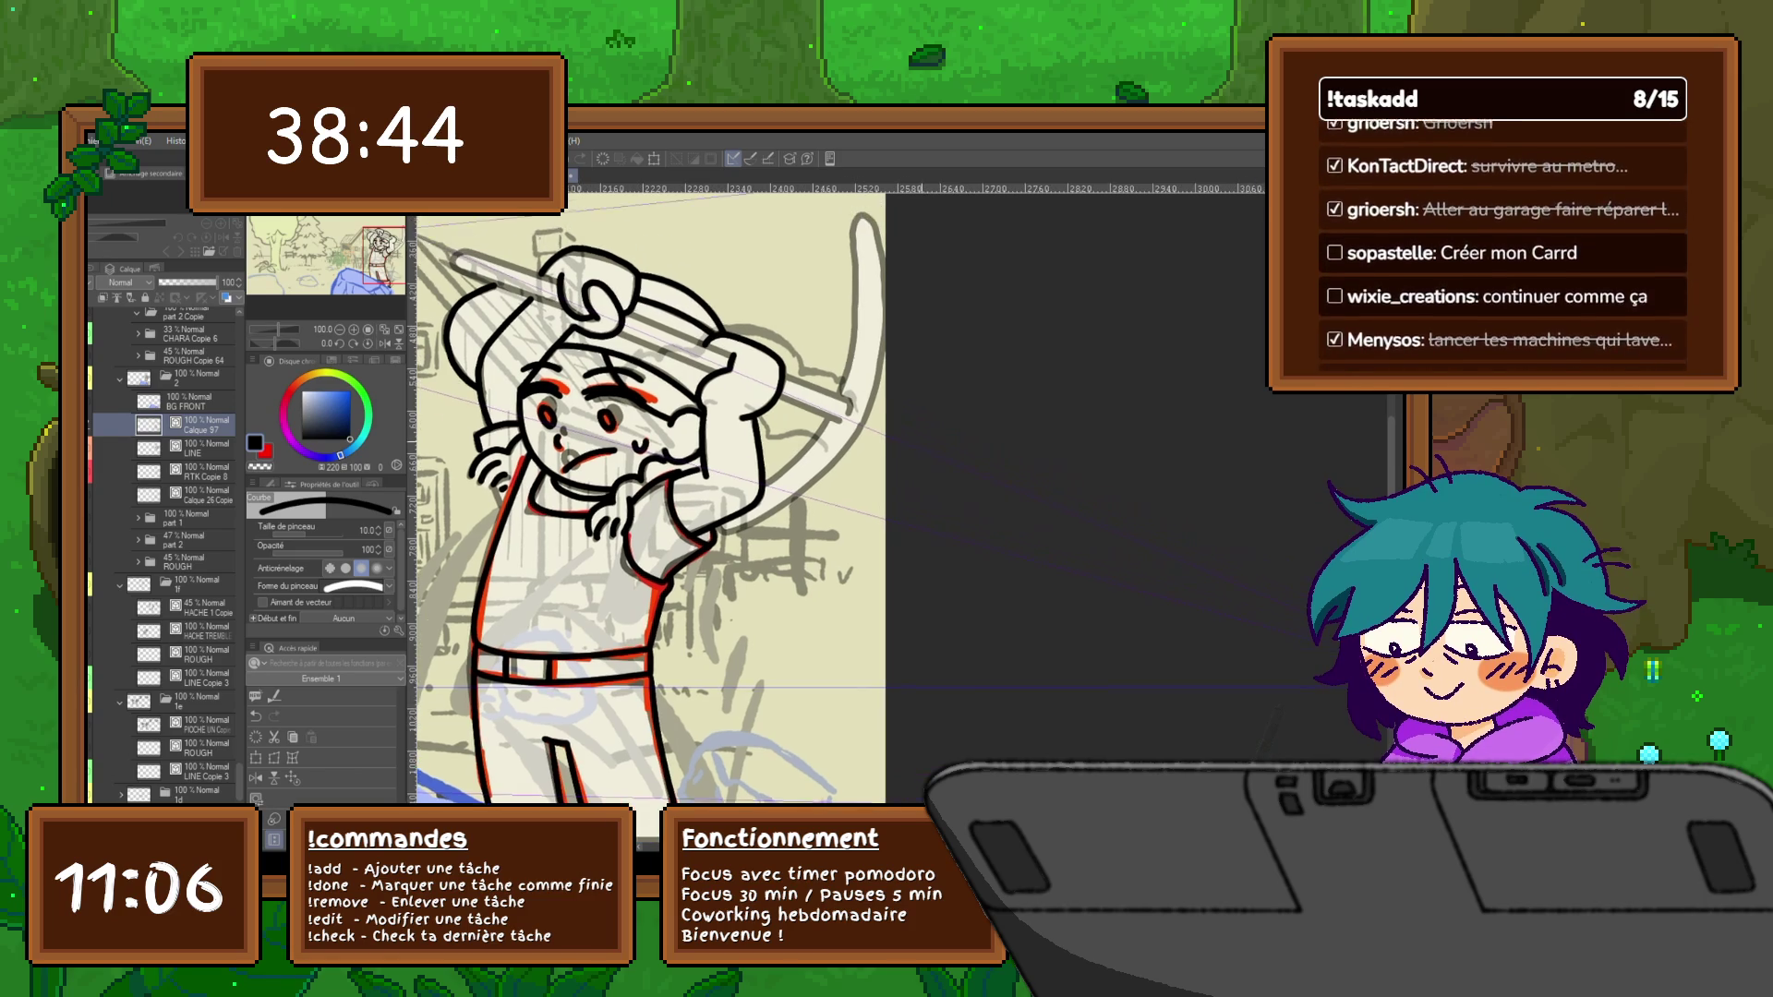
scroll(651, 512, "up", 1)
scroll(651, 513, "left", 1)
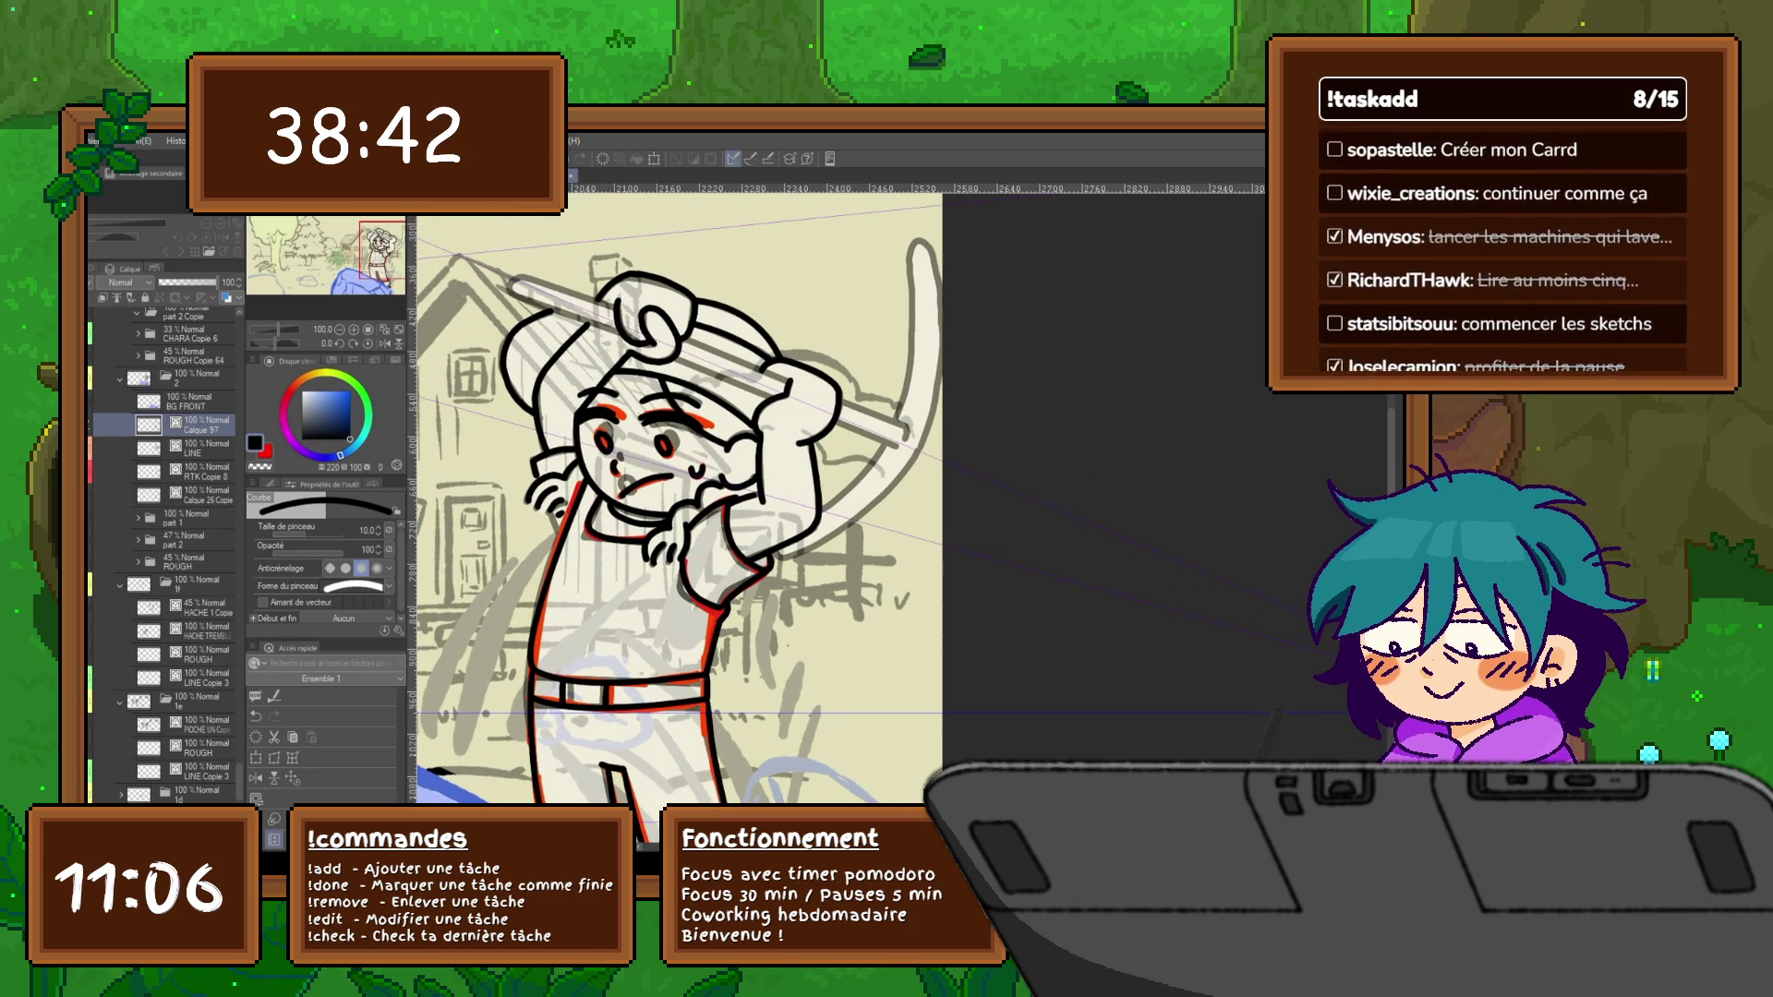
key("ctrl+shift+n")
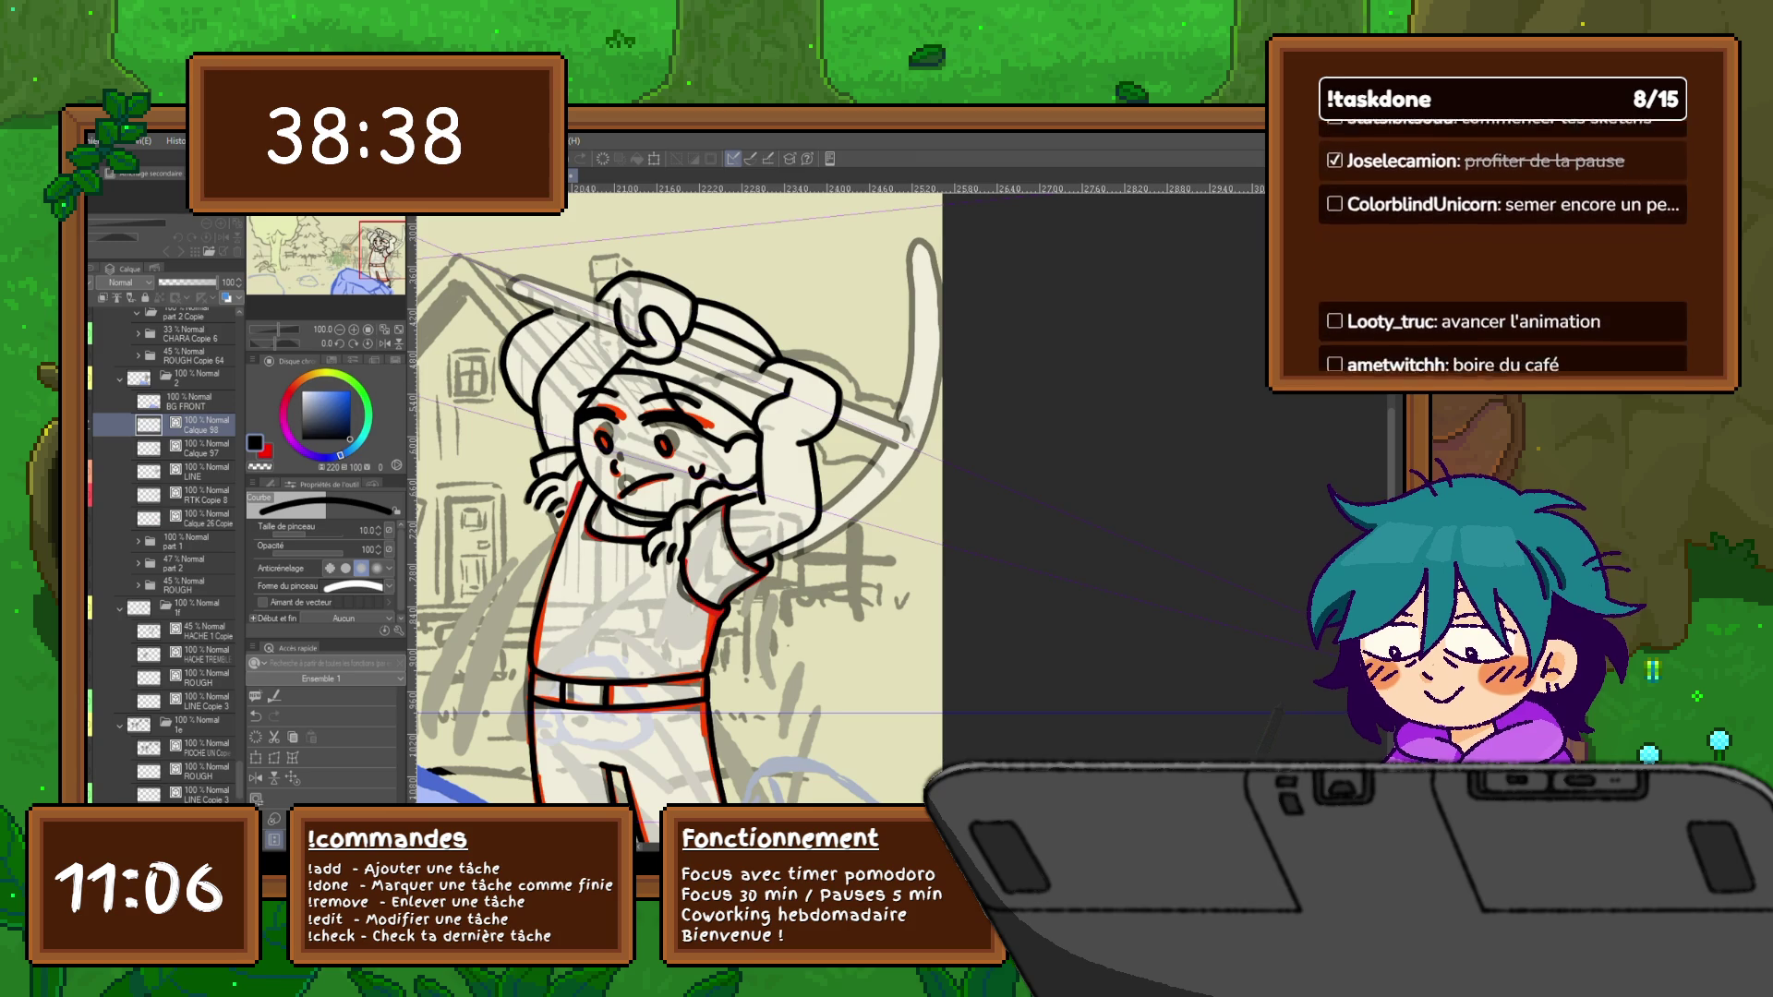
key("ctrl+g")
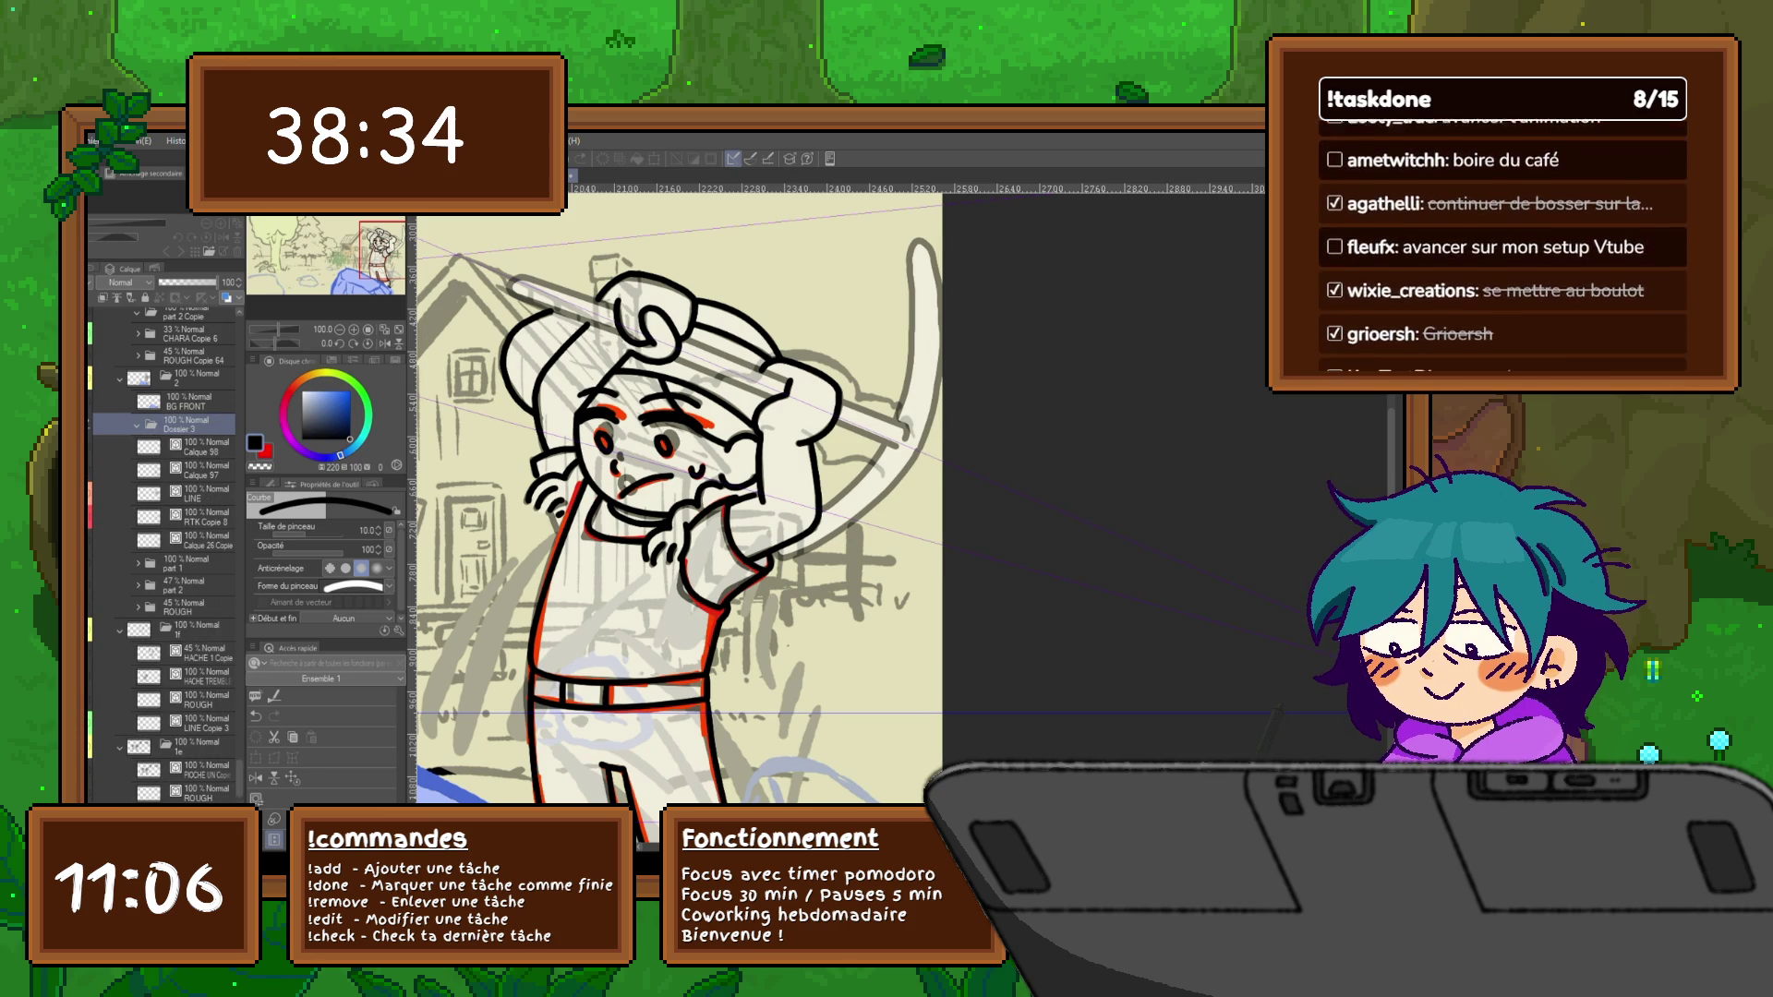
type("LINE")
Confirm the folder name LINE and make Calque 98 the active layer with the pen tool
key("Return")
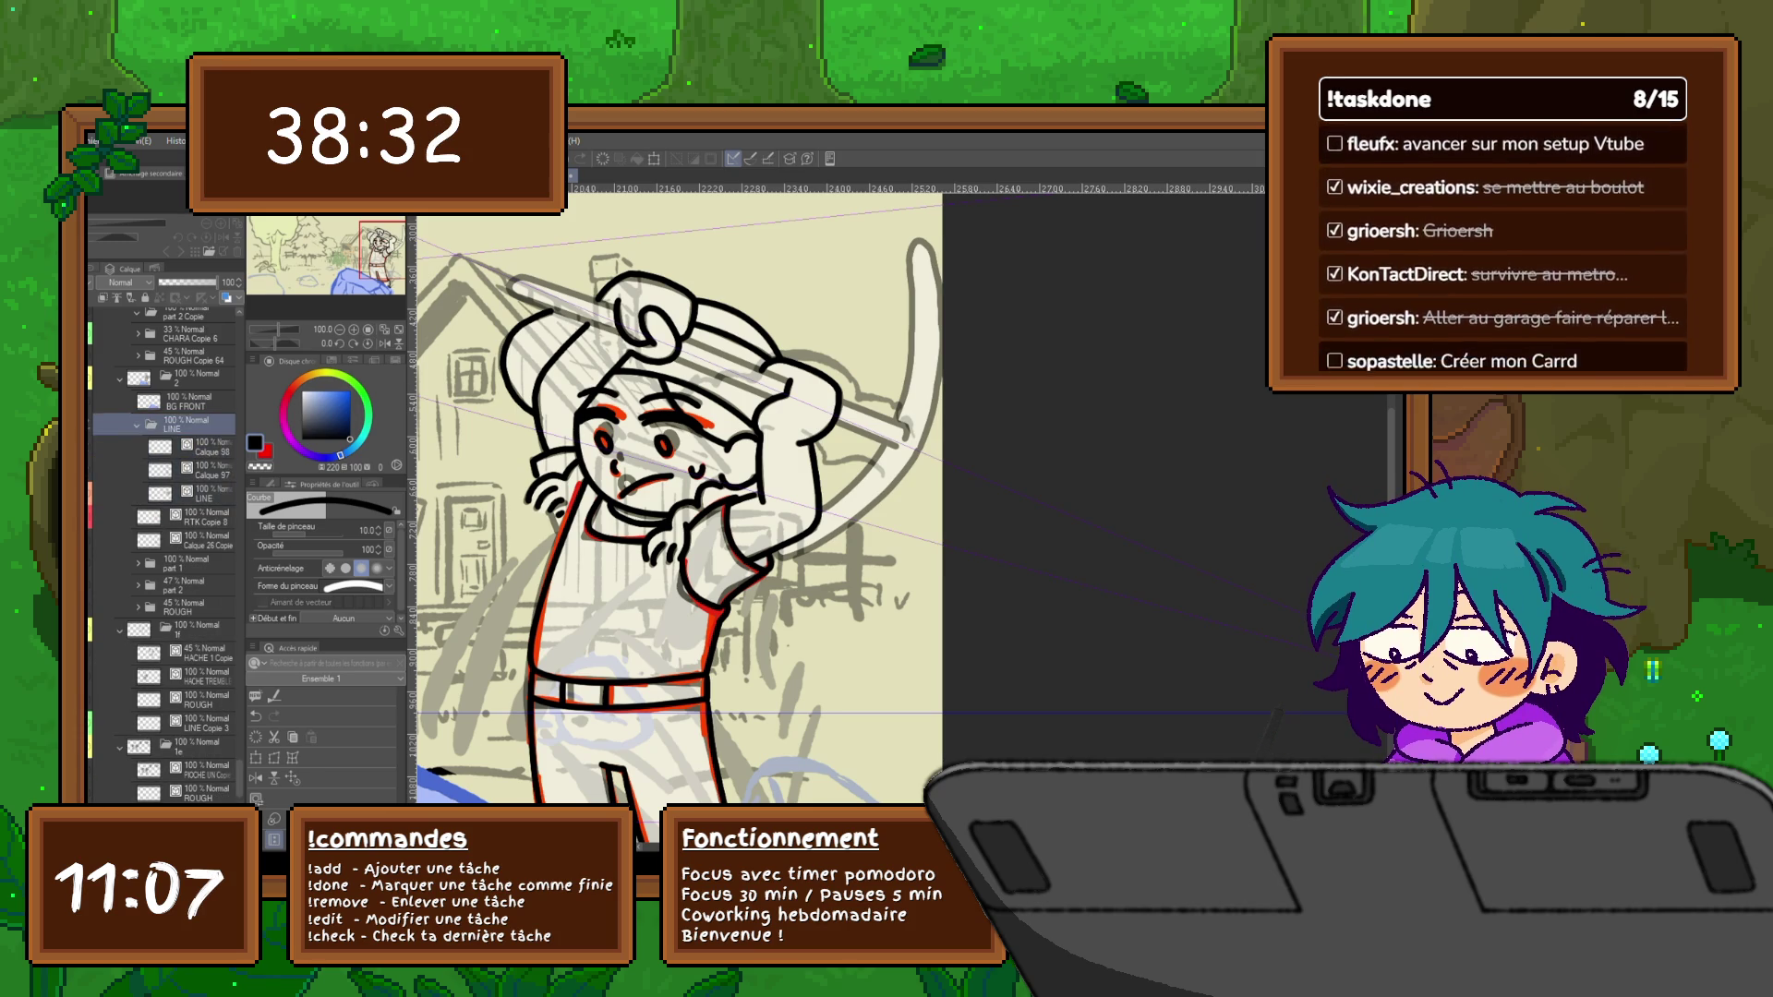
key("alt+bracketleft")
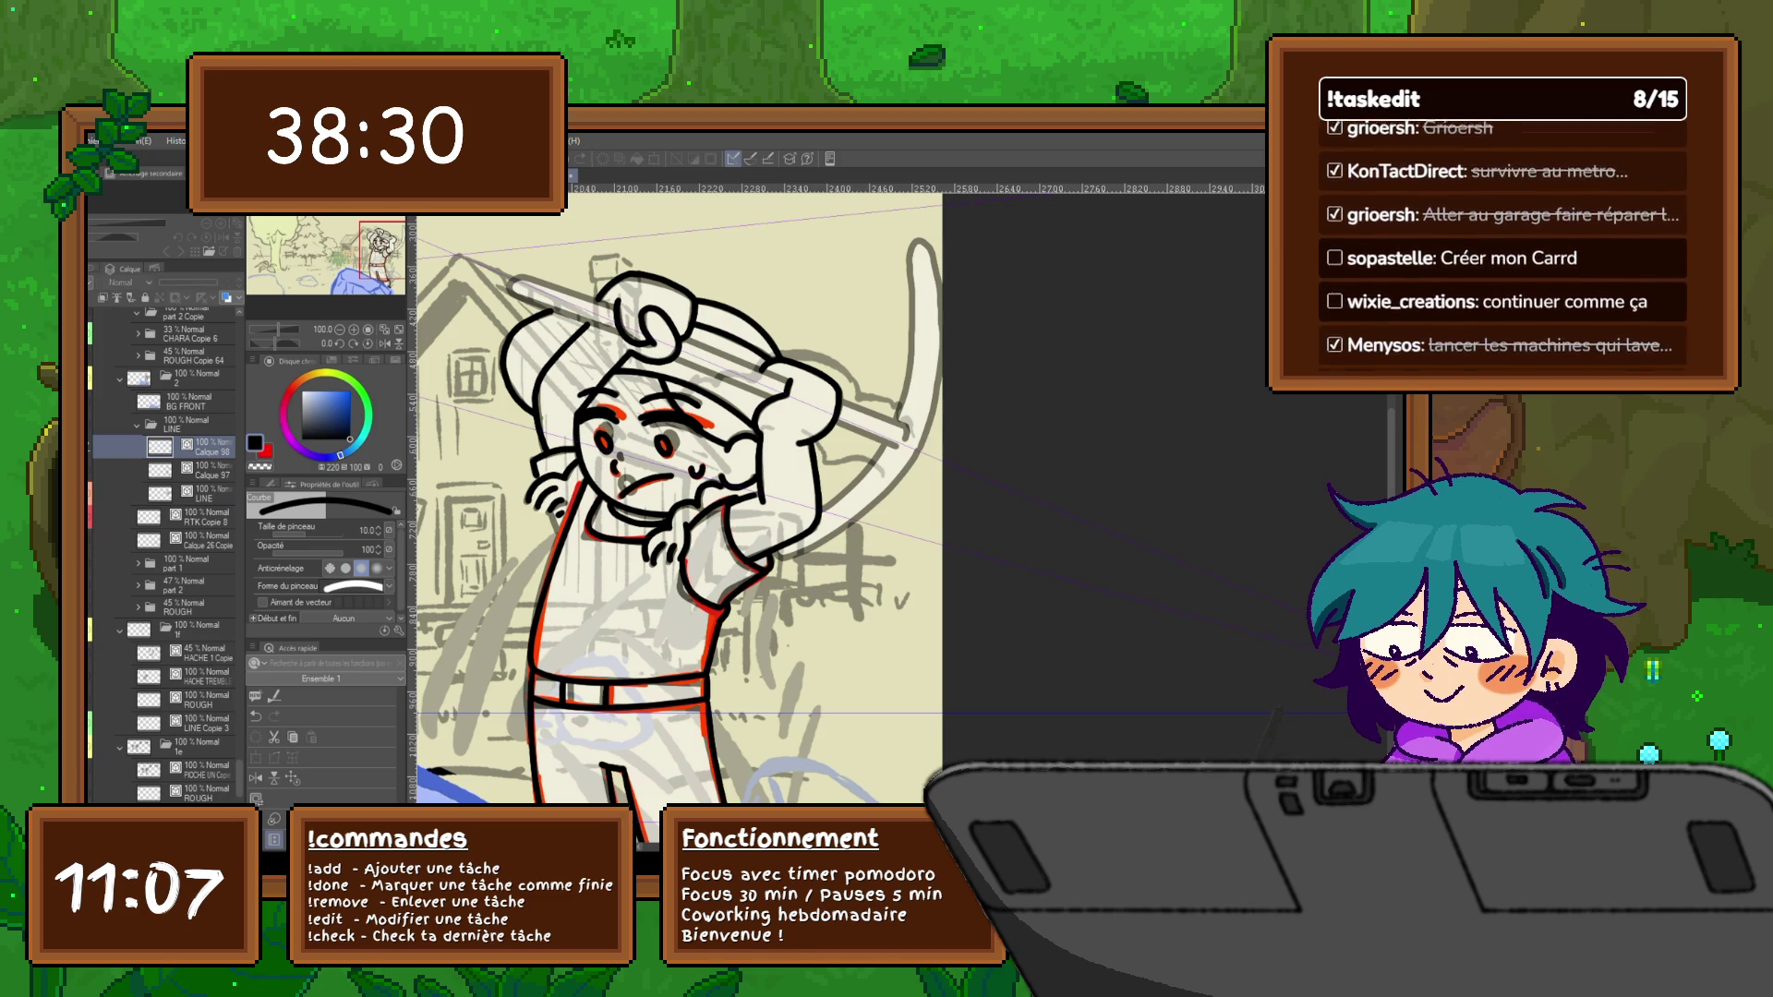
key("g")
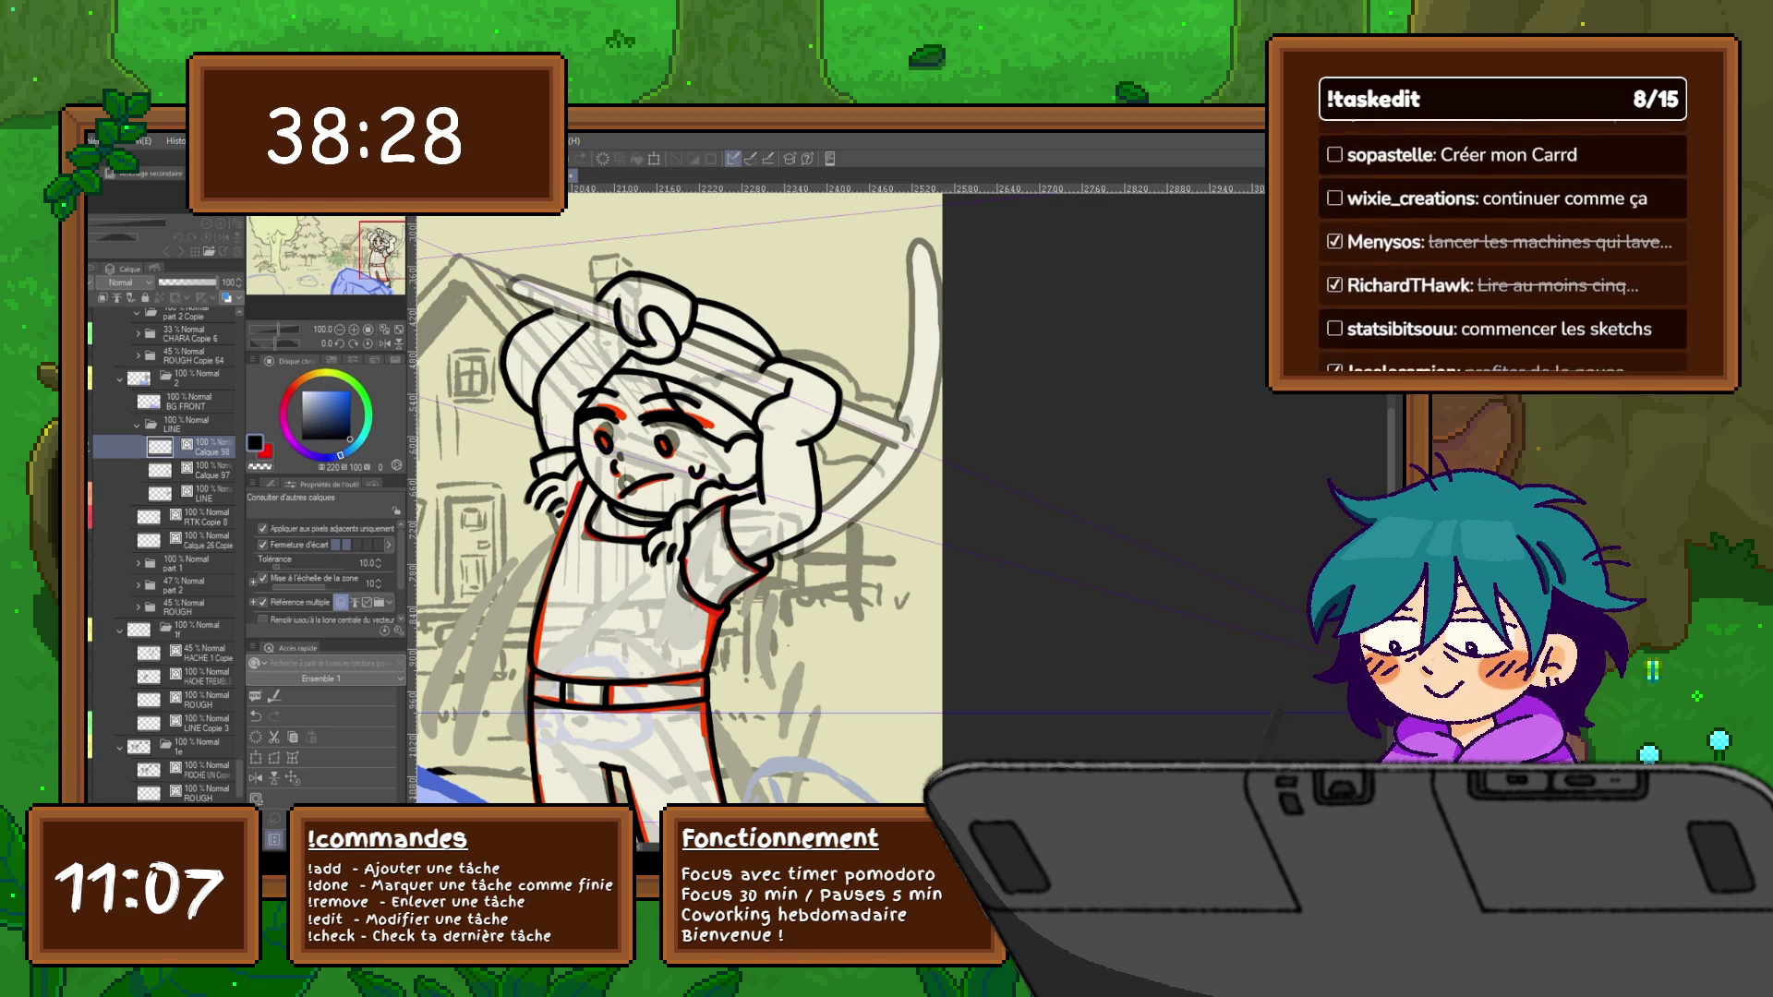
key("p")
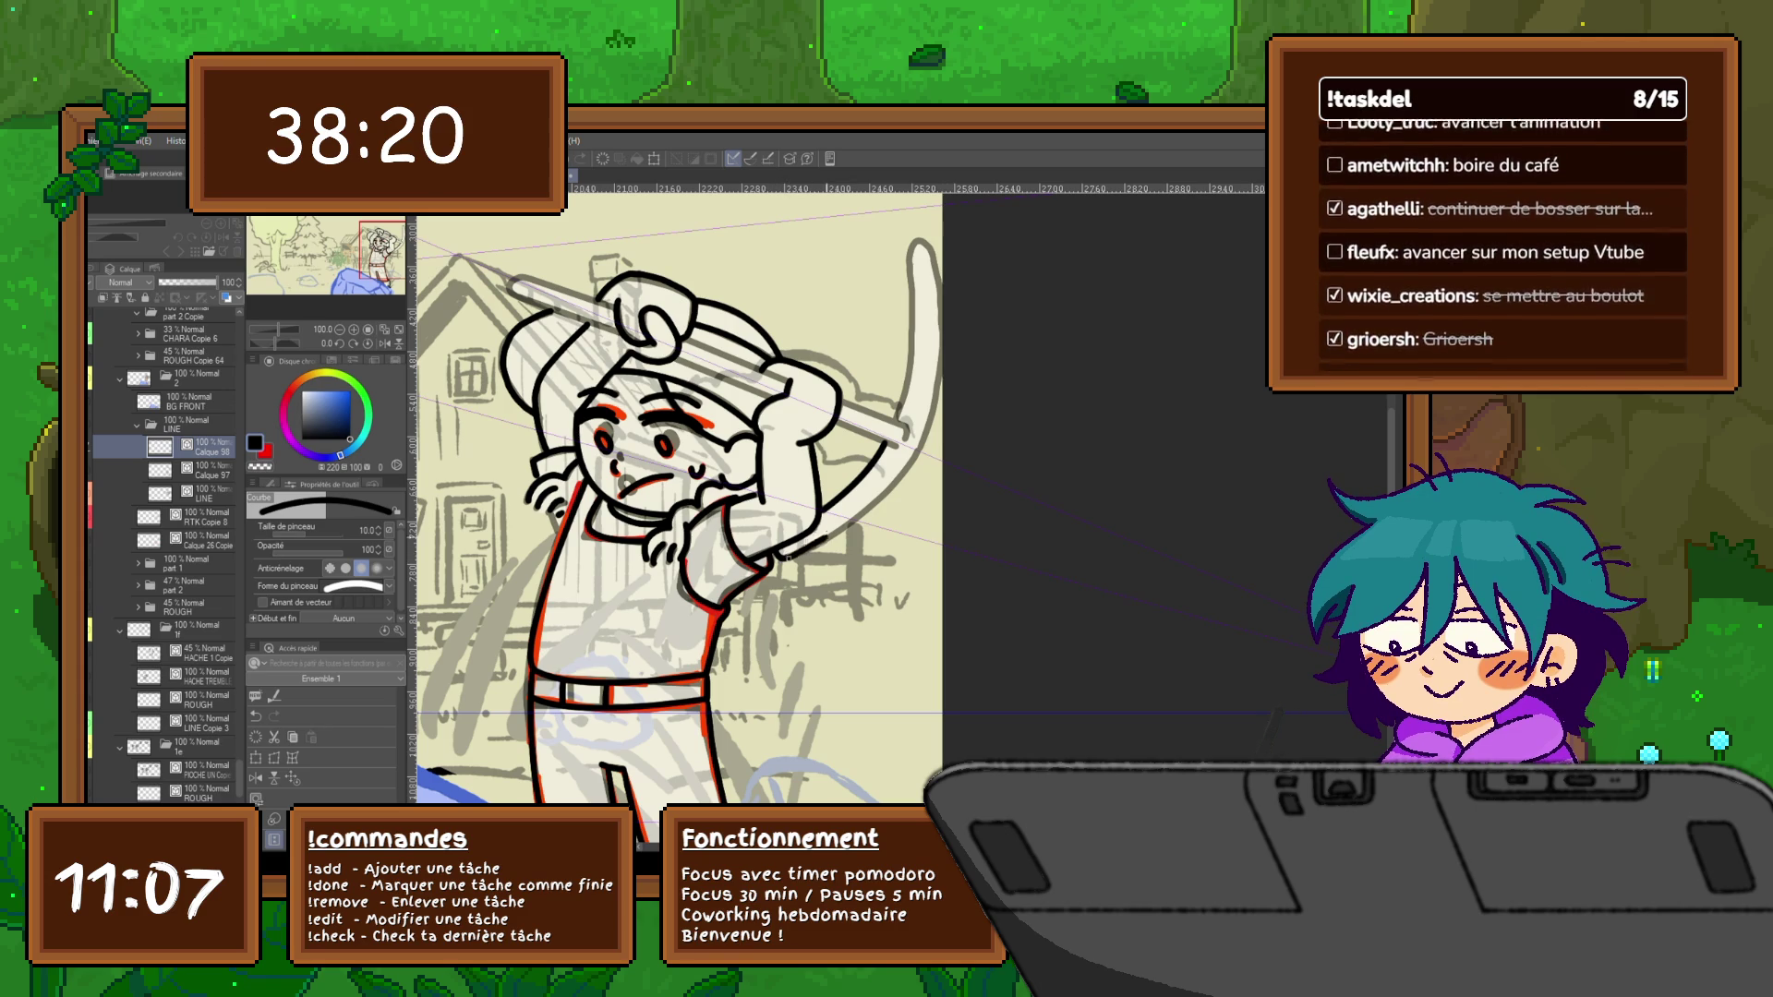
Ink the scythe's lower edge, undo it, and redraw the stroke cleanly
left_click_drag(775, 556, 914, 454)
key("ctrl+z")
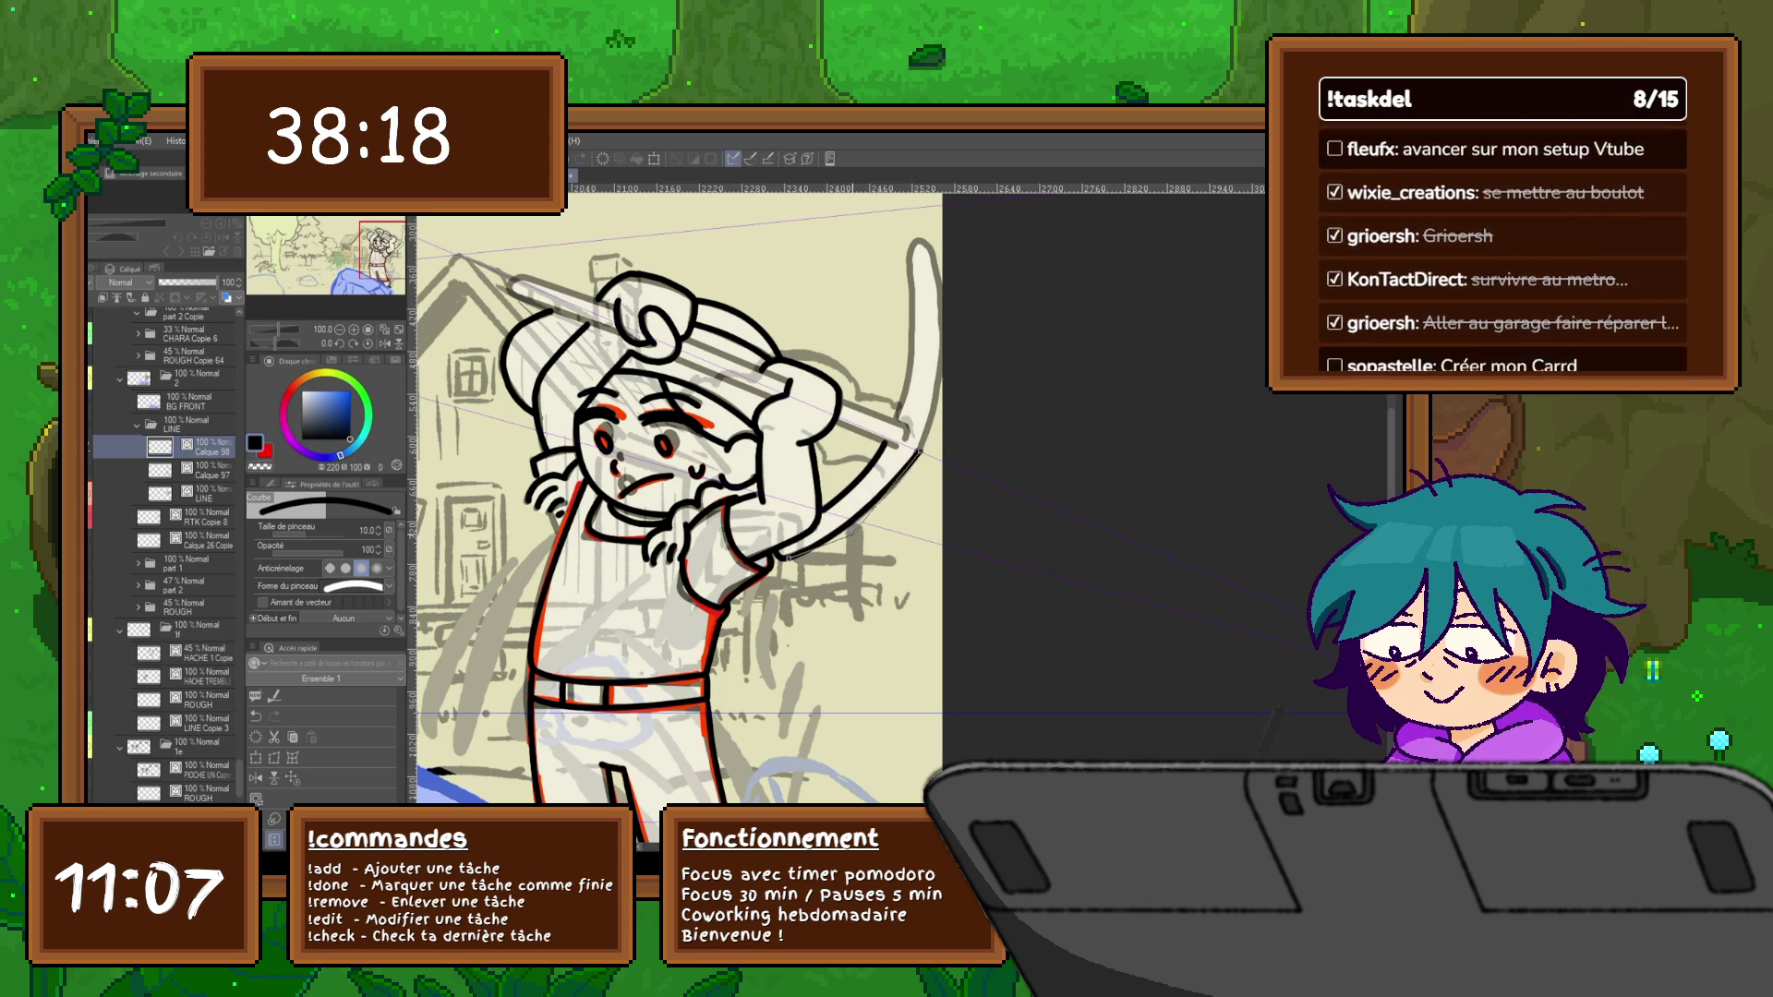
left_click_drag(792, 561, 917, 457)
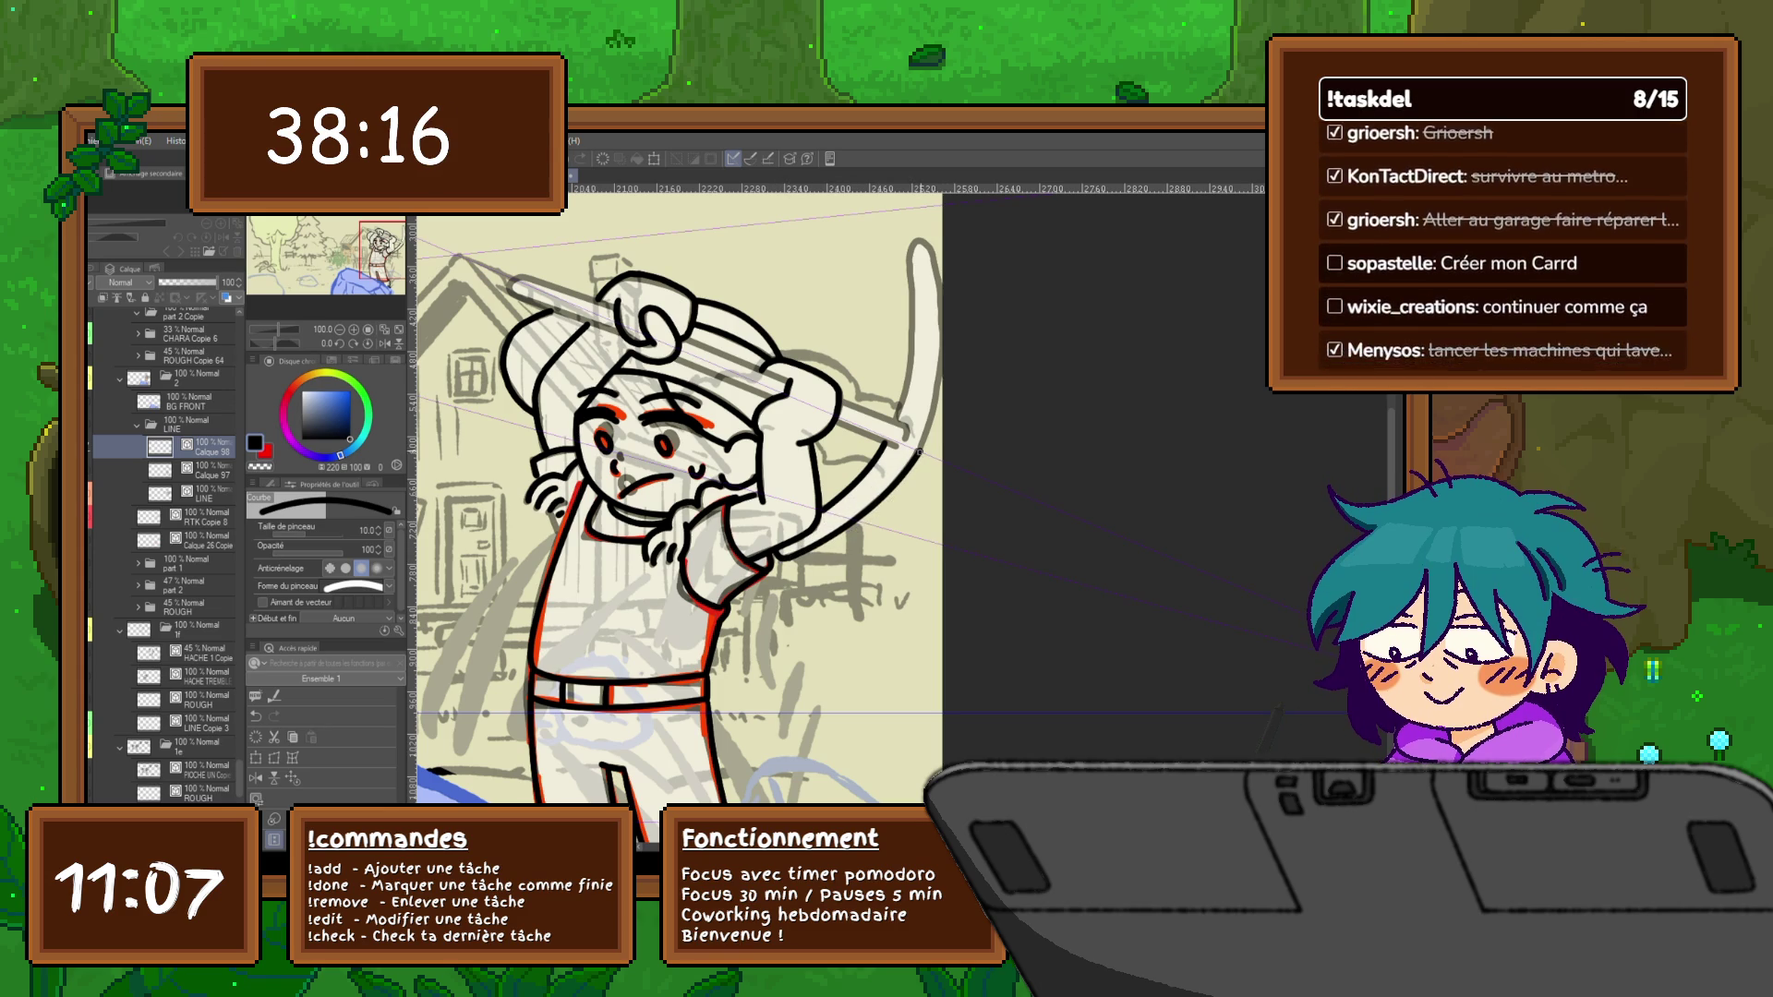
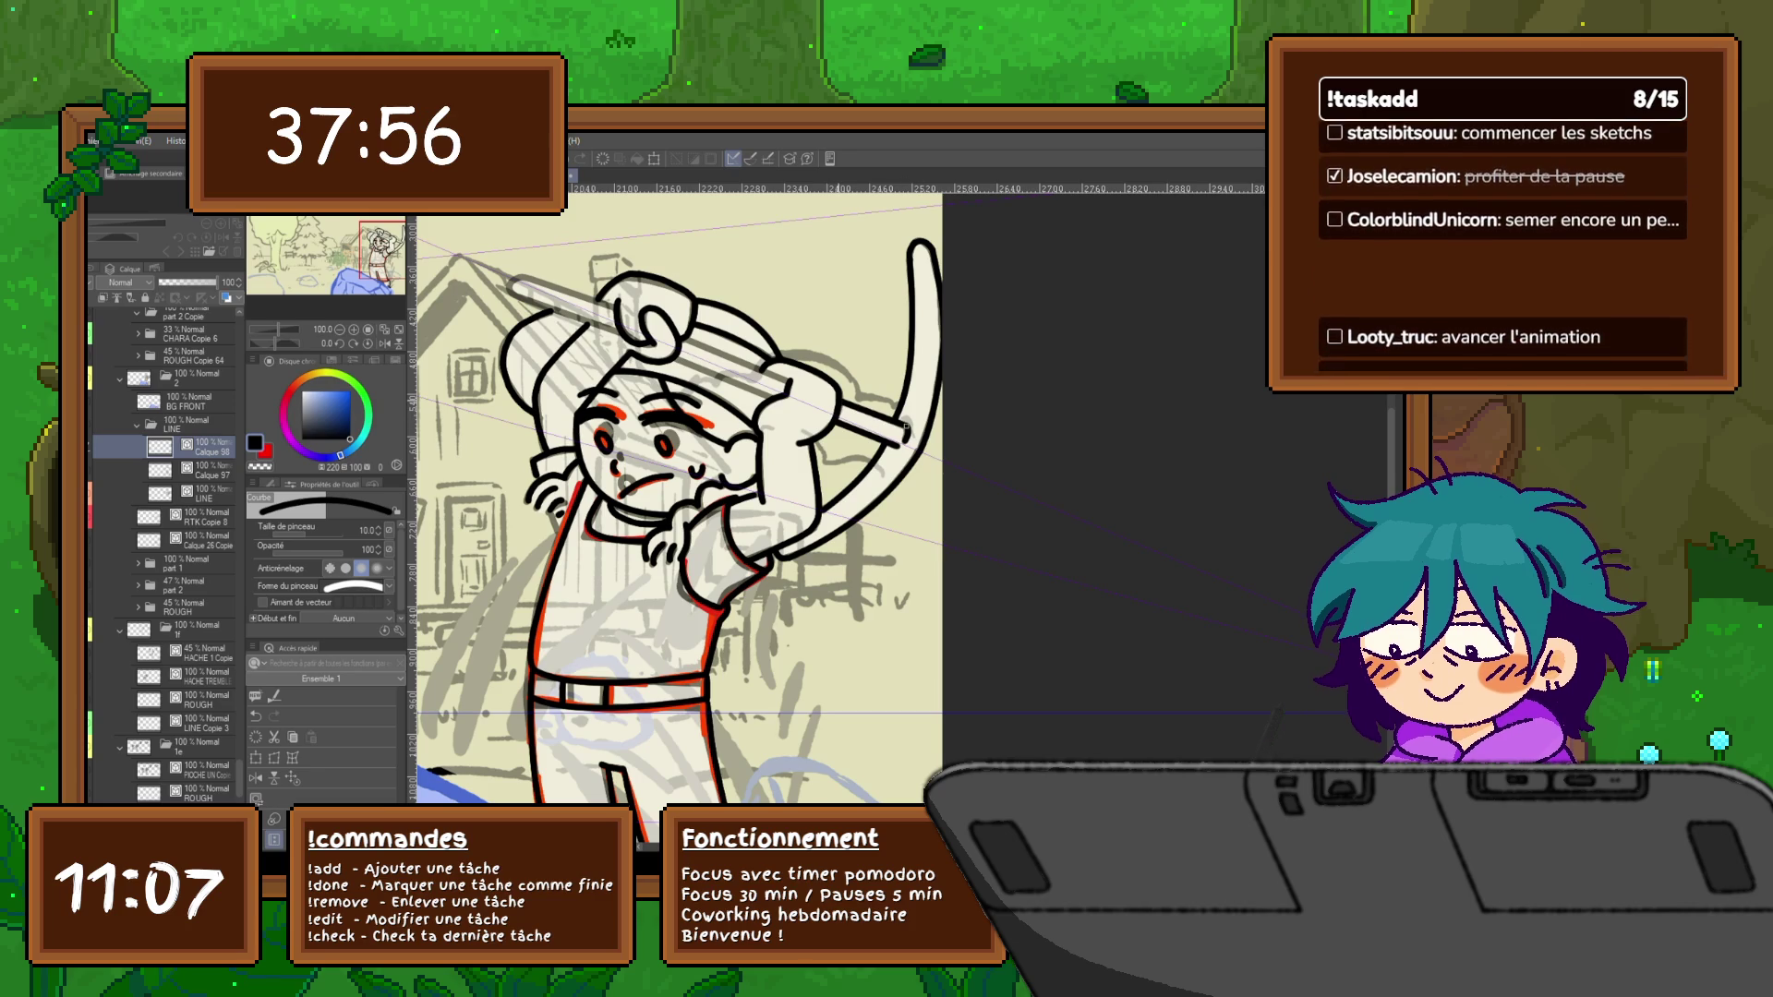
Add a small ink stroke at the staff's left tip, then switch to the Control Point tool (Y)
left_click_drag(792, 387, 846, 411)
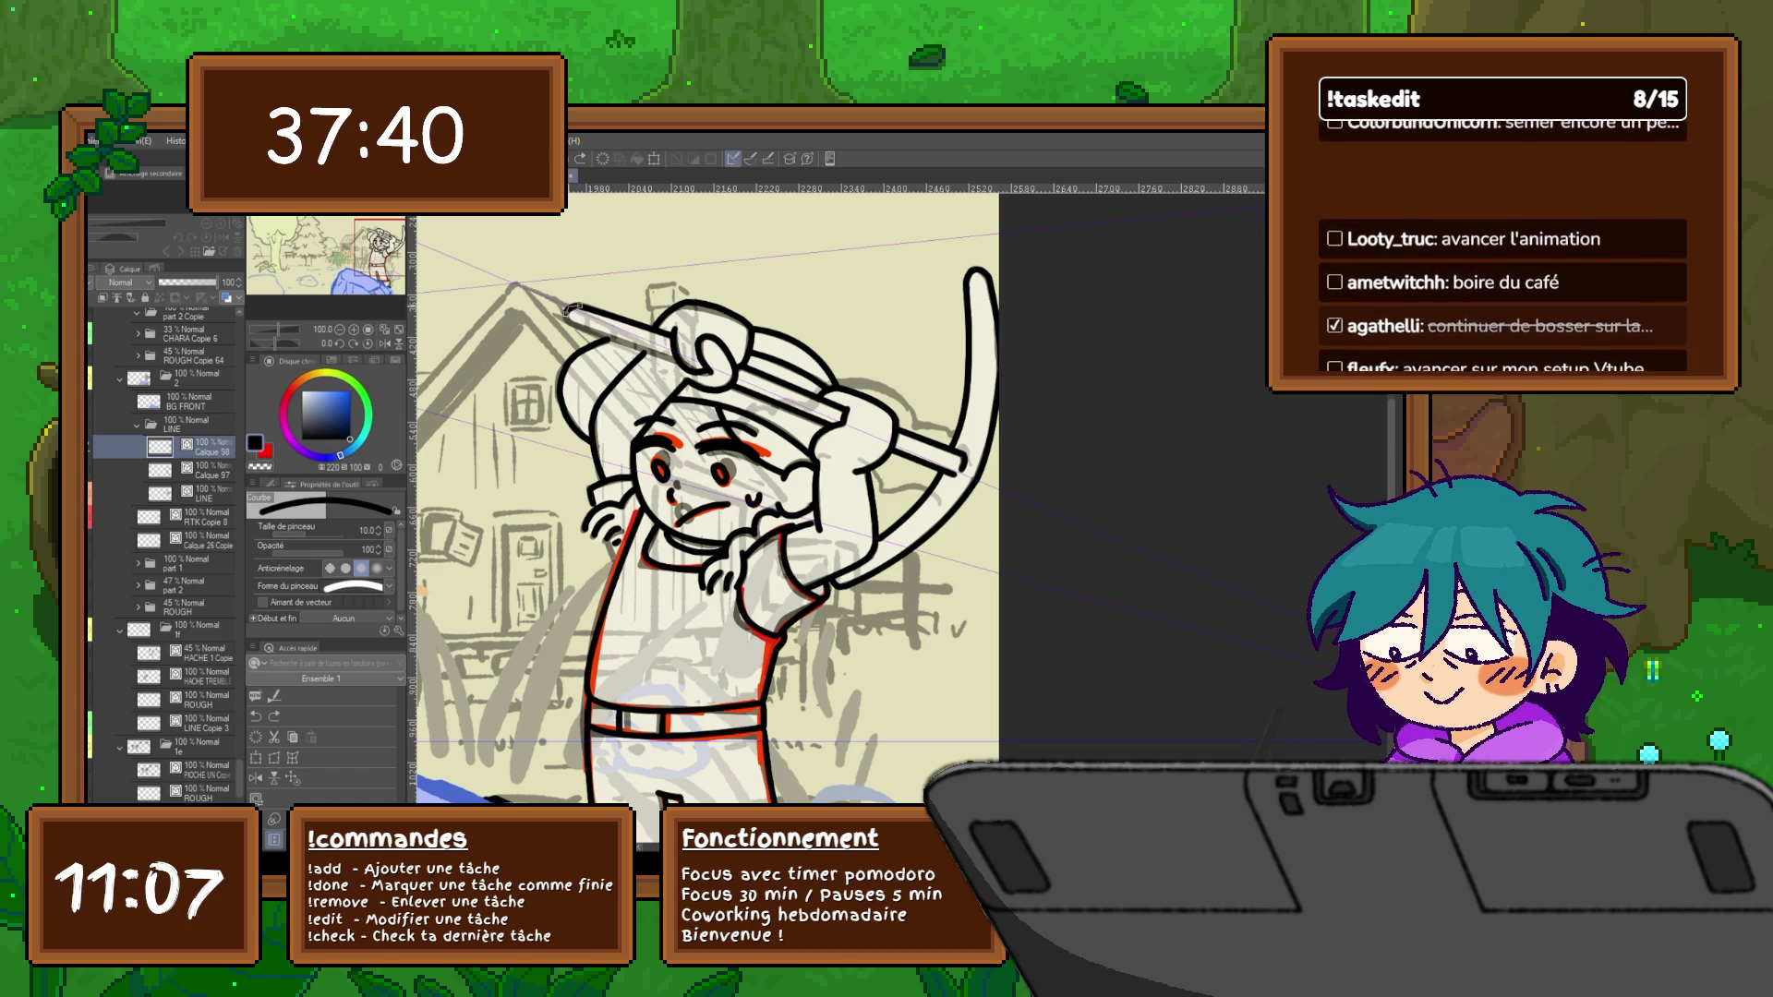
left_click_drag(582, 317, 566, 305)
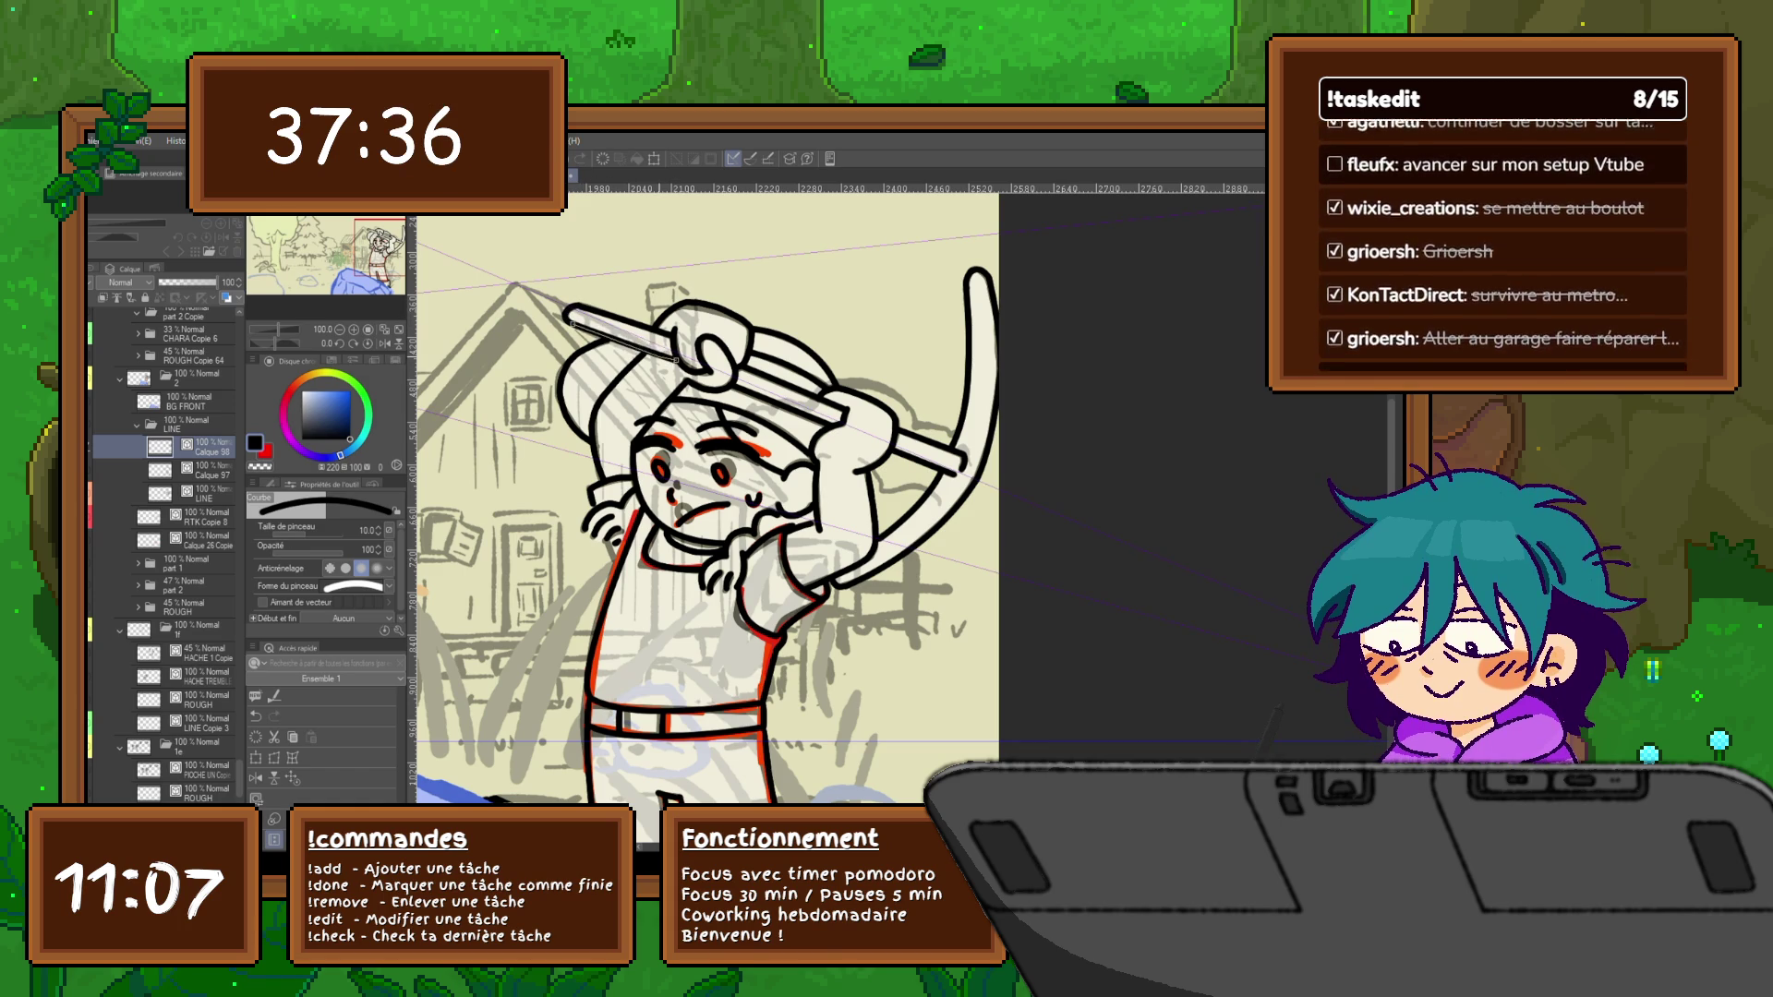
key("y")
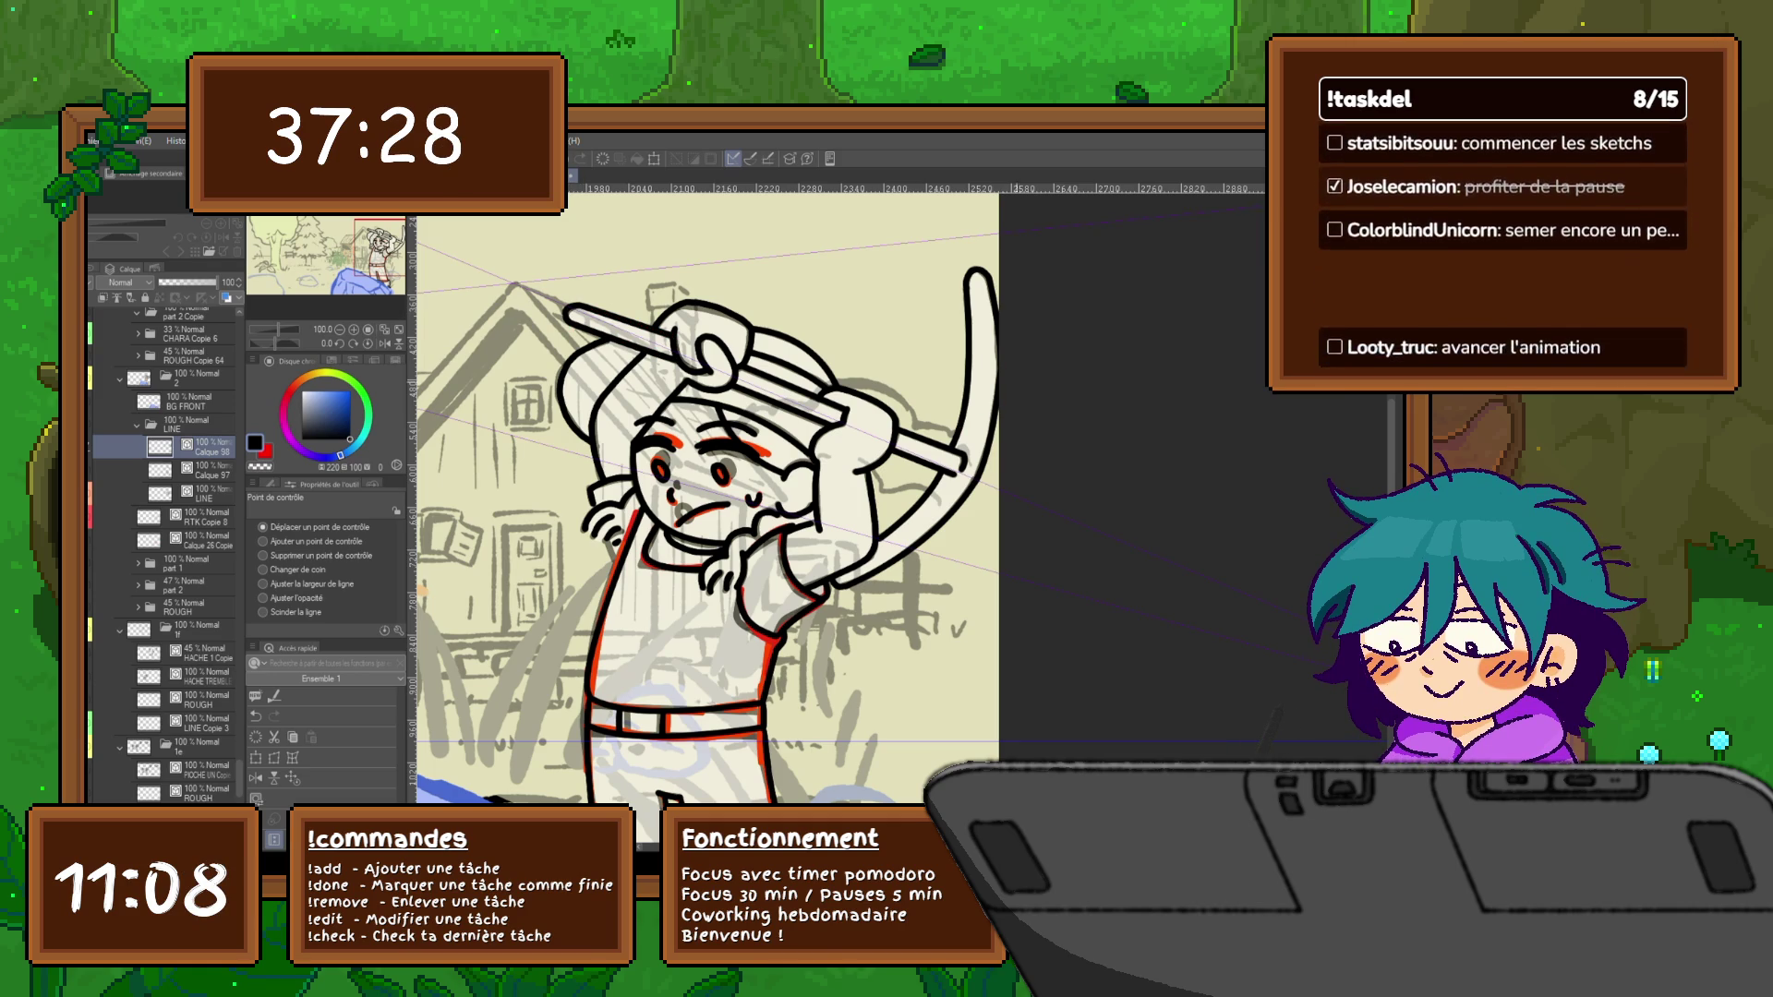
Bring the character's torso, legs and the blue rock into zoomed view
left_click_drag(980, 285, 901, 254)
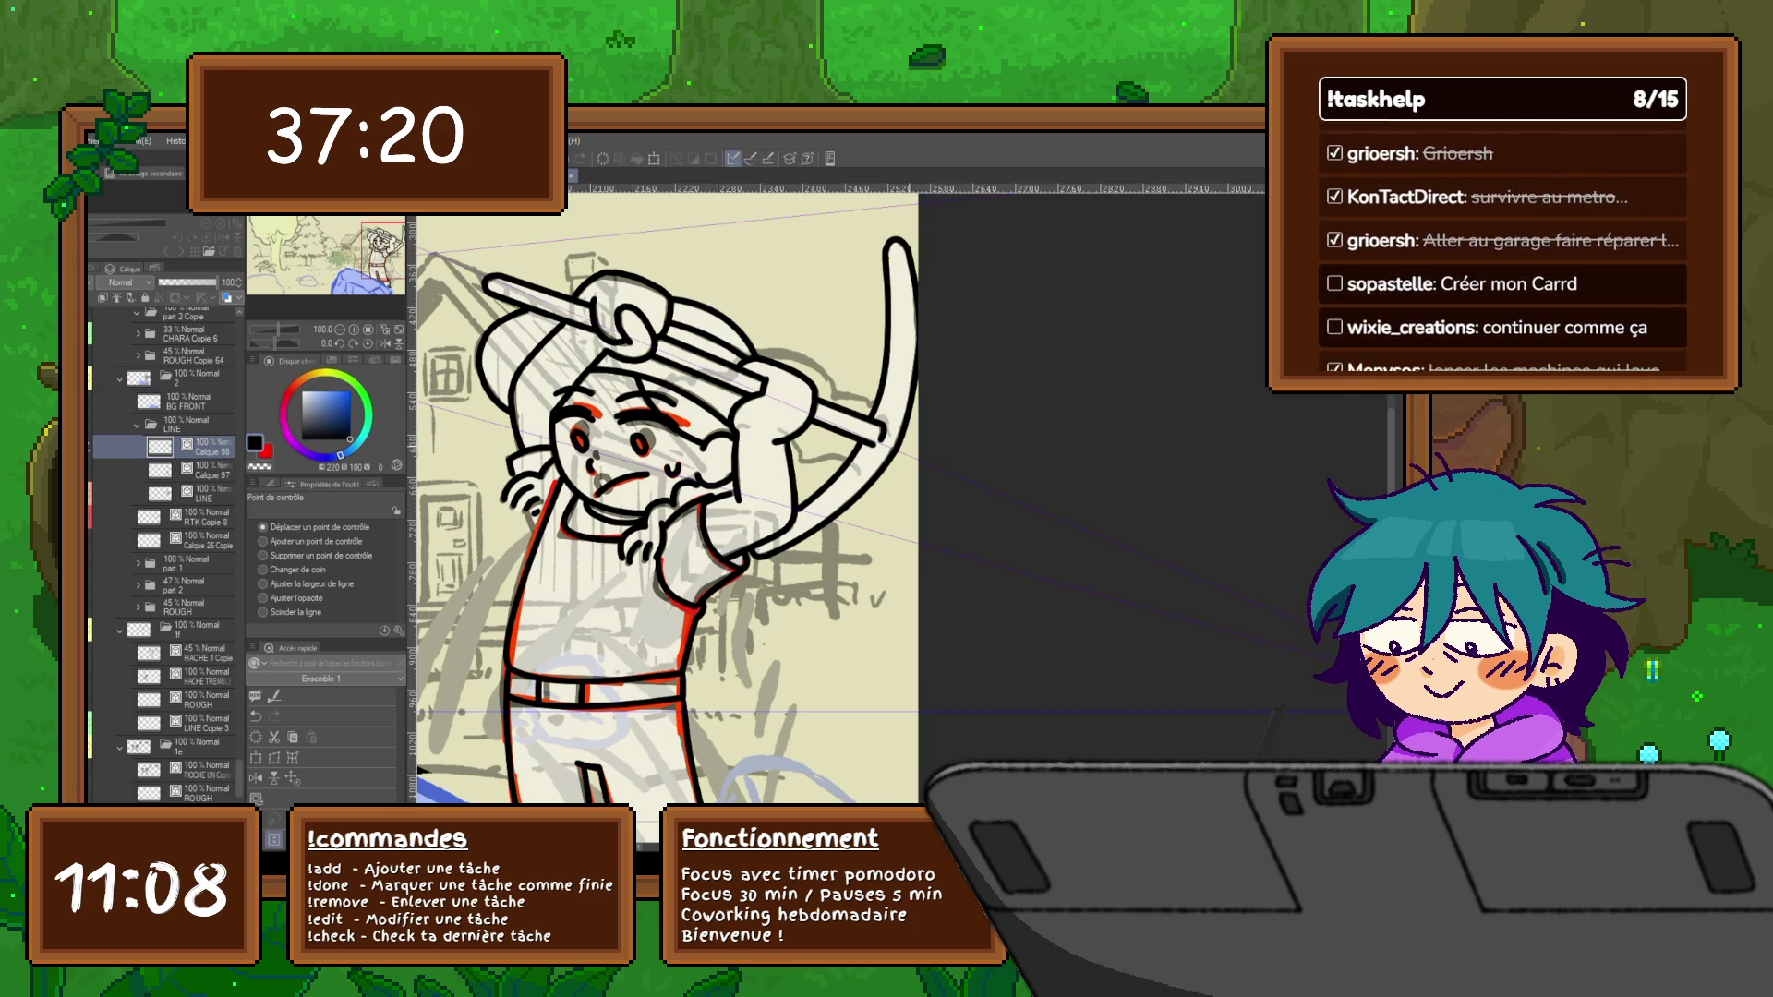
left_click_drag(664, 498, 745, 425)
left_click_drag(692, 582, 721, 433)
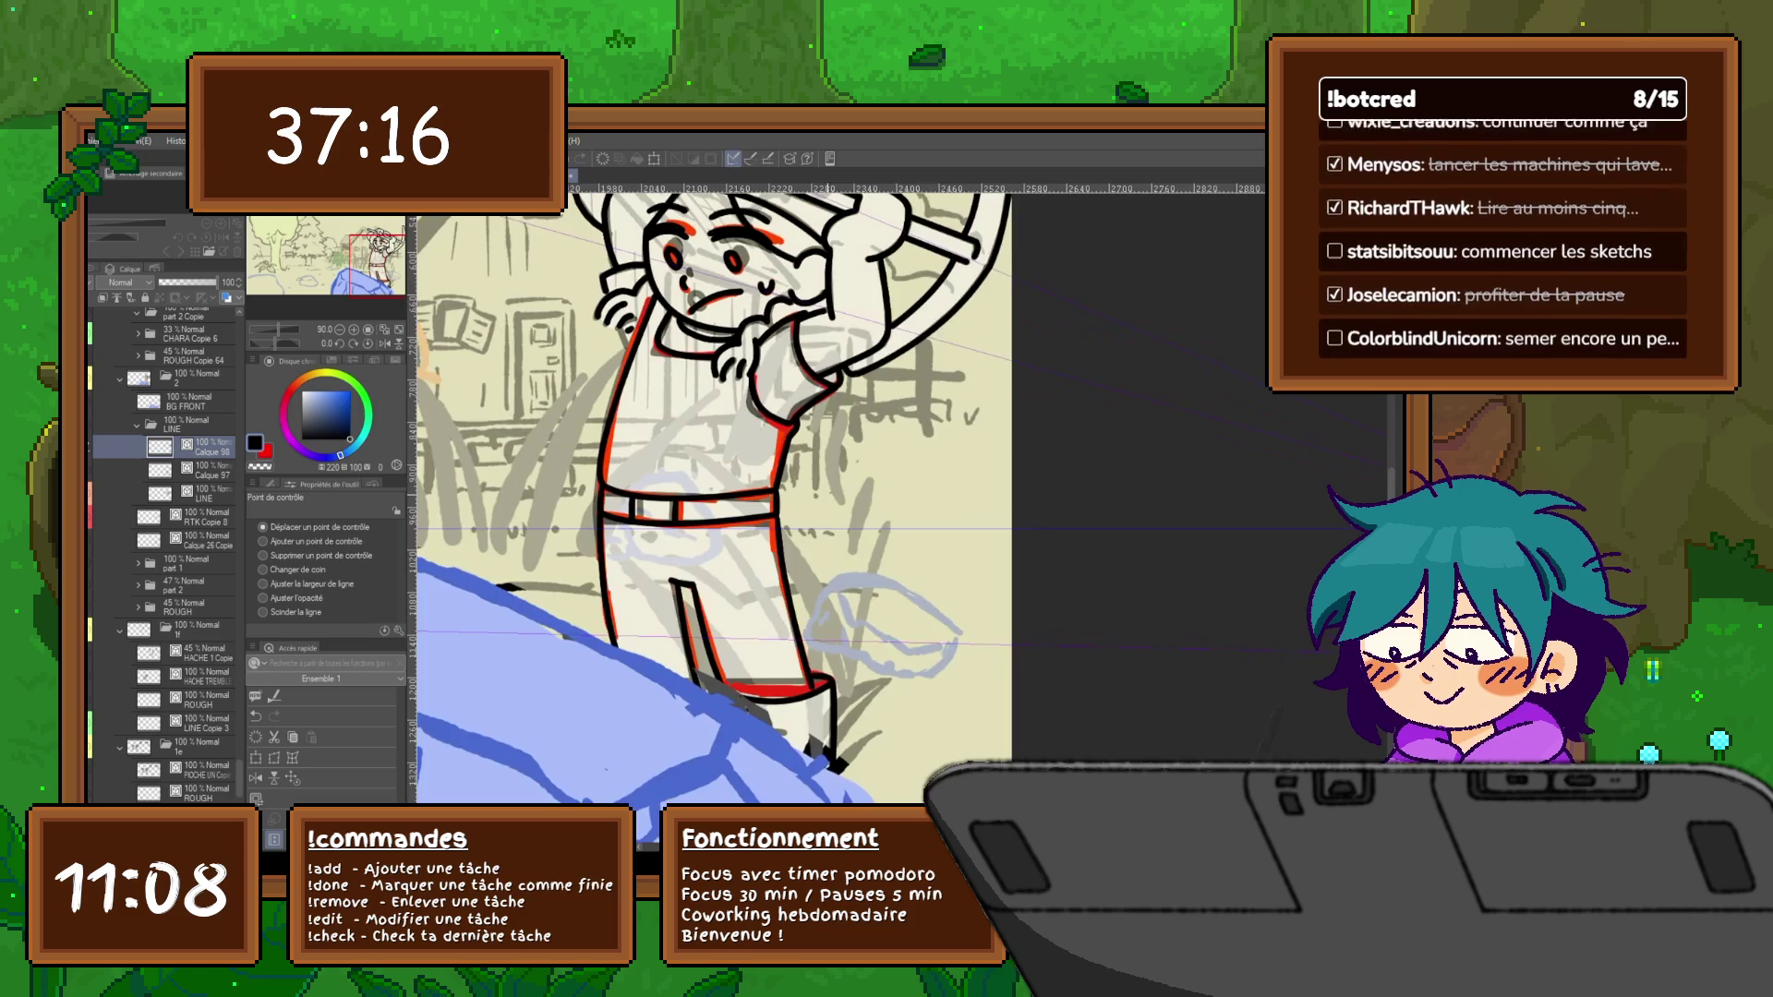
key("ctrl+minus")
key("ctrl+plus")
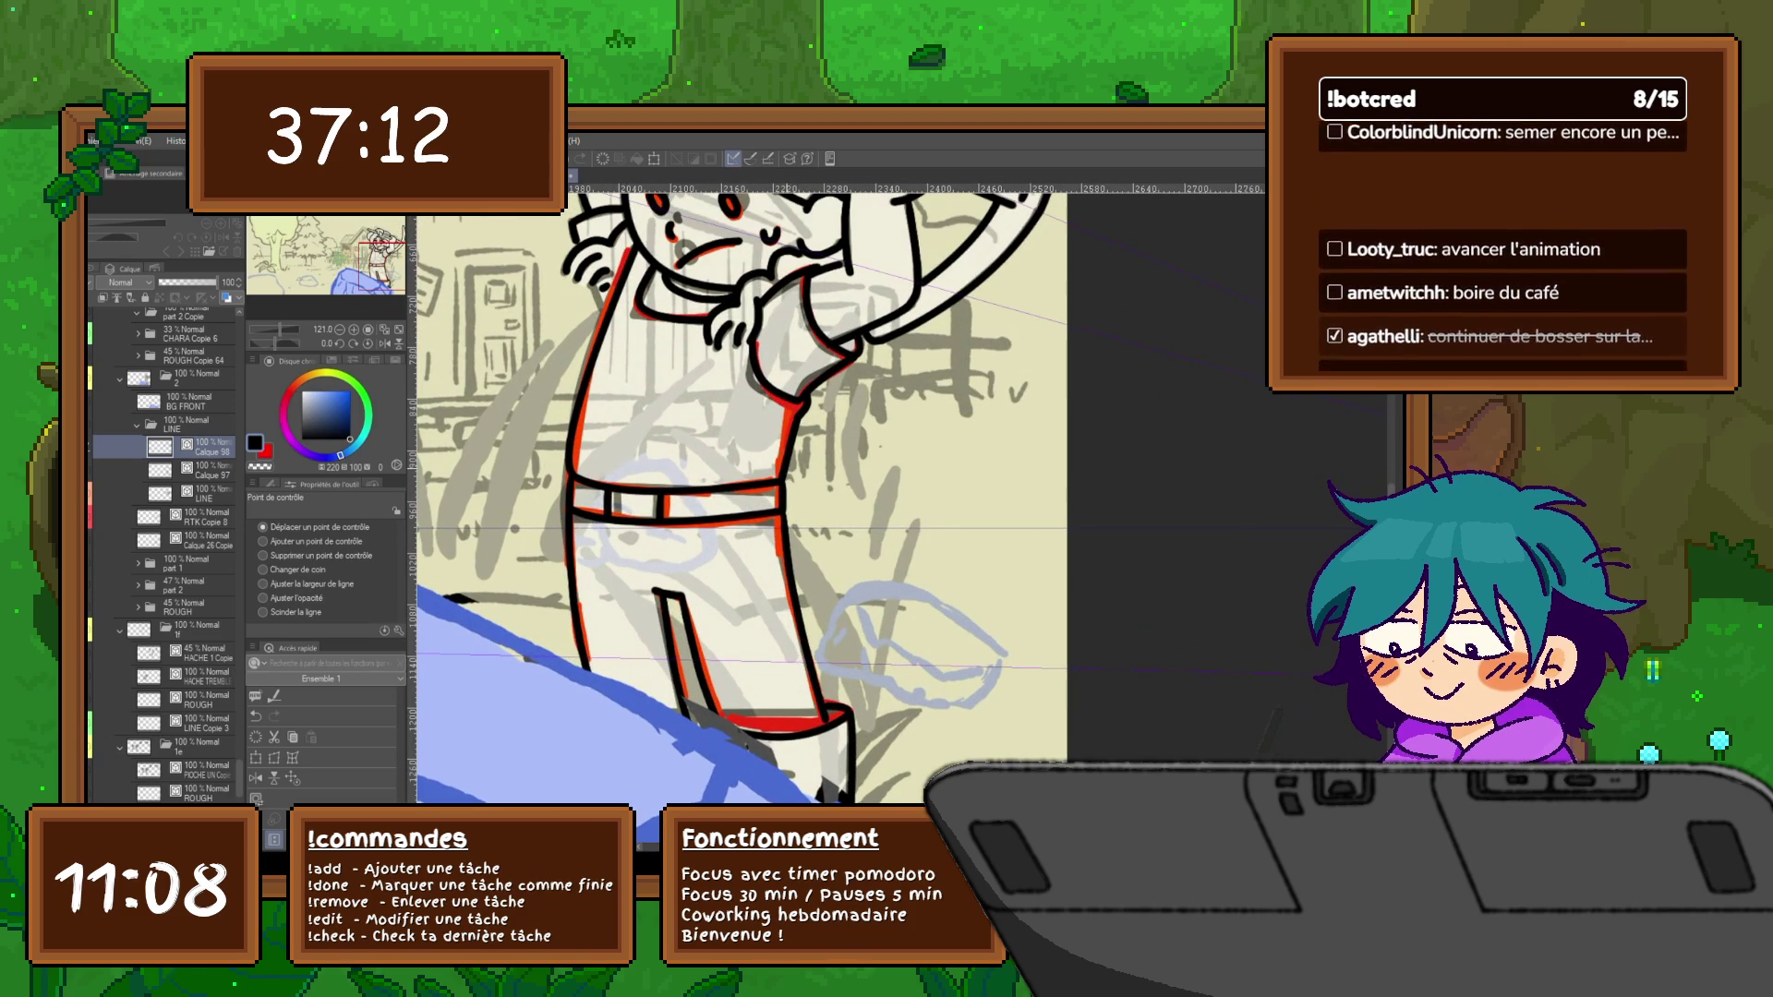
Inspect the control points of the line layers down to Calque 58, then return to the pen (P)
left_click(195, 494)
left_click(788, 464)
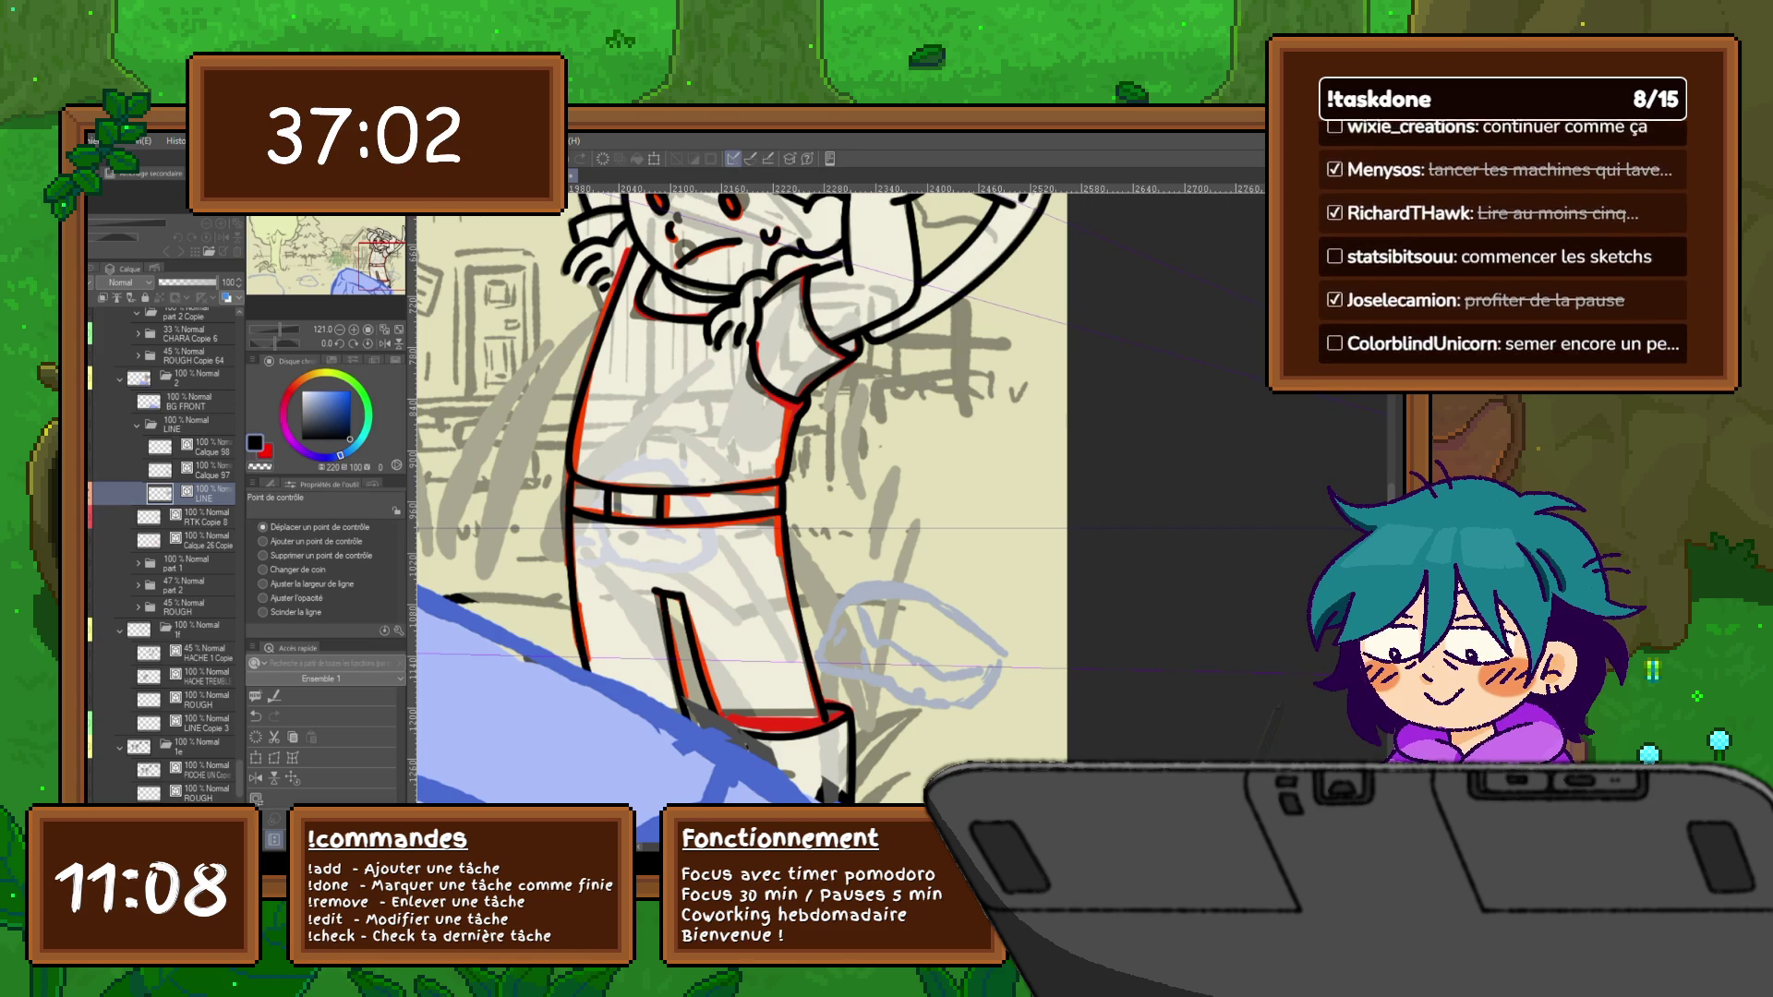
key("alt+]")
key("alt+]")
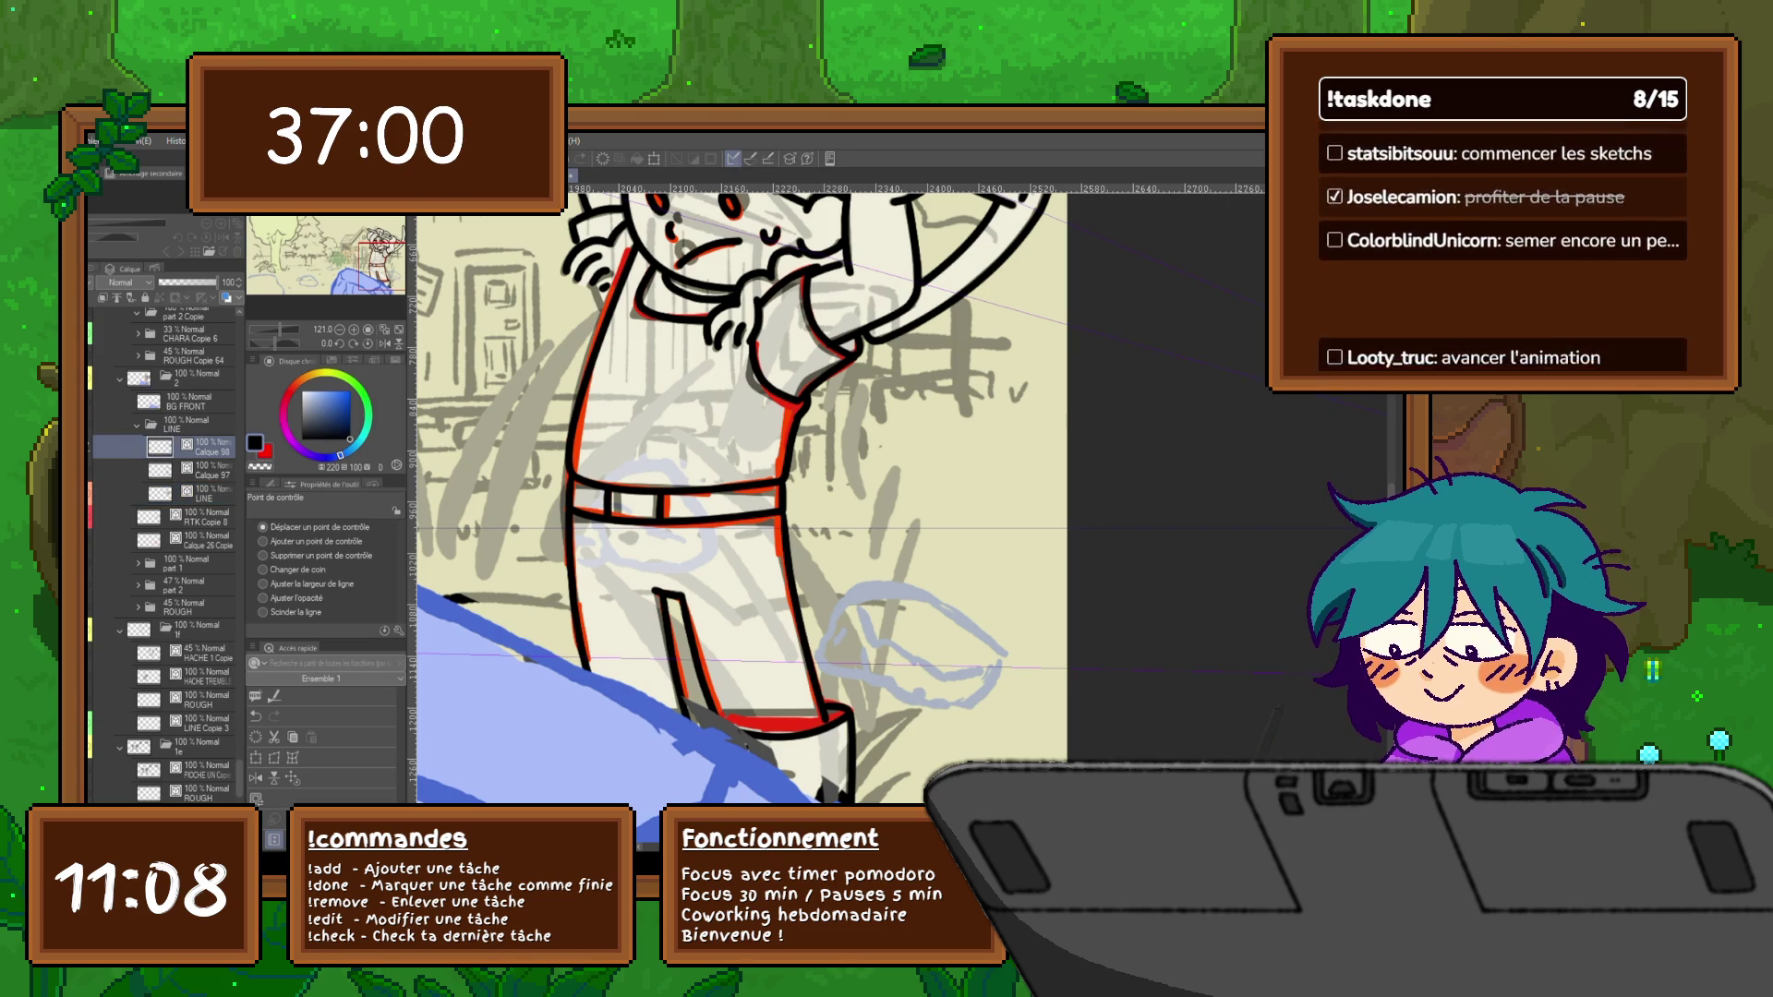
key("p")
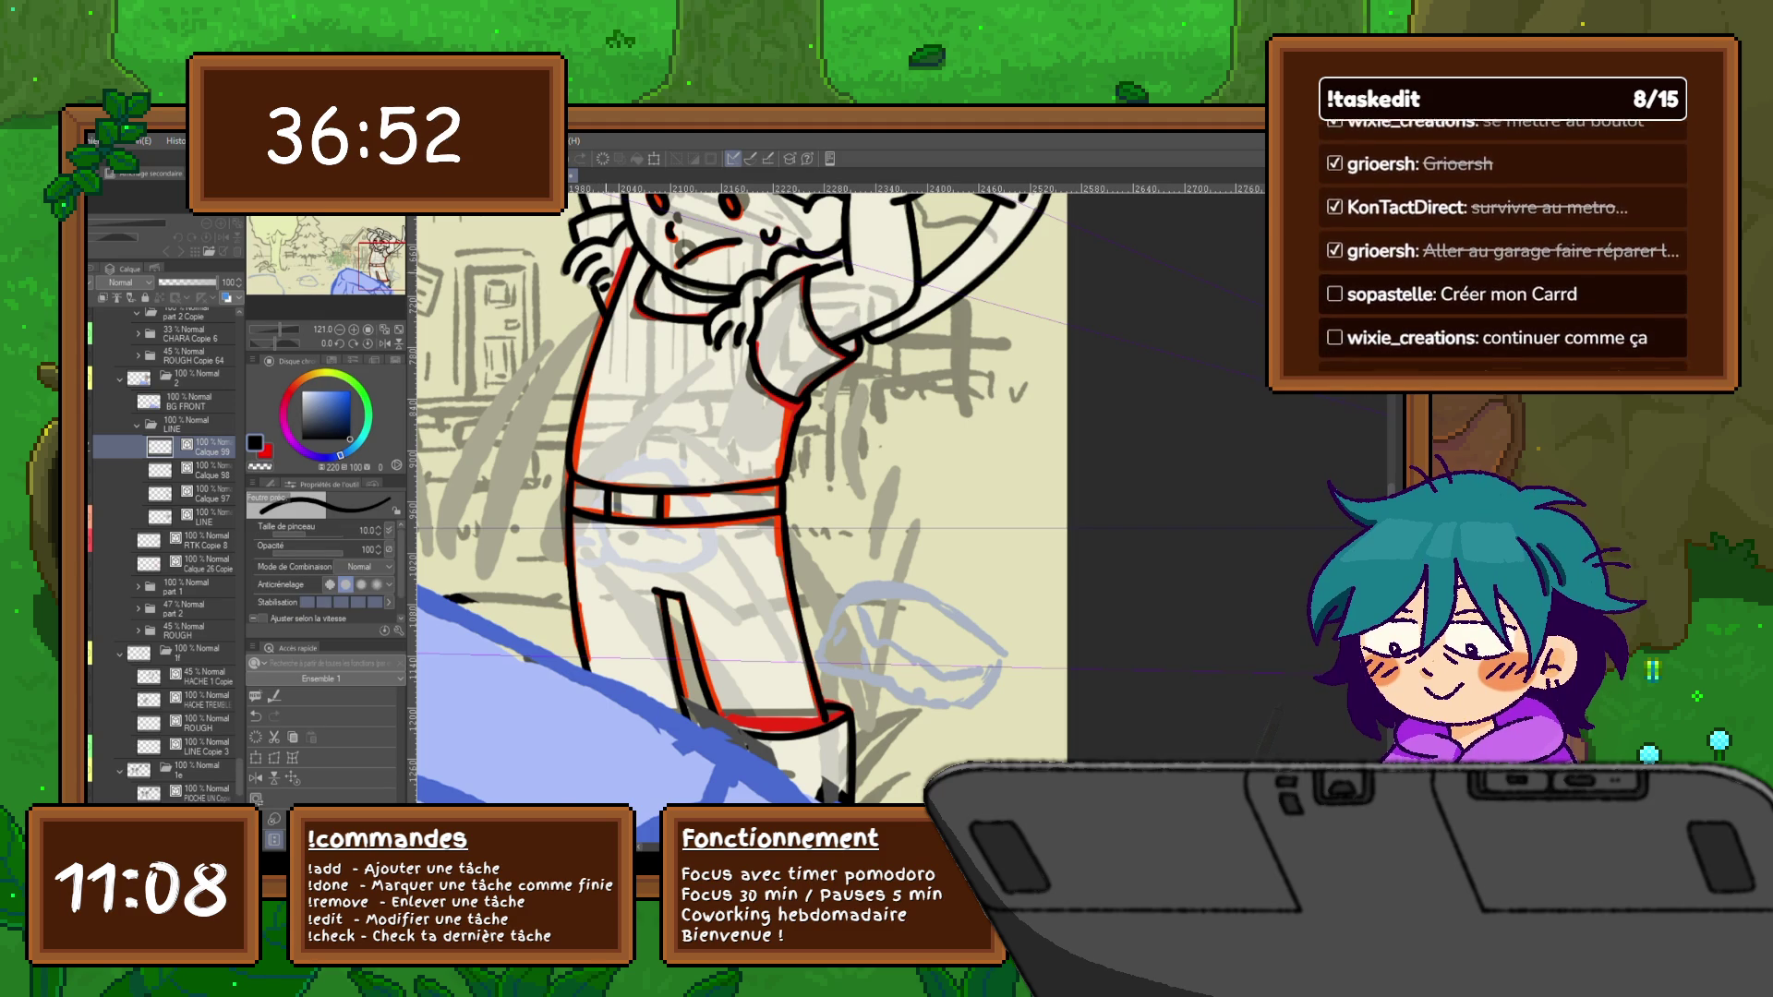
scroll(735, 498, "down", 1)
scroll(734, 499, "down", 1)
scroll(735, 498, "down", 1)
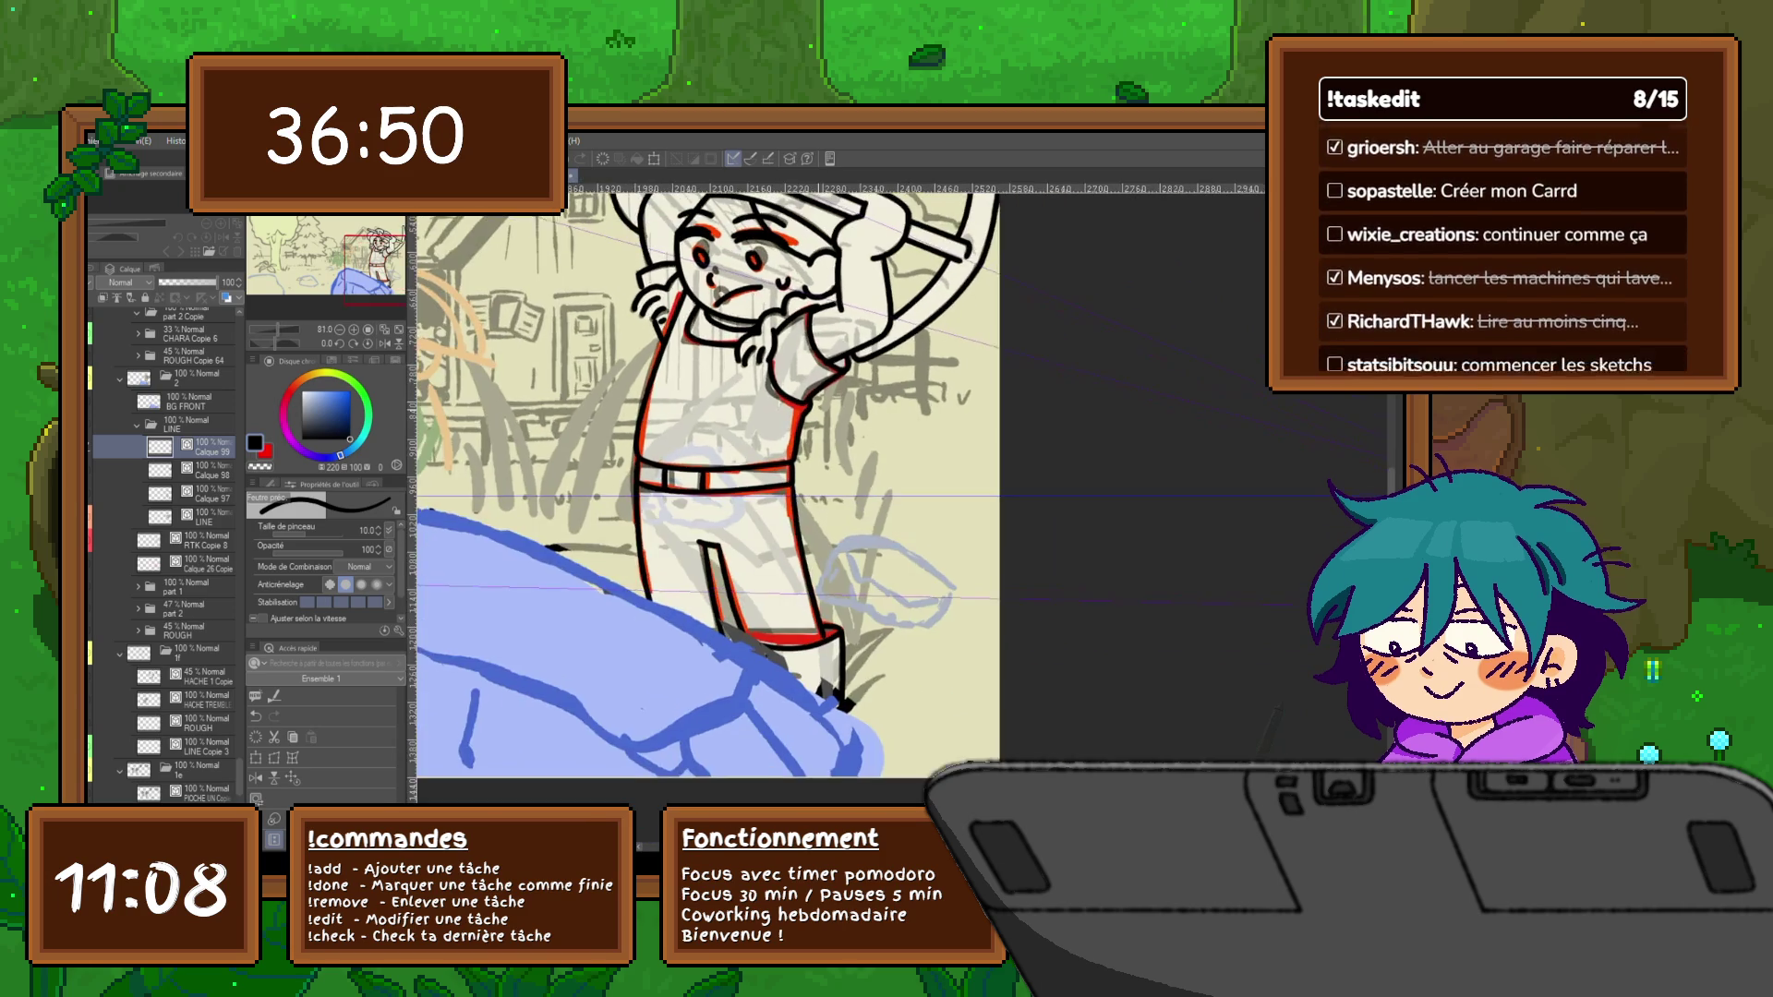
scroll(706, 477, "down", 1)
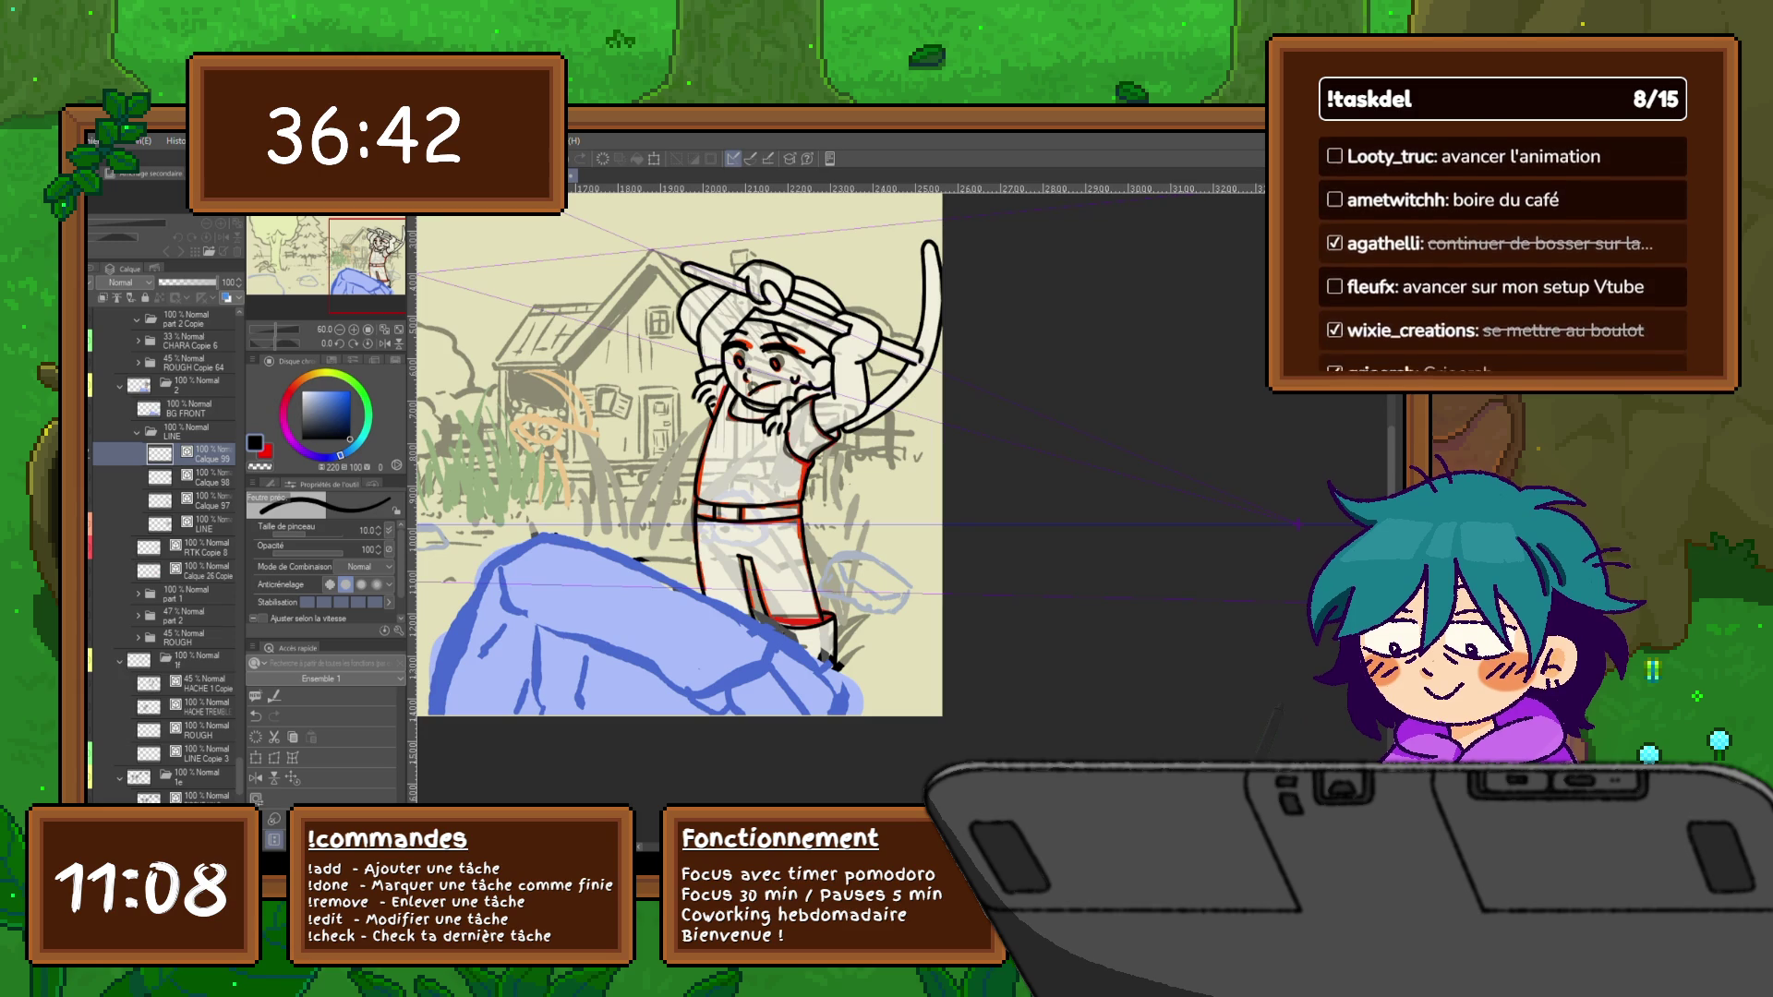
Restore the red outline strokes on RTK Copie 8 and group it into a new folder named ROUGH
key("alt+bracketleft")
key("alt+bracketleft")
key("alt+bracketleft")
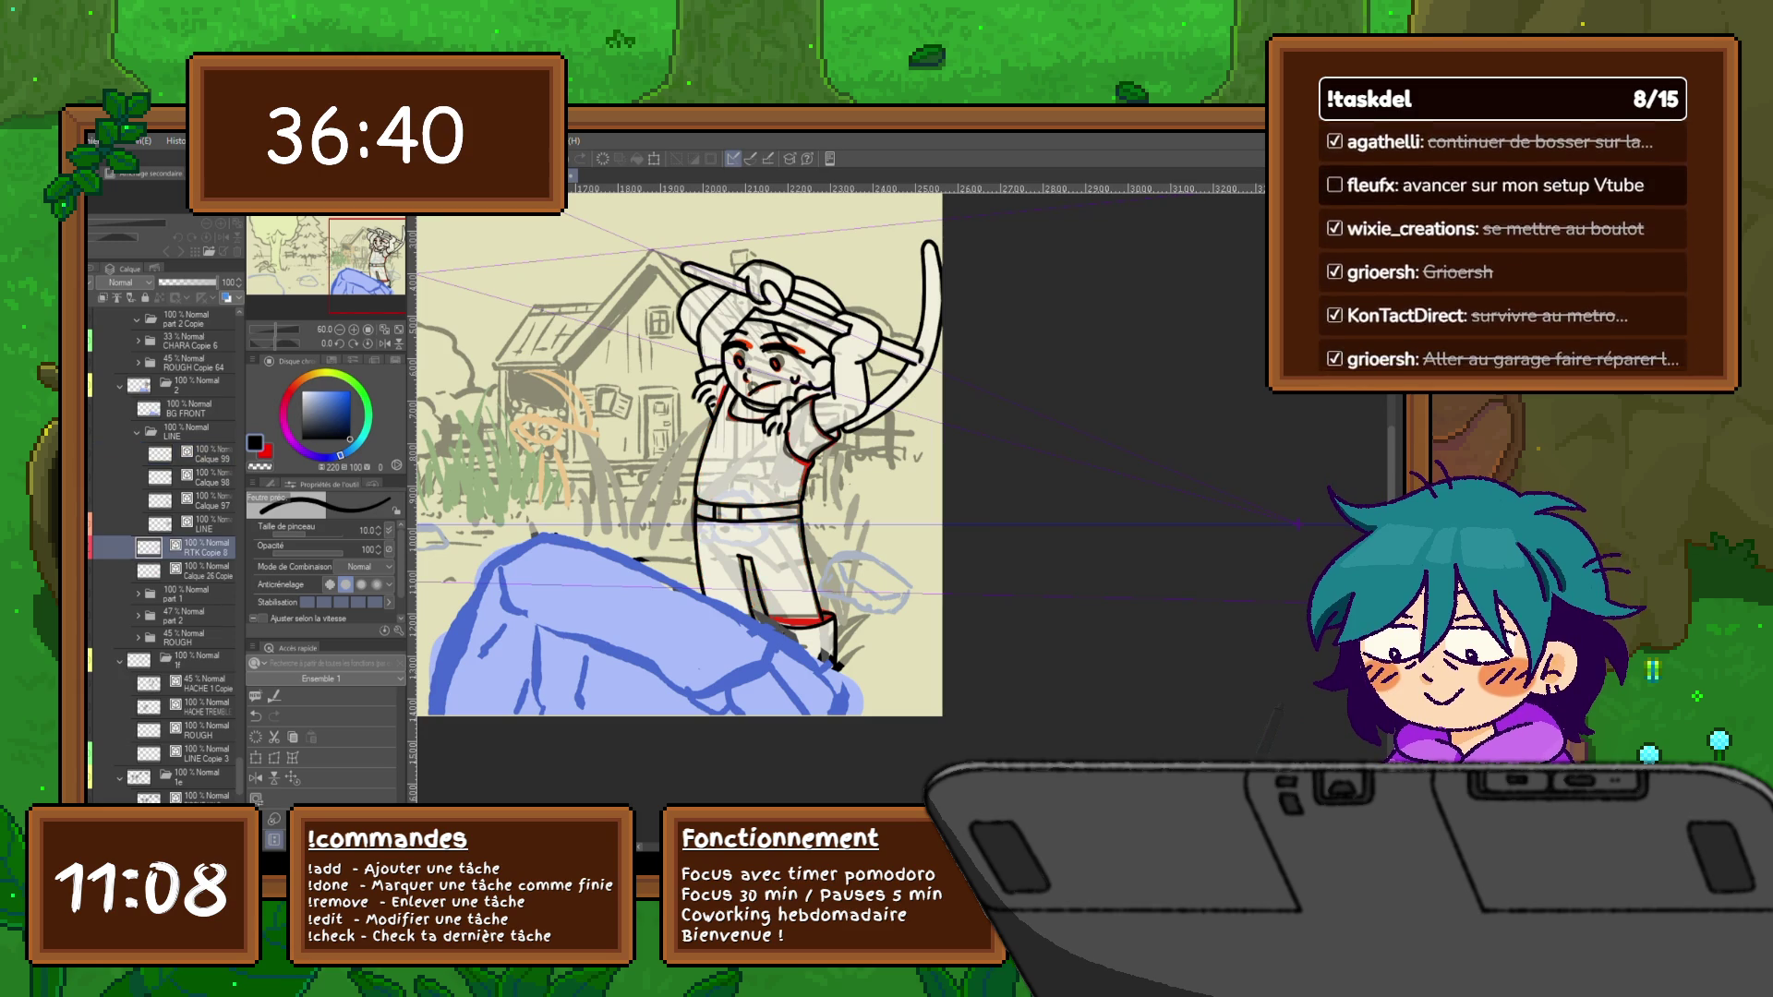
key("ctrl+y")
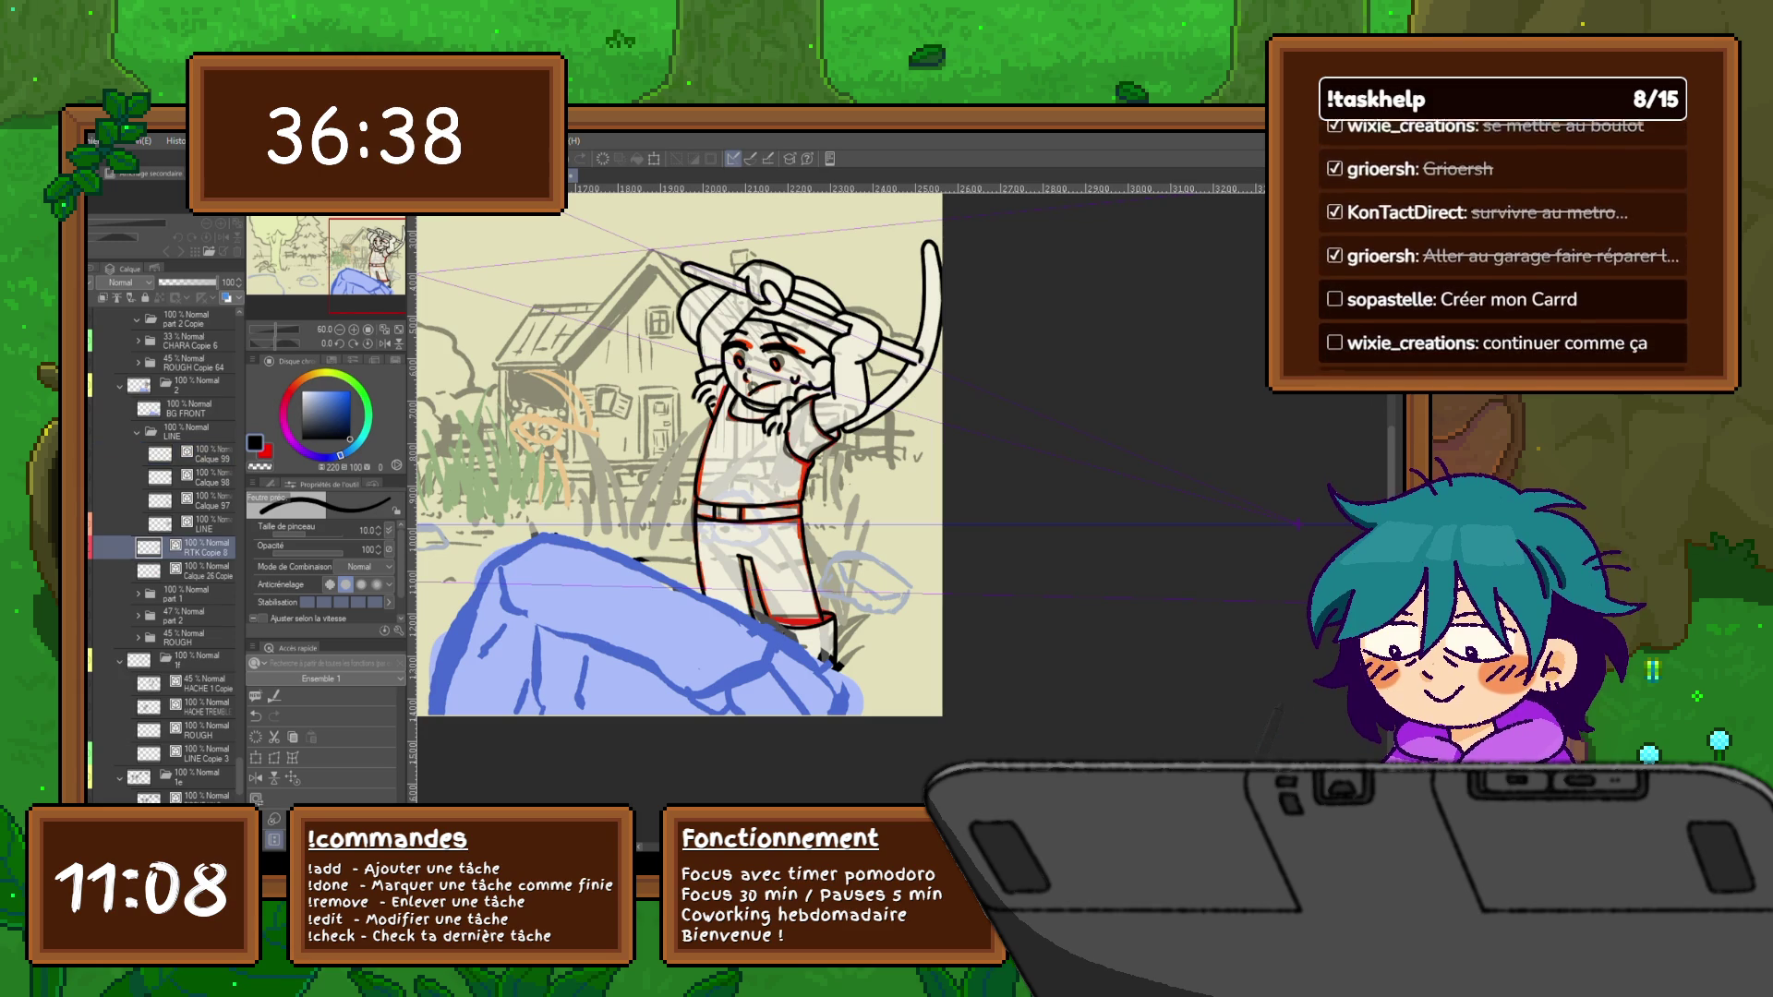
key("ctrl+z")
key("ctrl+y")
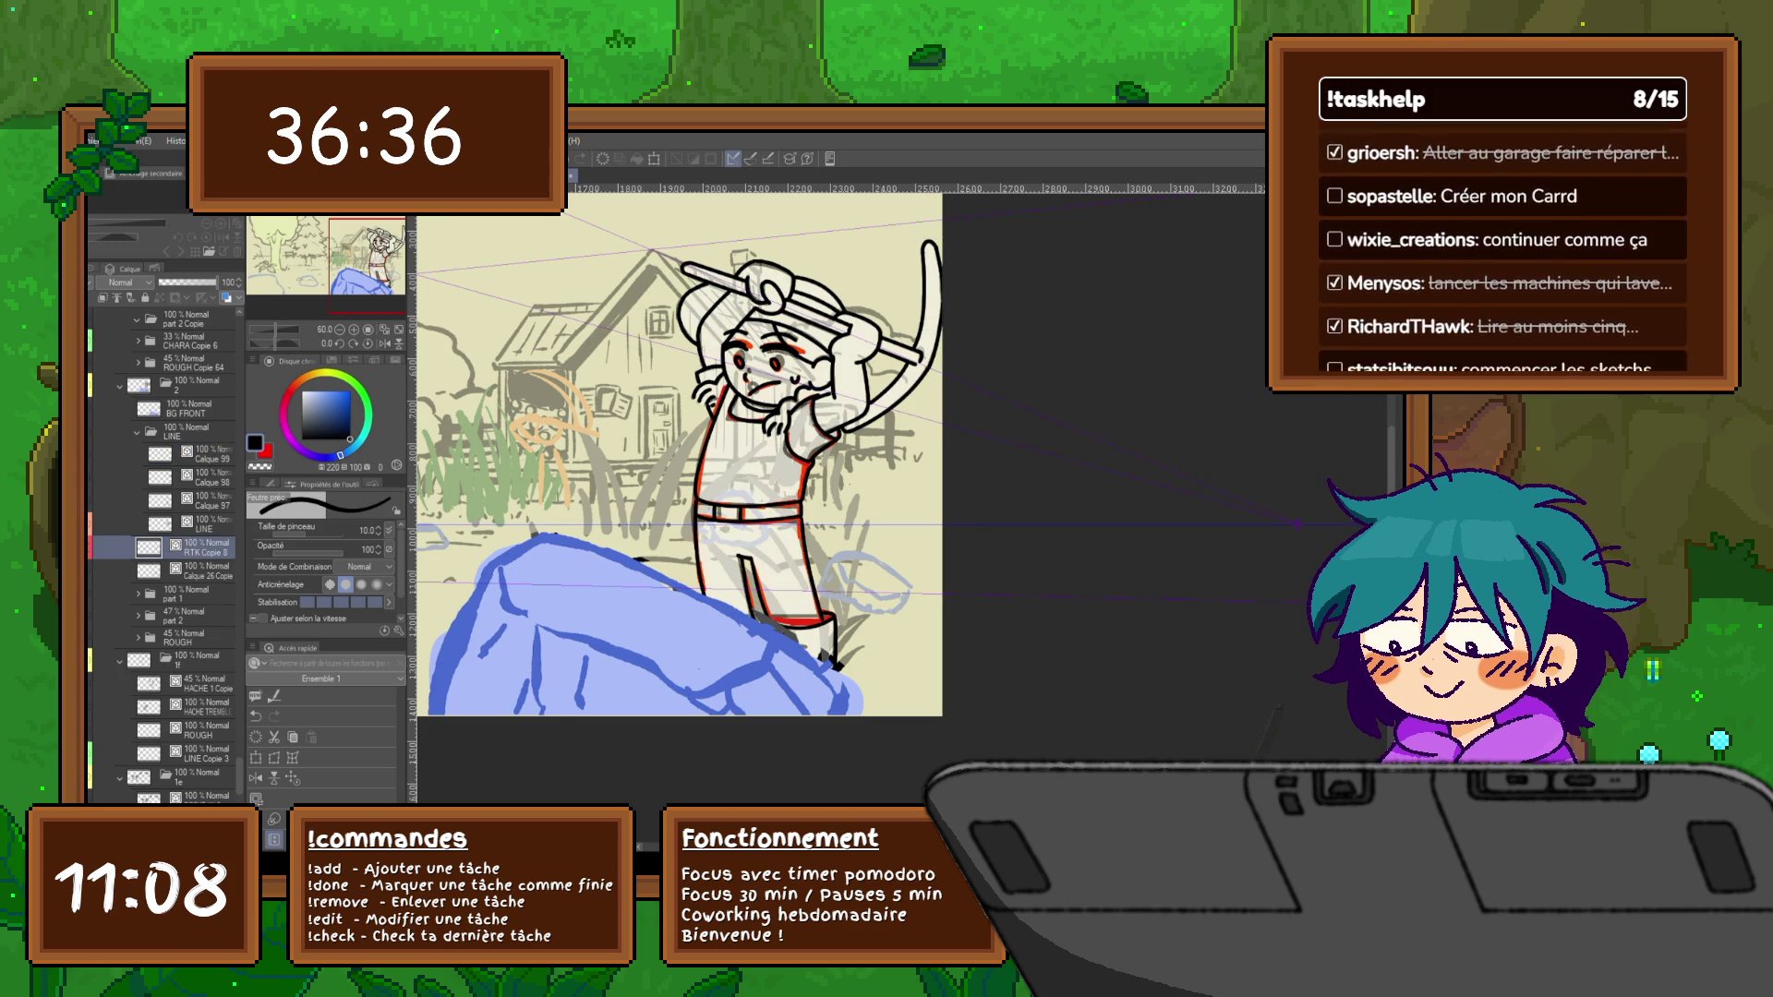
key("ctrl+g")
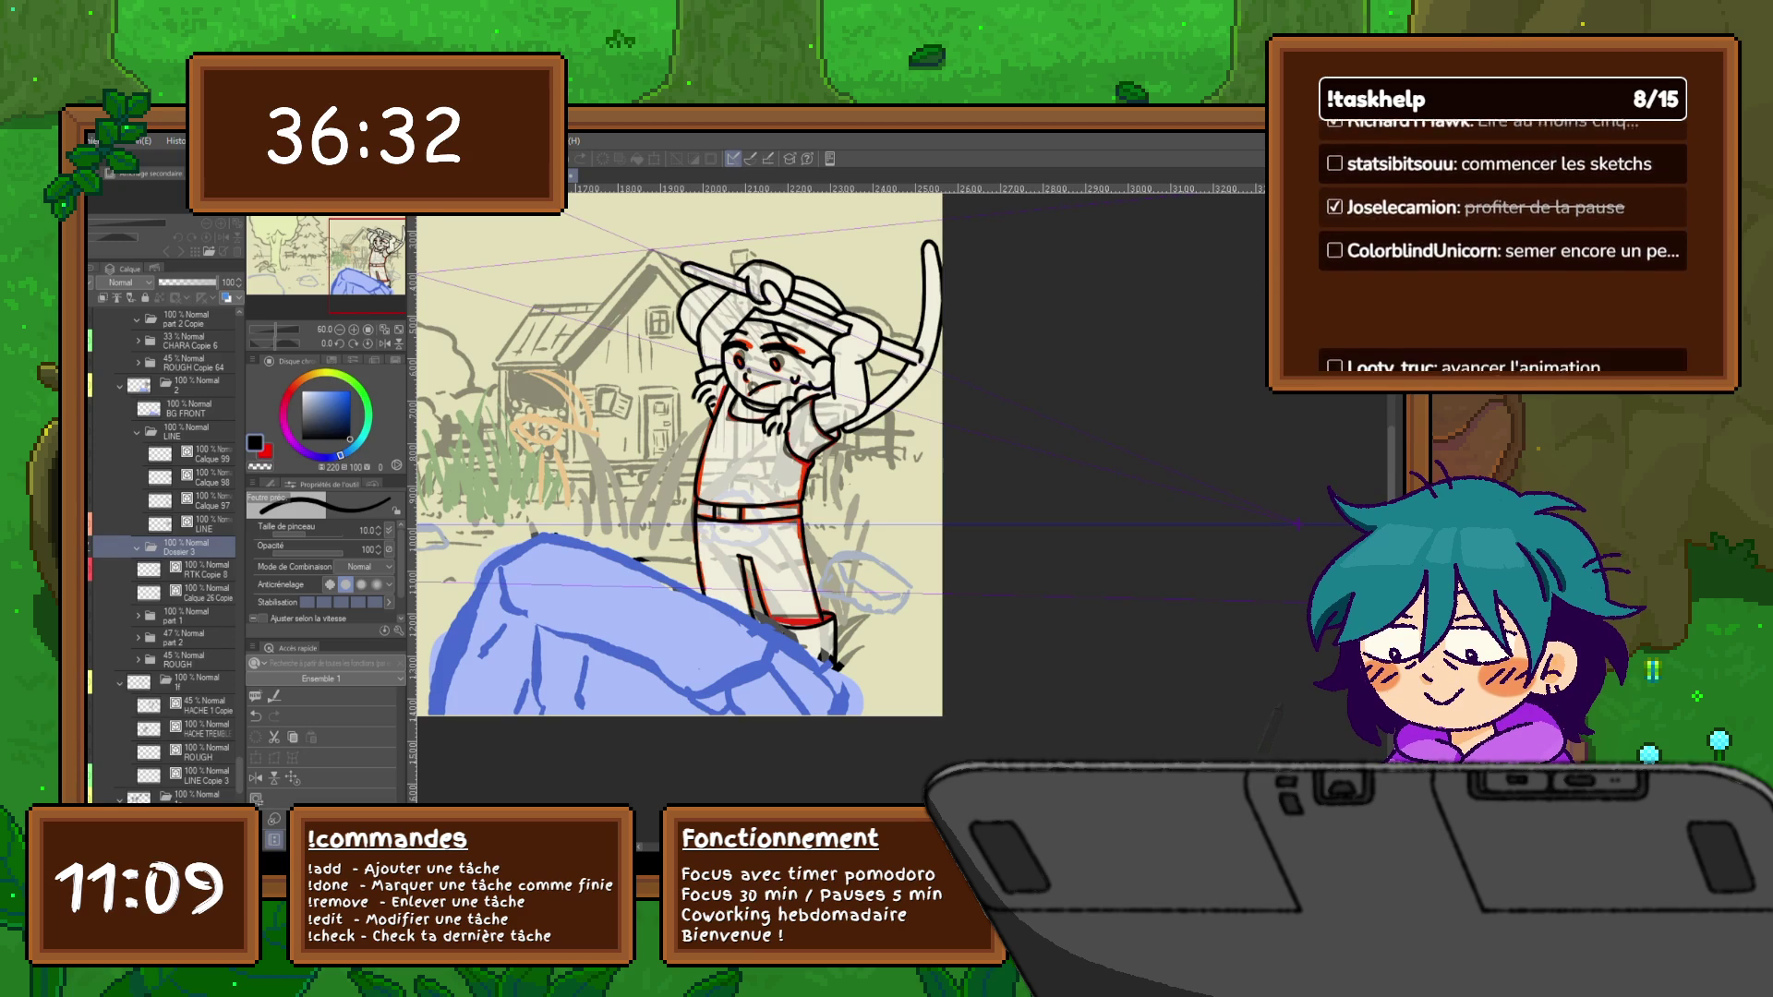
key("Return")
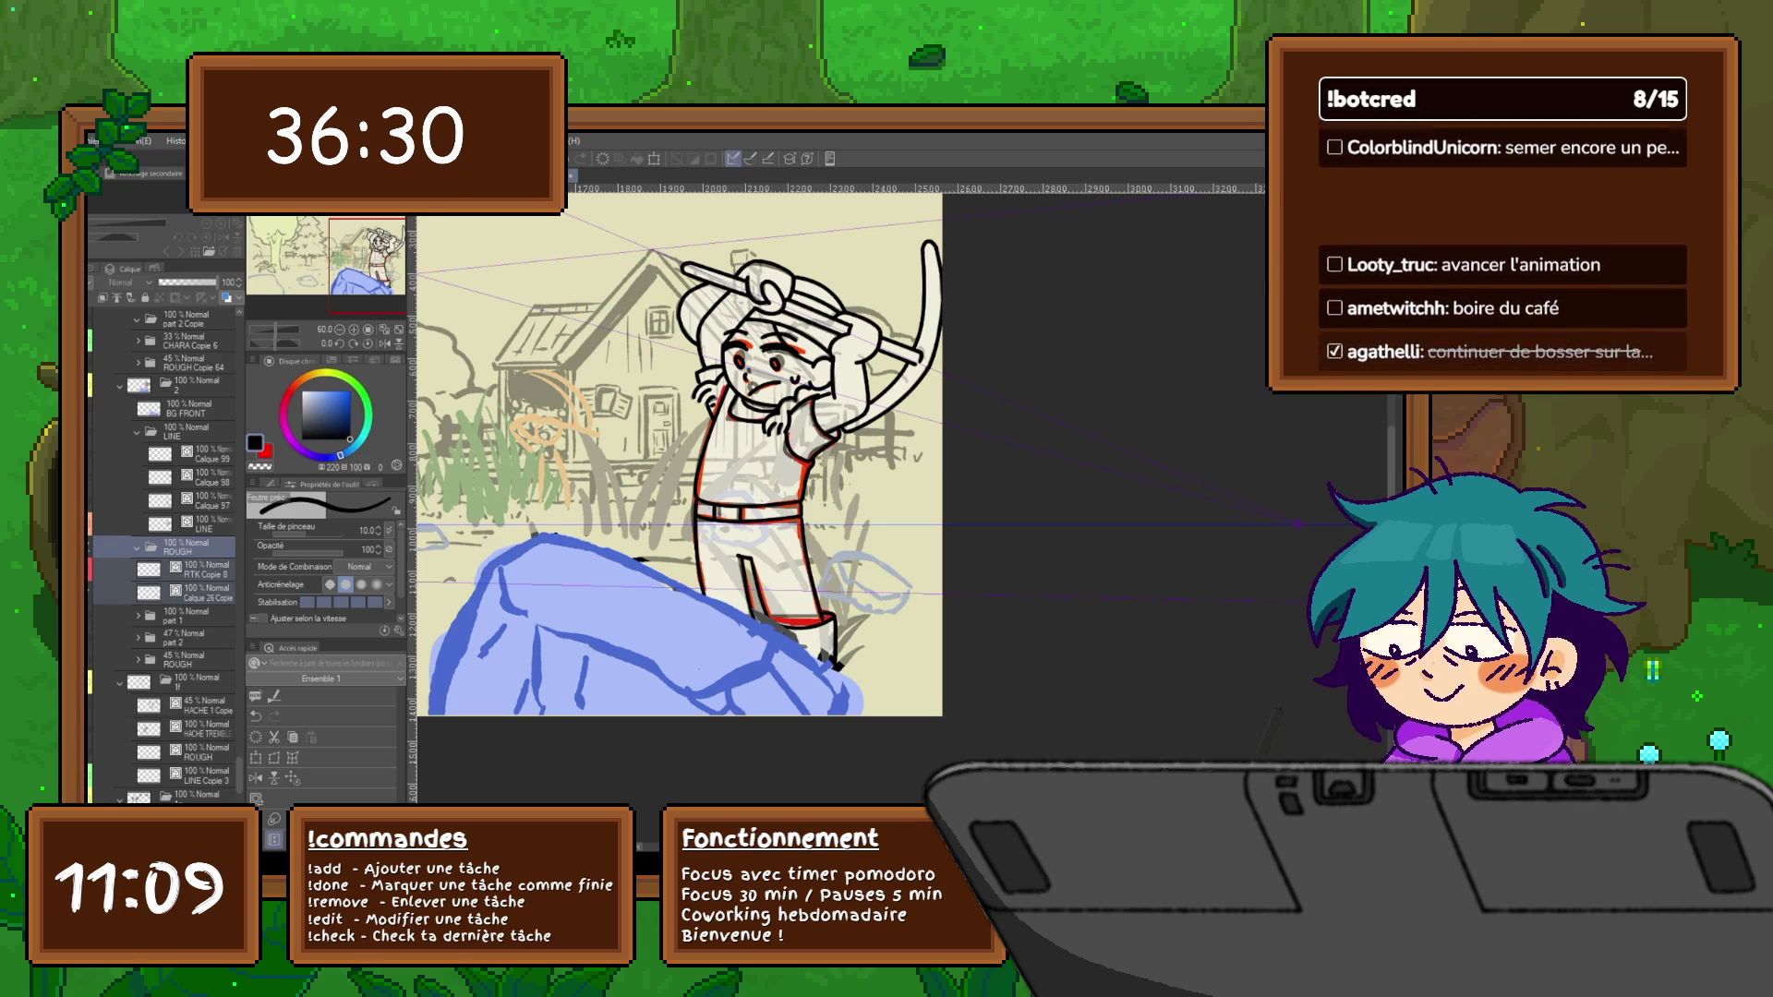
Fill the character's body pale grey and duplicate the LINE and COLORS layers, selecting LINE Copie 21
left_click(193, 568)
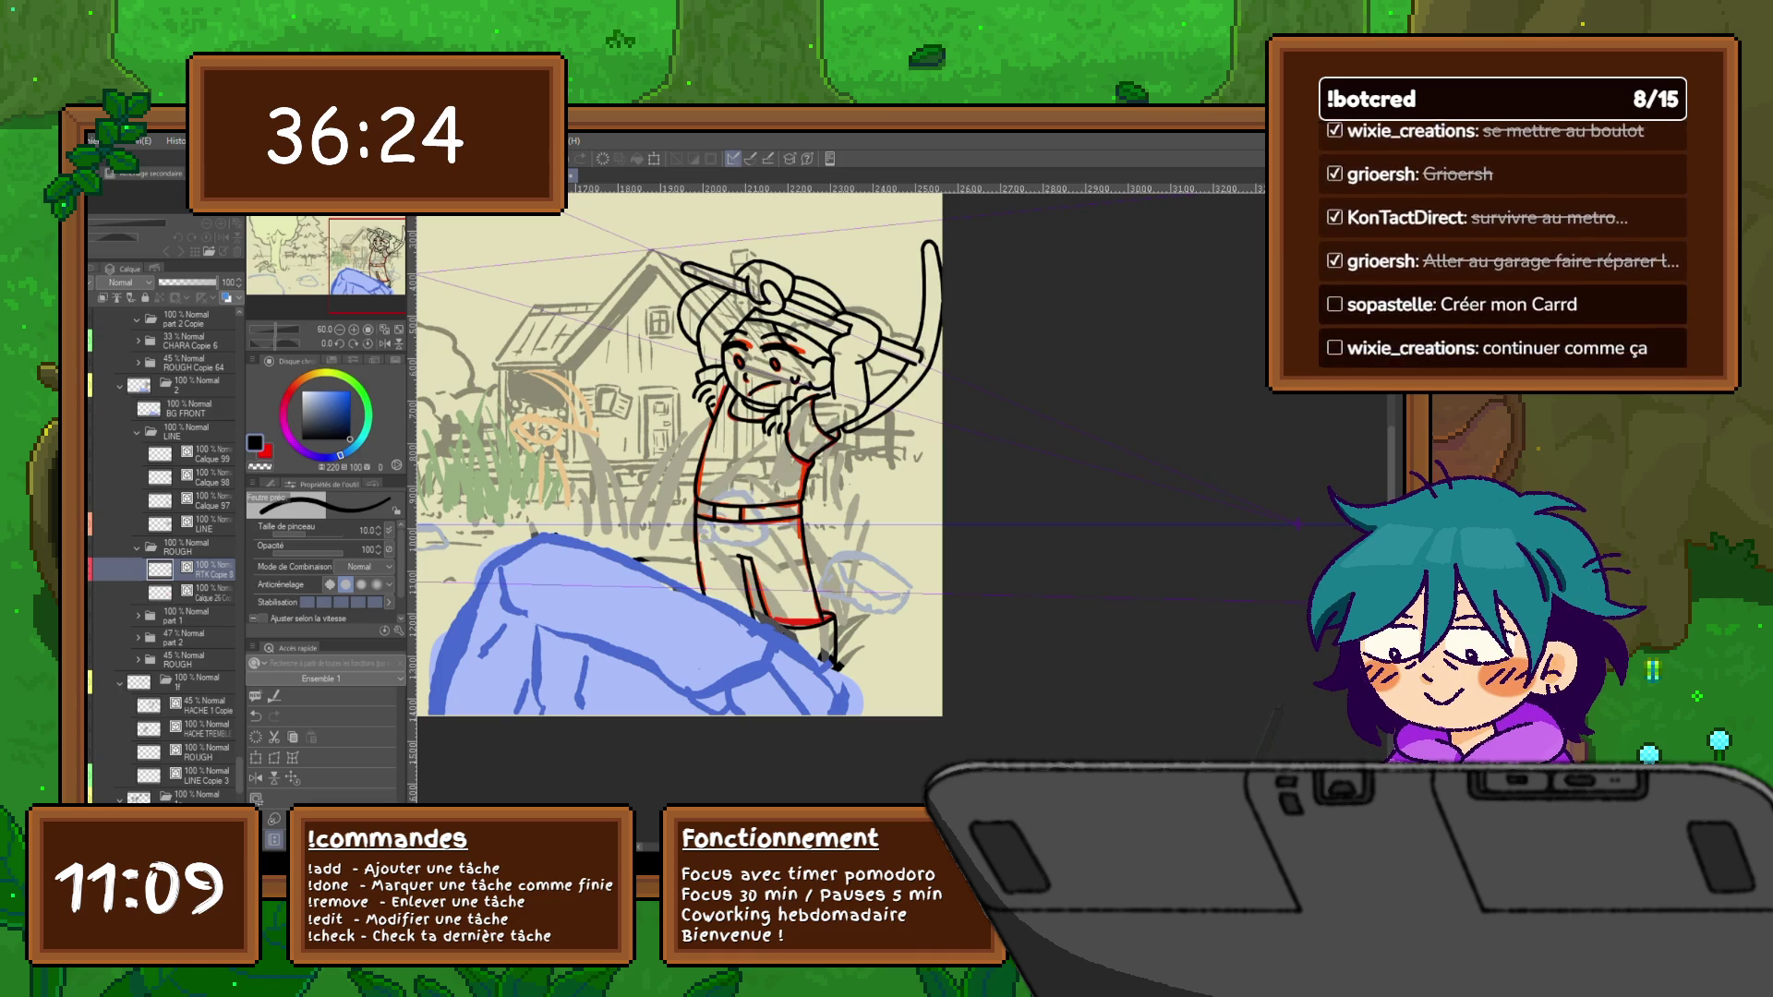
left_click(756, 458)
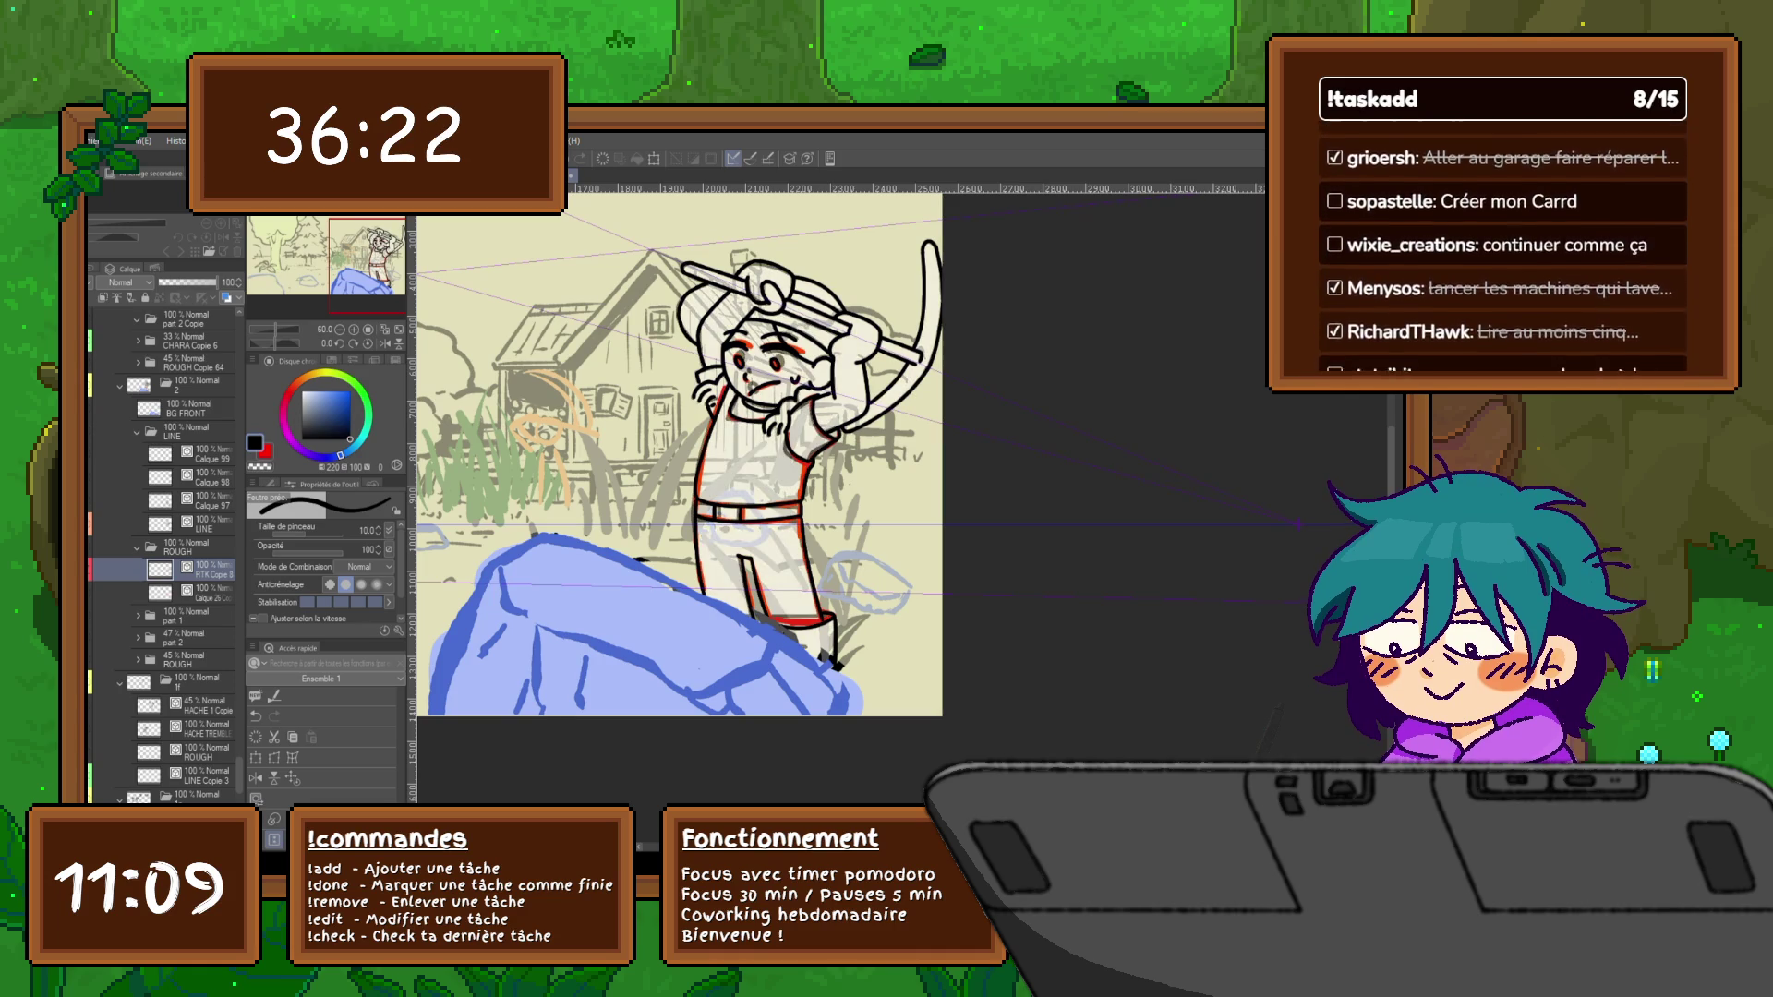
key("ctrl+v")
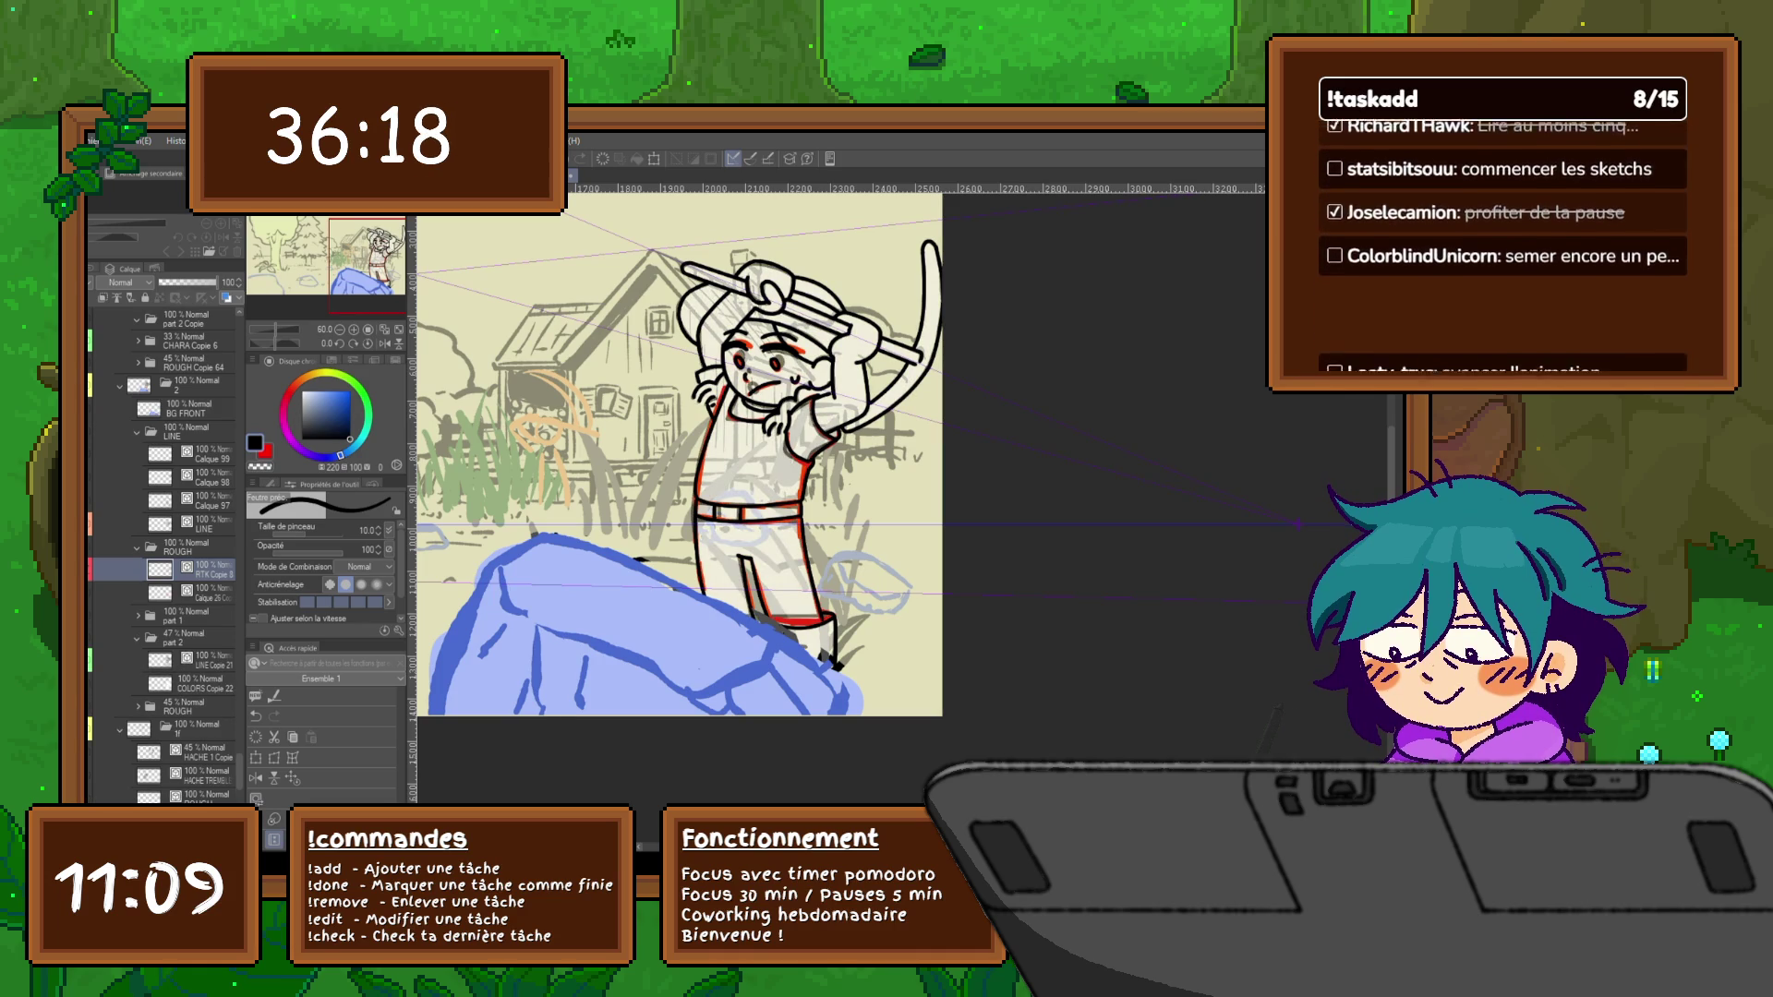
left_click(194, 661)
Restack the LINE copy, lower the character layer's opacity to 47% and select the ROUGH folder
left_click_drag(195, 660, 193, 595)
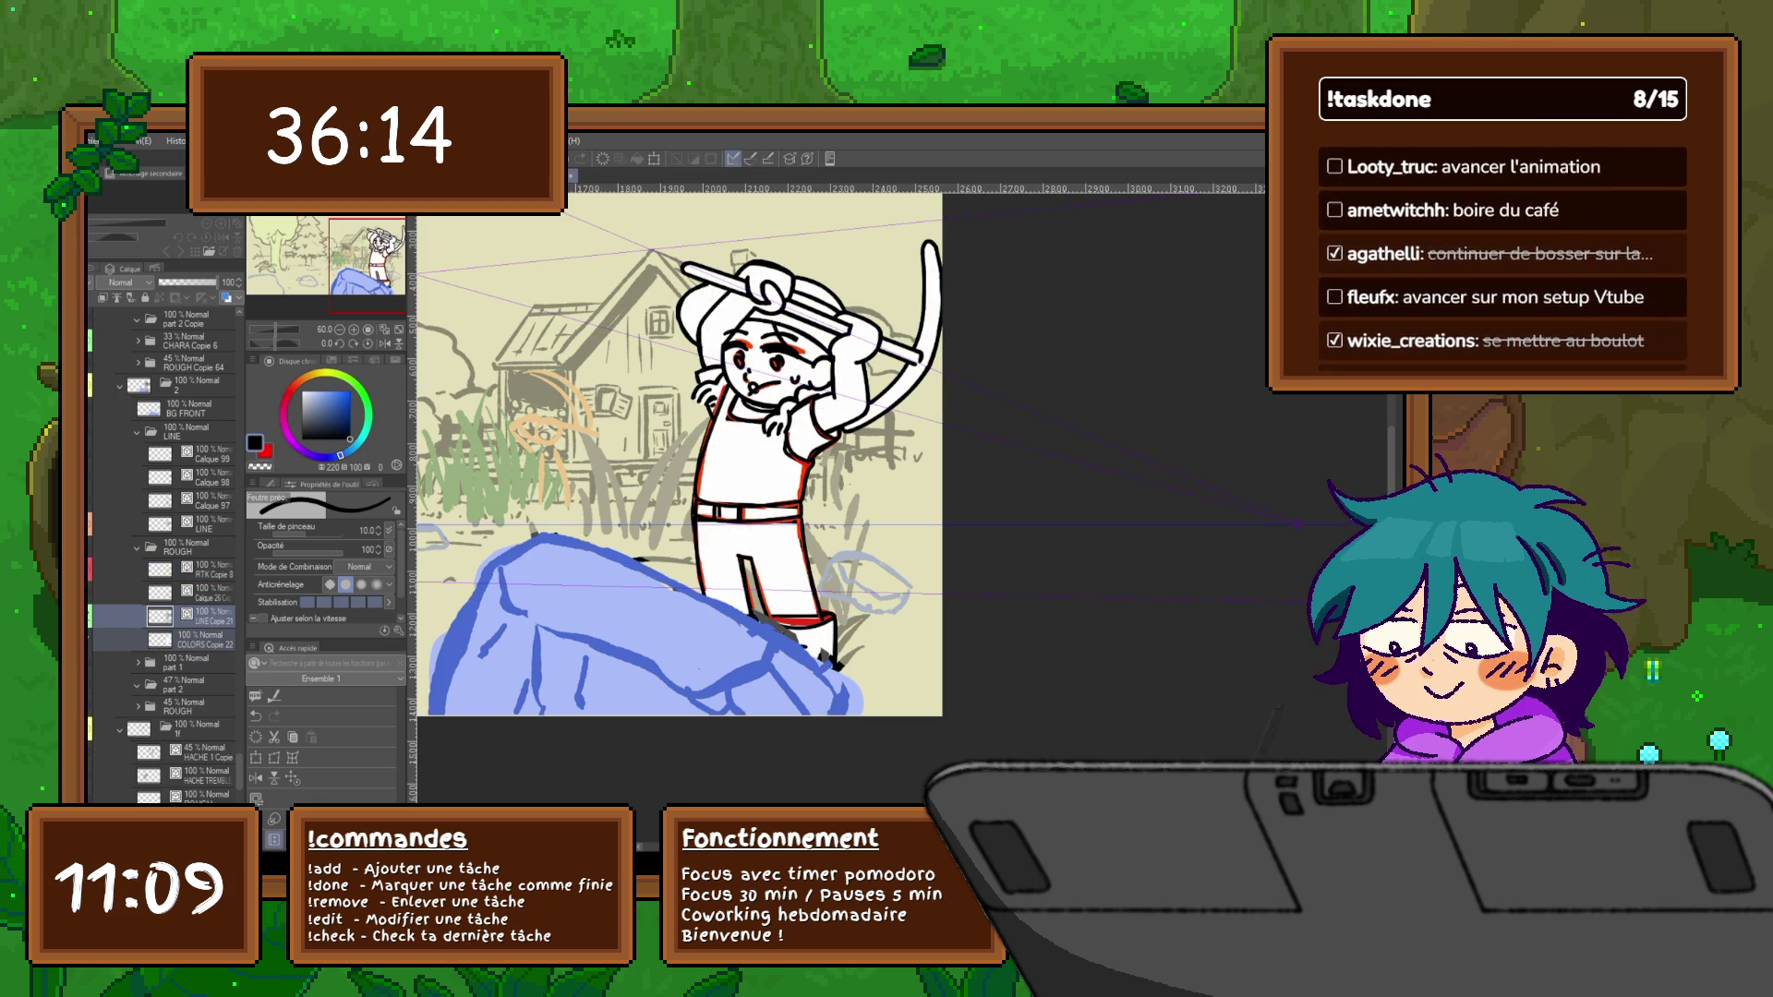
left_click_drag(218, 283, 188, 283)
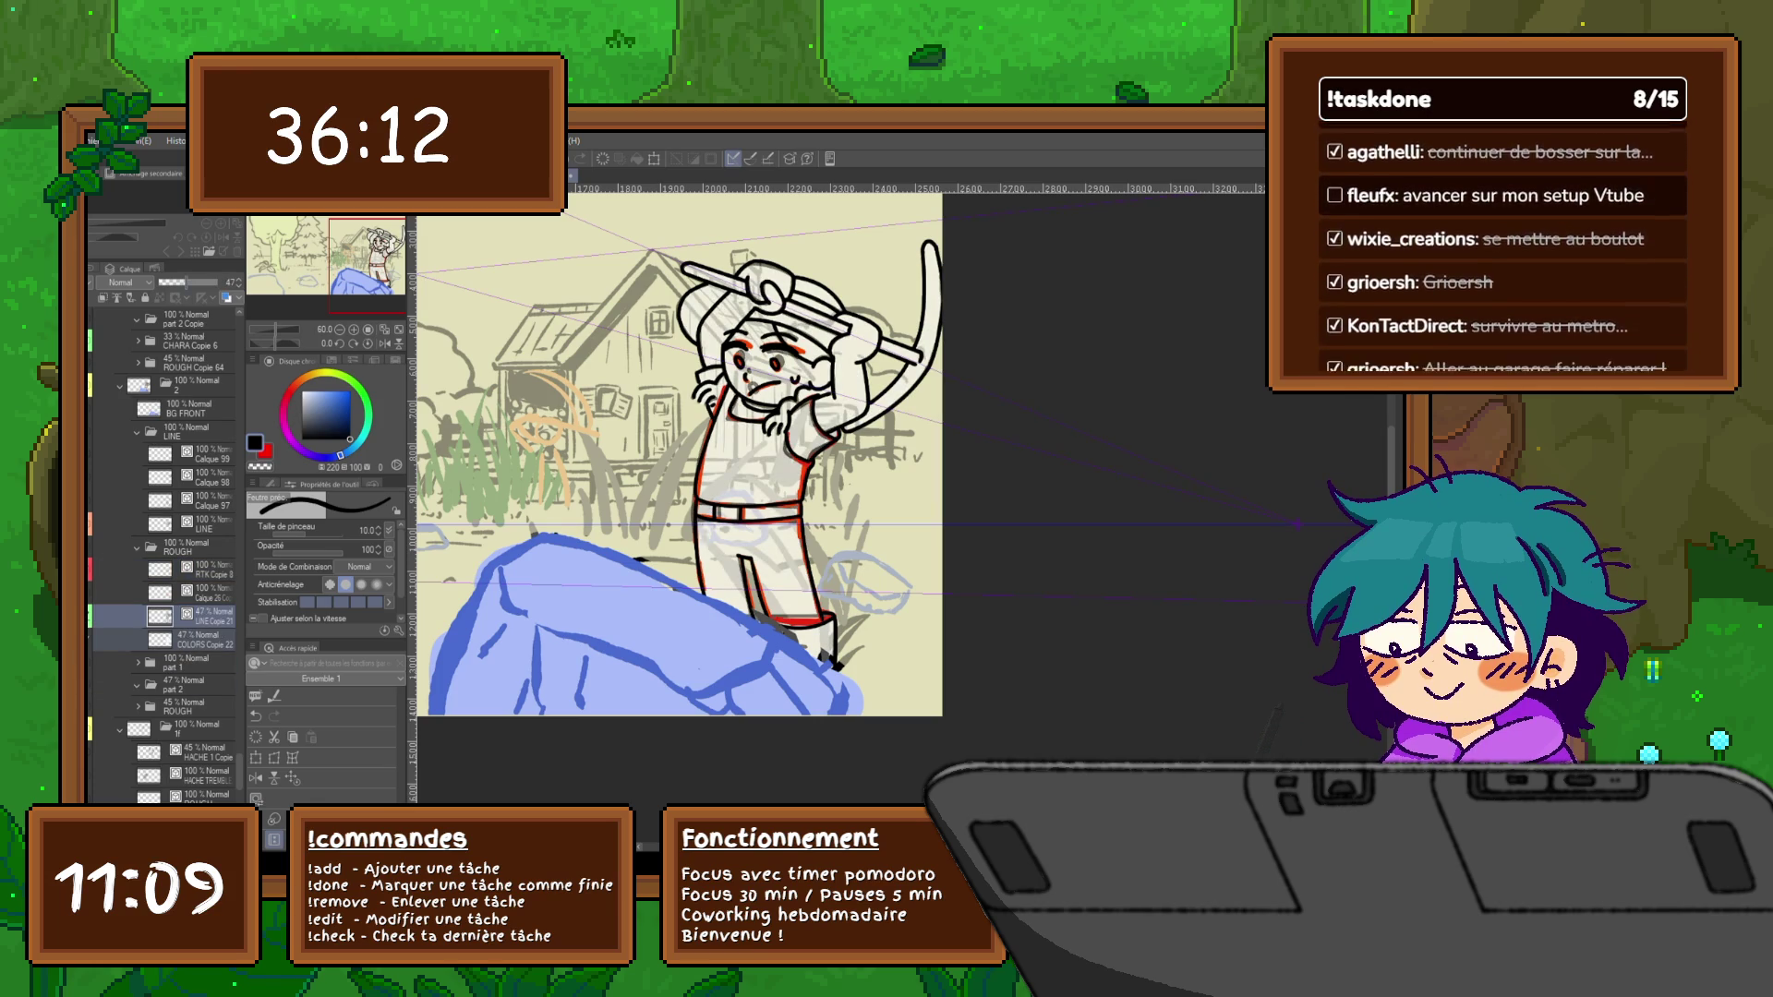
left_click(180, 548)
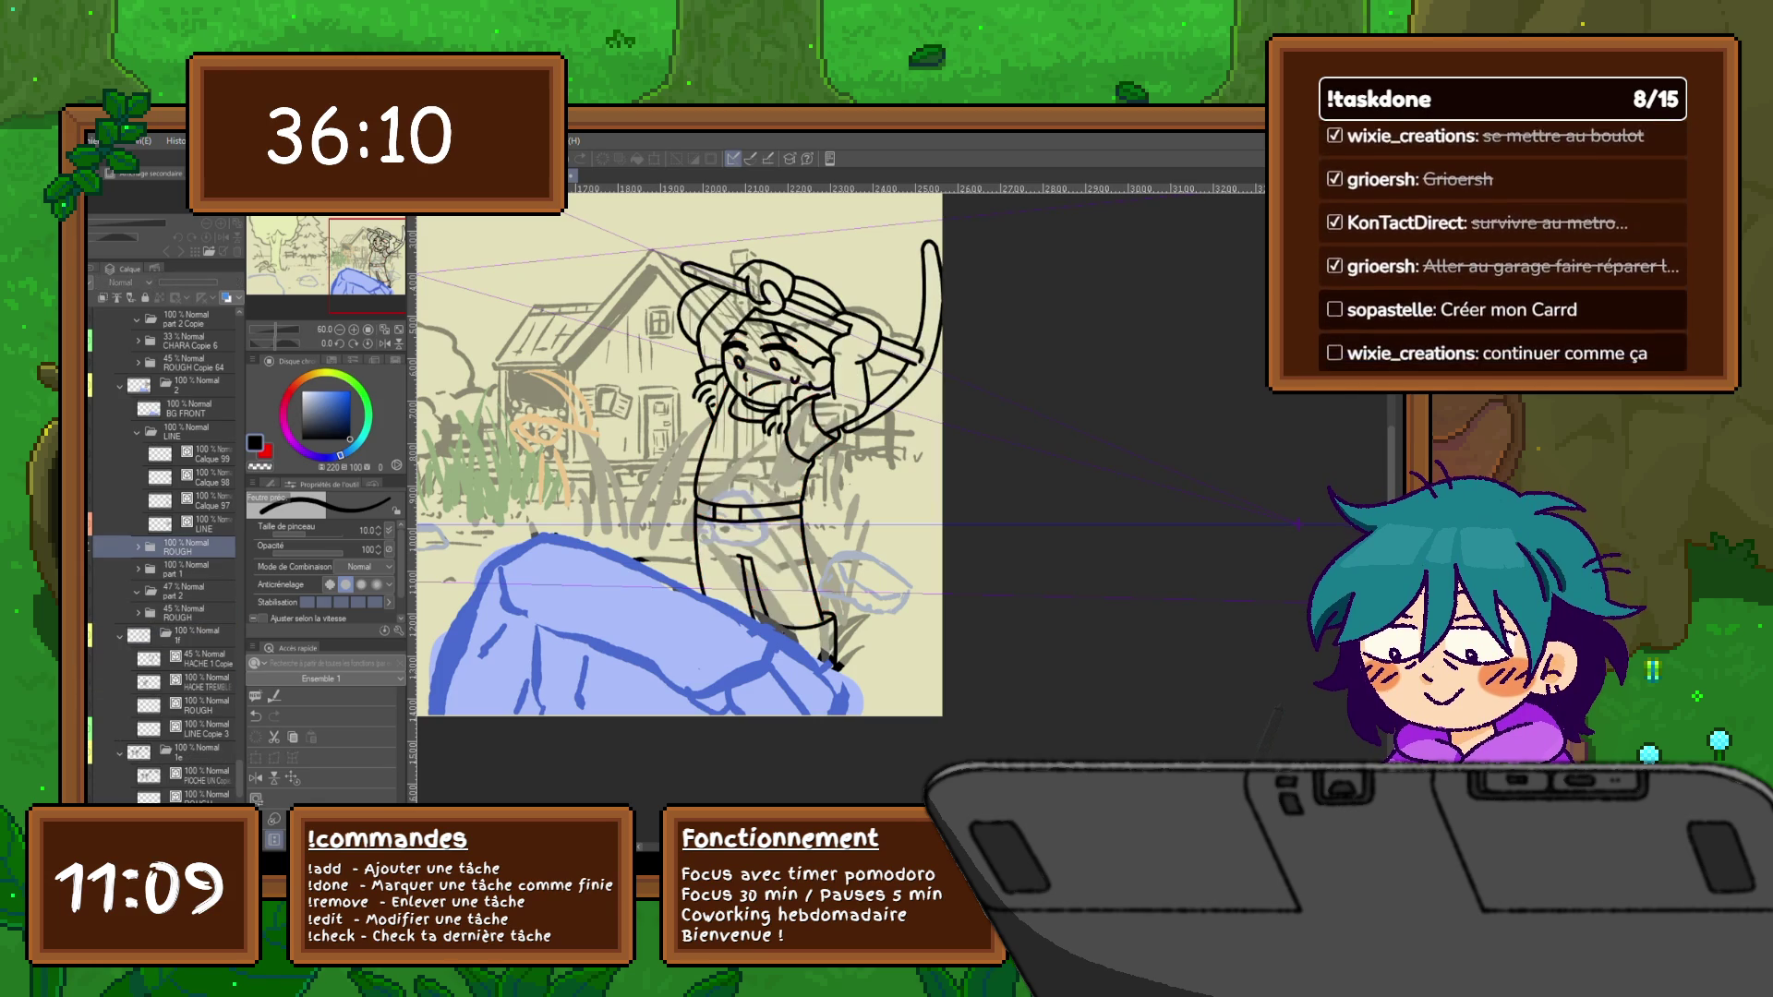
scroll(167, 554, "down", 1)
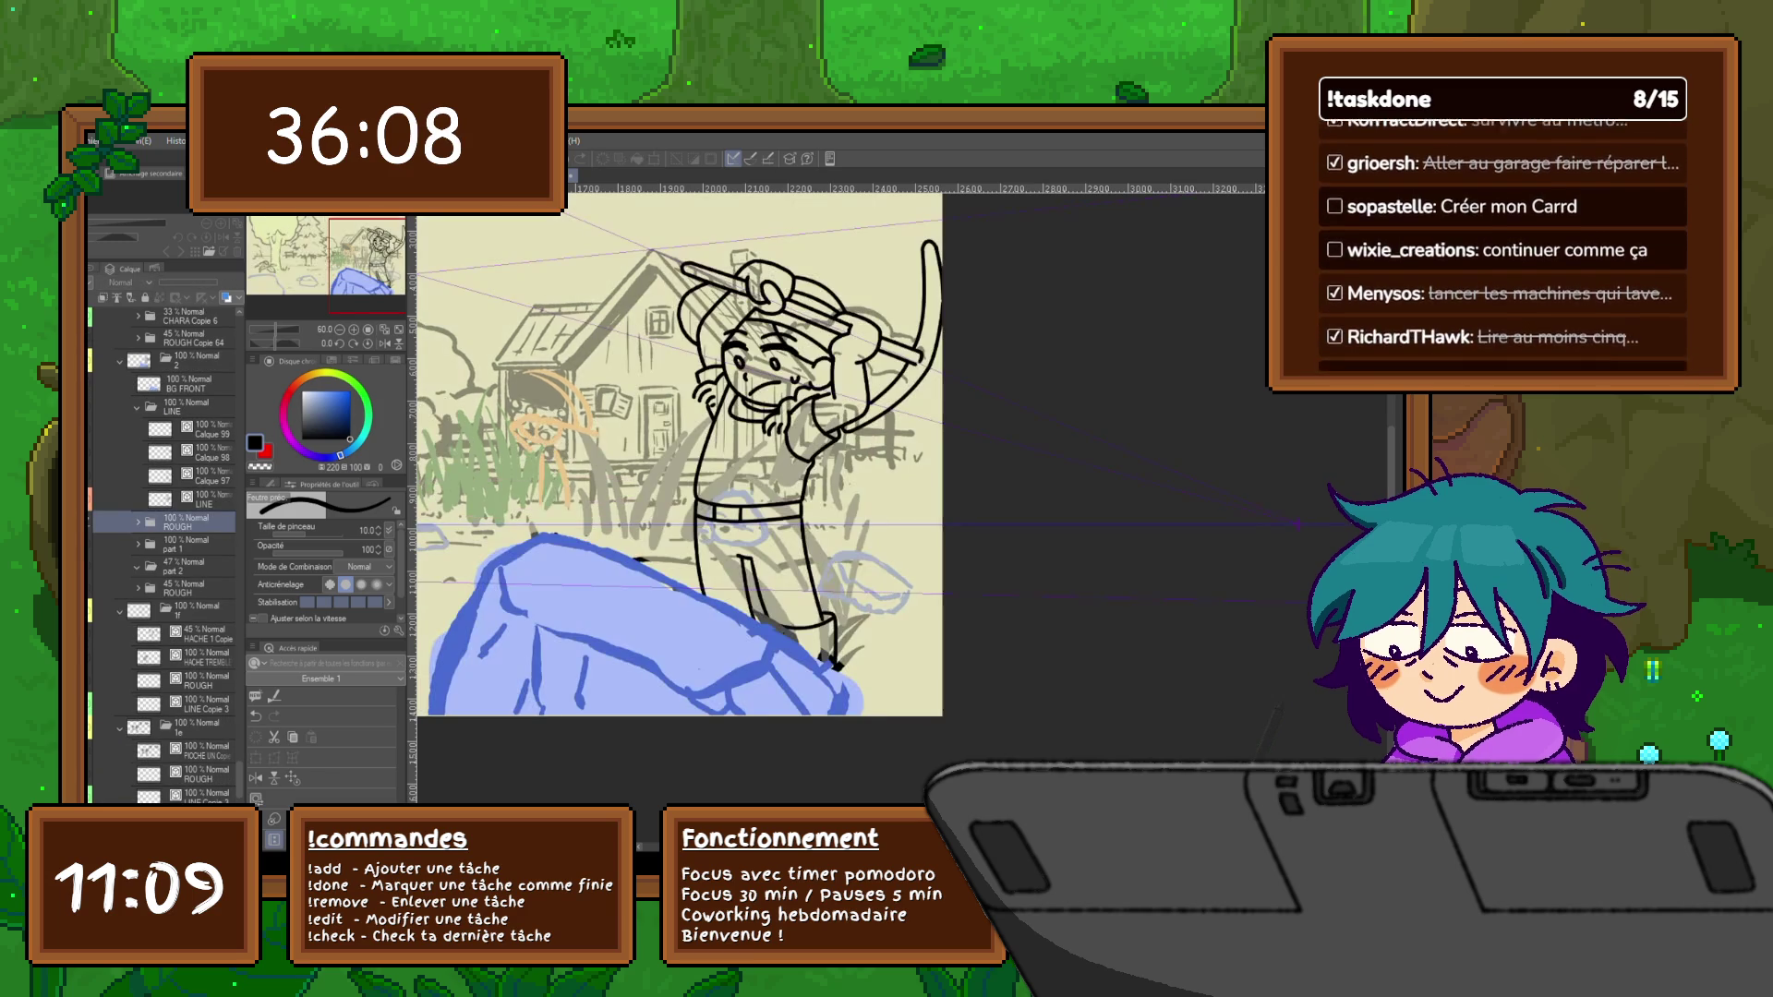
scroll(167, 554, "up", 1)
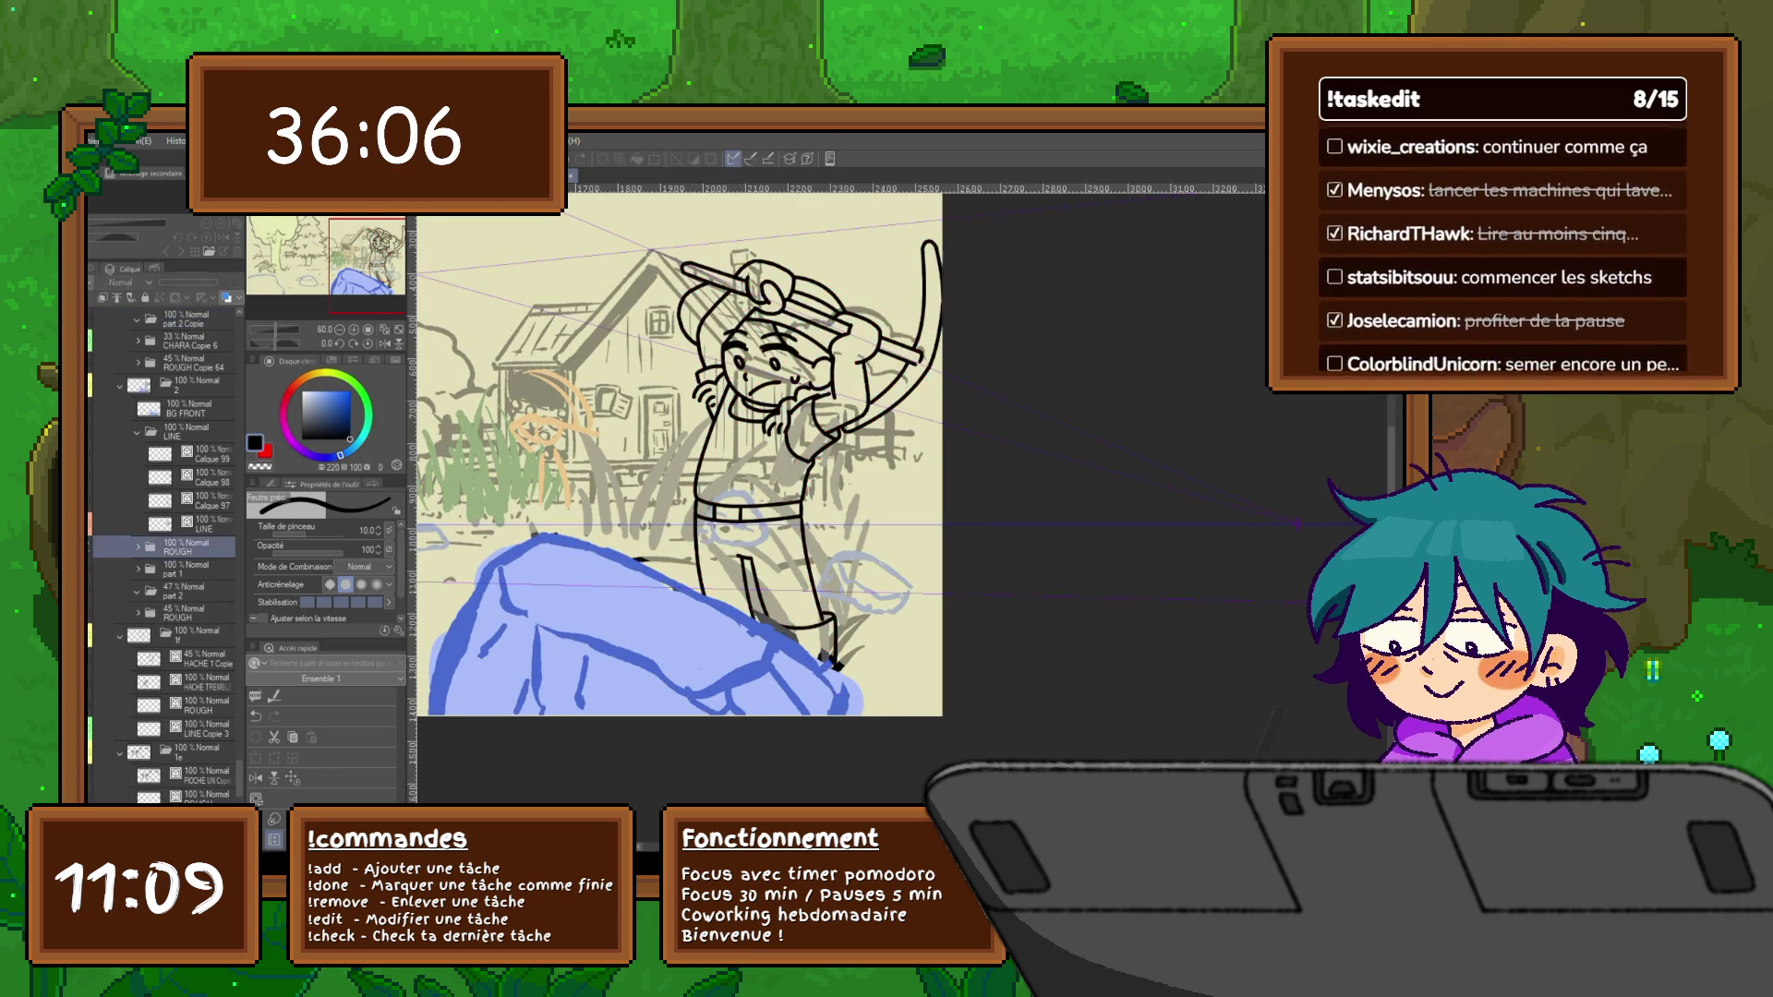
left_click(180, 547)
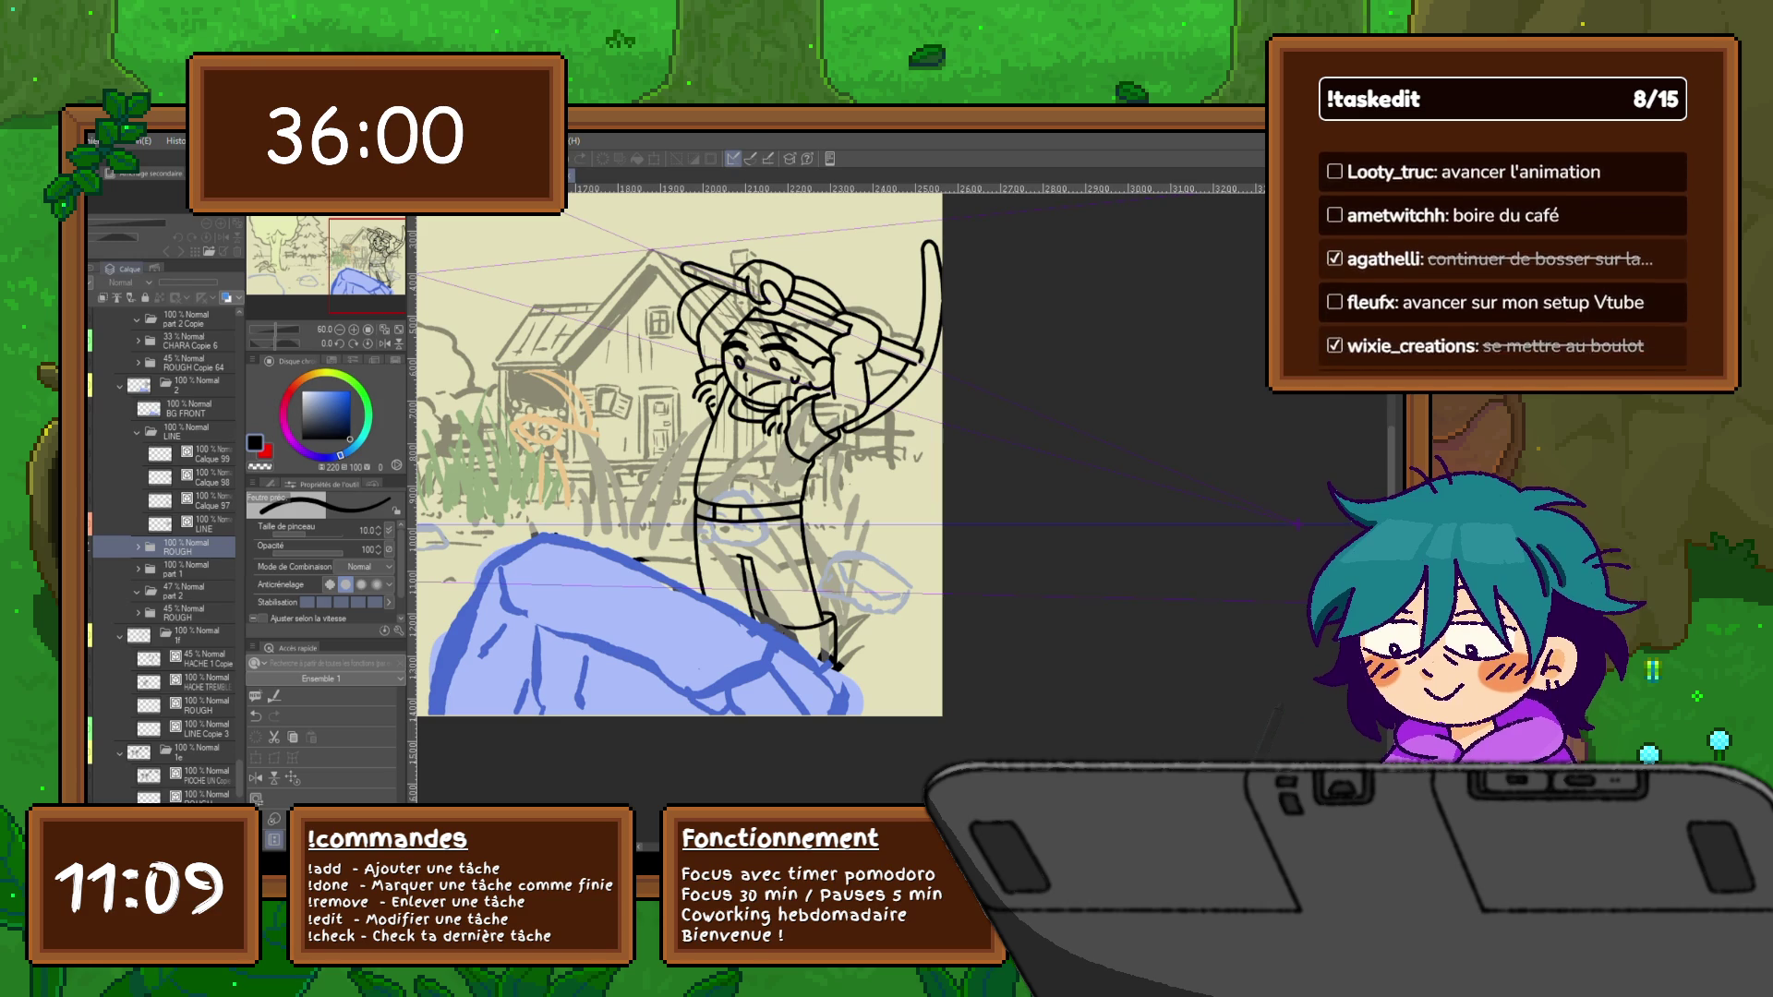
Flip between the red rough pose and black lineart frames, then start Free Transform (Ctrl+T) on the red rough
key("Right")
key("Right")
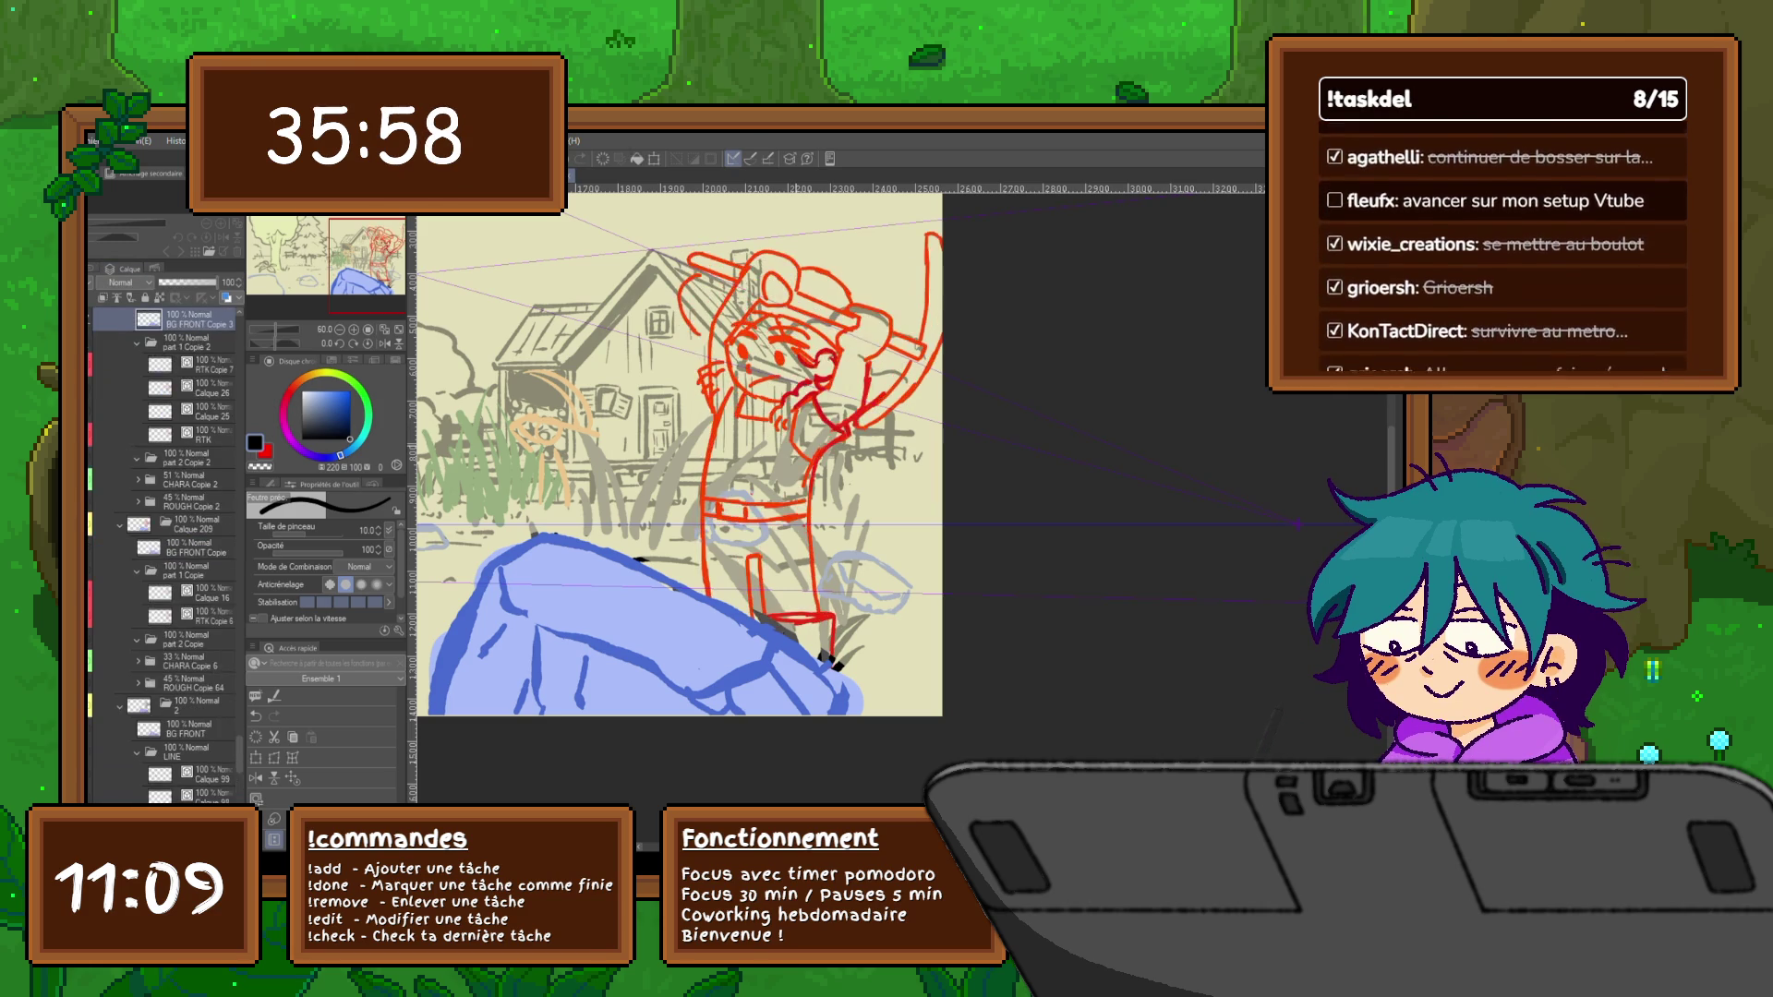
key("Right")
key("Right")
key("Right")
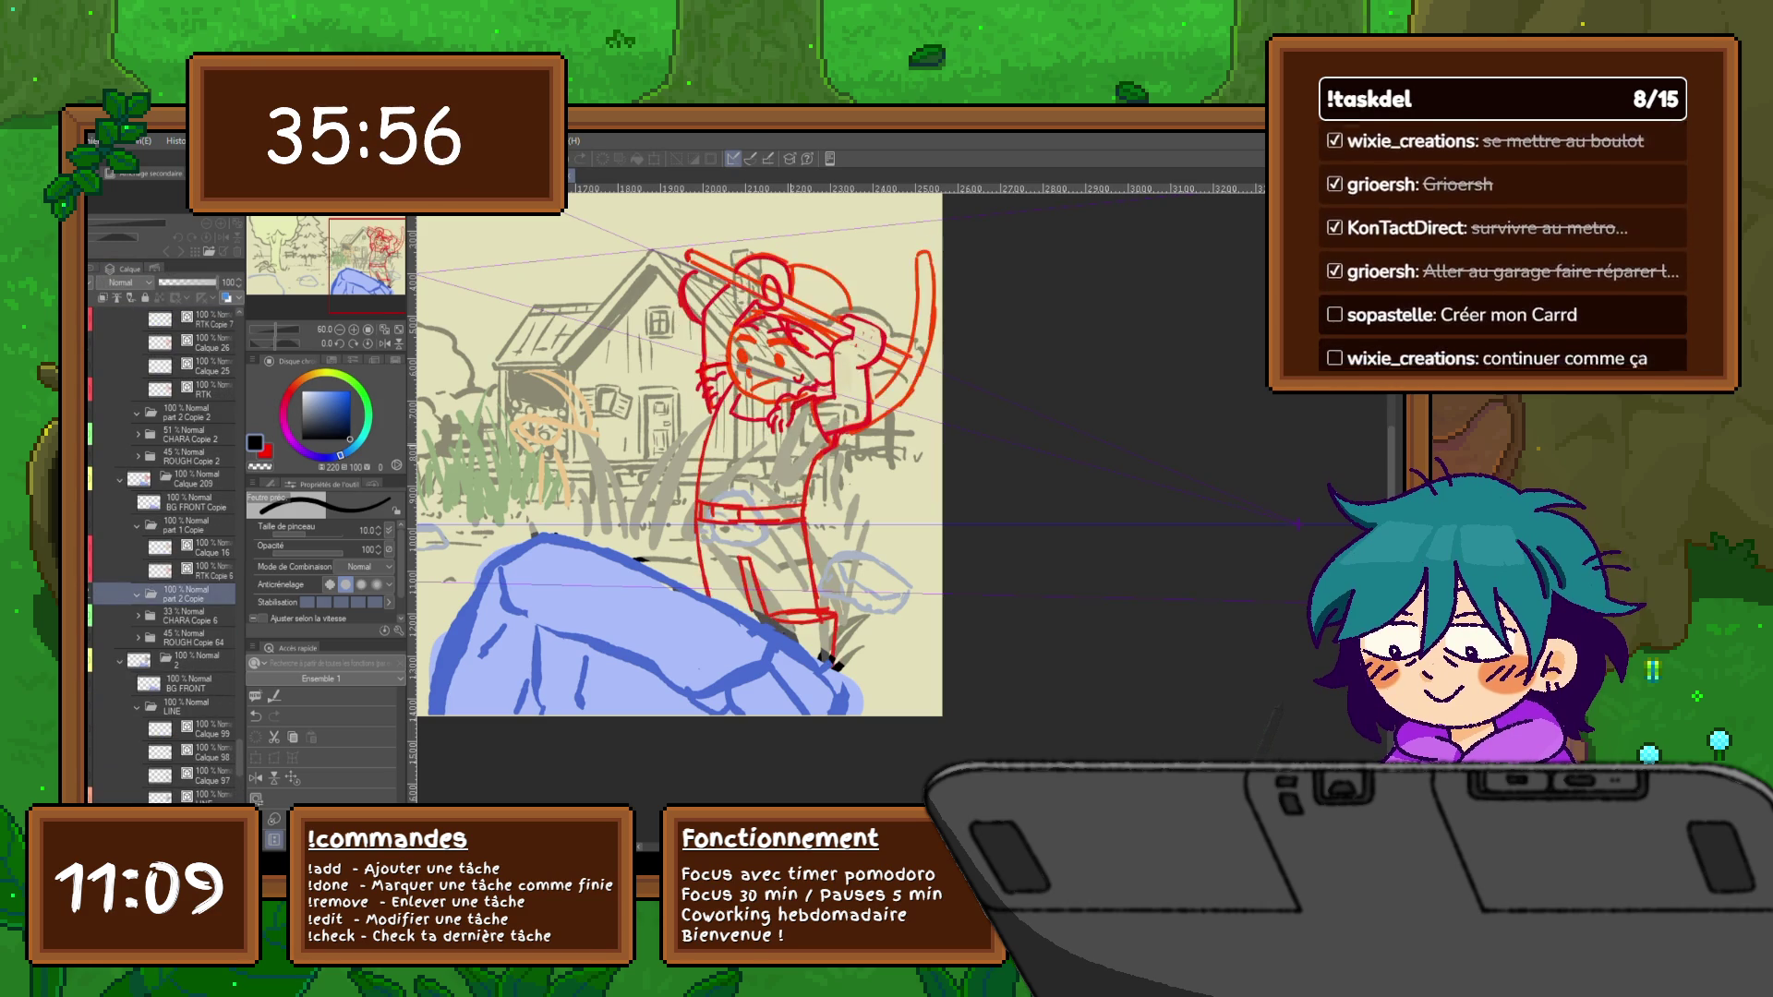
key("Right")
key("Left")
key("Right")
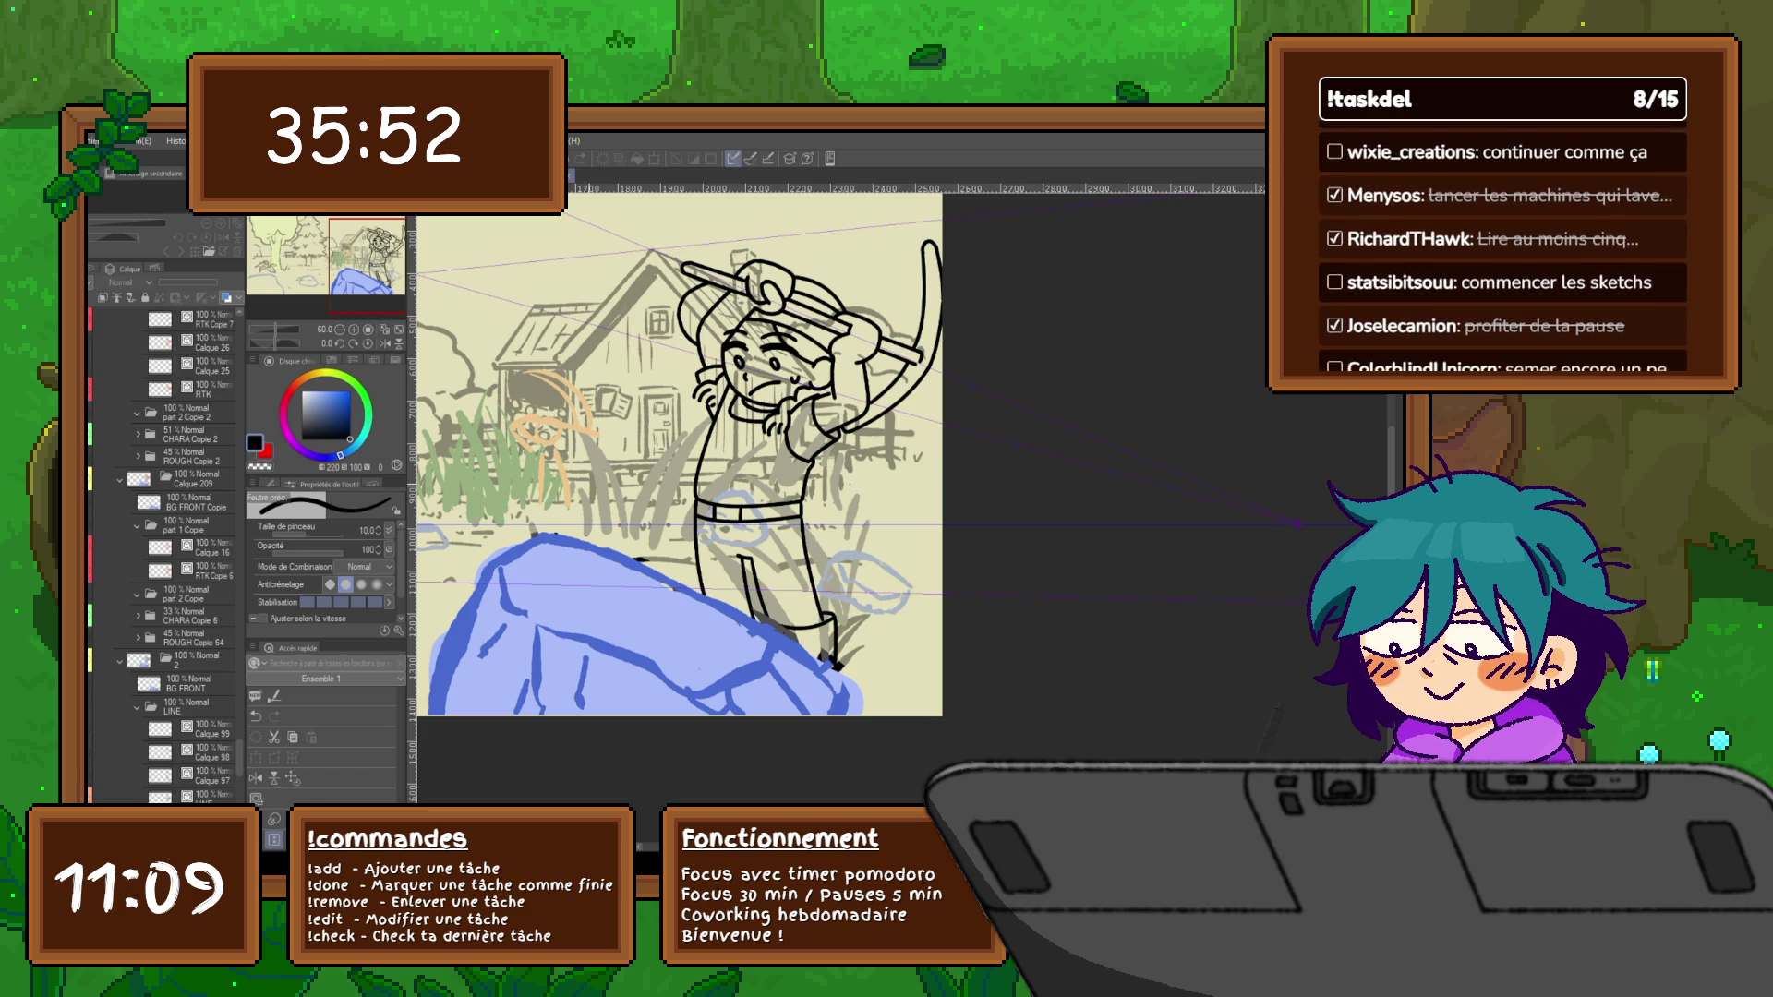
key("Left")
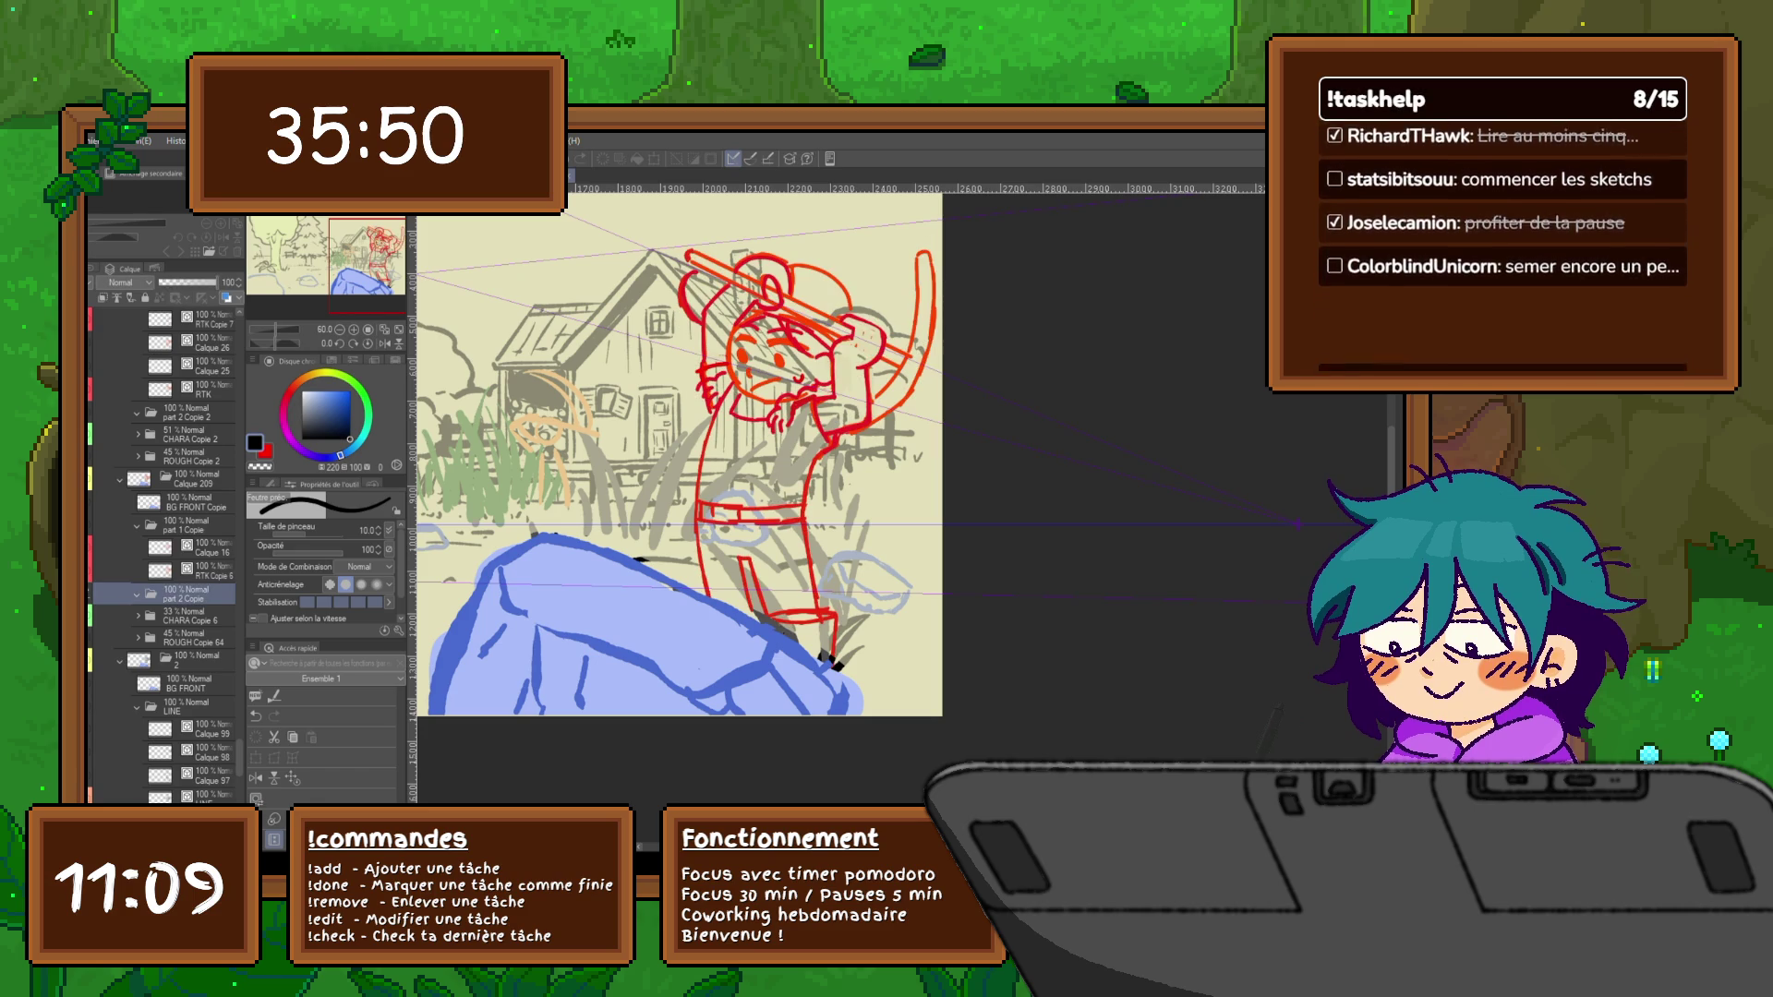
key("alt+bracketright")
key("alt+bracketright")
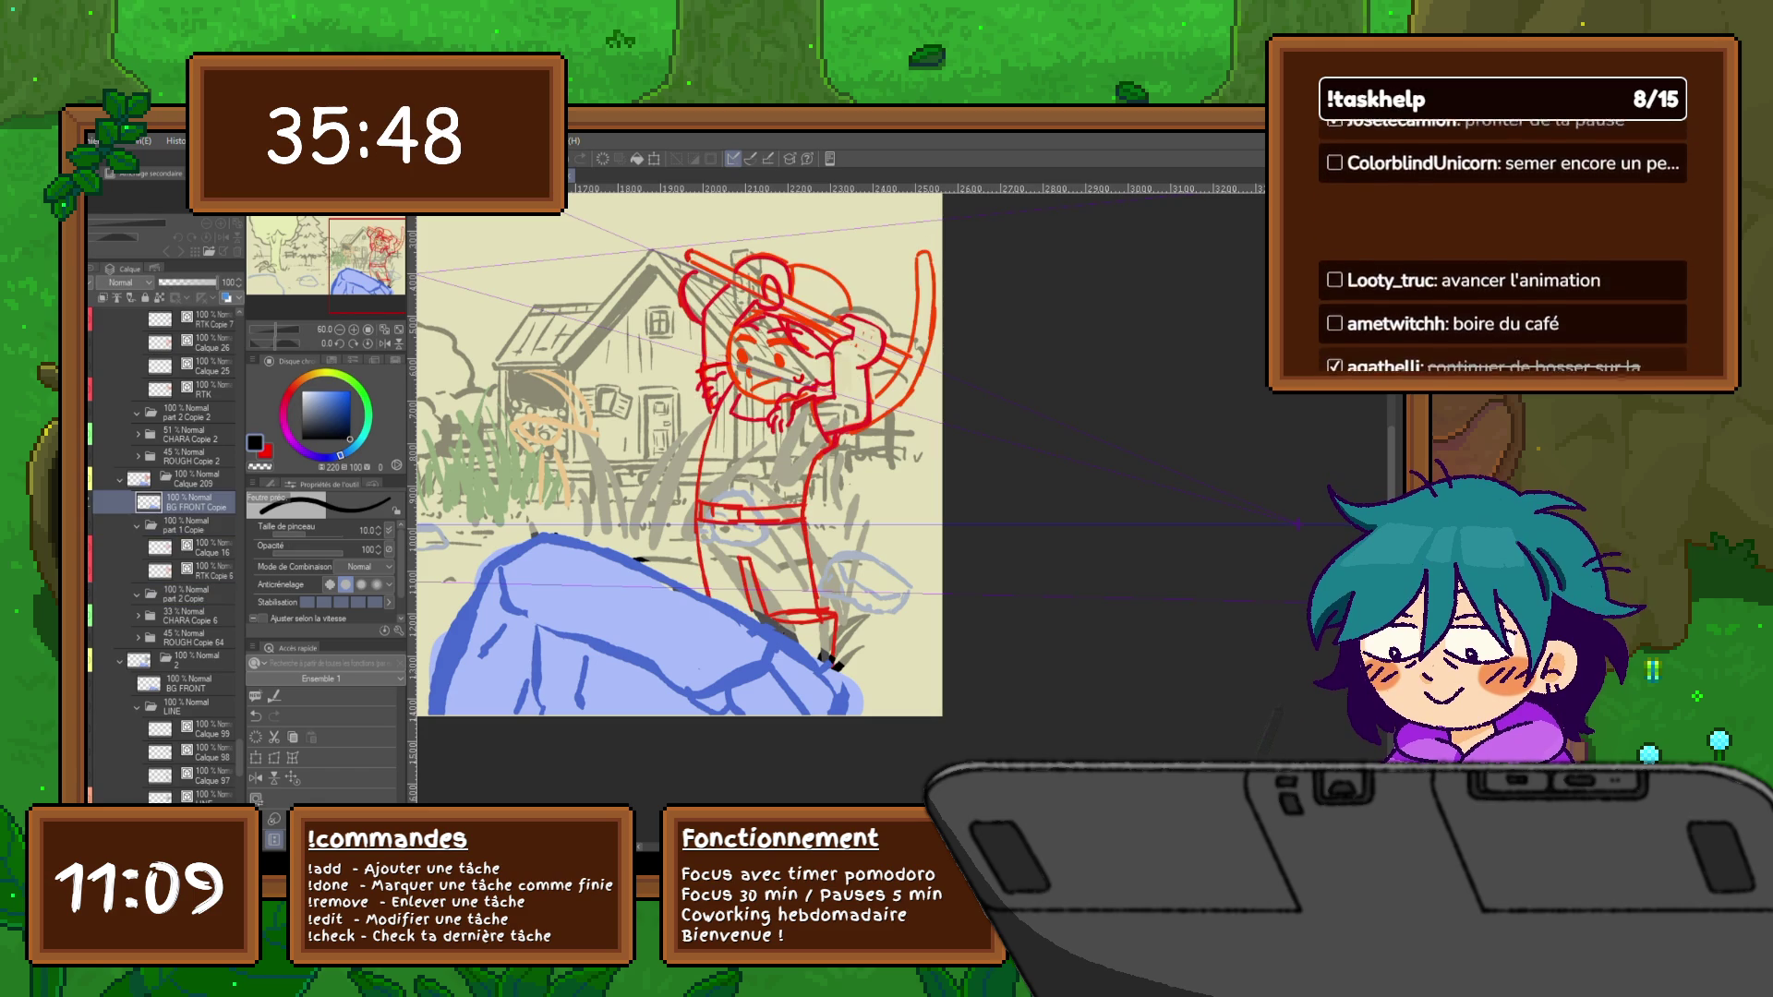
key("Right")
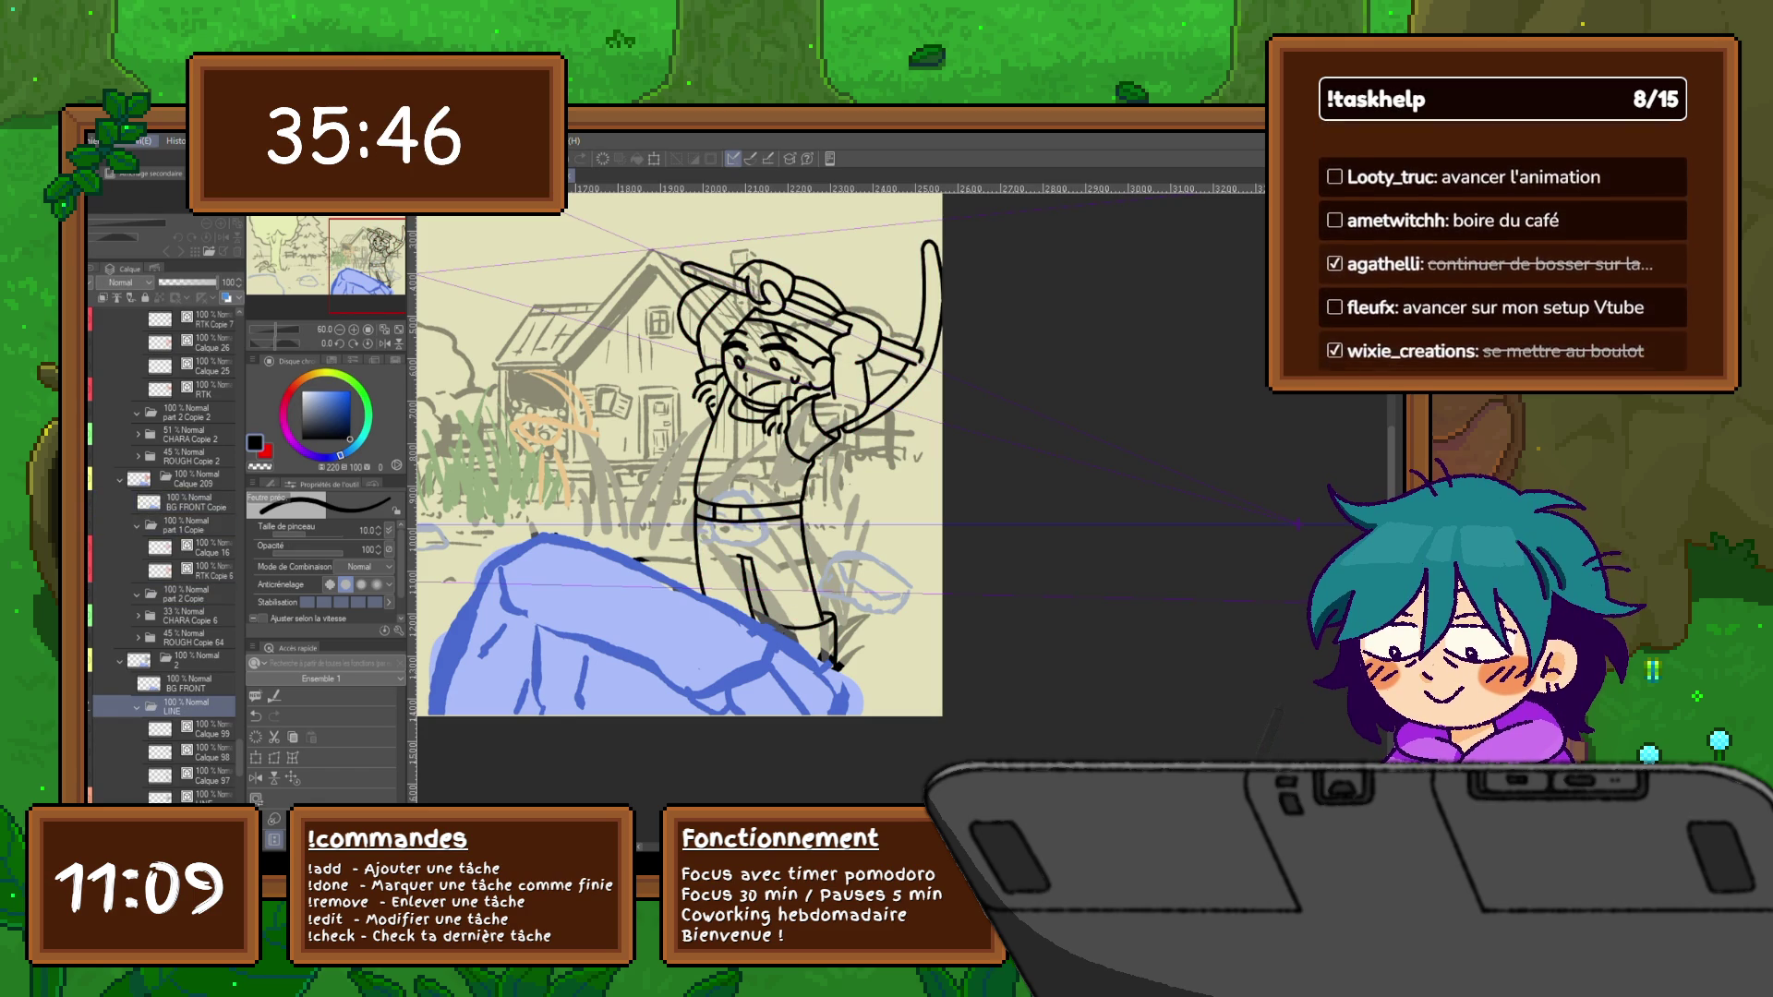
key("Left")
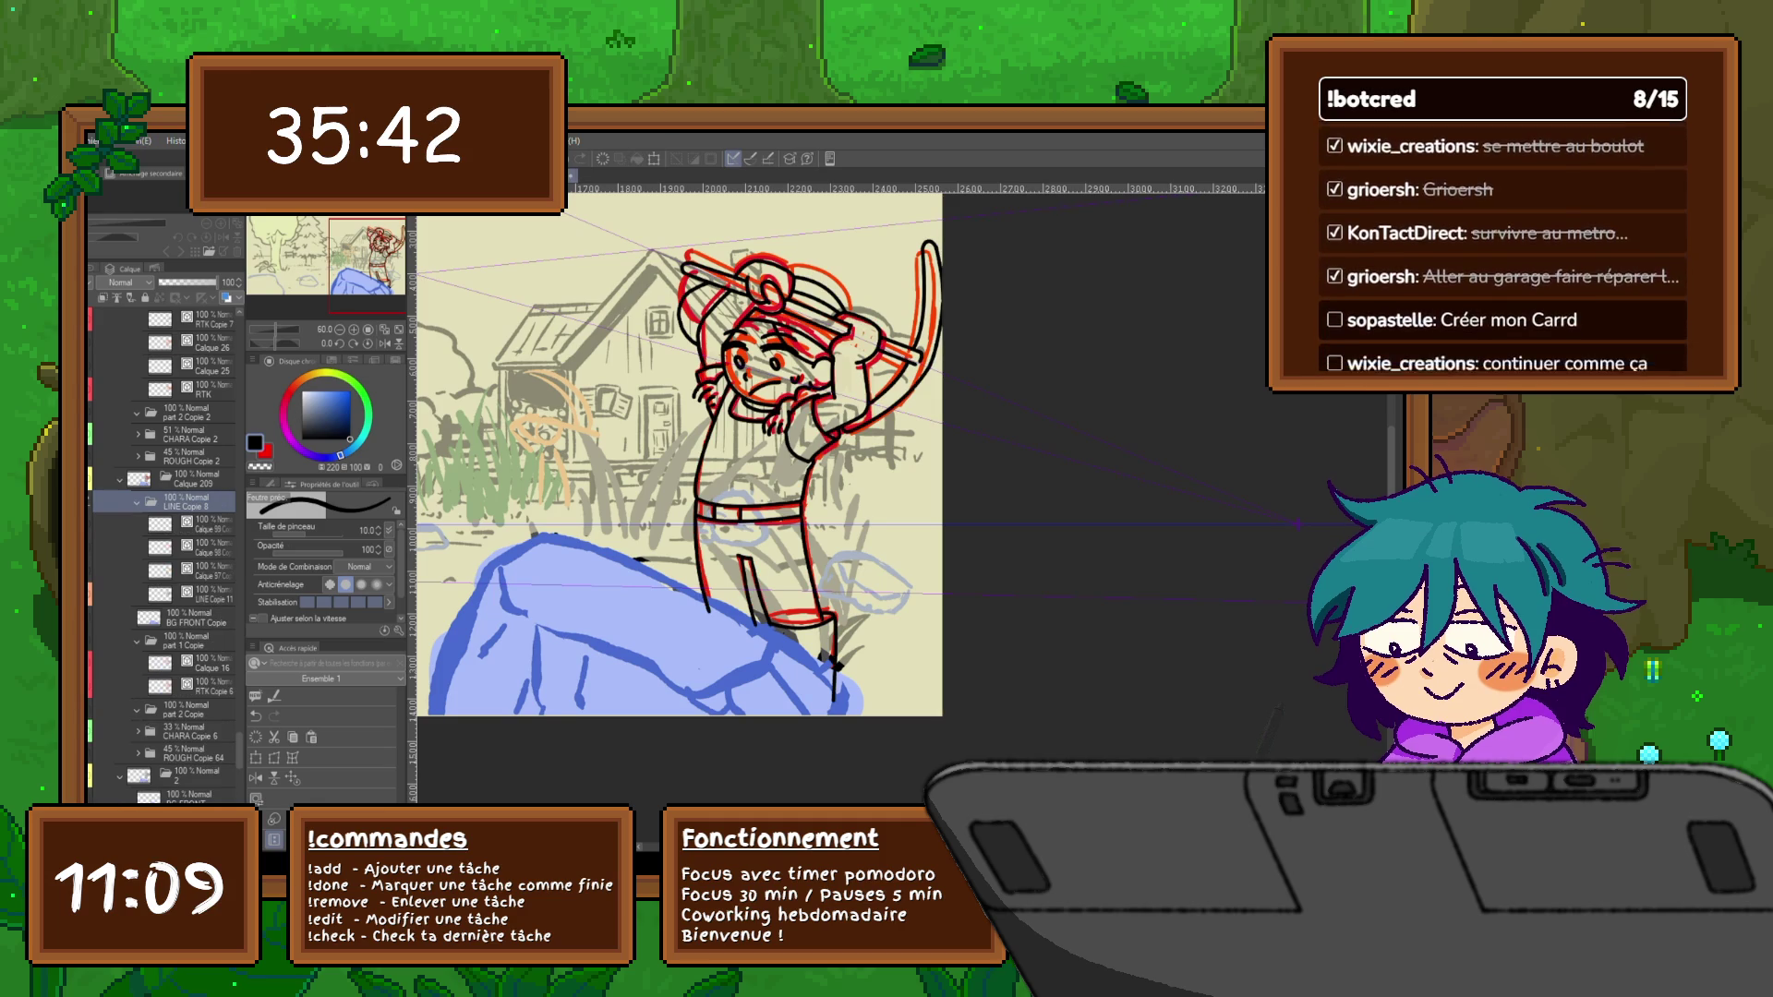
key("Left")
key("Left")
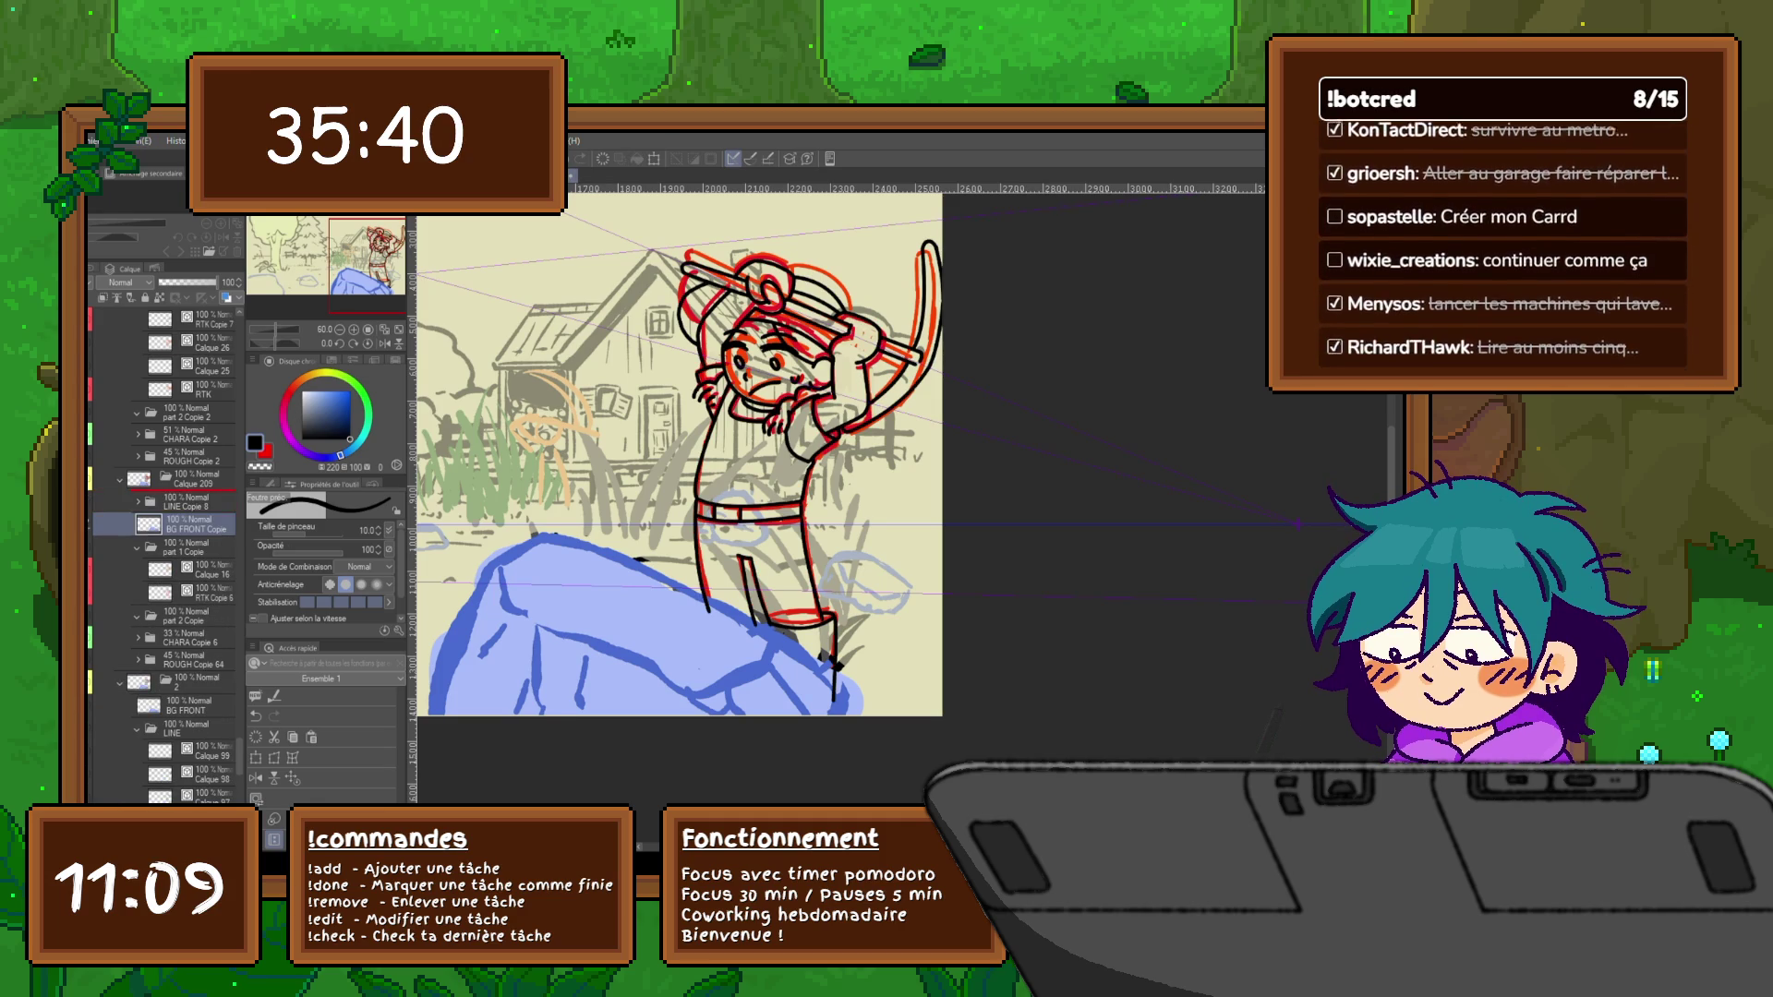
key("Left")
key("Left")
key("Right")
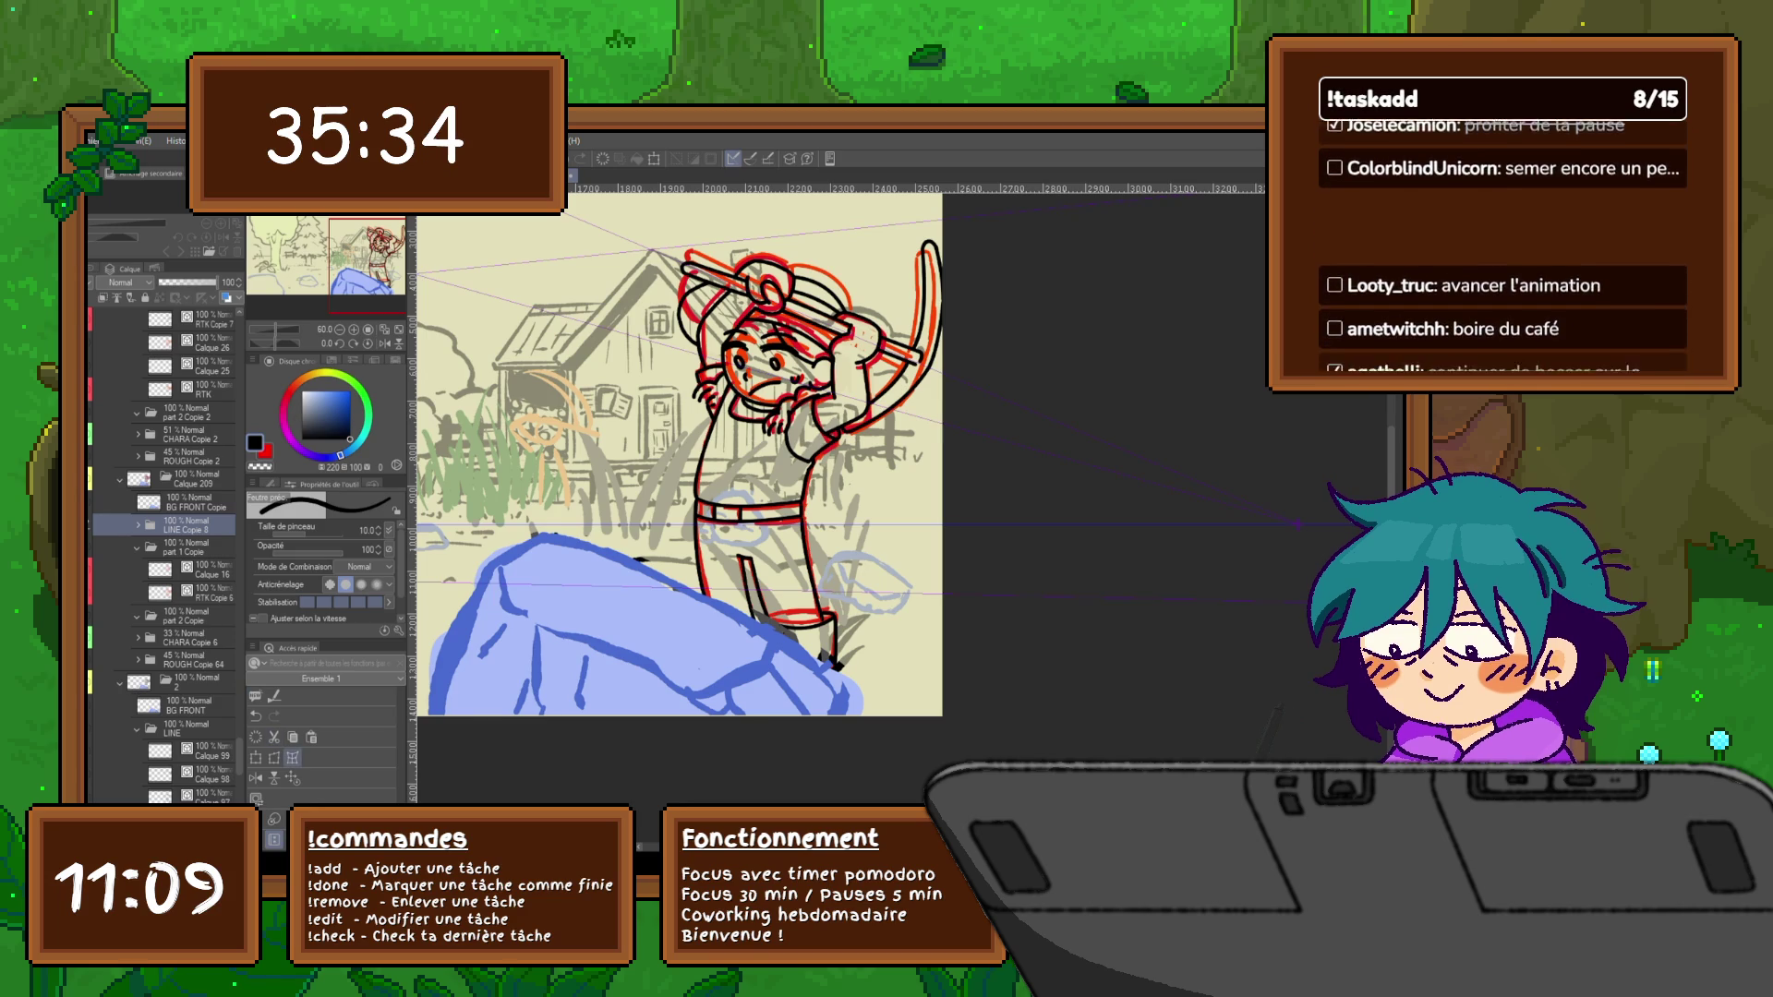
key("ctrl+t")
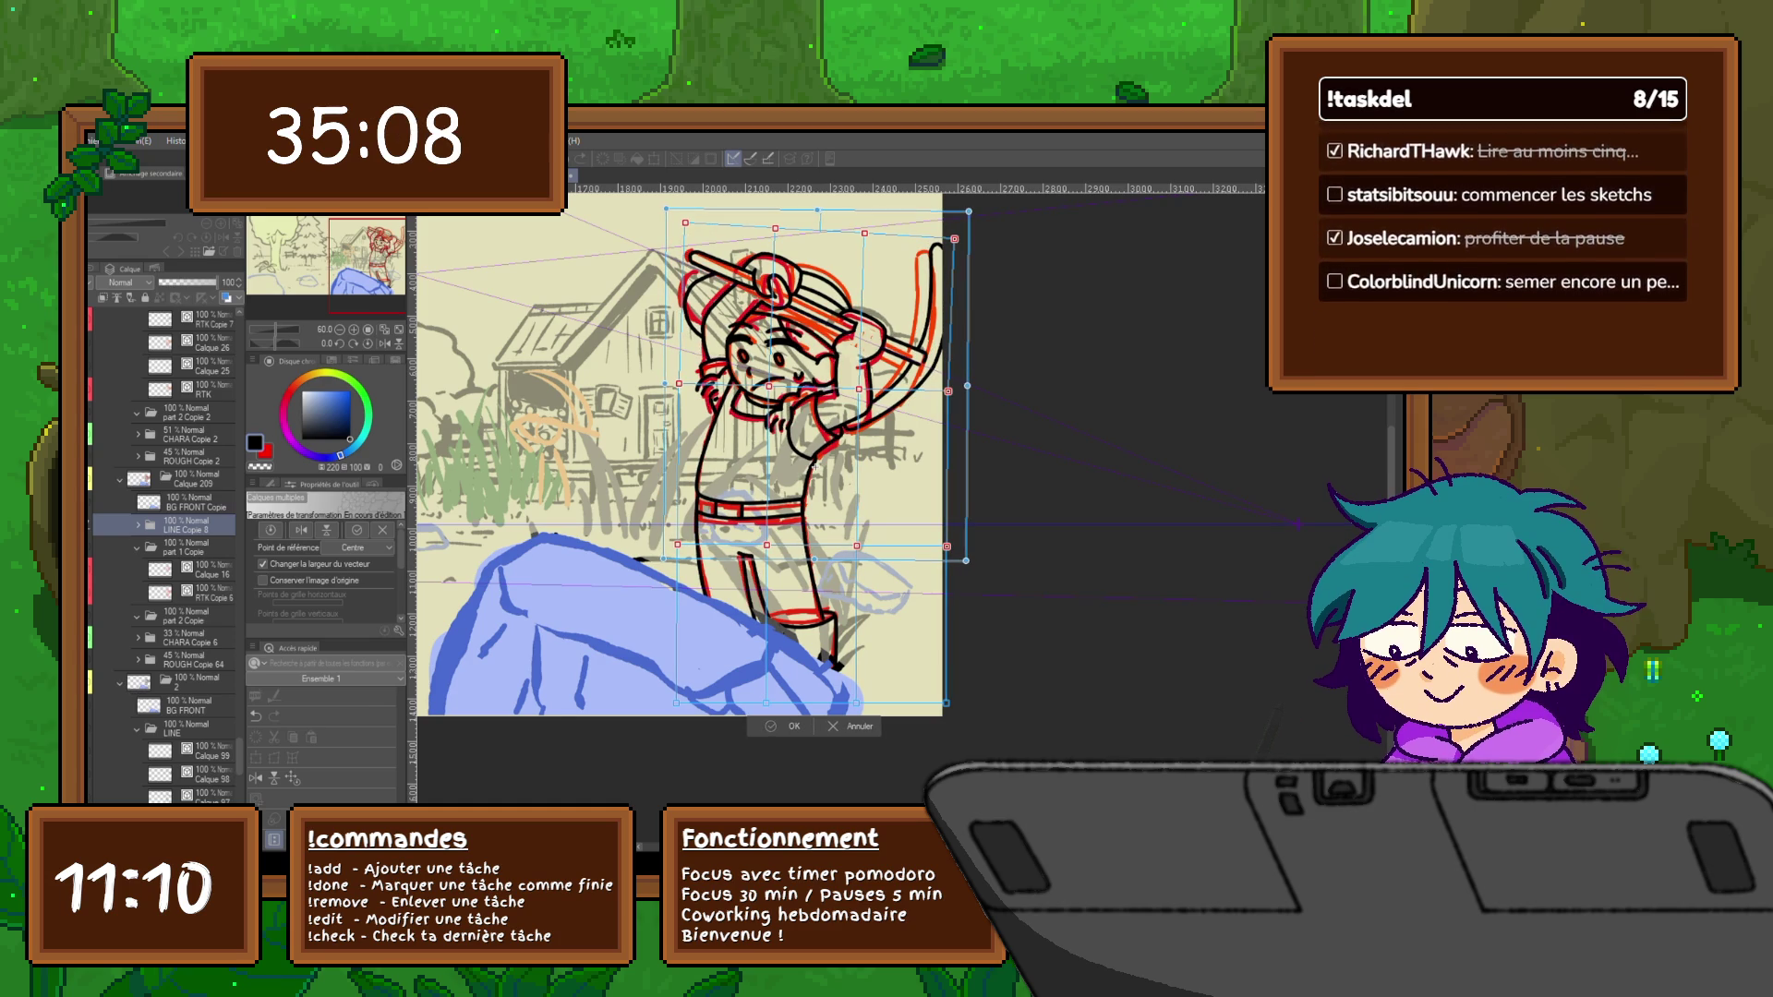
Commit the transform and toggle the red rough's visibility to check it against the lineart, making Calque 16 current
key("Return")
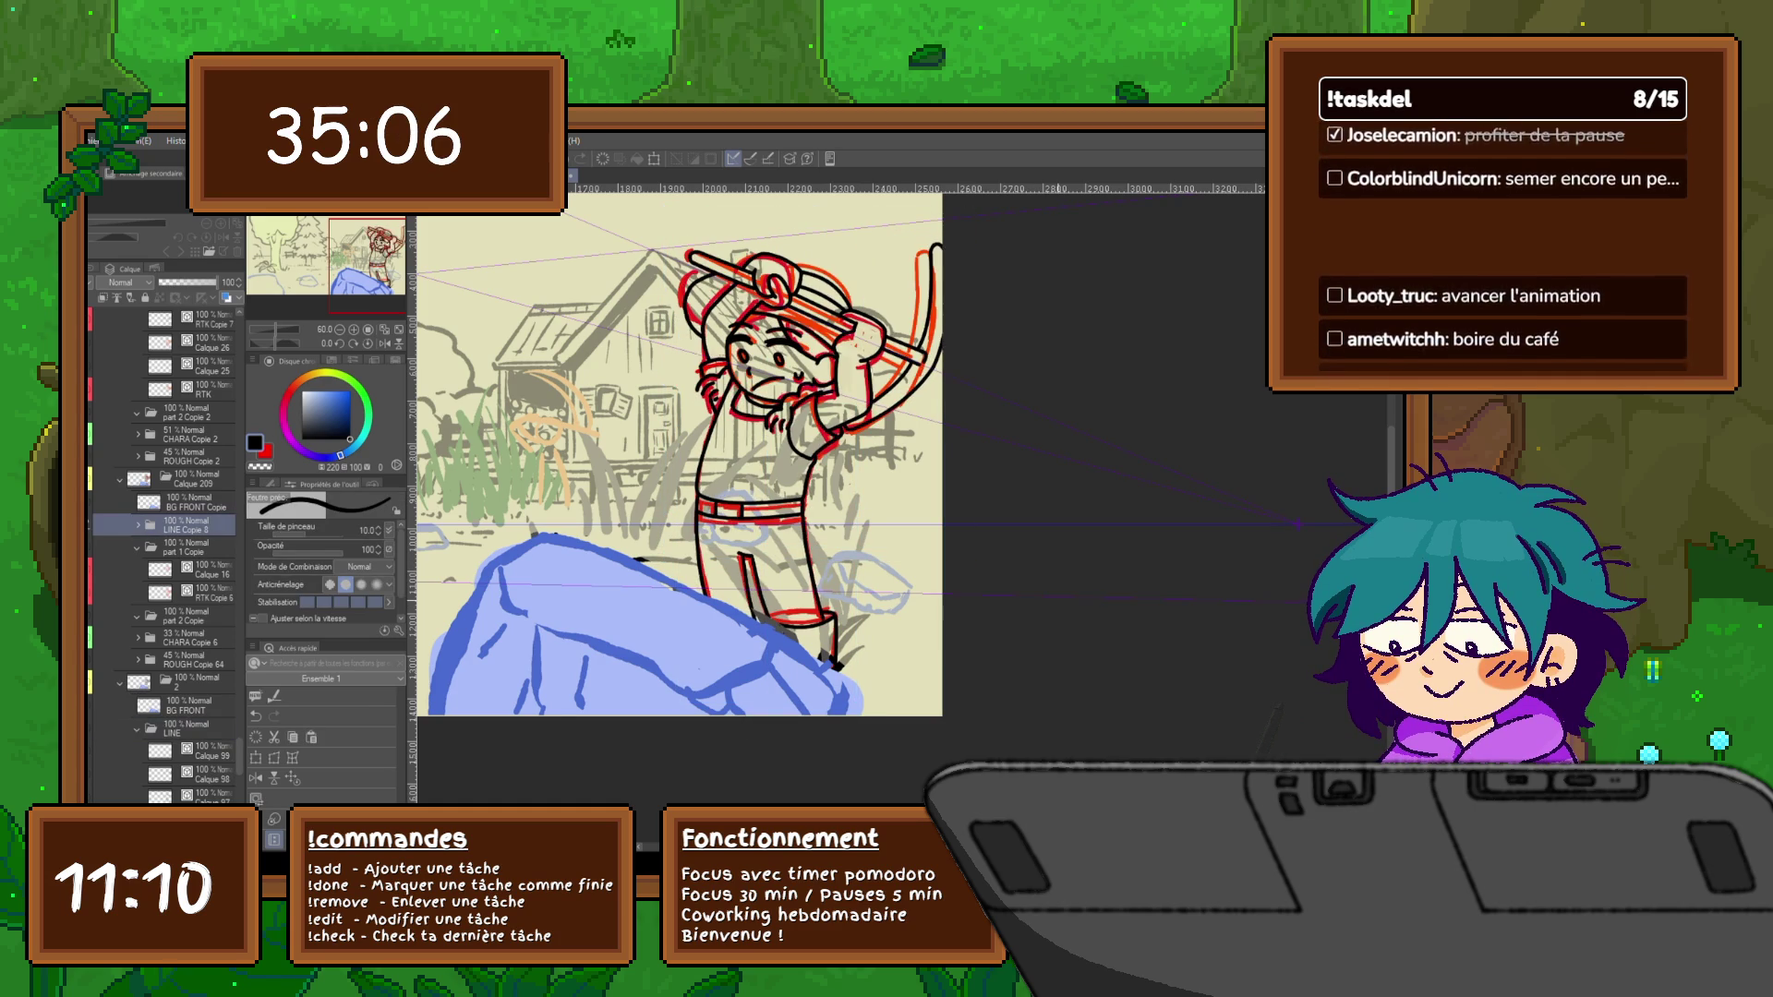
left_click(102, 525)
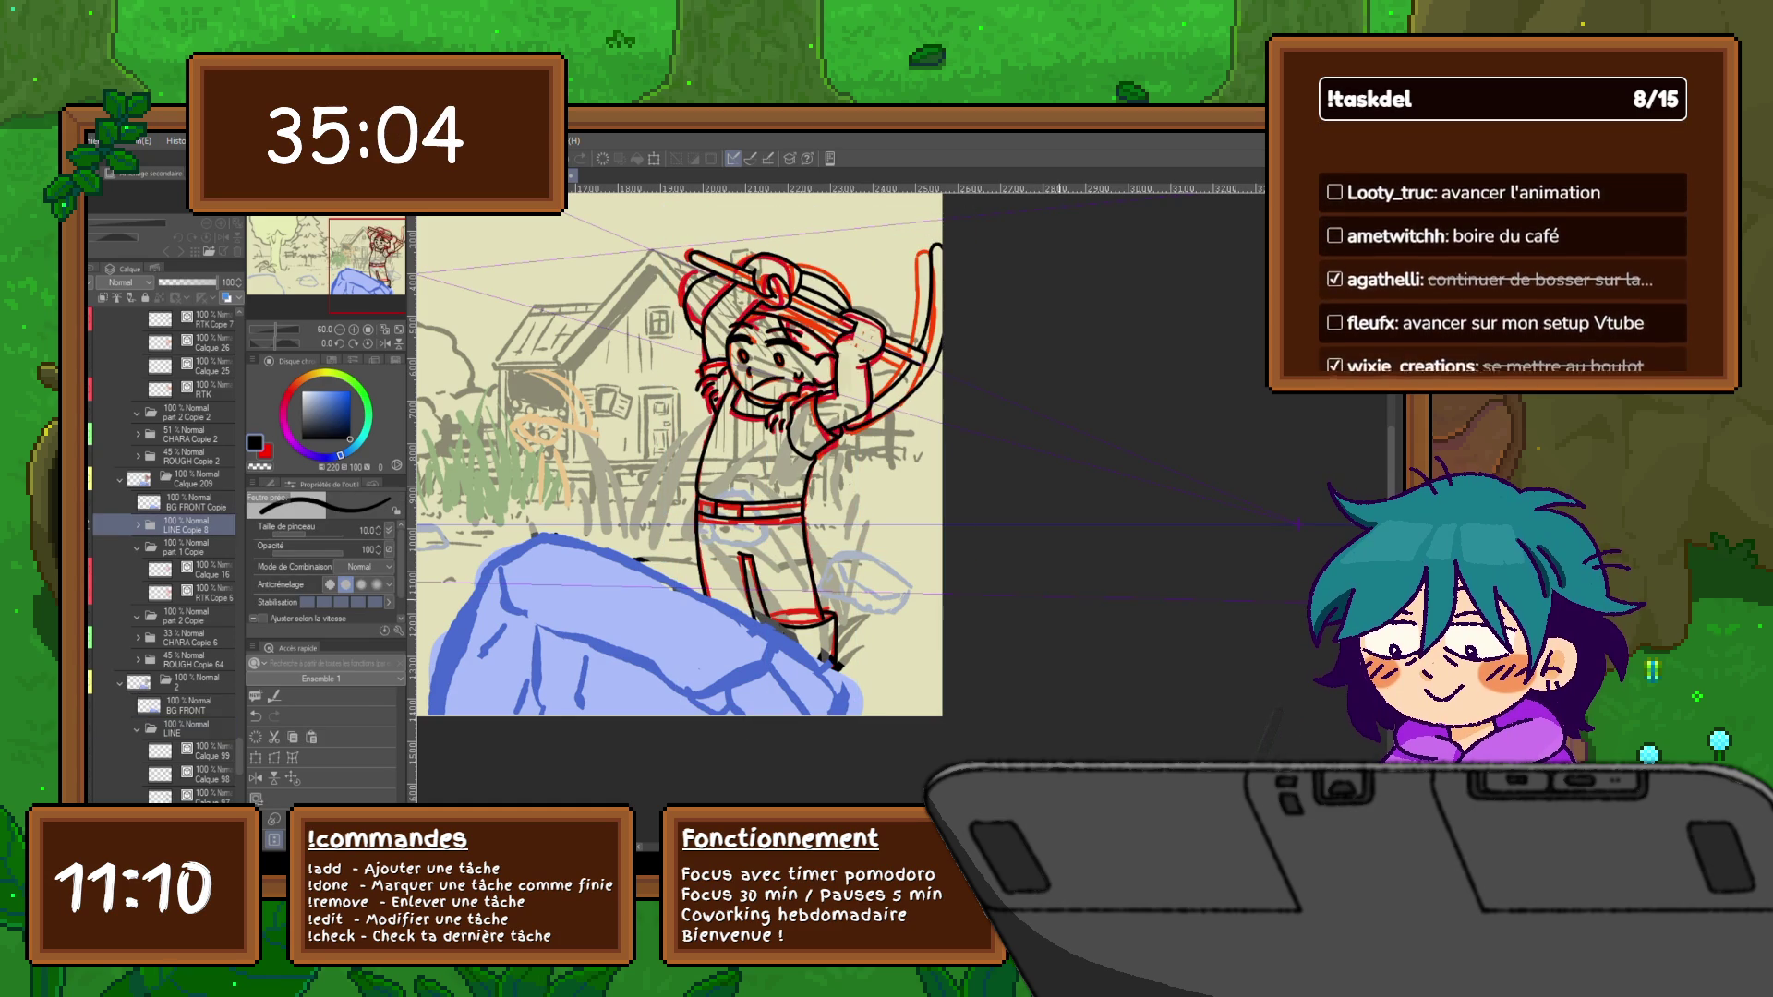
left_click(100, 523)
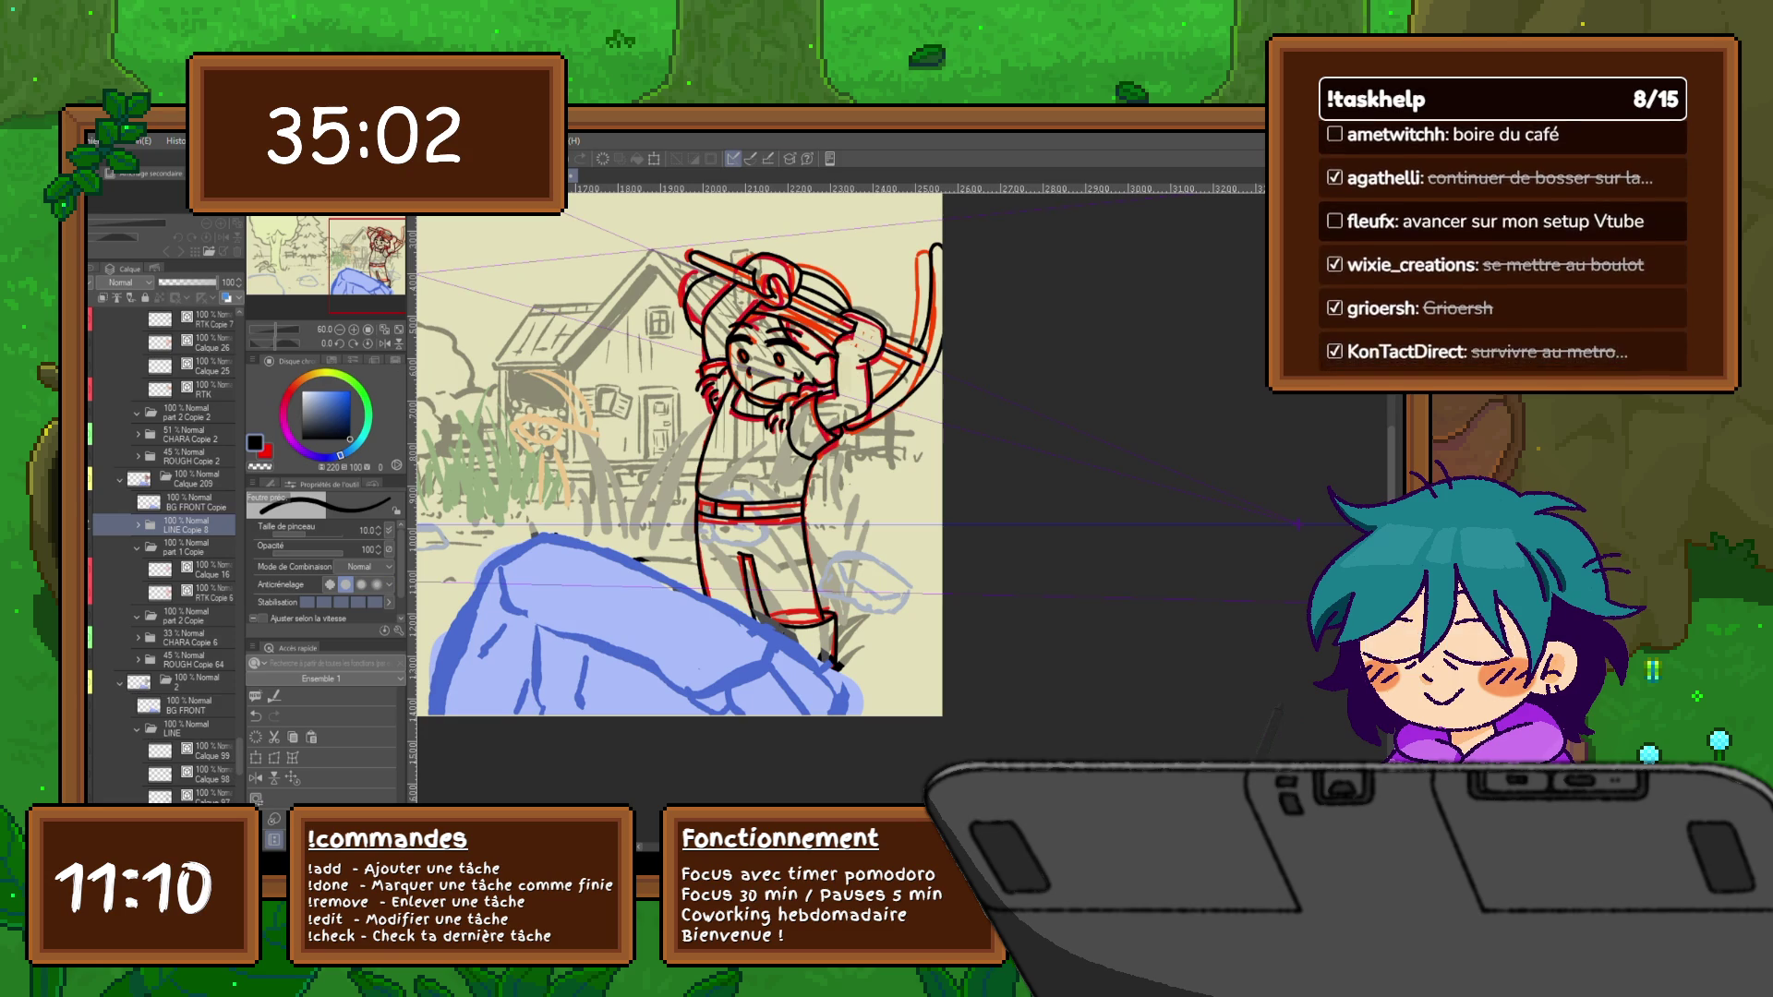
left_click(101, 523)
left_click(102, 523)
left_click(180, 728)
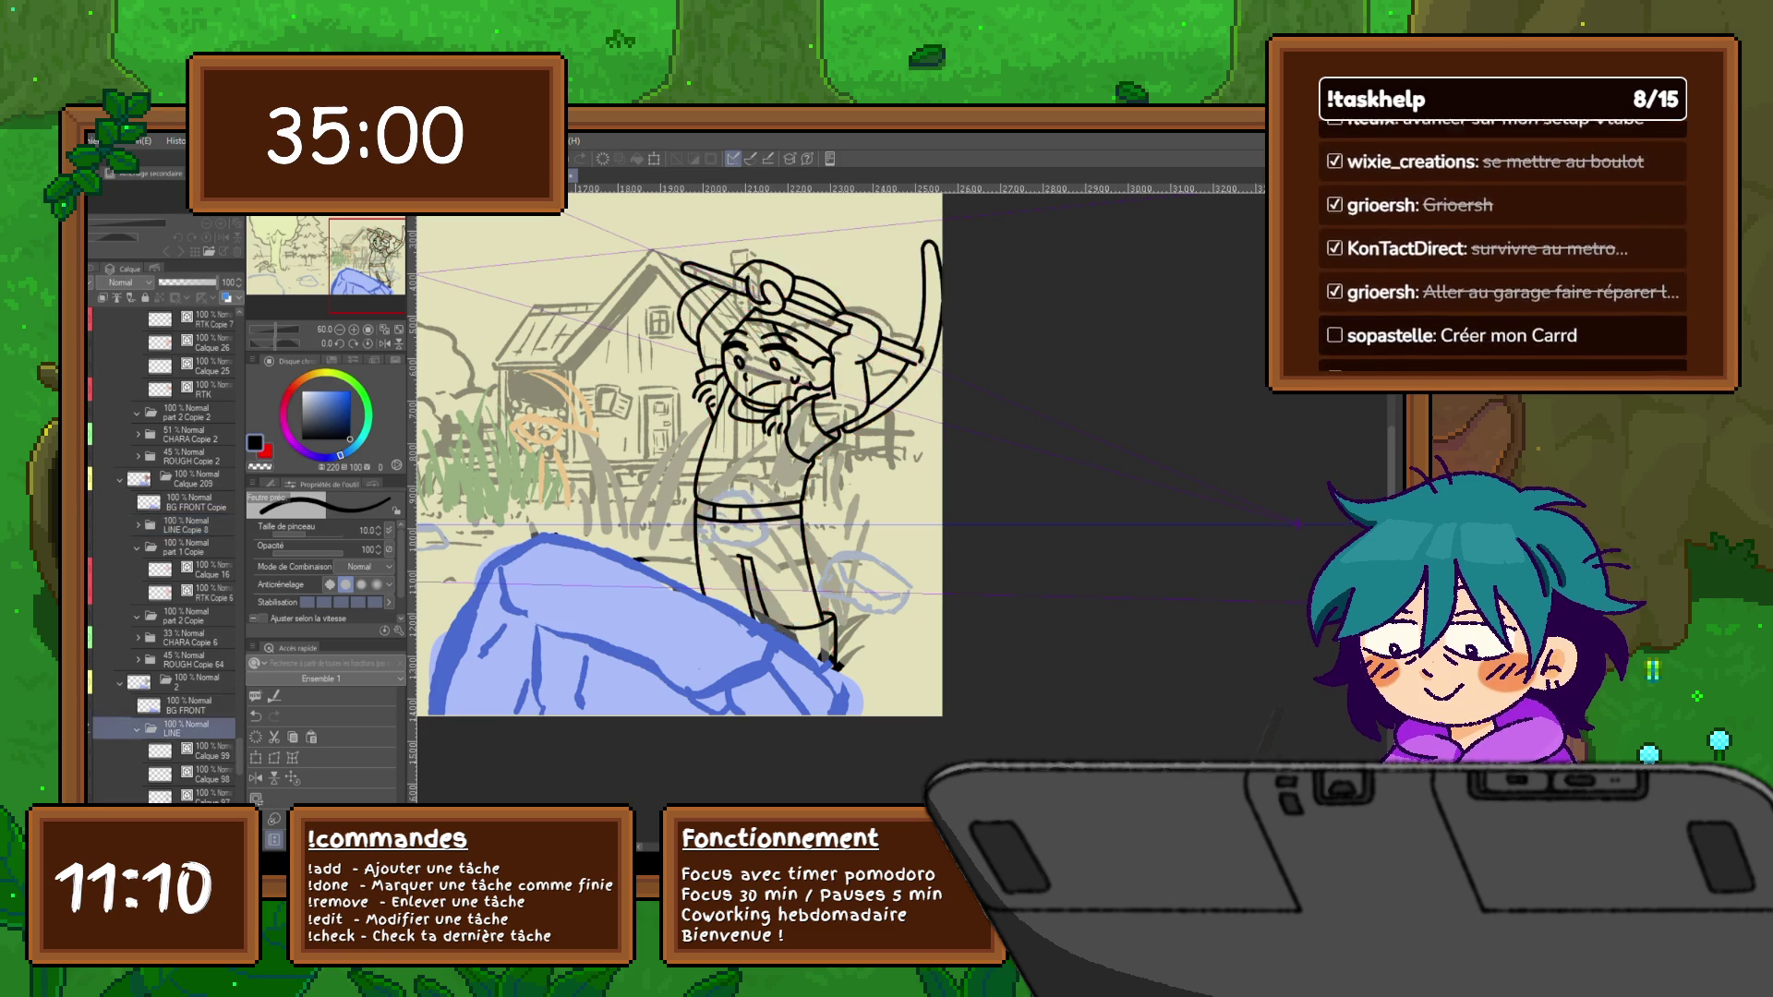
left_click(101, 523)
left_click(101, 771)
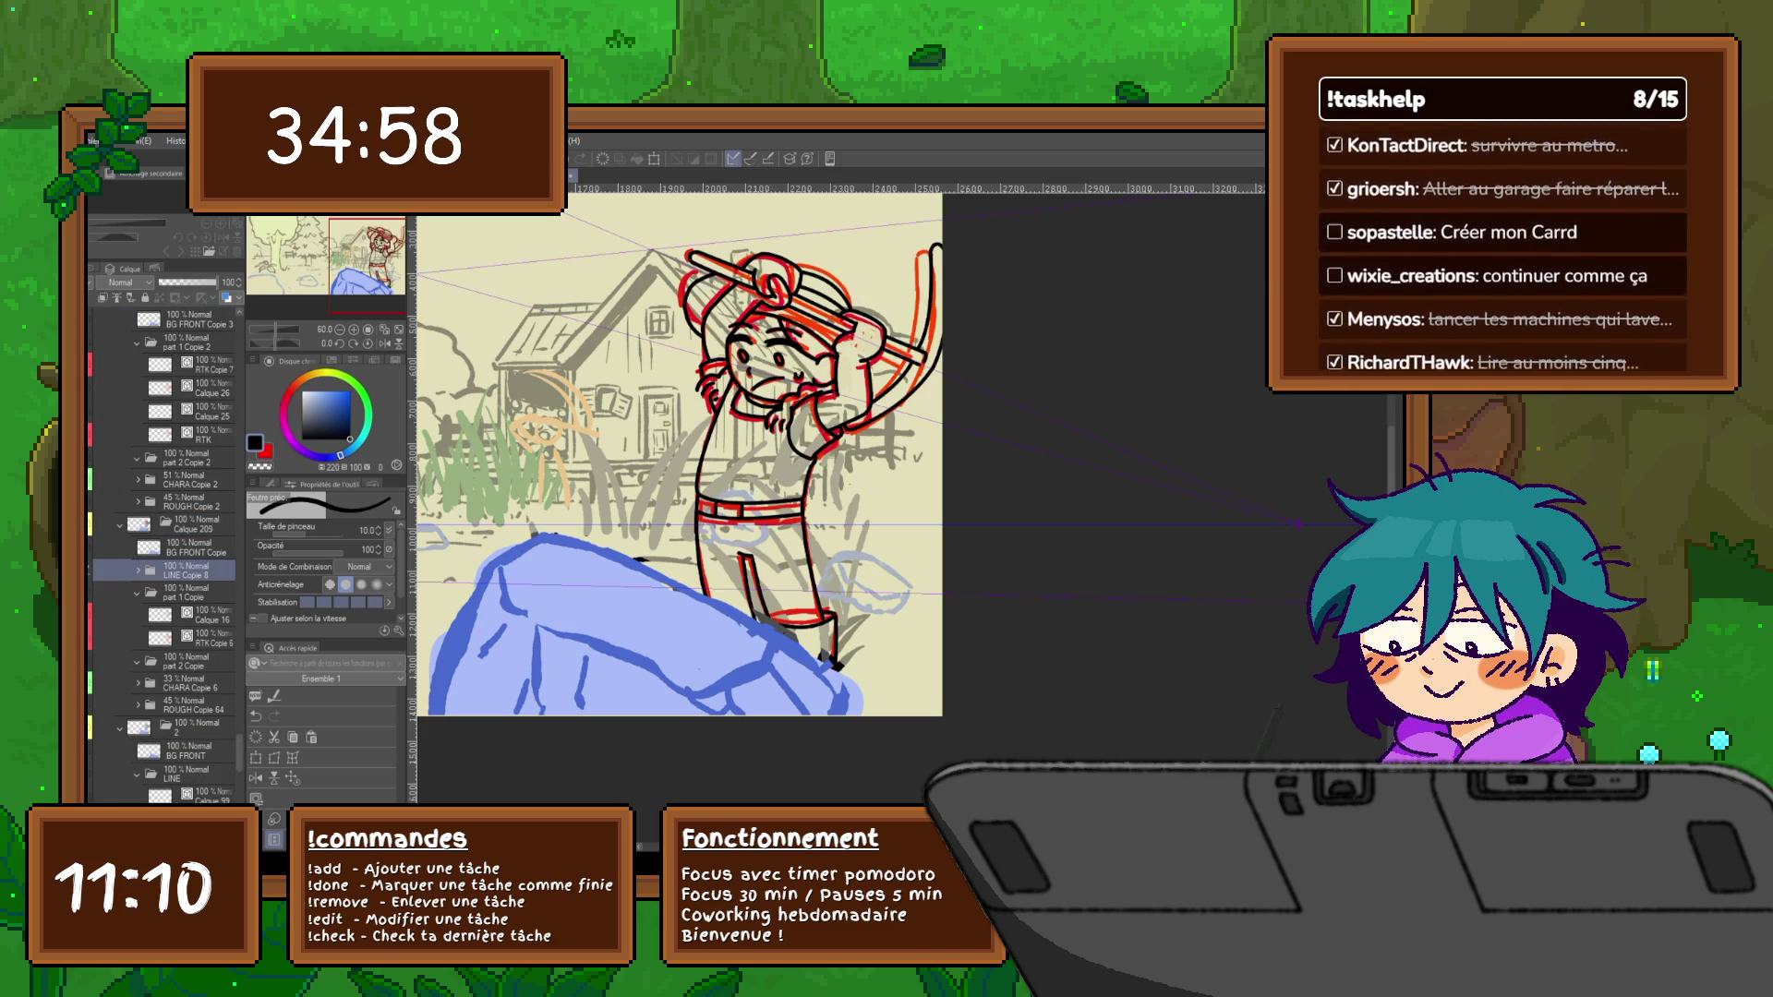
left_click(101, 525)
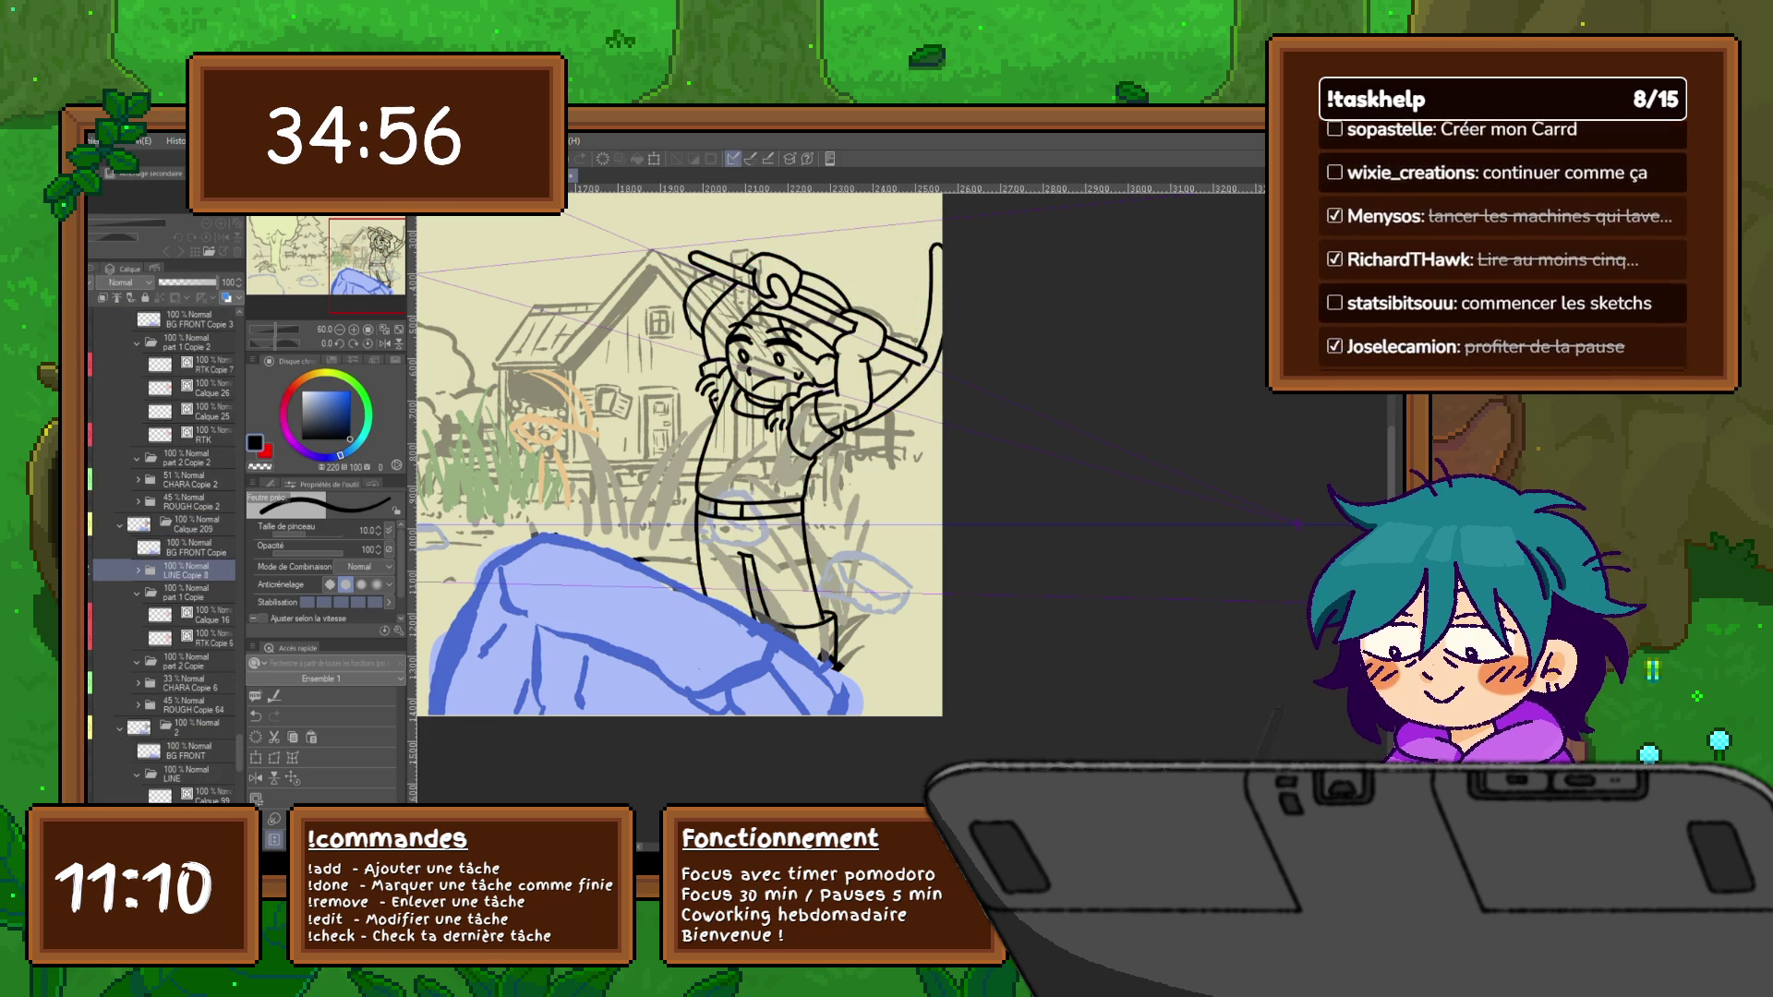
left_click(101, 523)
left_click(193, 615)
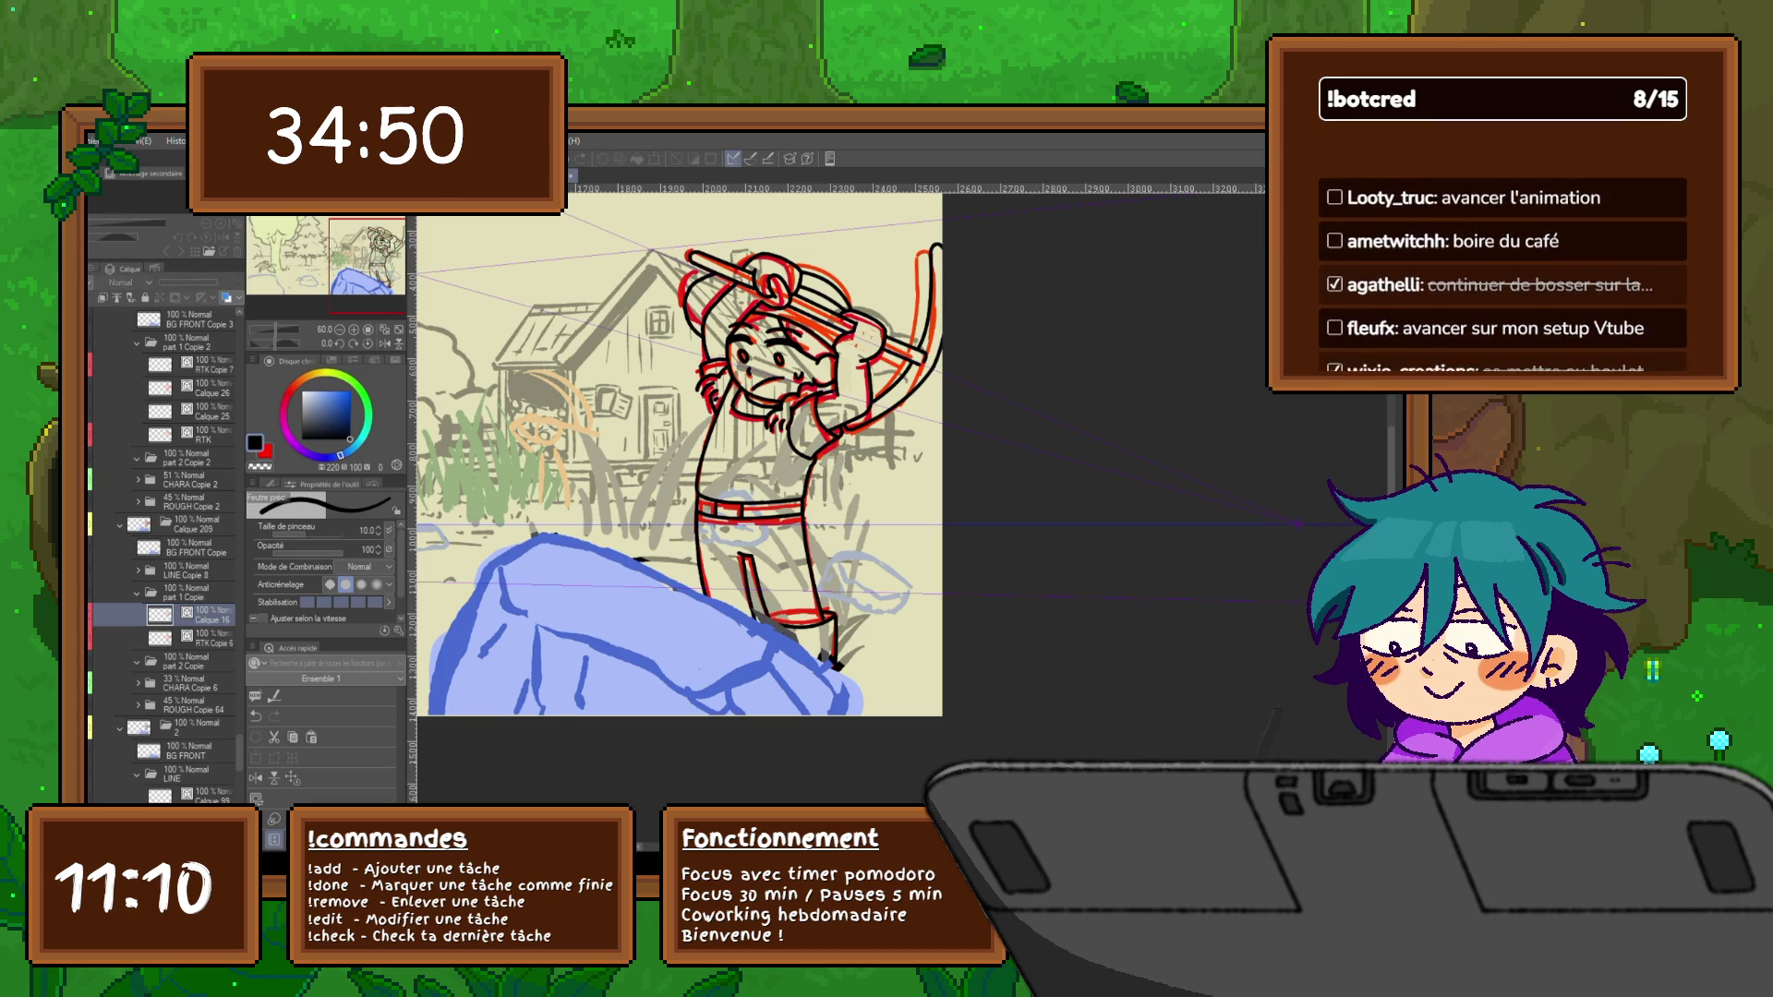
Flick the red rough on and off across frames and step to the red rough of the next pose
key("ctrl+z")
key("ctrl+y")
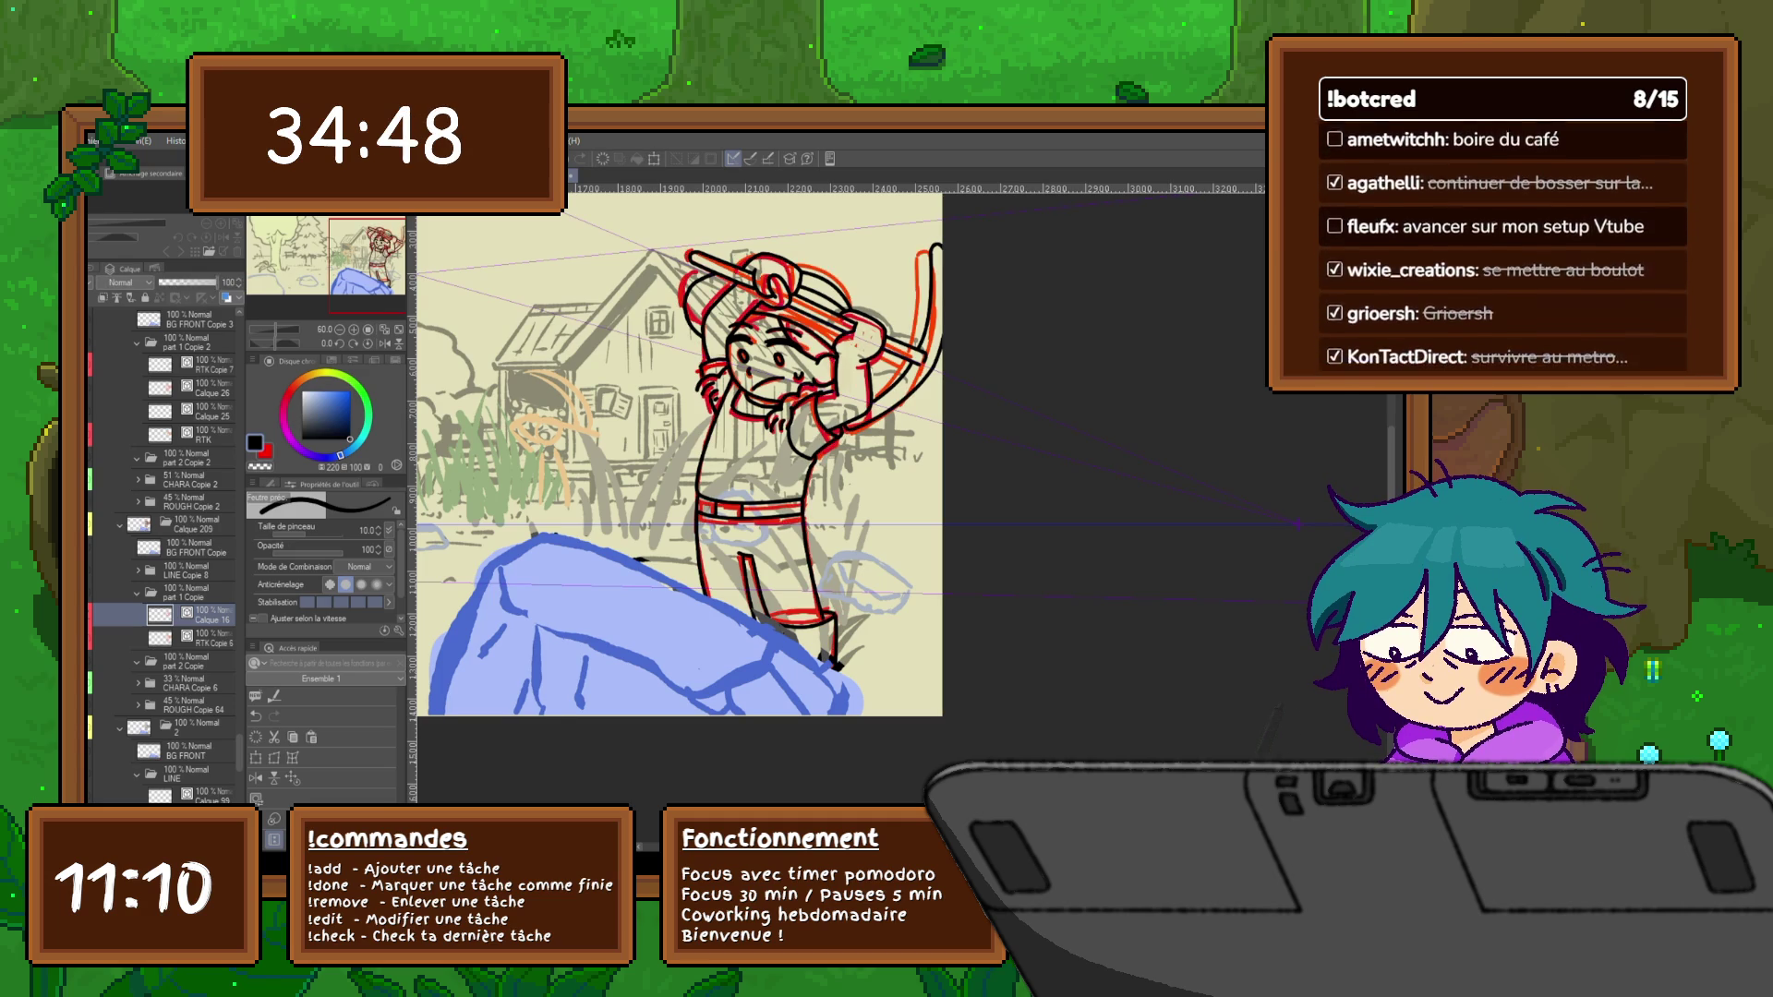
key("ctrl+z")
key("ctrl+z")
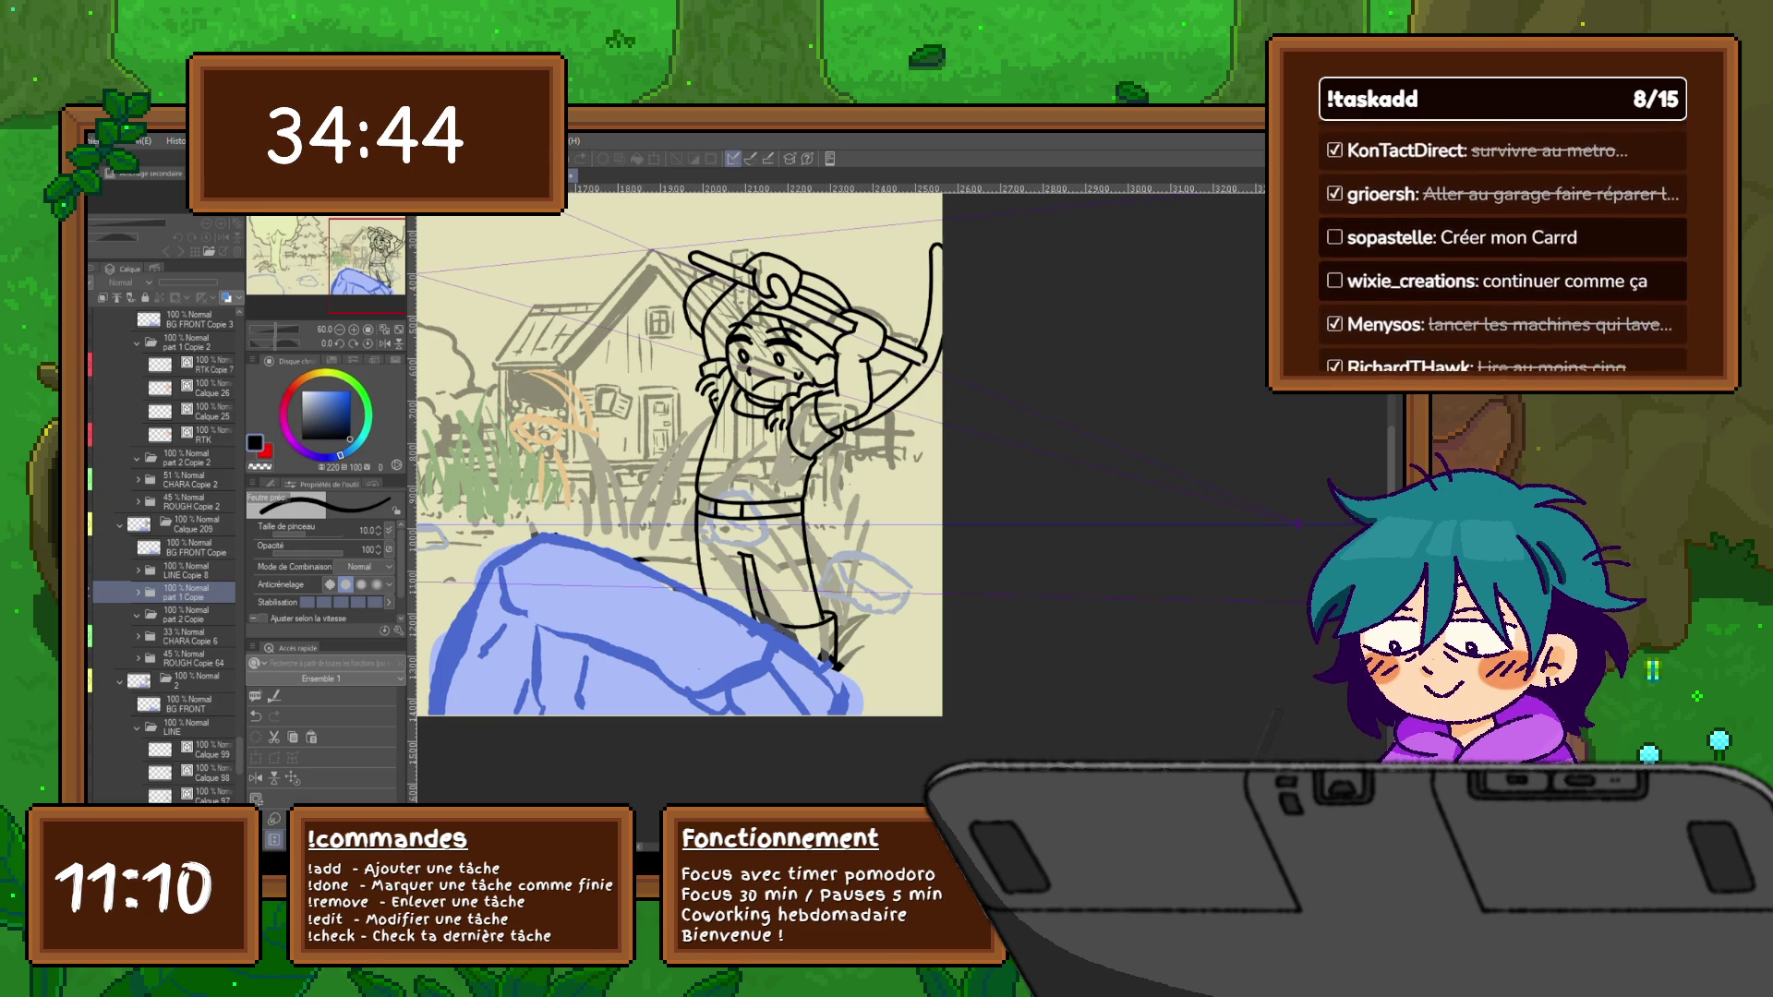
key("ctrl+y")
key("ctrl+z")
key("ctrl+y")
key("ctrl+z")
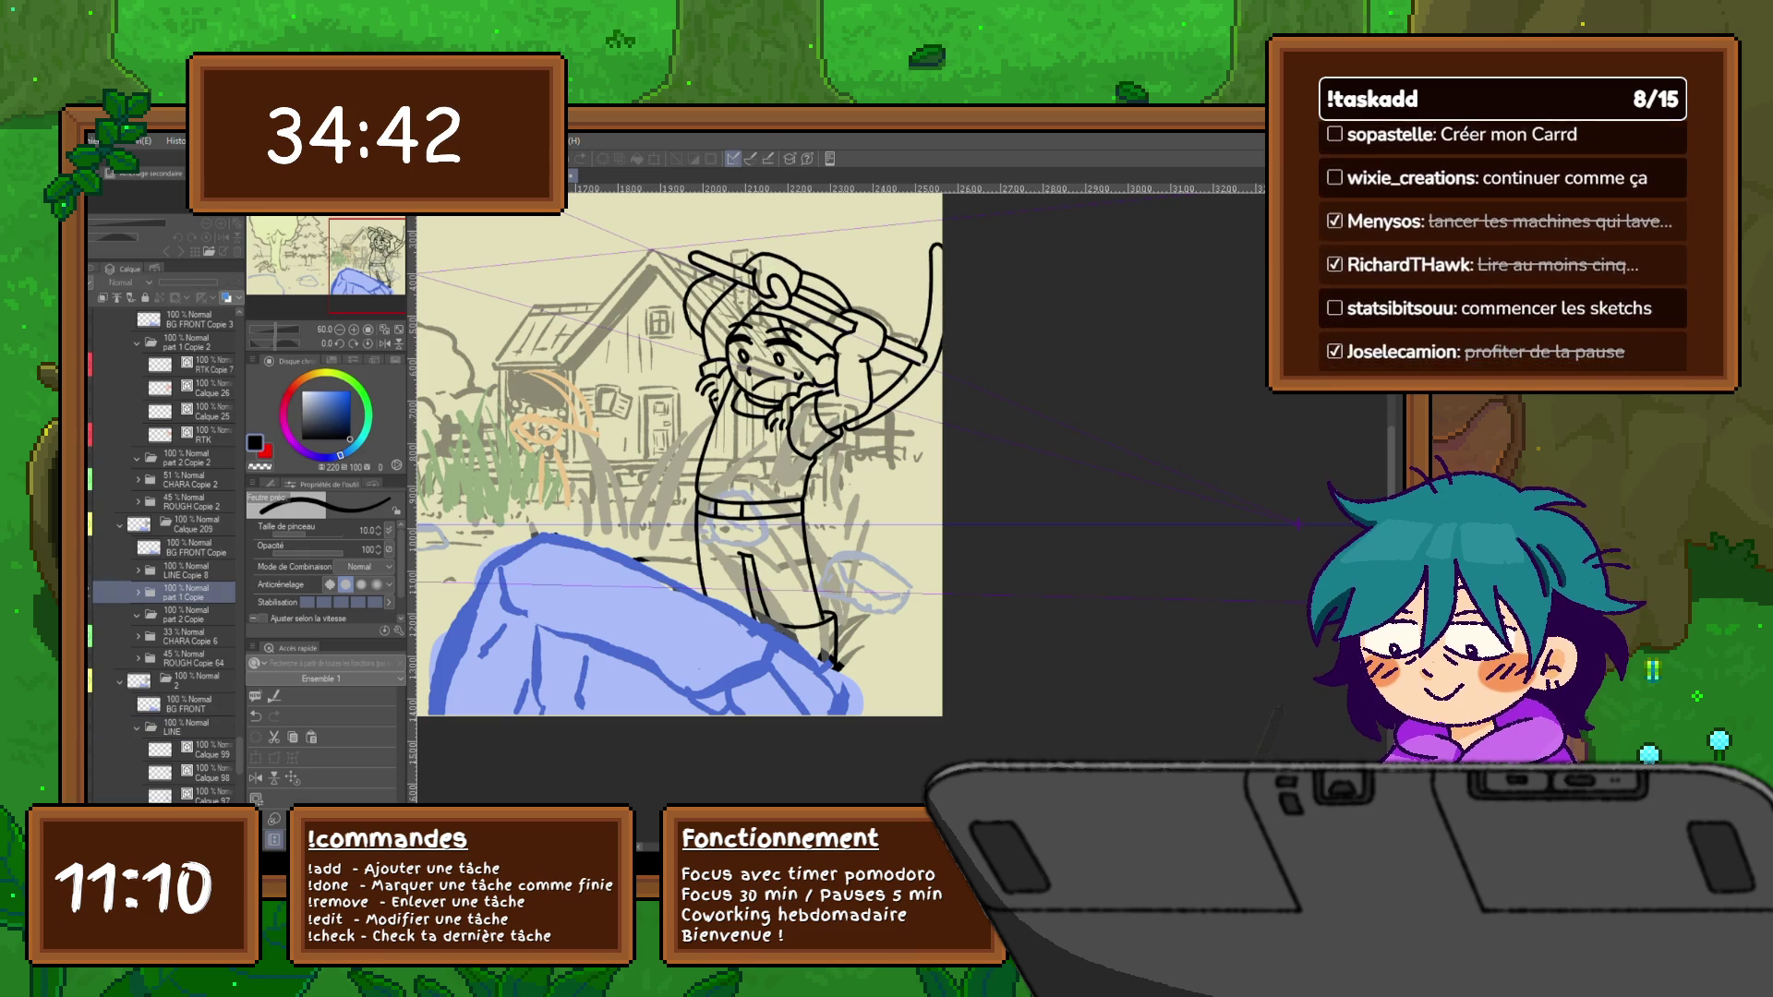
key("ctrl+y")
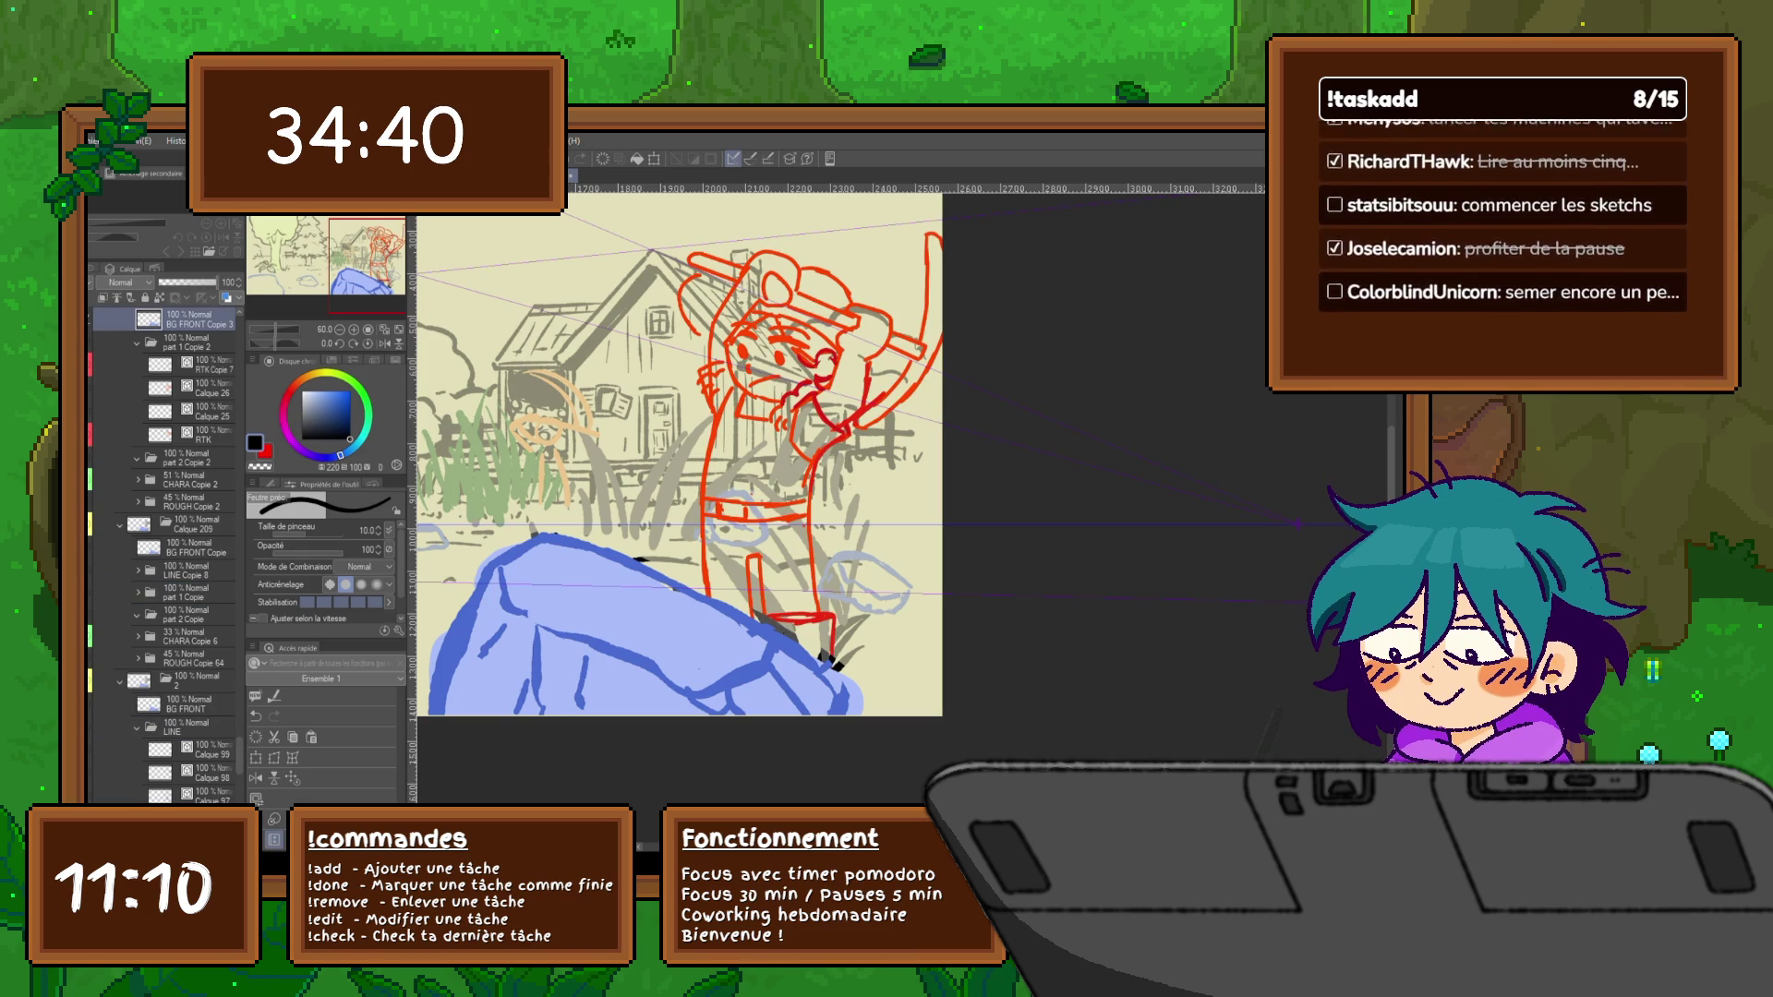
Select down to Calque 64, add a new Calque 100 layer under LINE and show the blue rough guide
key("ctrl+z")
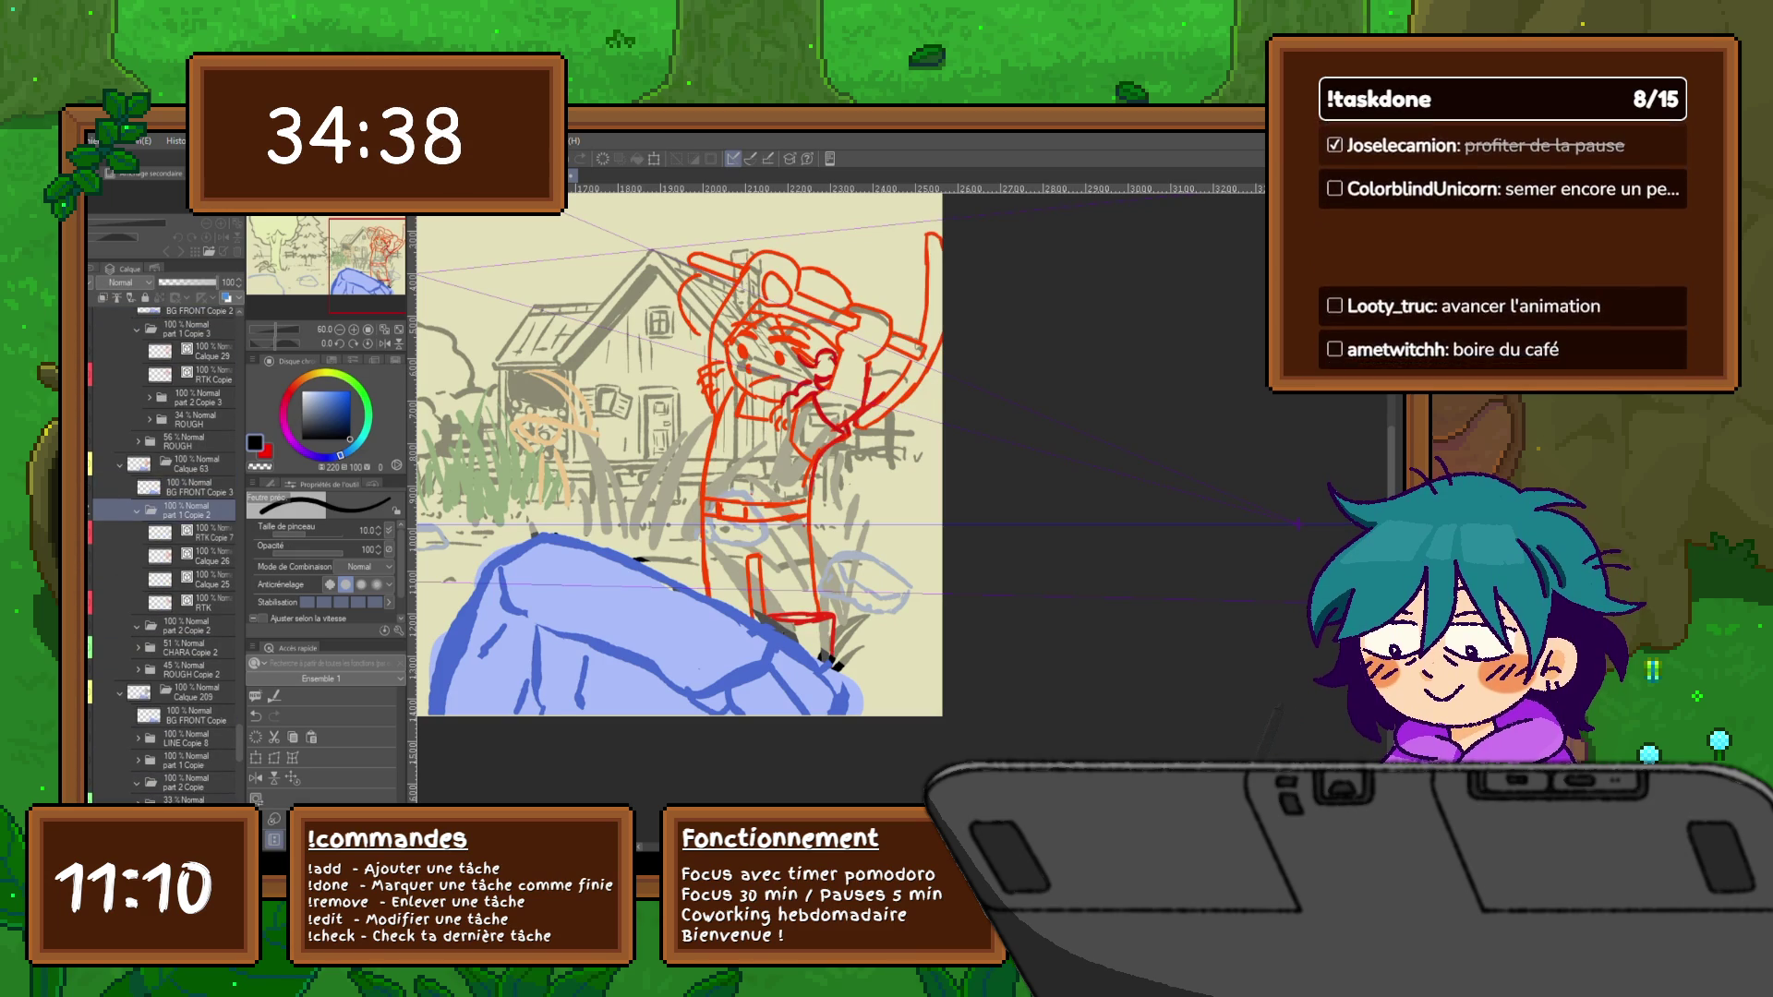
key("ctrl+z")
key("ctrl+z")
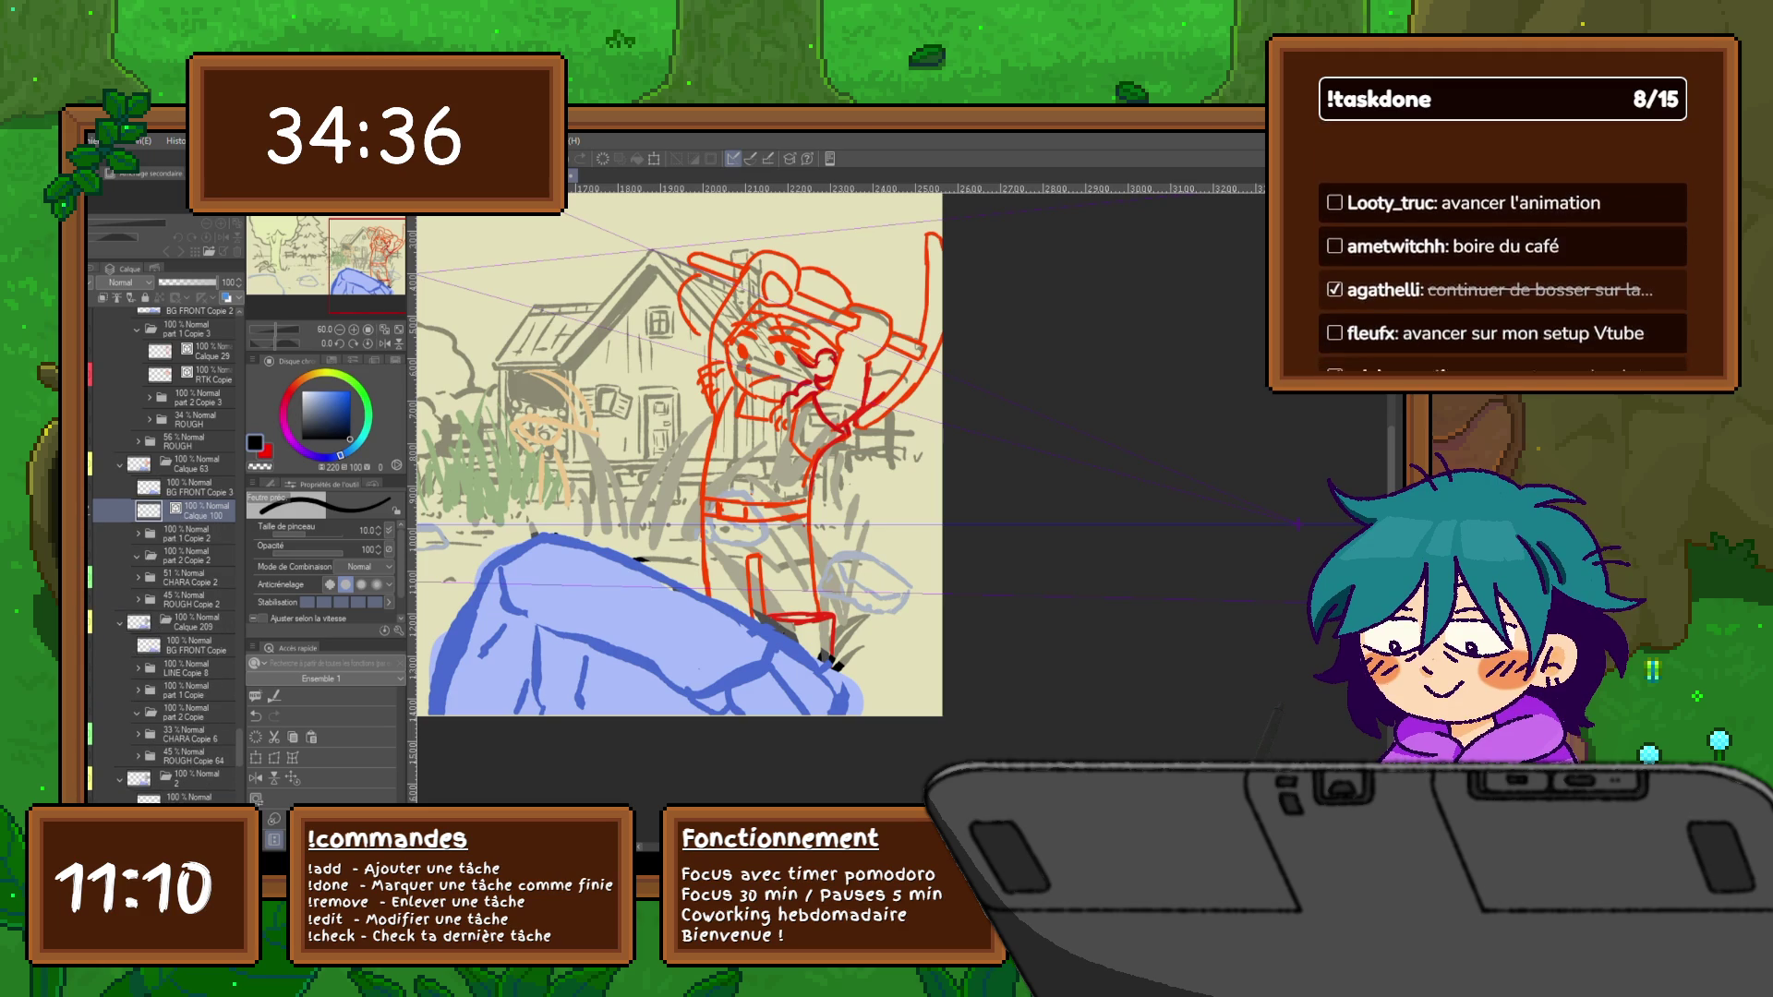
key("ctrl+z")
key("ctrl+z")
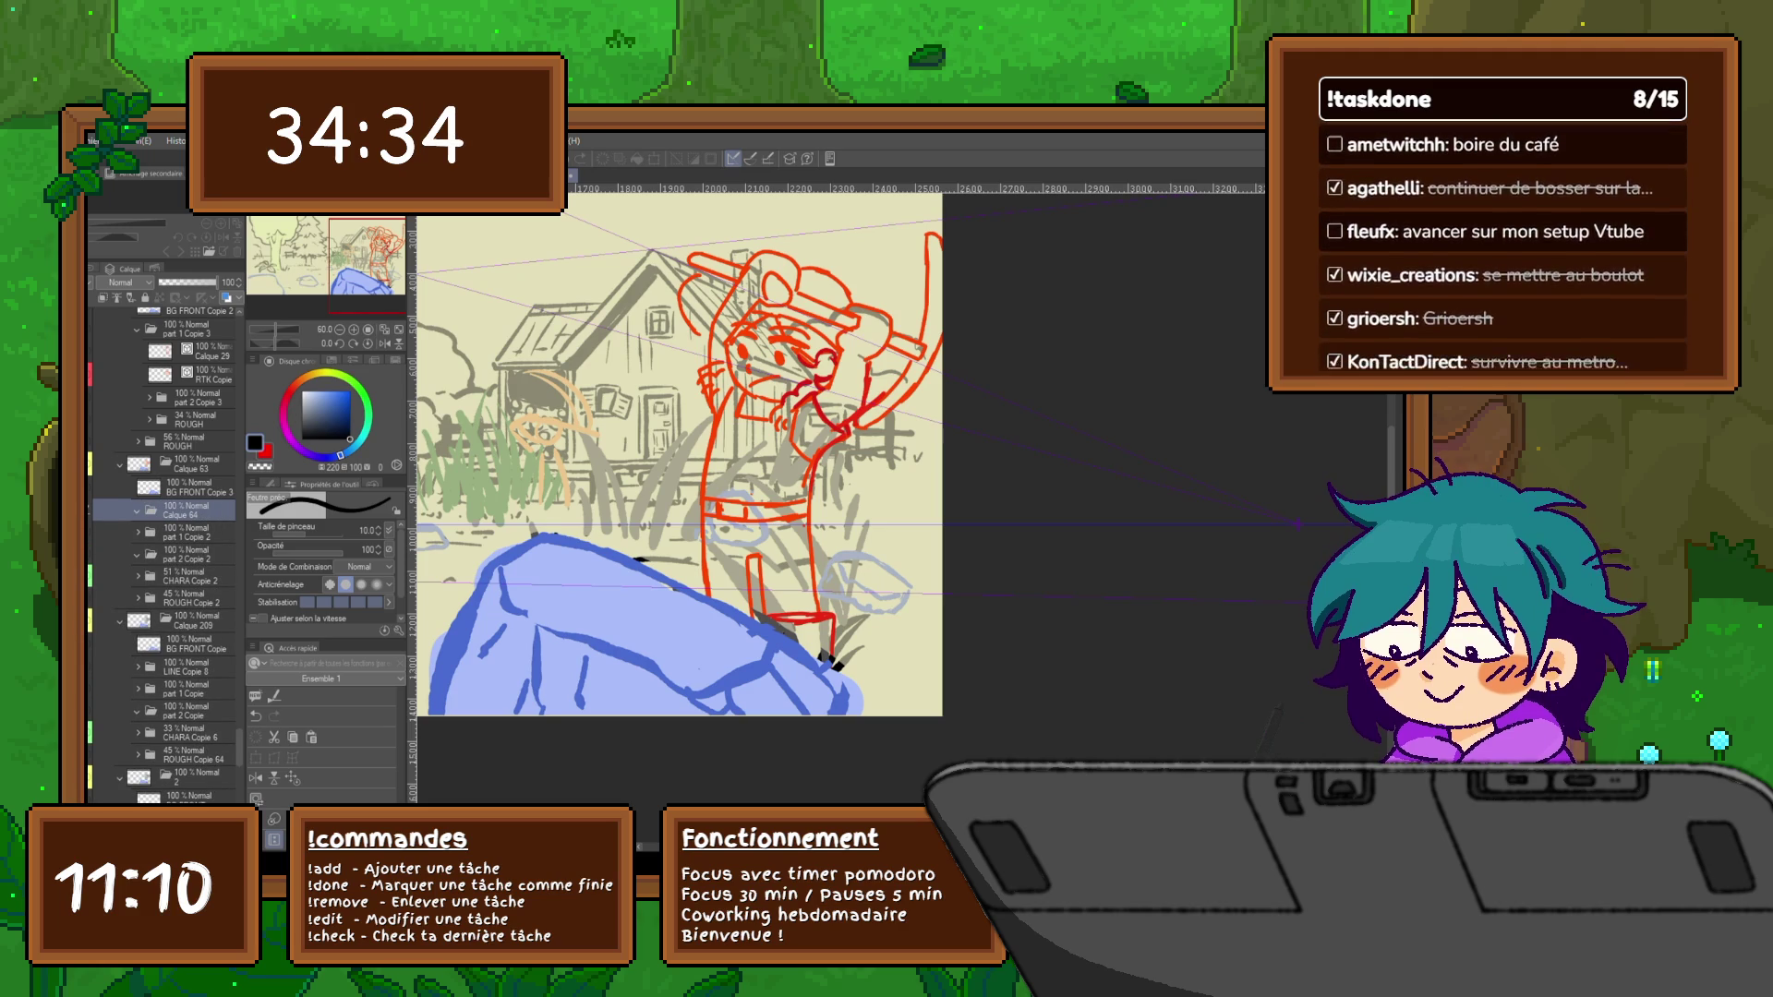
key("ctrl+z")
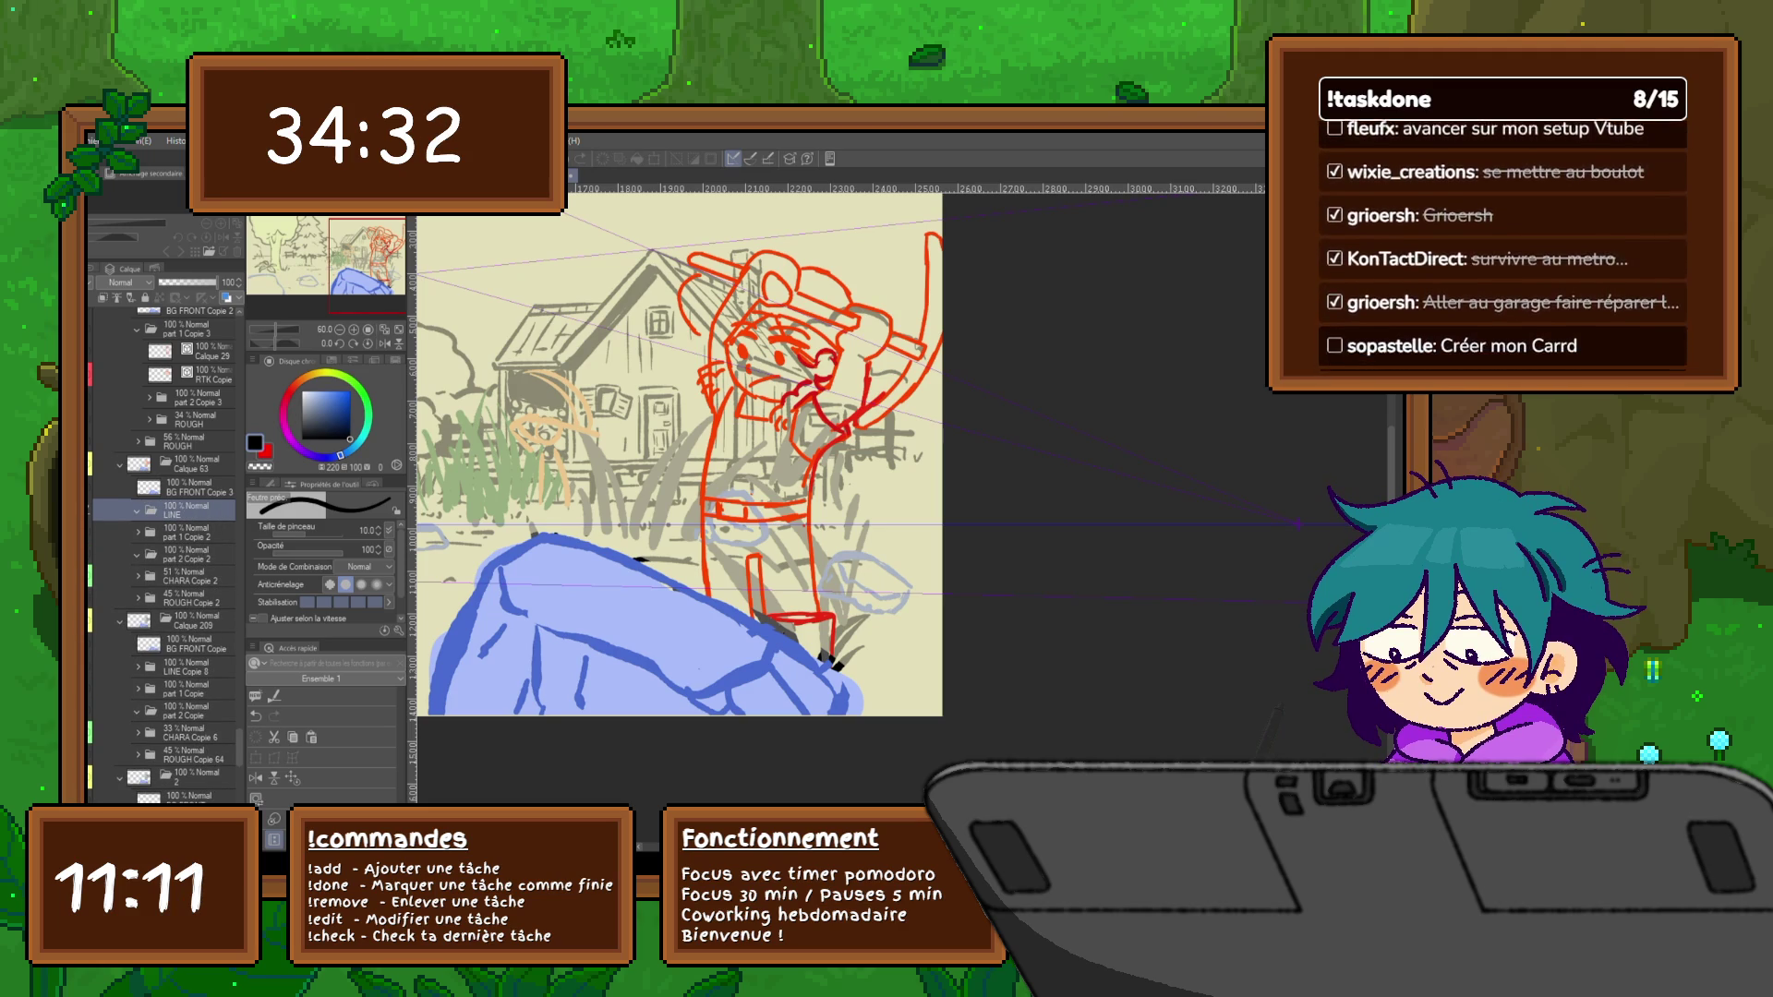
key("ctrl+y")
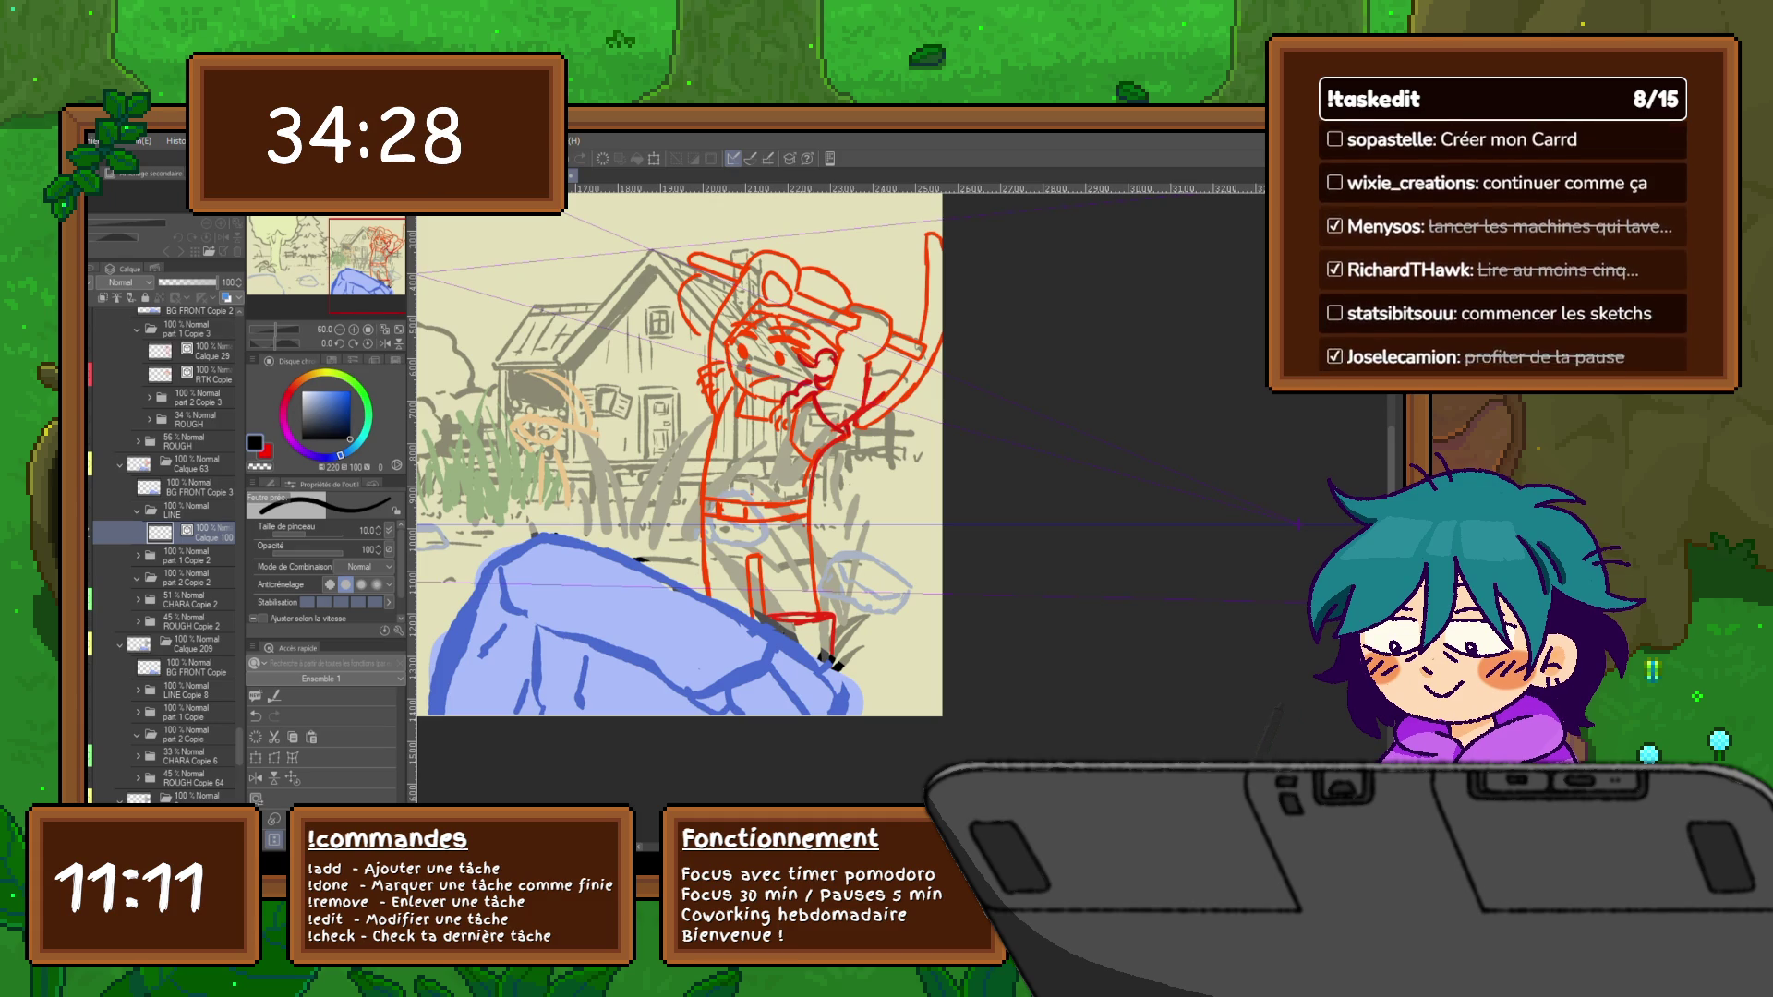
key("ctrl+z")
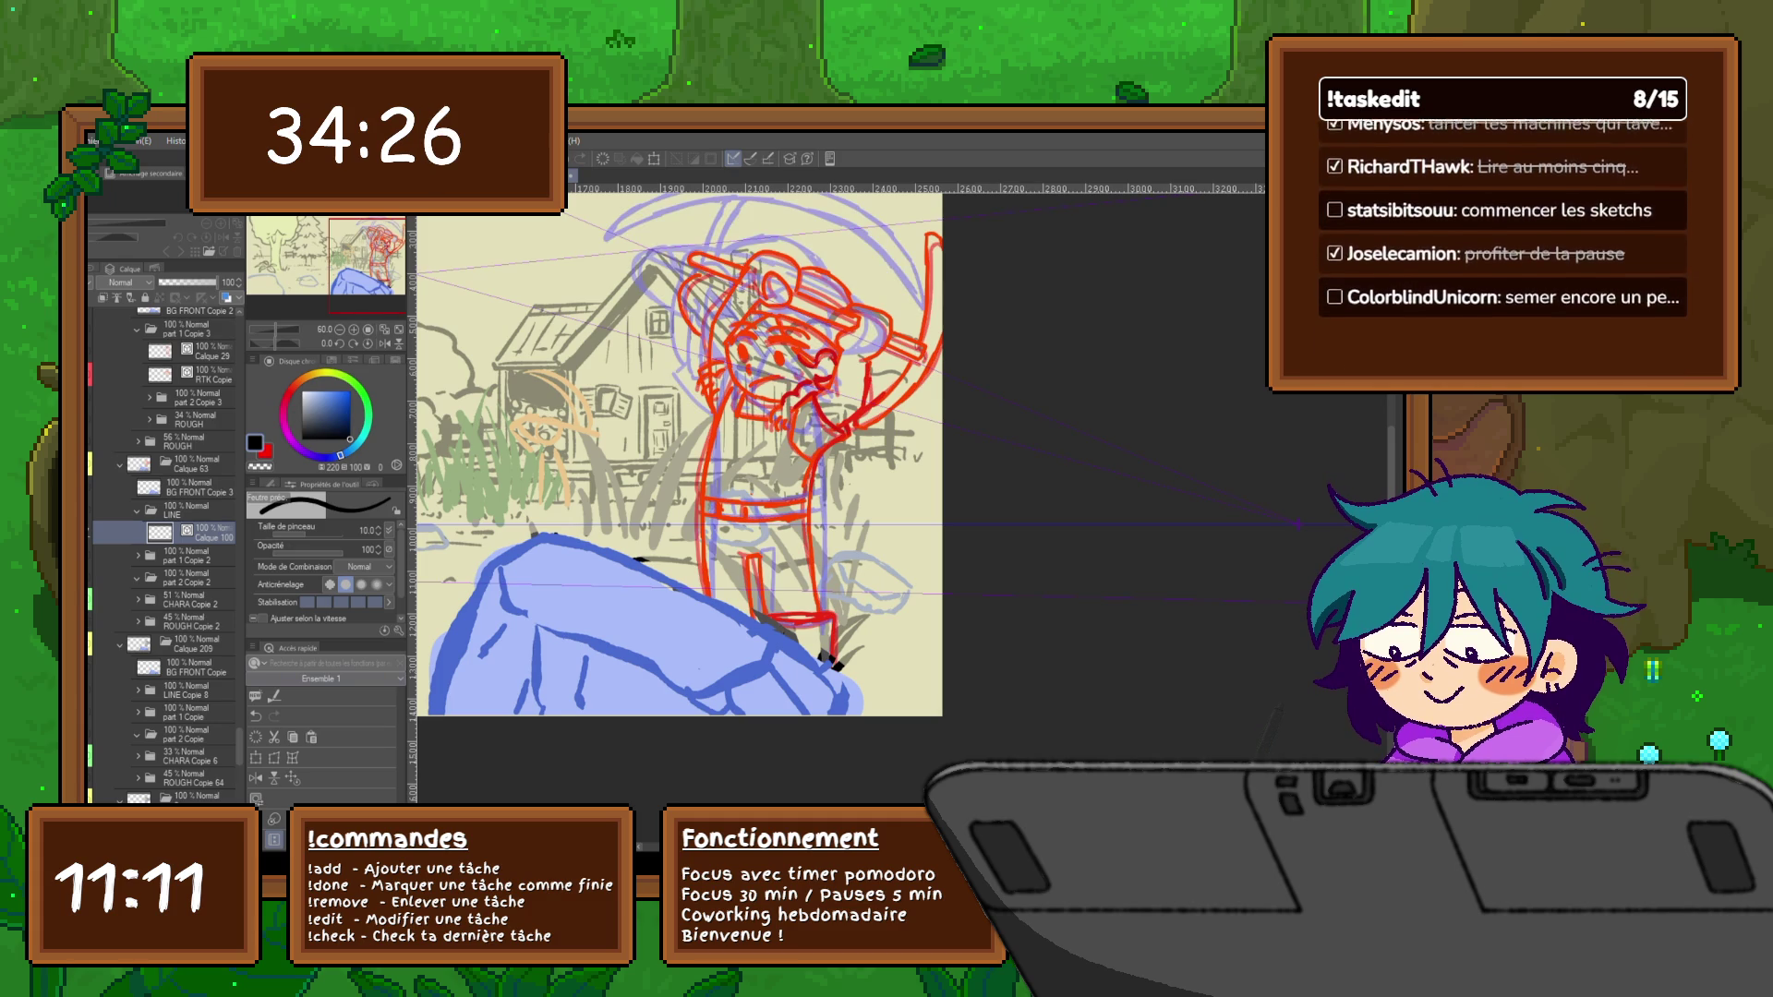
key("ctrl+z")
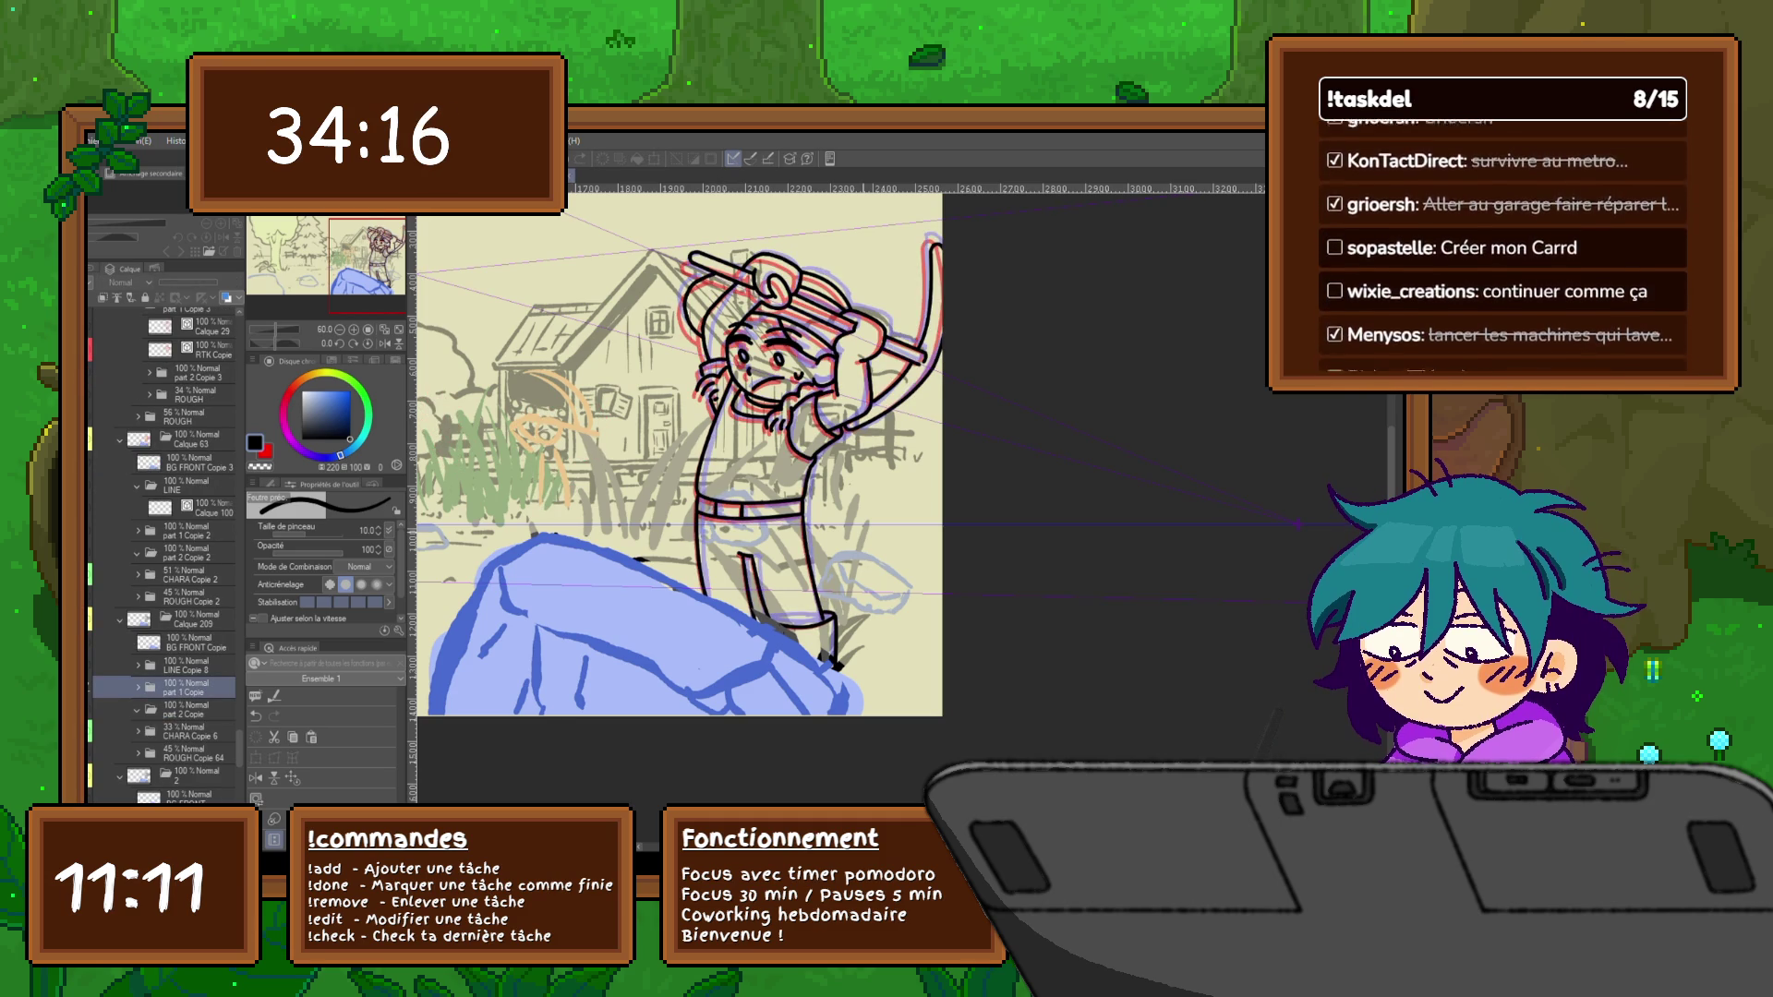
key("alt+bracketright")
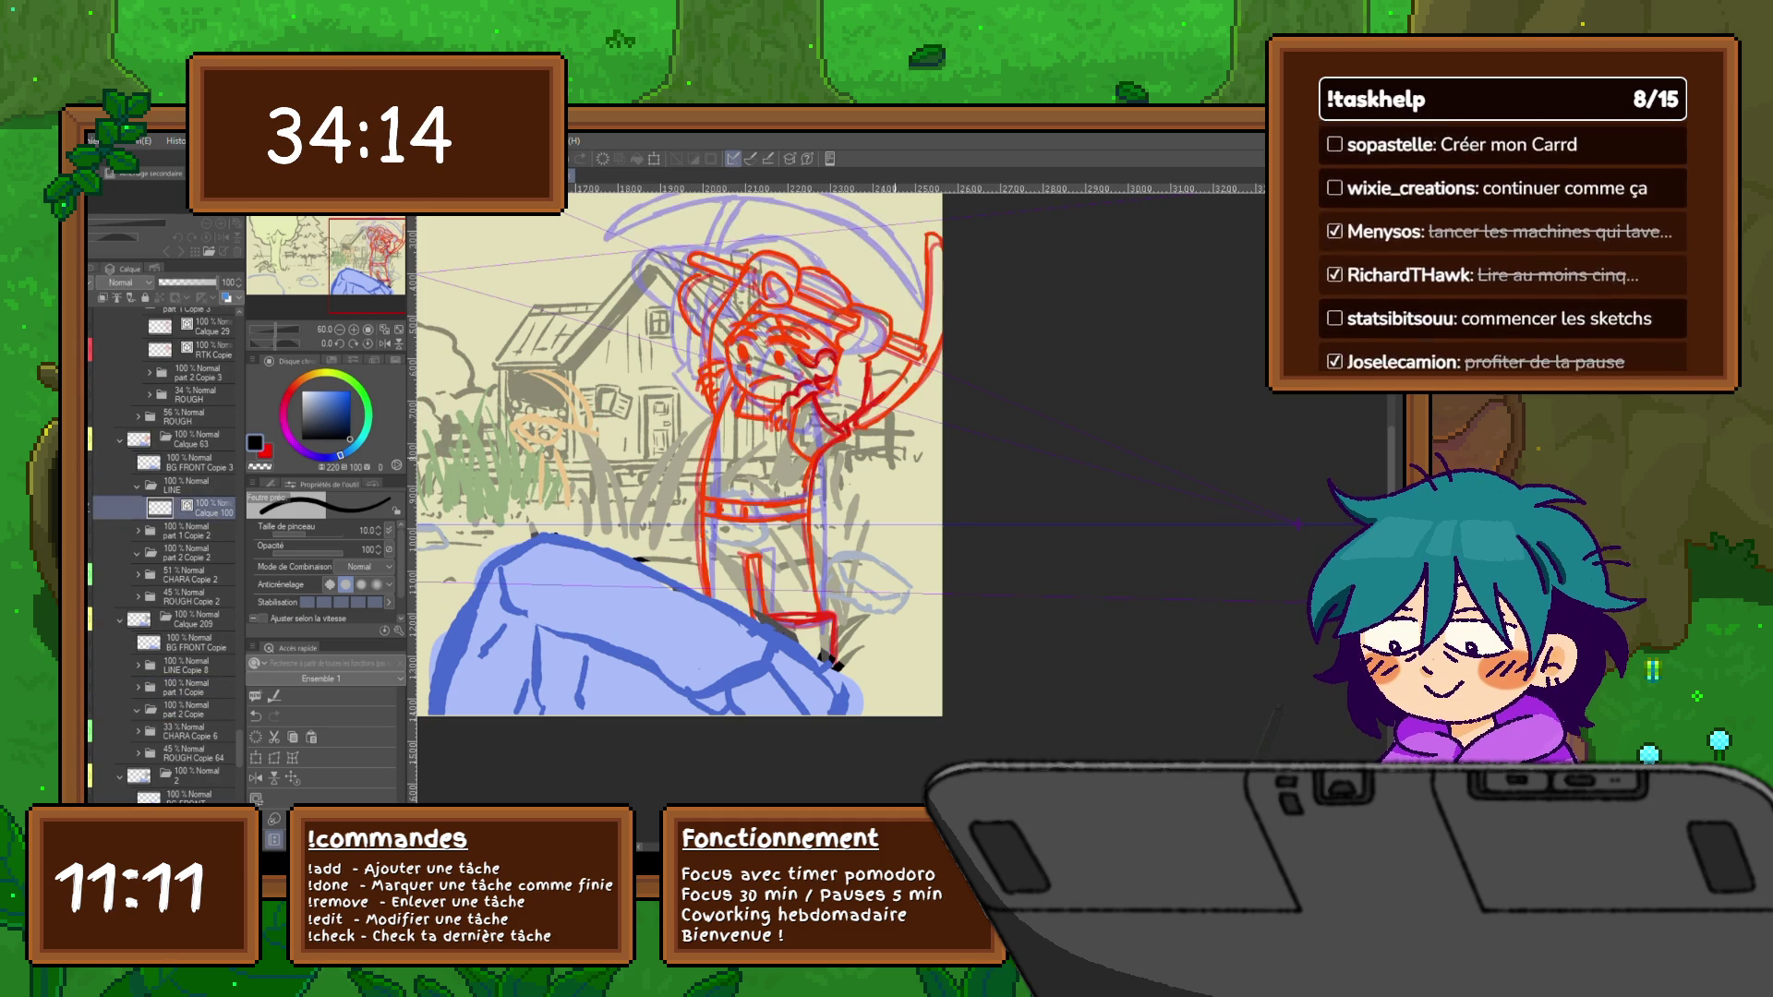
key("alt+bracketleft")
key("alt+bracketright")
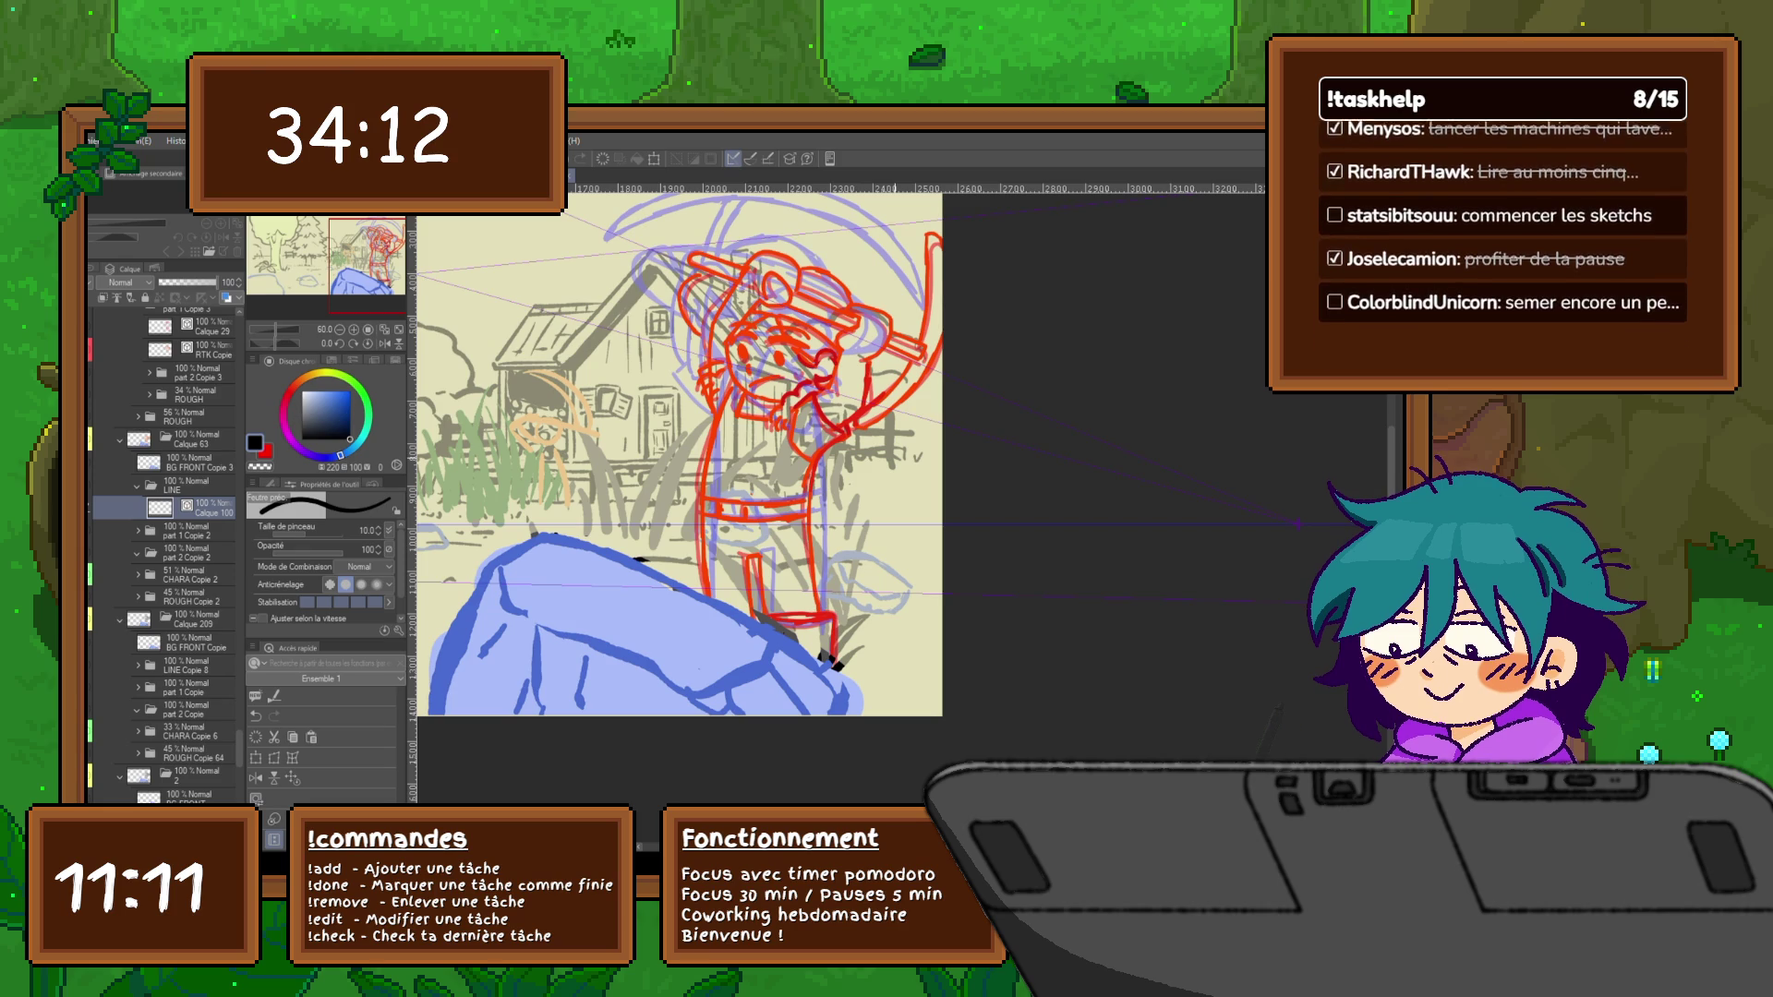
scroll(679, 457, "up", 2)
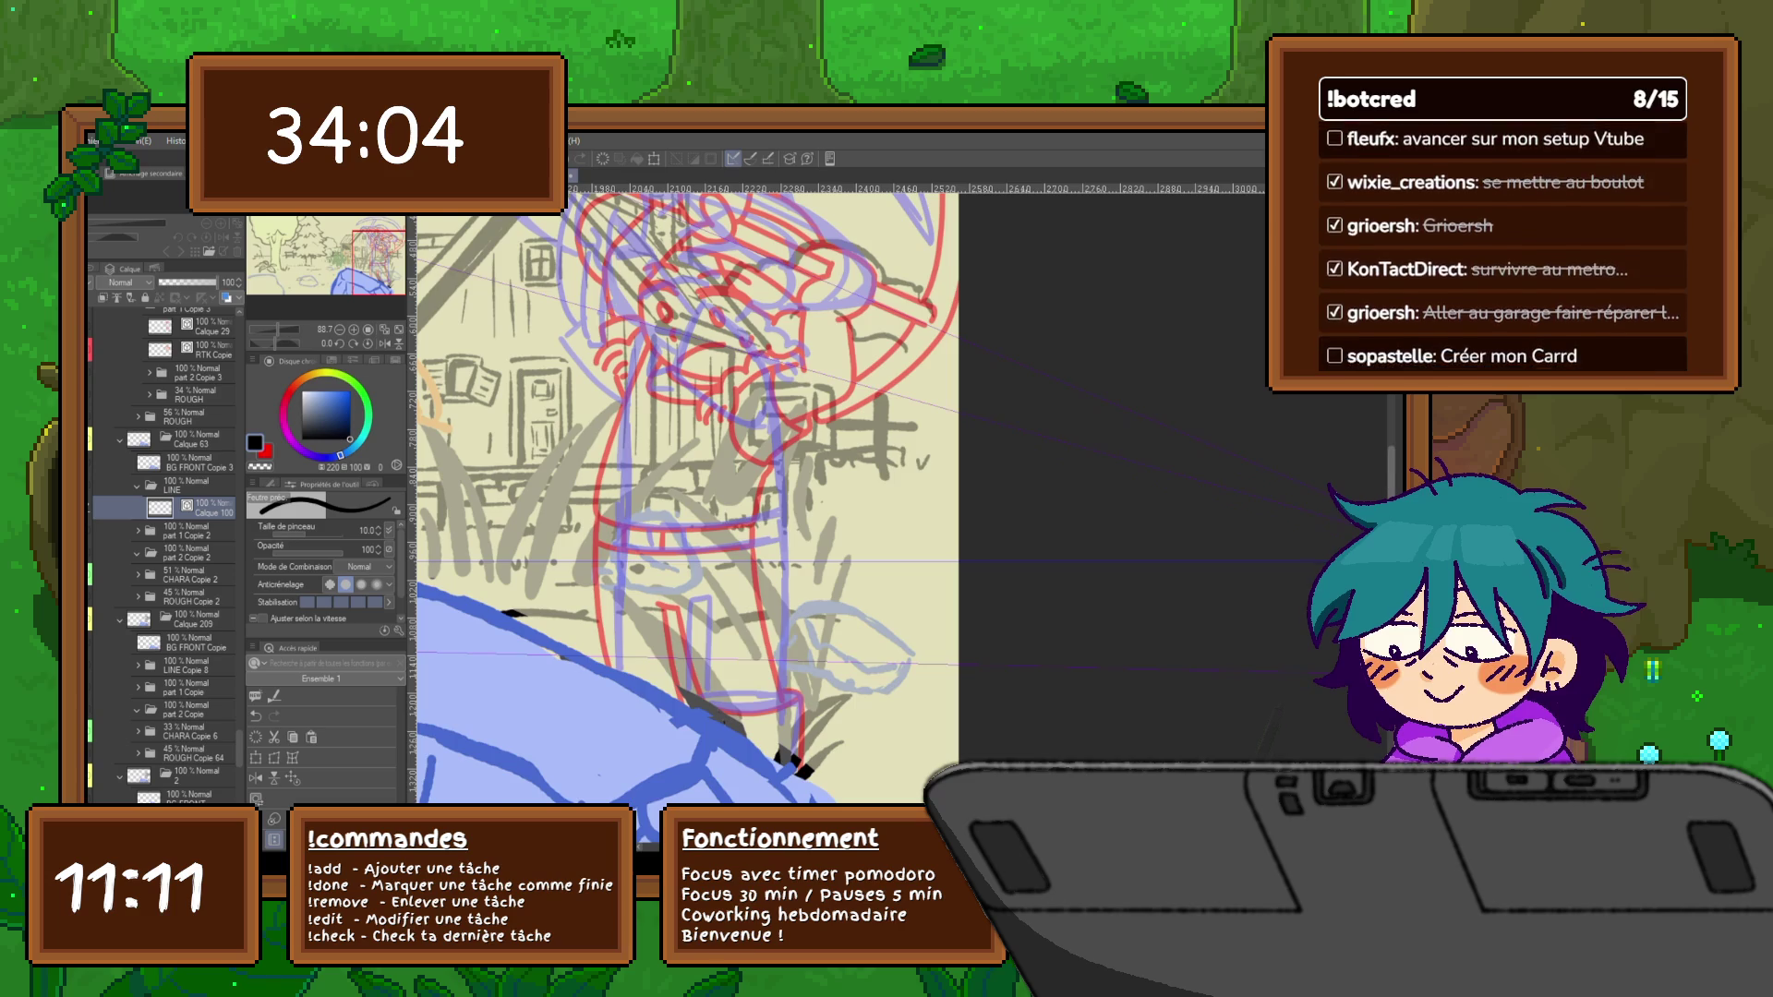
scroll(685, 505, "up", 3)
scroll(685, 504, "up", 2)
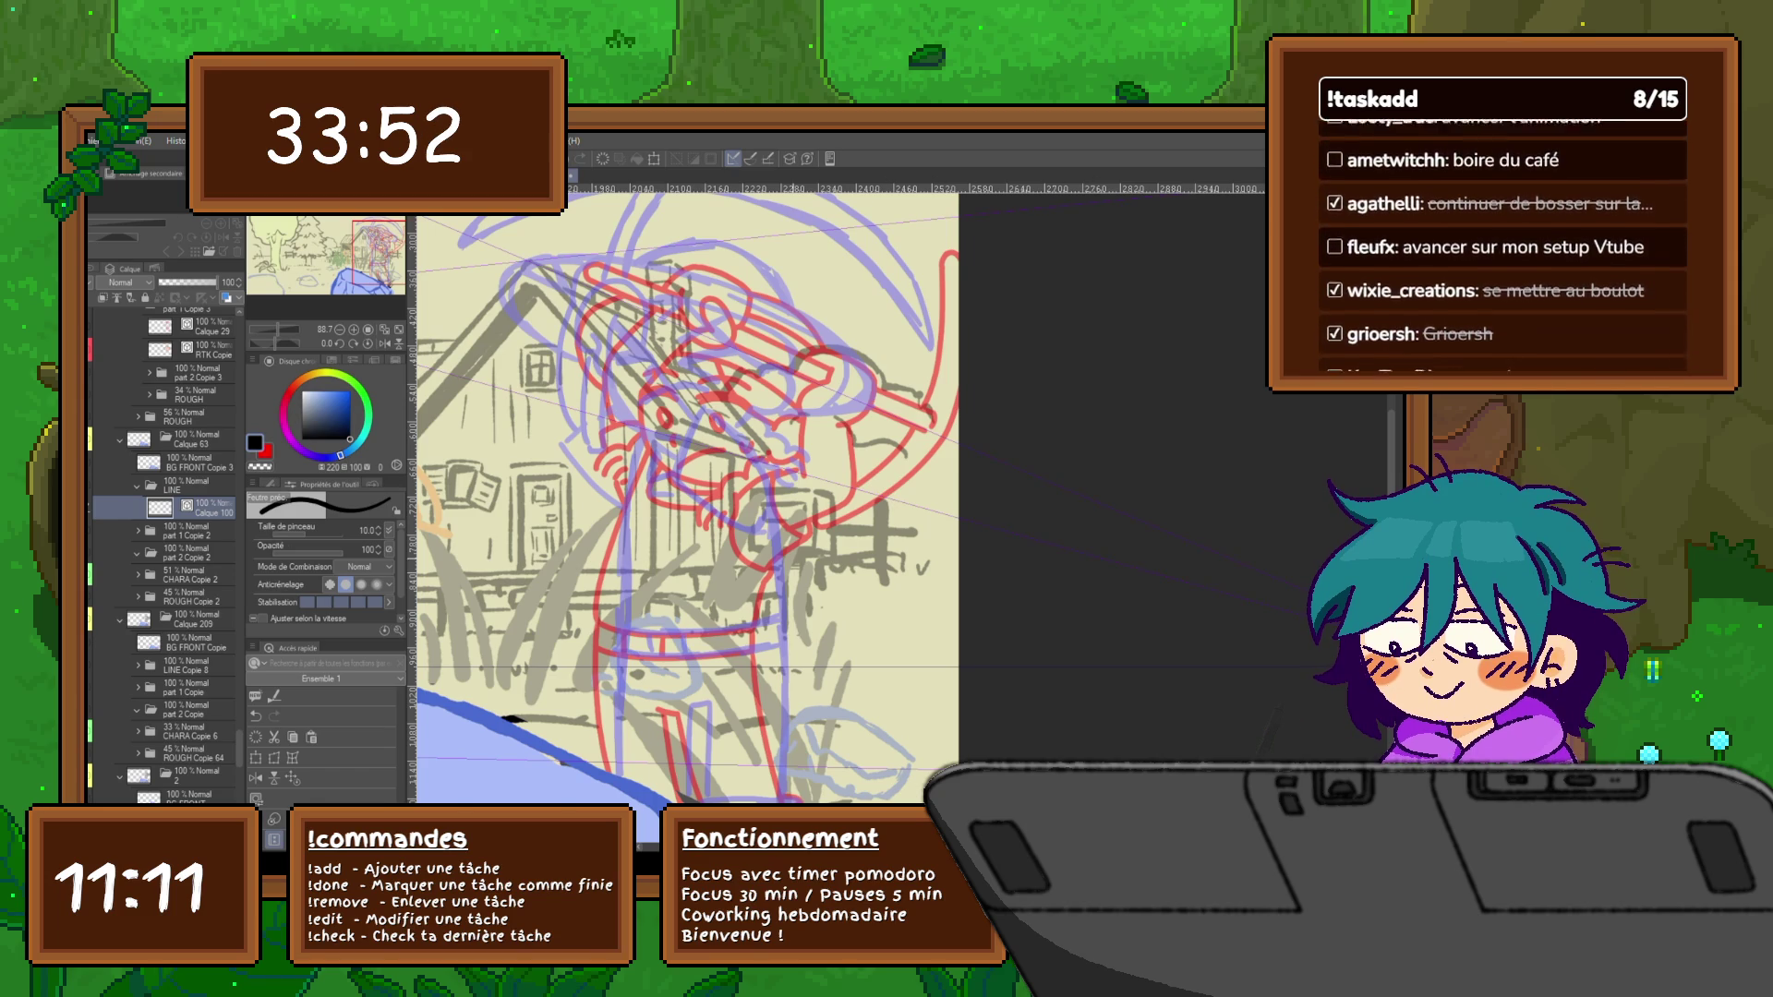
Flip between the lineart and rough frames to compare the character's upper body against the house roof
key("ctrl+z")
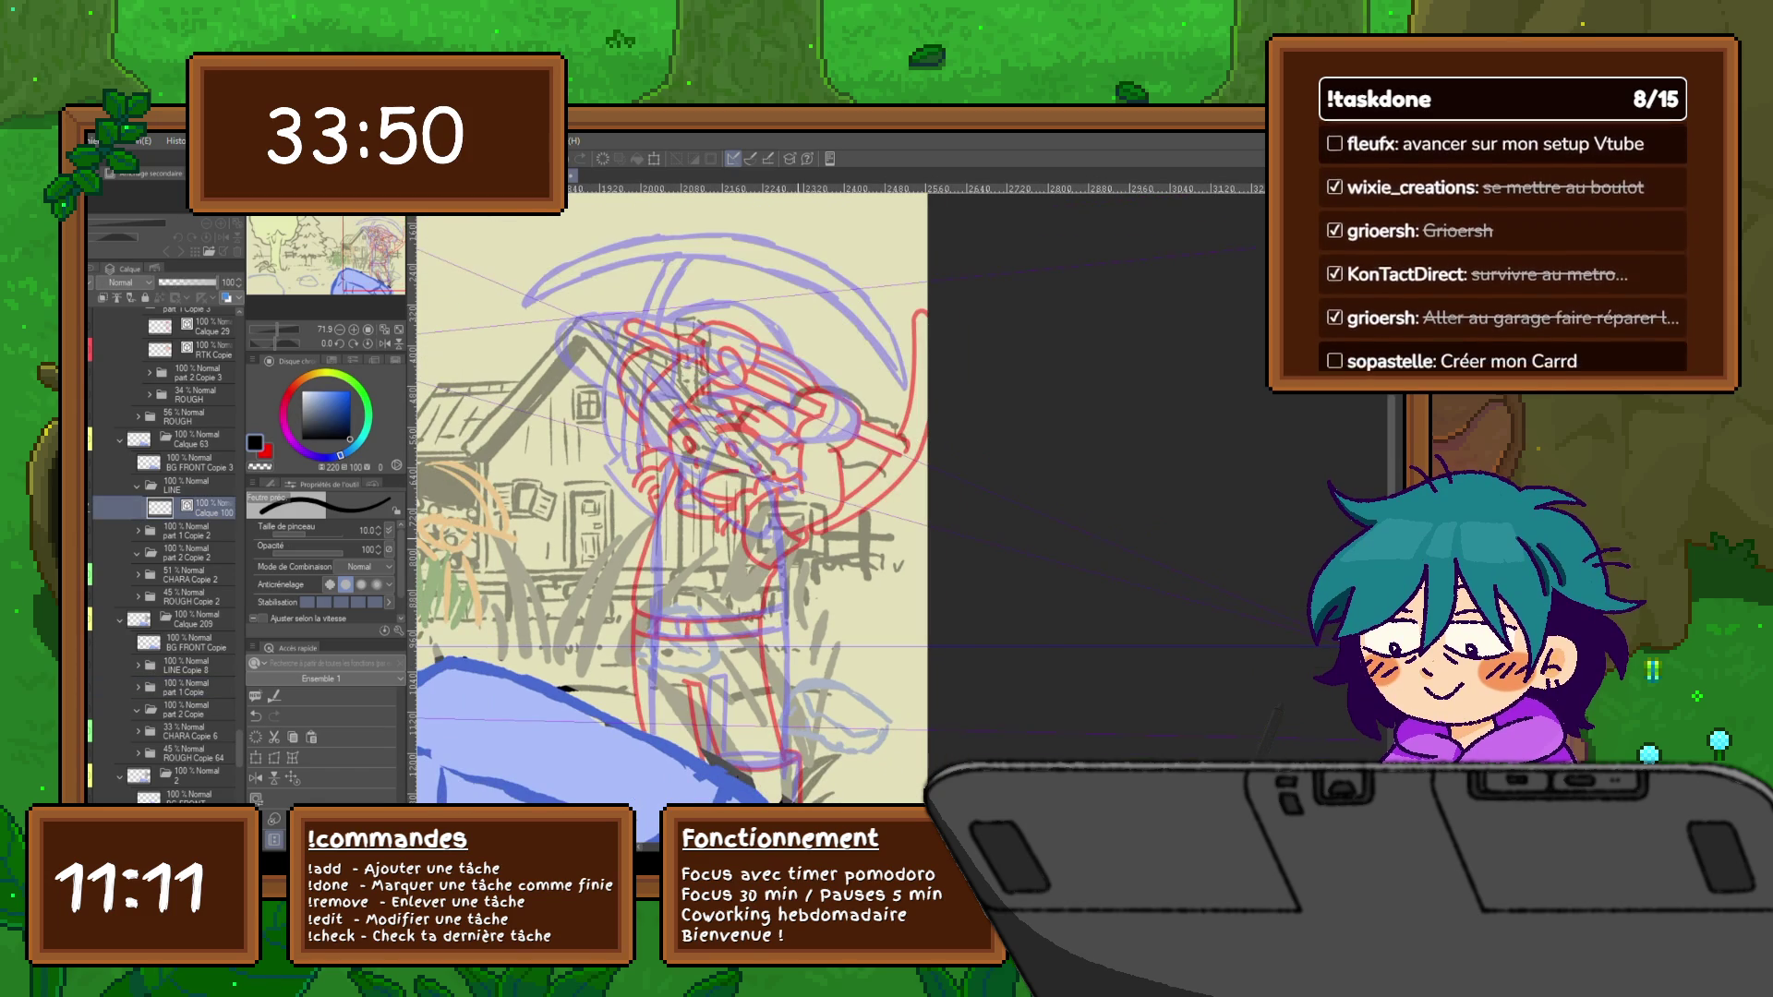
key("ctrl+y")
key("ctrl+z")
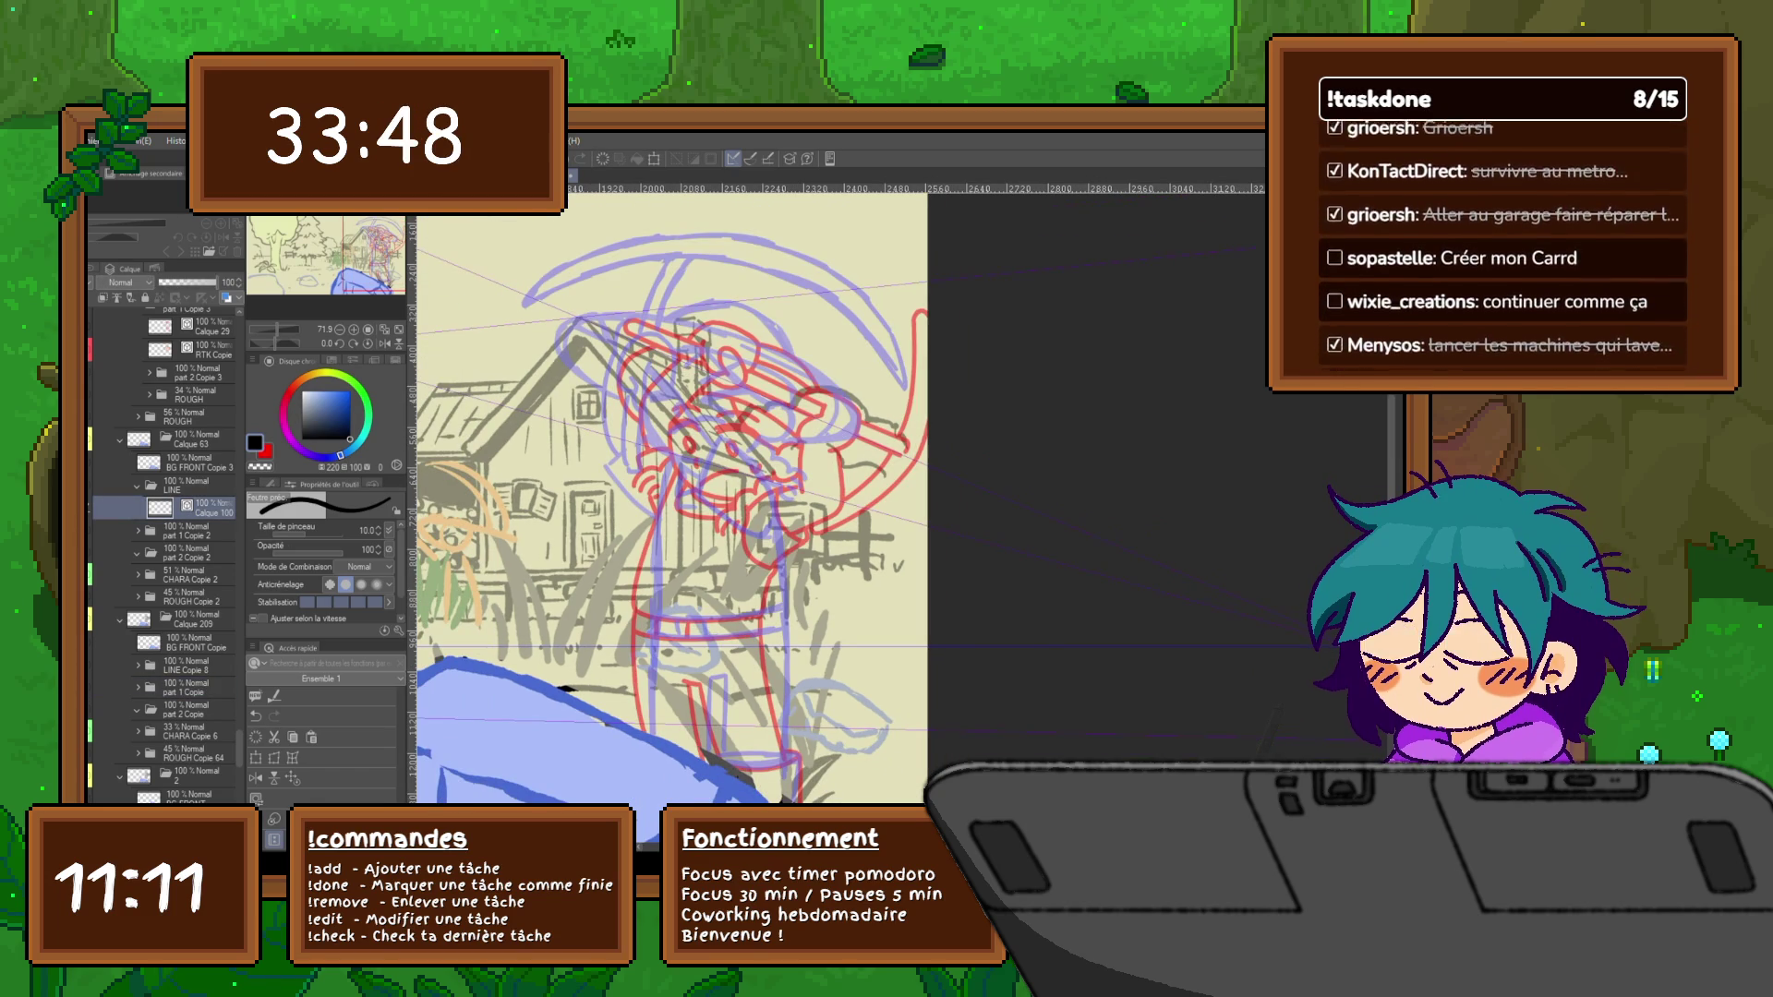
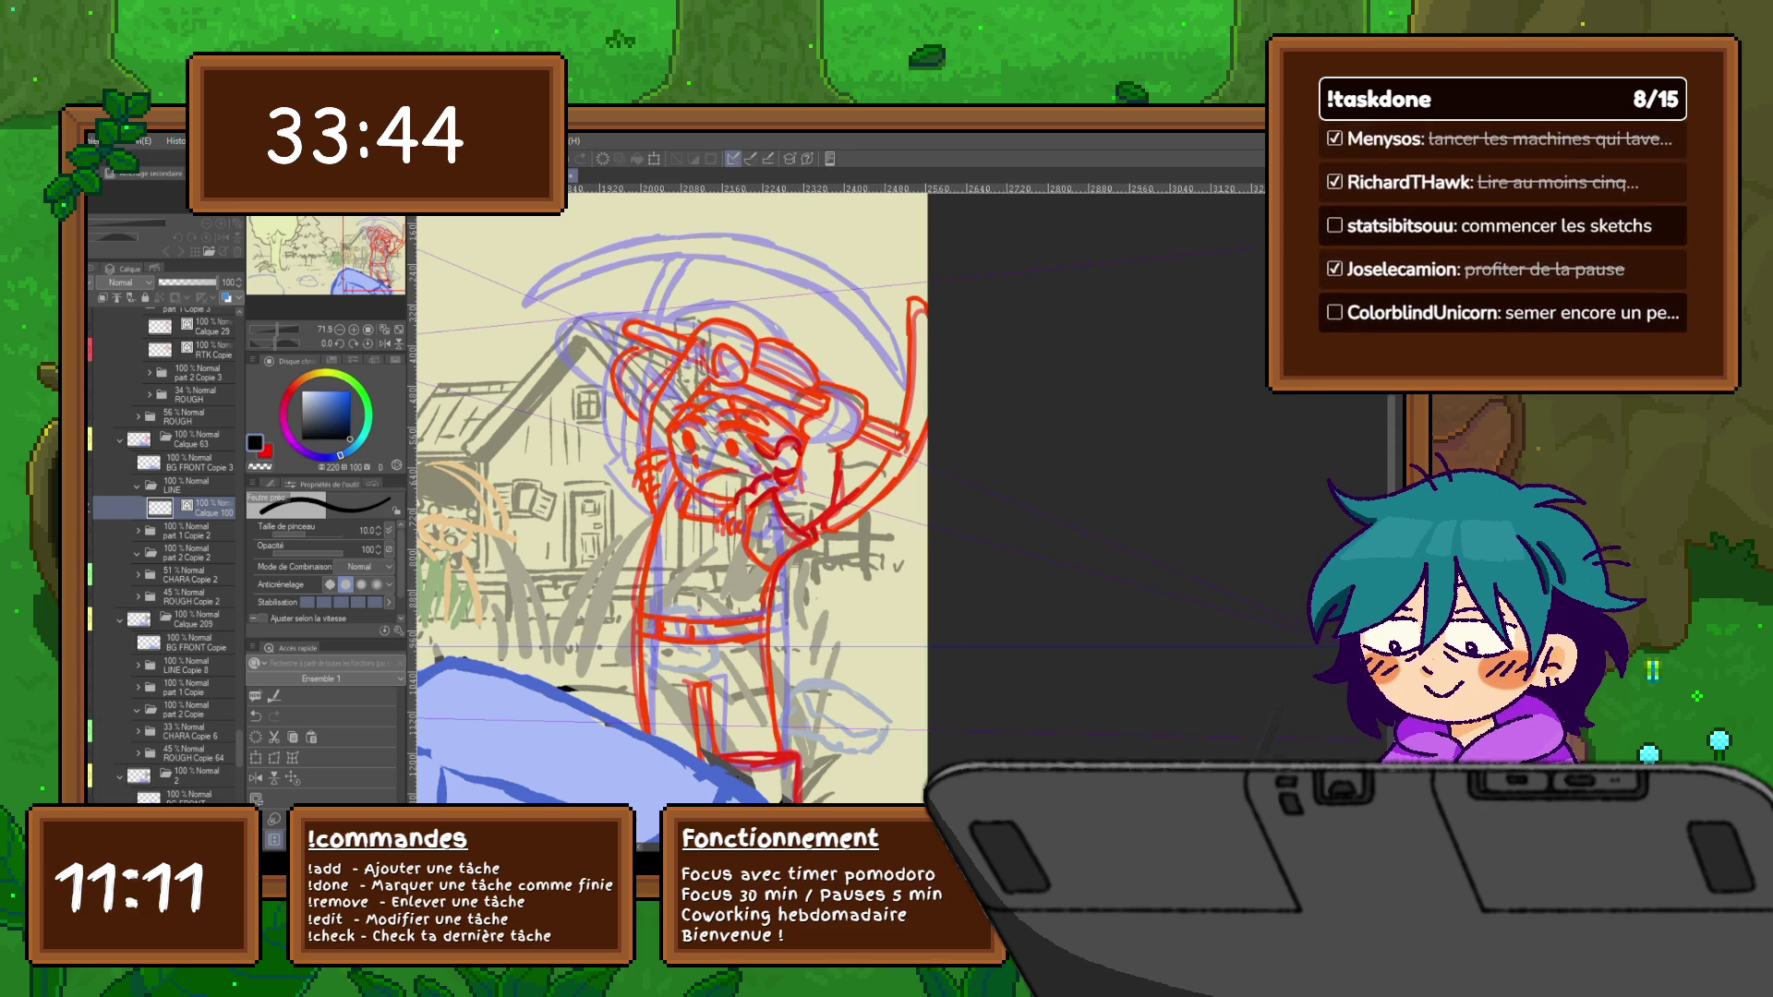
Add a new blank layer Calque 101 just above part 1 Copie 2, discarding a stray duplicate
key("alt+bracketleft")
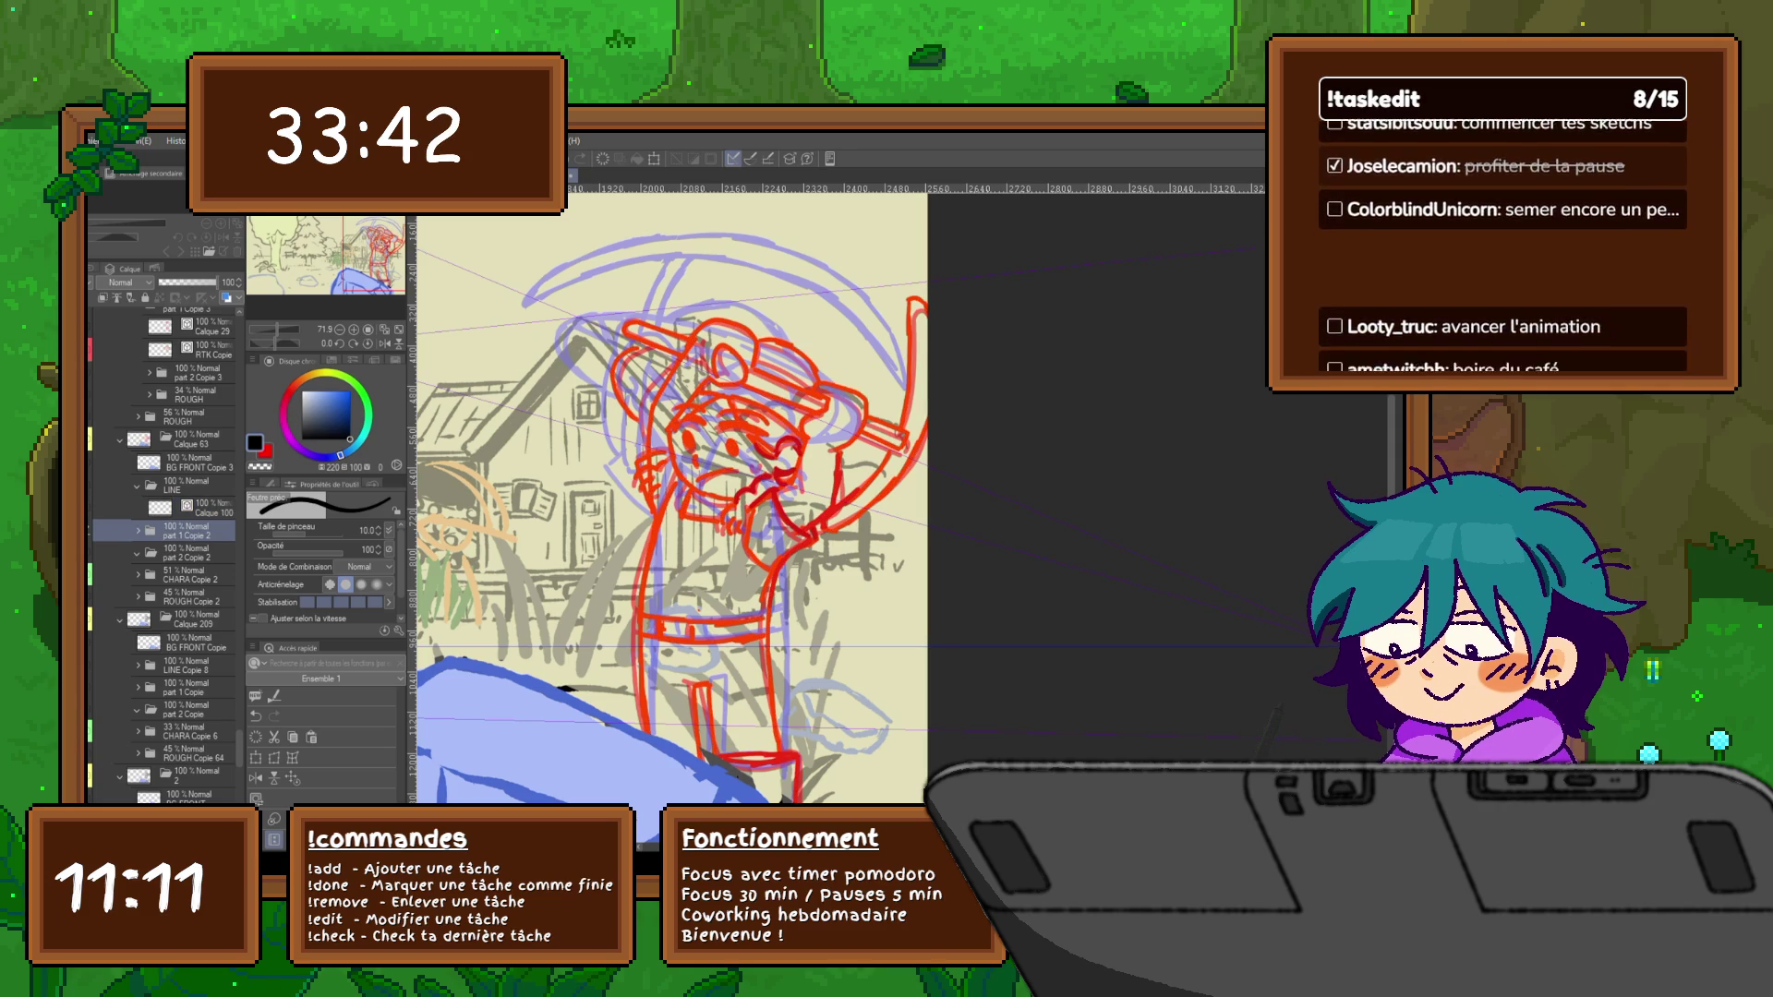
key("ctrl+j")
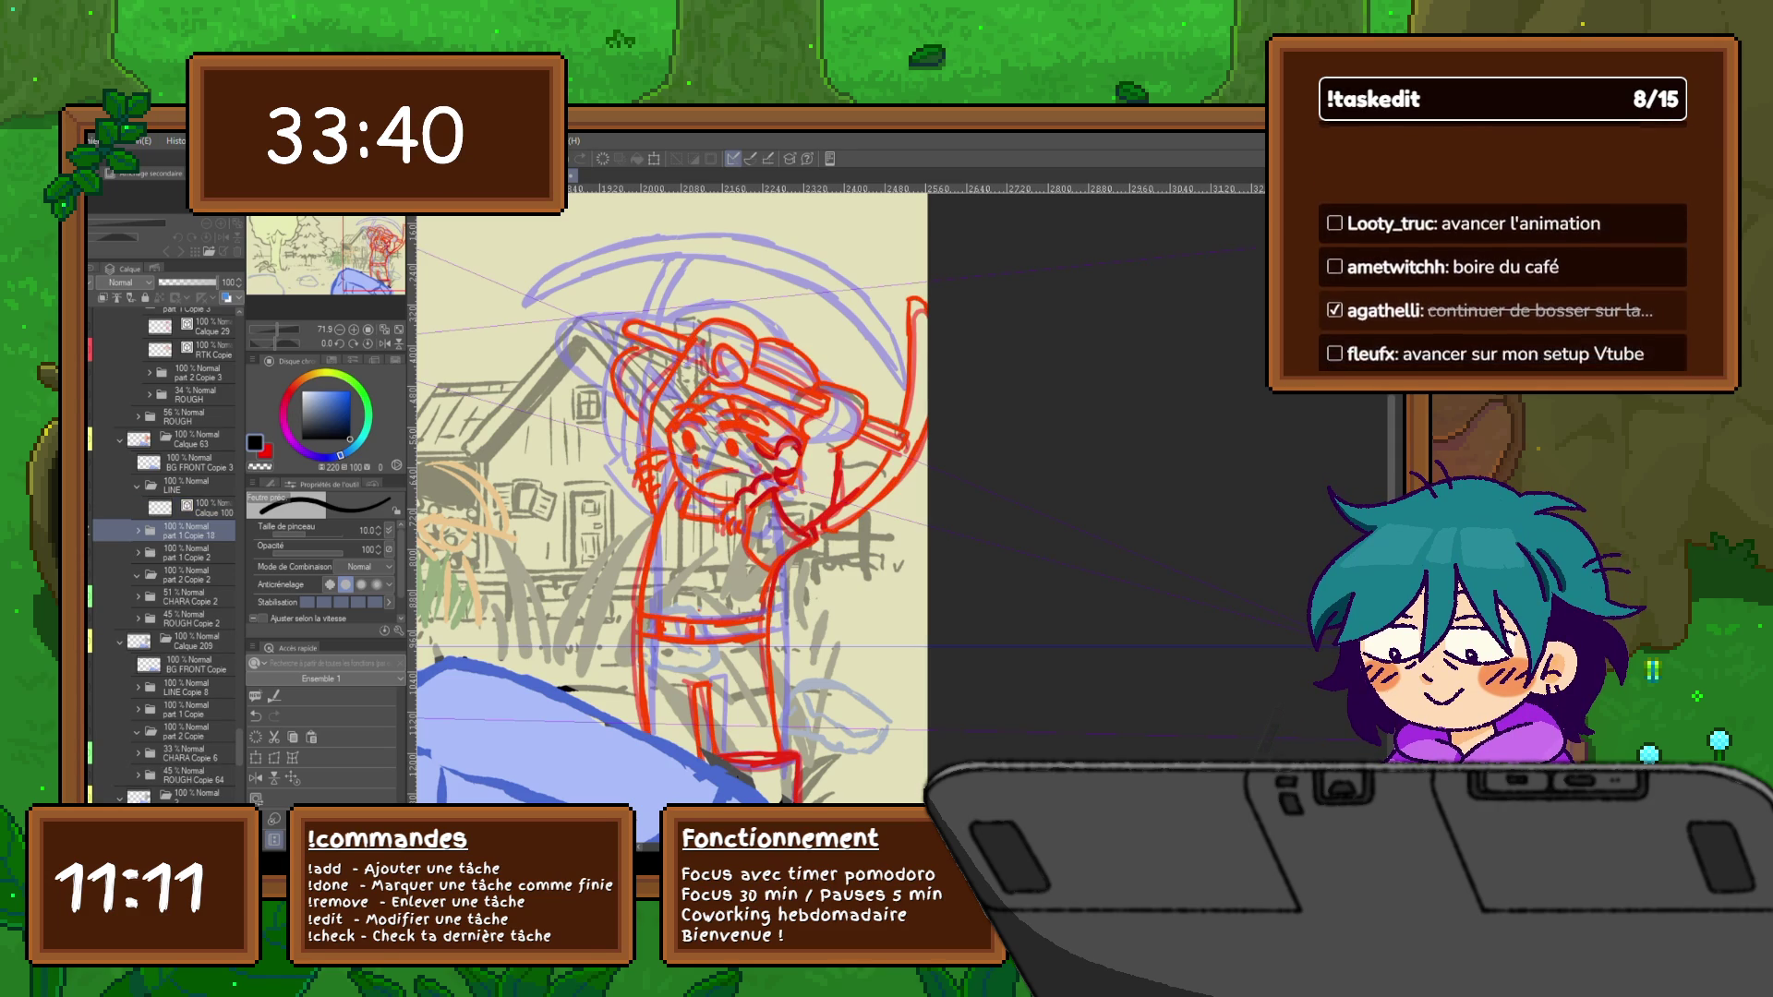
key("ctrl+e")
key("ctrl+shift+n")
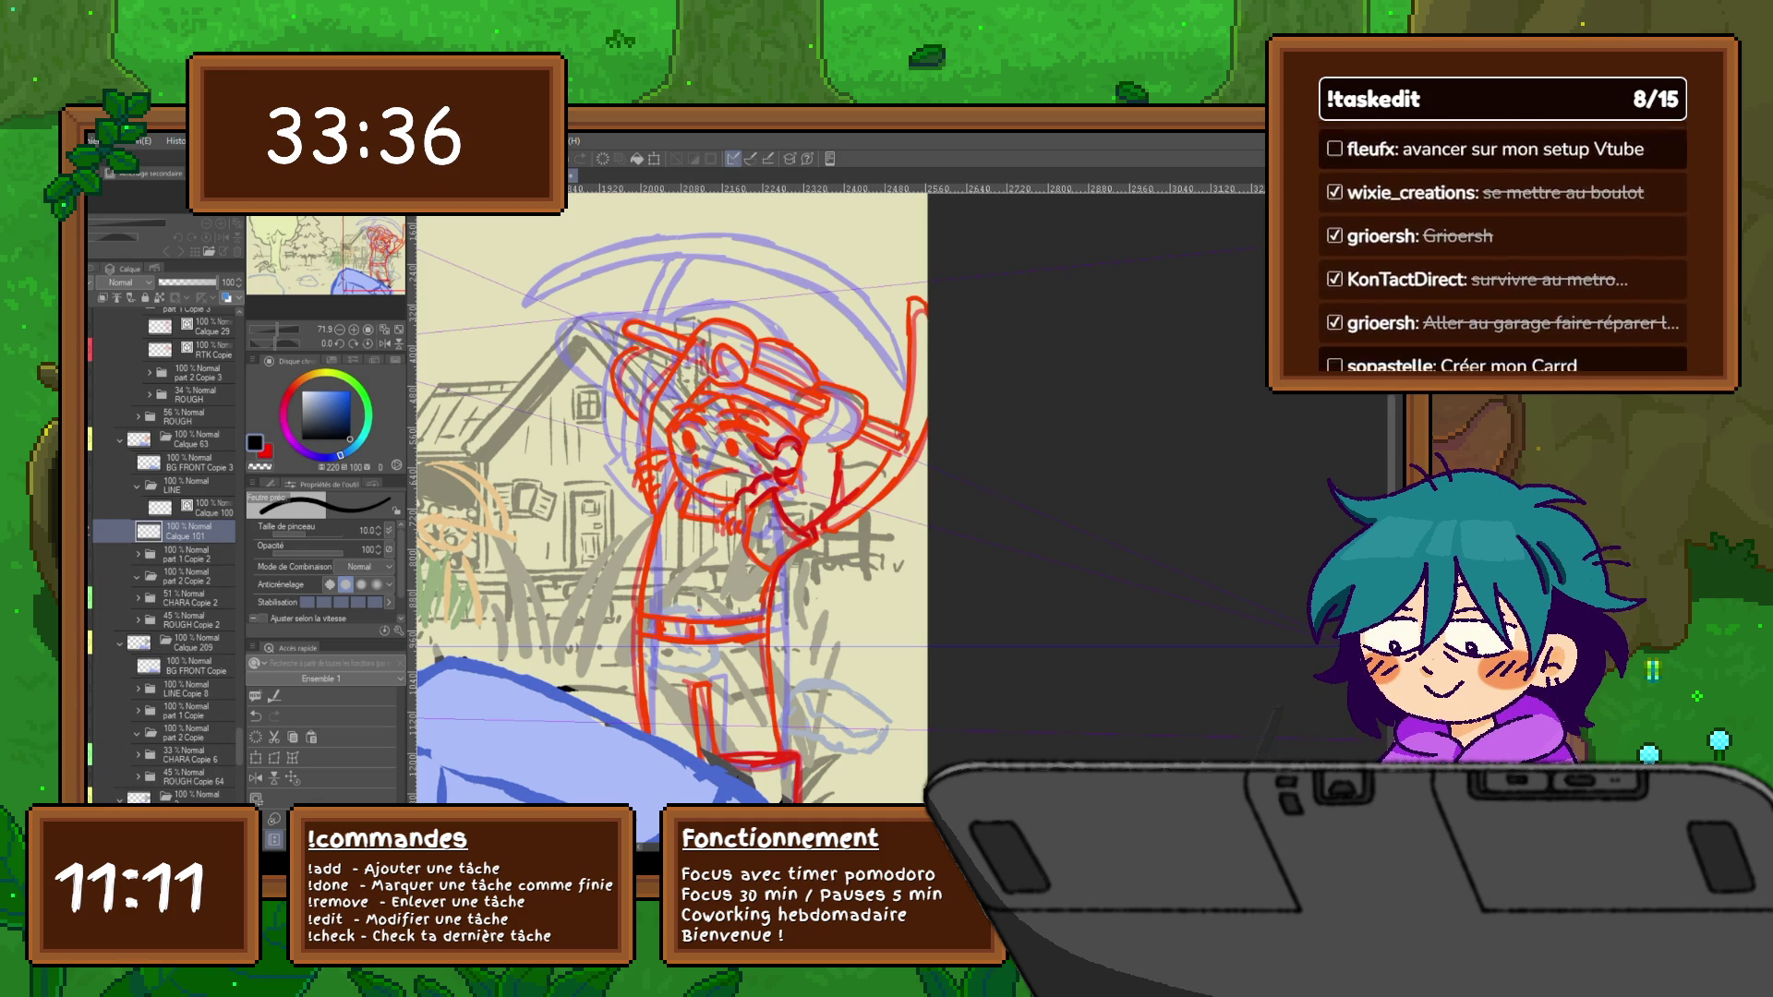
Try a black bucket fill around the character sketch, undo it, and end on the lasso selection tool
key("g")
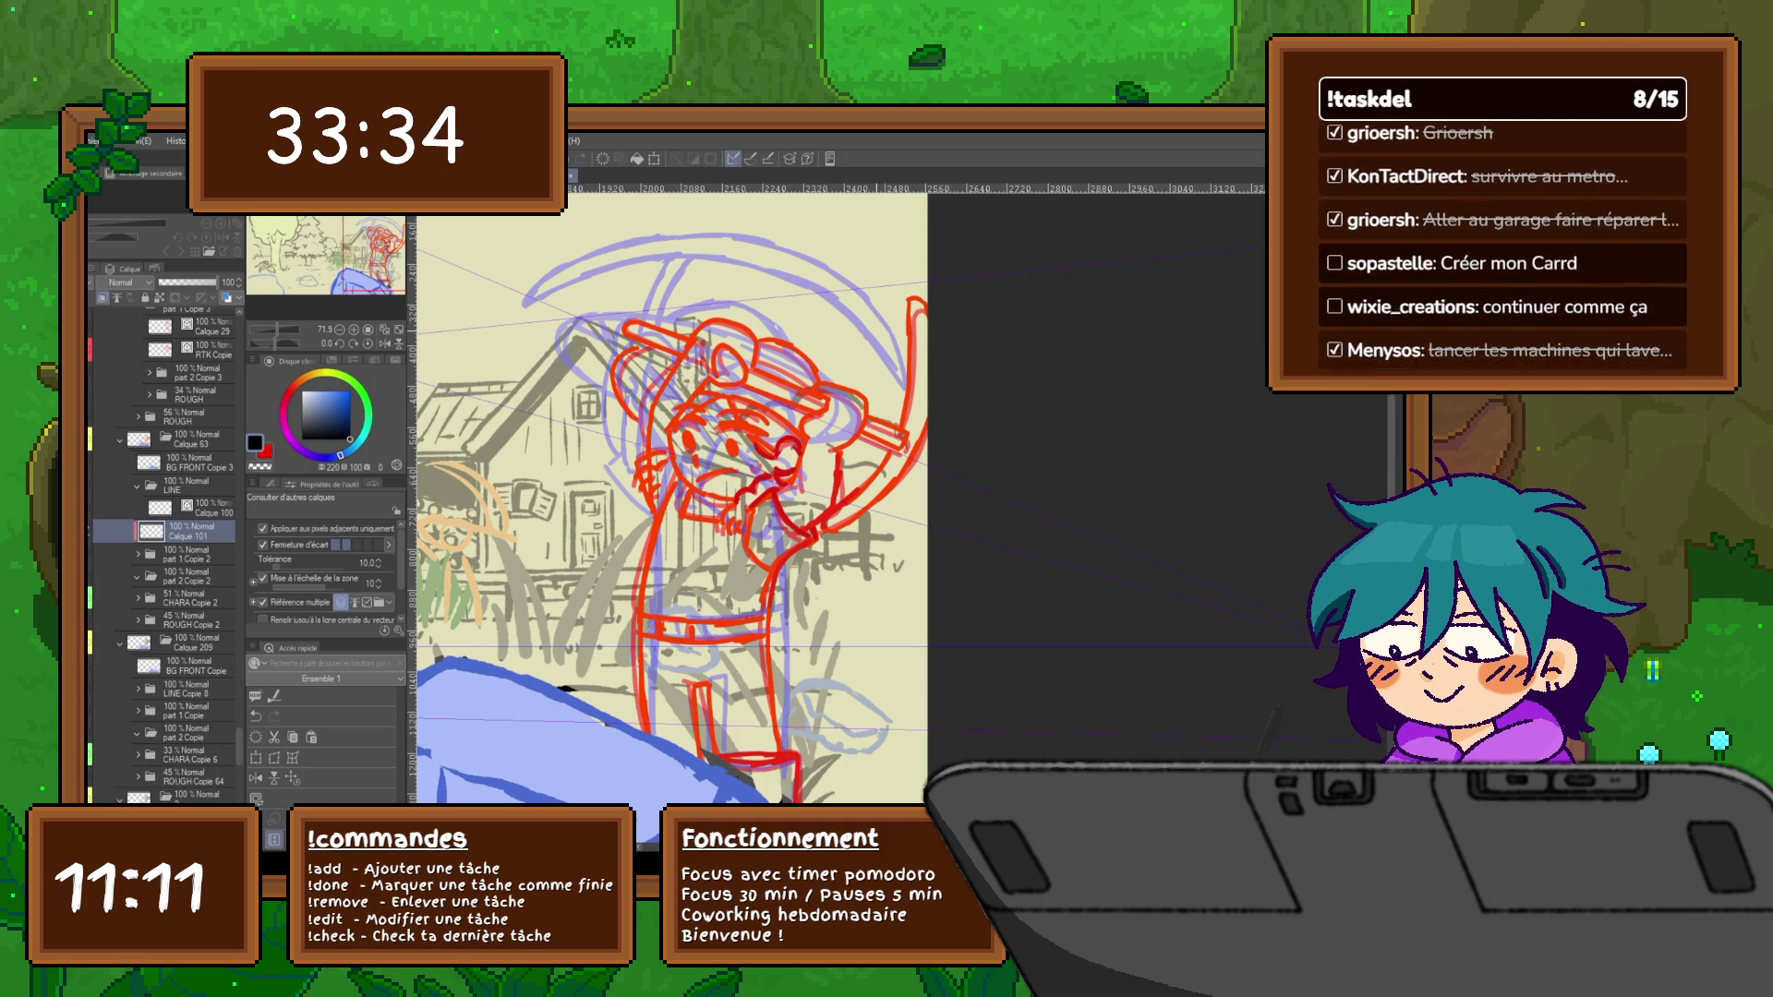
left_click(735, 583)
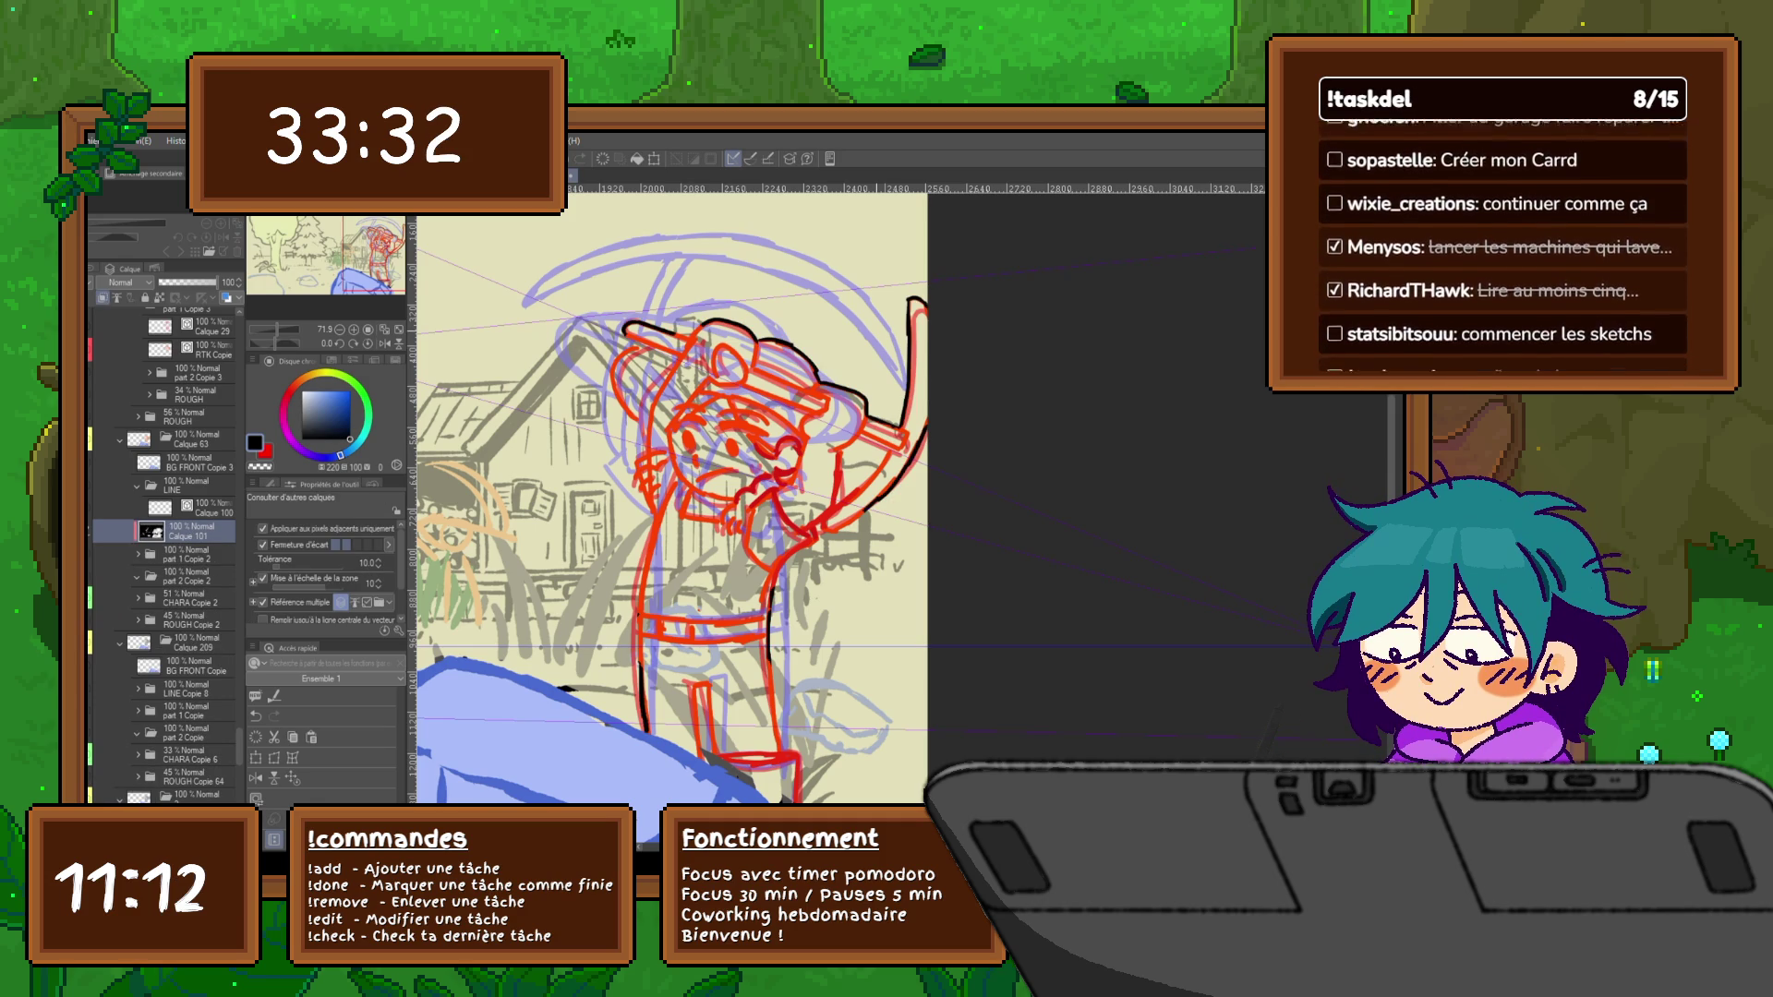
key("ctrl+z")
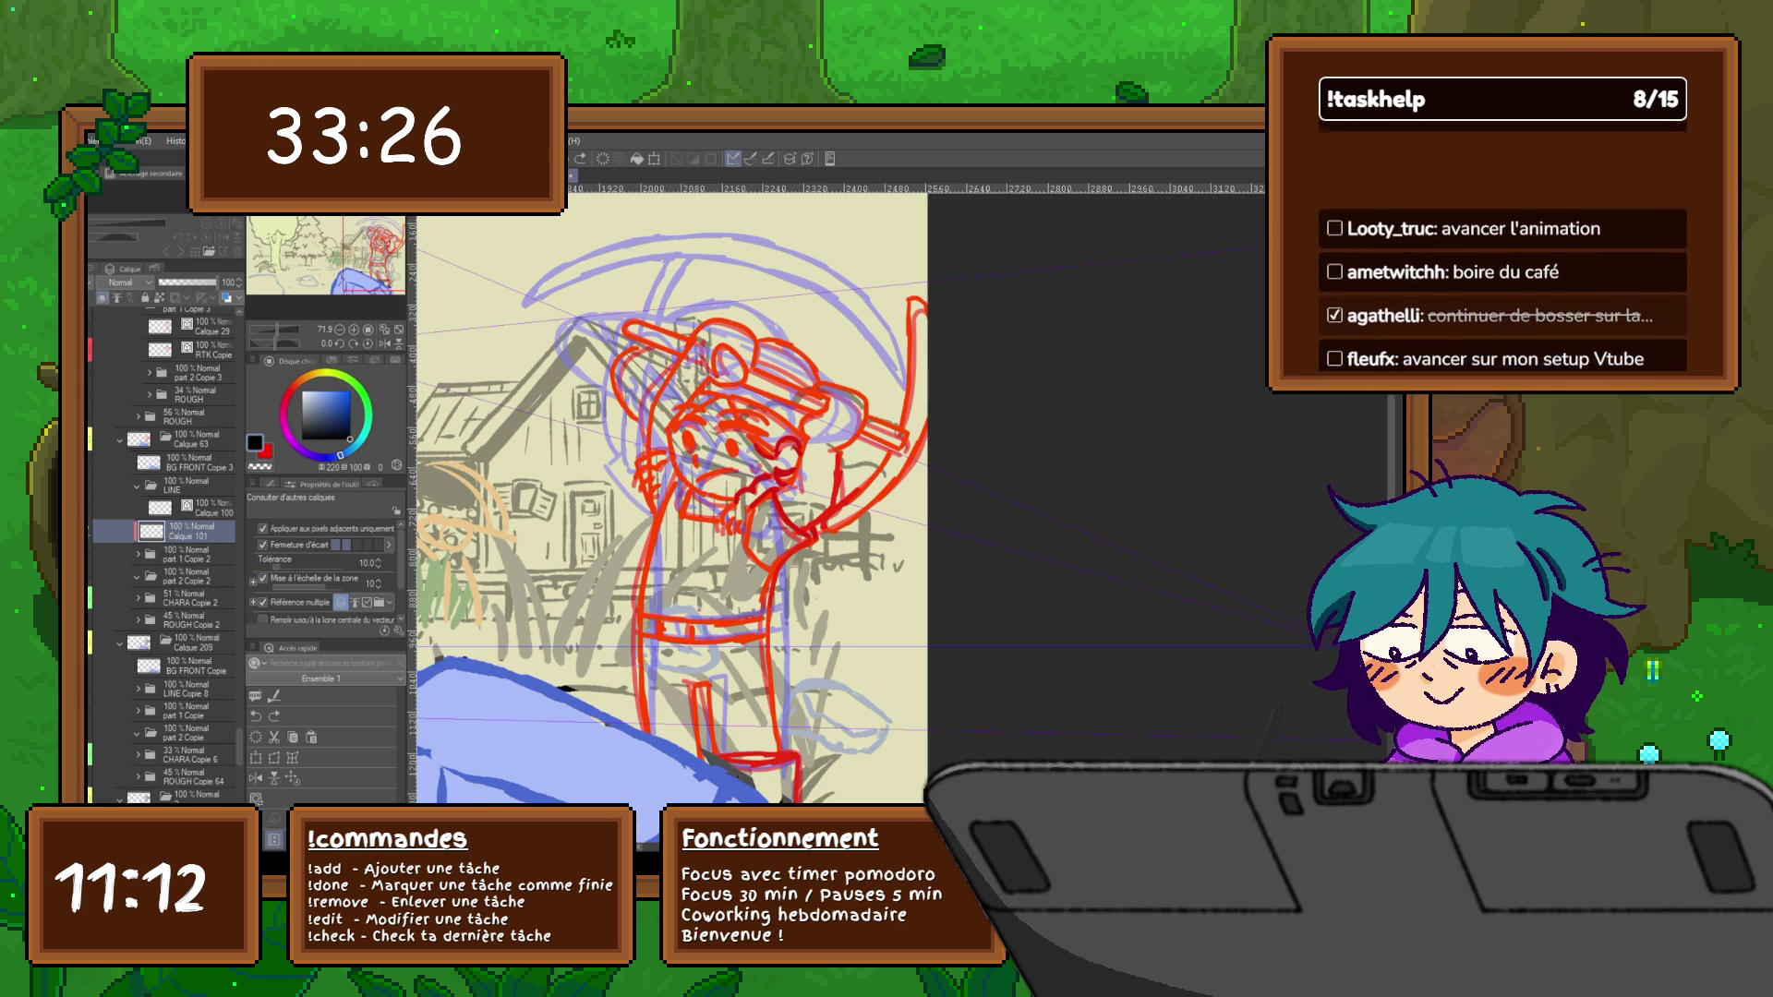
key("b")
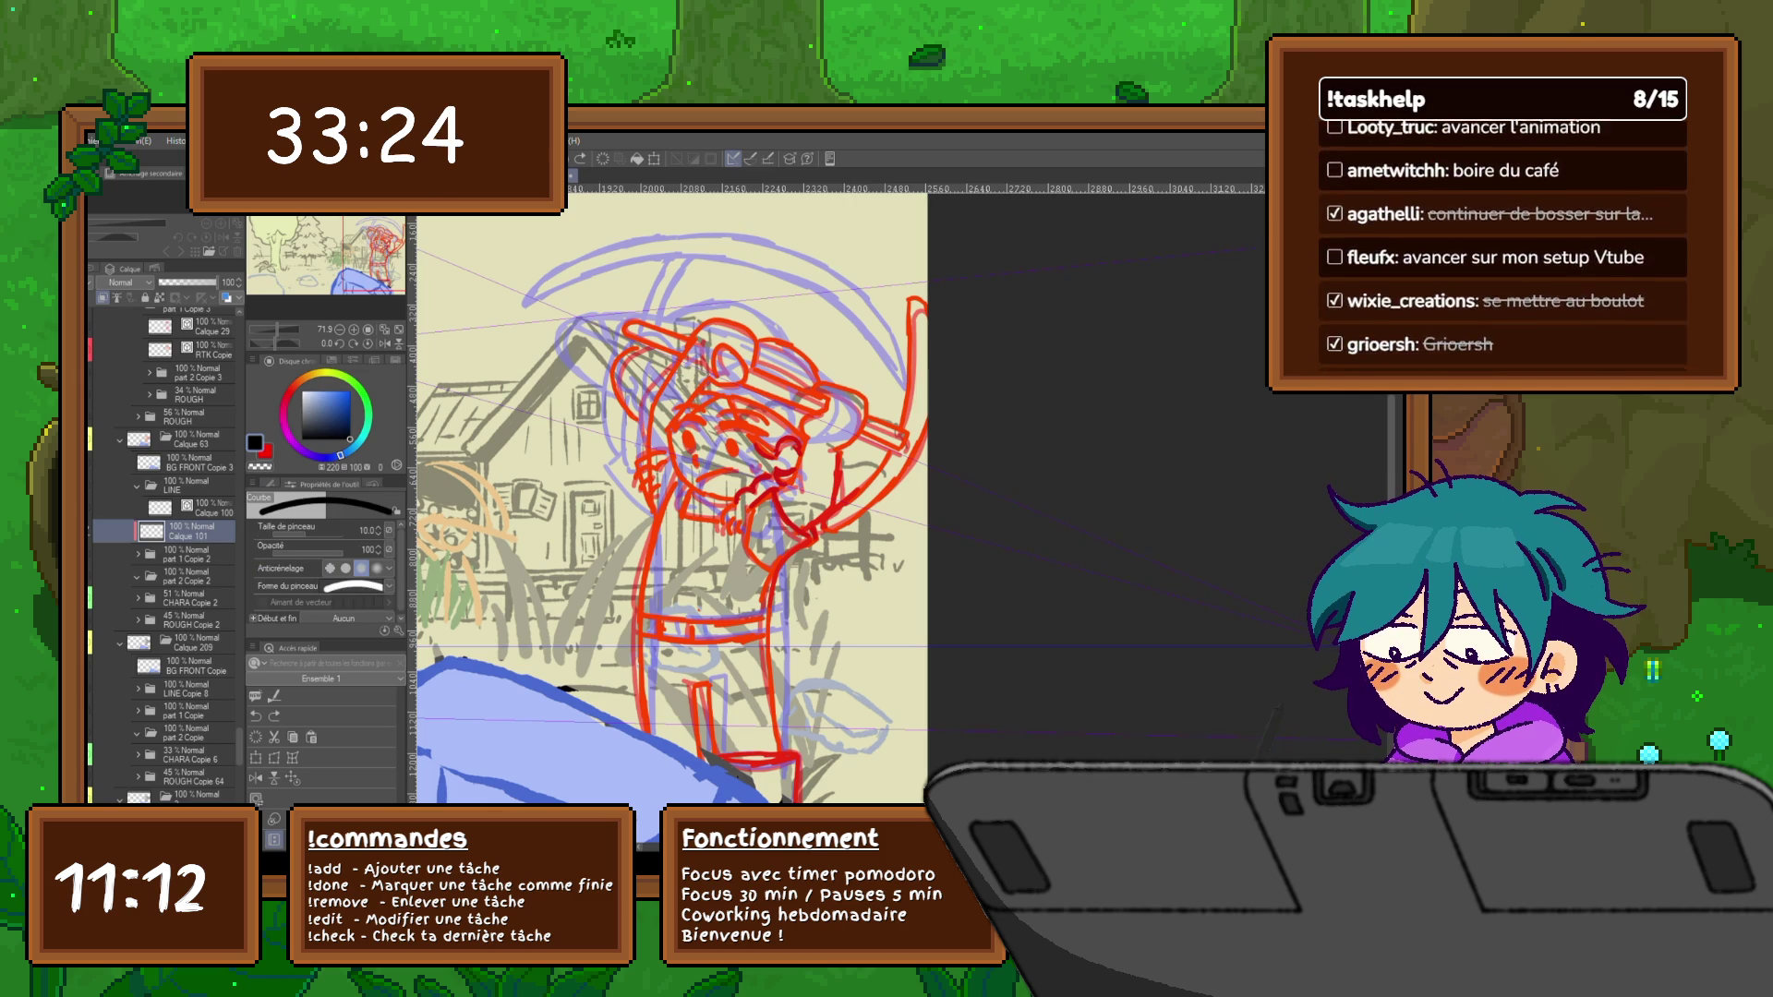
key("u")
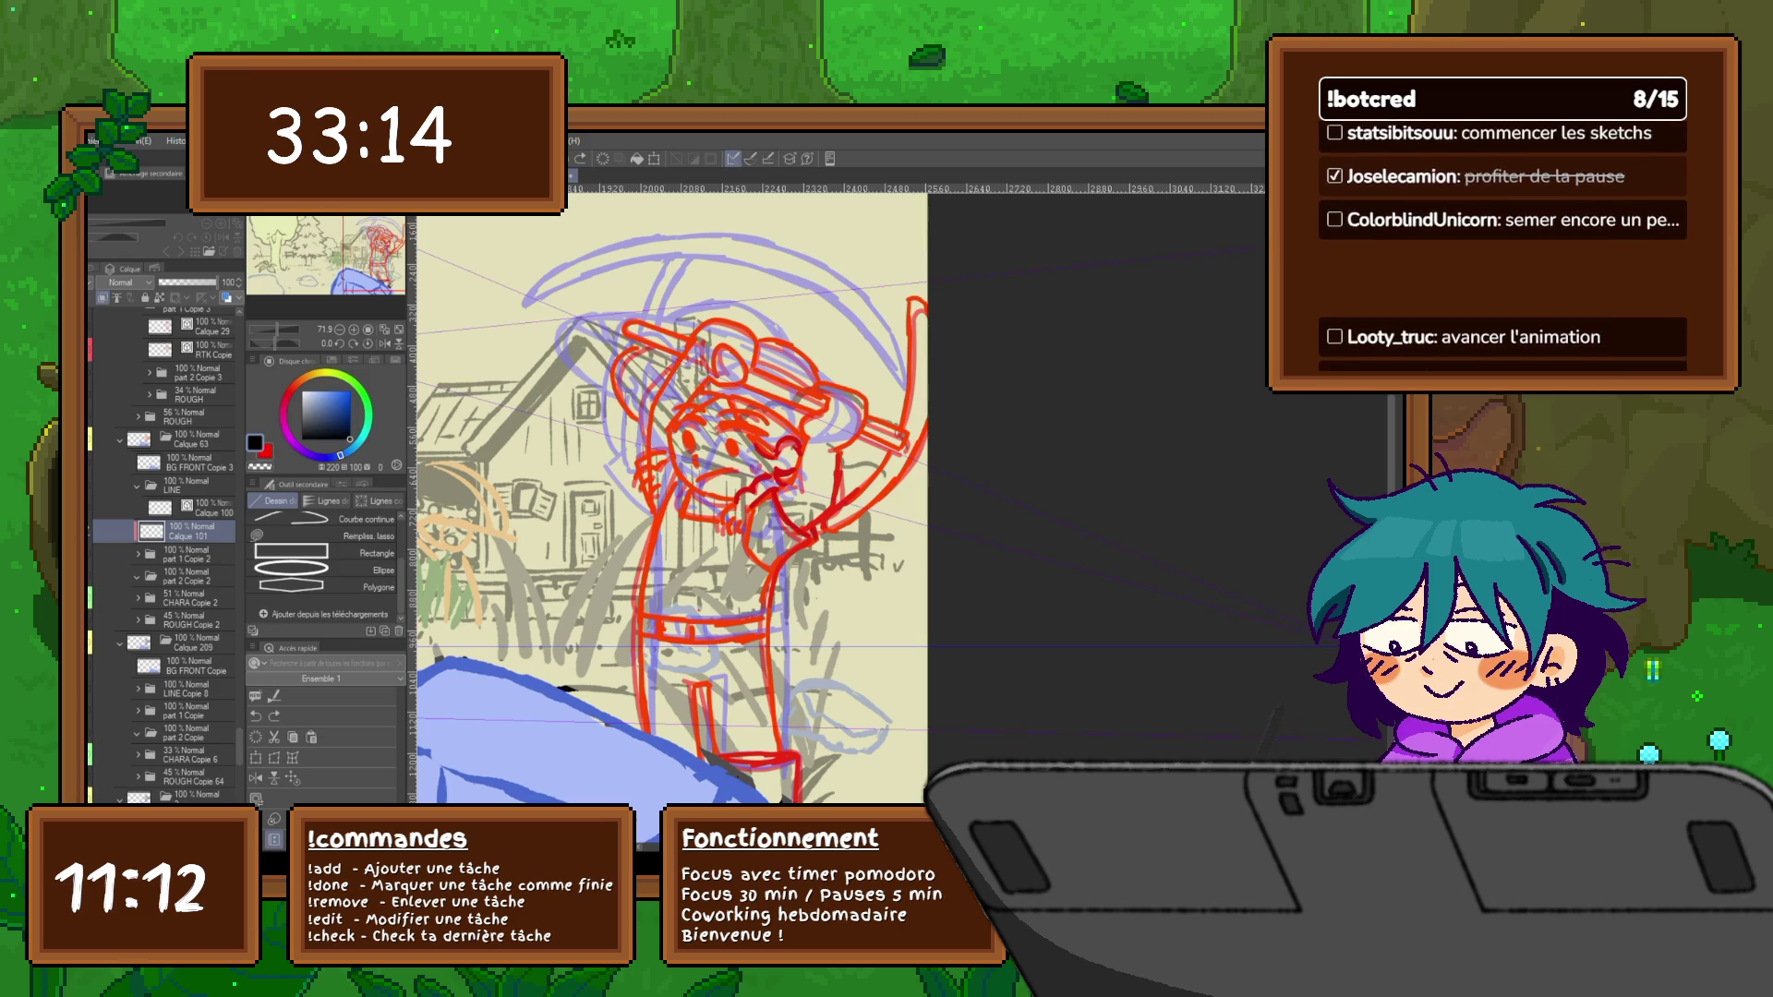
key("g")
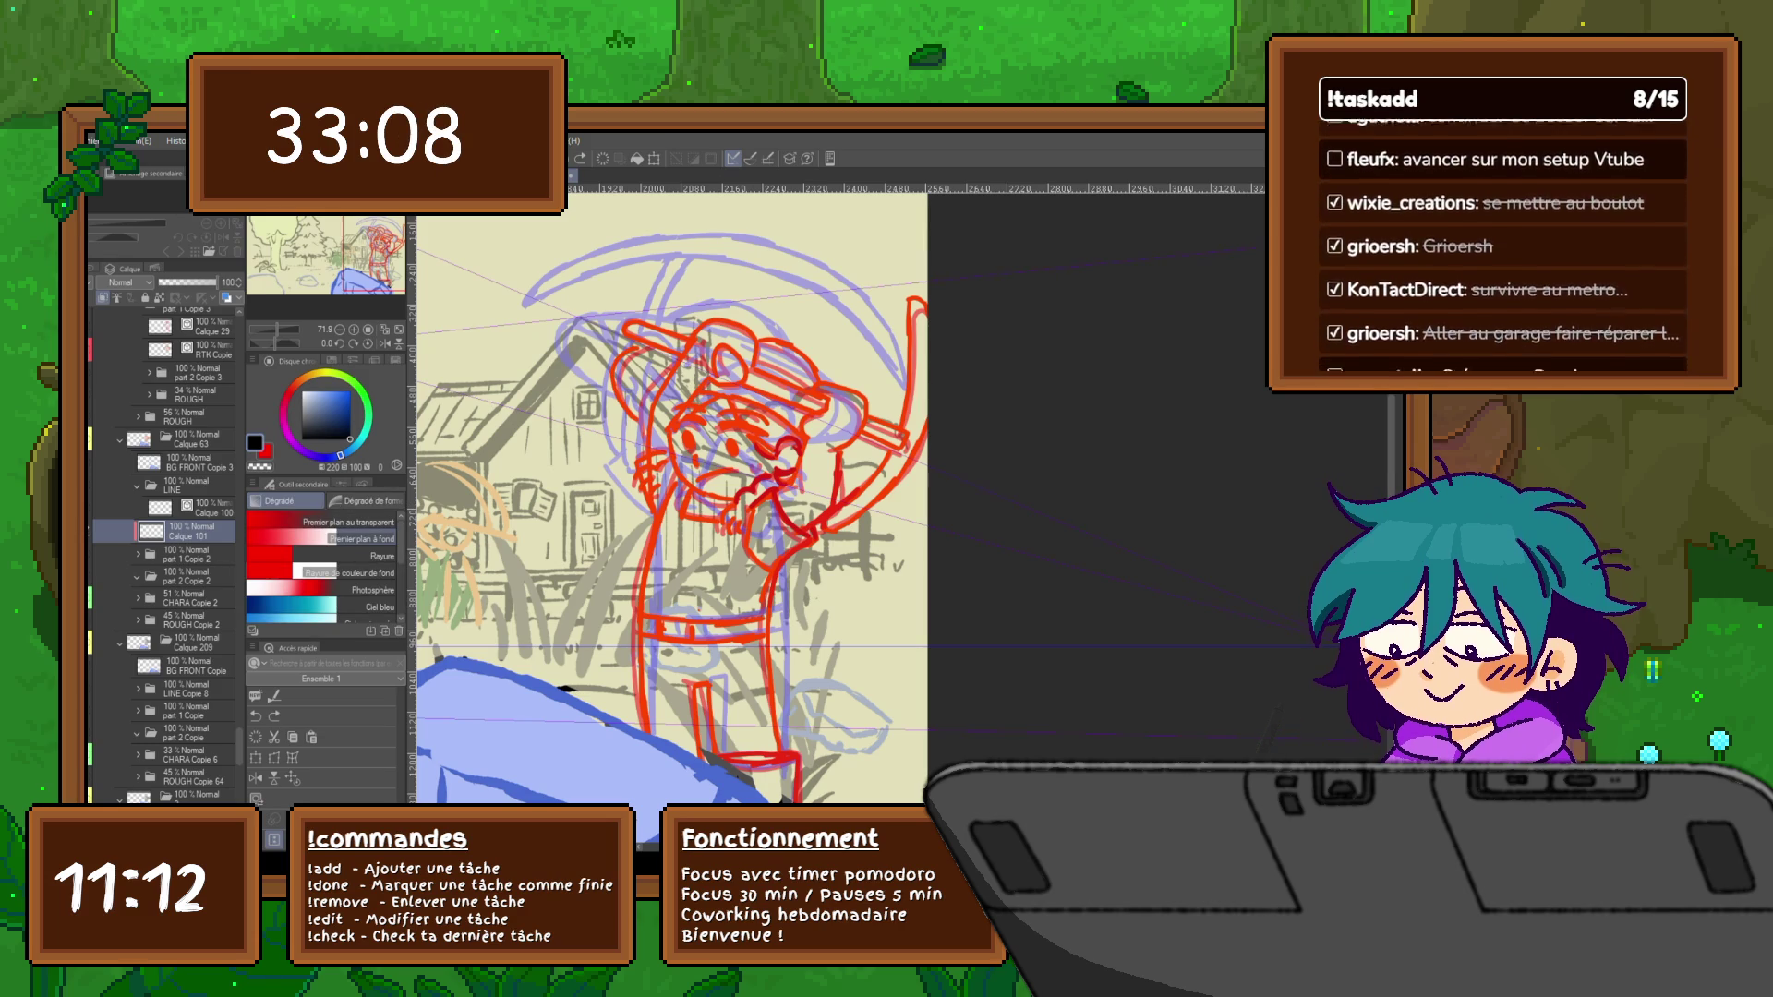
key("m")
Lasso the central figure and lower Calque 101's opacity so it shows as faint red lines
mouse_move(701, 257)
left_mouse_down()
mouse_move(457, 658)
mouse_move(659, 814)
mouse_move(1025, 501)
mouse_move(836, 261)
left_mouse_up()
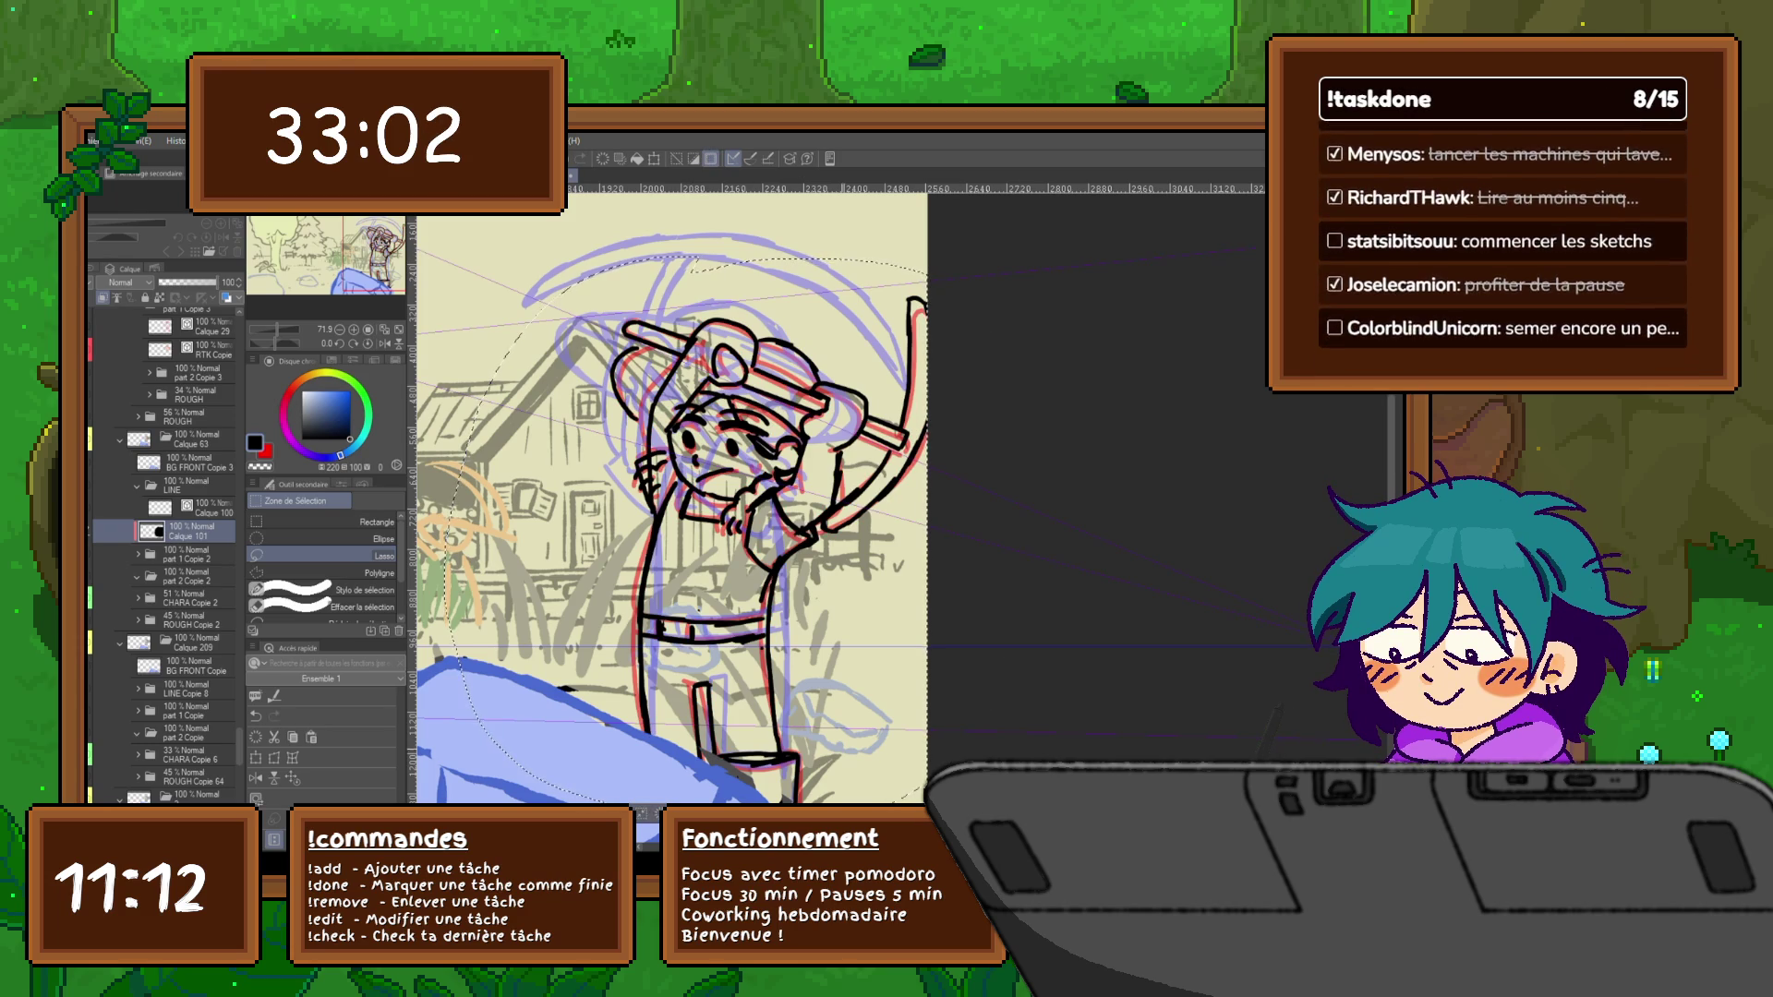
key("p")
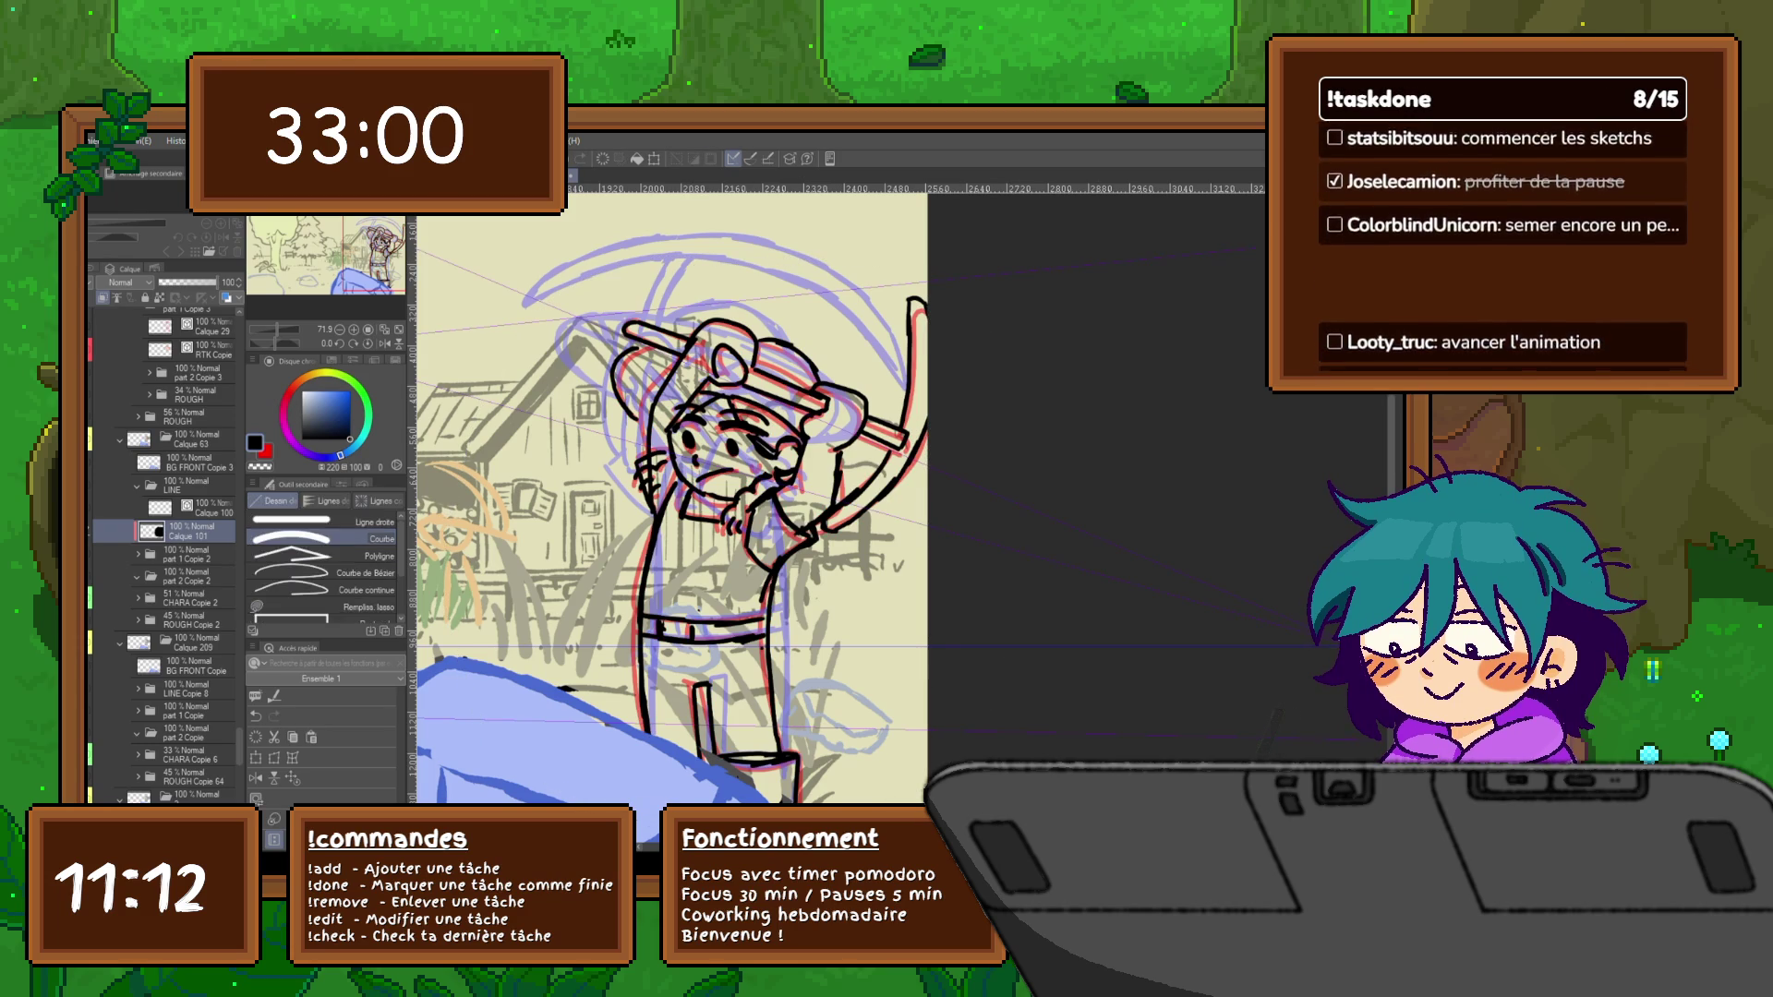
key("p")
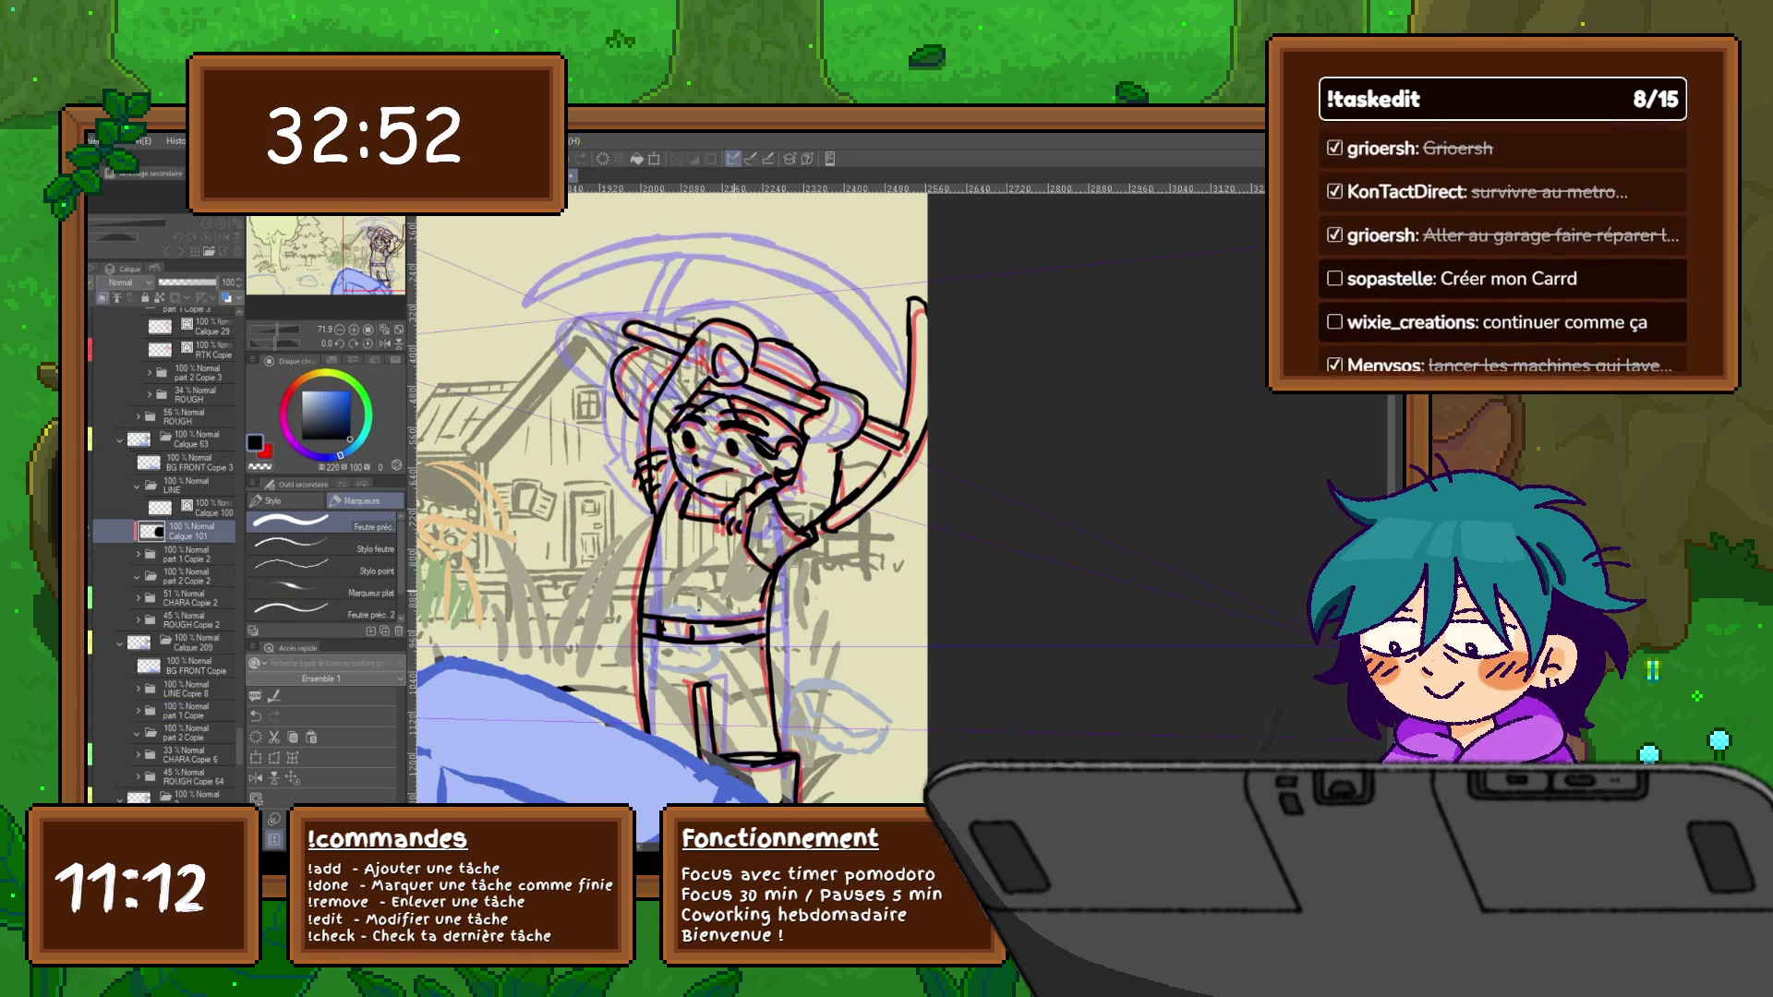
left_click_drag(229, 282, 178, 281)
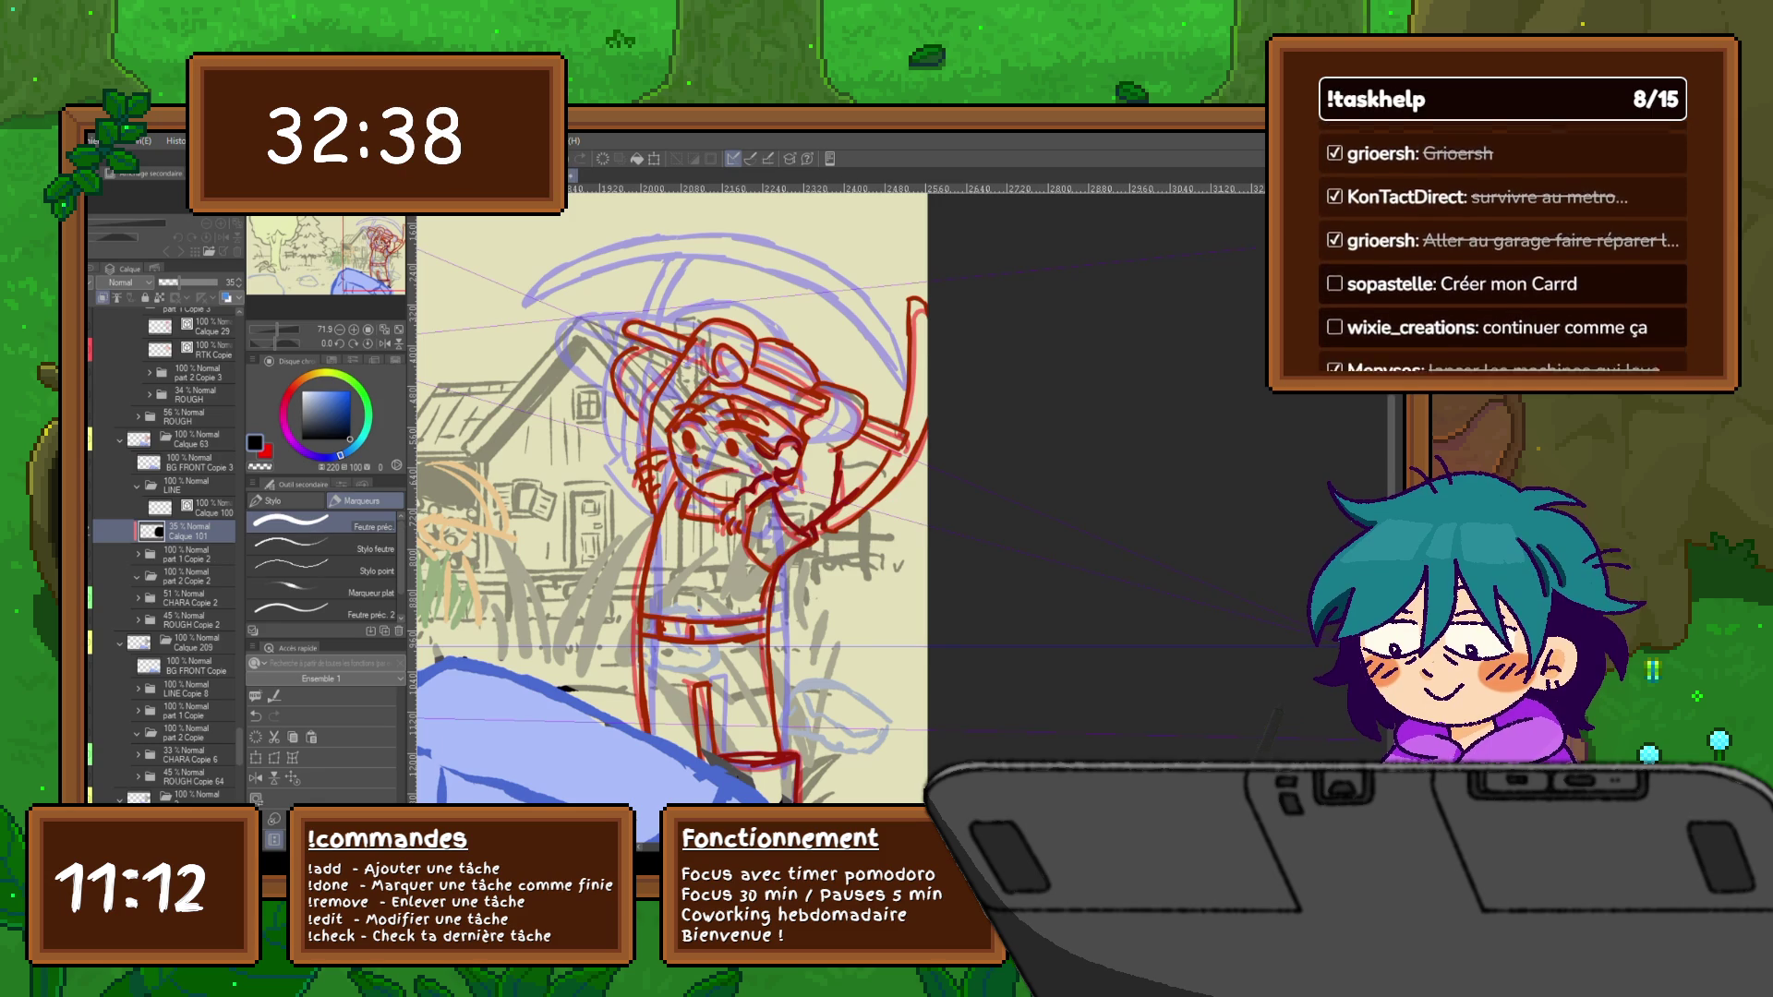
Make Calque 100 the drawing layer and lay a first marker test stroke near the top
left_click(188, 507)
left_click_drag(786, 275, 845, 333)
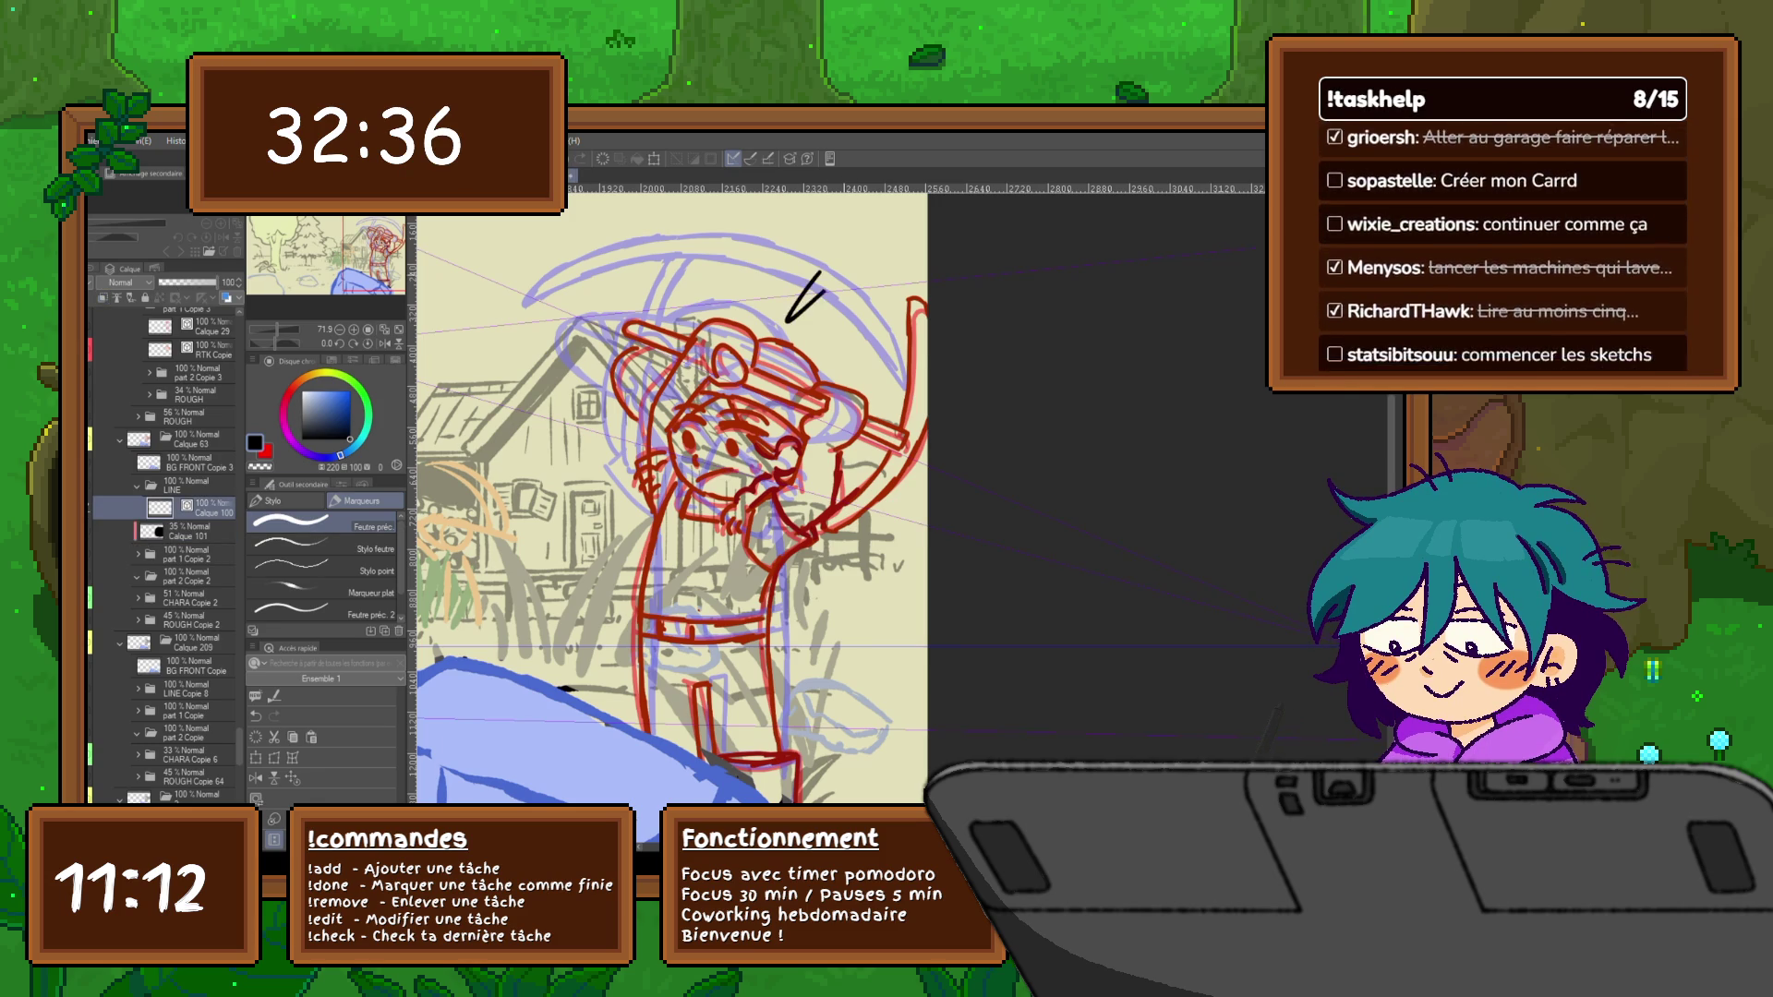
Undo the test stroke and toggle the black lineart layer to compare it with the red sketch
key("ctrl+z")
scroll(810, 450, "up", 2)
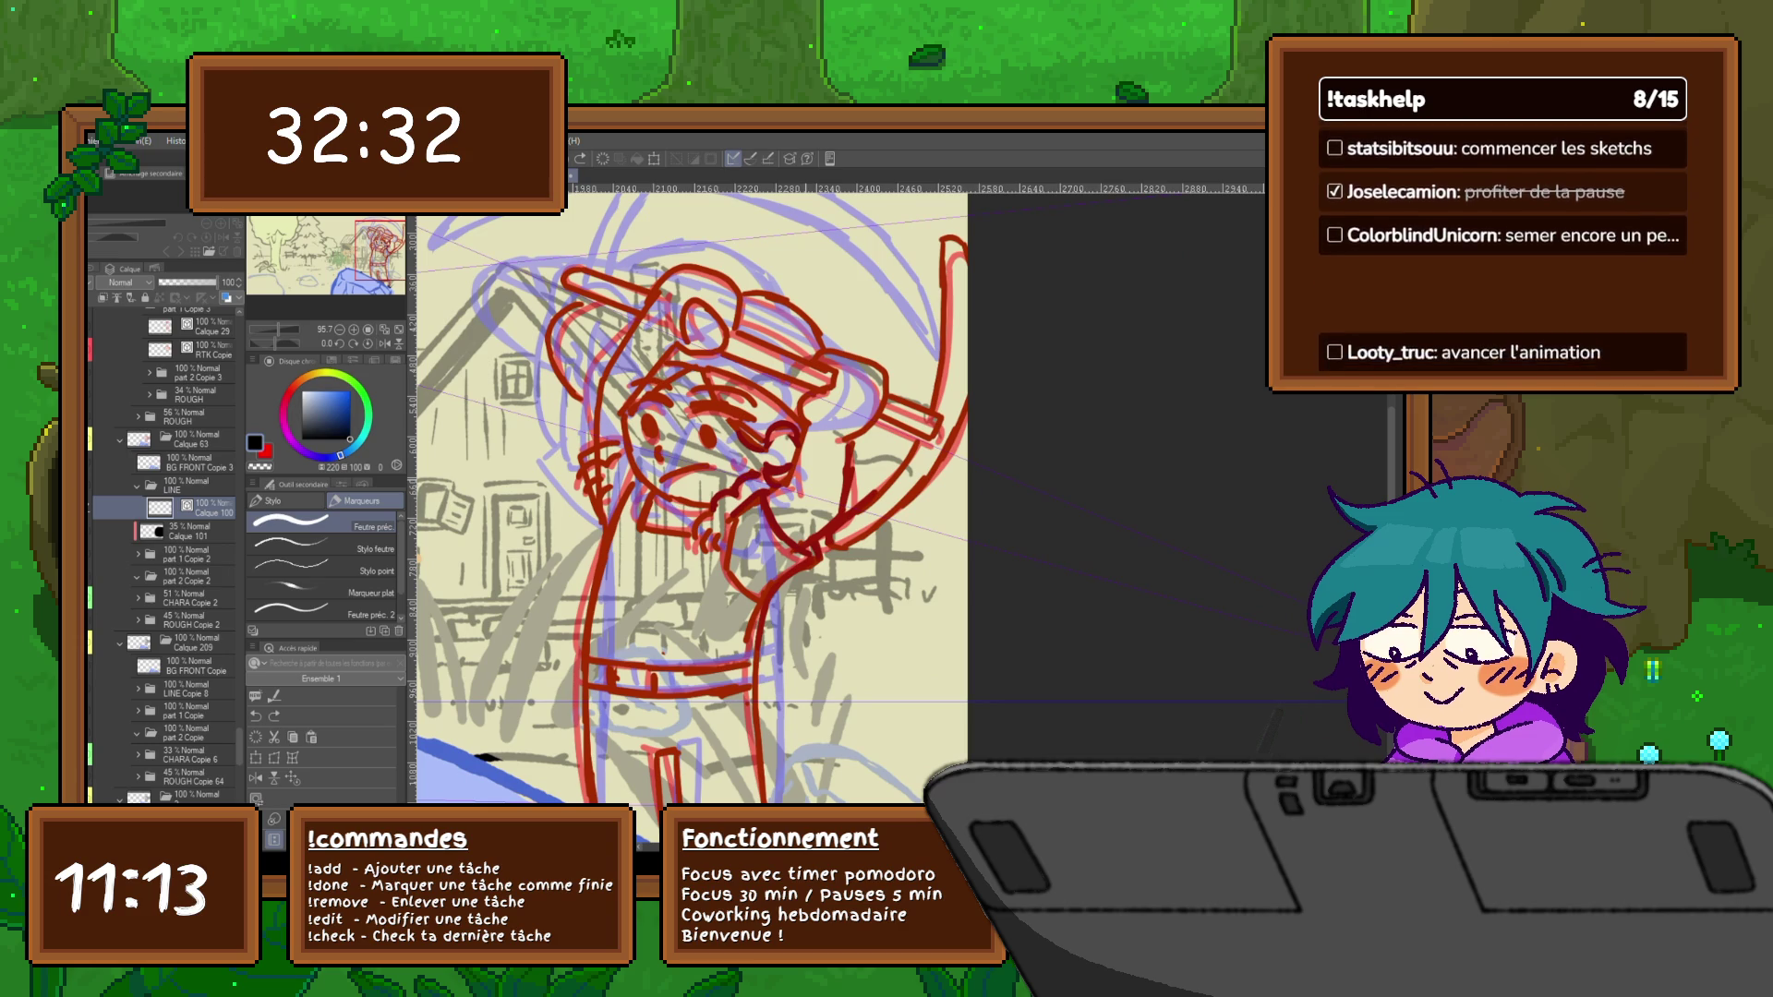
left_click(97, 710)
left_click(97, 711)
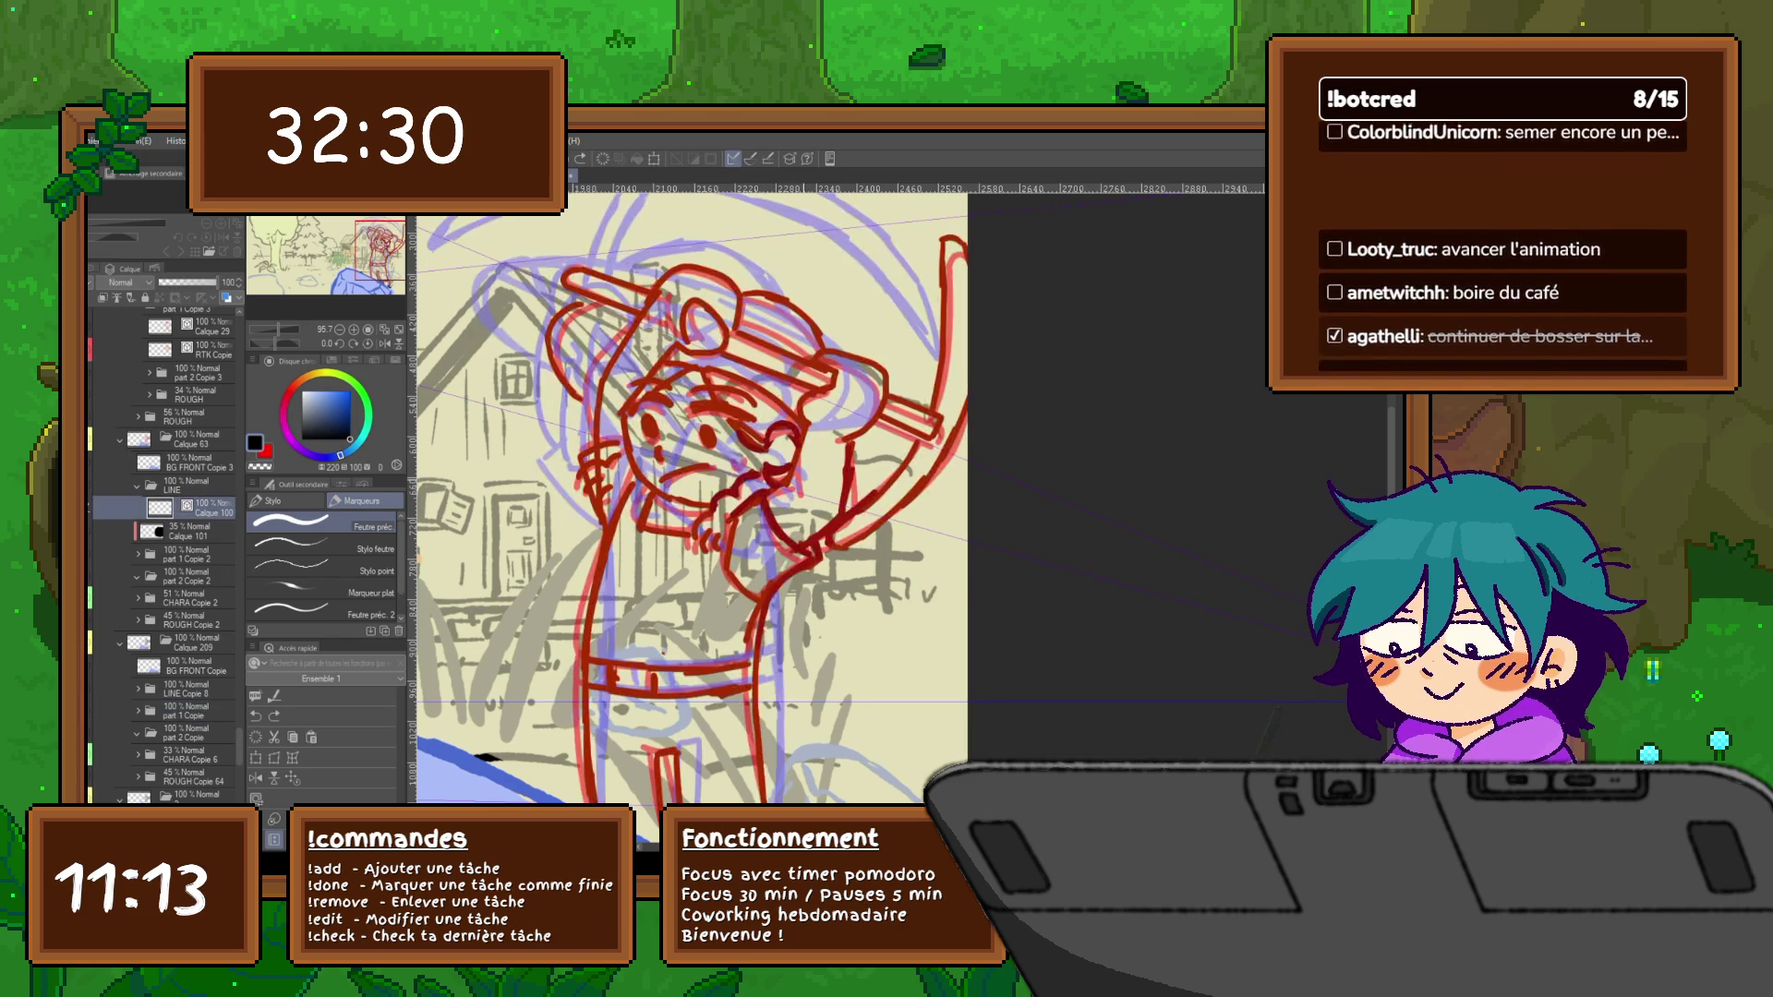
left_click(98, 711)
left_click(97, 711)
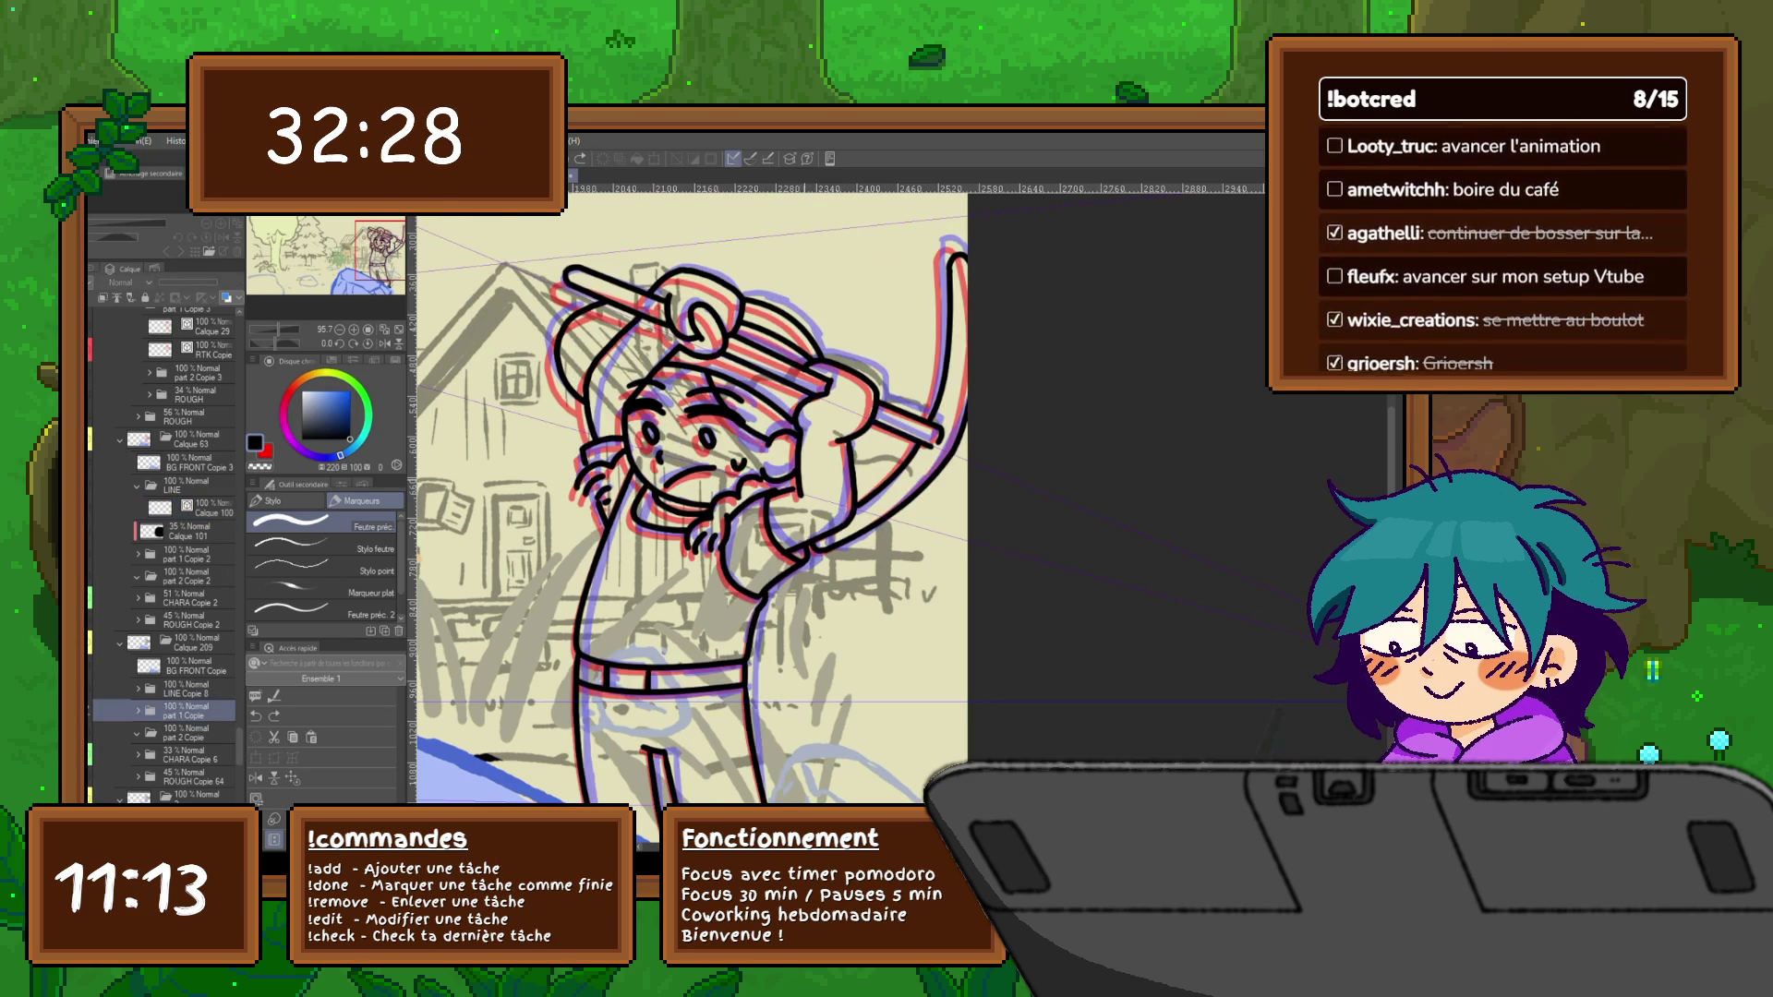
left_click(98, 711)
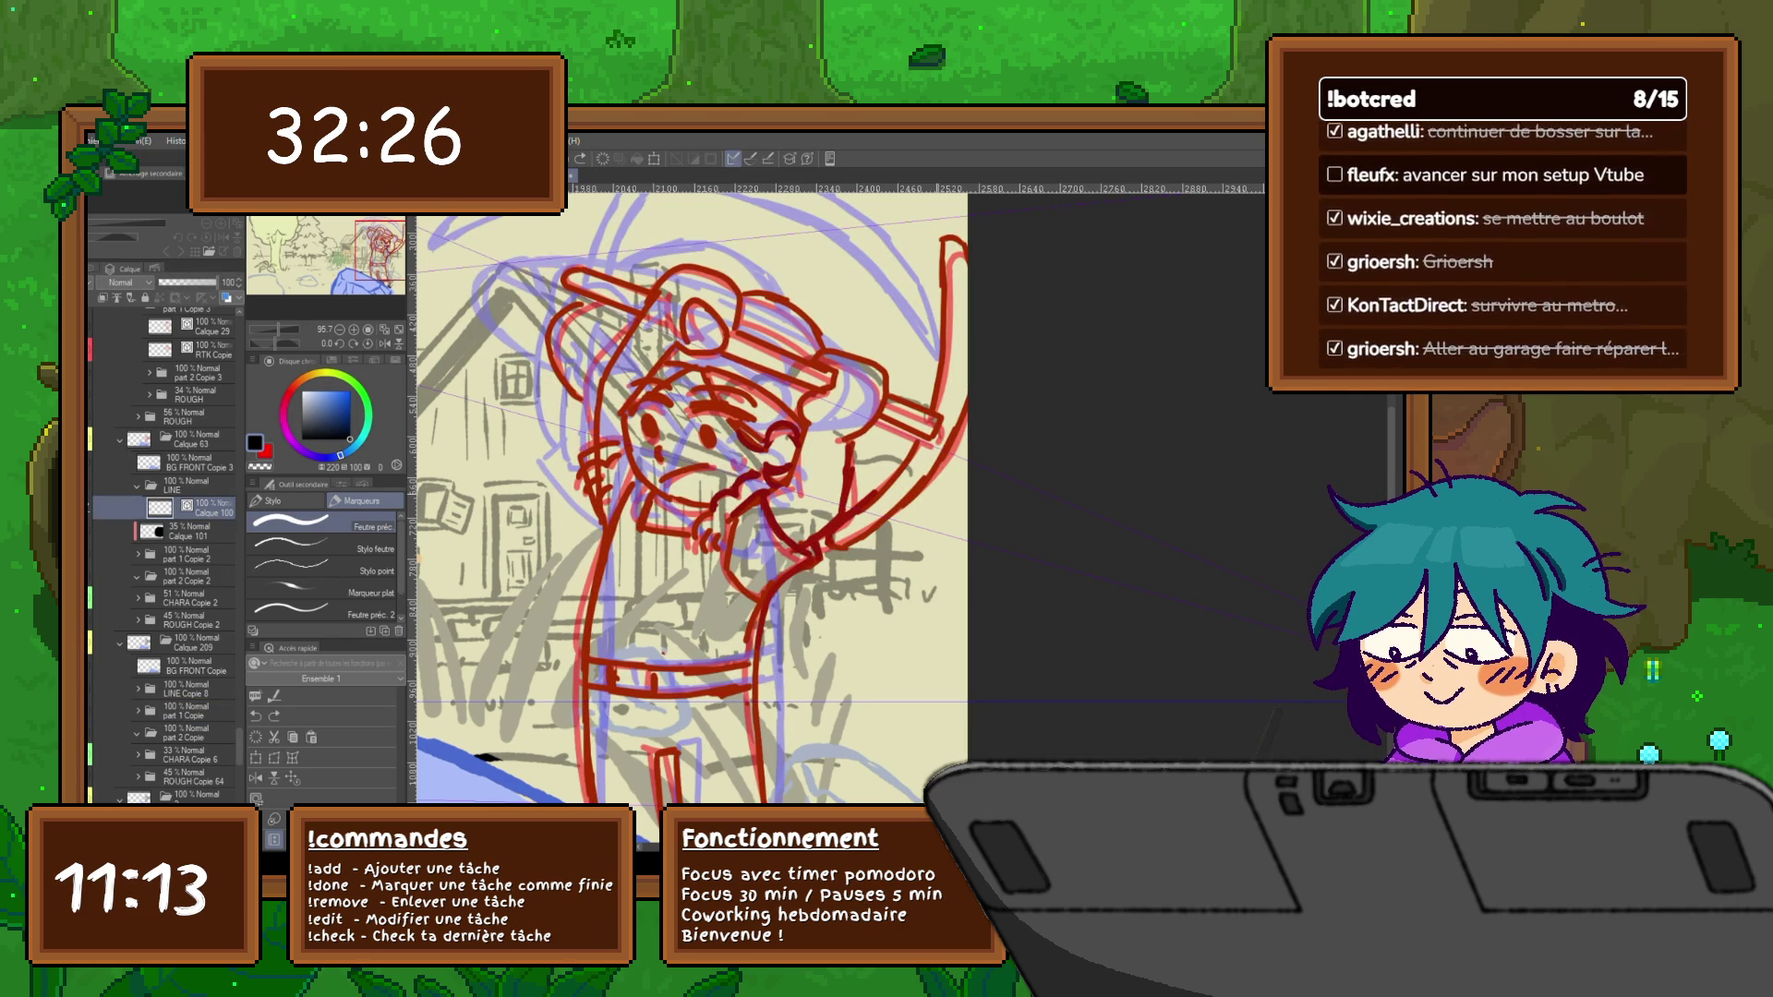
Ink black lines along the face, the raised hand and down the raised arm
left_click_drag(806, 422, 771, 495)
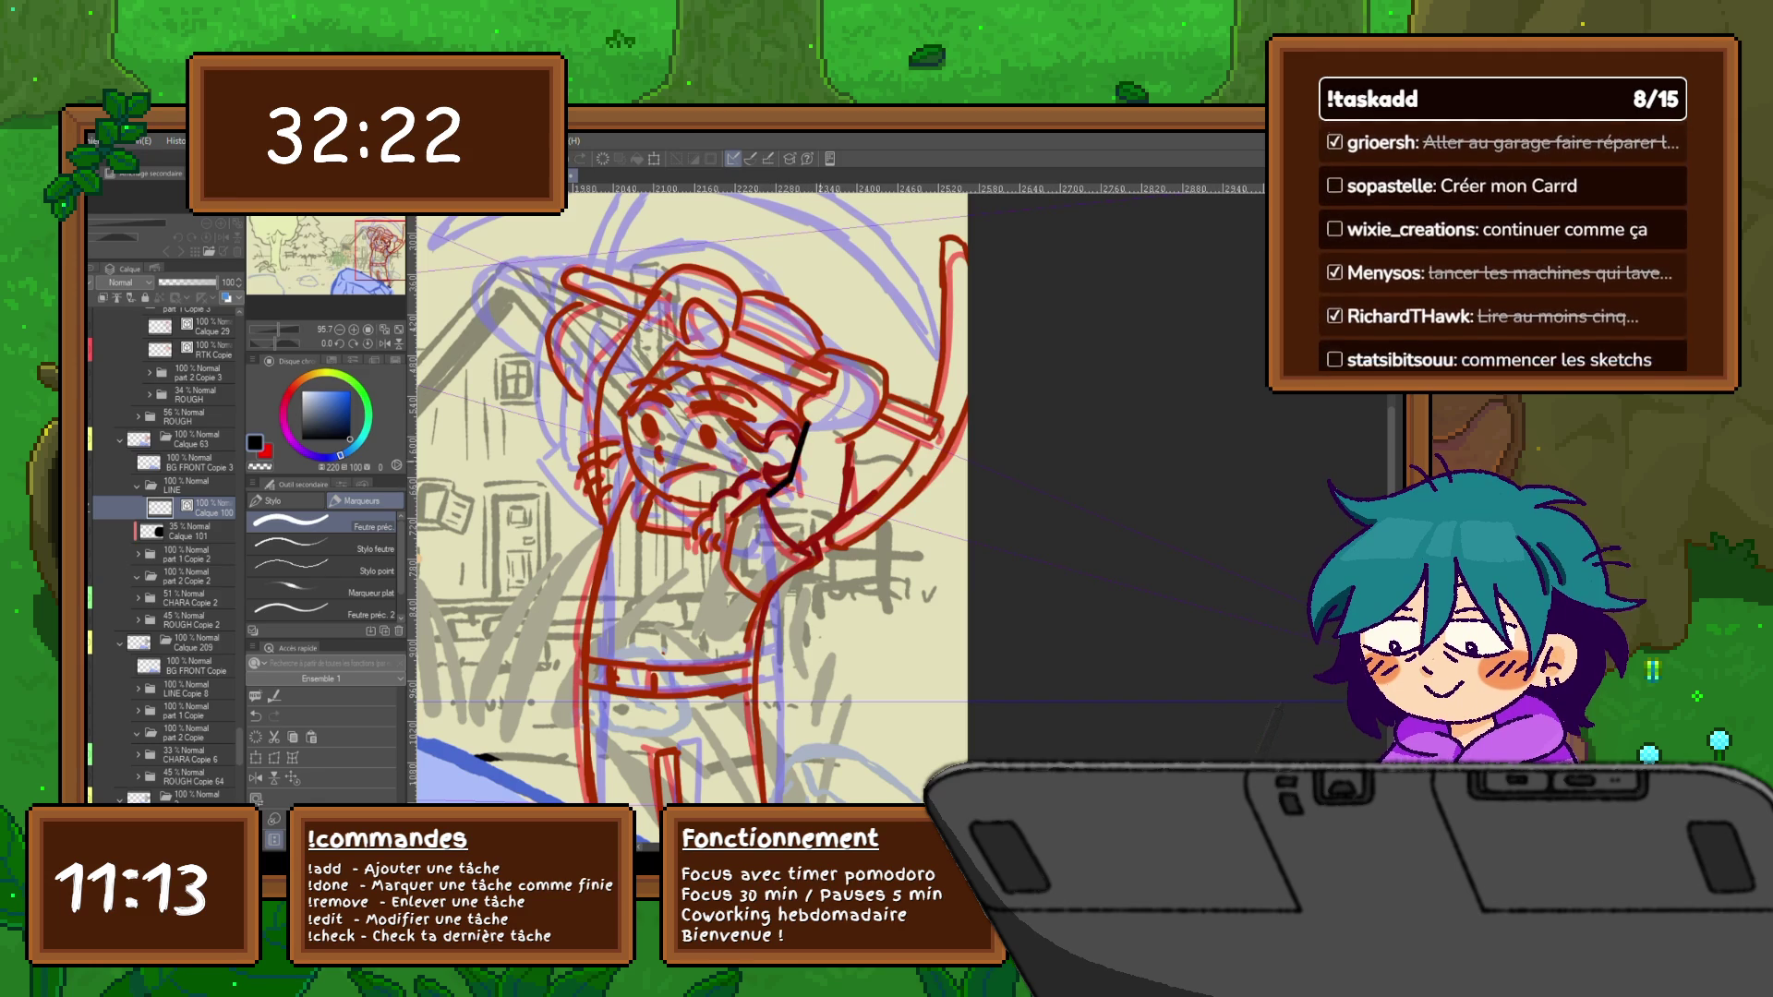
mouse_move(845, 444)
left_mouse_down()
mouse_move(843, 512)
mouse_move(805, 545)
left_mouse_up()
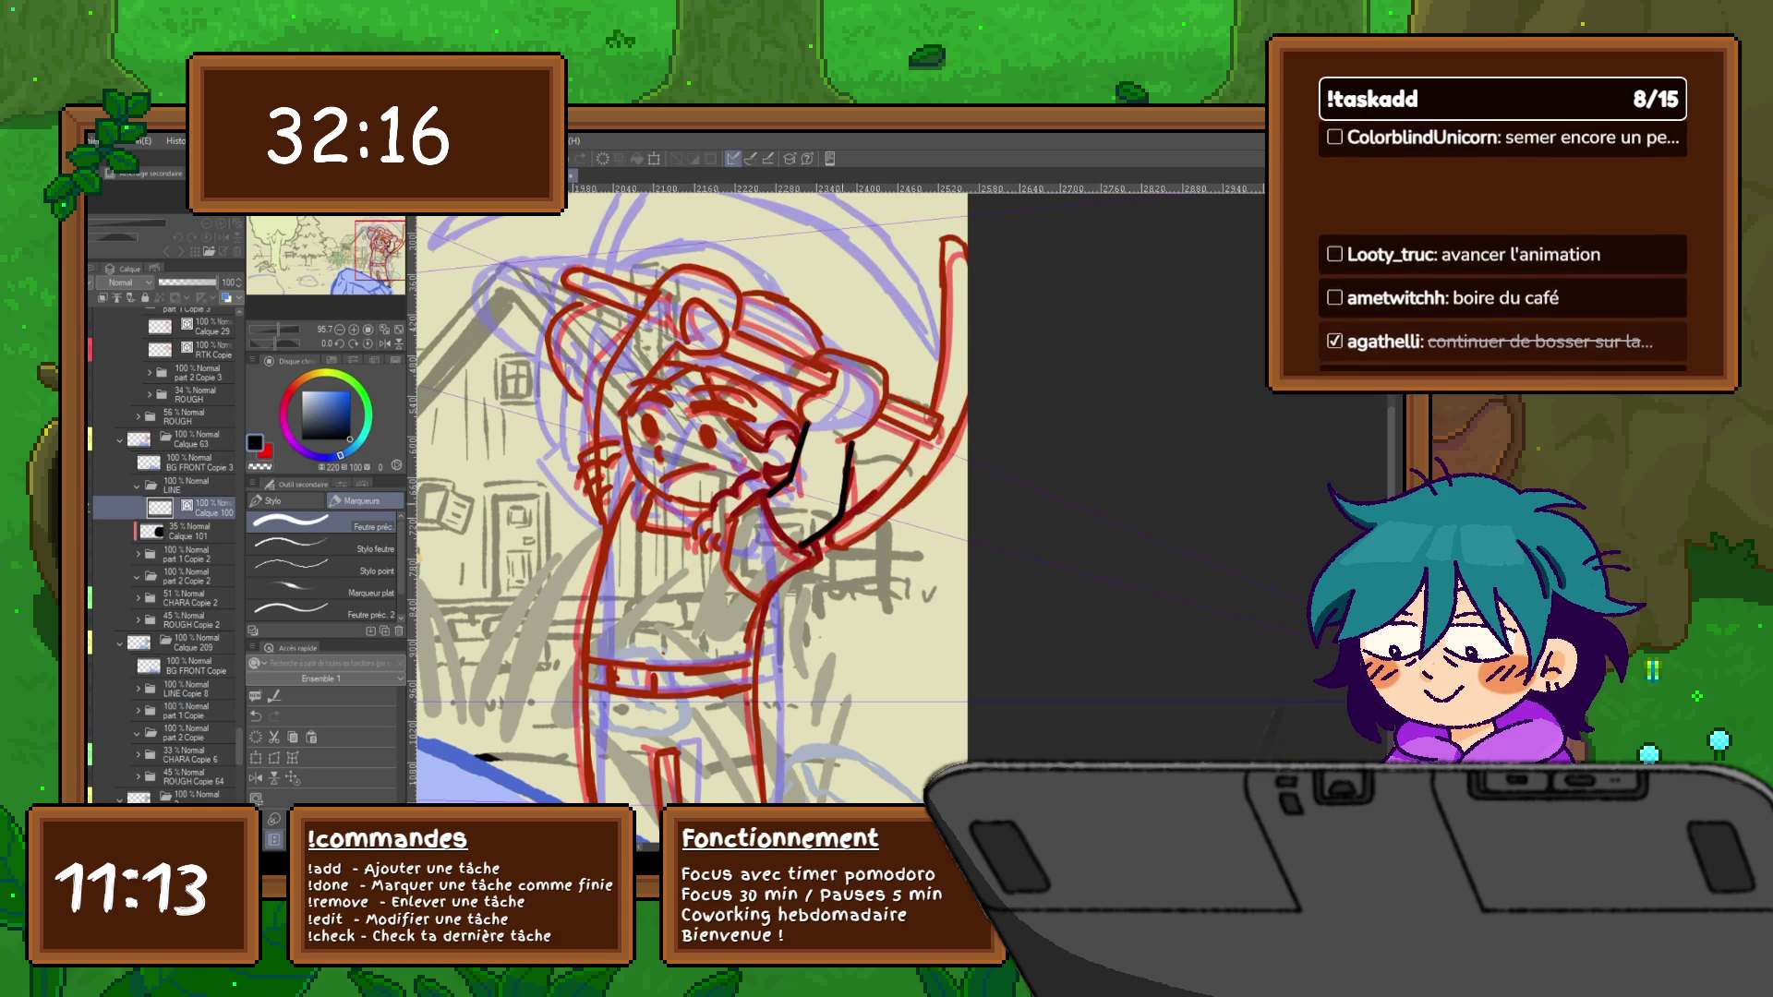
mouse_move(801, 413)
left_mouse_down()
mouse_move(834, 387)
mouse_move(829, 352)
mouse_move(887, 369)
mouse_move(885, 412)
mouse_move(842, 443)
left_mouse_up()
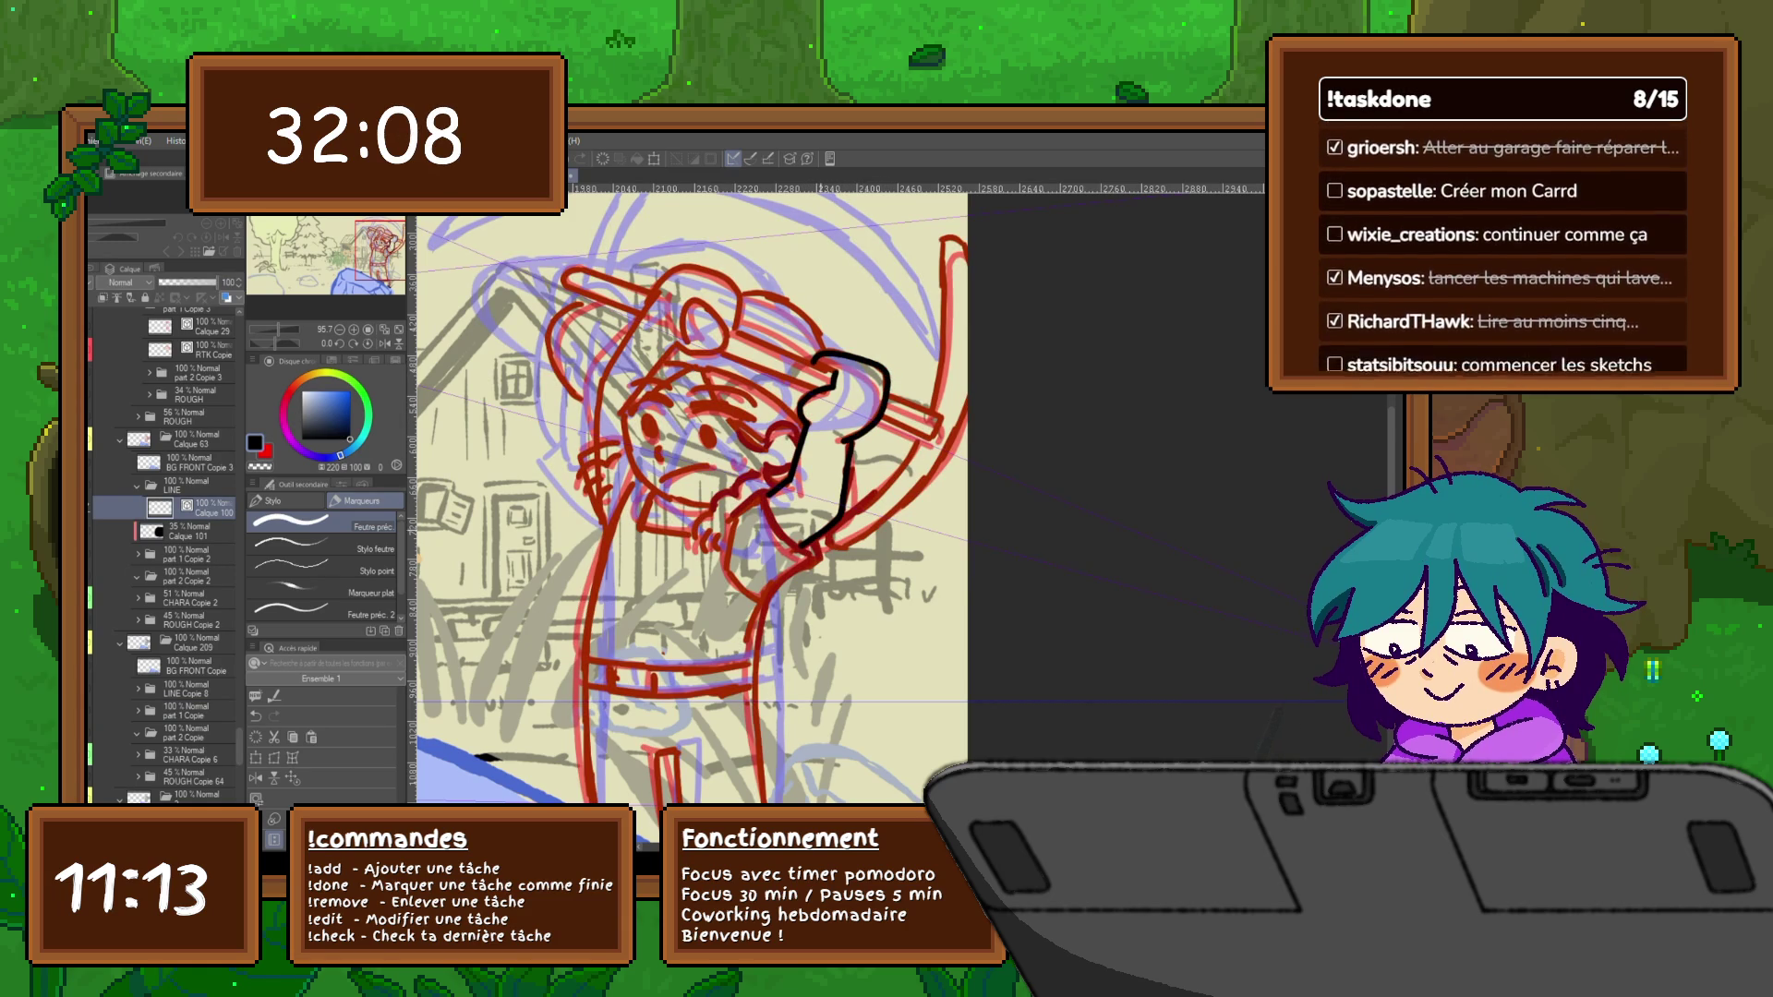
left_click_drag(694, 555, 721, 471)
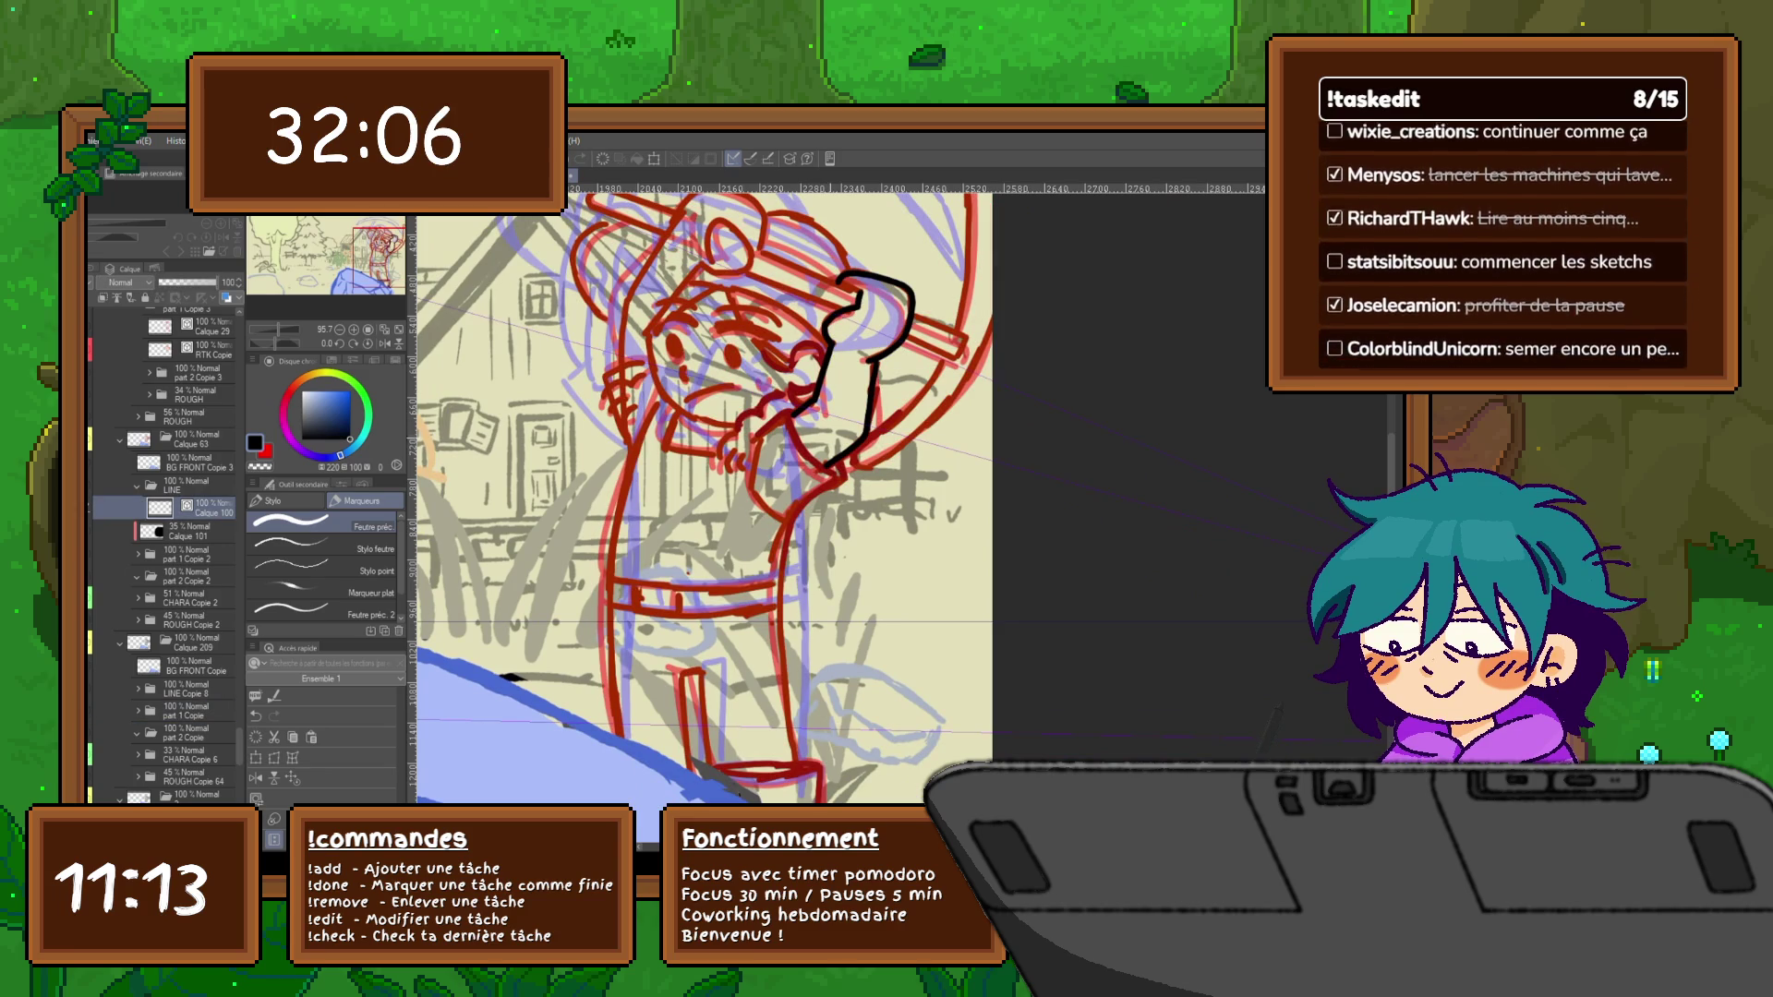
mouse_move(789, 416)
left_mouse_down()
mouse_move(836, 487)
mouse_move(795, 518)
left_mouse_up()
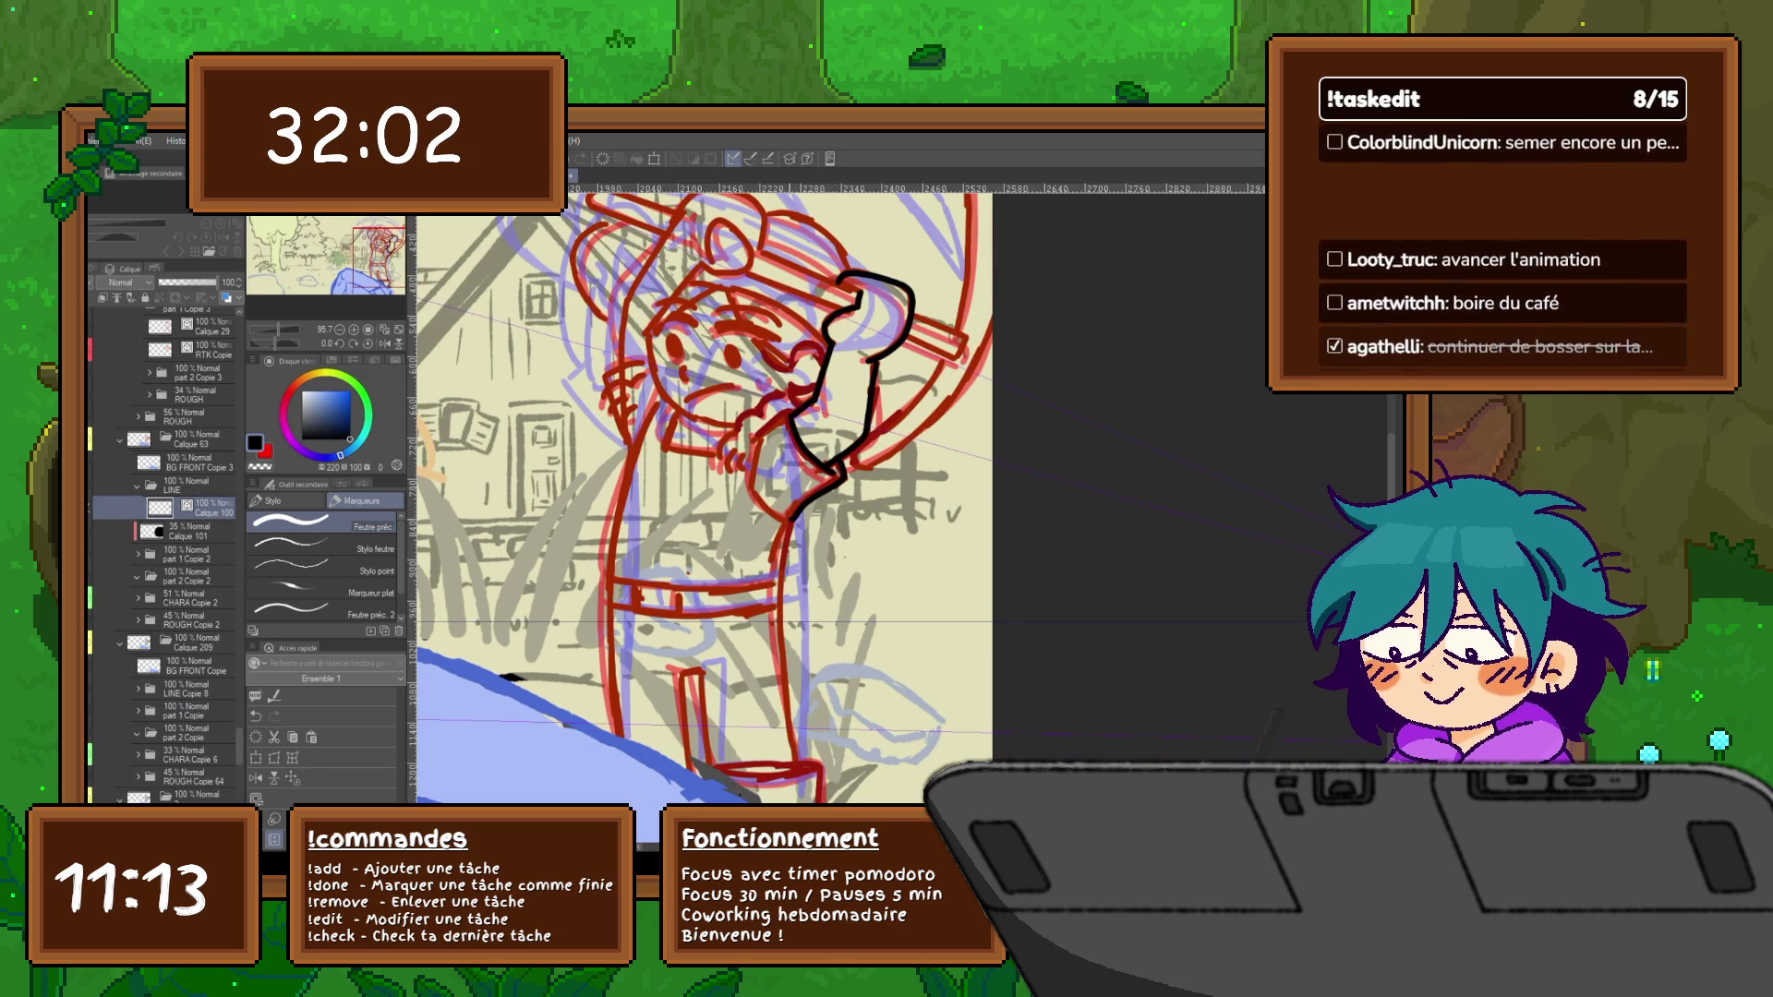
Ink the lower arm curve and the fingers of the gripping hand, checking against the lineart layer
left_click(101, 710)
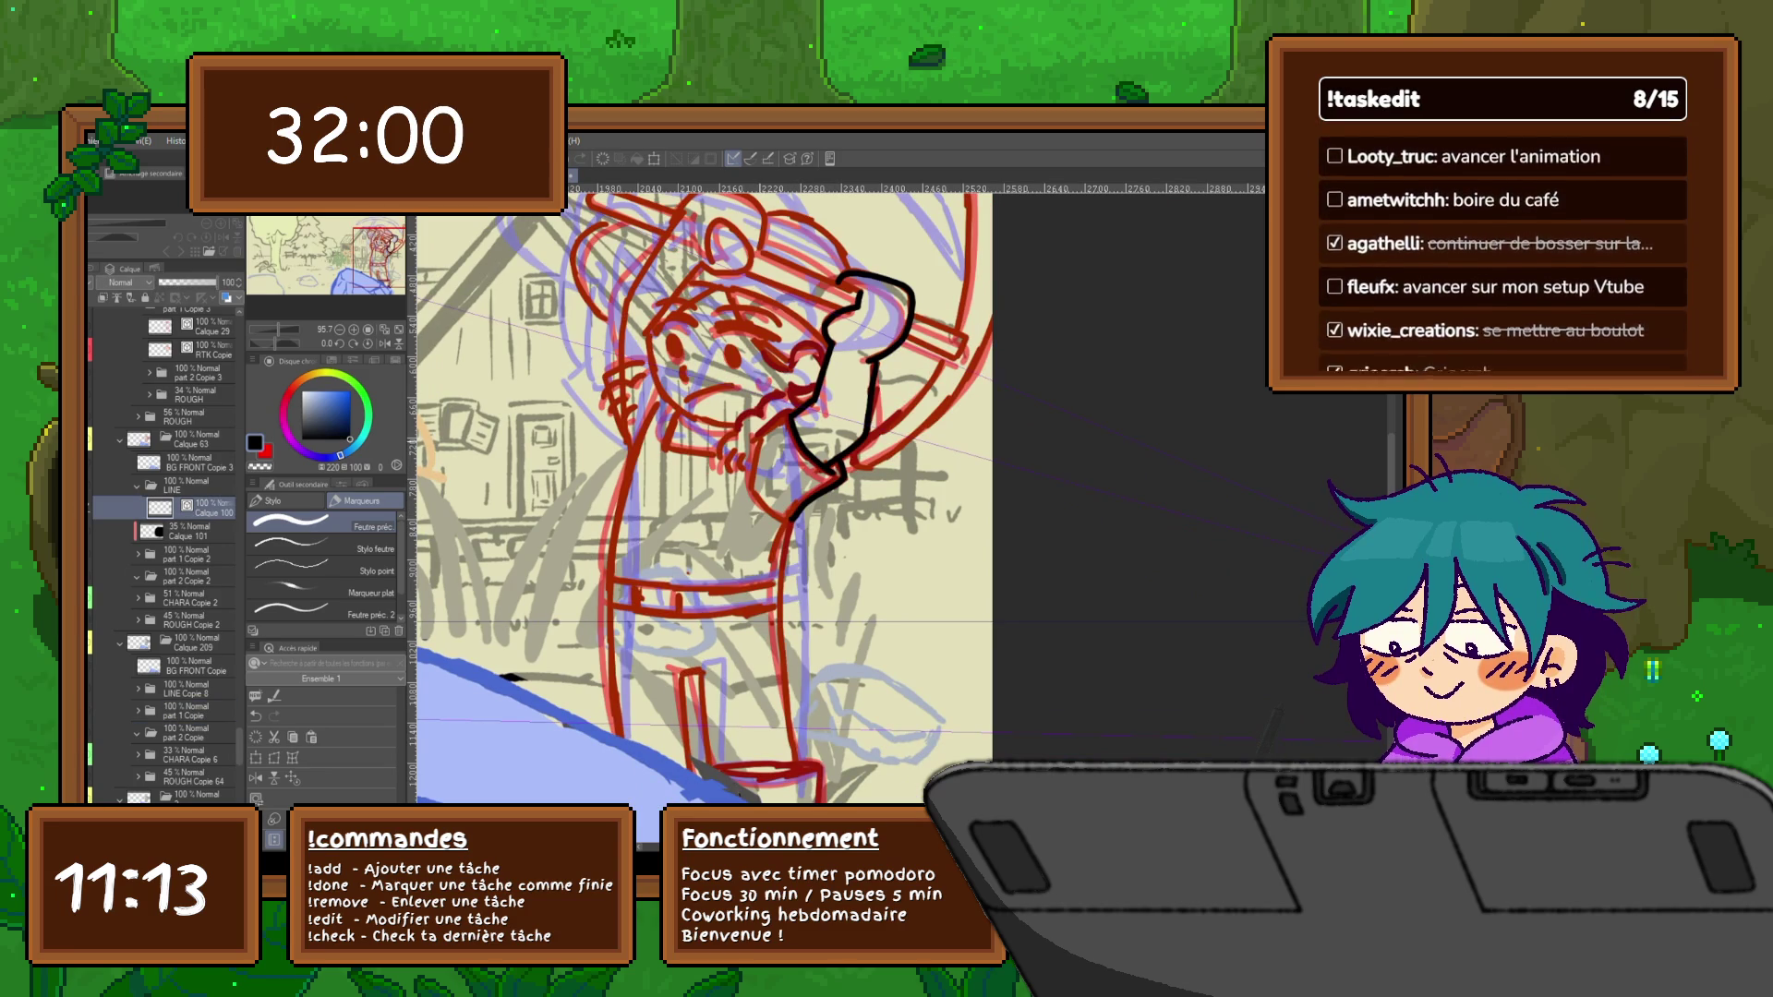
left_click(100, 711)
left_click(101, 710)
left_click(181, 507)
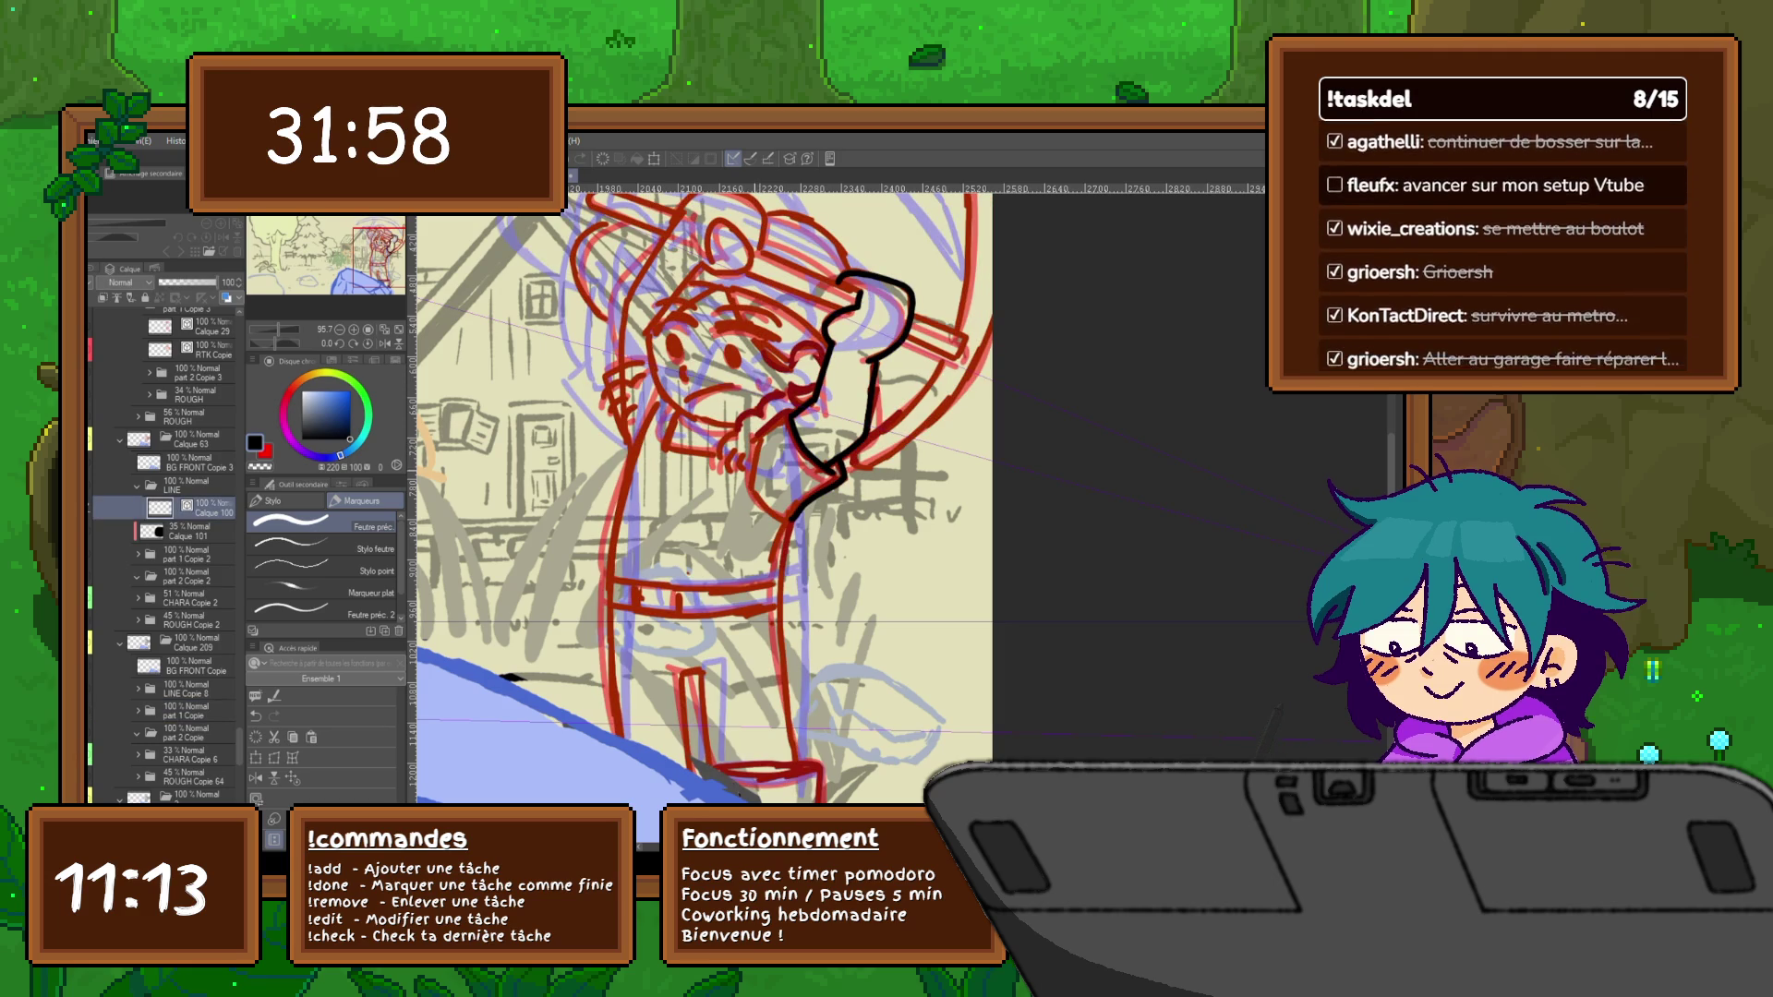
left_click_drag(753, 467, 786, 517)
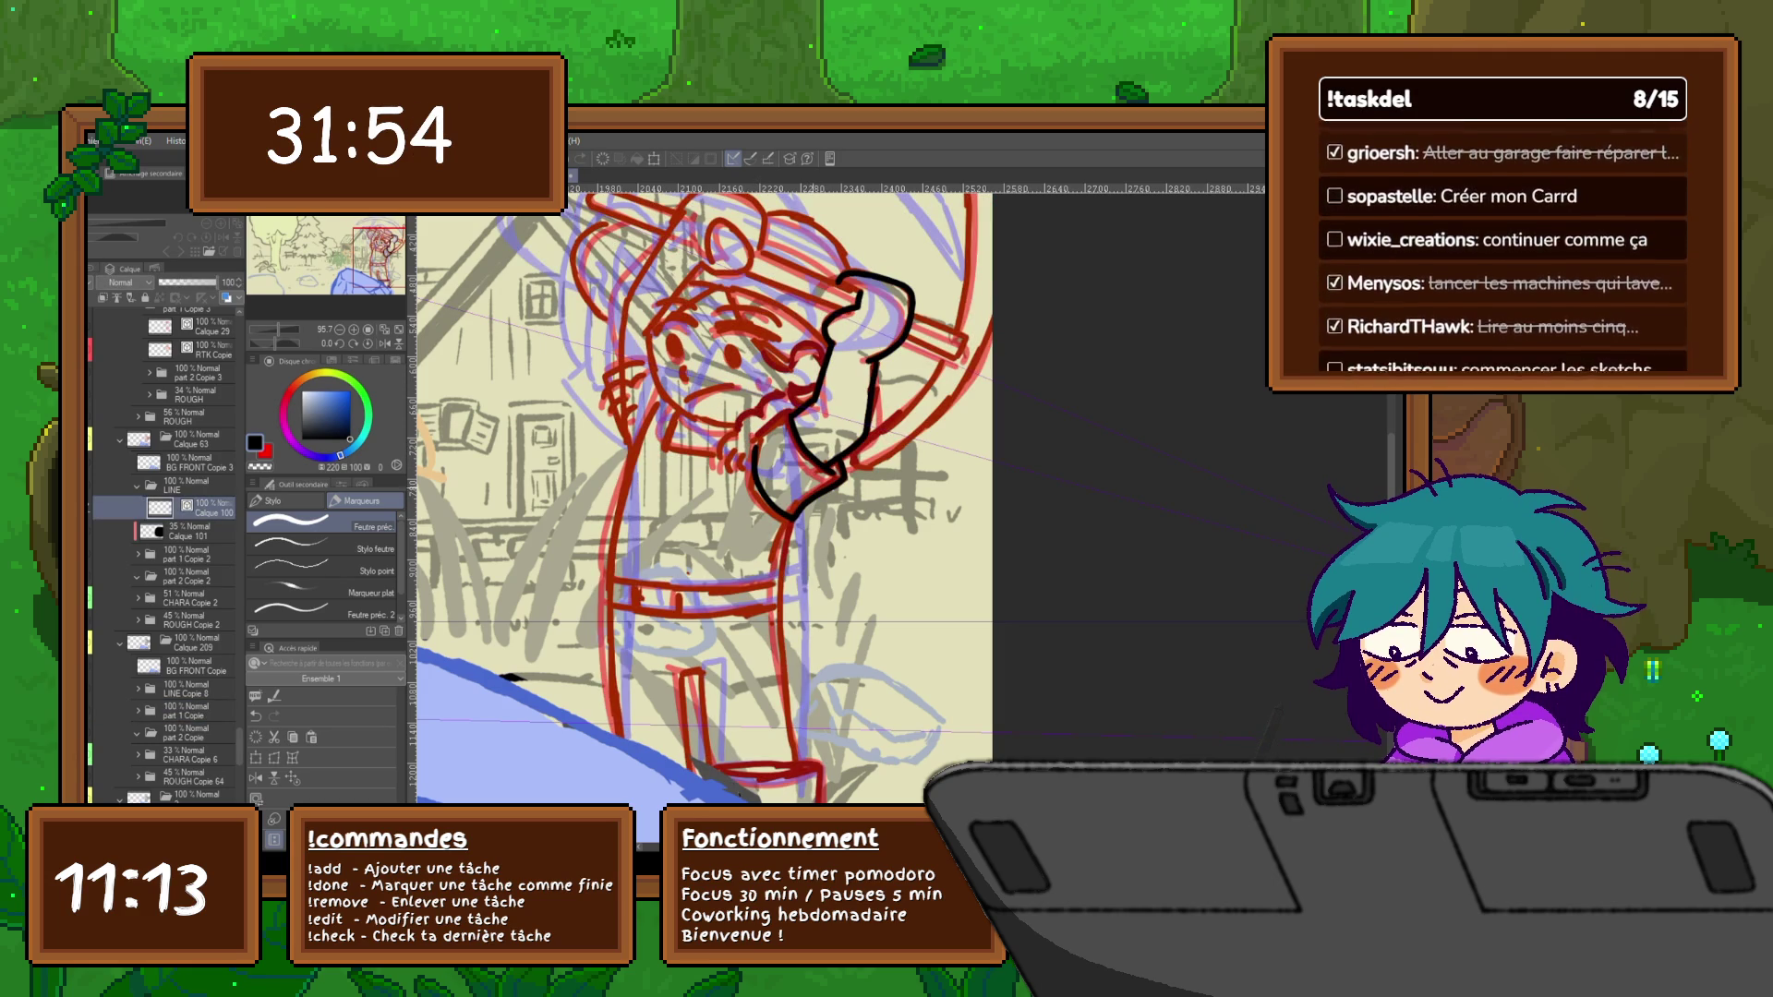
left_click(100, 711)
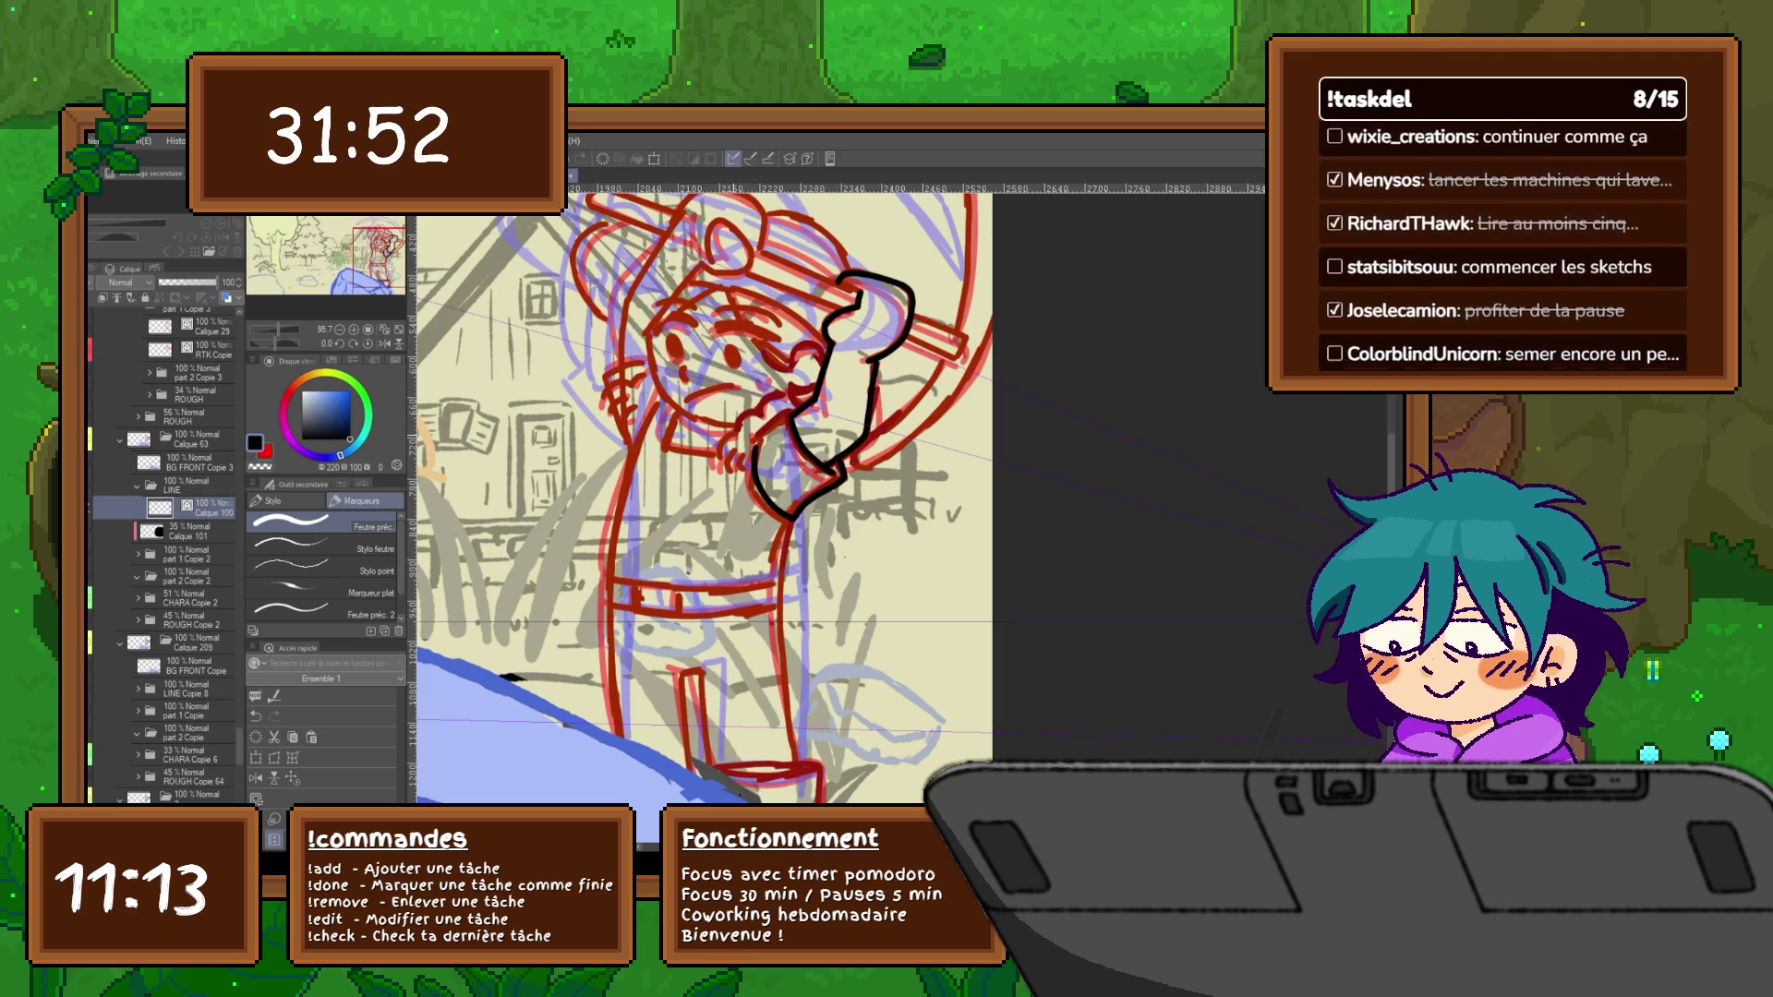
mouse_move(732, 434)
left_mouse_down()
mouse_move(718, 458)
mouse_move(733, 475)
mouse_move(780, 394)
mouse_move(761, 437)
left_mouse_up()
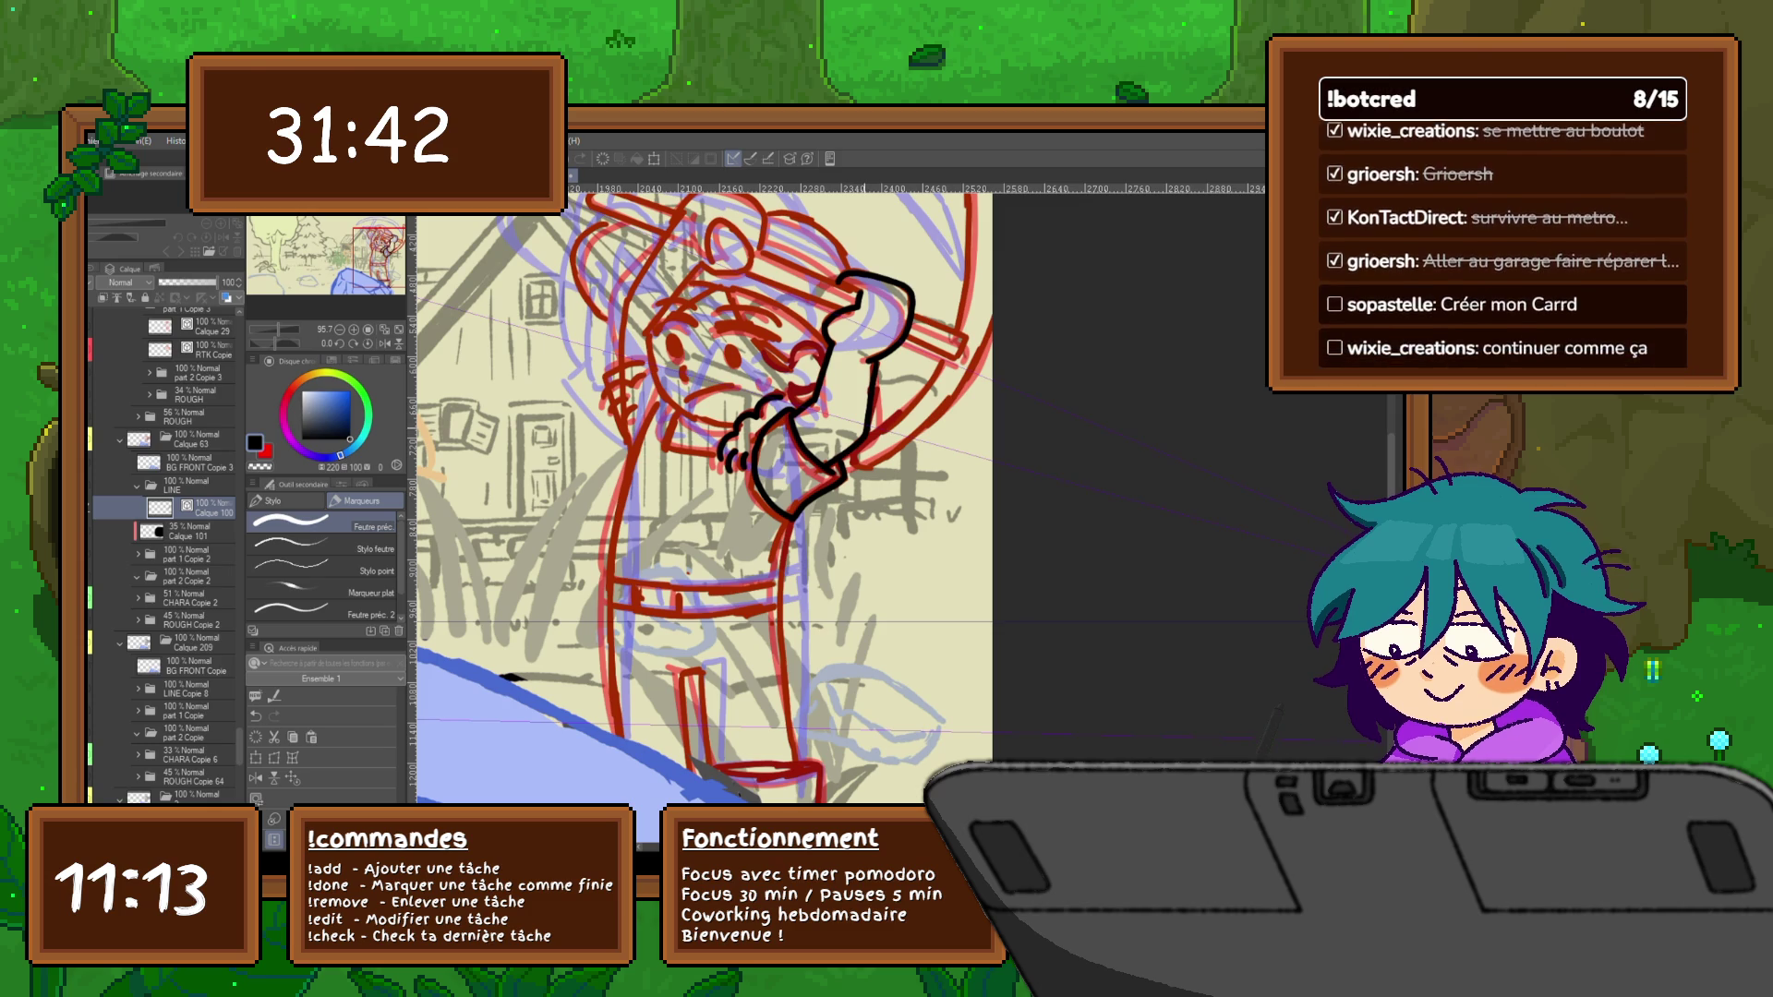
Flip to the finished lineart frame and back to compare with the inked hand
left_click(104, 710)
left_click(104, 709)
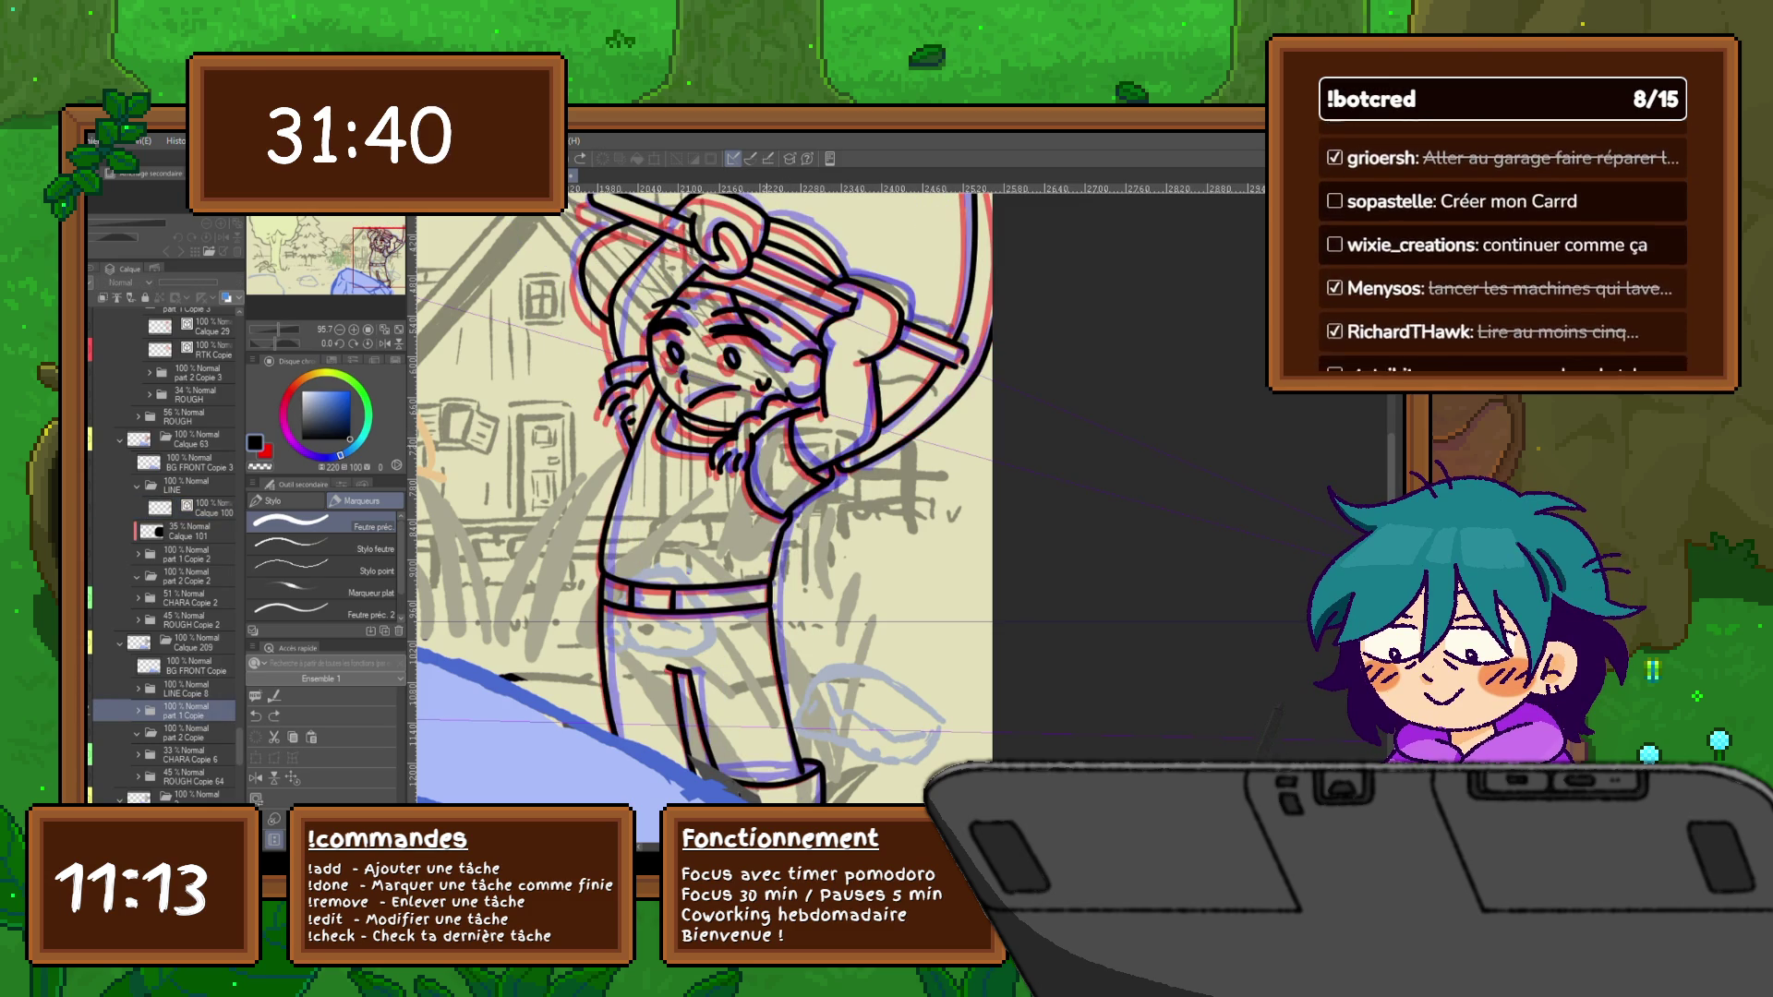
Flip between the partially inked arm frame and the finished lineart frame to compare poses
left_click(104, 709)
left_click(194, 506)
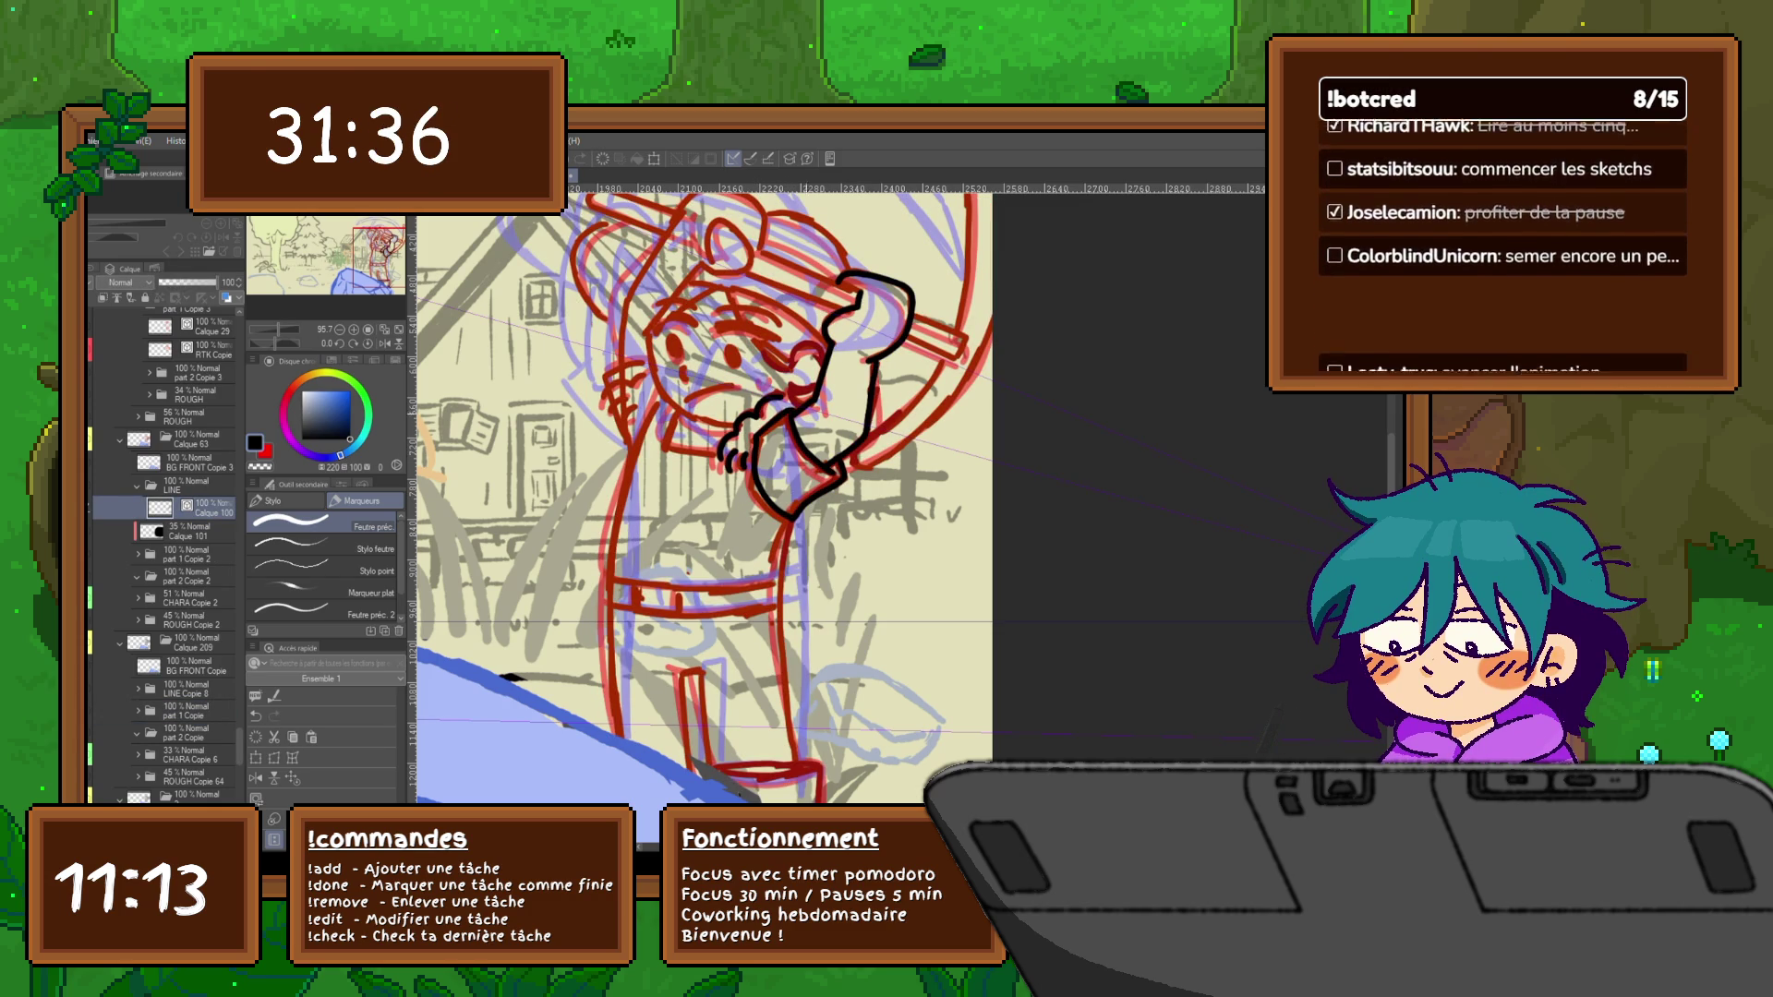
left_click(103, 710)
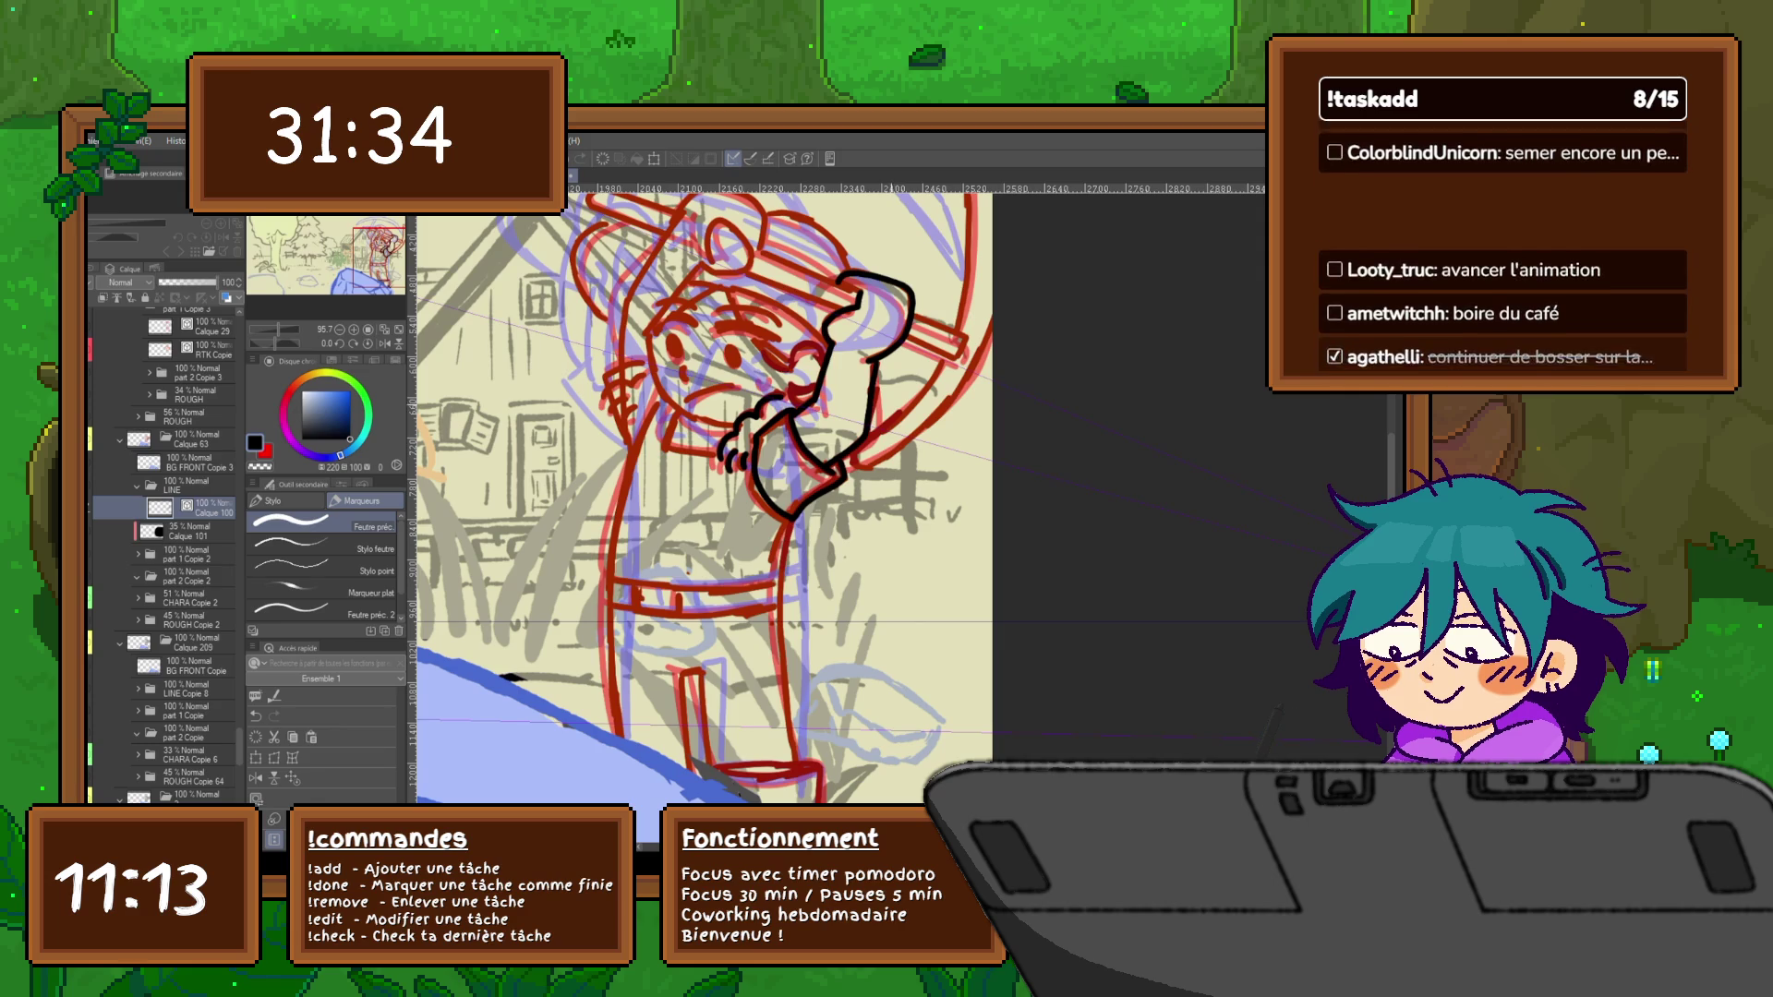
left_click(104, 709)
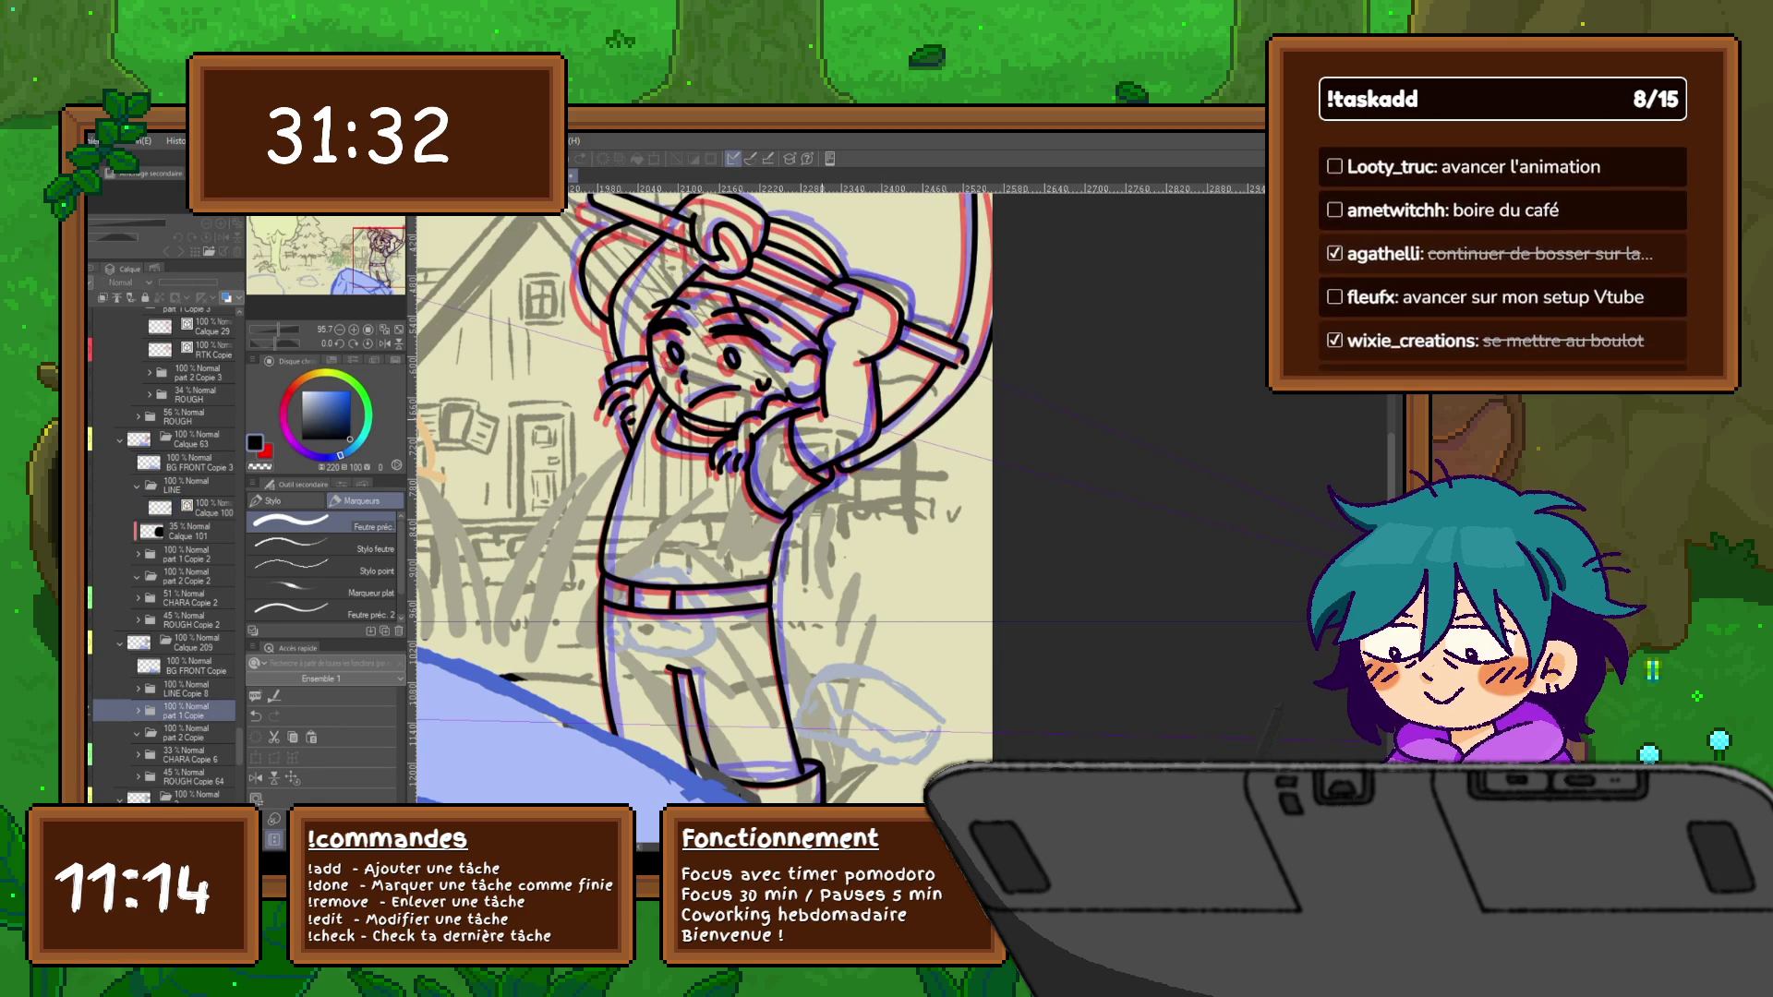
key("Right")
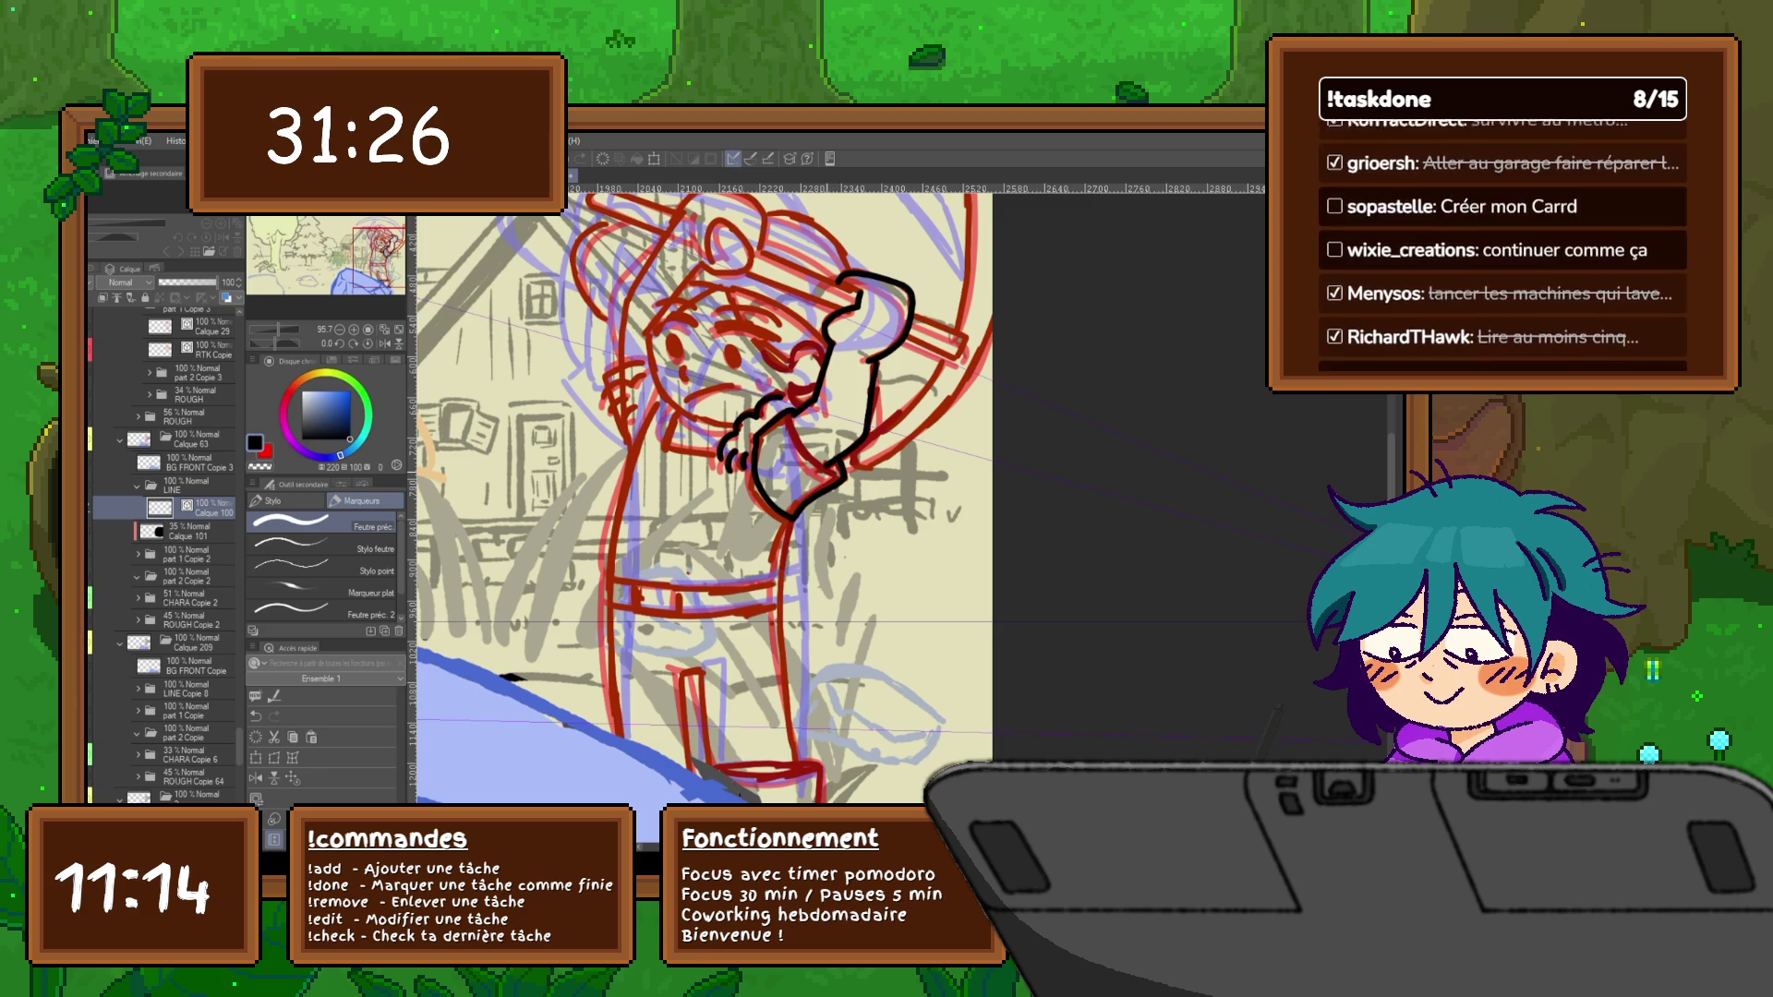
key("u")
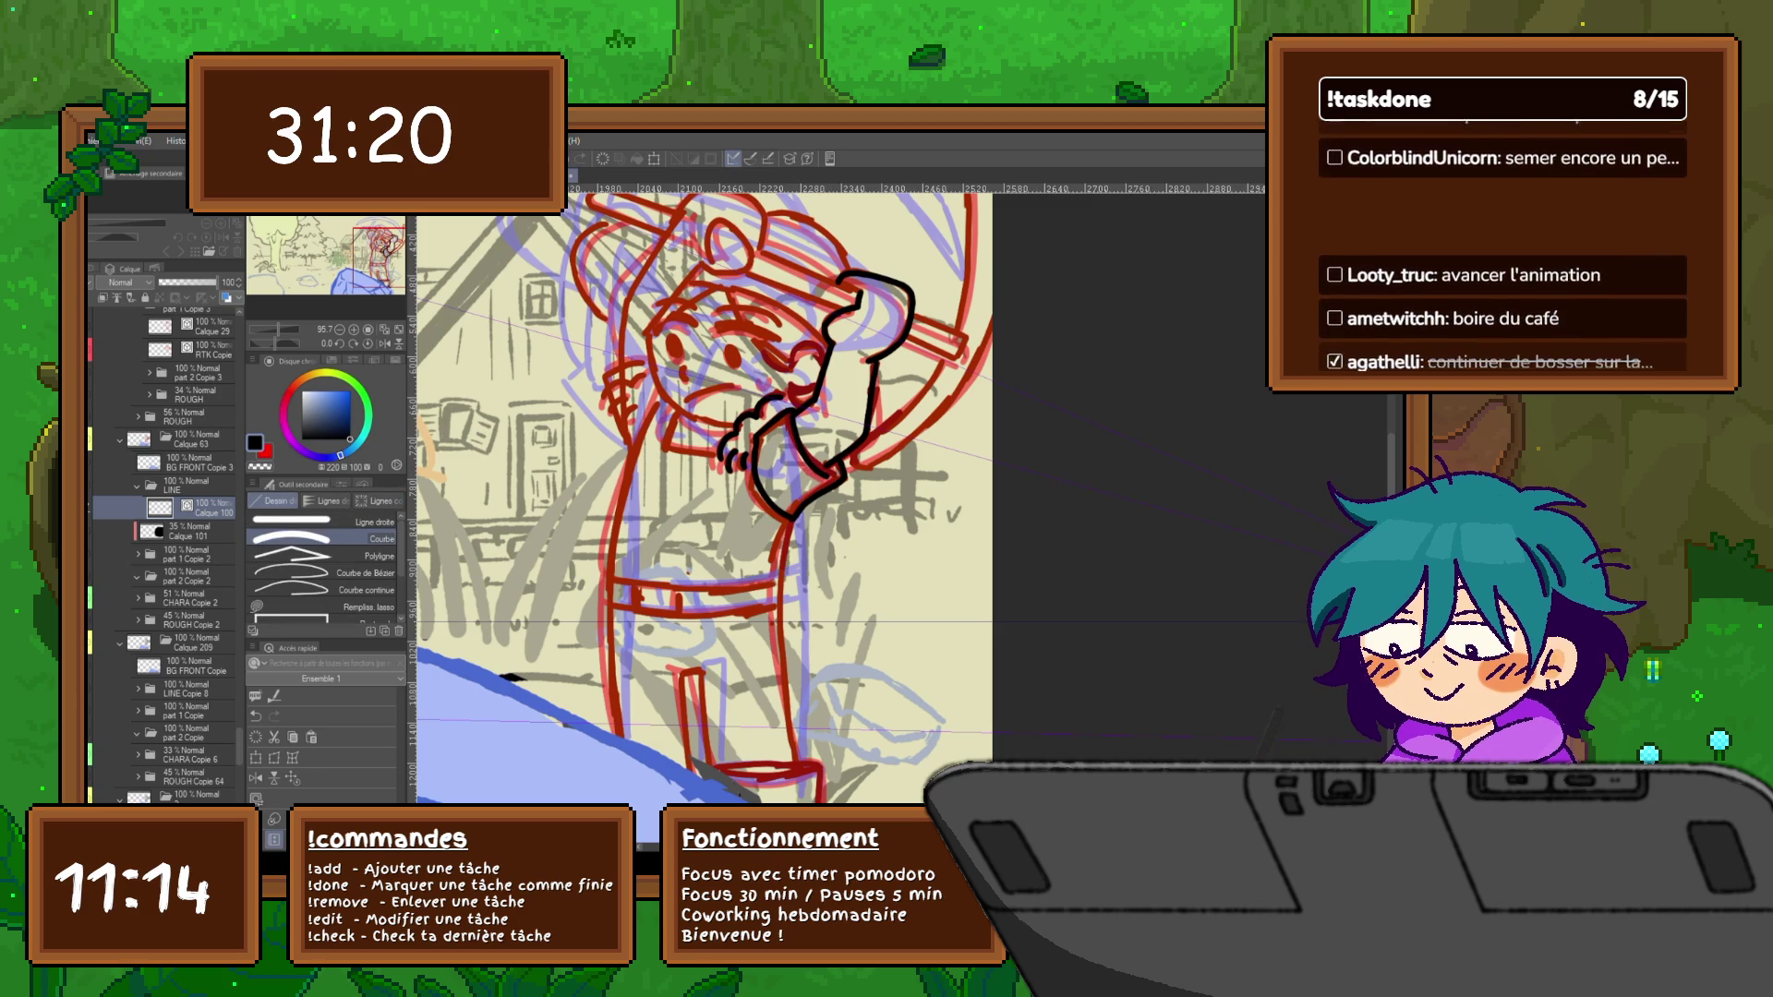
key("p")
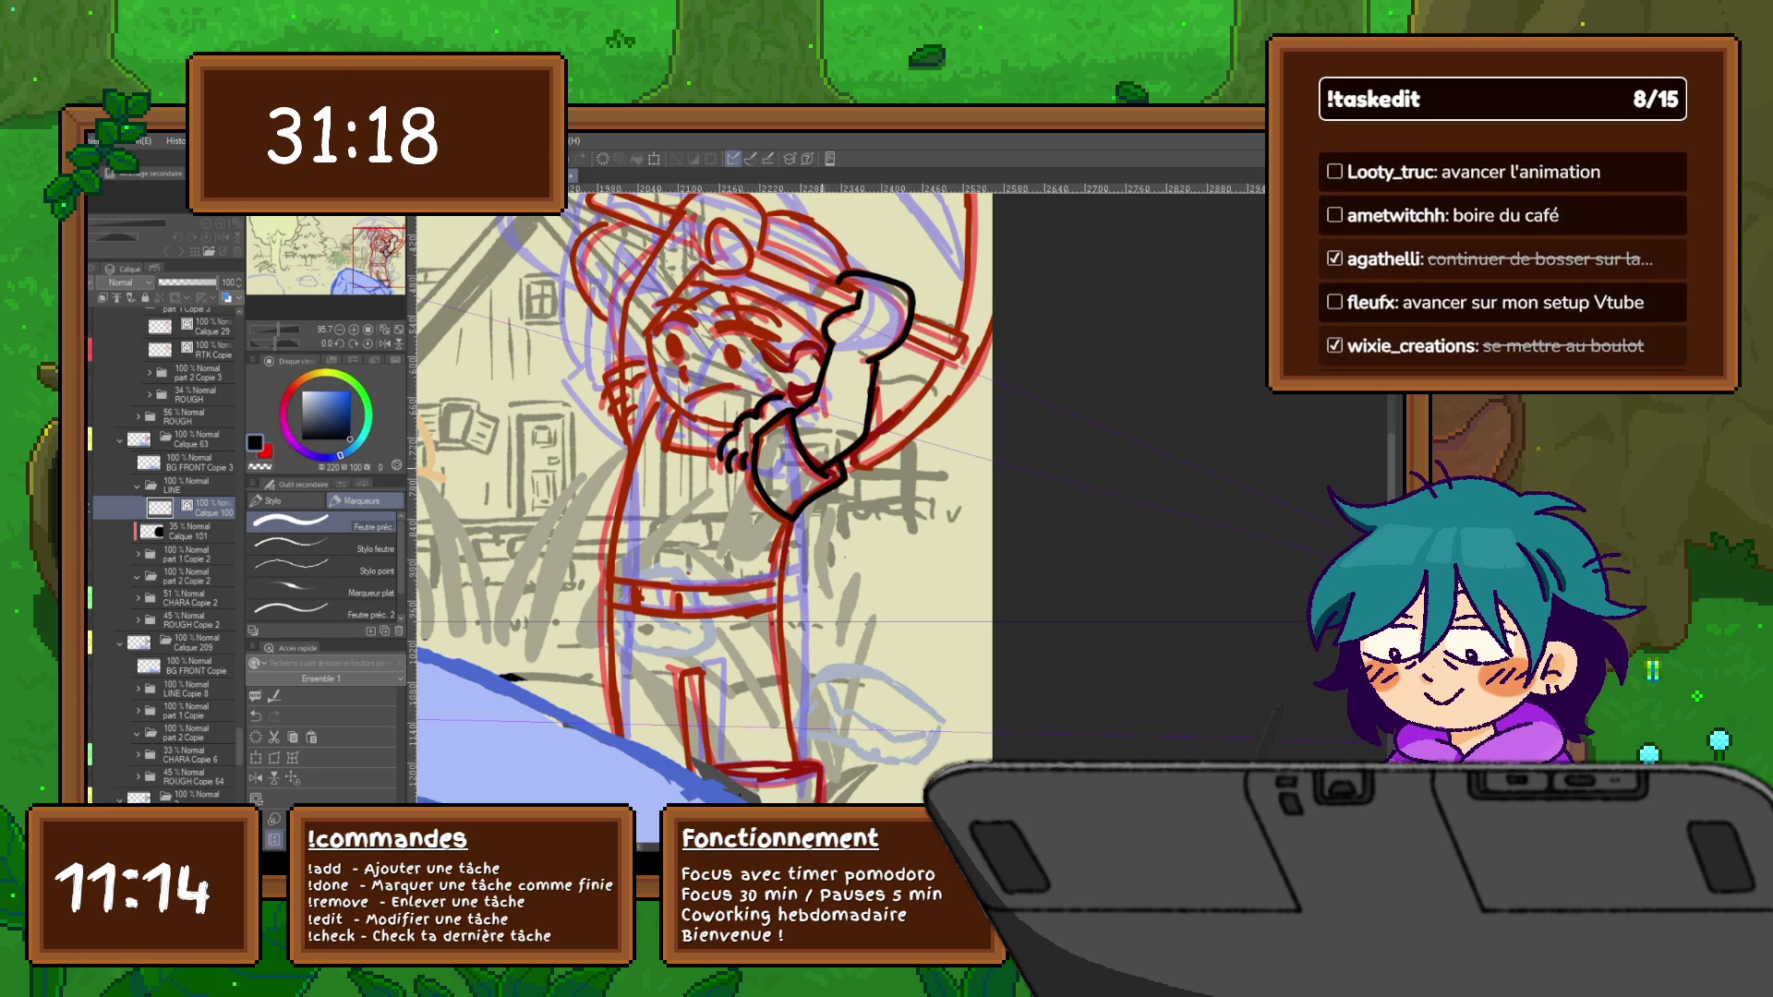
Compare frames with undo/redo and frame keys, then add a short black stroke along the arm
key("ctrl+z")
key("ctrl+y")
key("ctrl+z")
key("ctrl+y")
key("ctrl+z")
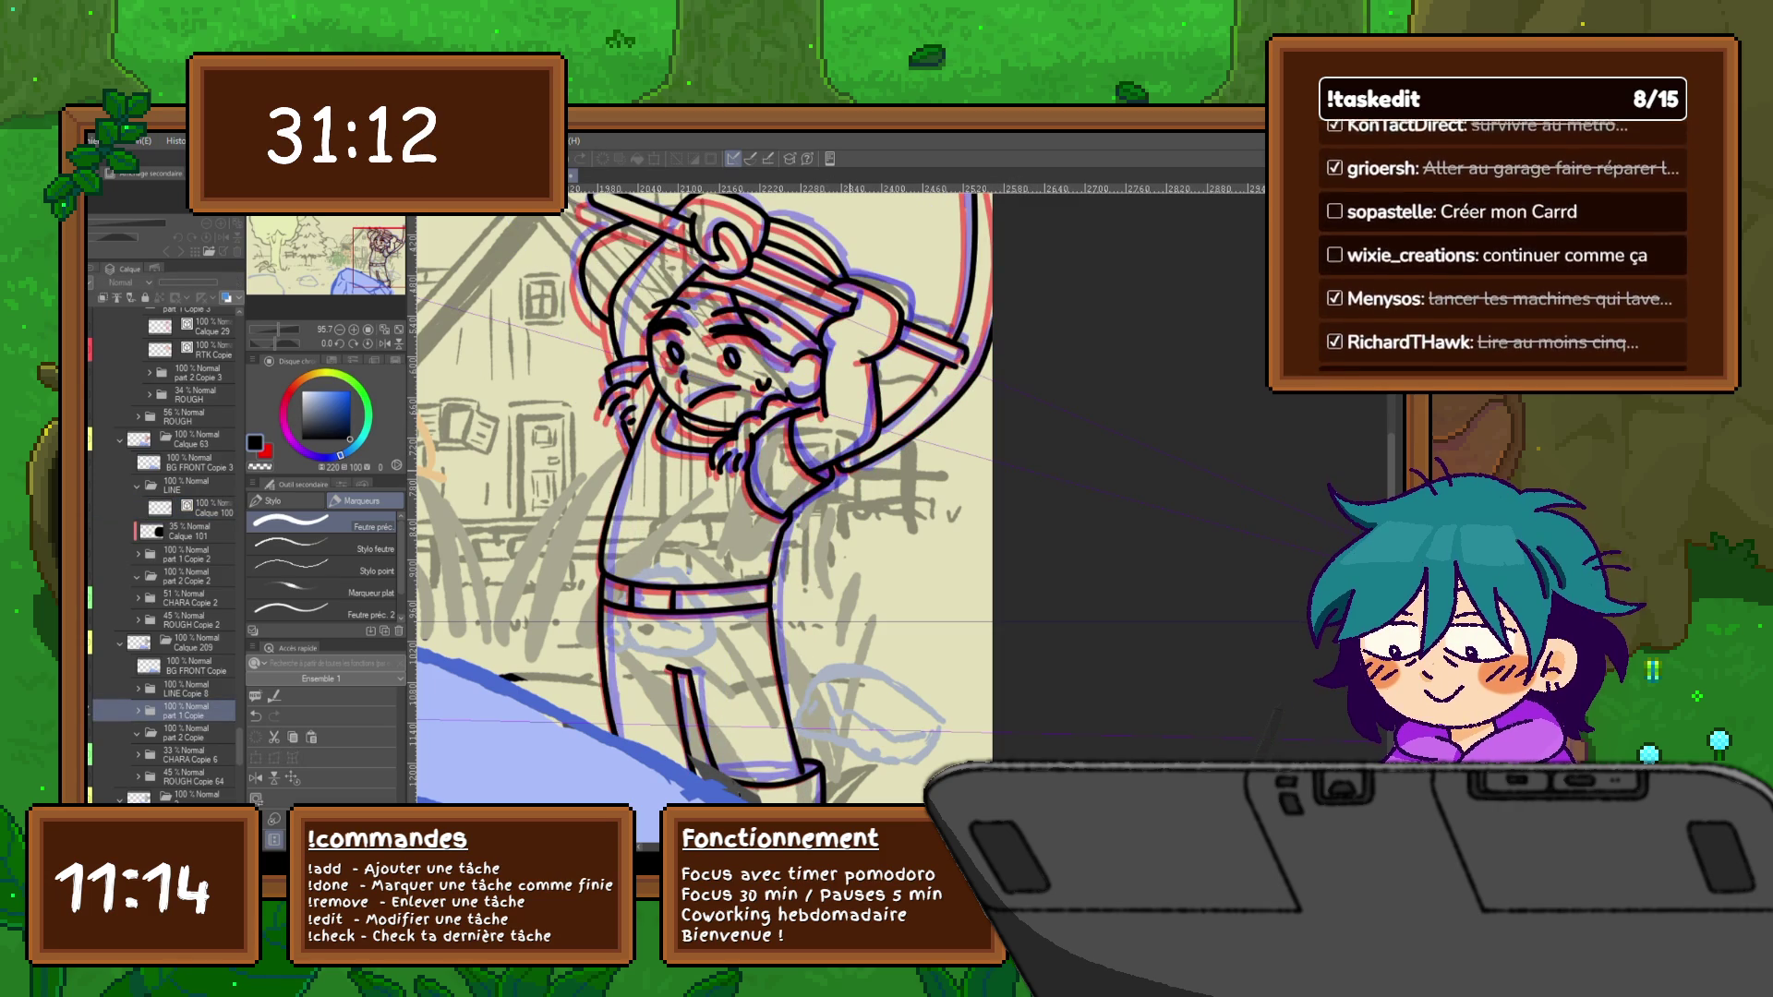
key("ctrl+z")
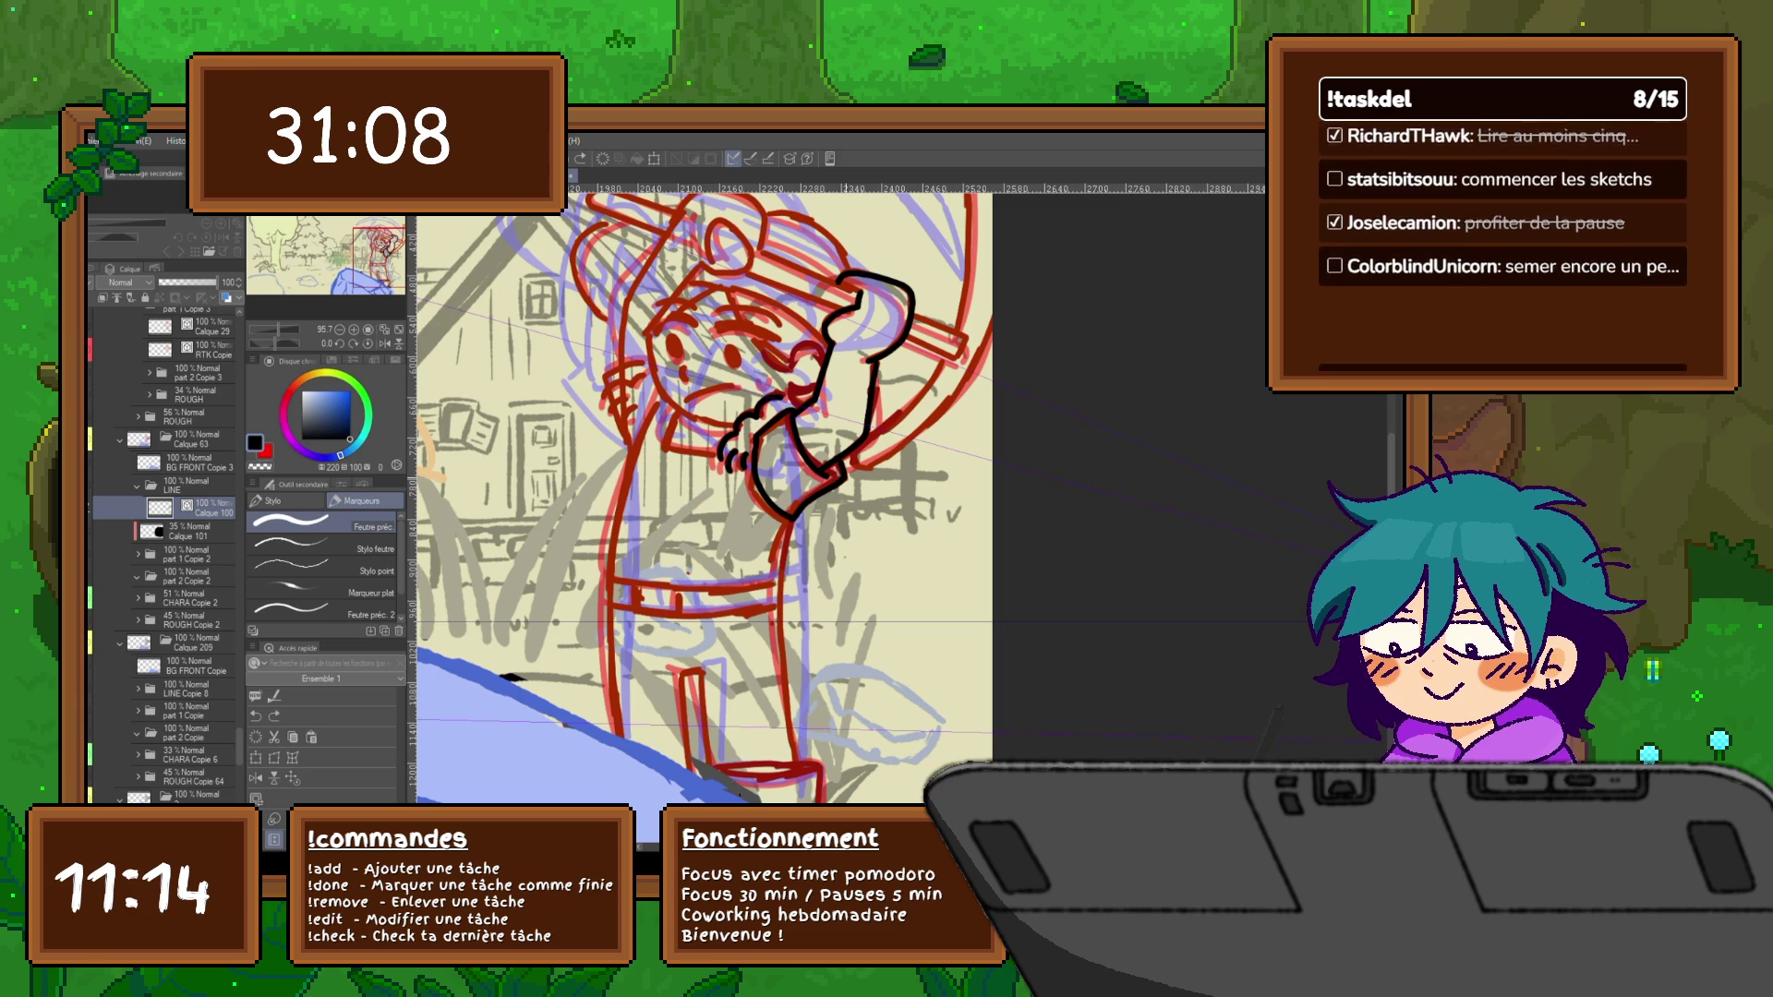
key("y")
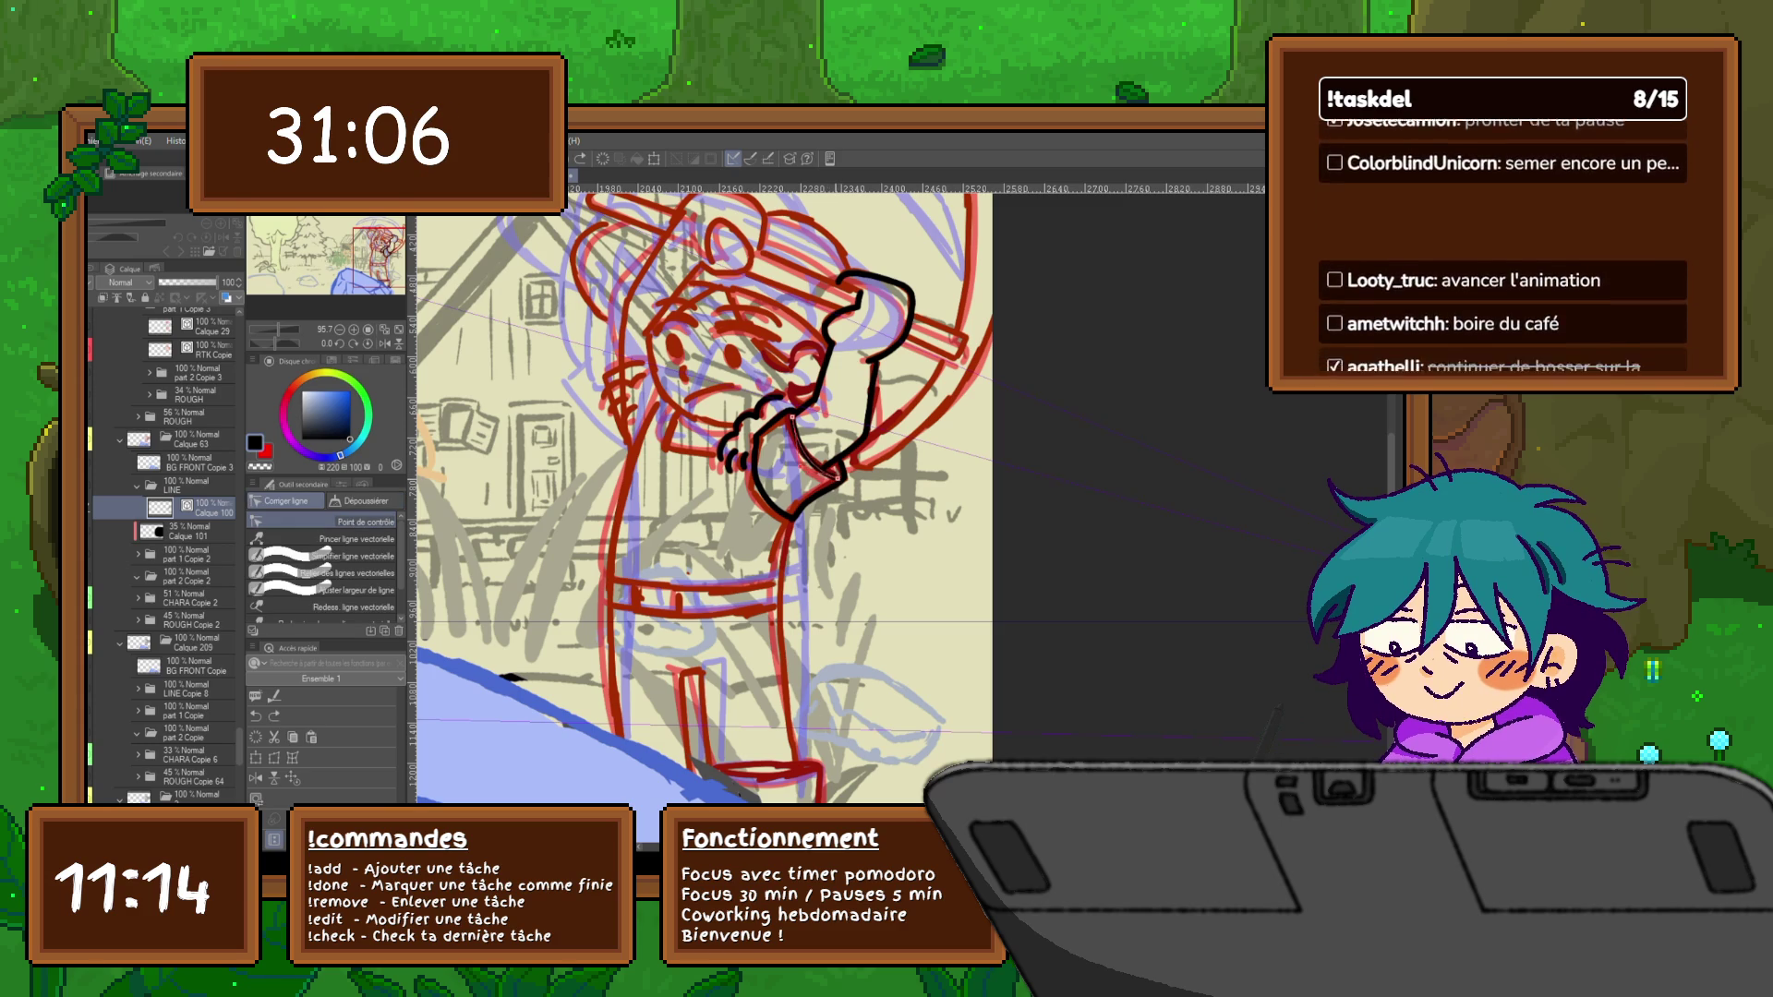
key("p")
key("ctrl+Right")
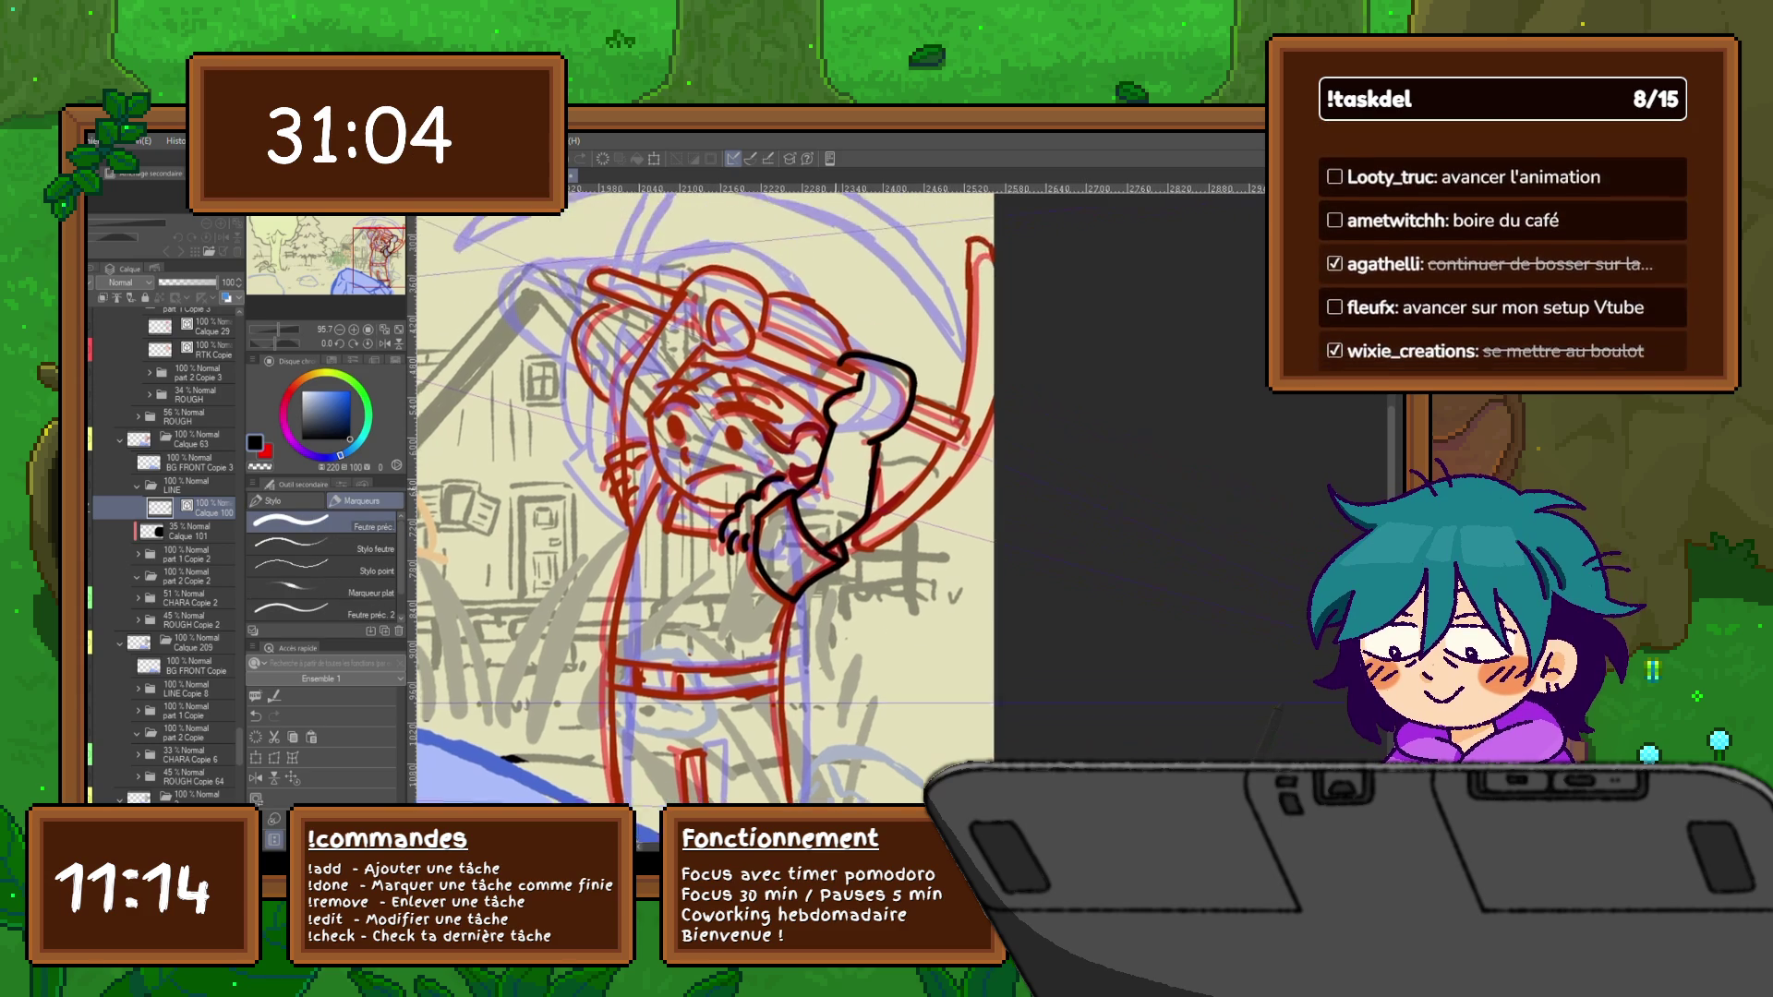
key("ctrl+Right")
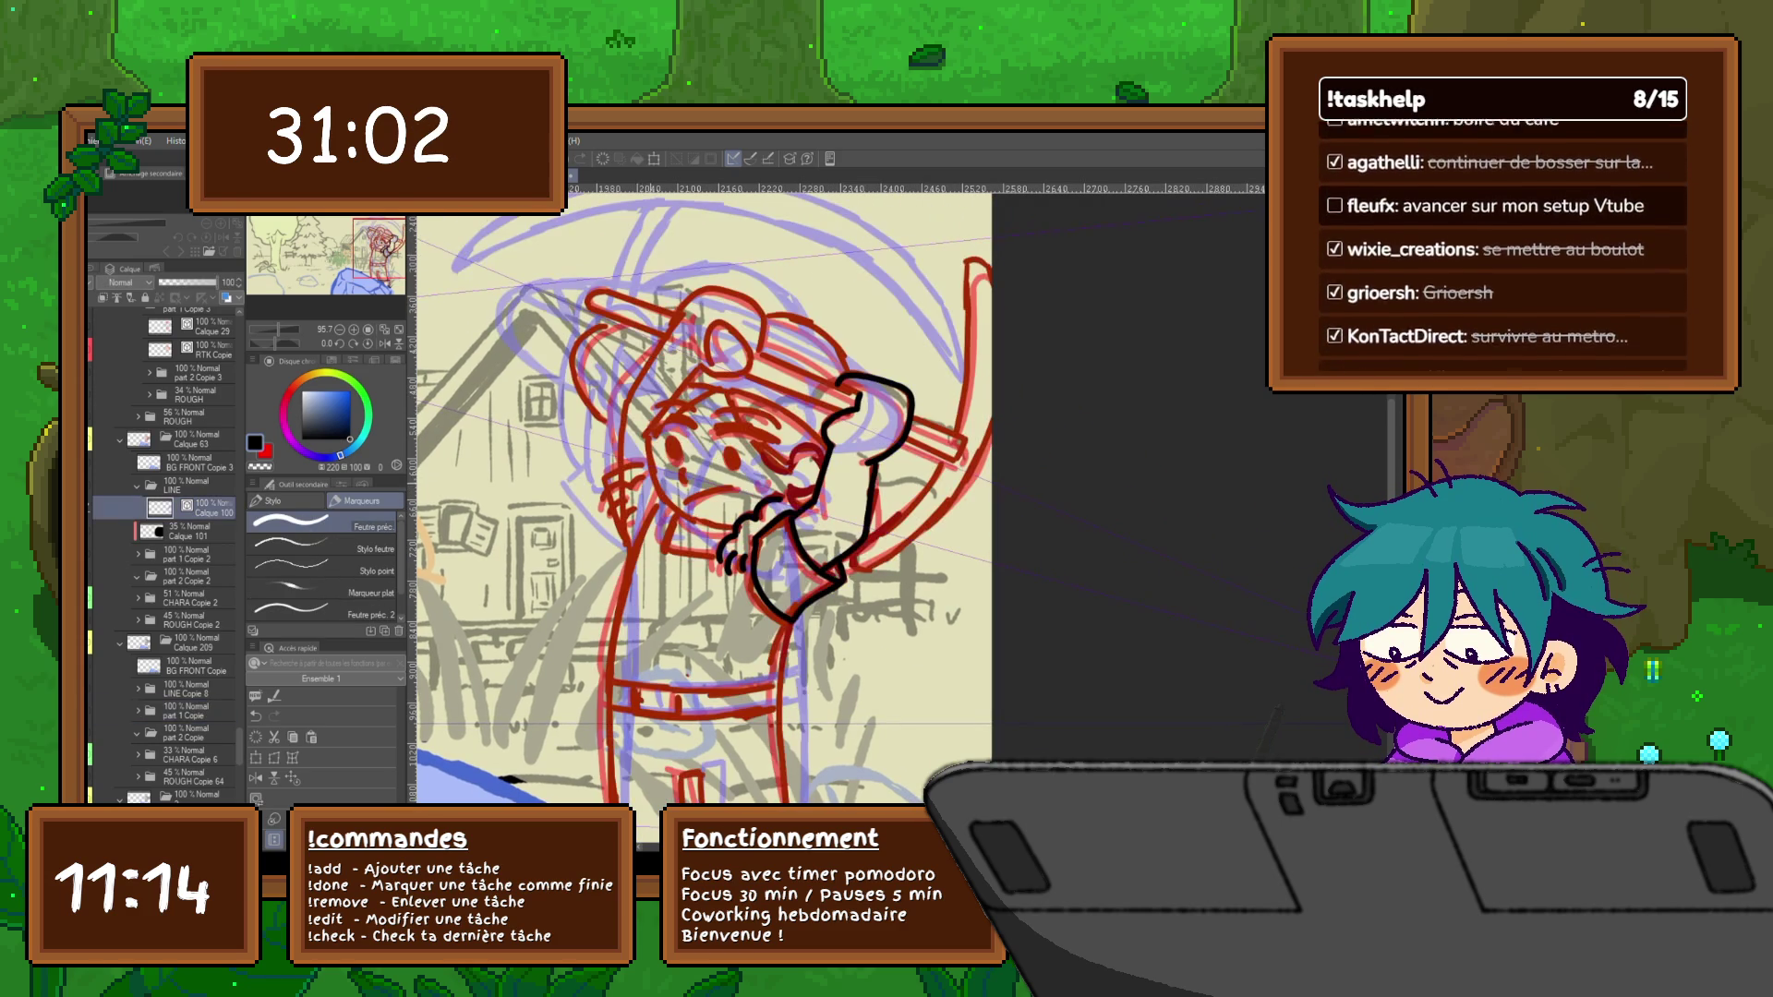
left_click_drag(651, 473, 605, 495)
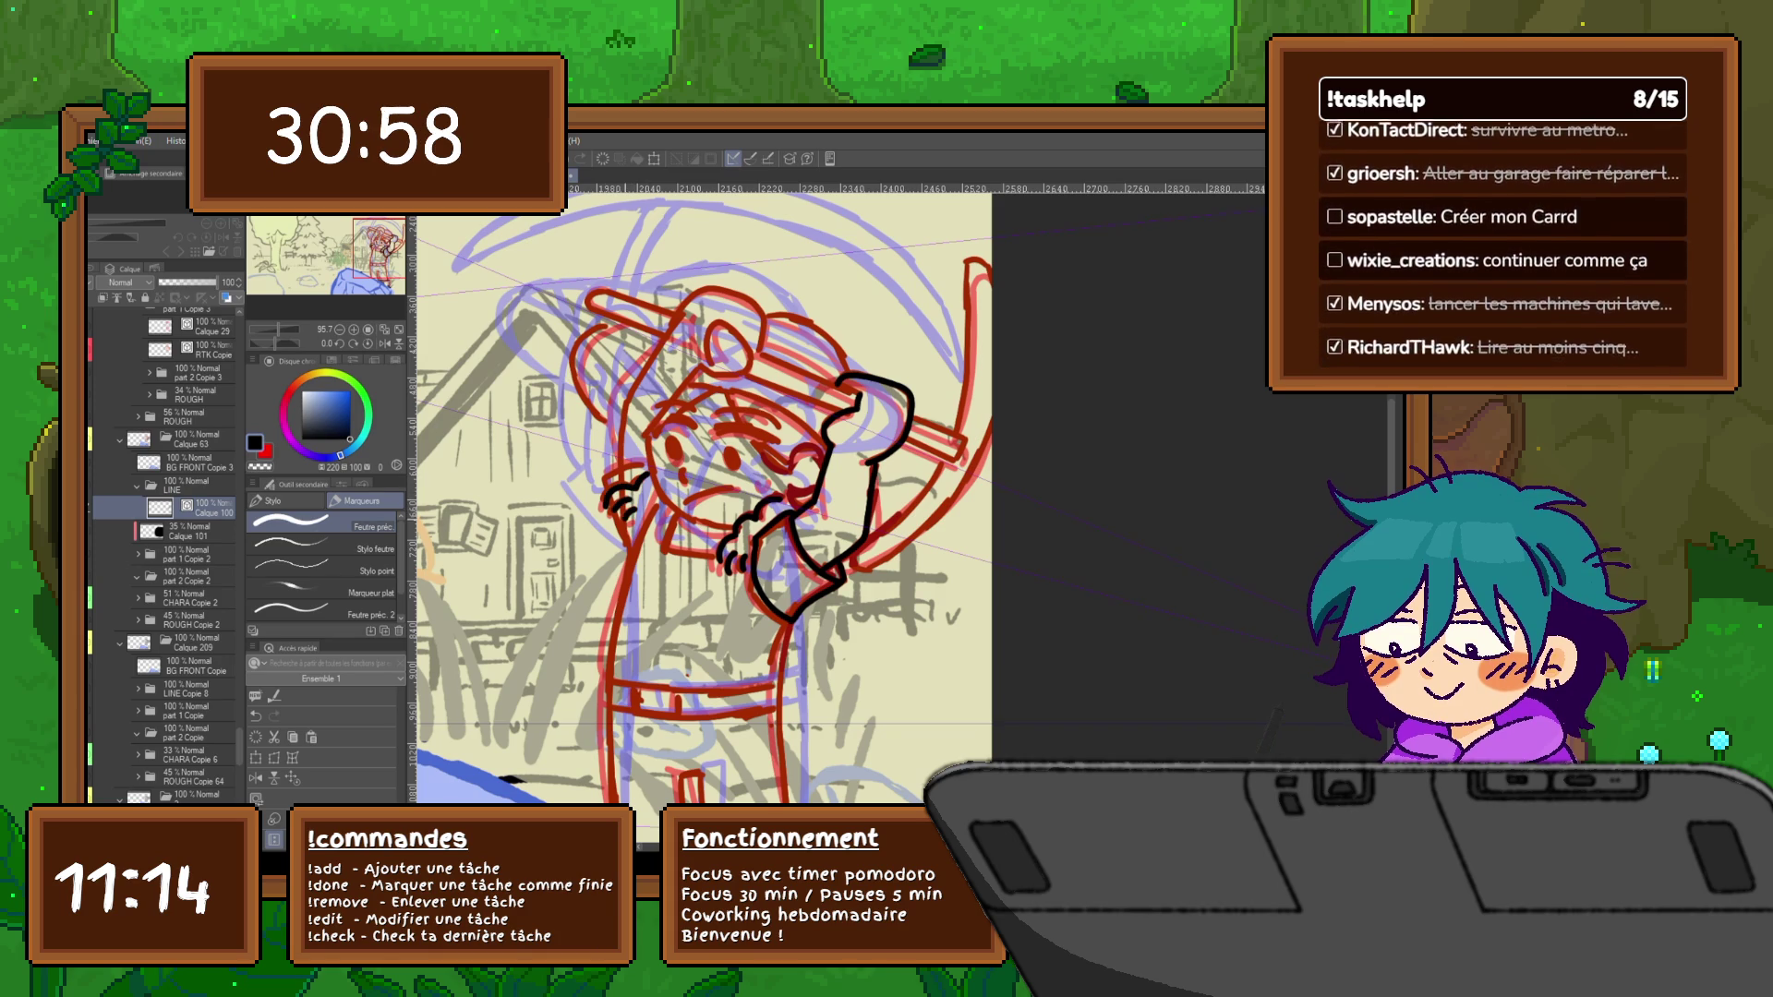
Flip between the two frames to check the arm motion, then ink a line down from the head
key("ctrl+Left")
key("ctrl+Right")
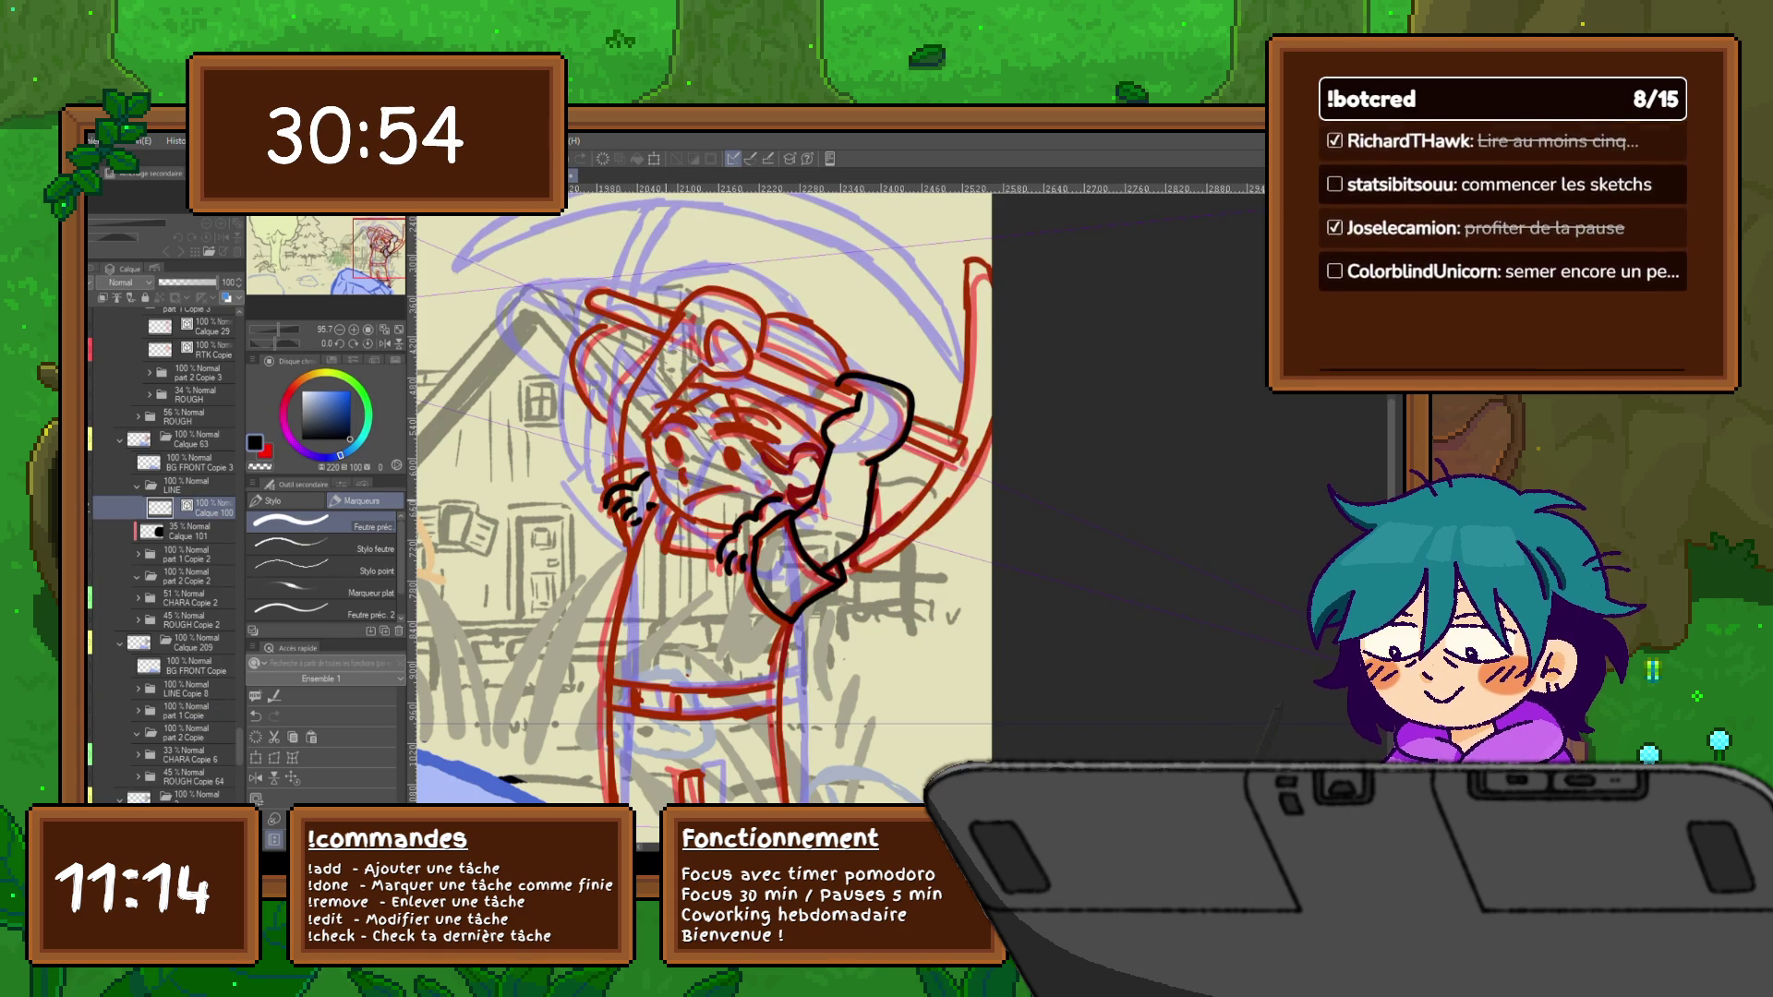
key("ctrl+Left")
key("ctrl+Right")
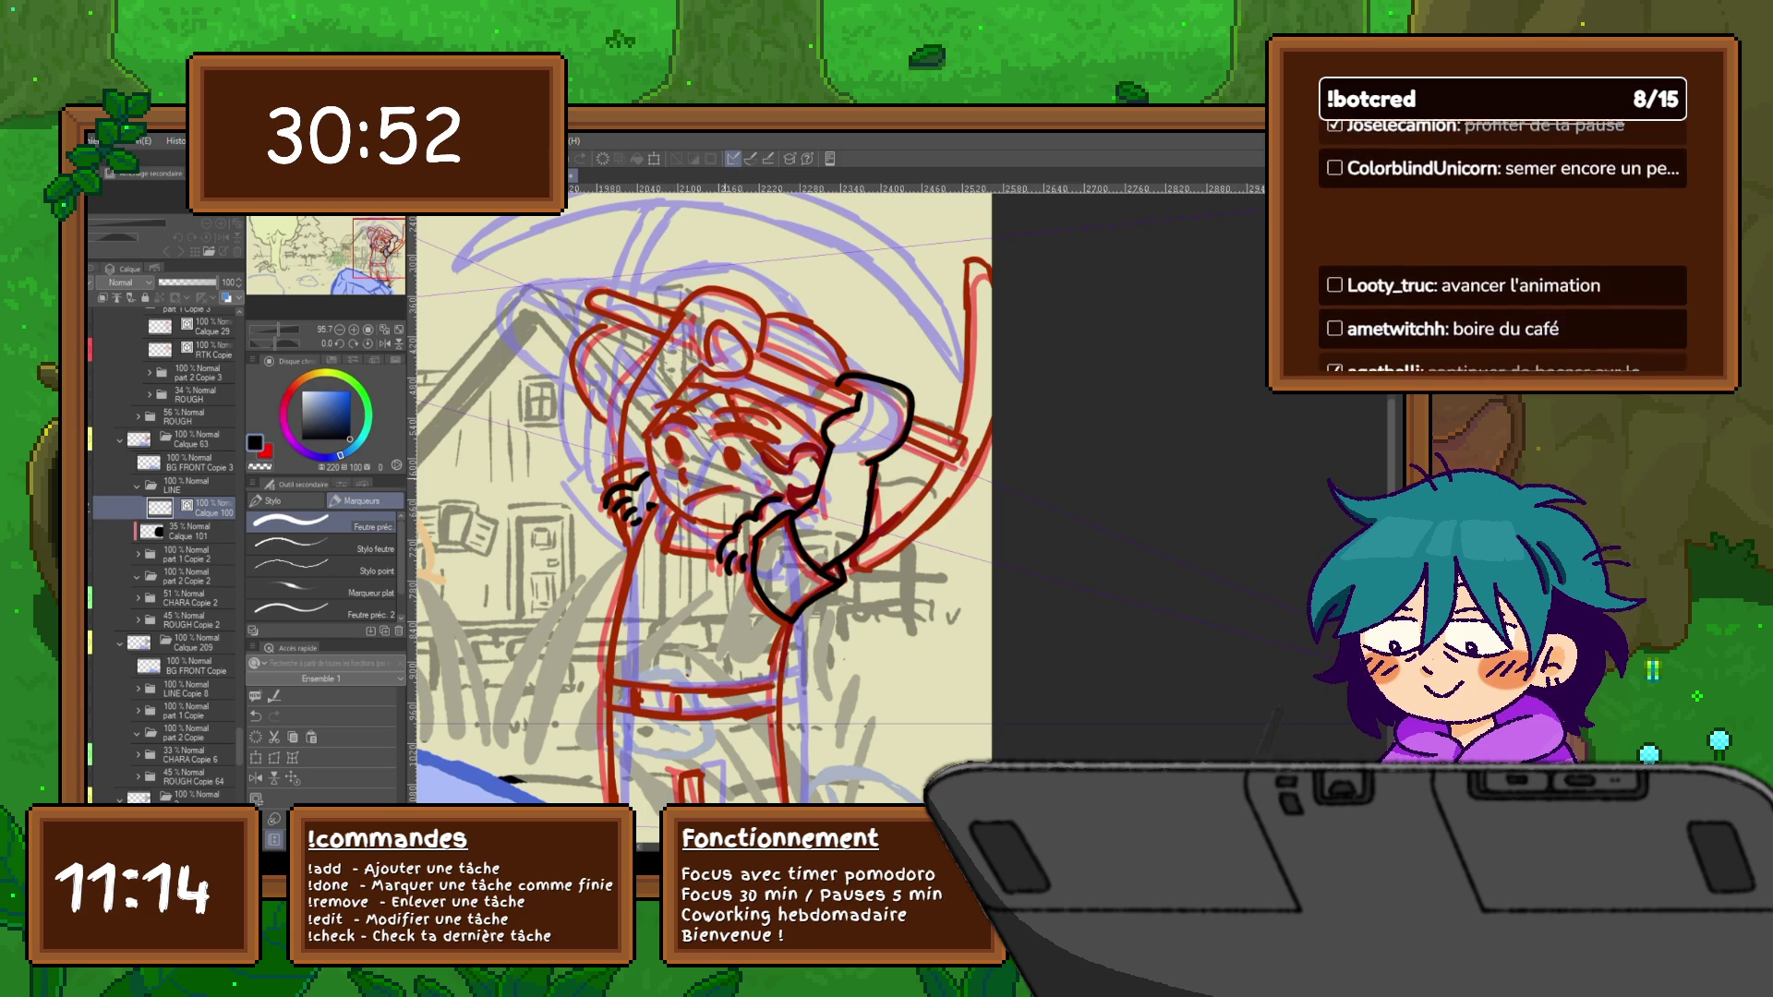
key("ctrl+Left")
key("ctrl+Right")
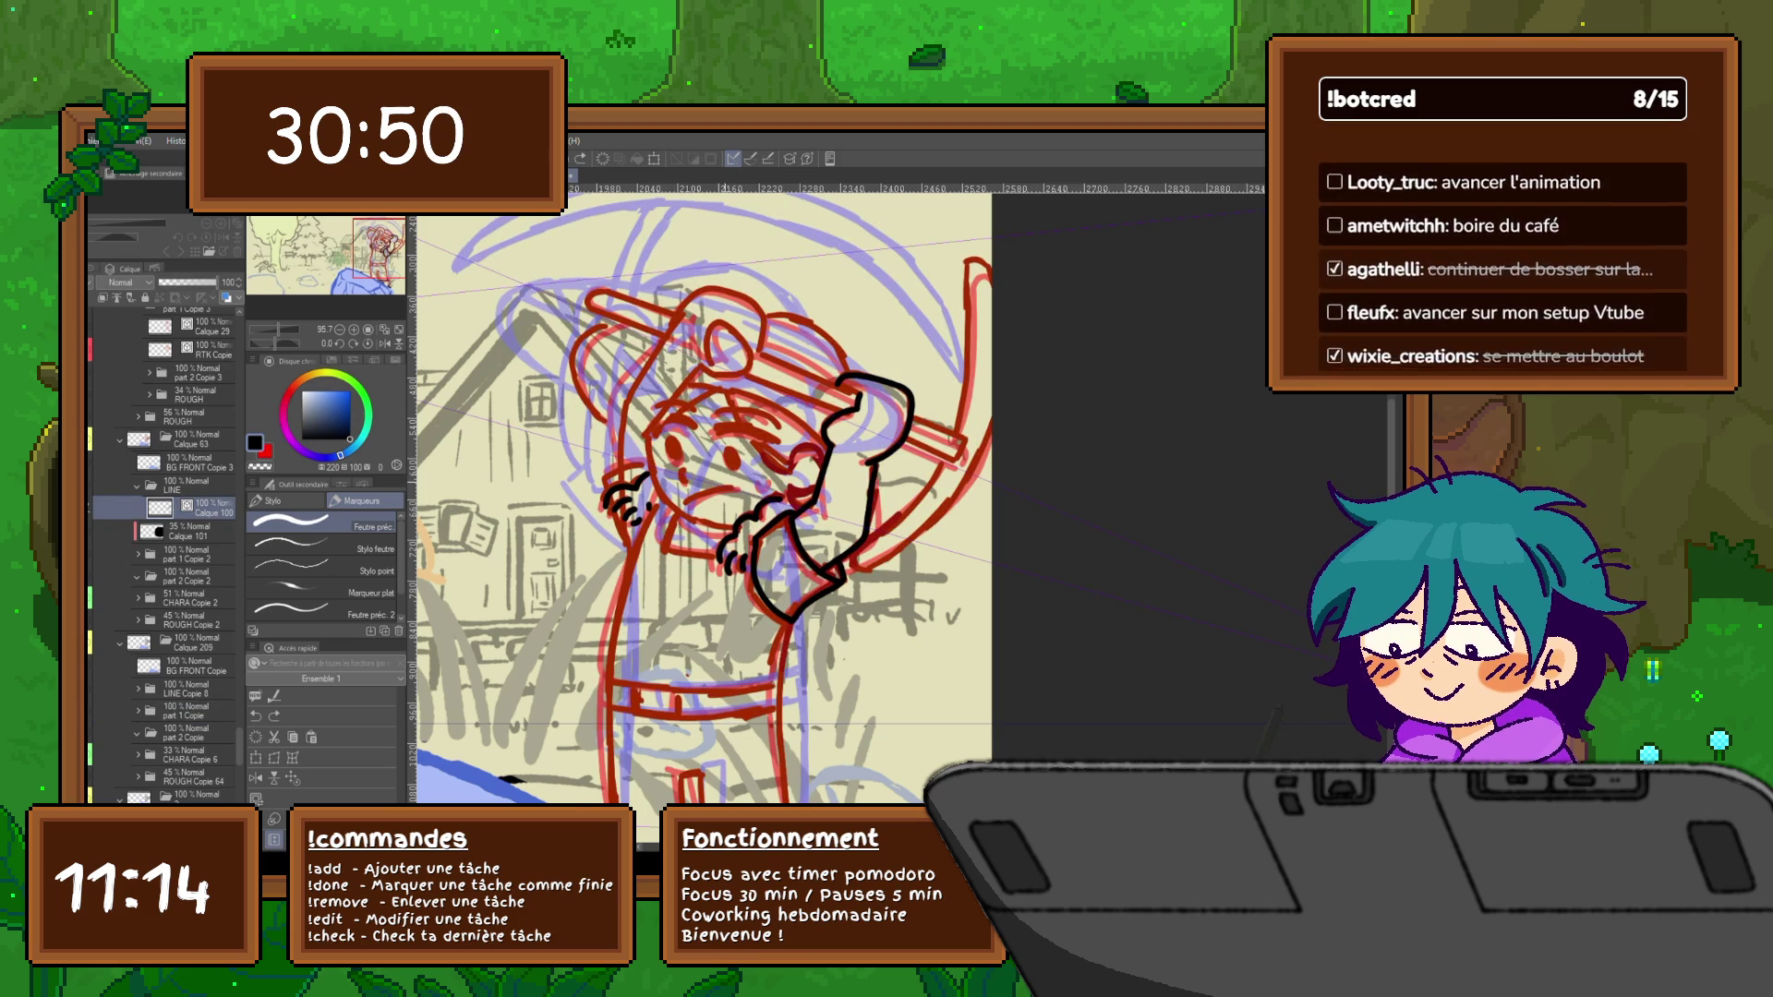
key("ctrl+Right")
key("ctrl+Left")
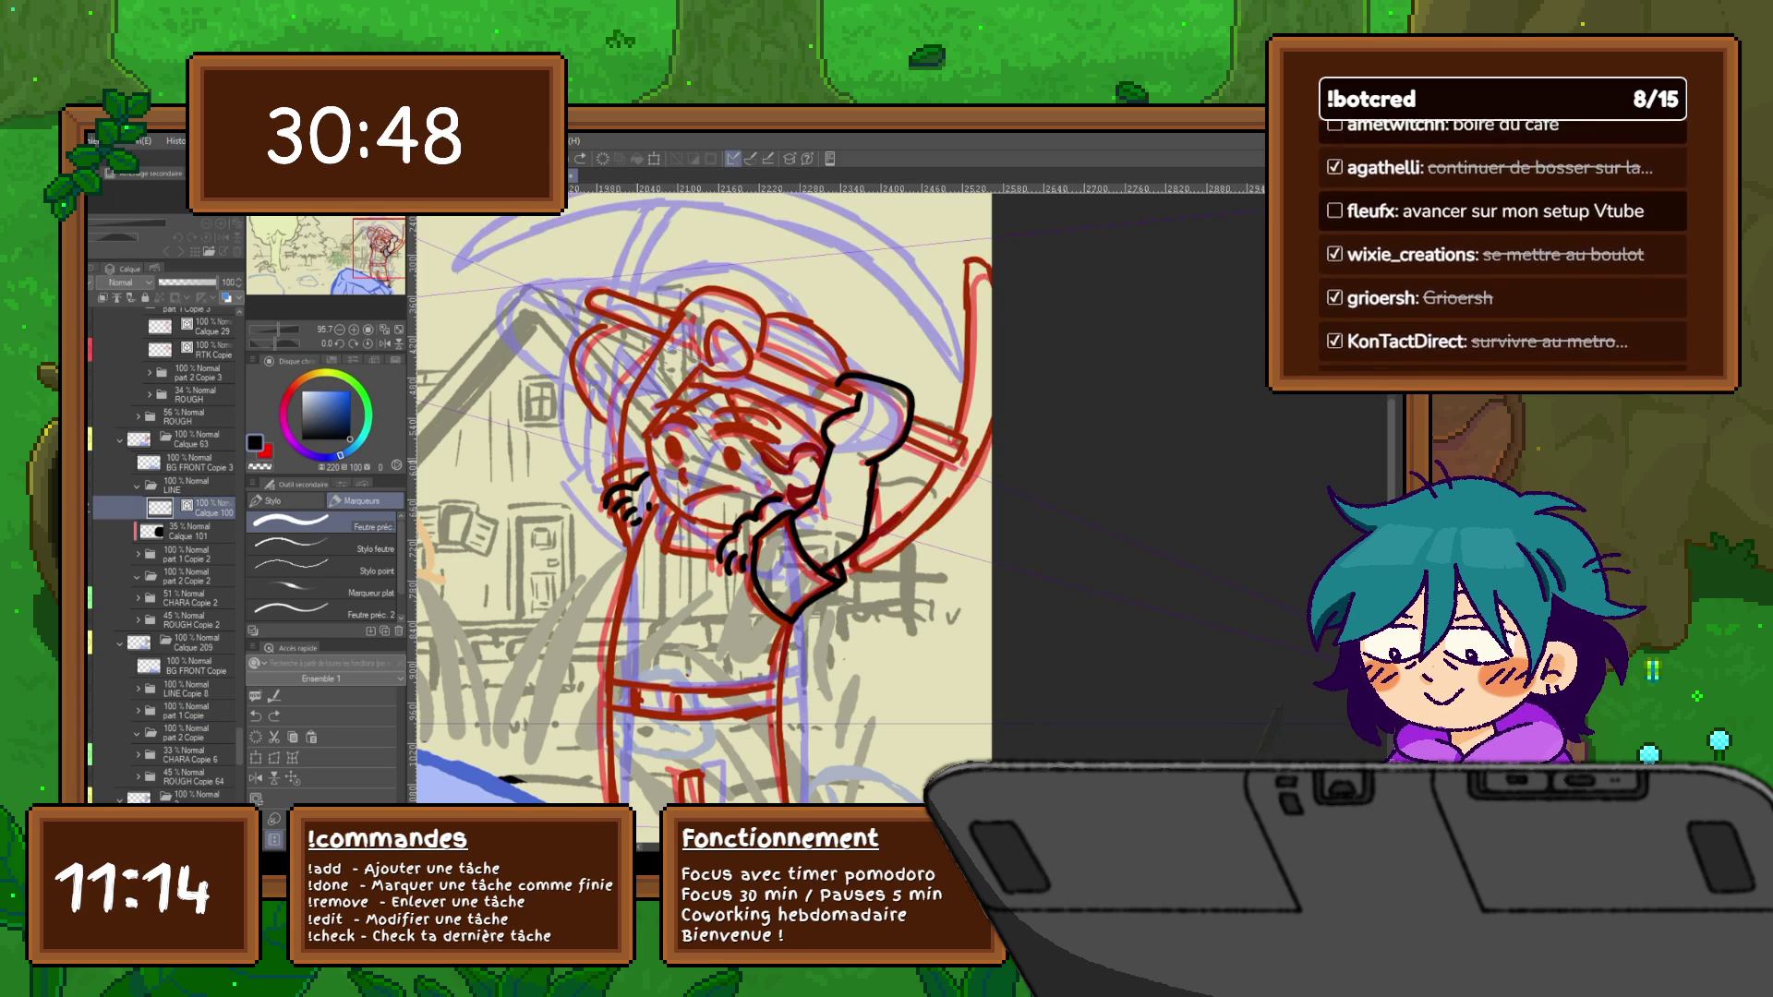
key("ctrl+Right")
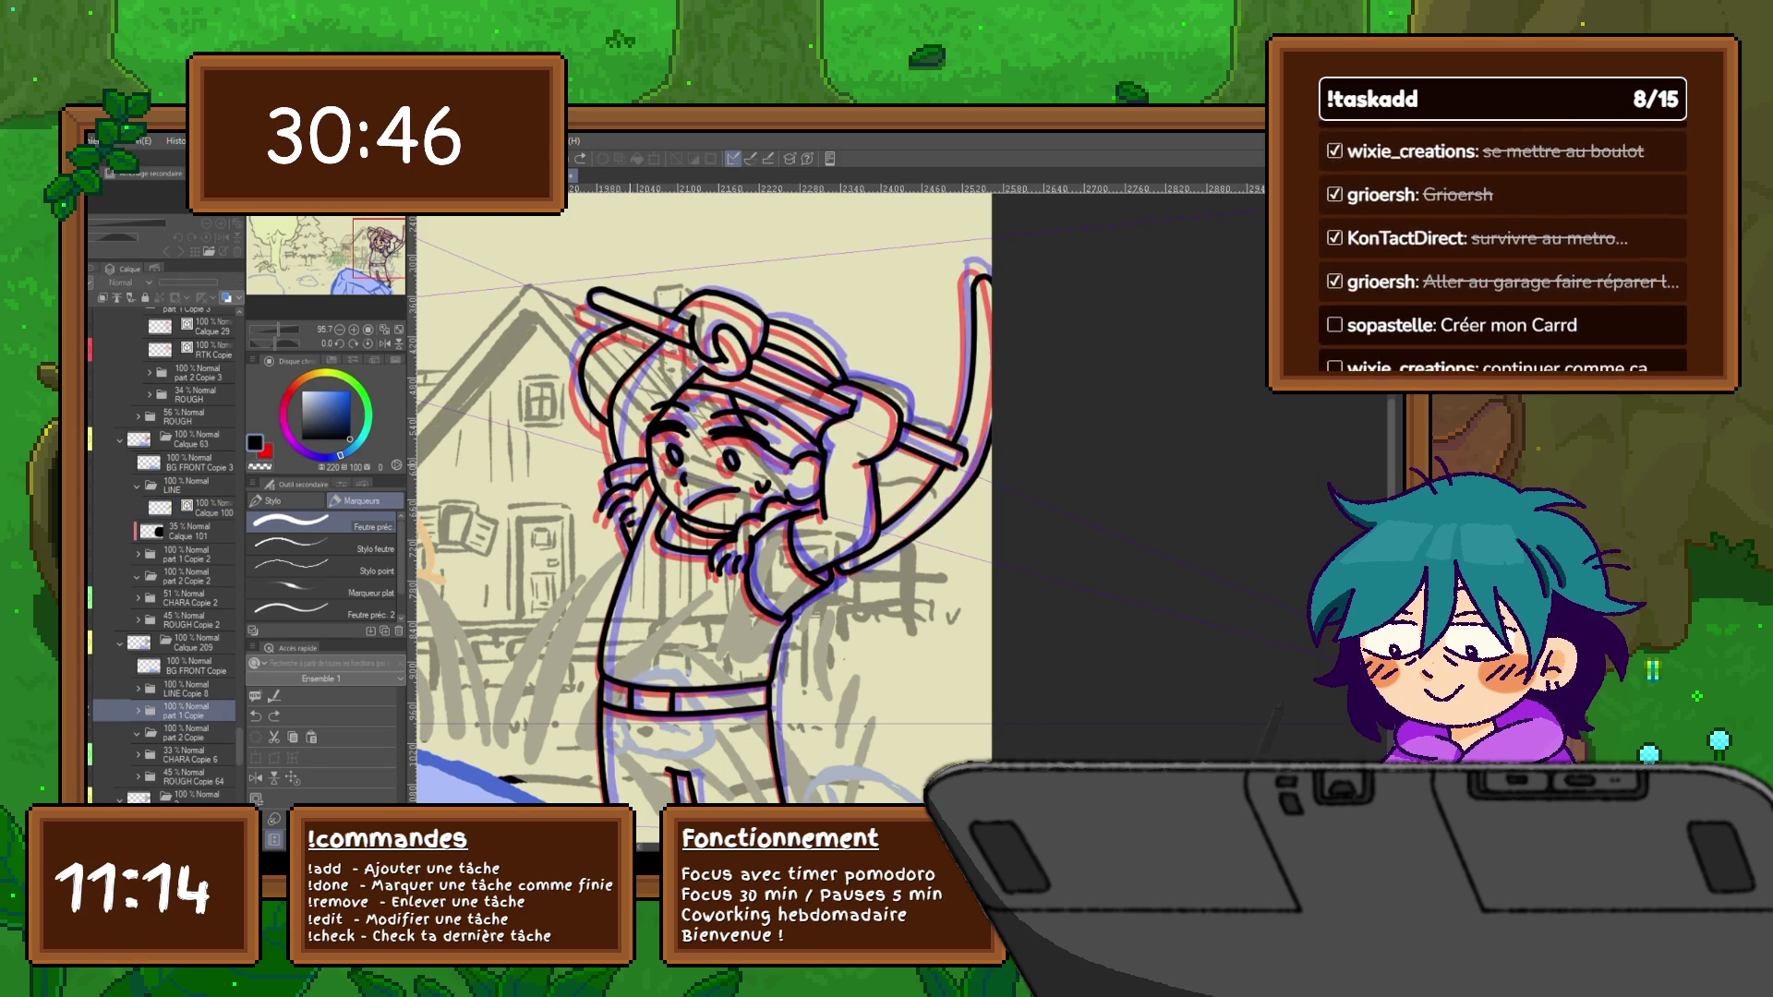
key("ctrl+Right")
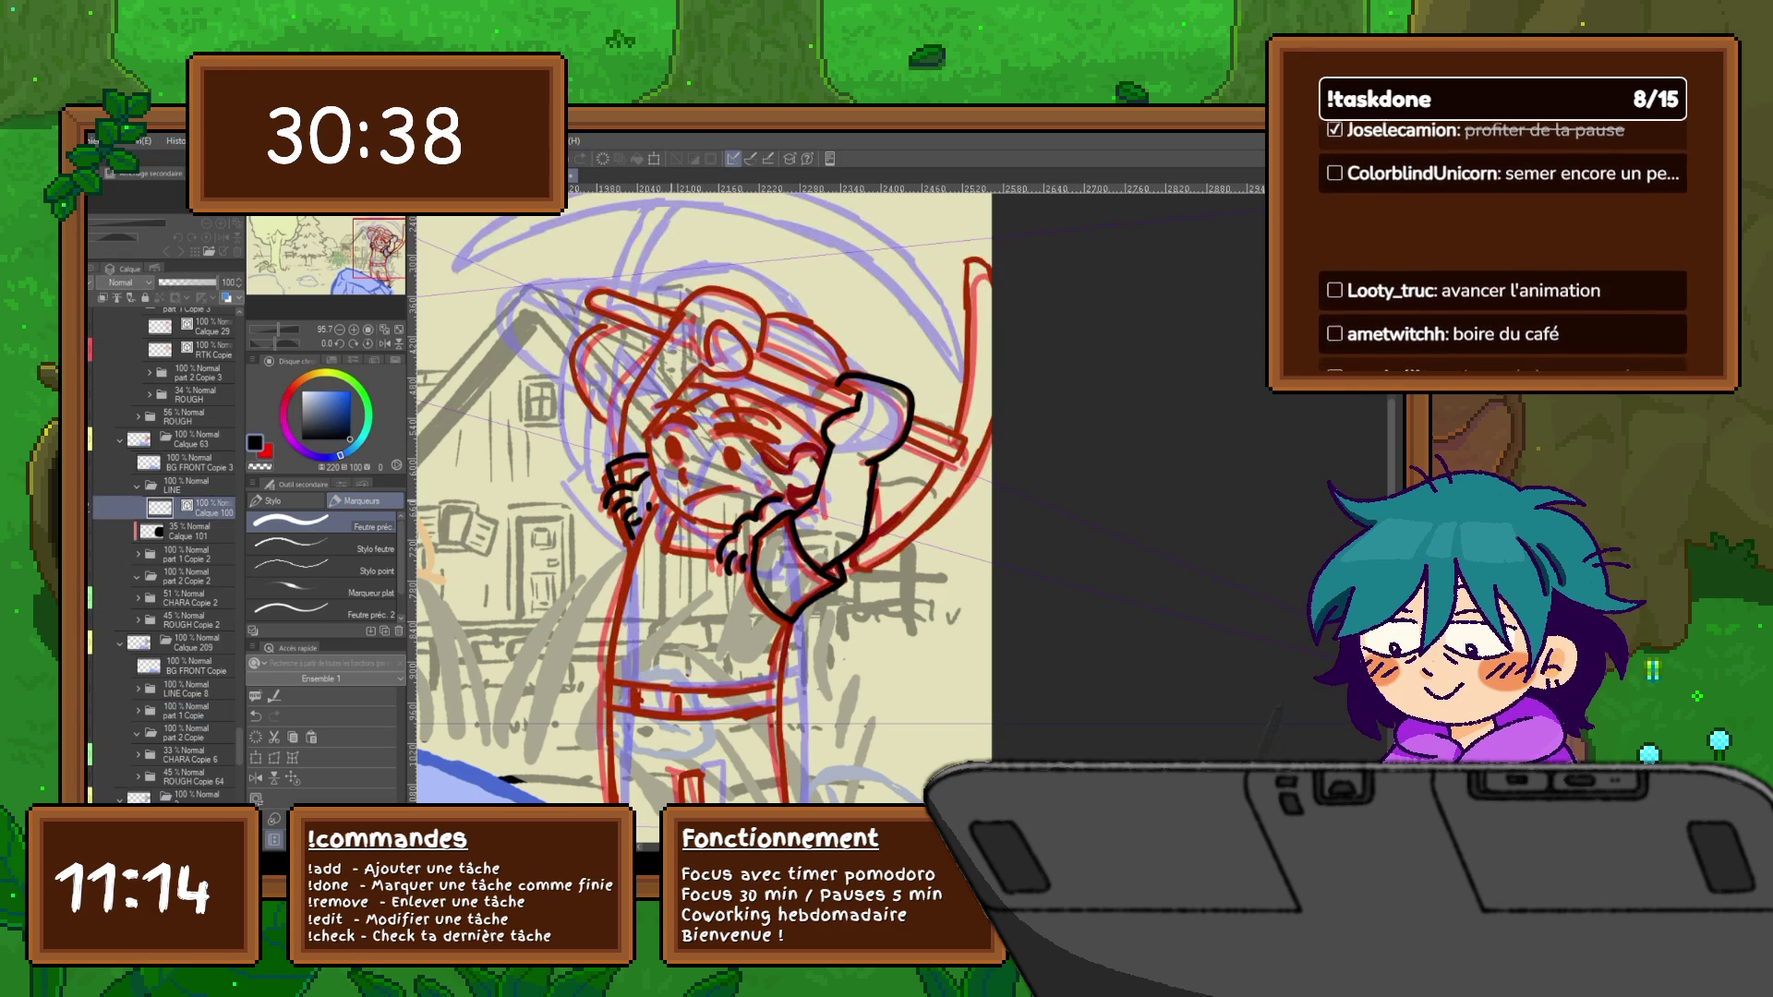
scroll(704, 499, "down", 1)
scroll(680, 498, "down", 1)
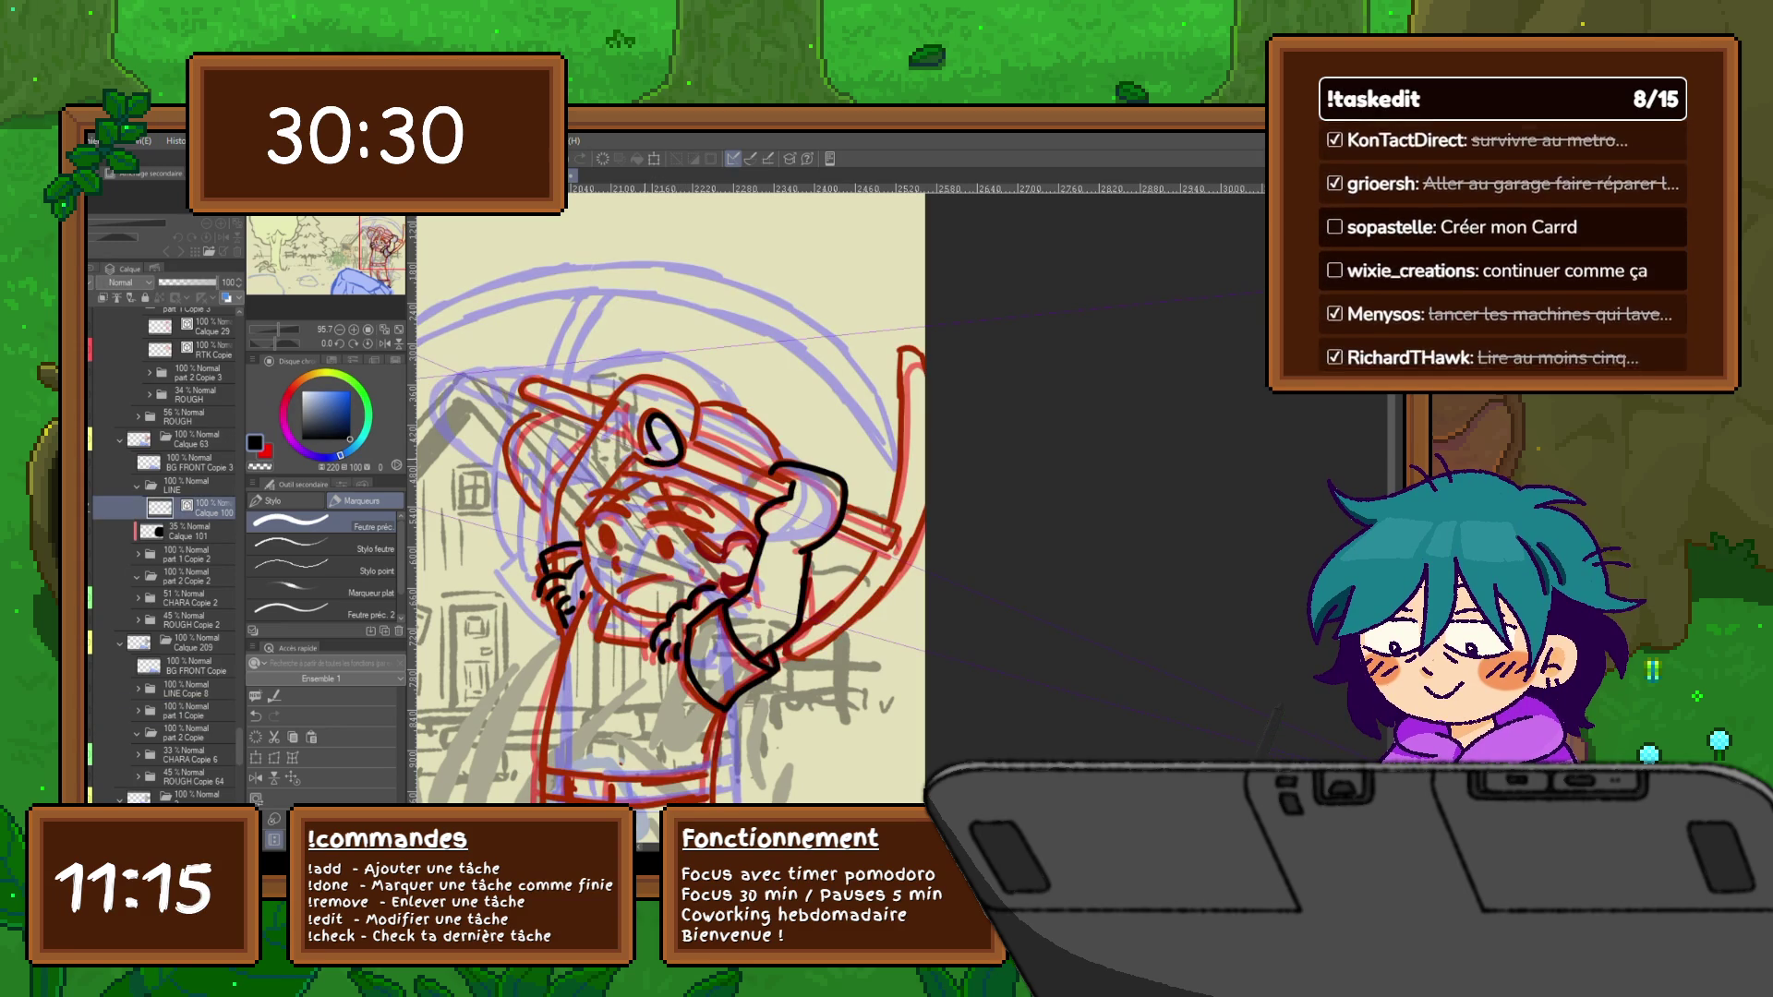
mouse_move(641, 458)
left_mouse_down()
mouse_move(555, 528)
mouse_move(641, 379)
mouse_move(696, 408)
mouse_move(690, 445)
left_mouse_up()
Step through the neighbouring animation frames to compare poses, then zoom in on the head and arms
key("Right")
key("Right")
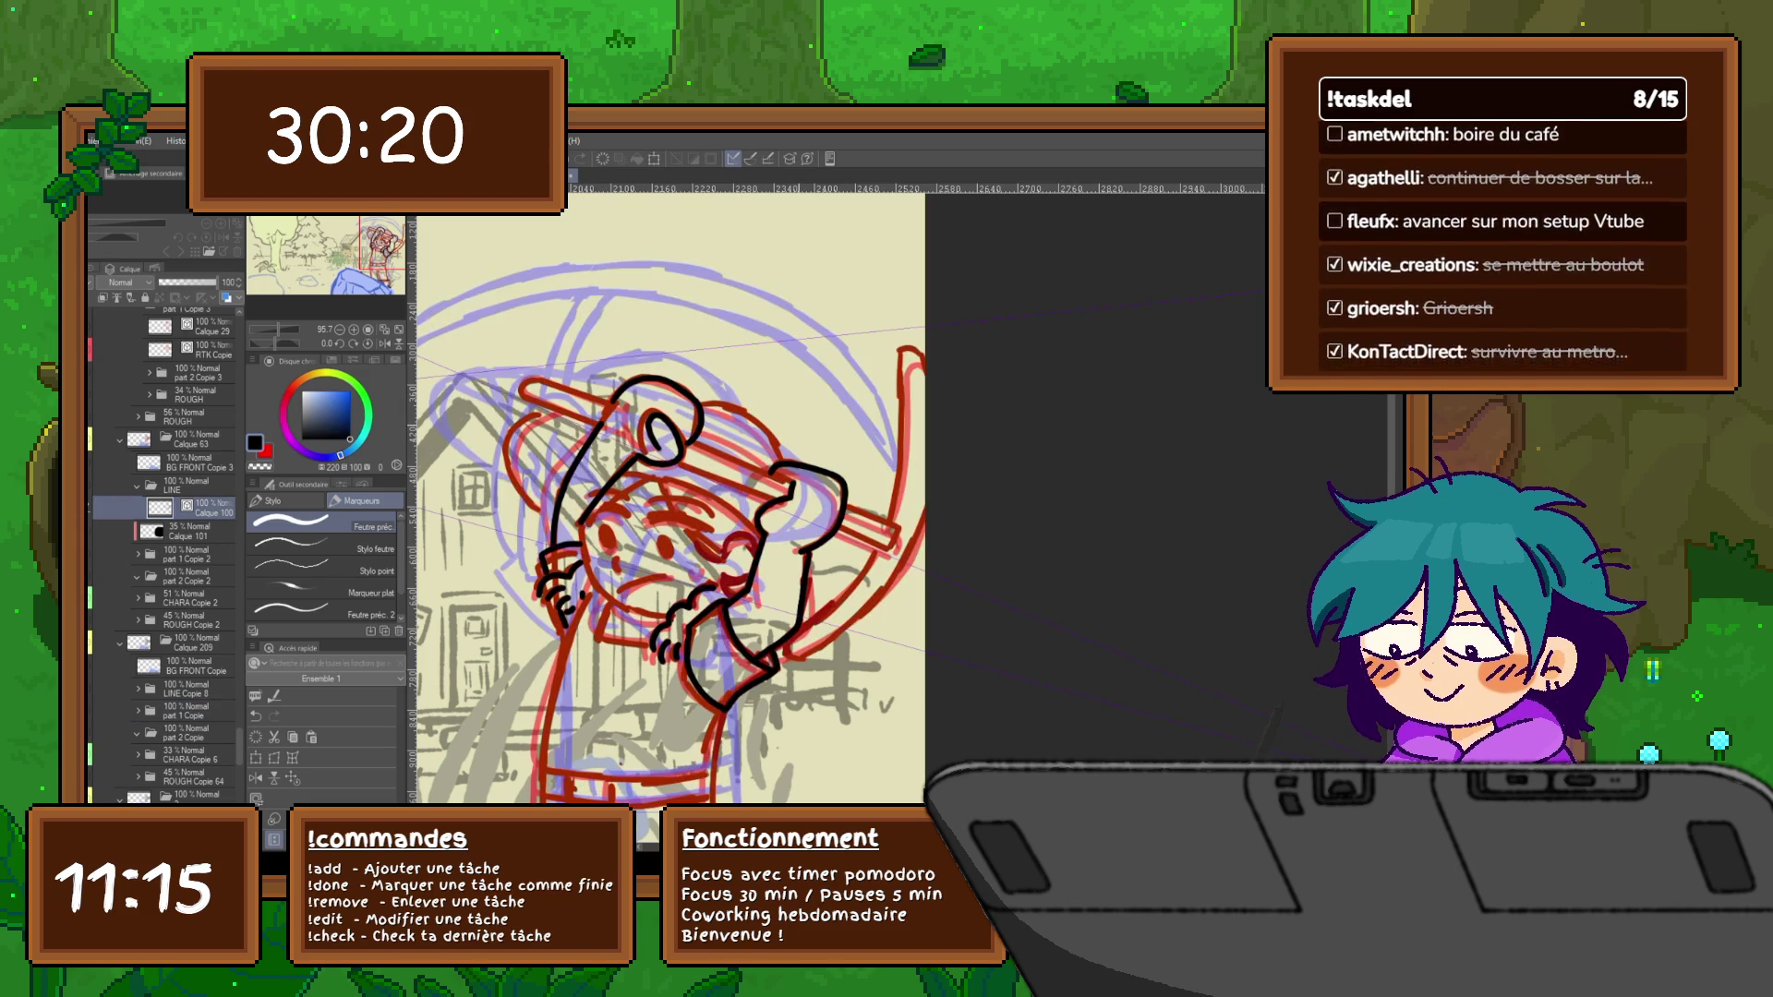
key("Left")
key("Left")
key("Right")
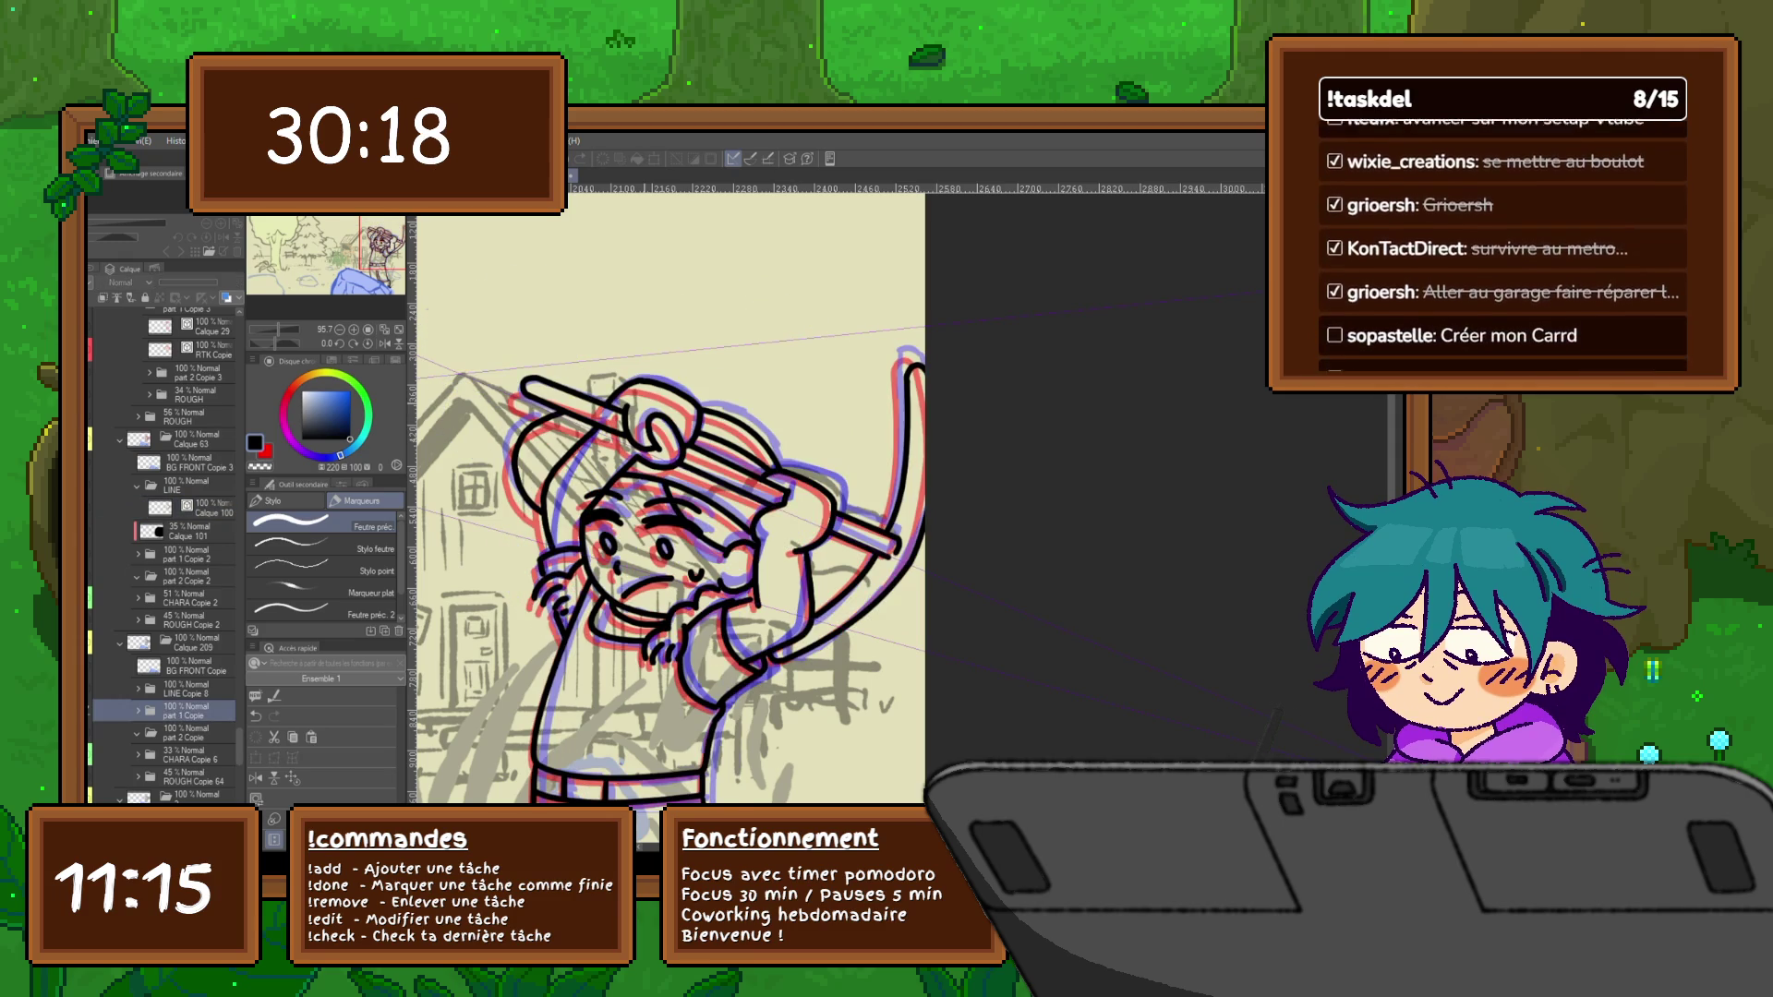
key("Left")
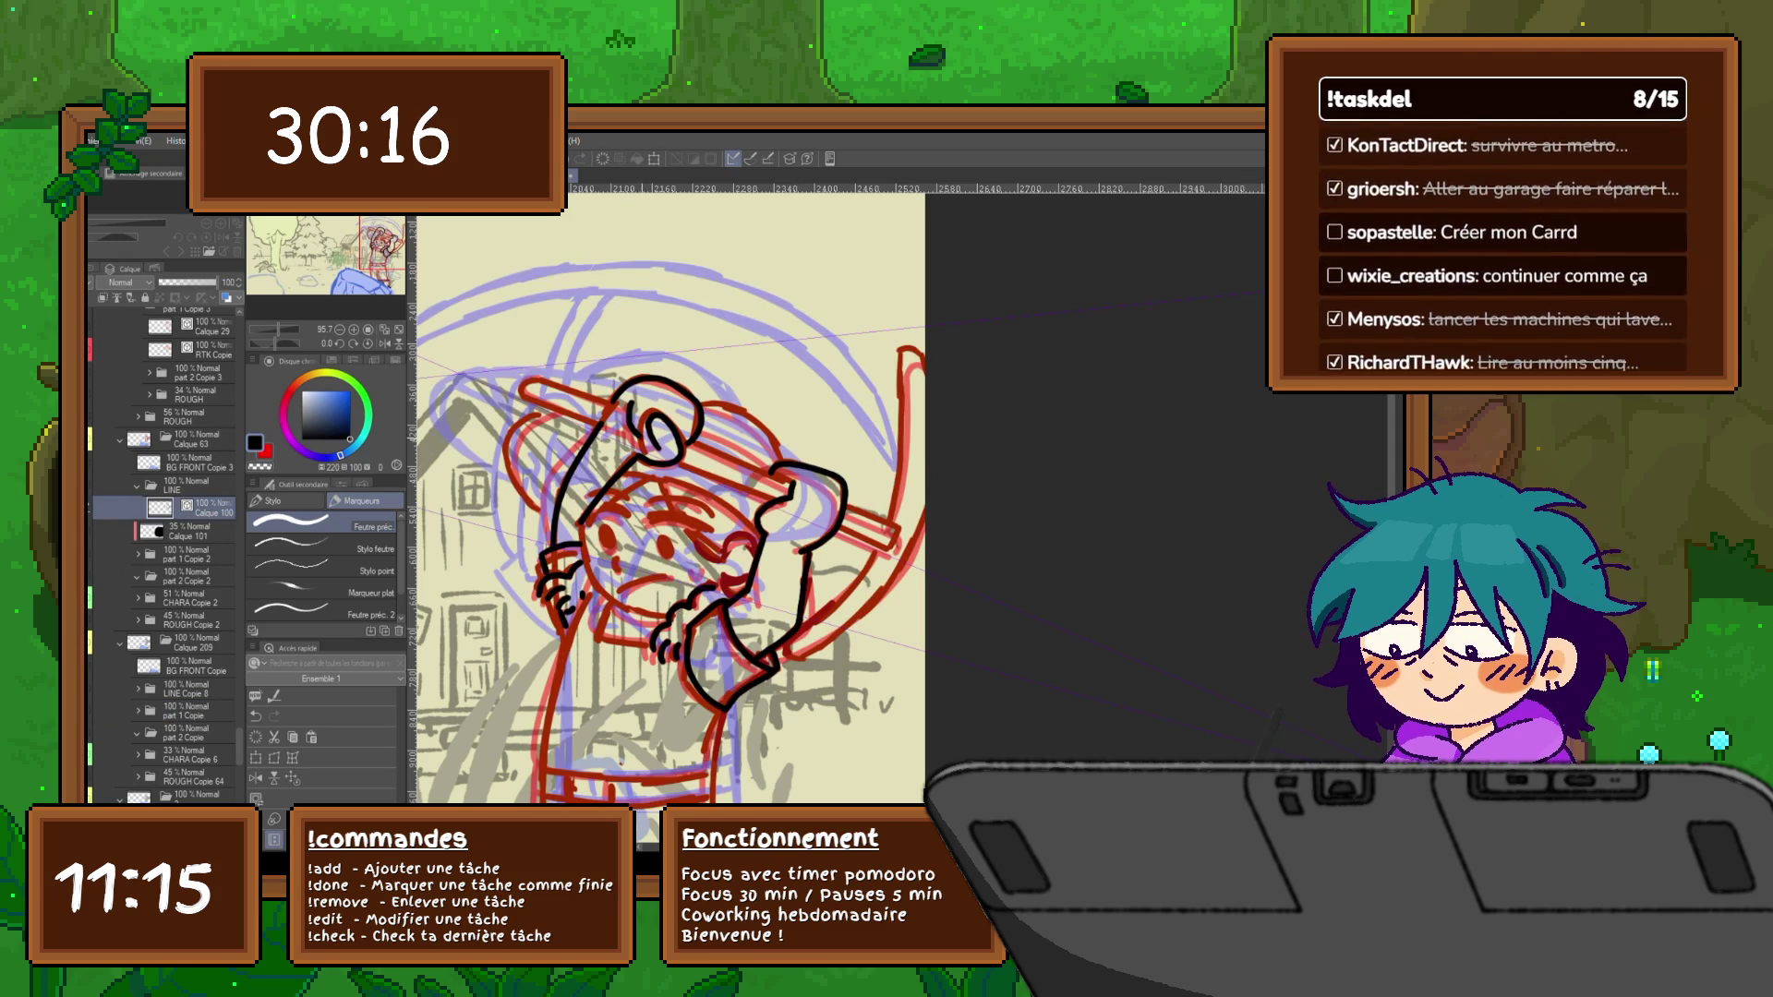
key("Right")
key("Left")
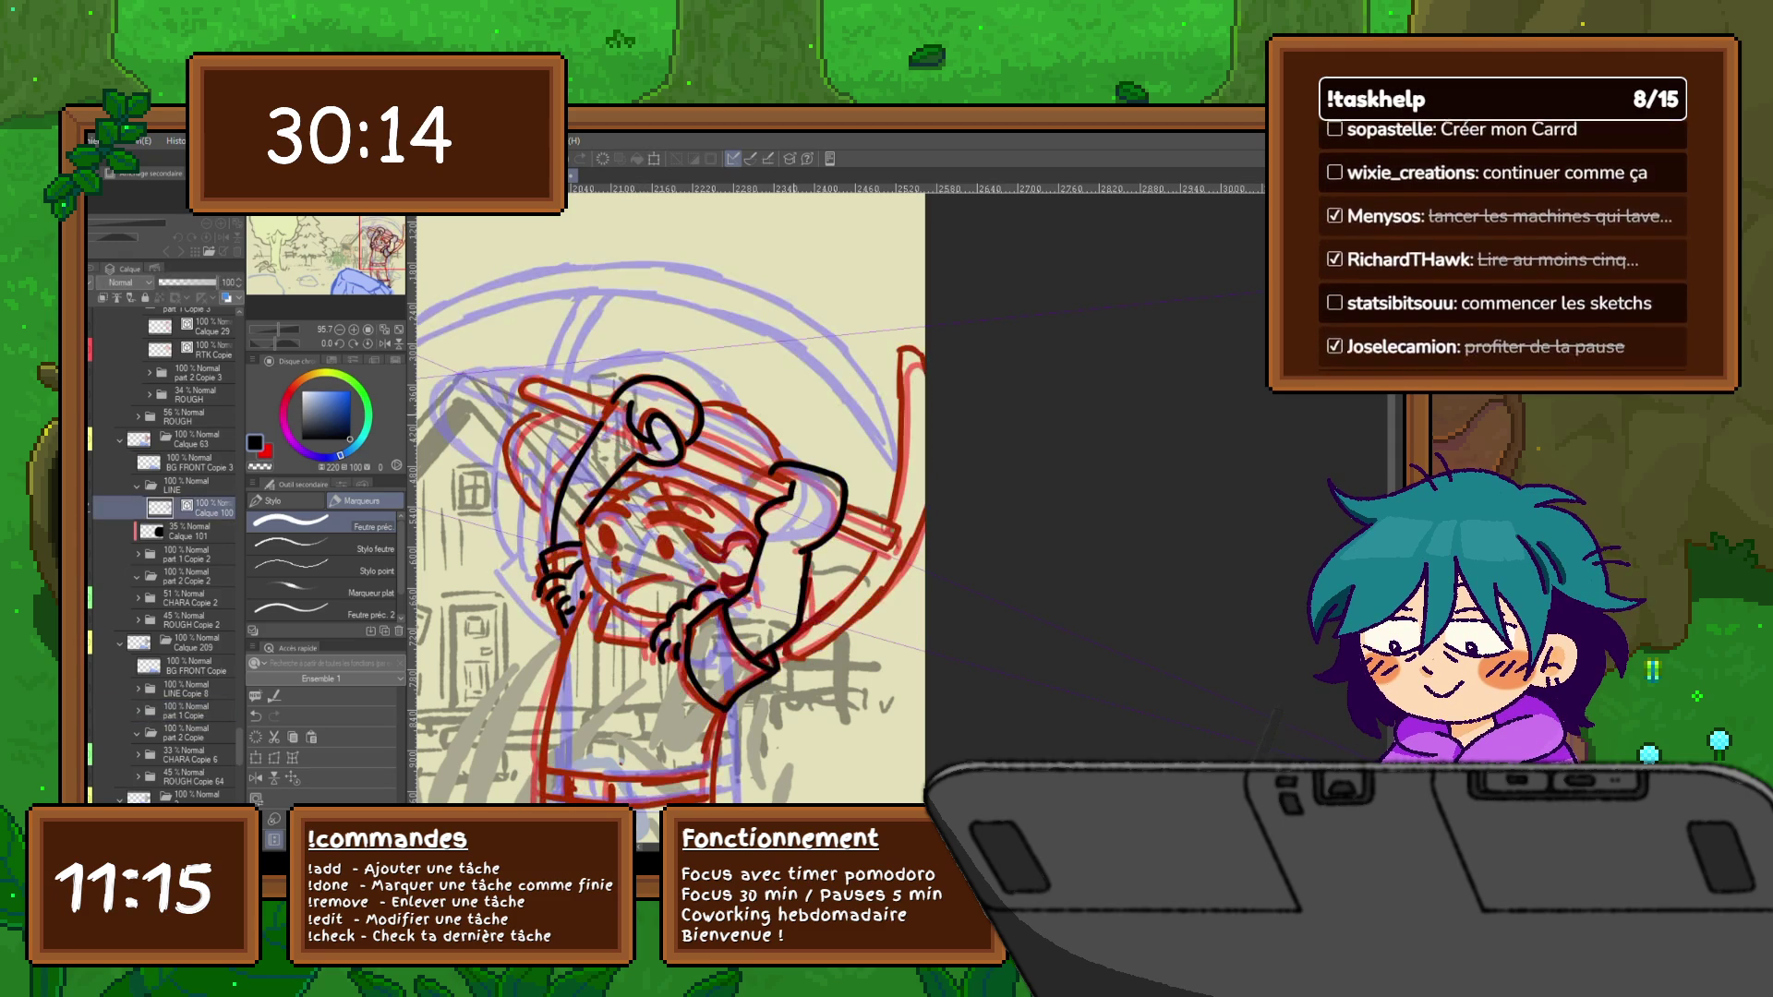
key("Right")
key("Right")
key("Right")
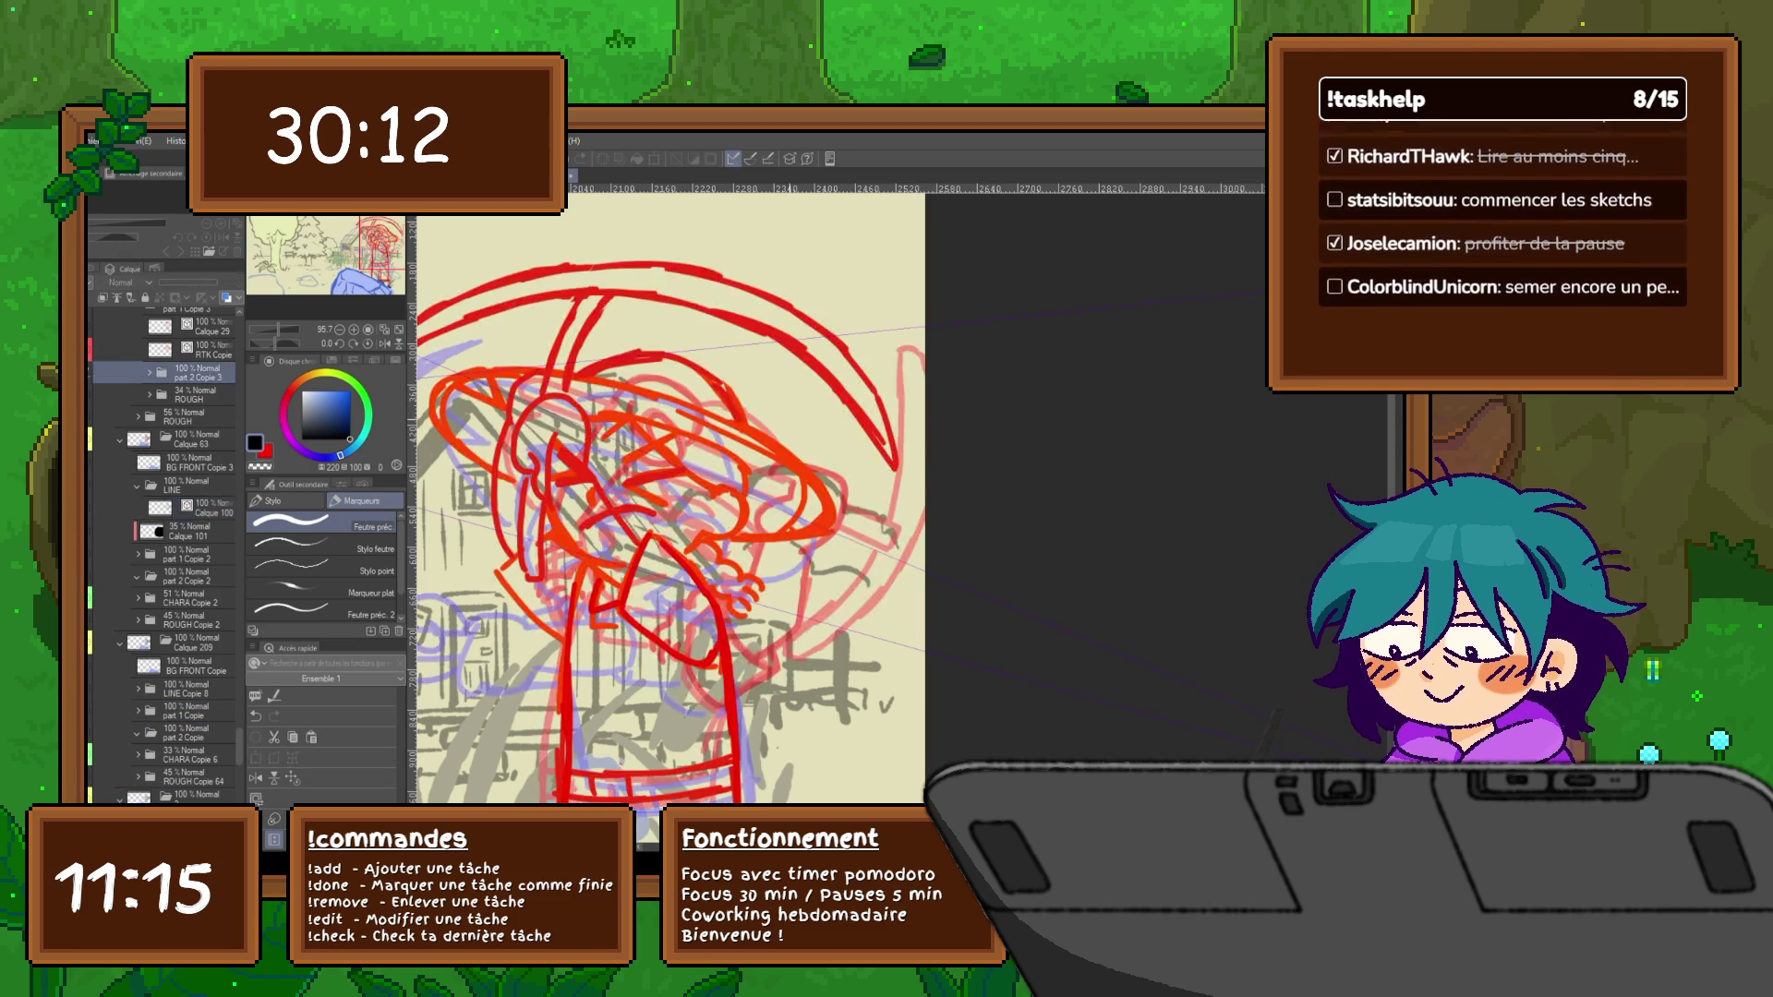
key("Right")
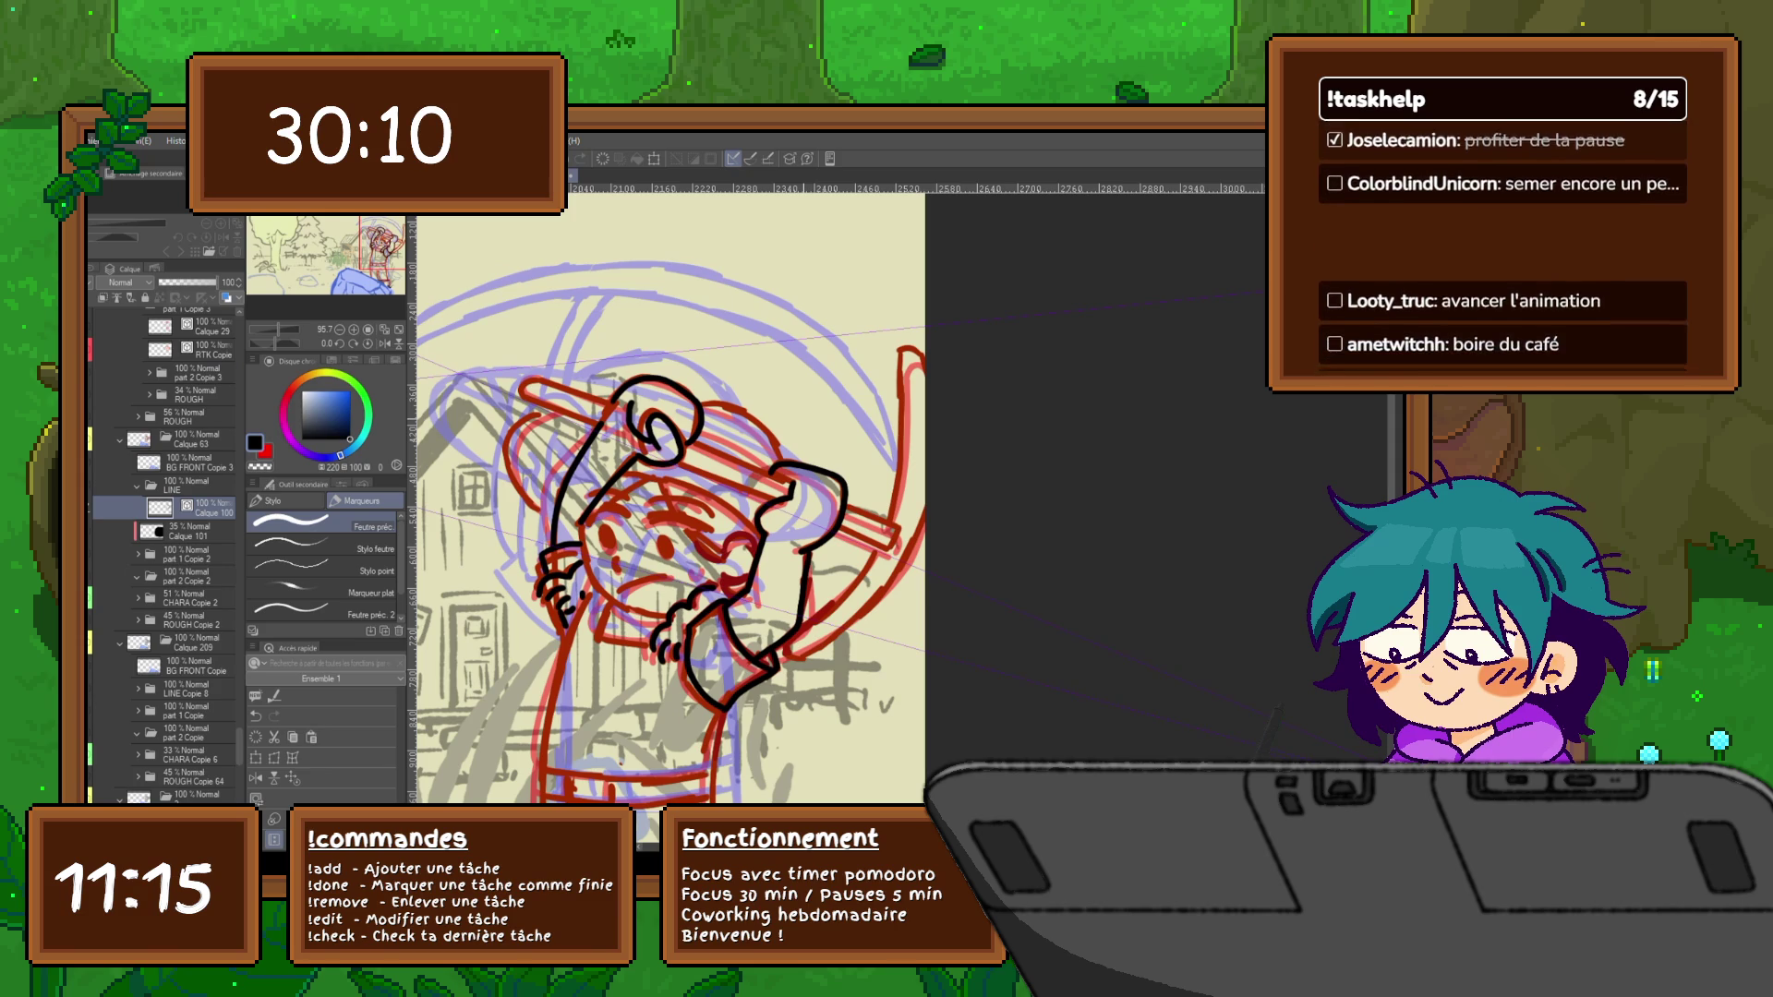
key("Right")
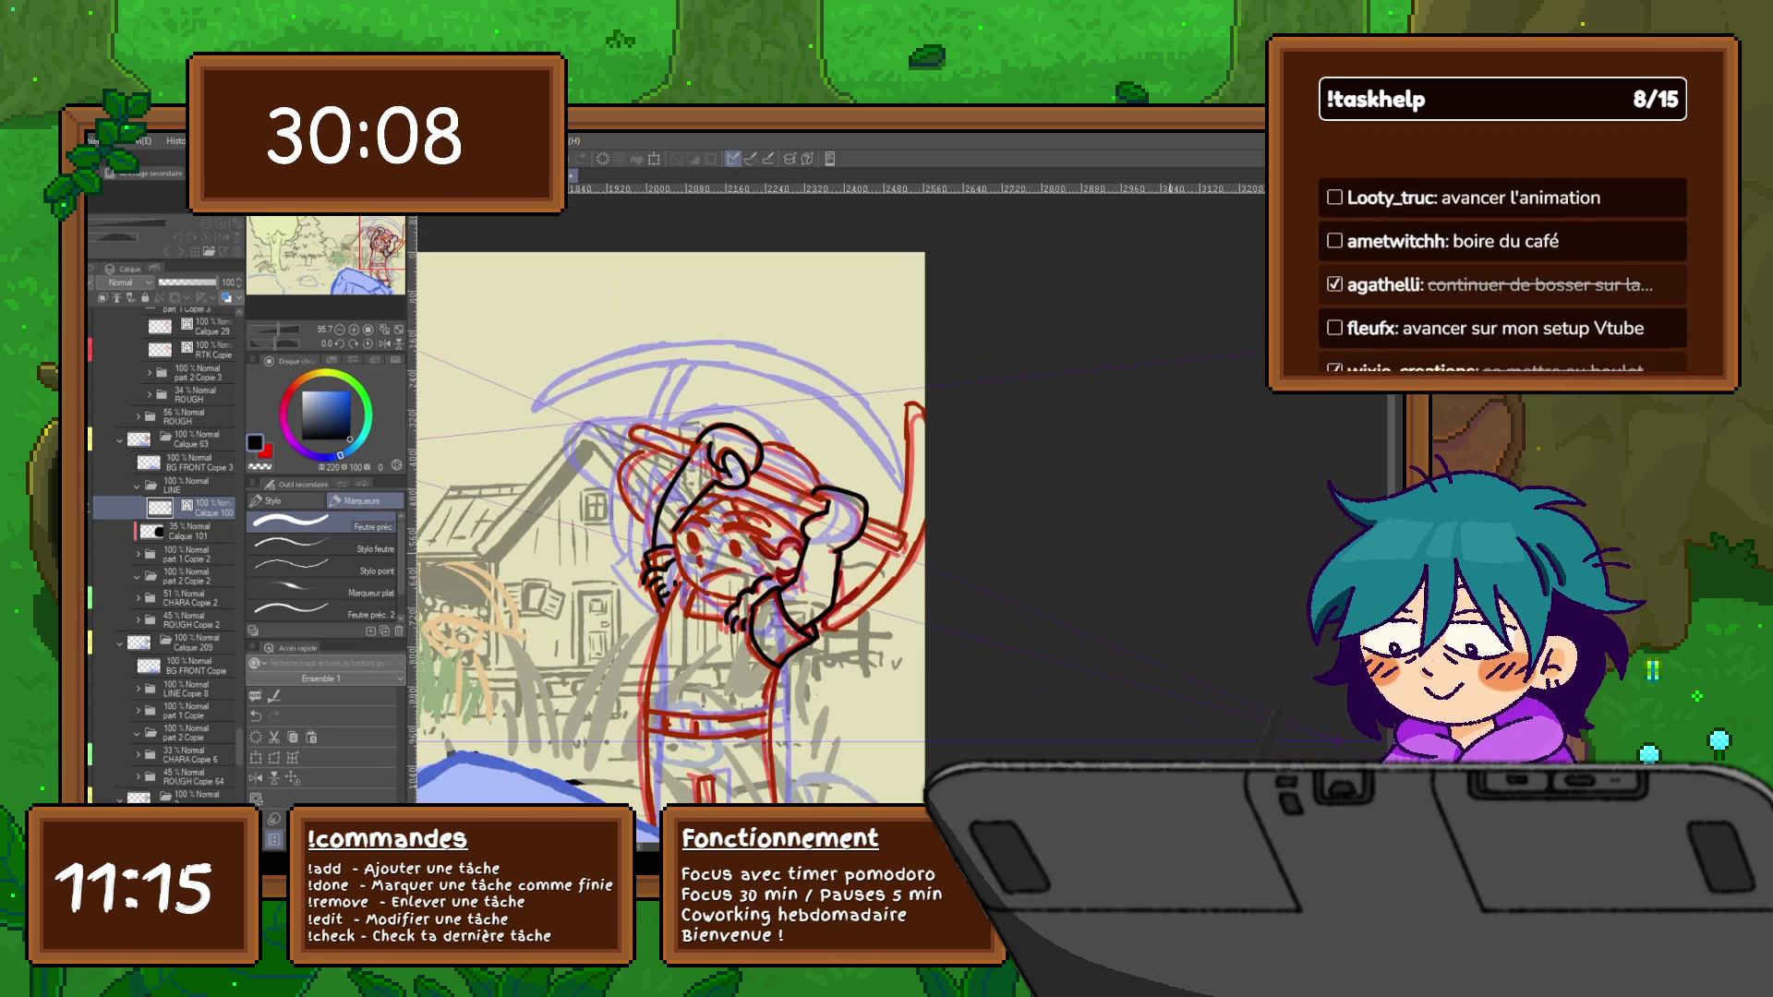
key("Right")
key("Right")
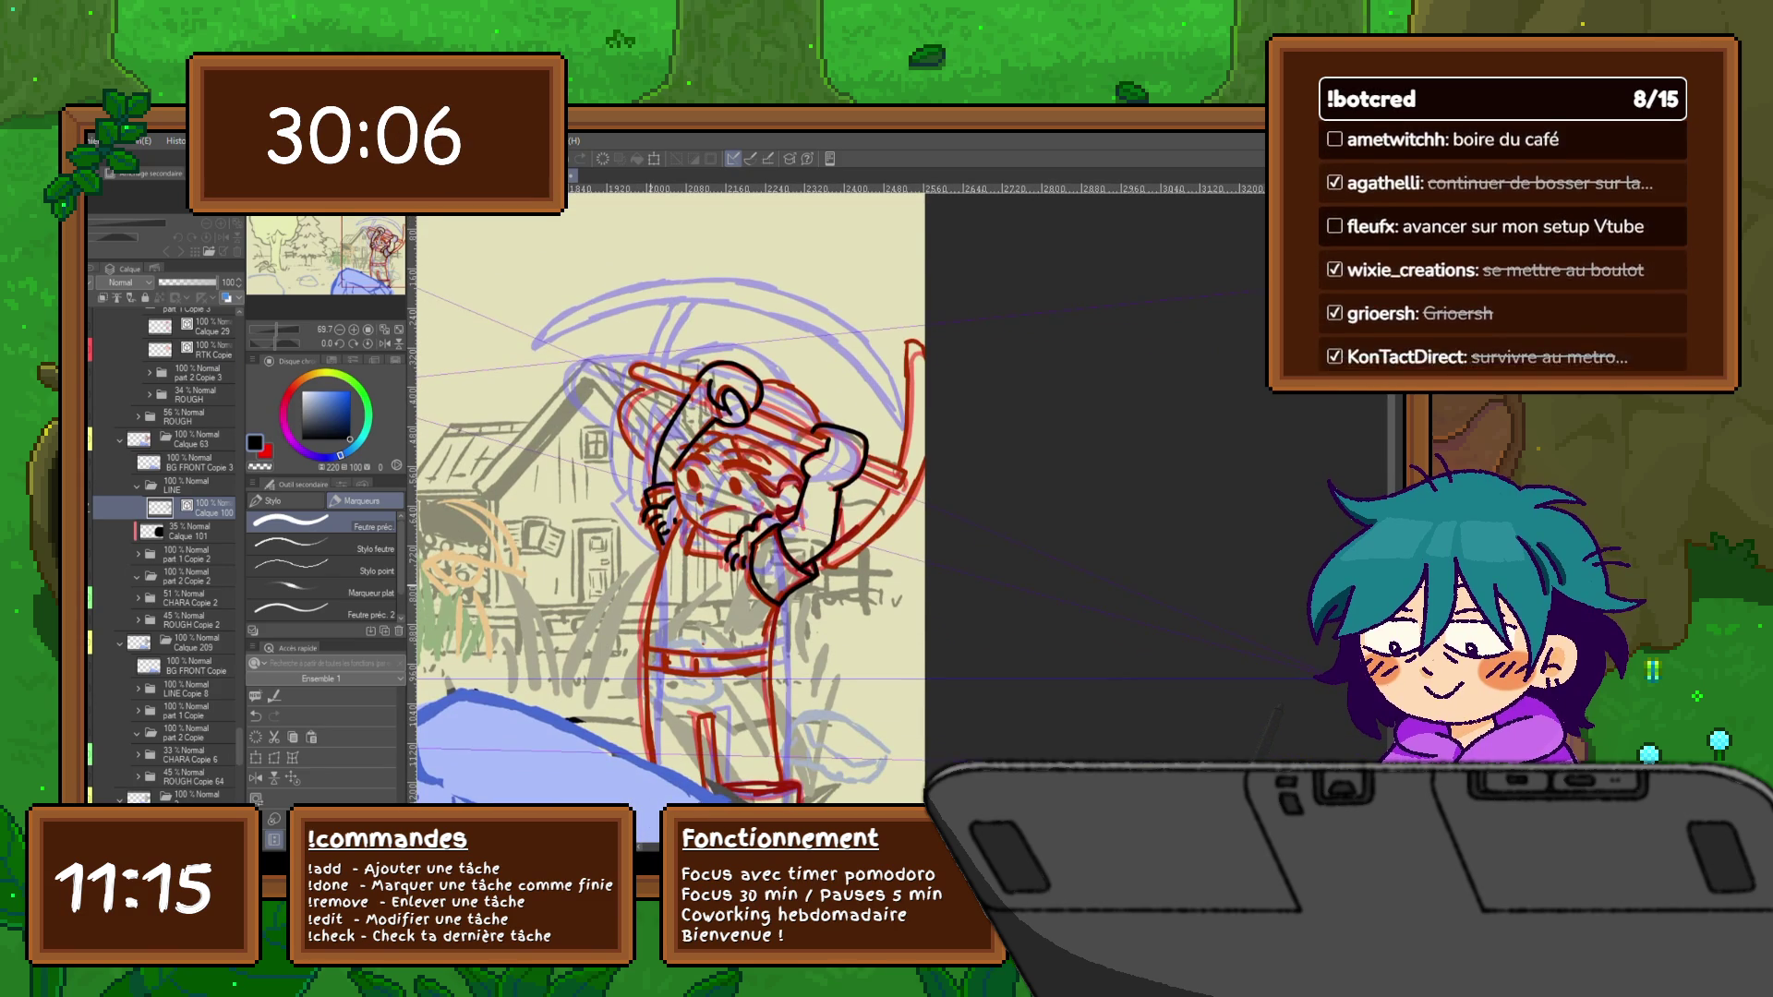
key("Right")
key("Left")
key("Right")
key("Left")
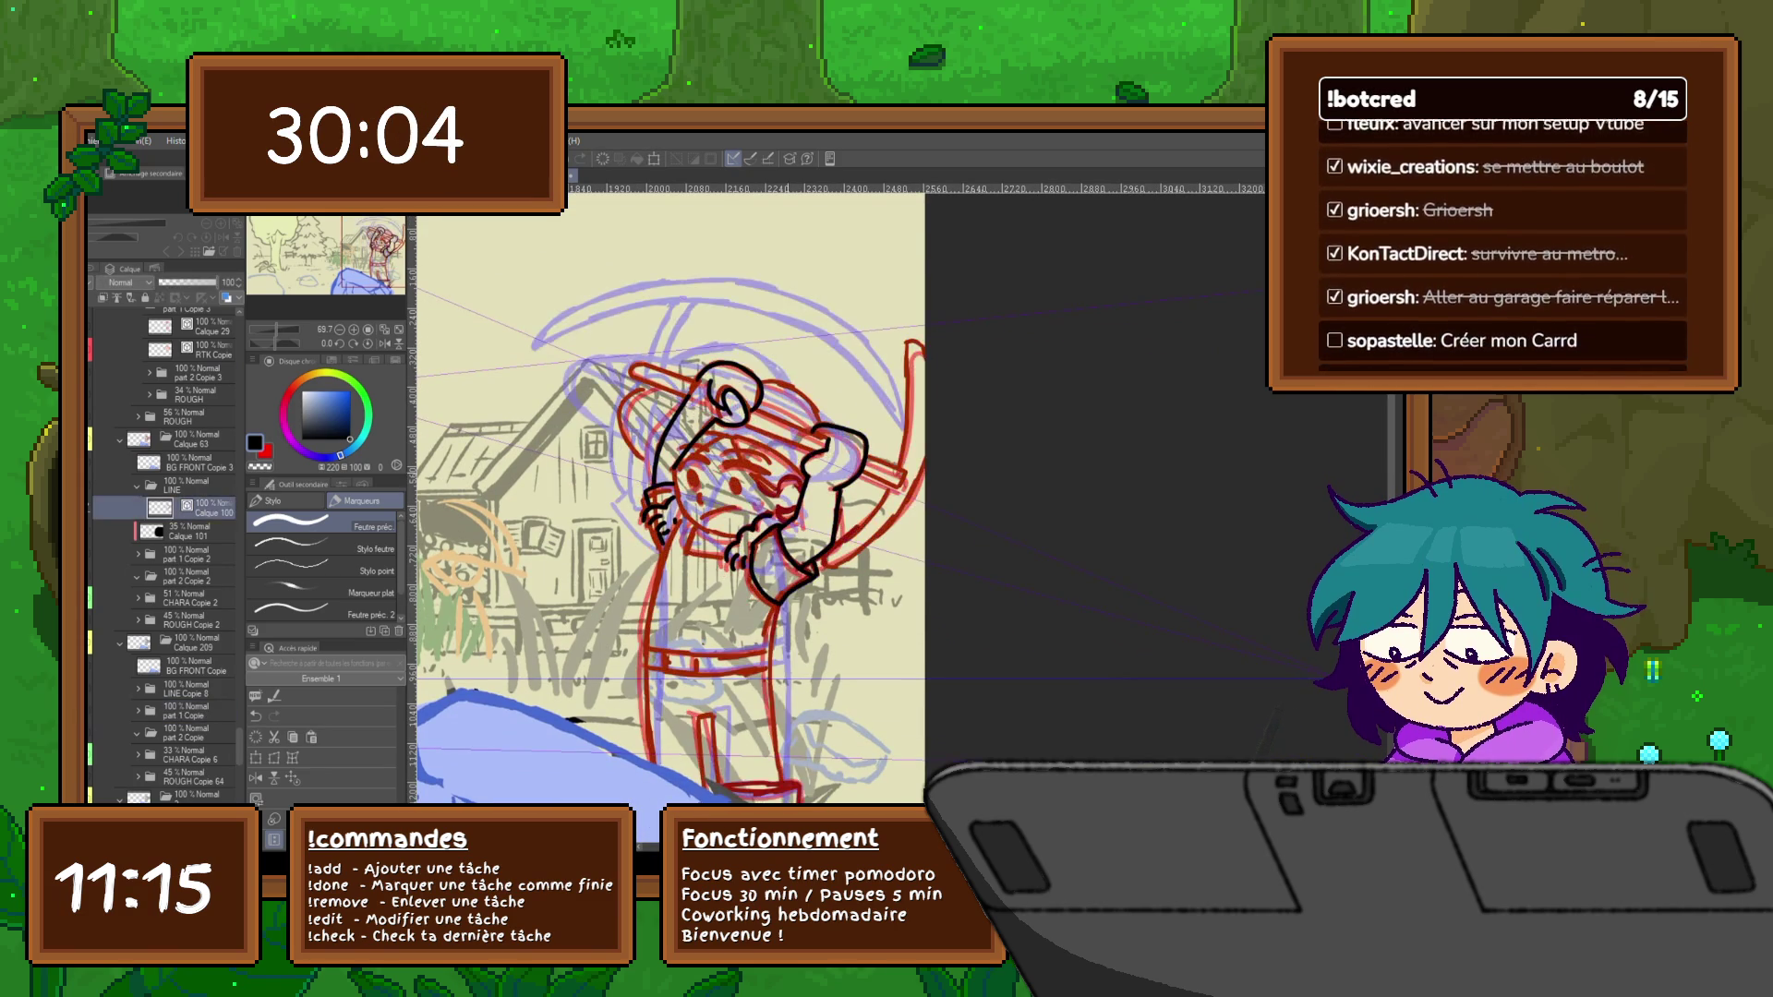
key("Right")
key("Right")
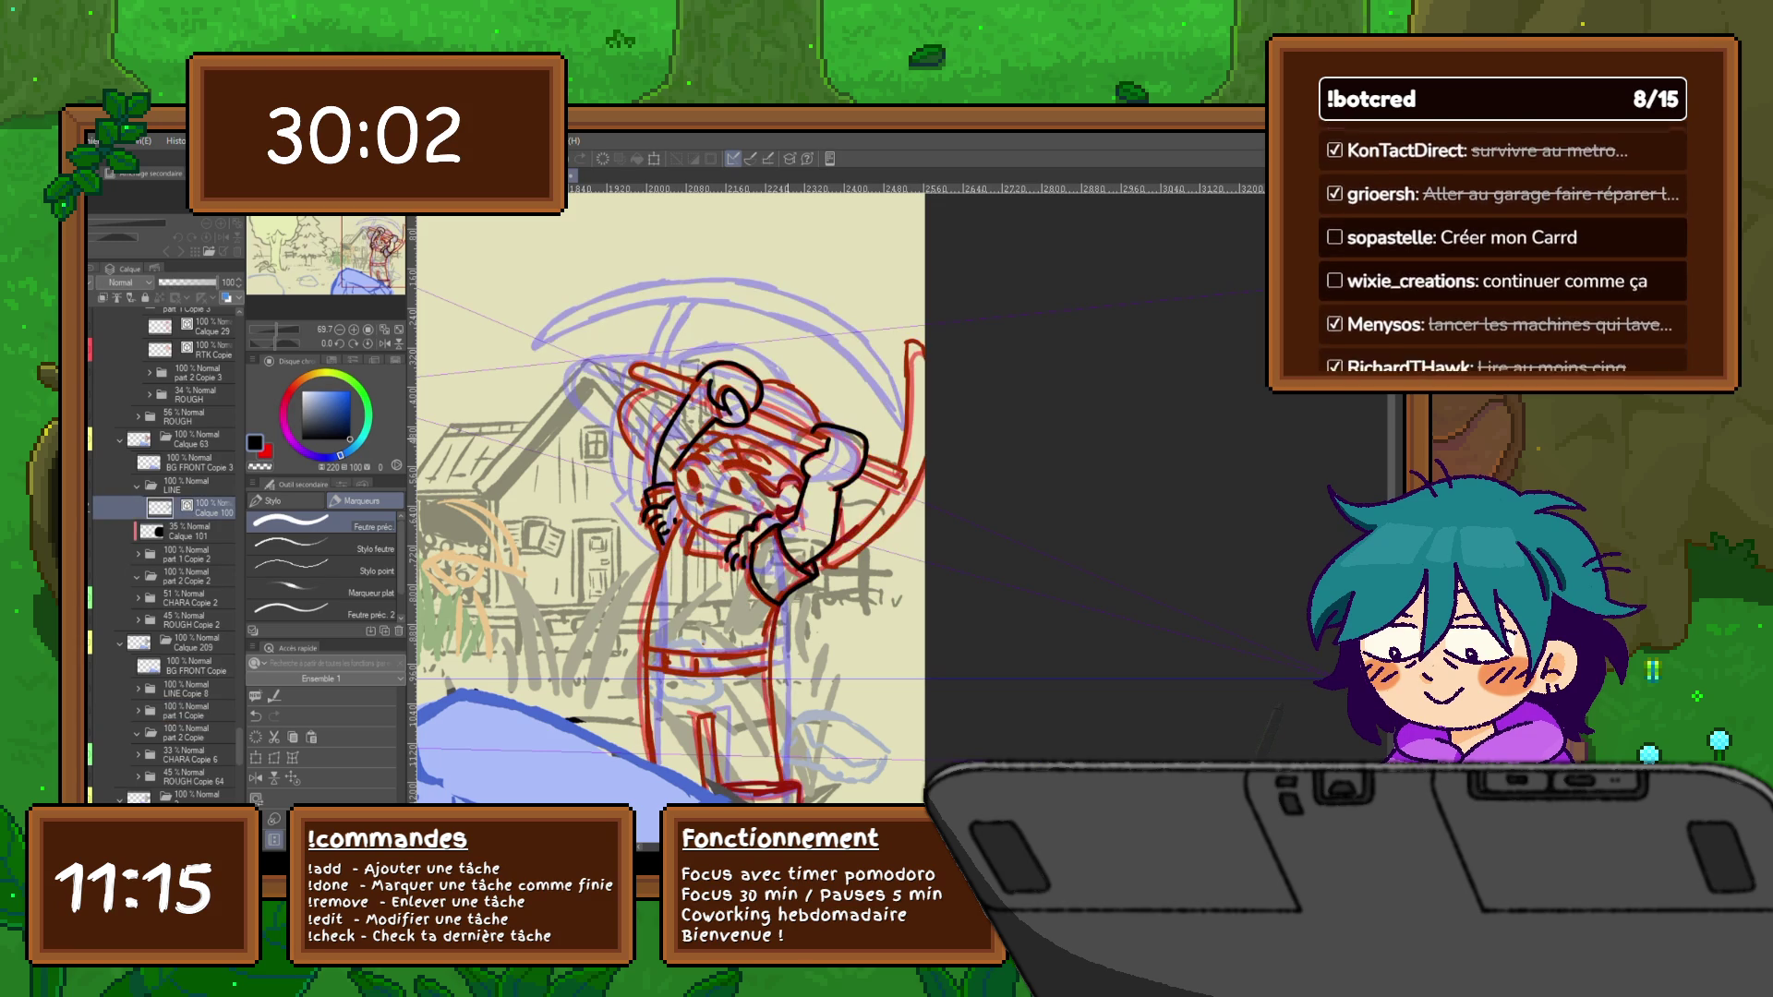
key("ctrl+plus")
key("ctrl+plus")
key("ctrl+plus")
key("ctrl+plus")
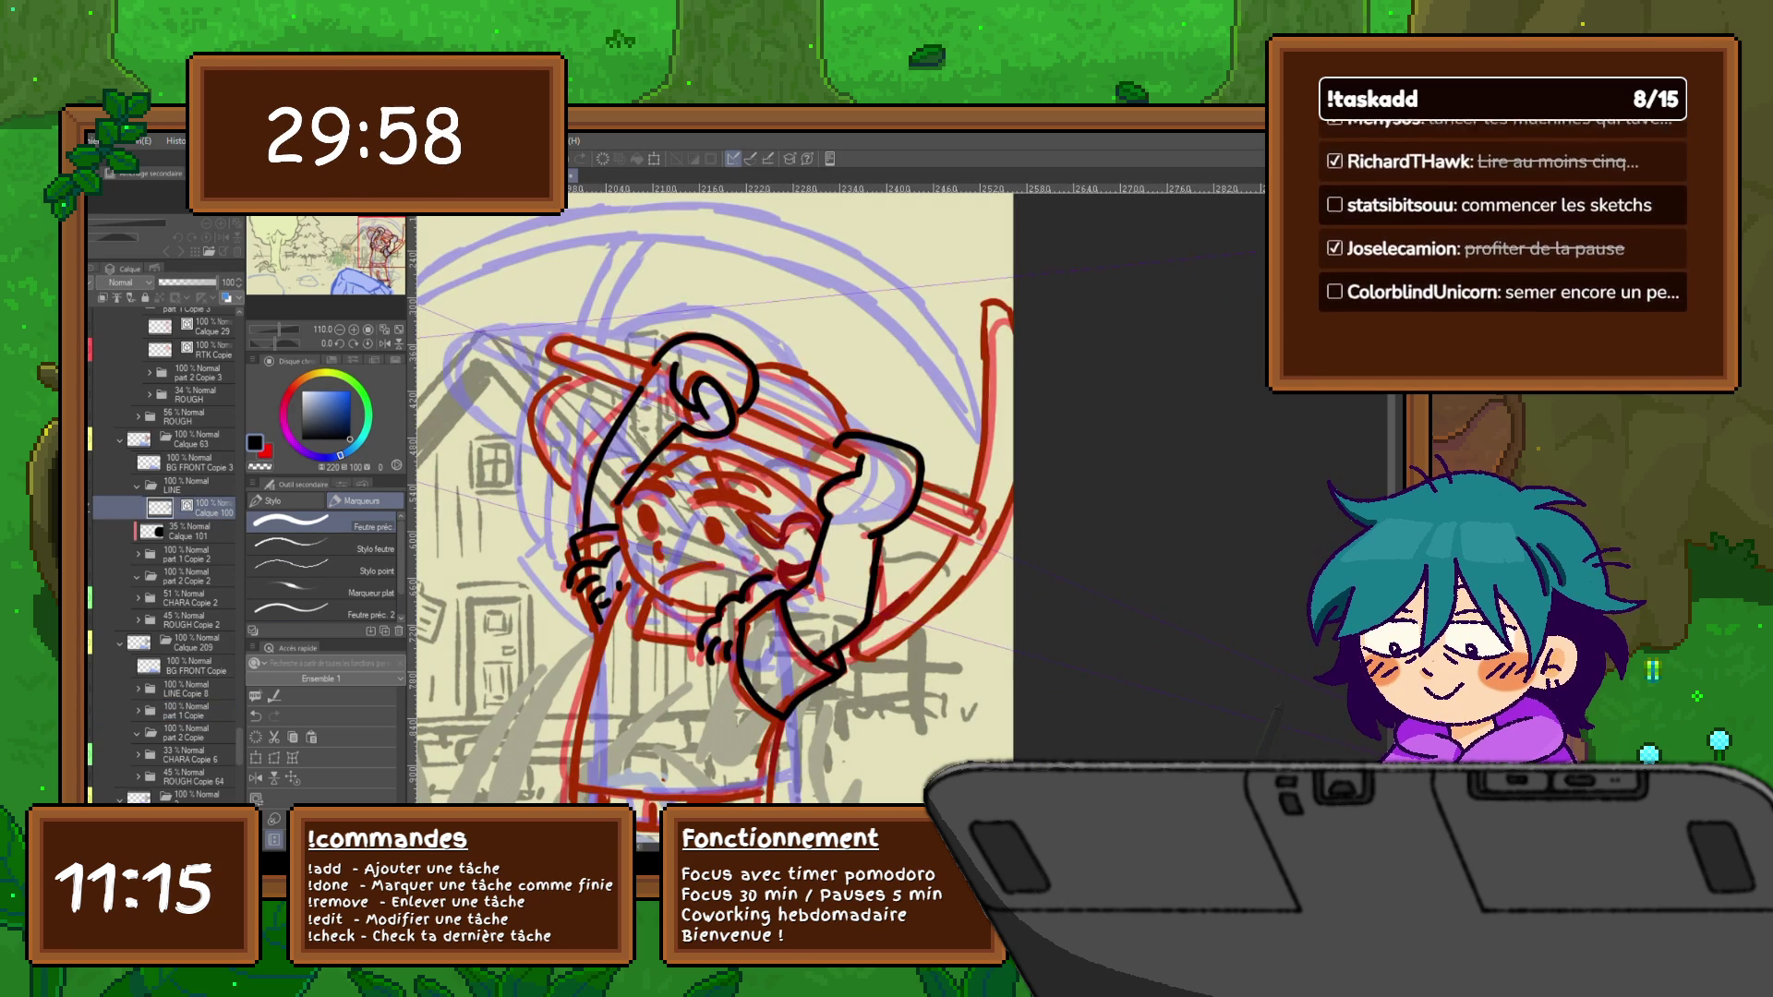
Undo the curl strokes inside the head and redraw a small hair curl
key("Right")
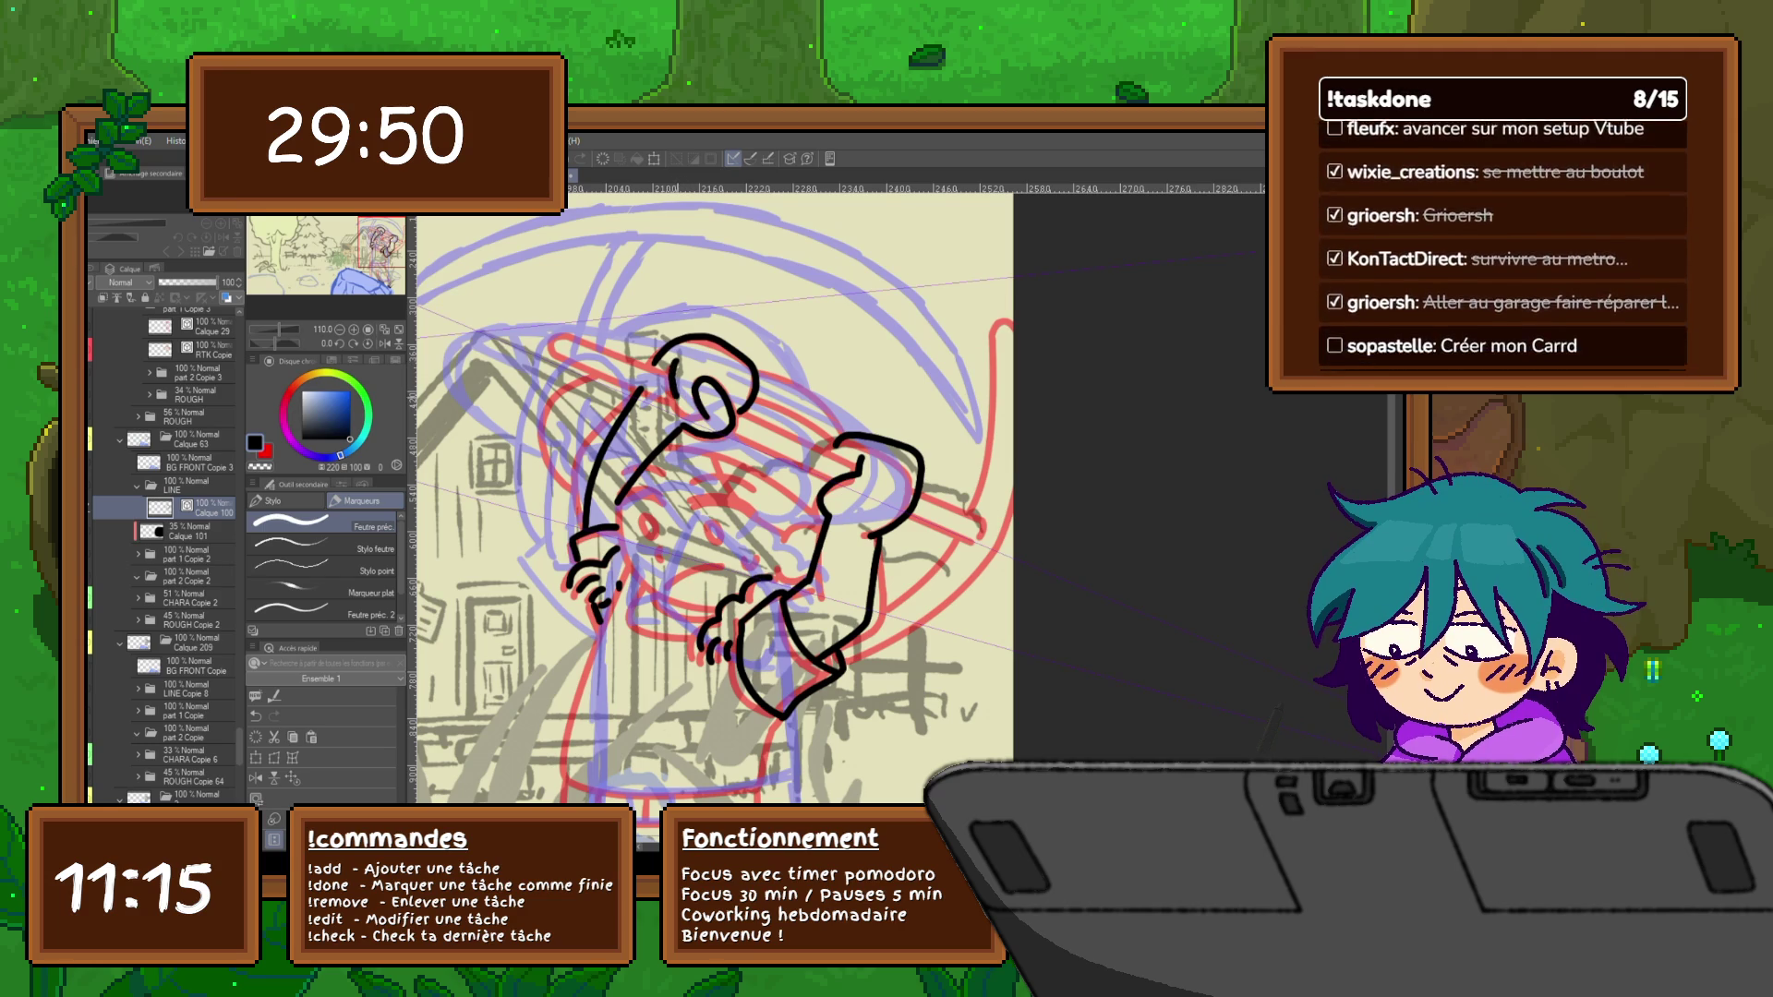
left_click(100, 709)
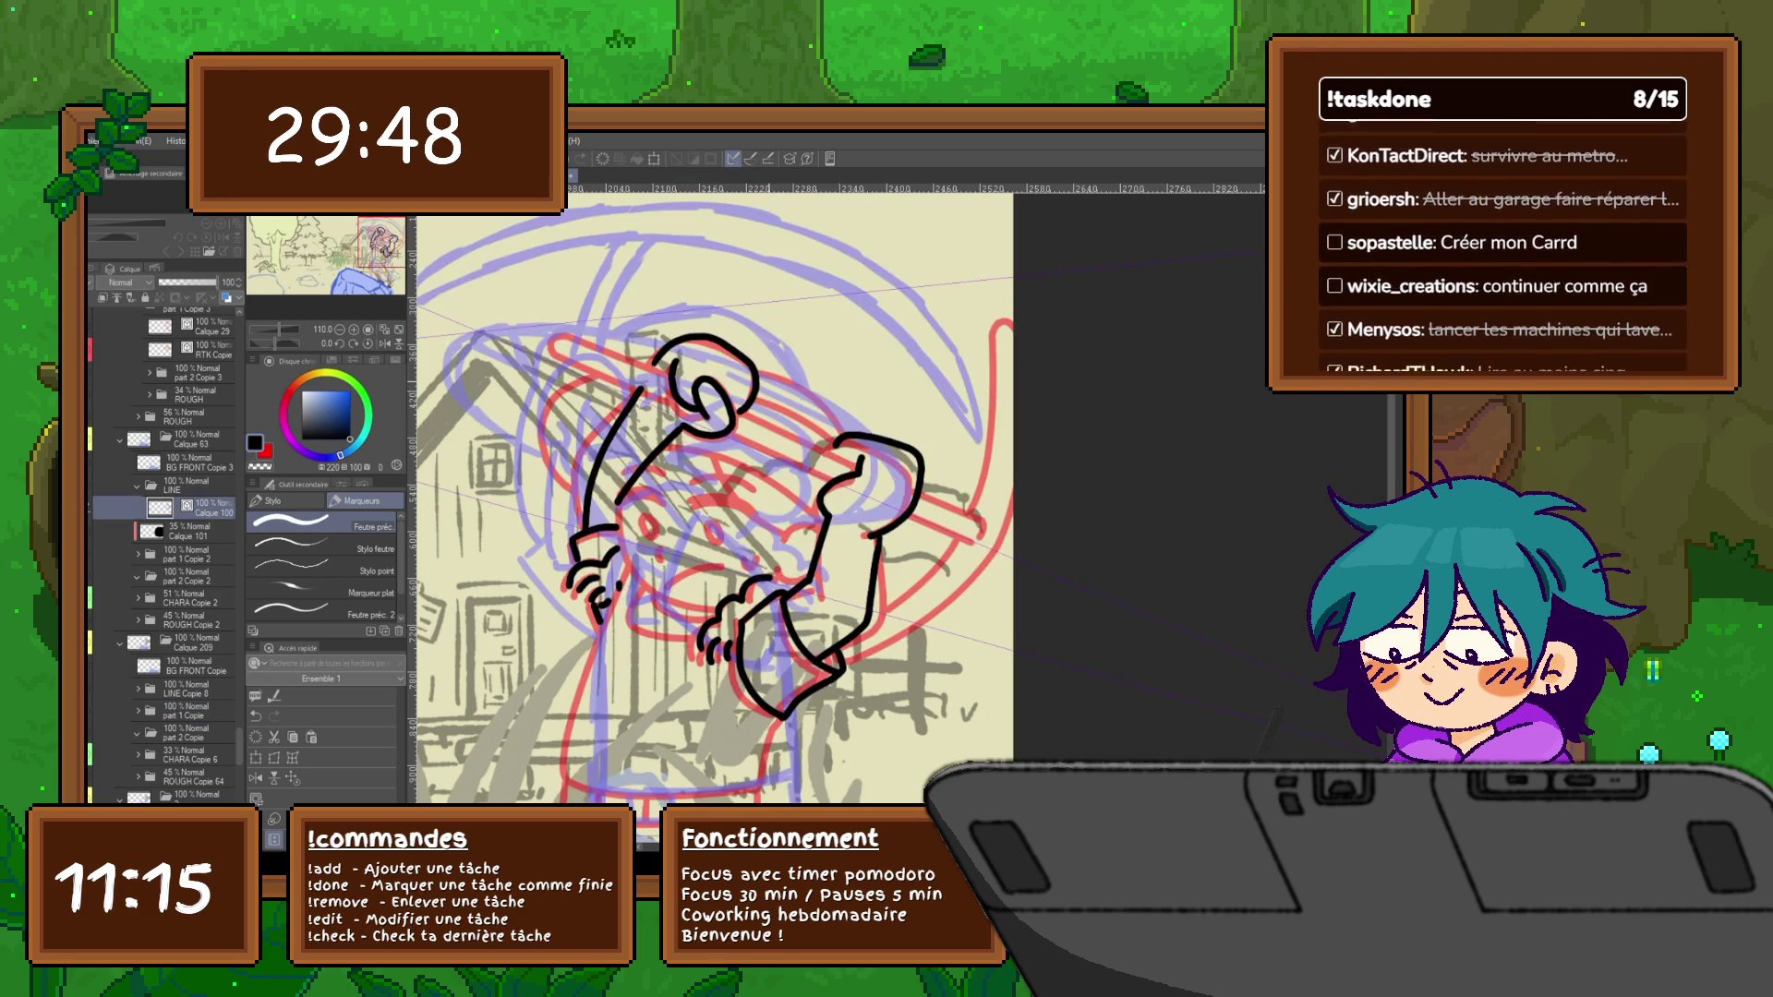
key("ctrl+z")
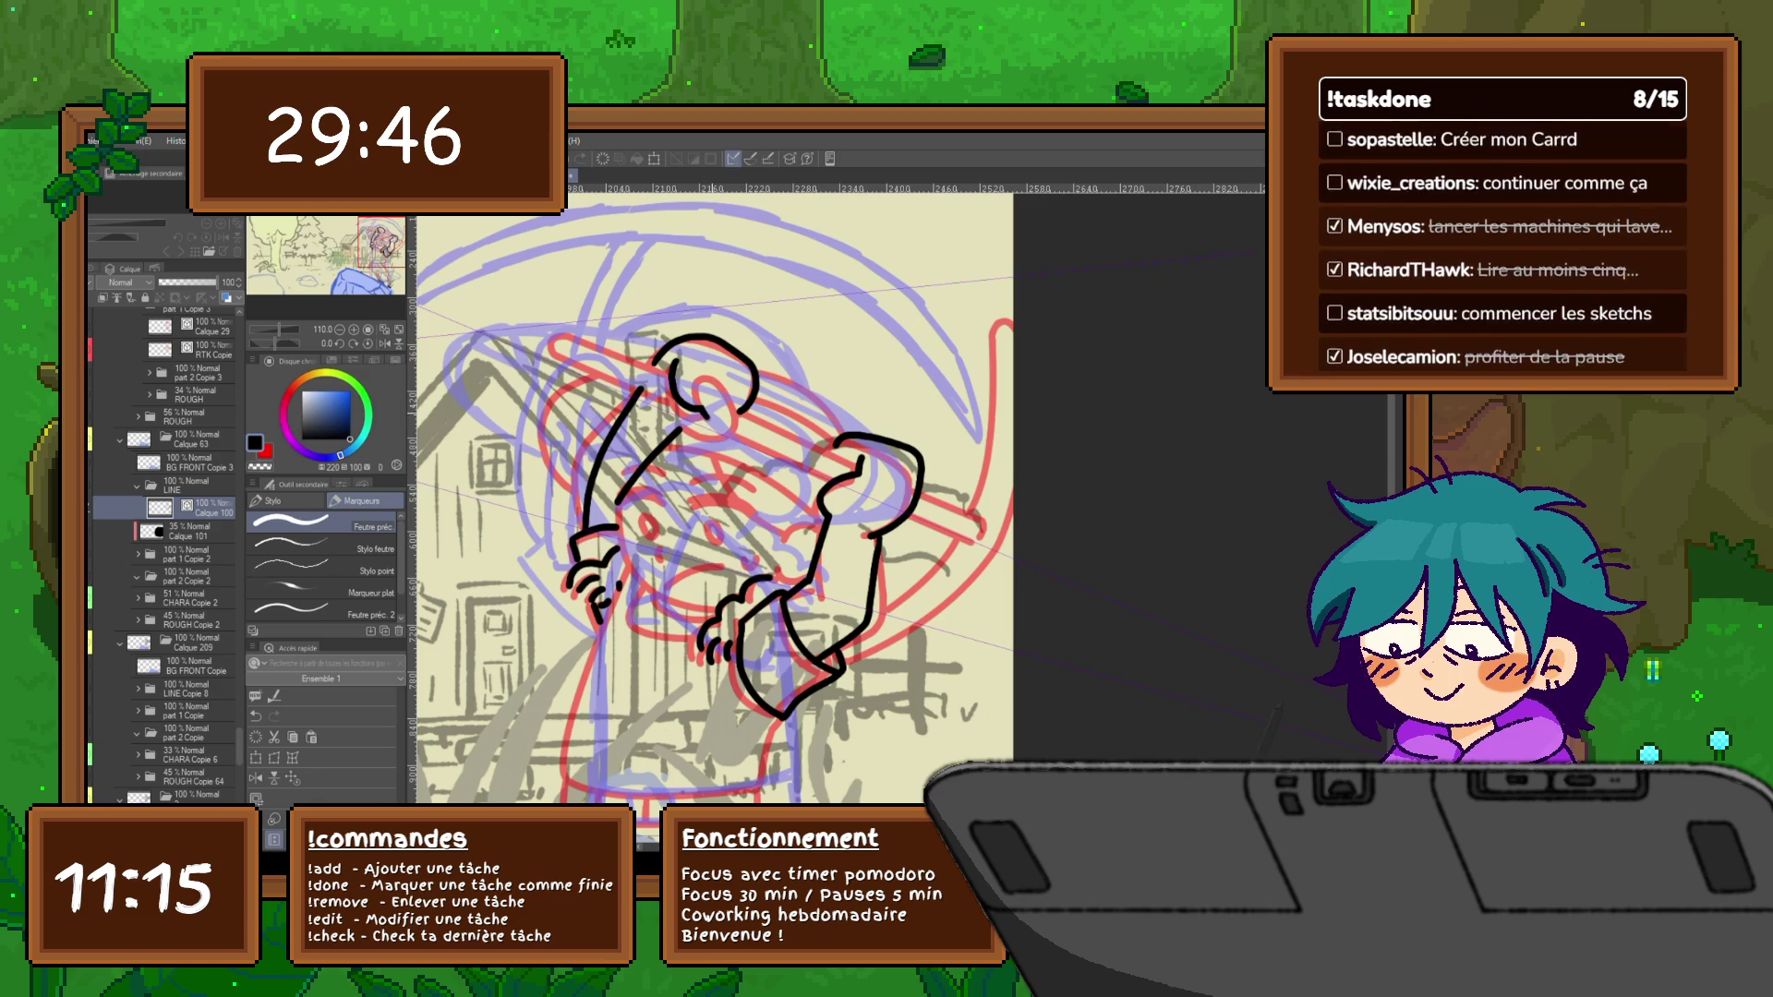
key("ctrl+z")
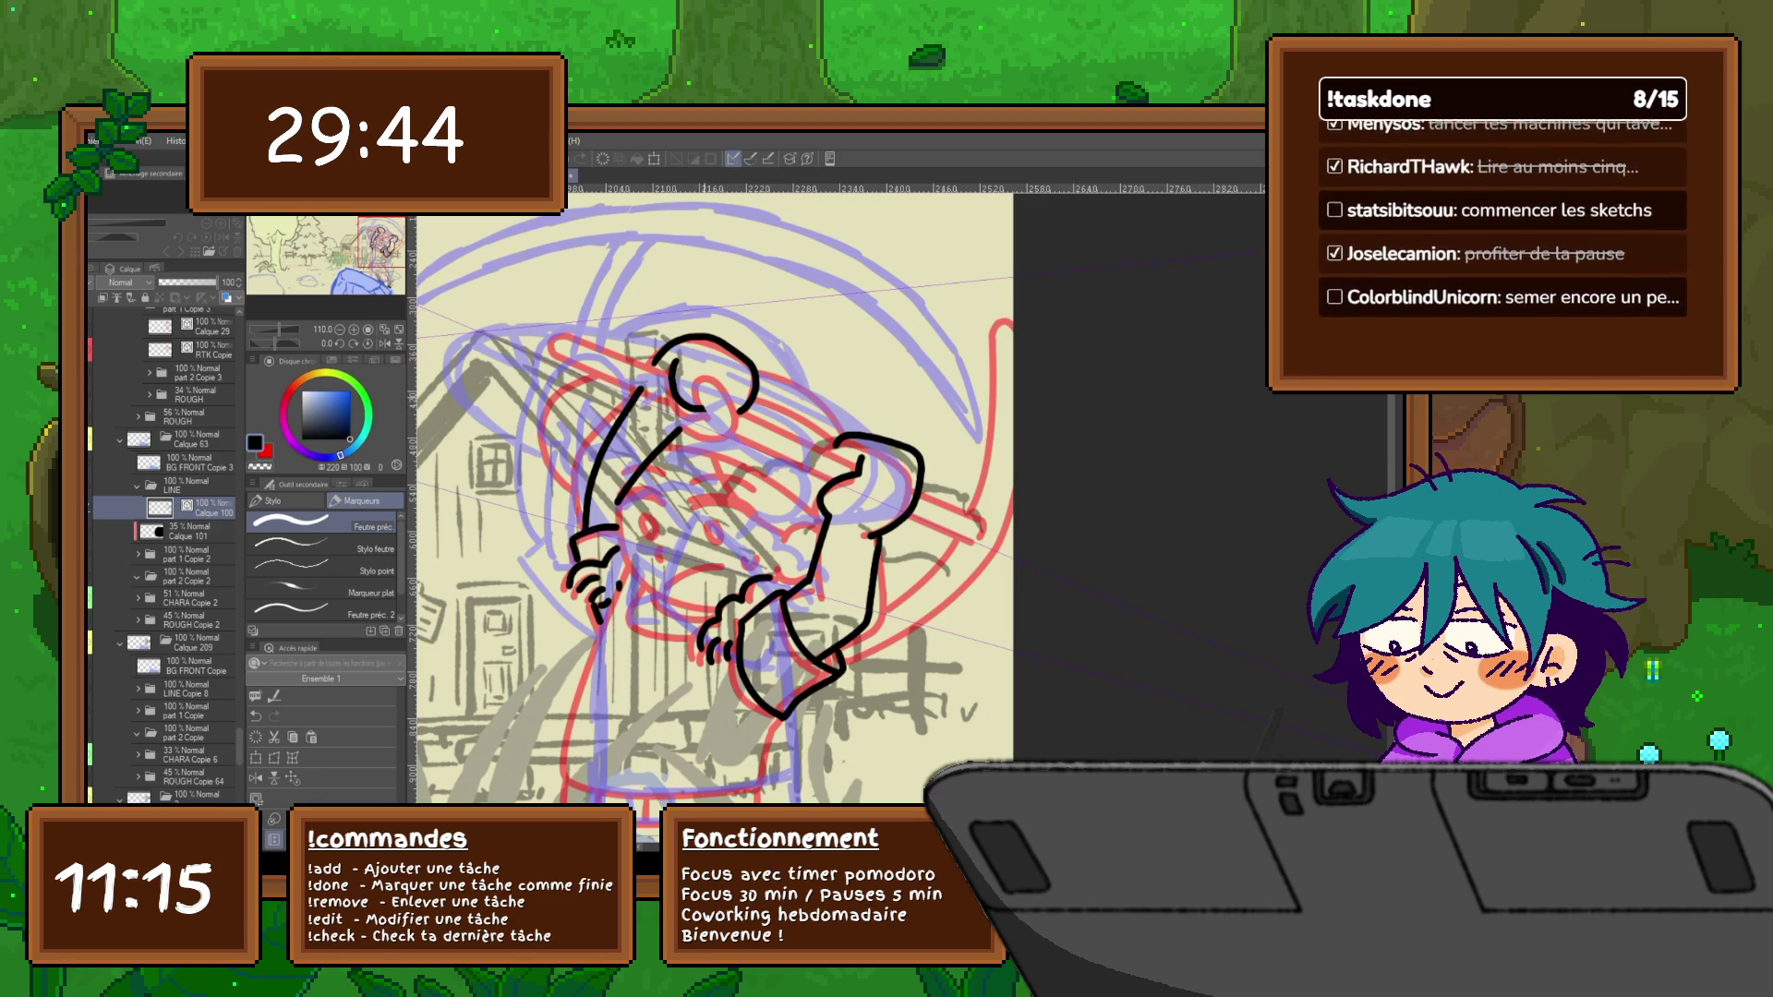
mouse_move(704, 404)
left_mouse_down()
mouse_move(700, 378)
mouse_move(731, 396)
mouse_move(723, 441)
left_mouse_up()
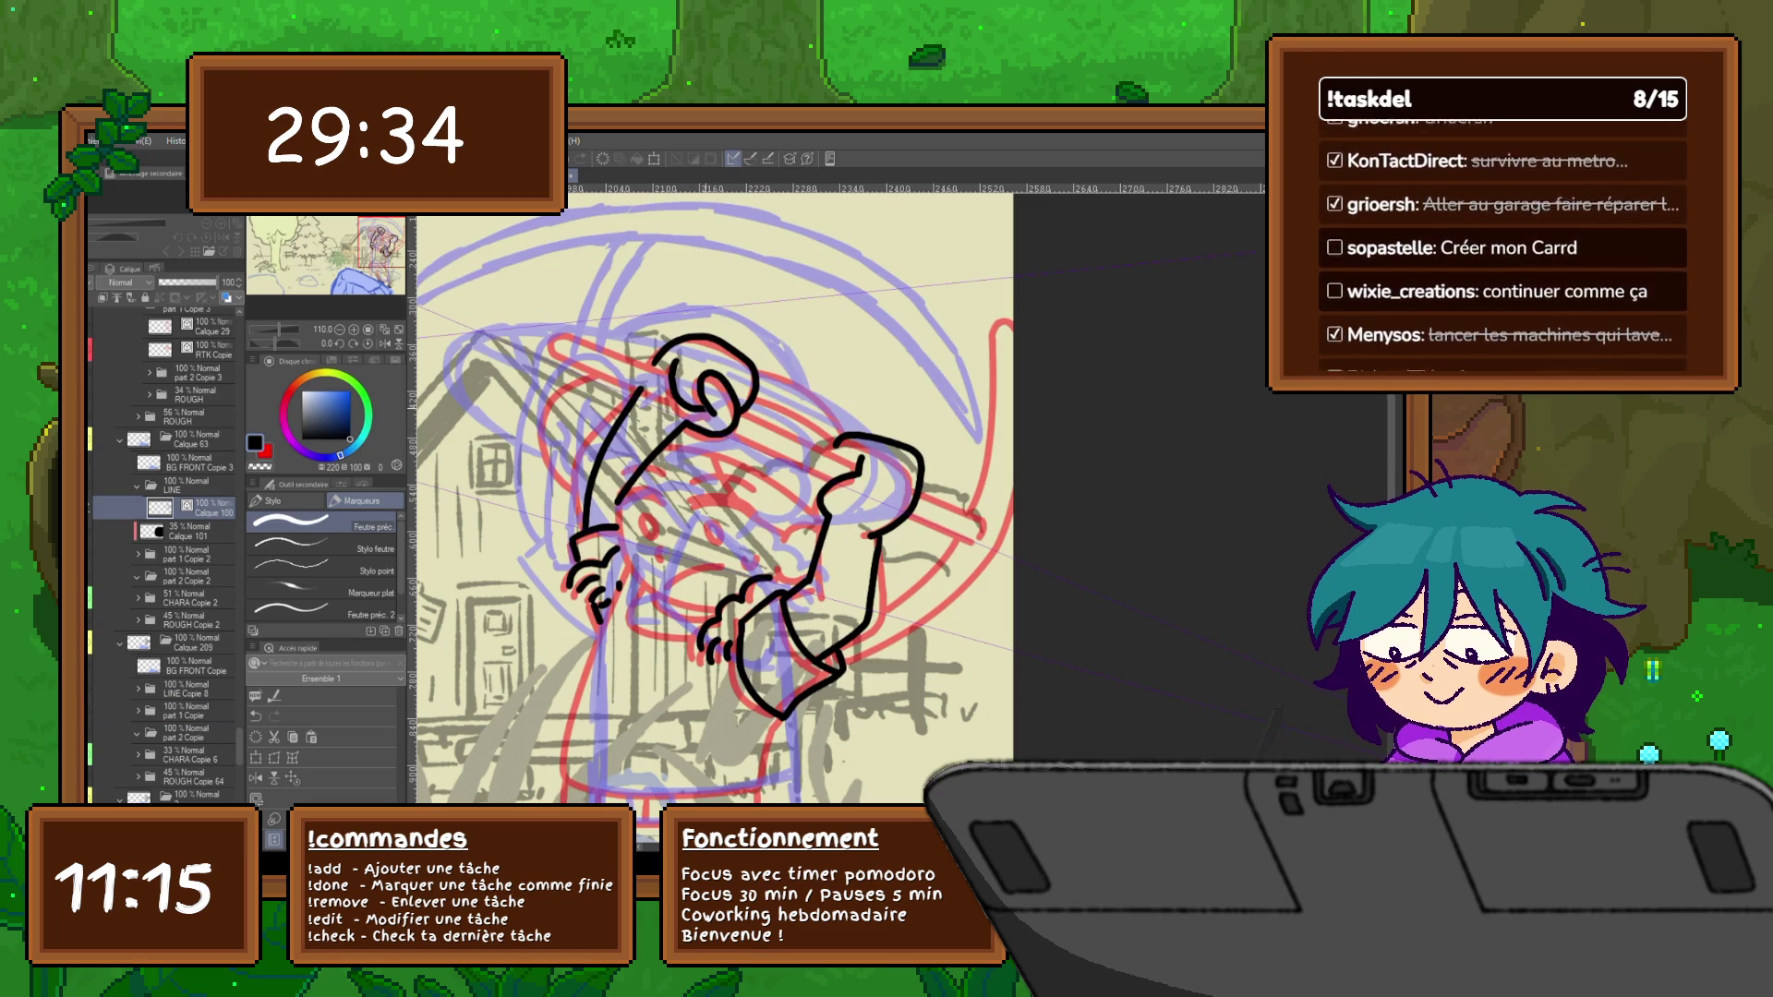
Compare against the other lineart pose, then redraw the top outline of the raised fist
left_click(97, 710)
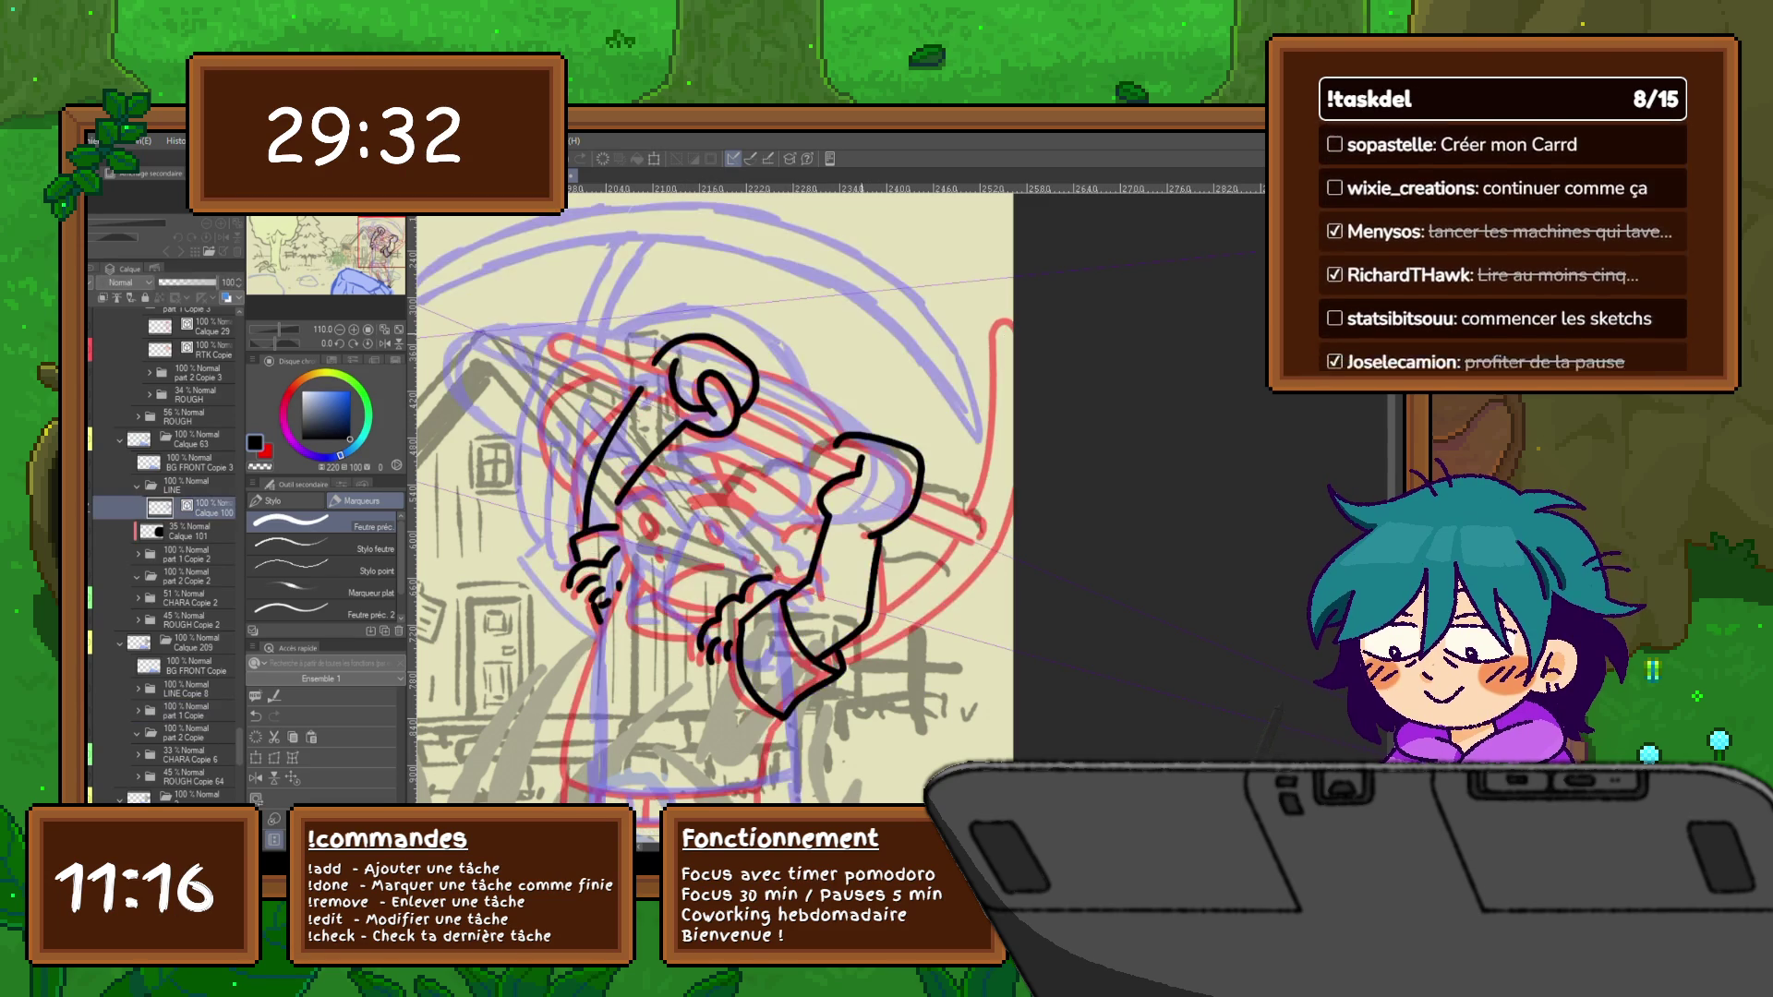
left_click(98, 710)
left_click(97, 710)
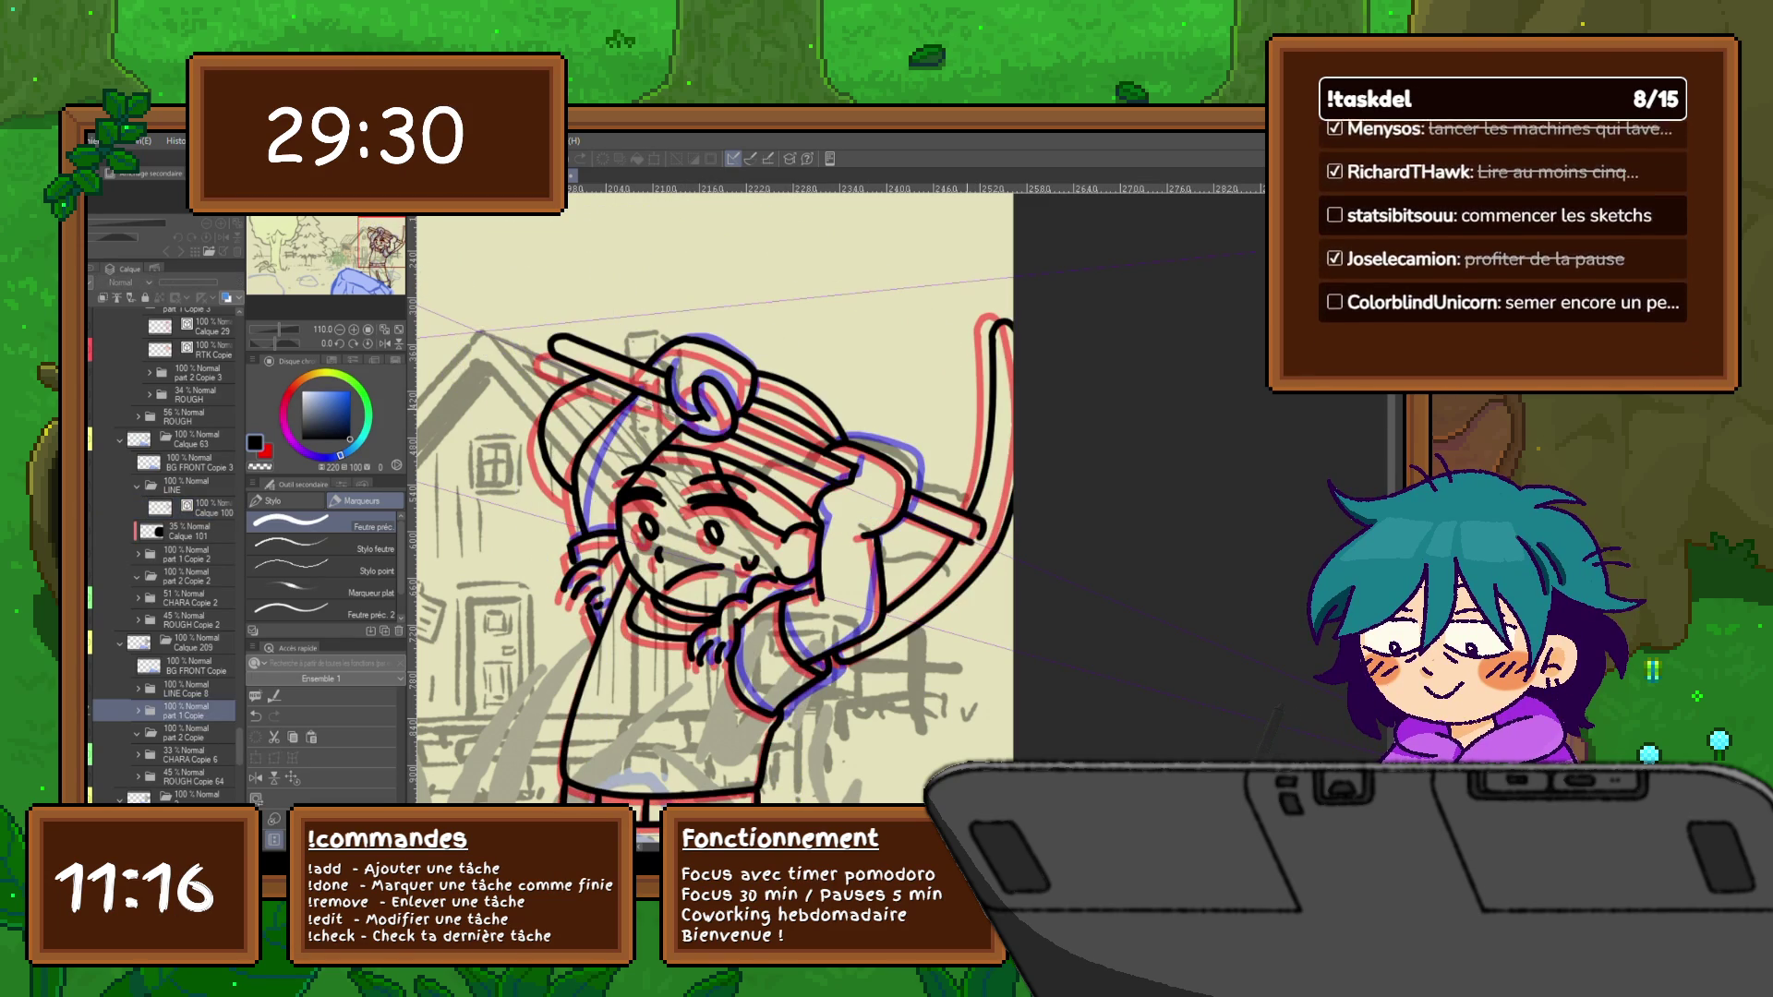
left_click(194, 506)
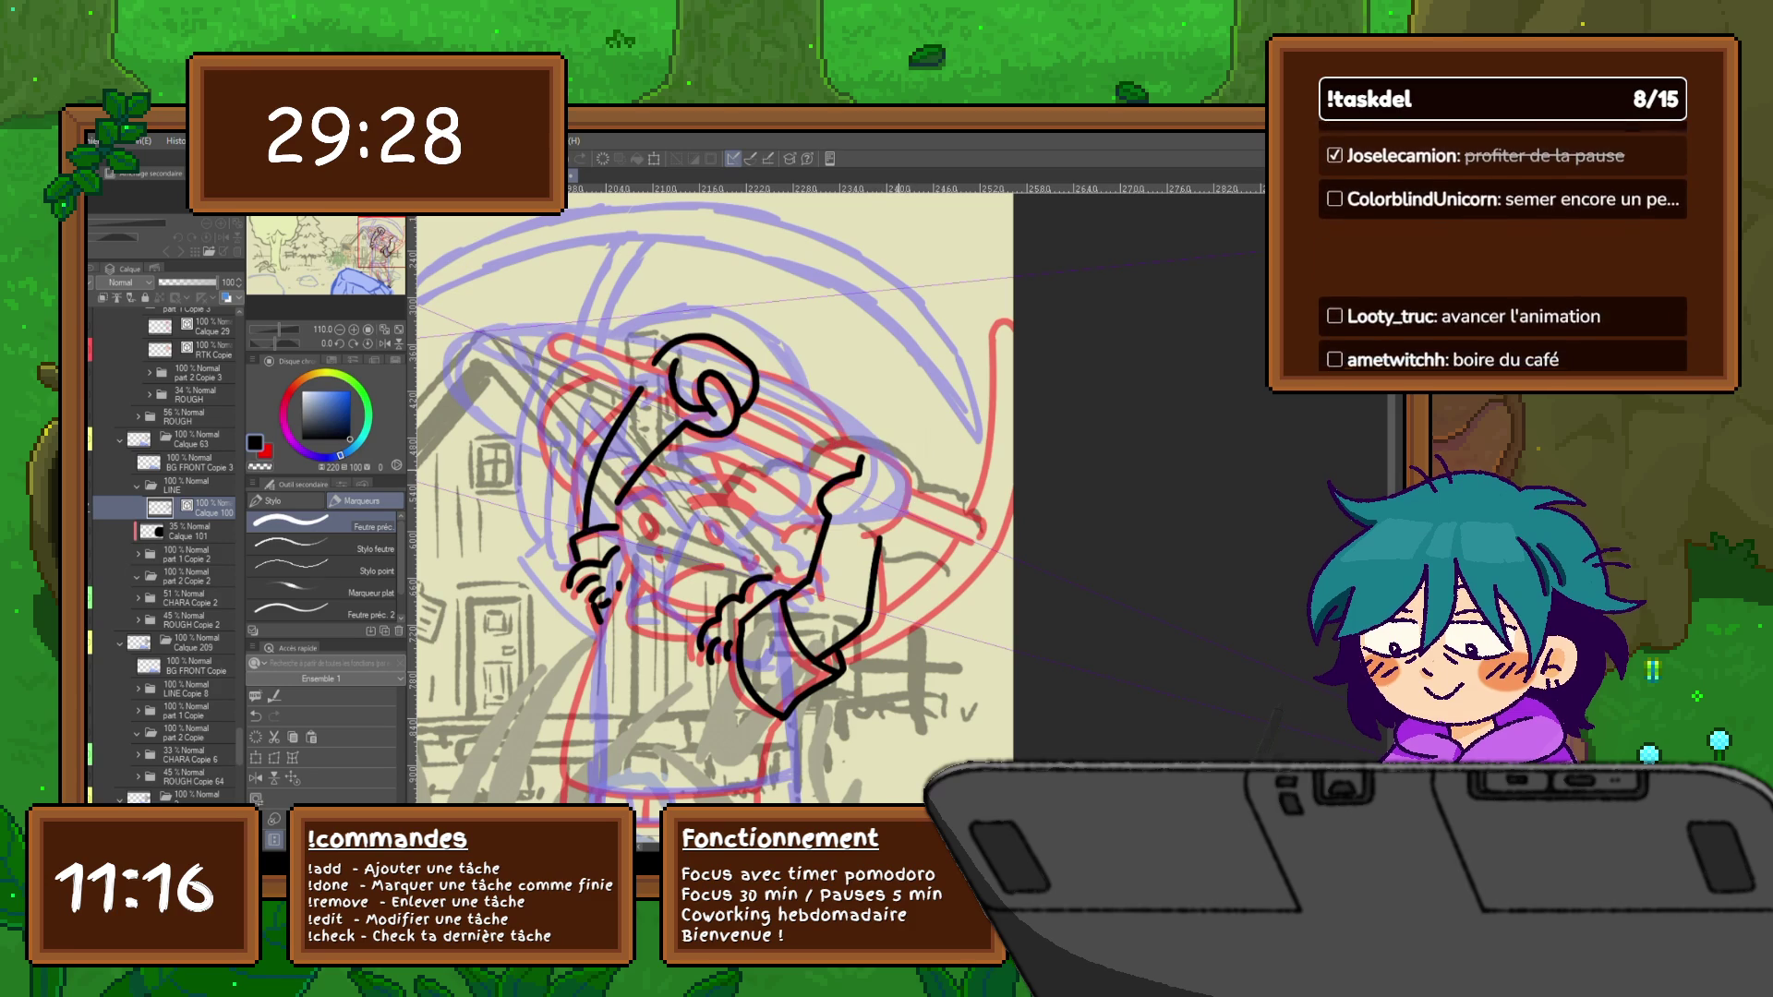
mouse_move(817, 440)
left_mouse_down()
mouse_move(903, 457)
mouse_move(898, 519)
mouse_move(861, 527)
left_mouse_up()
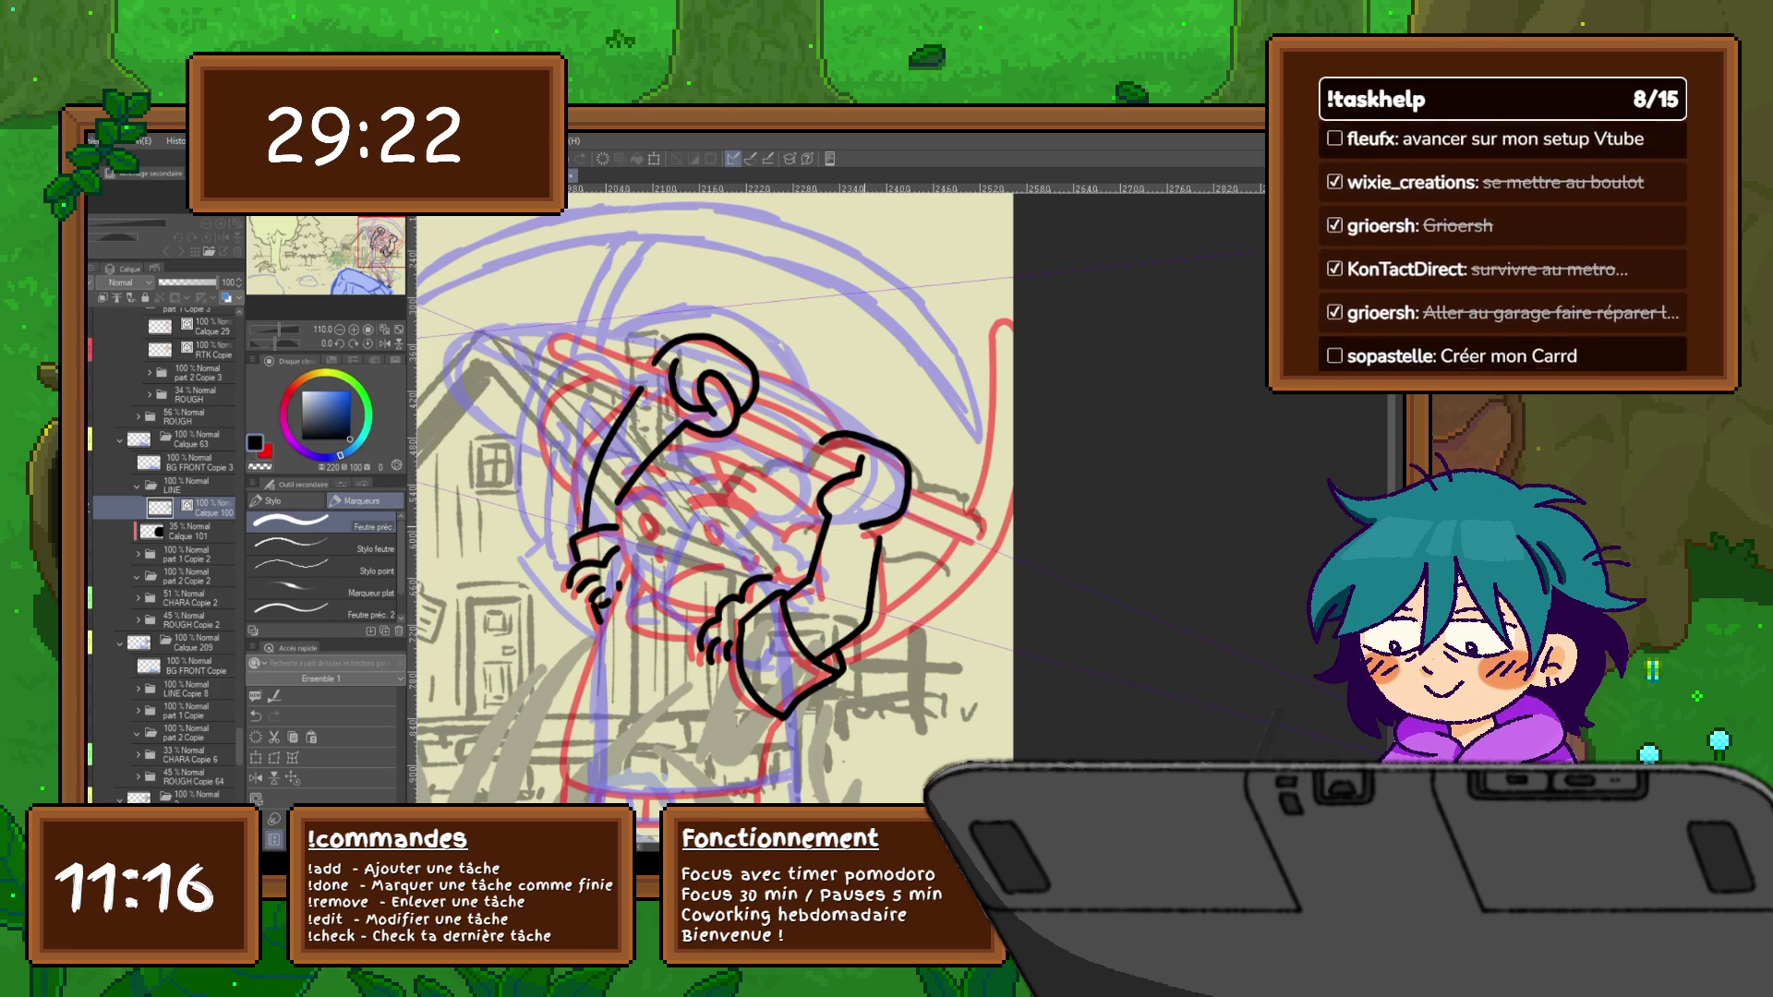
Check the face frame and neighbouring frame against the raised-arms drawing, ending on the Correct Line tool
left_click(180, 709)
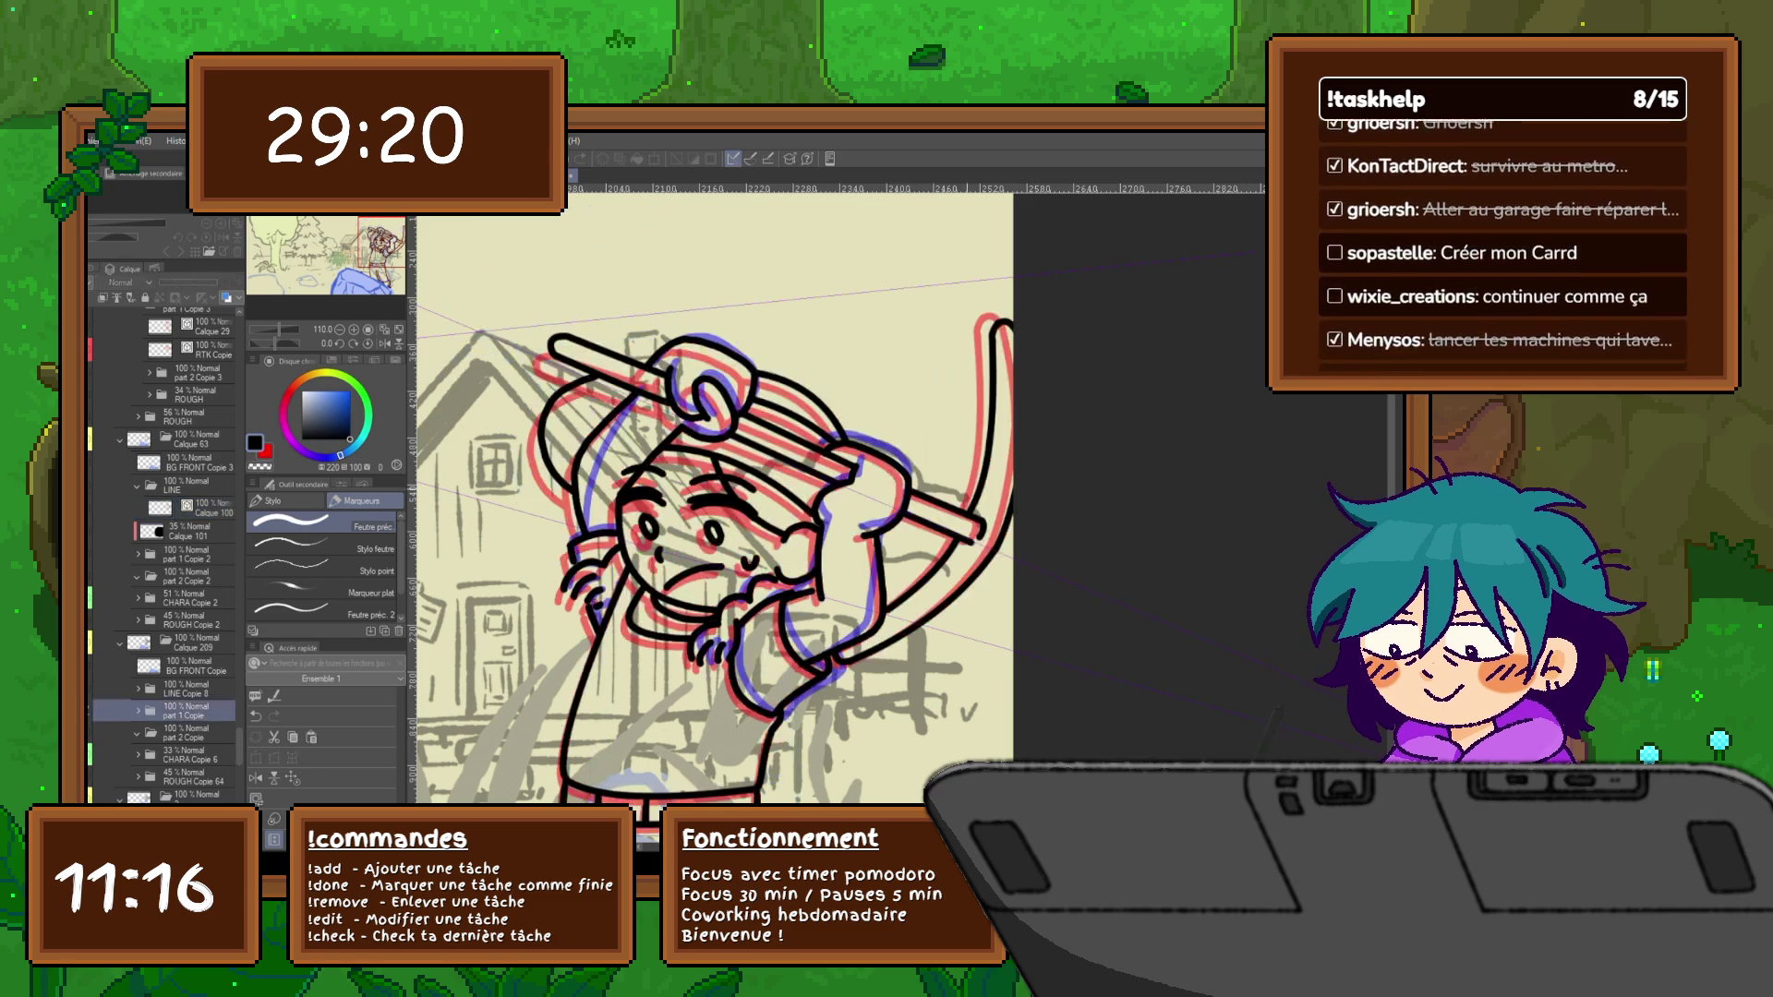
left_click(187, 508)
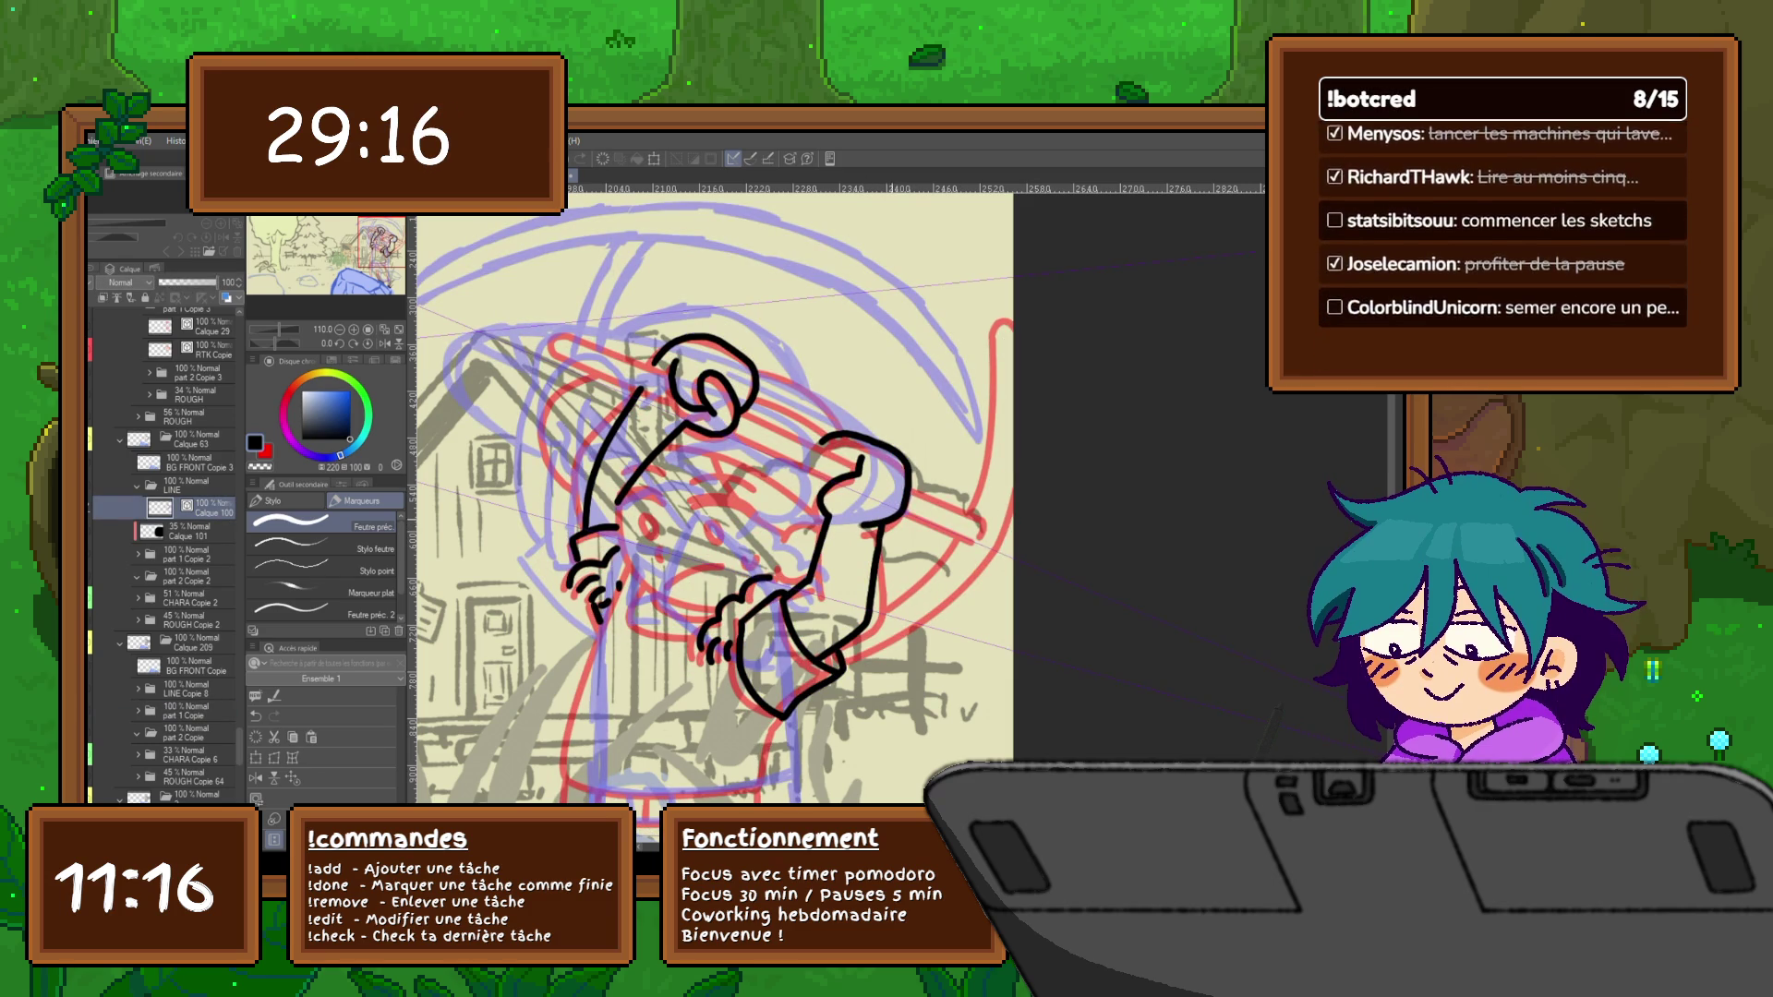
key("Right")
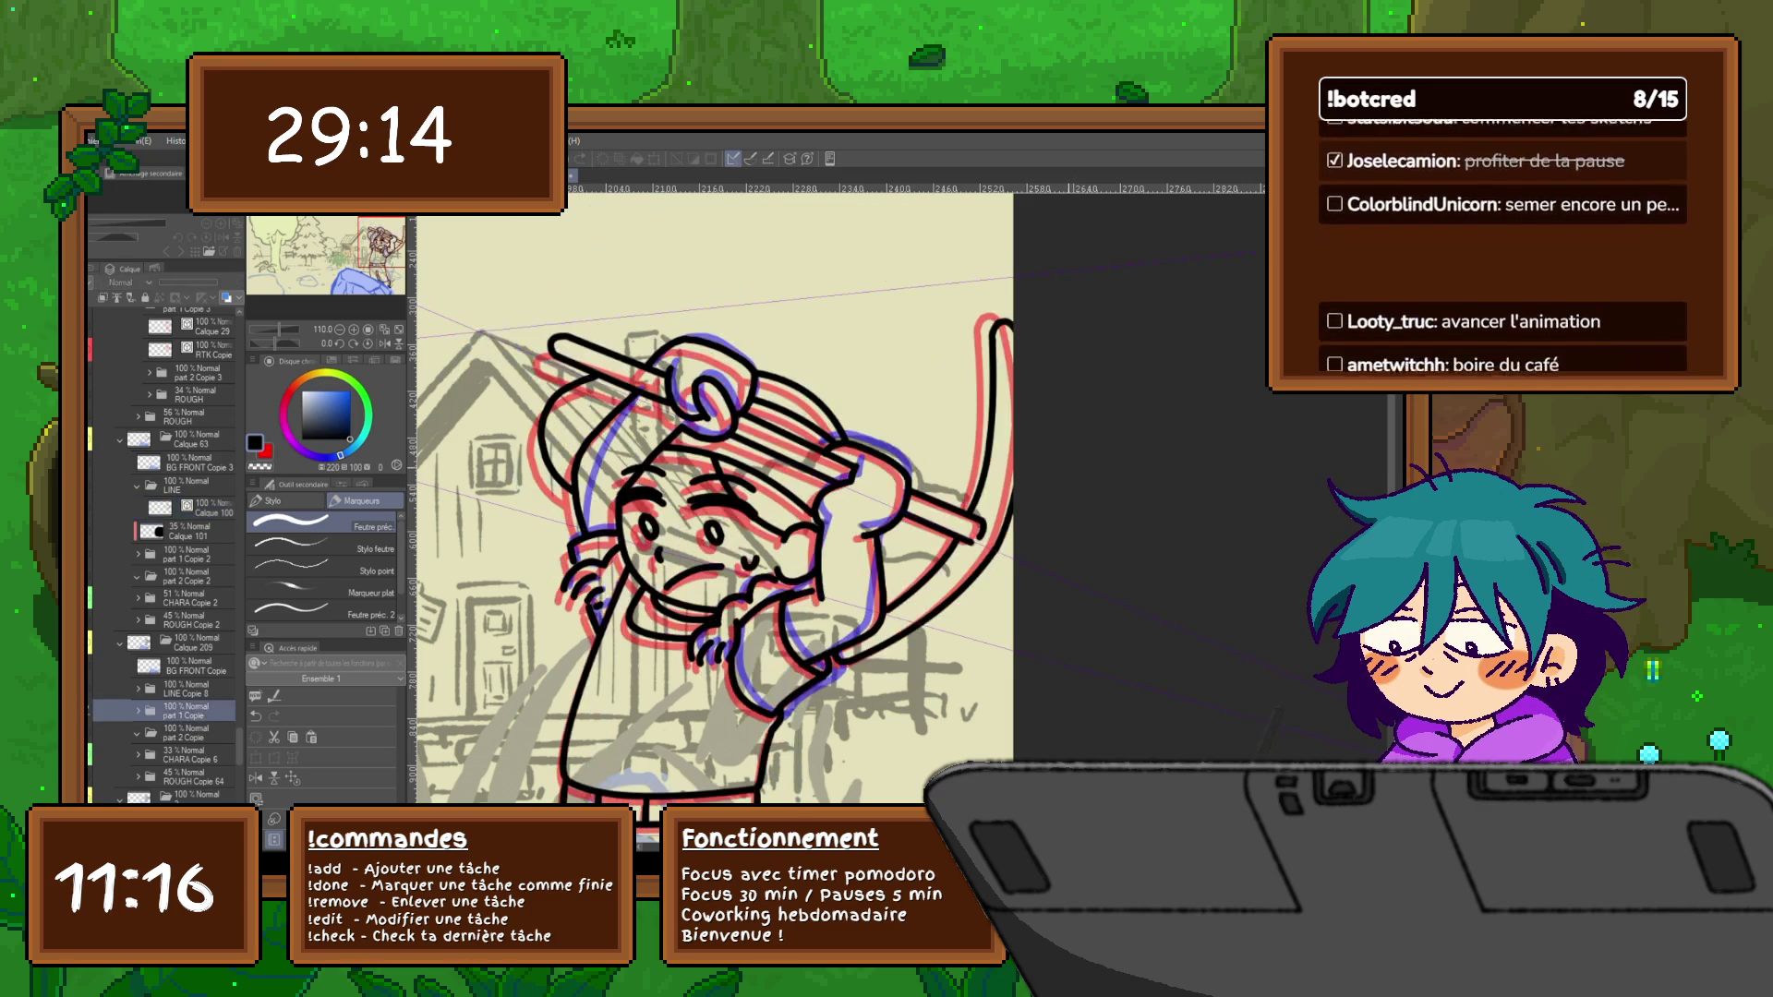
key("Left")
key("y")
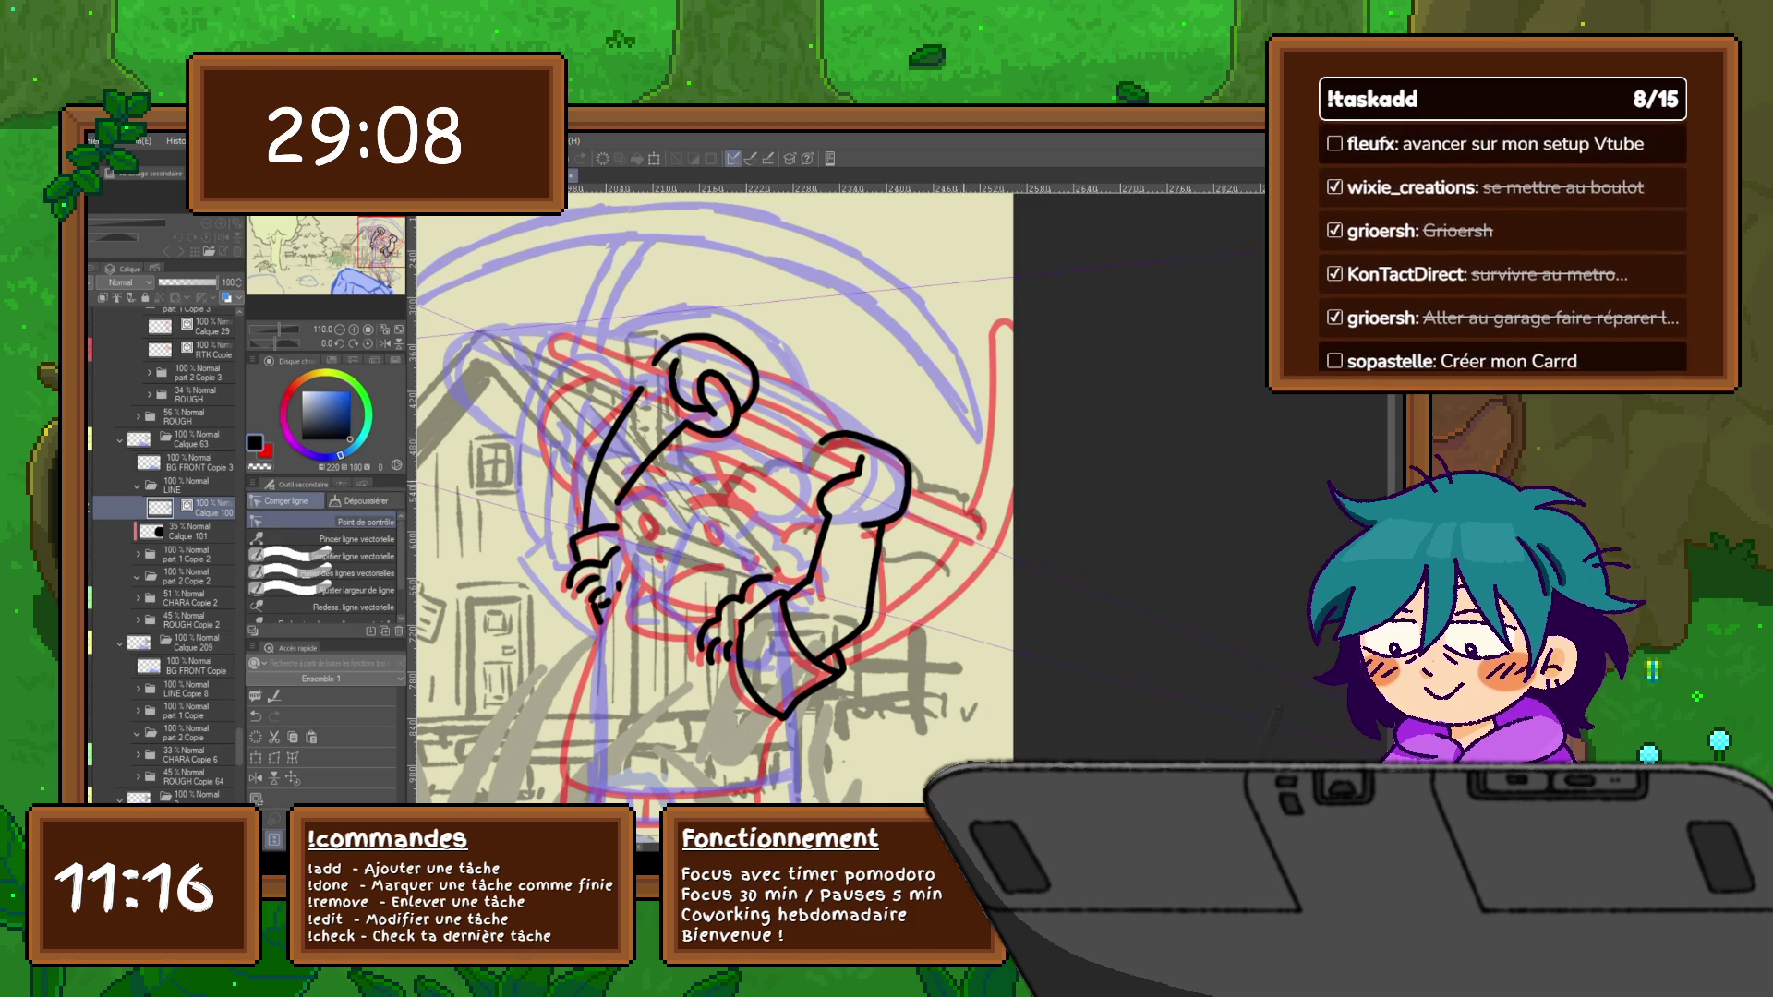
Draw a smooth curved black outline from the head toward the raised fist with the Curve tool
key("u")
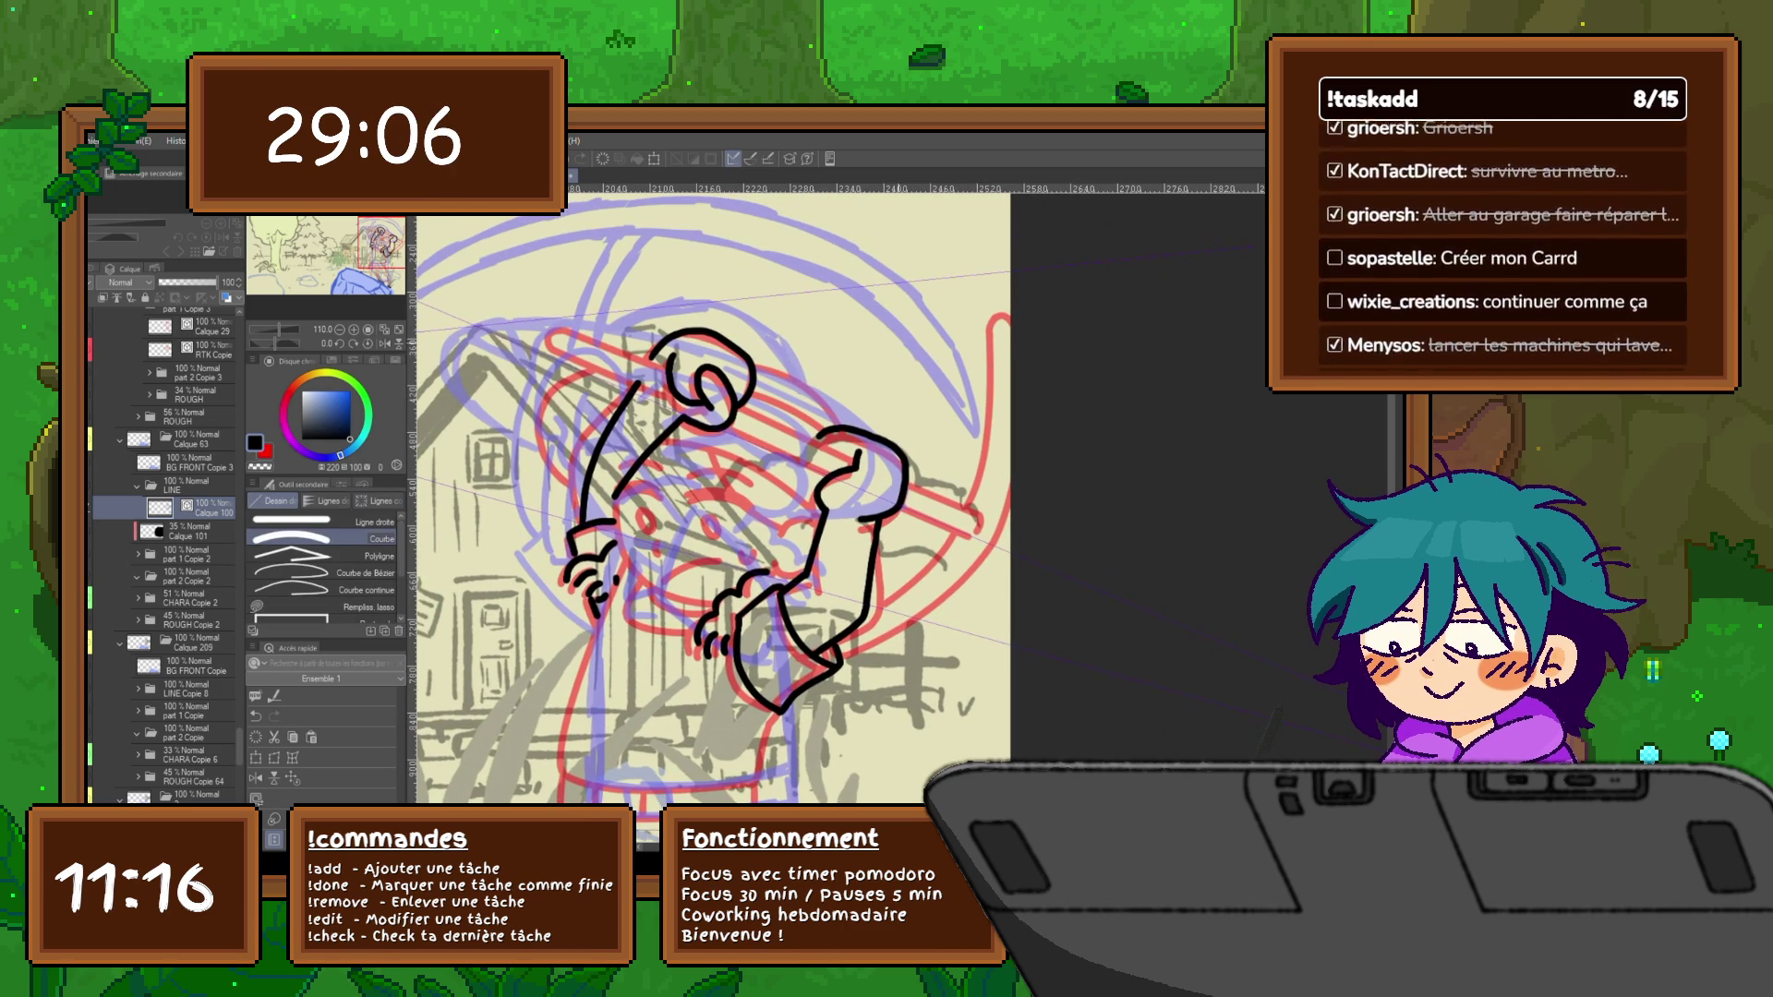
left_click_drag(747, 357, 838, 371)
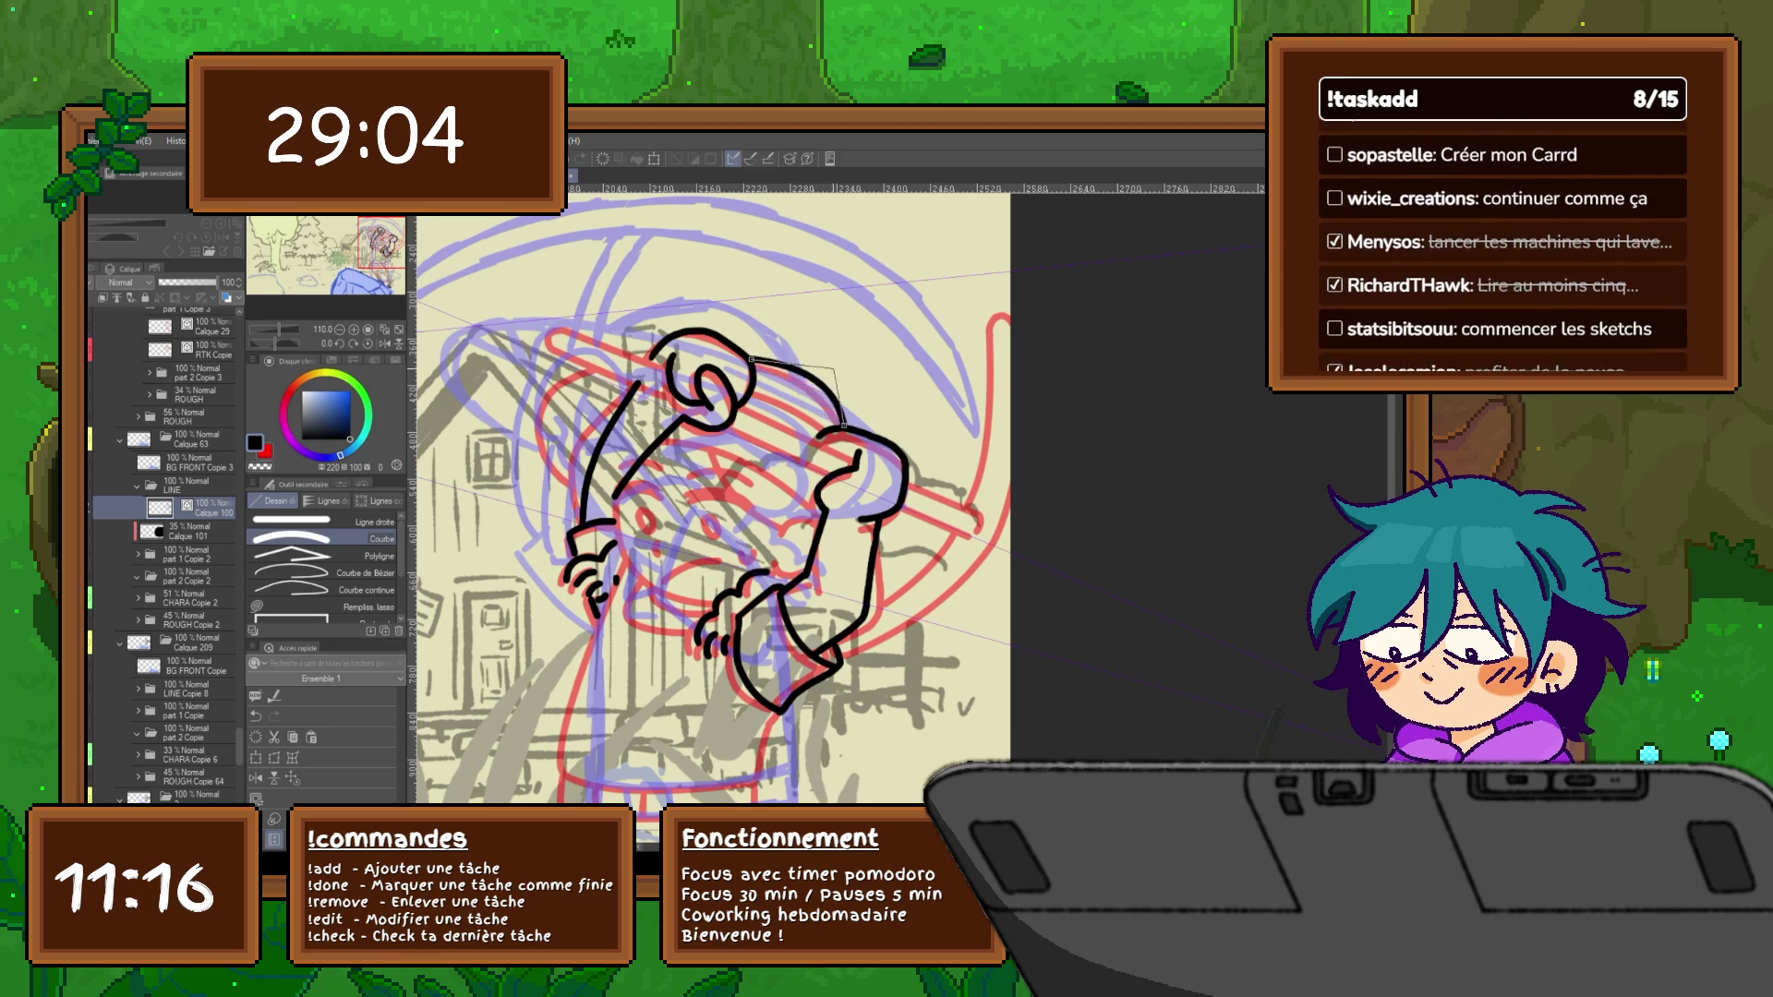
left_click(832, 363)
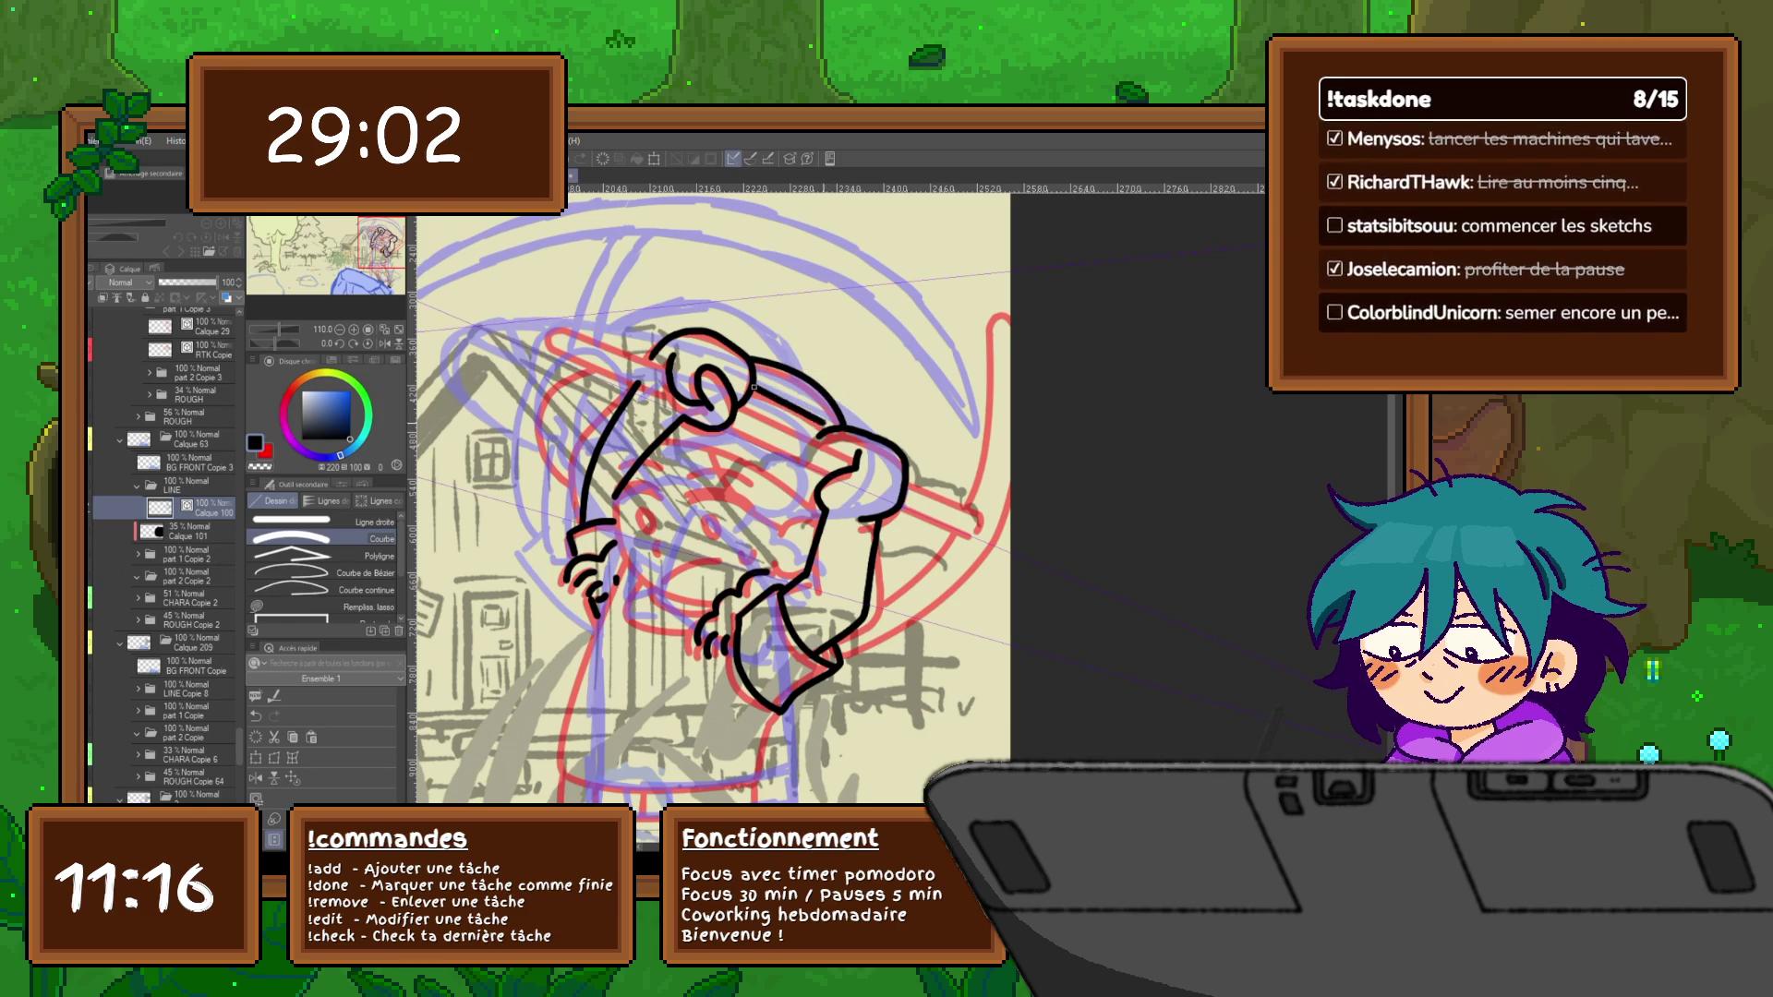
Flip between the face and raised-arms cels to compare, then add a new layer above Calque 100
key("Right")
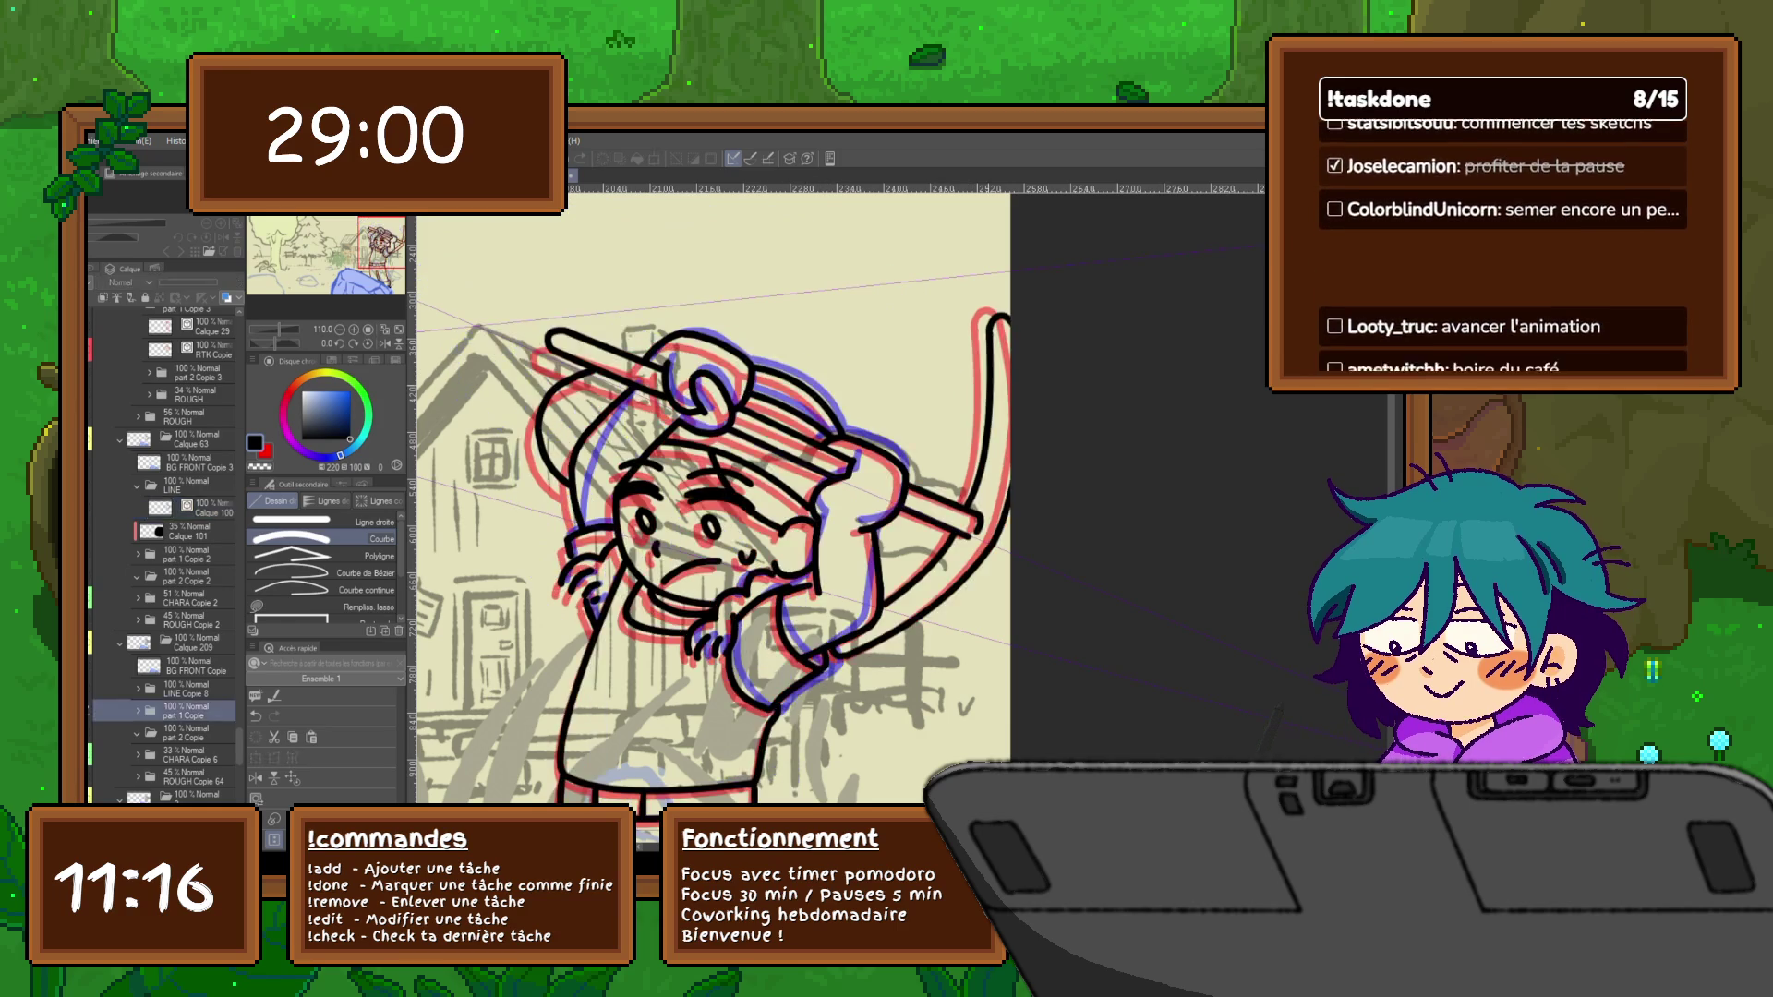
key("Left")
key("Right")
key("Left")
key("Right")
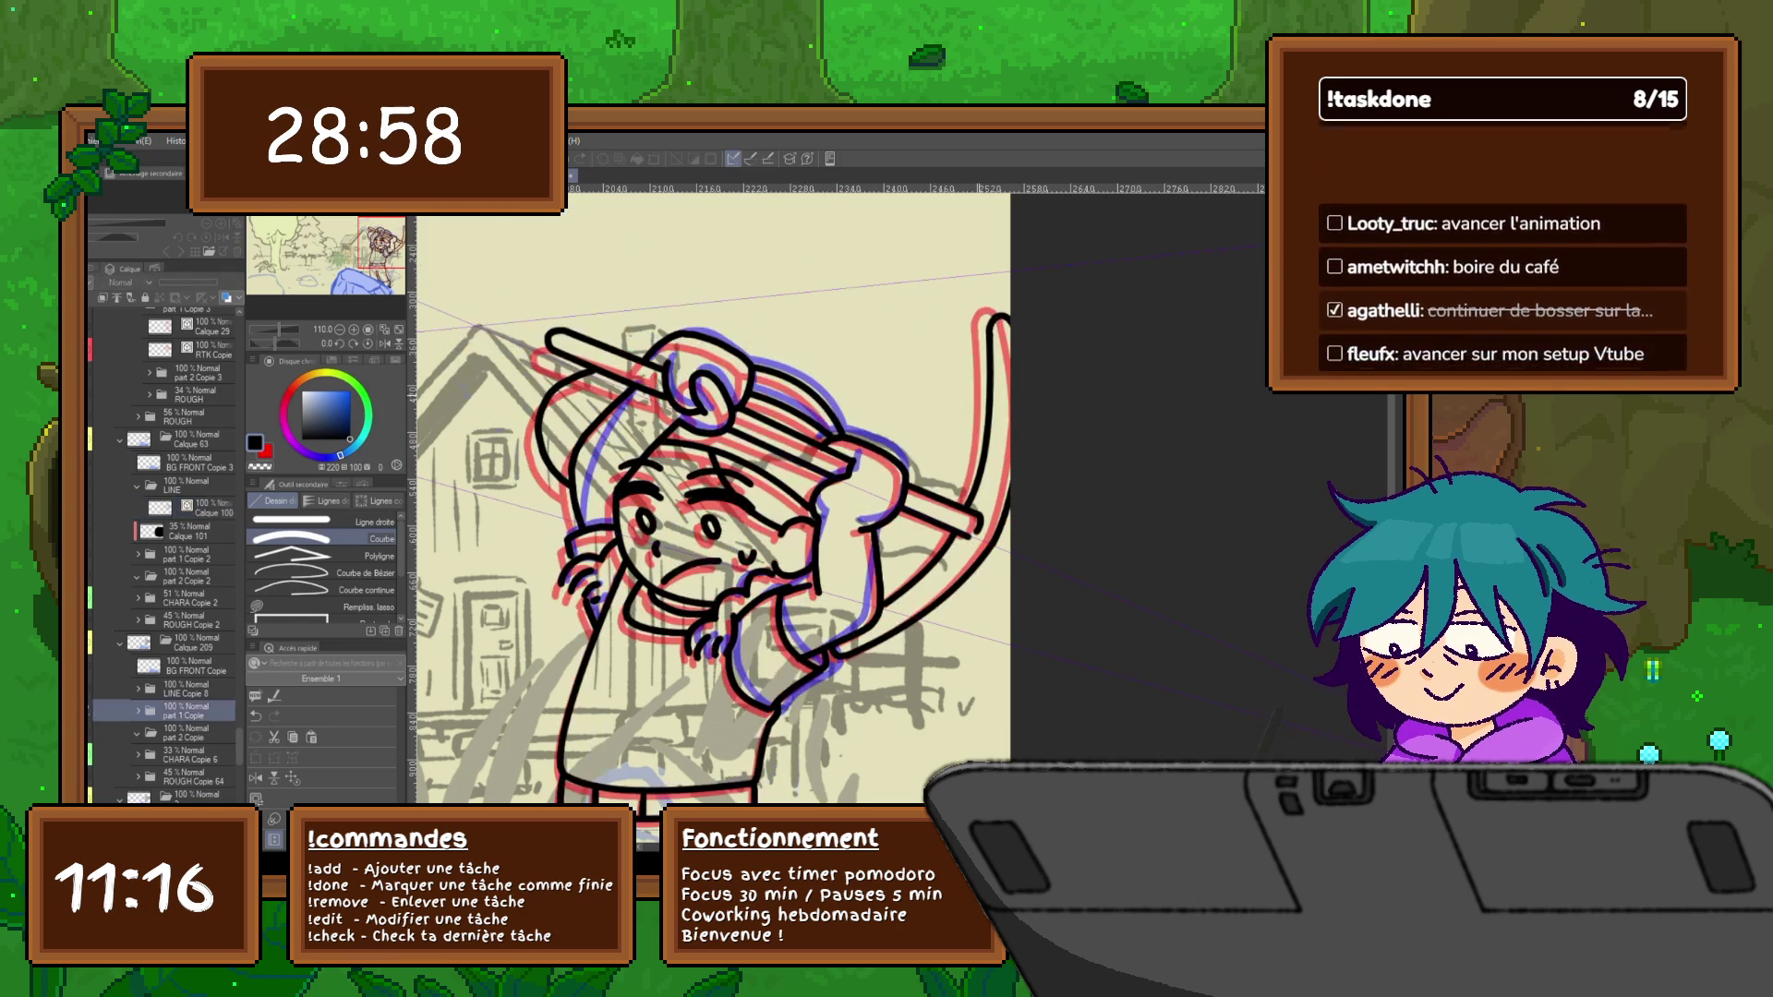
key("Left")
key("Right")
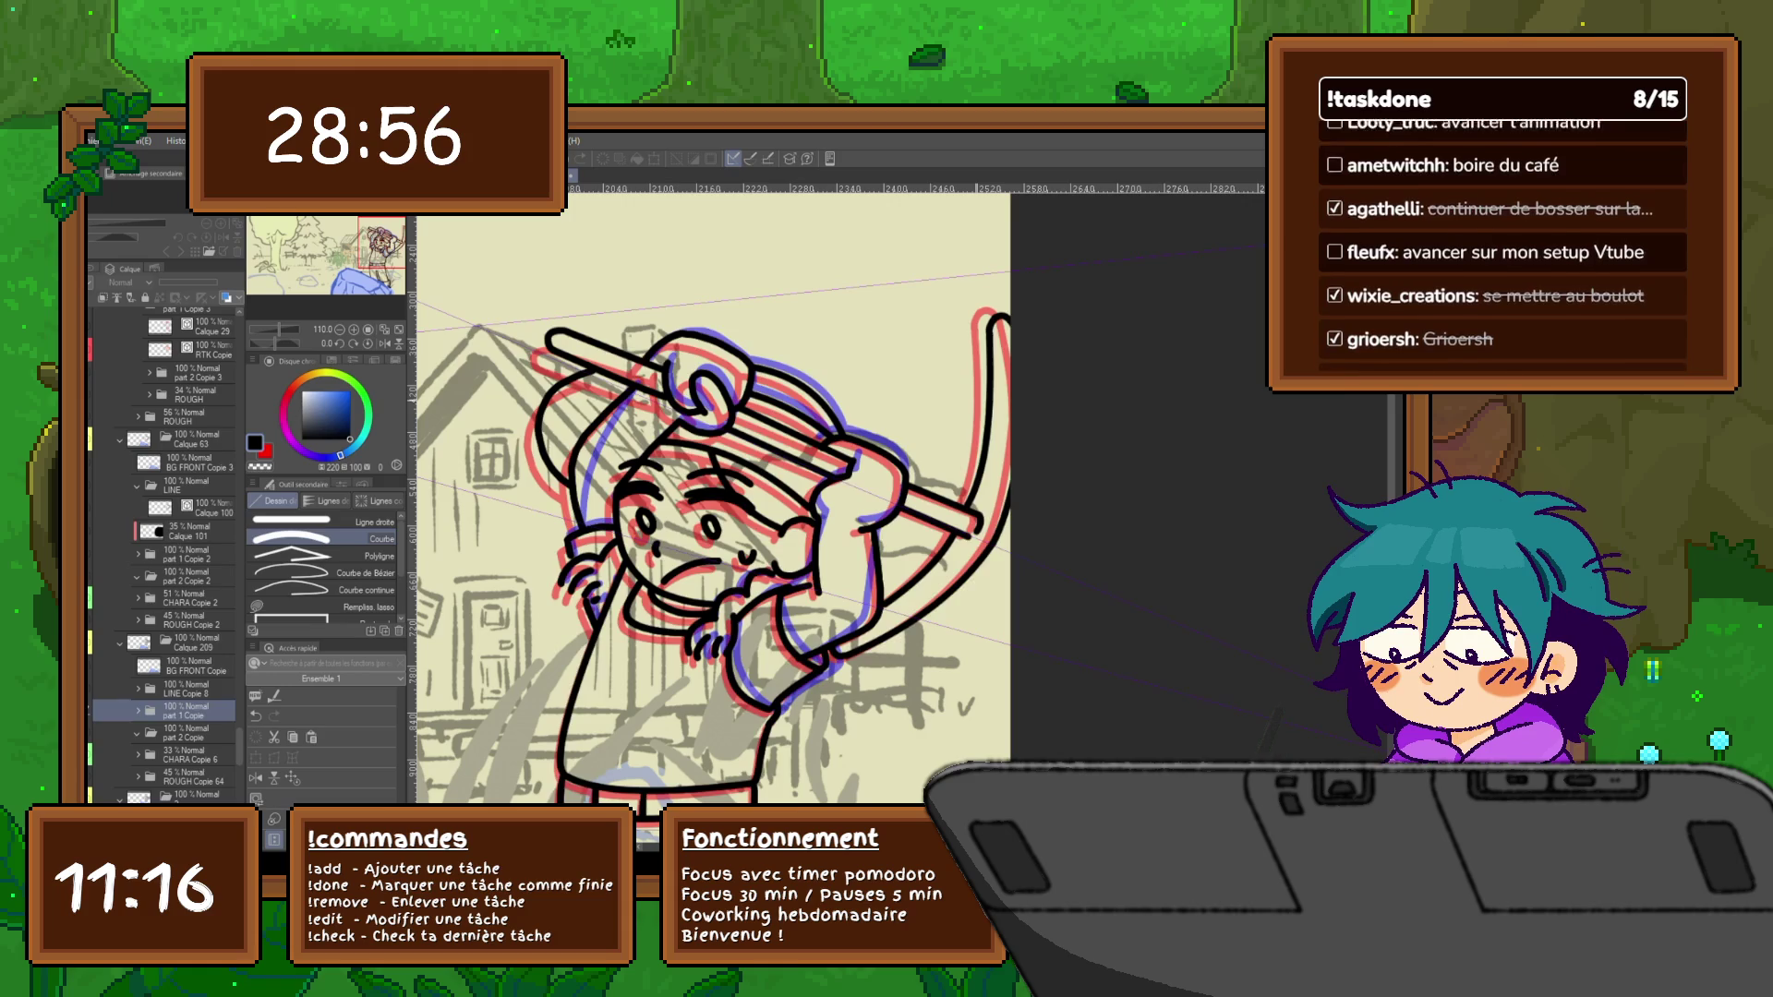
key("Left")
scroll(838, 514, "down", 1)
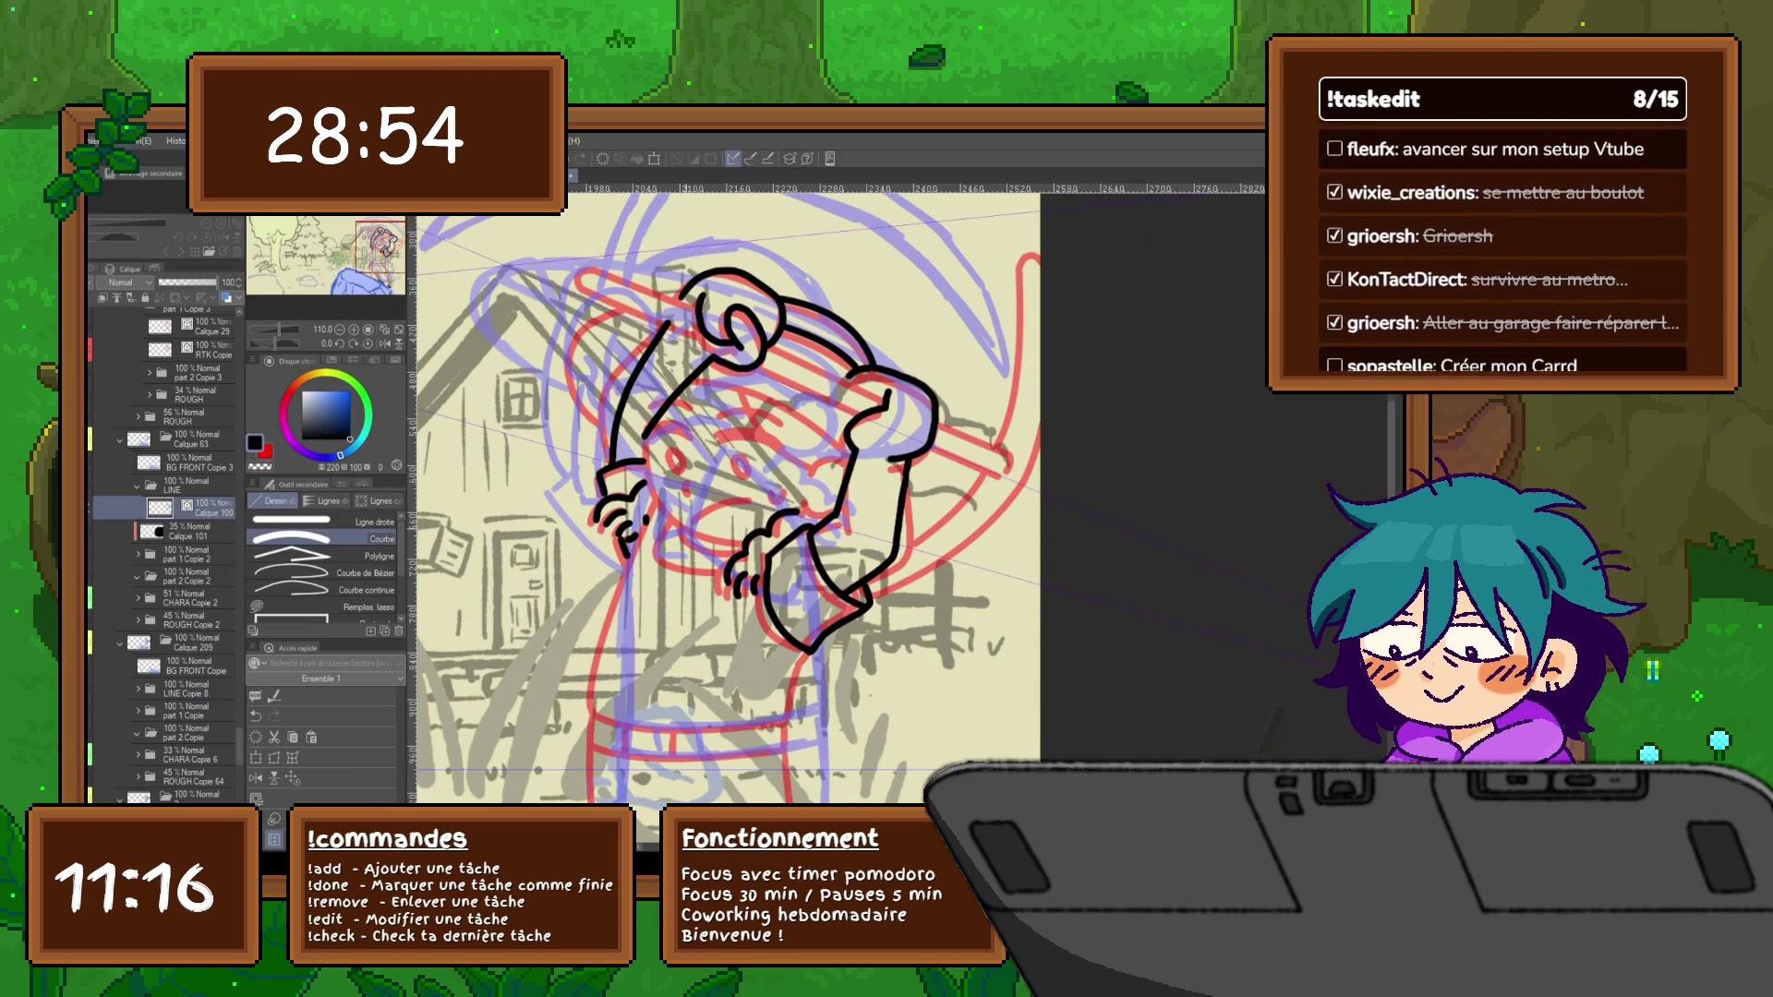
key("ctrl+shift+n")
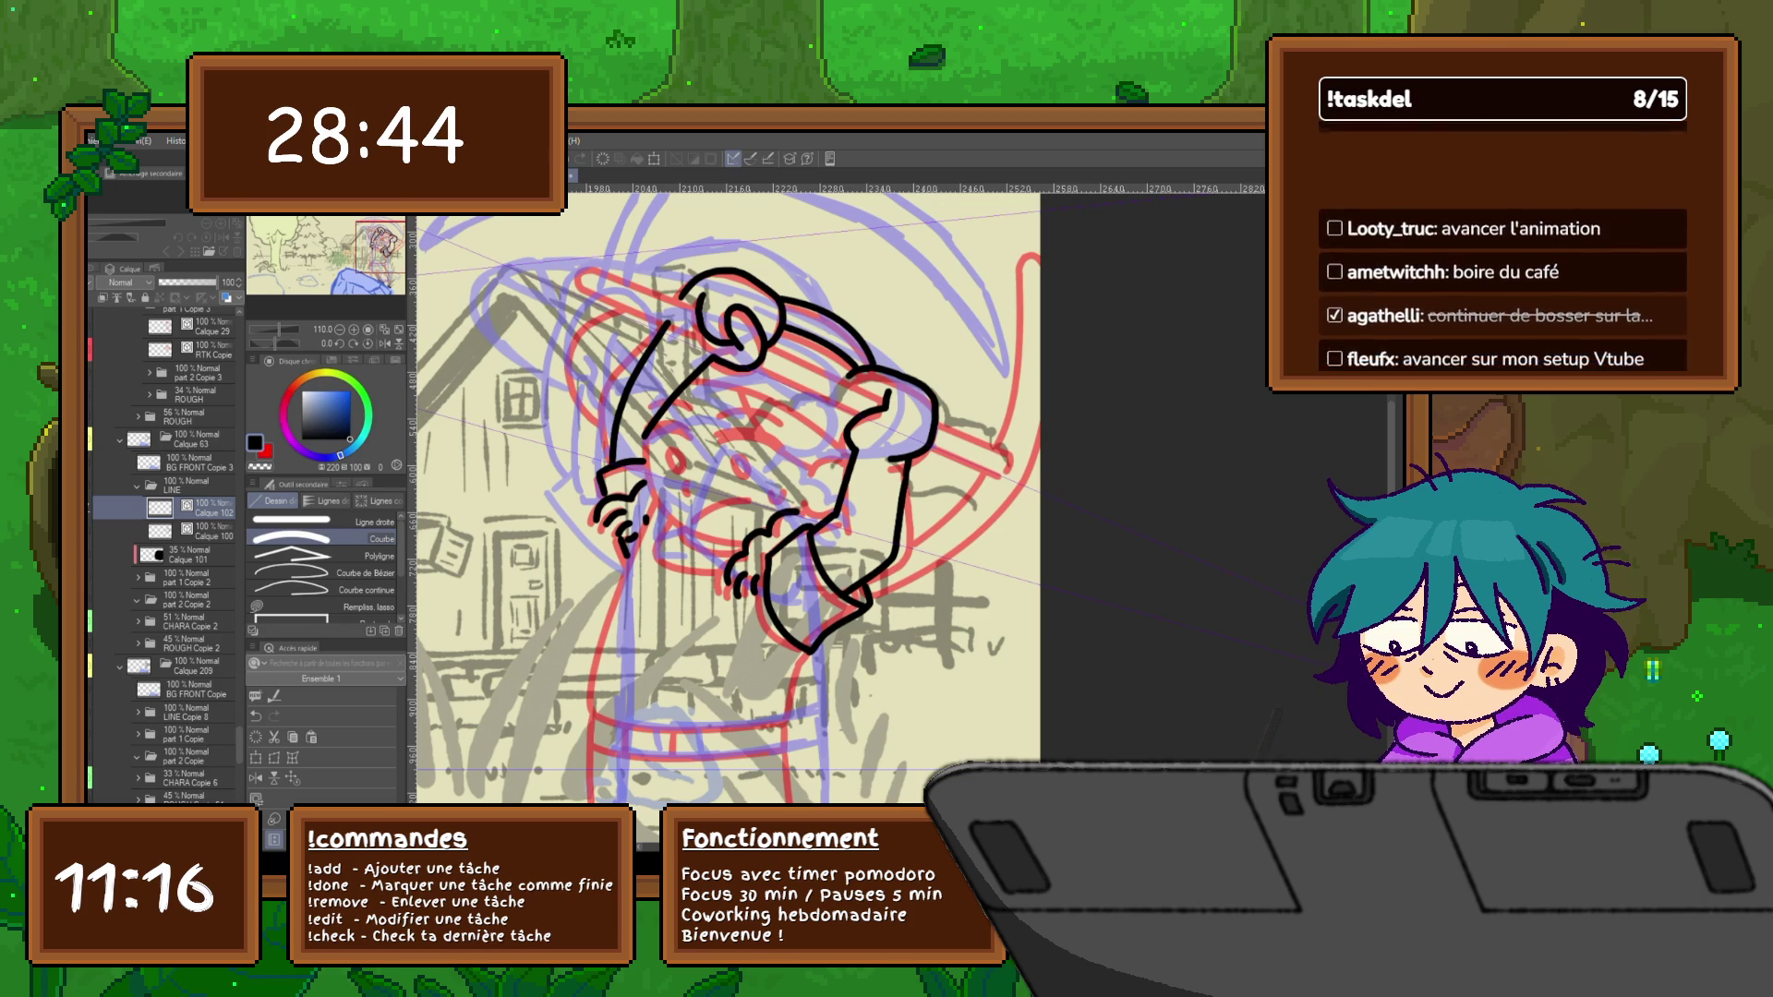
Ink the character's mouth with the pen
key("p")
scroll(720, 512, "down", 2)
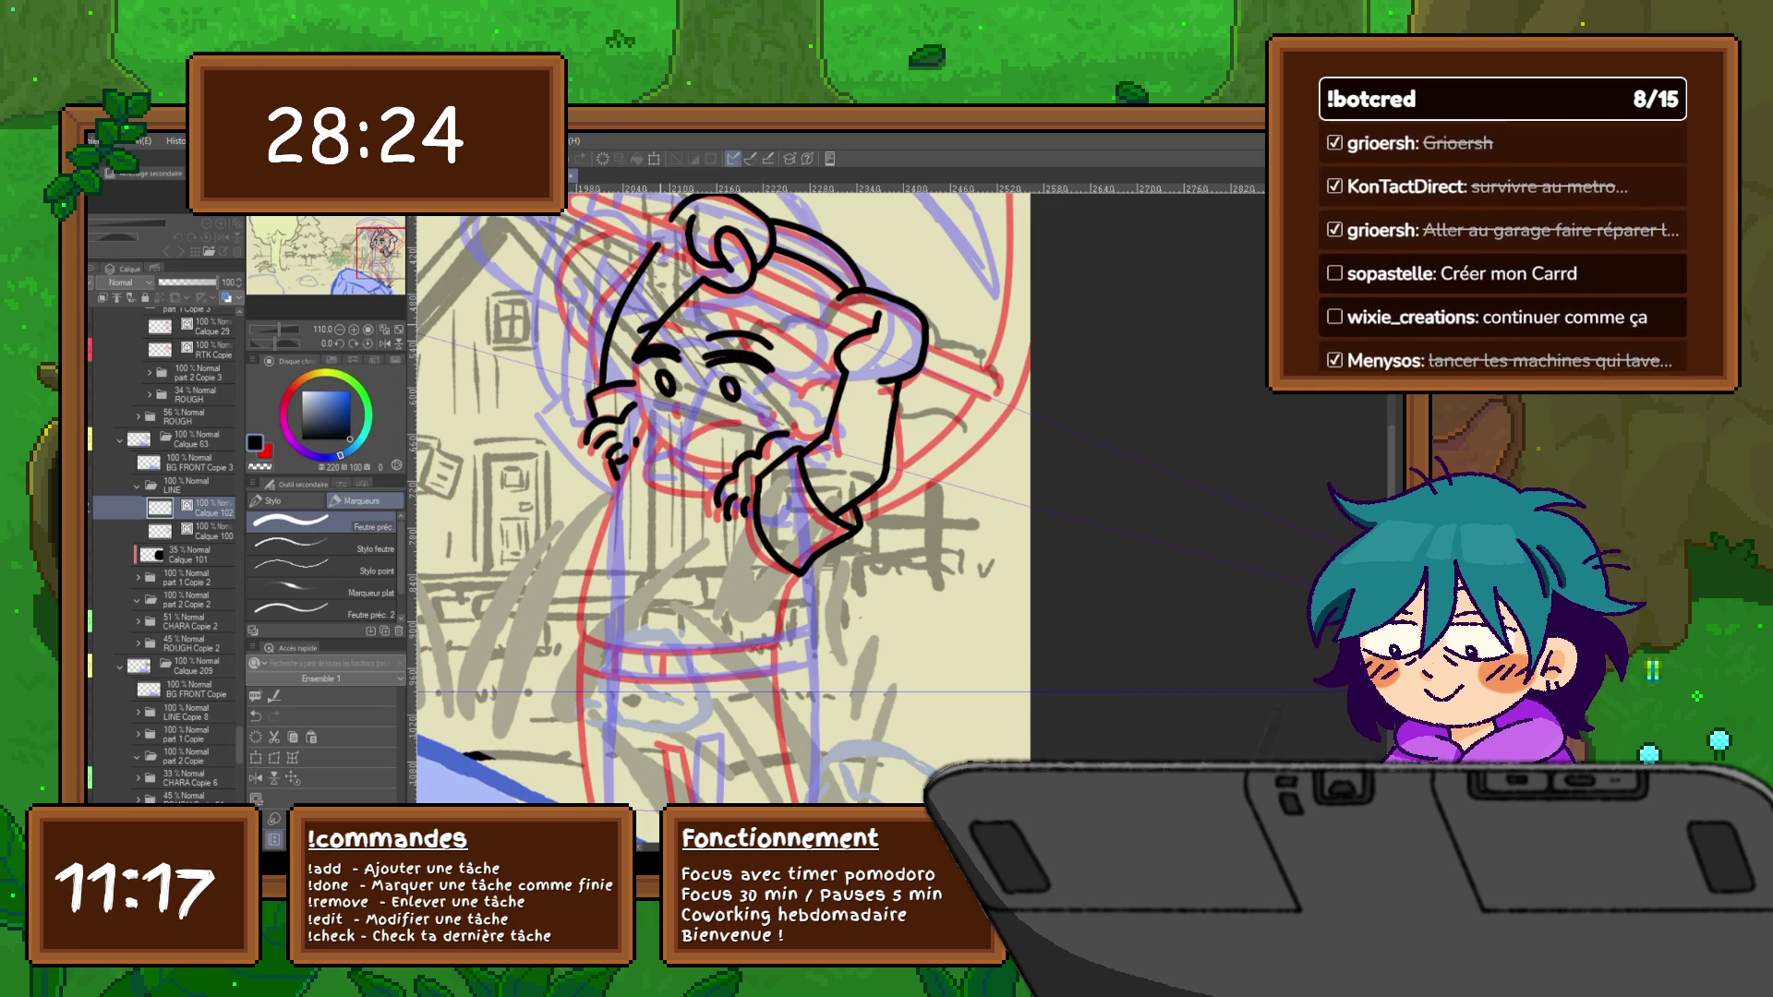
left_click_drag(681, 446, 777, 412)
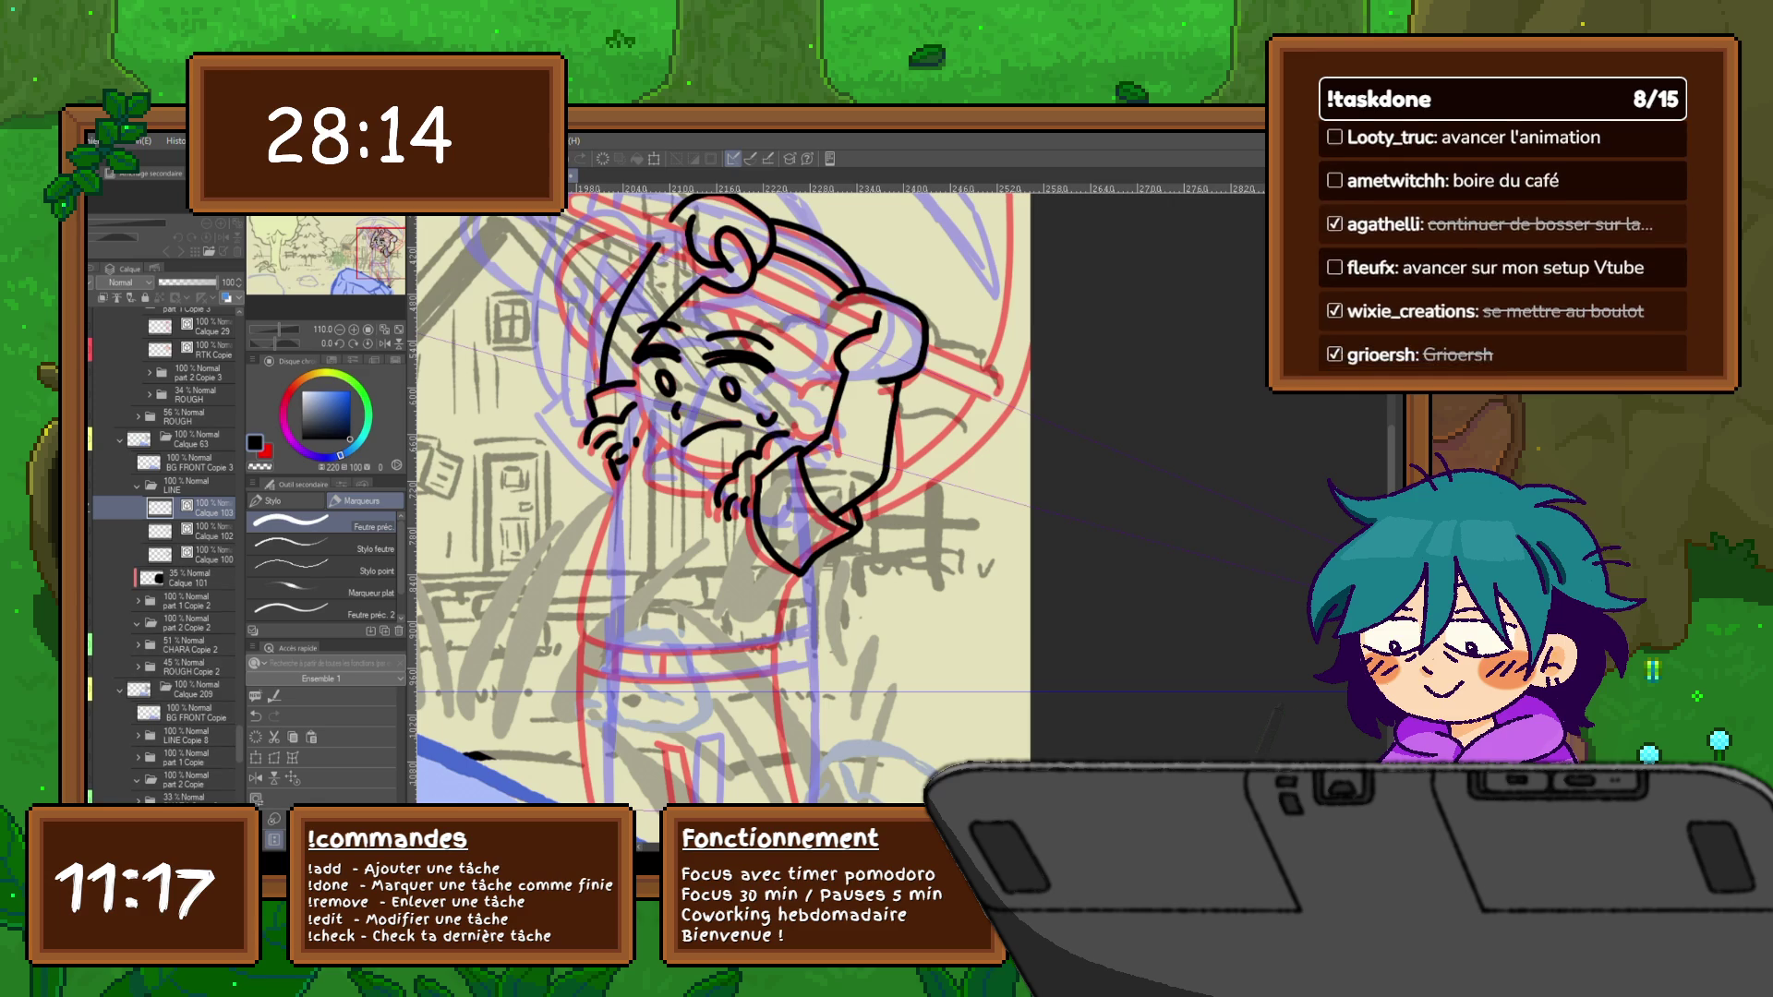
Draw straight lines across the headband, undoing and redrawing until they sit right
key("u")
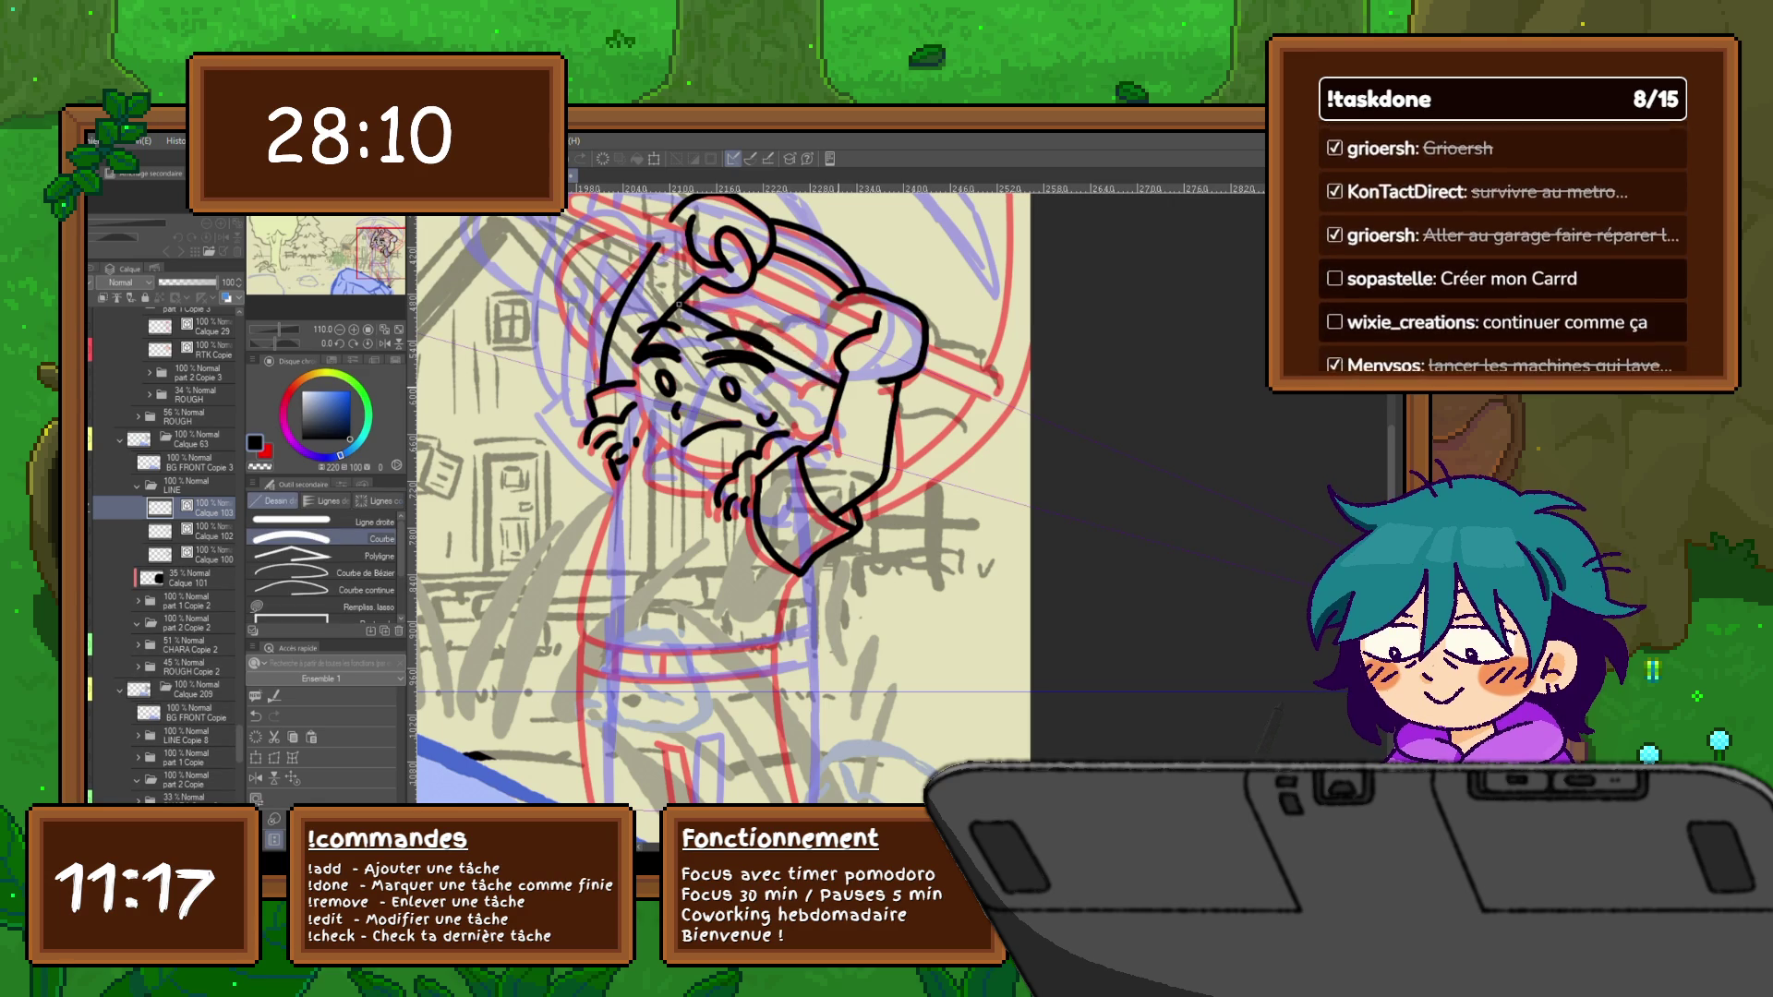
left_click_drag(686, 307, 879, 327)
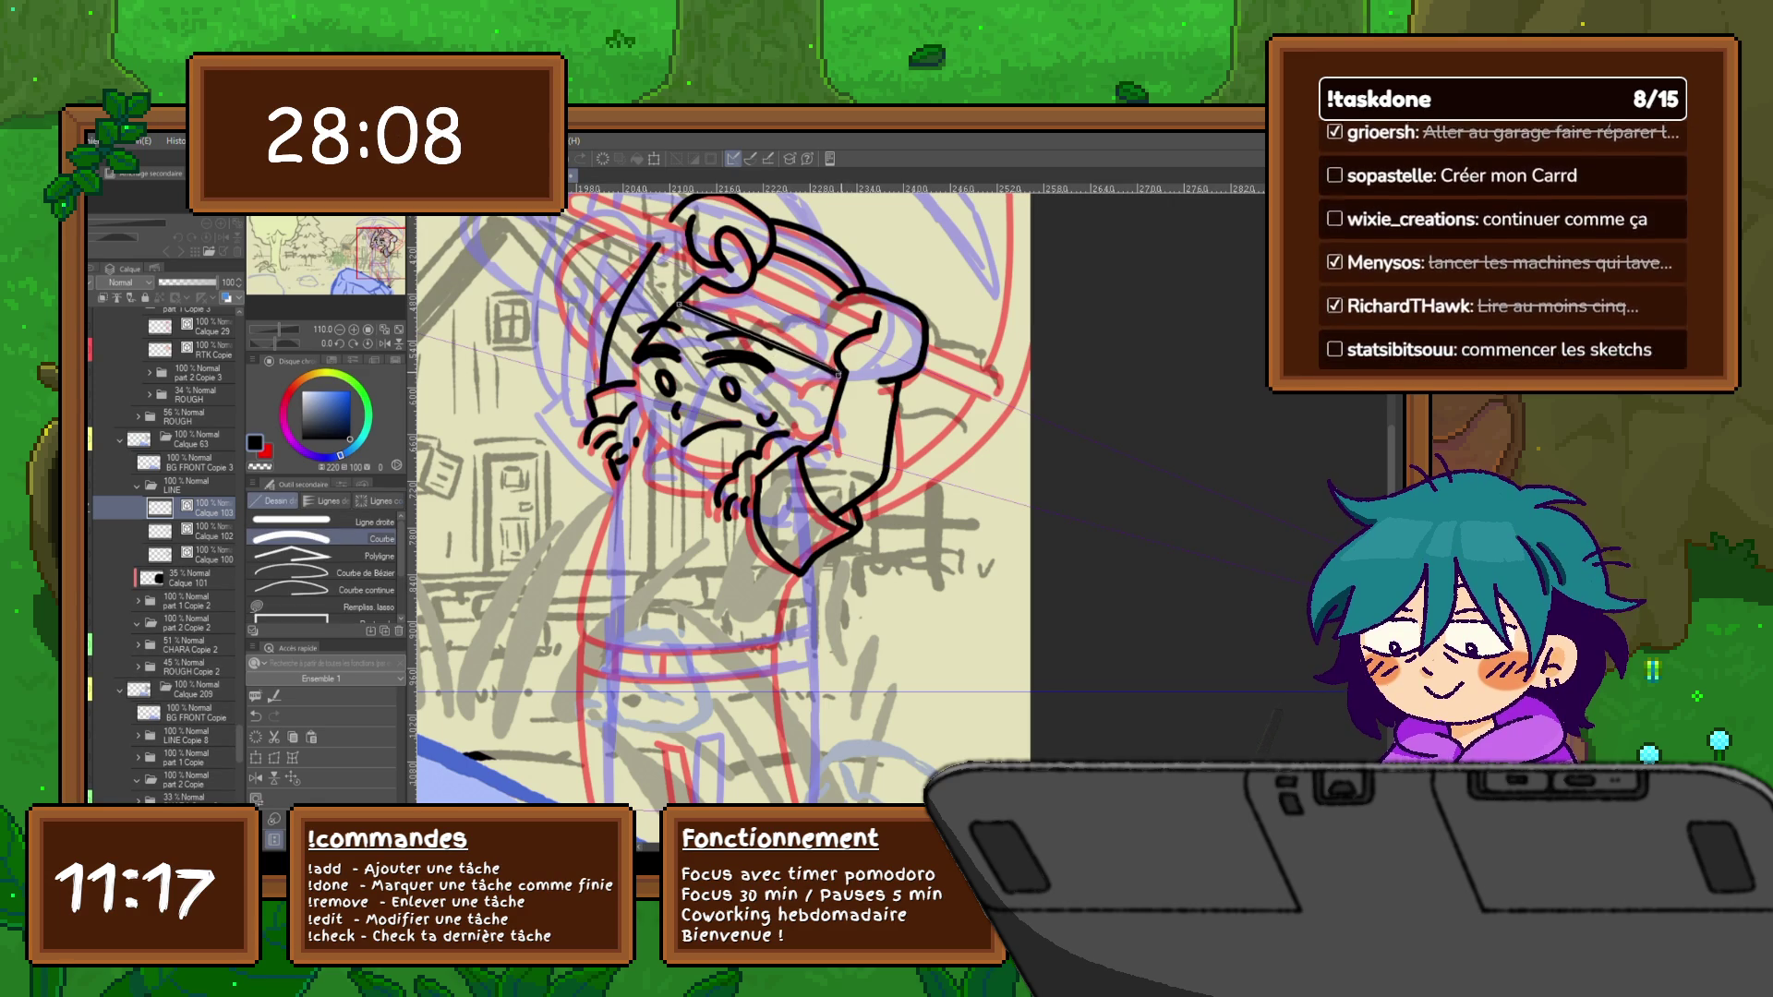
key("ctrl+z")
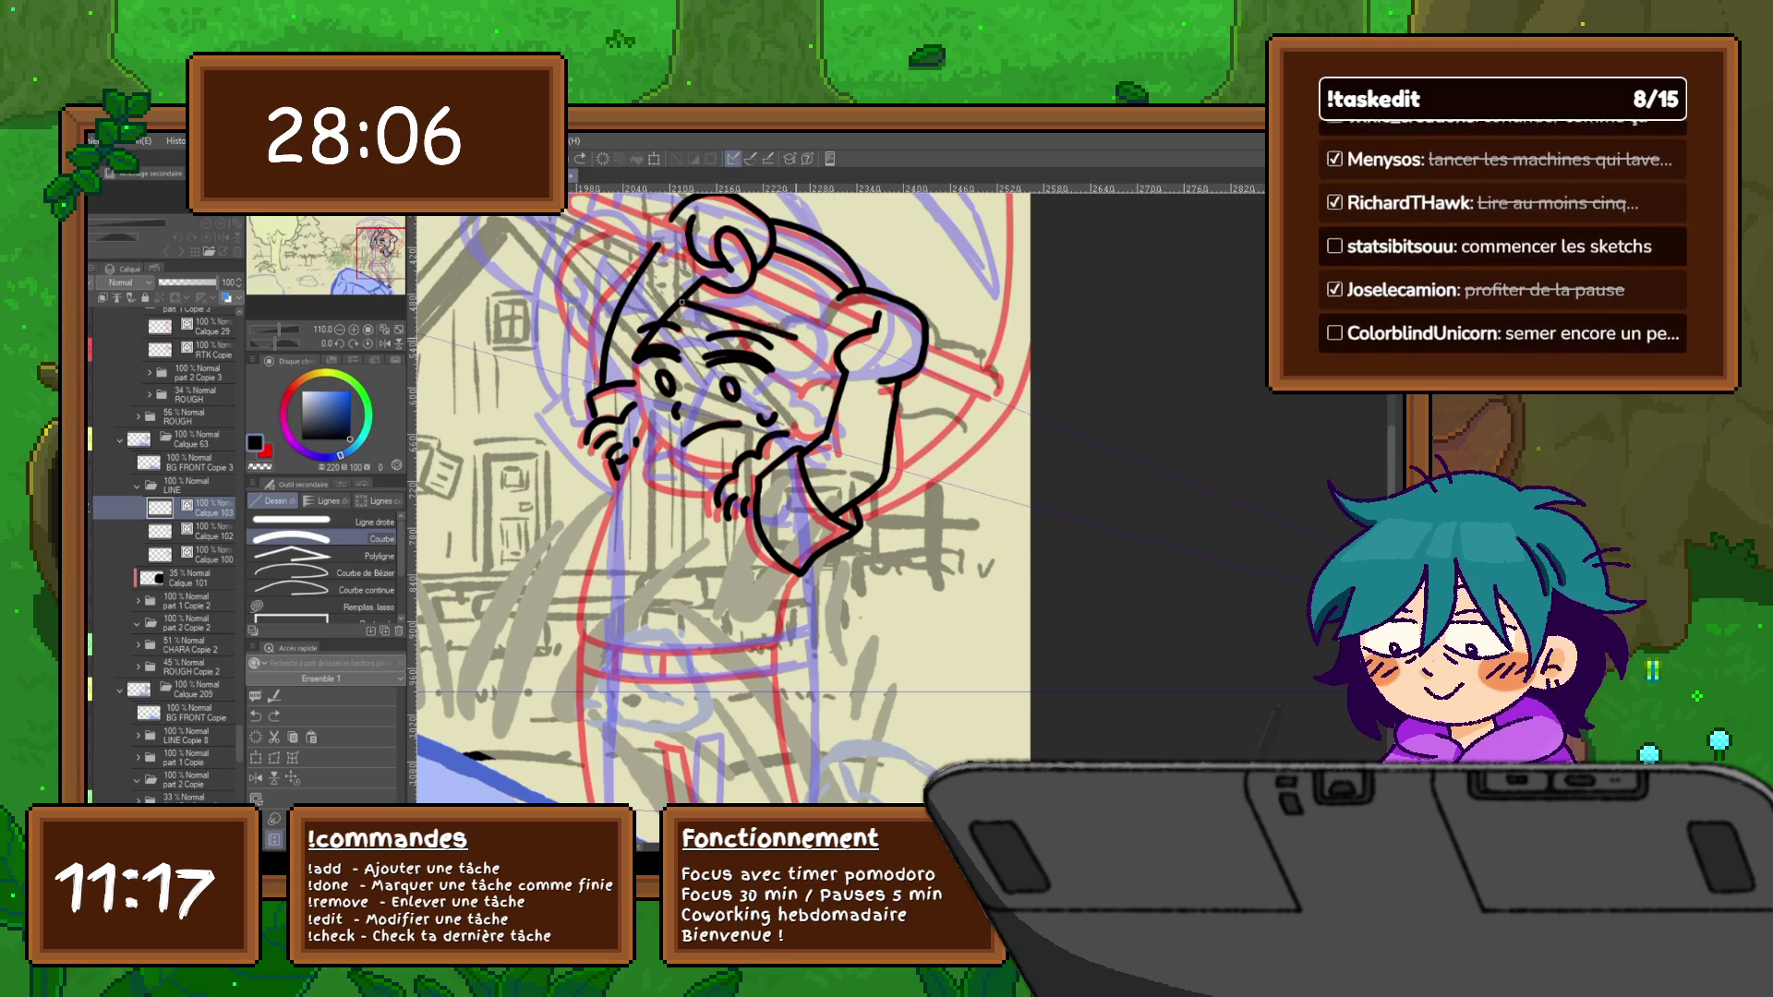
left_click_drag(684, 302, 840, 377)
key("ctrl+z")
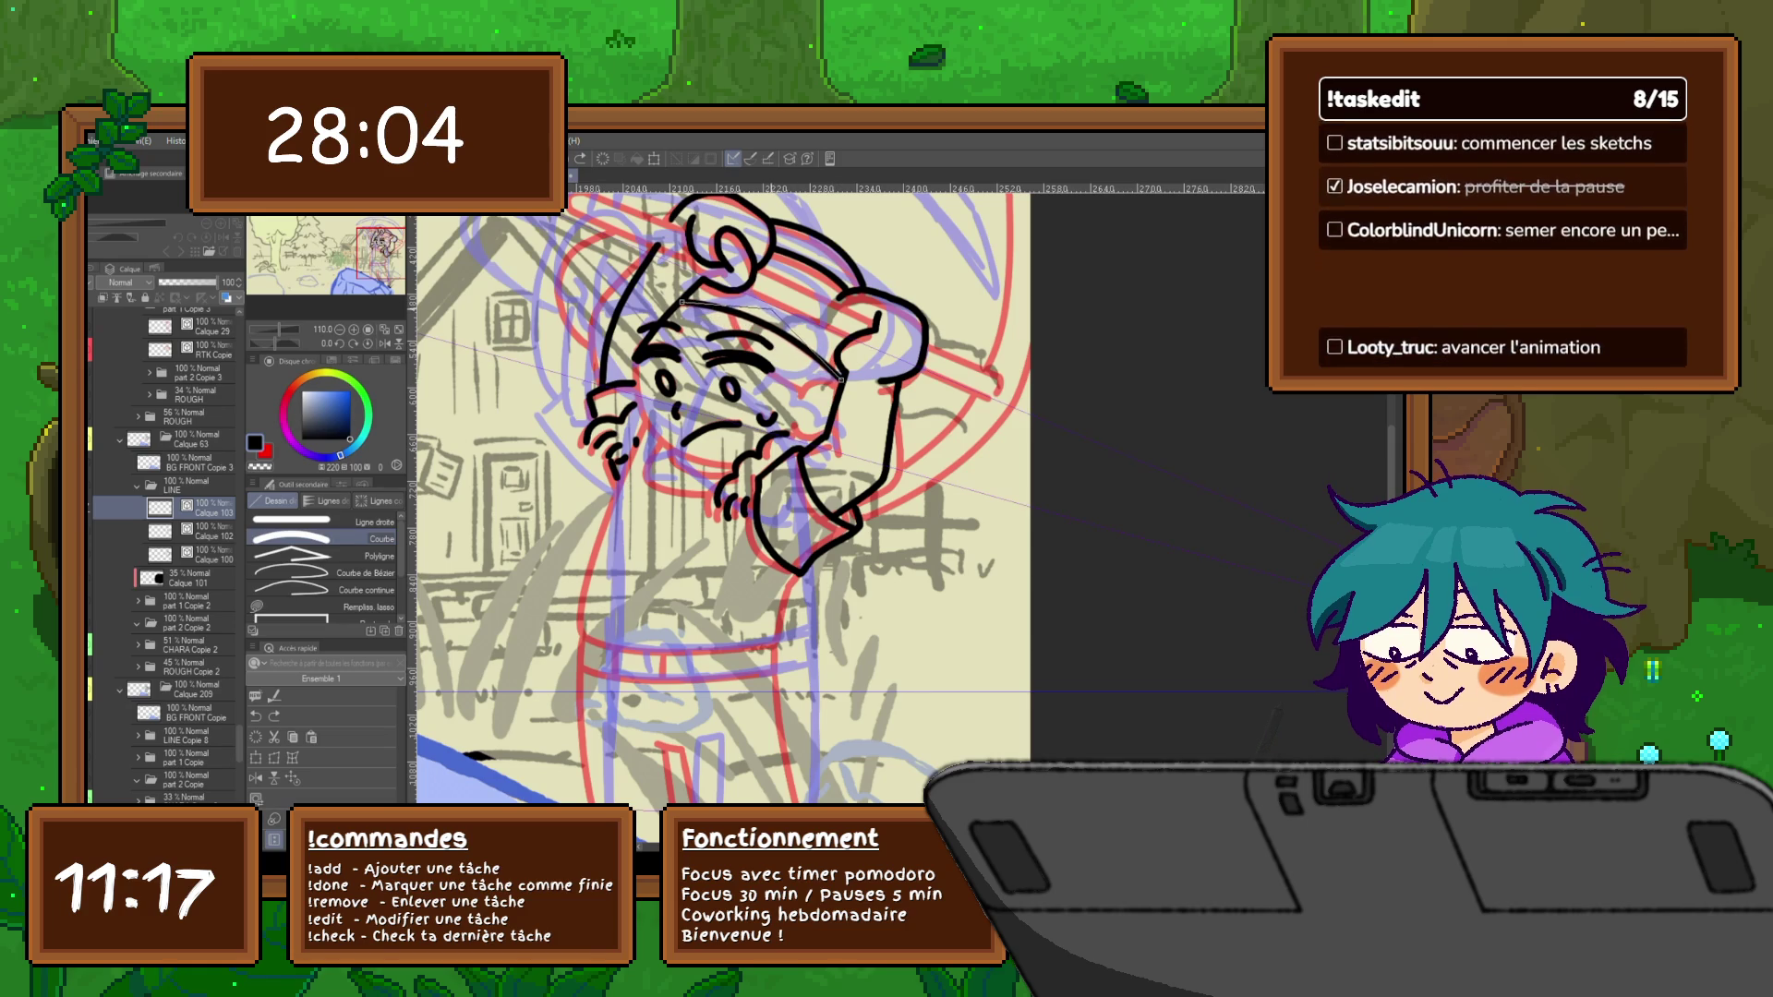
left_click_drag(726, 314, 804, 391)
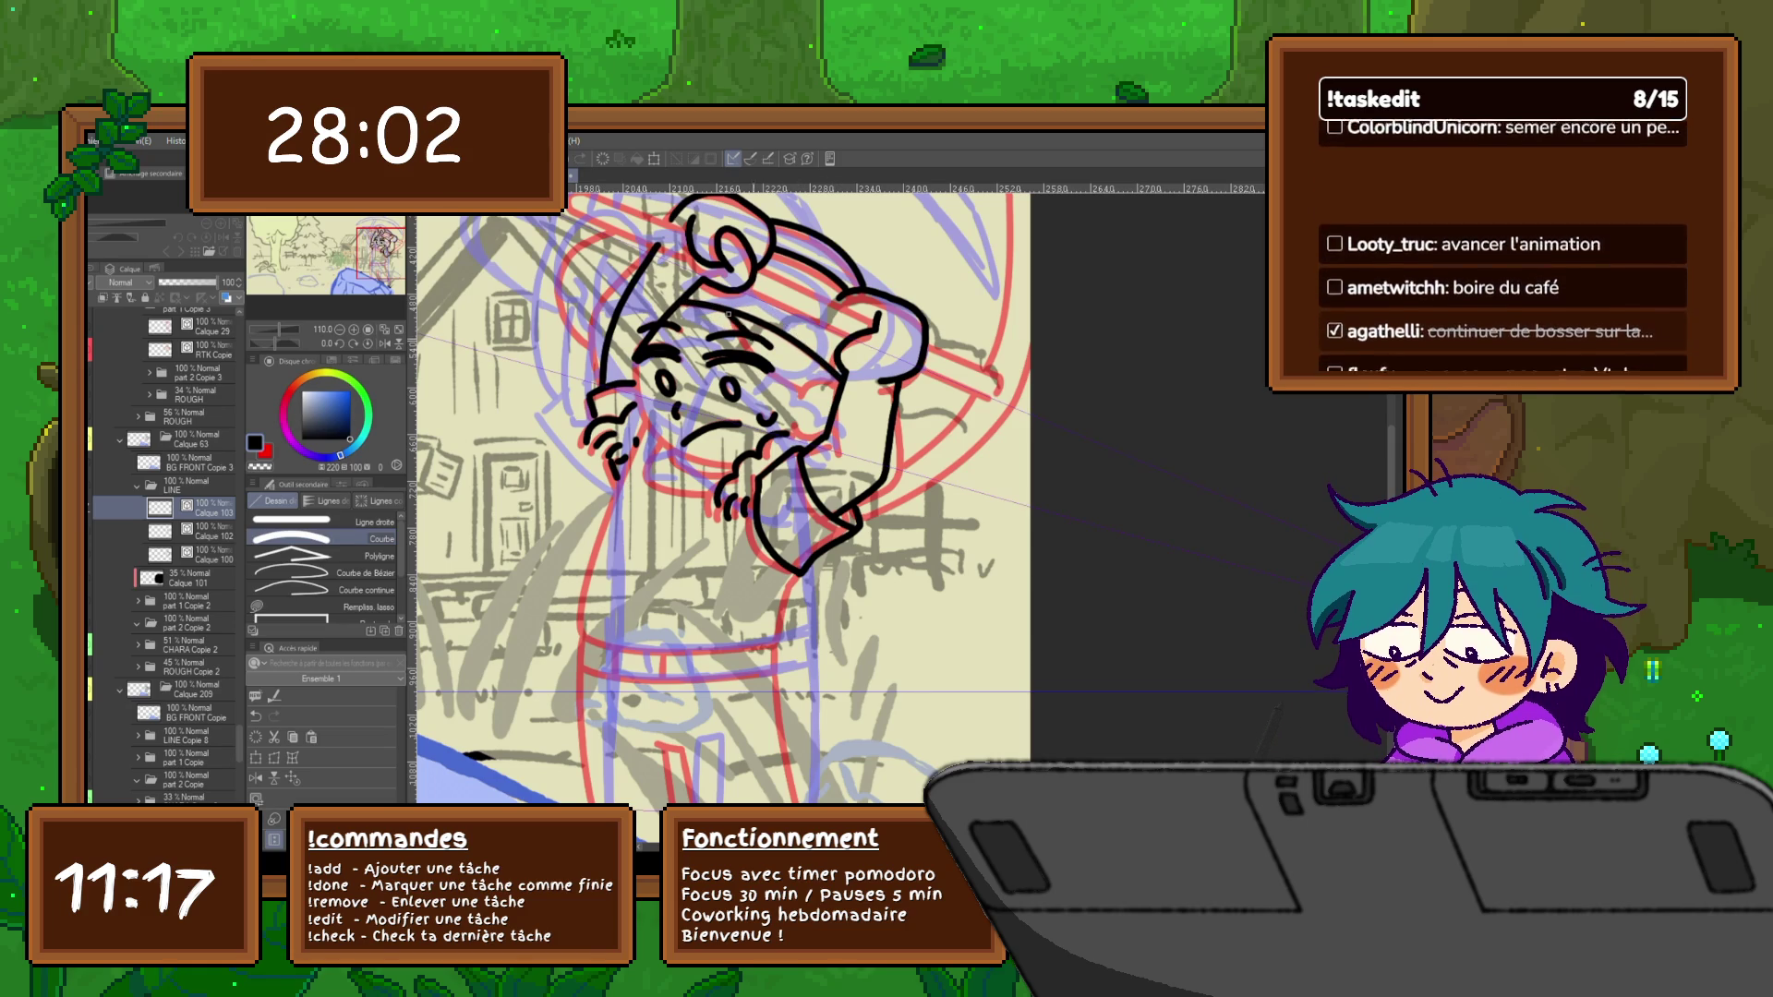
left_click_drag(730, 317, 776, 382)
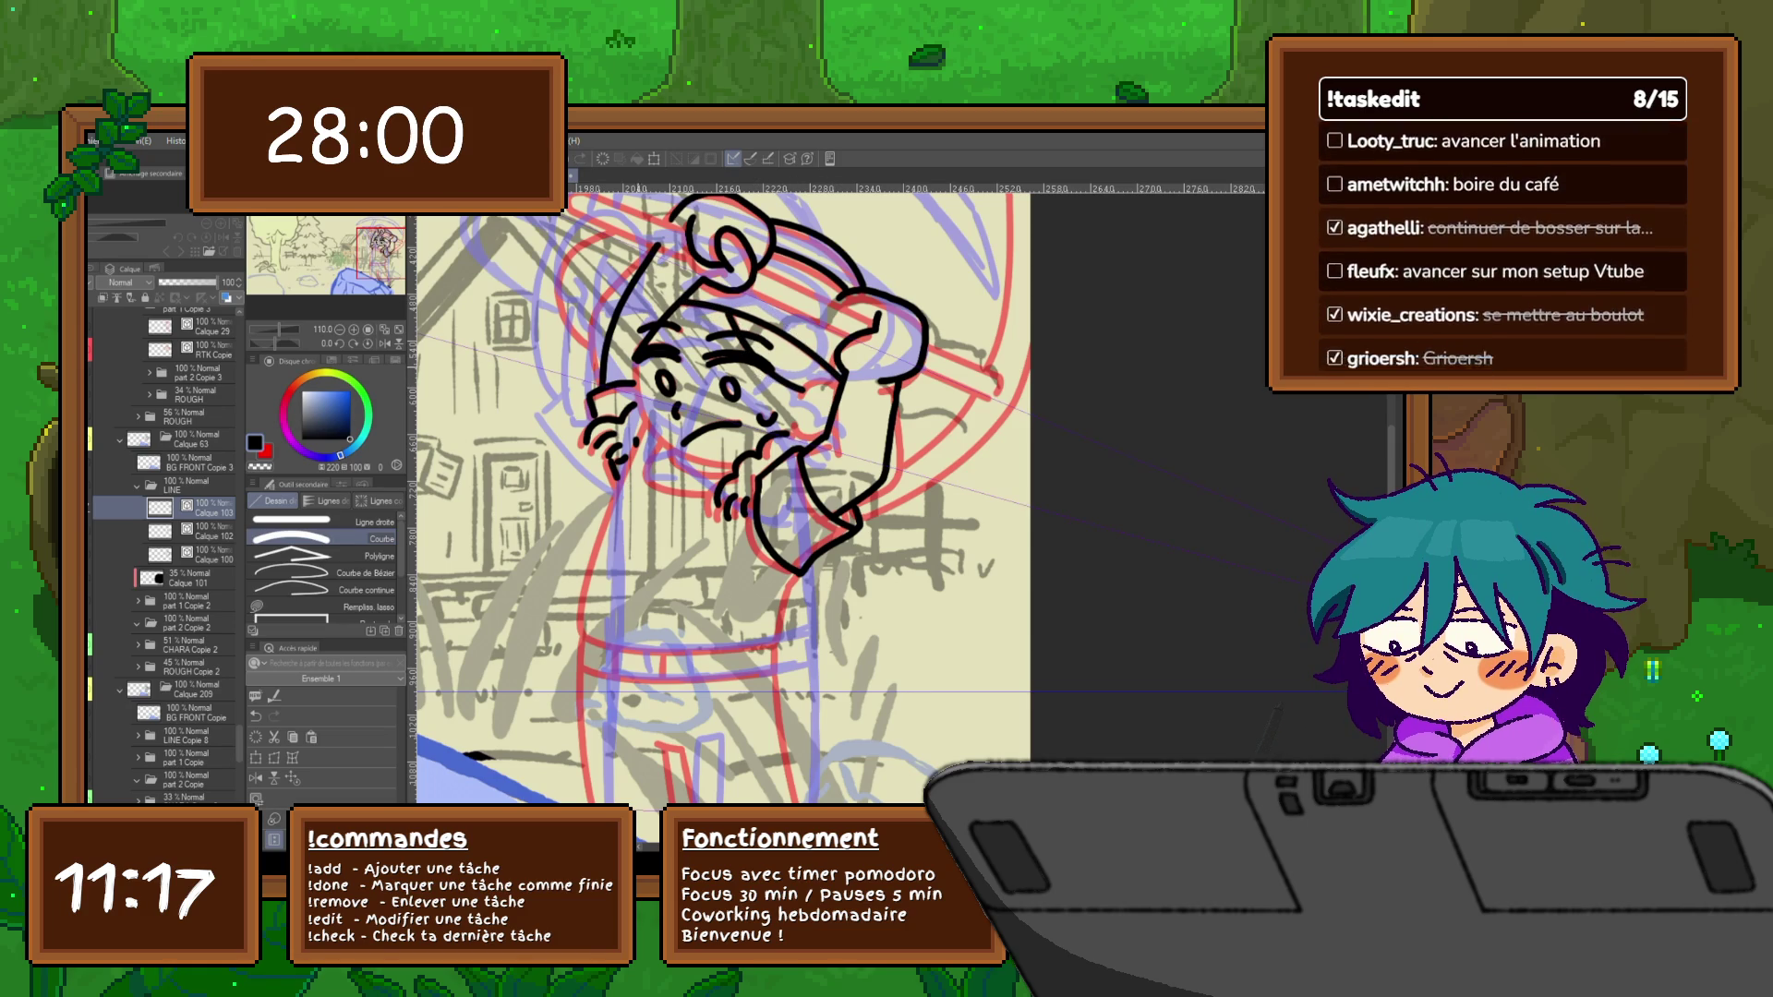
Remove the stray diagonal strokes across the face, leaving round eyes and a mouth
left_click_drag(635, 365, 734, 462)
key("ctrl+z")
mouse_move(650, 367)
left_mouse_down()
mouse_move(729, 405)
mouse_move(828, 380)
left_mouse_up()
key("p")
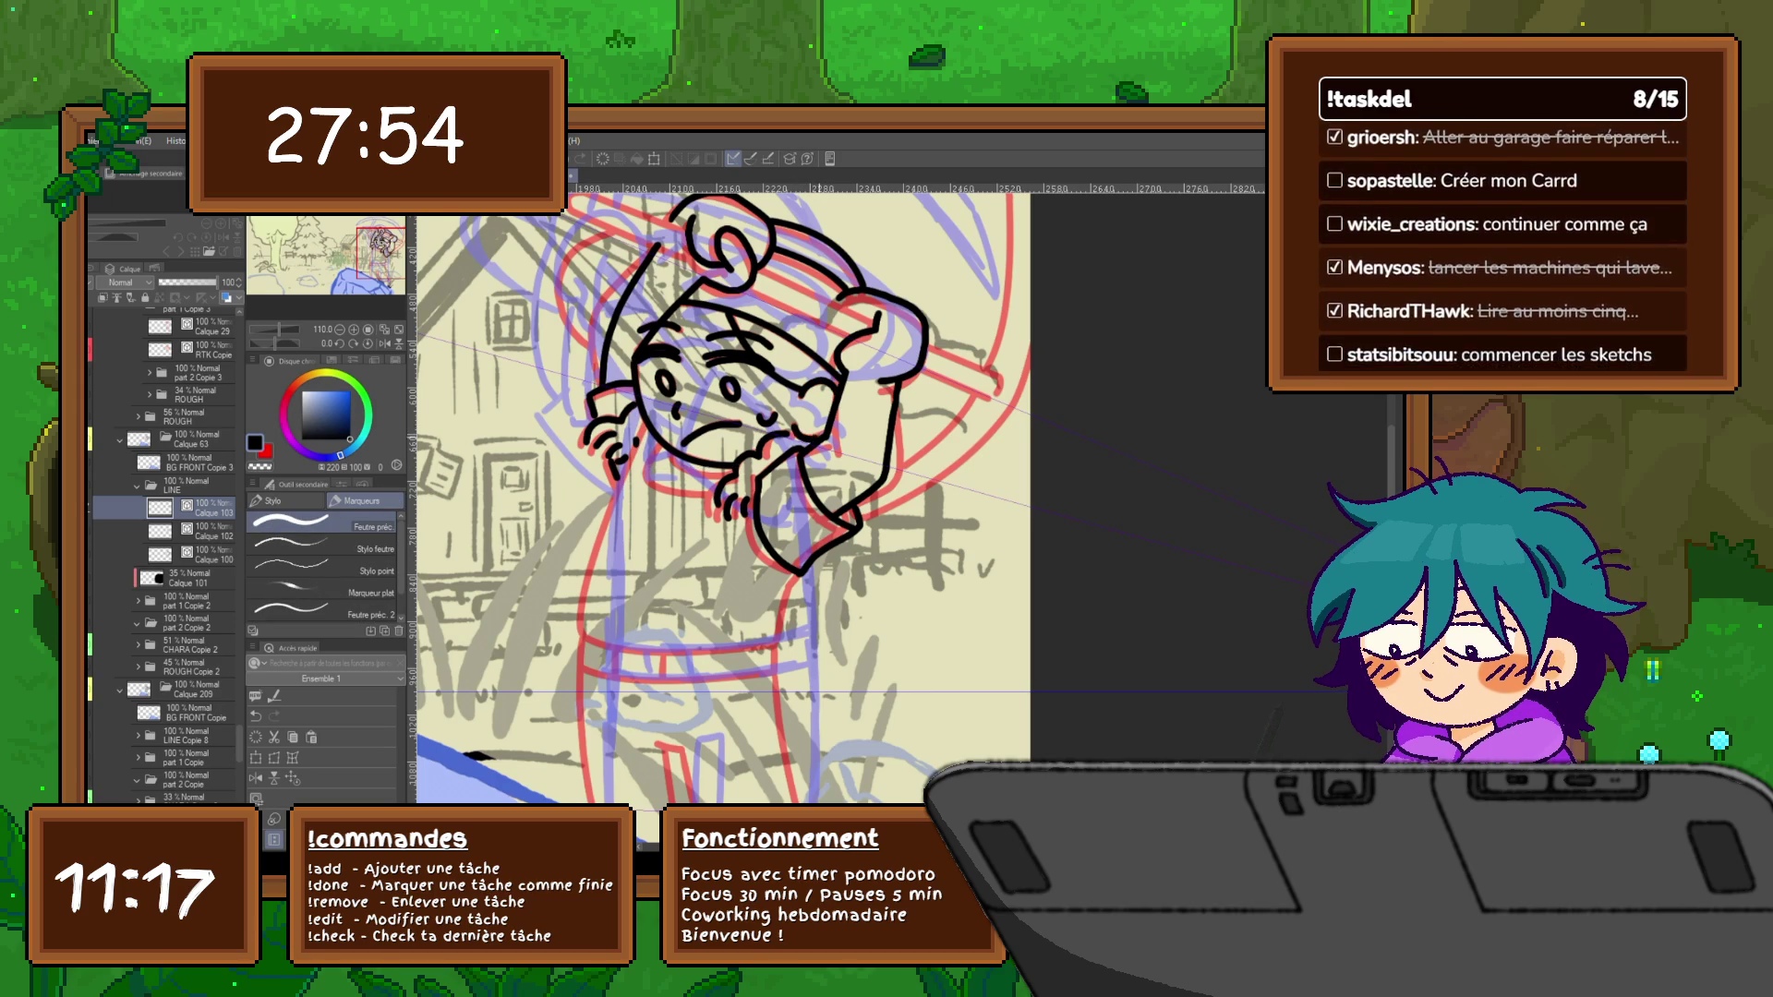
key("ctrl+z")
key("ctrl+z")
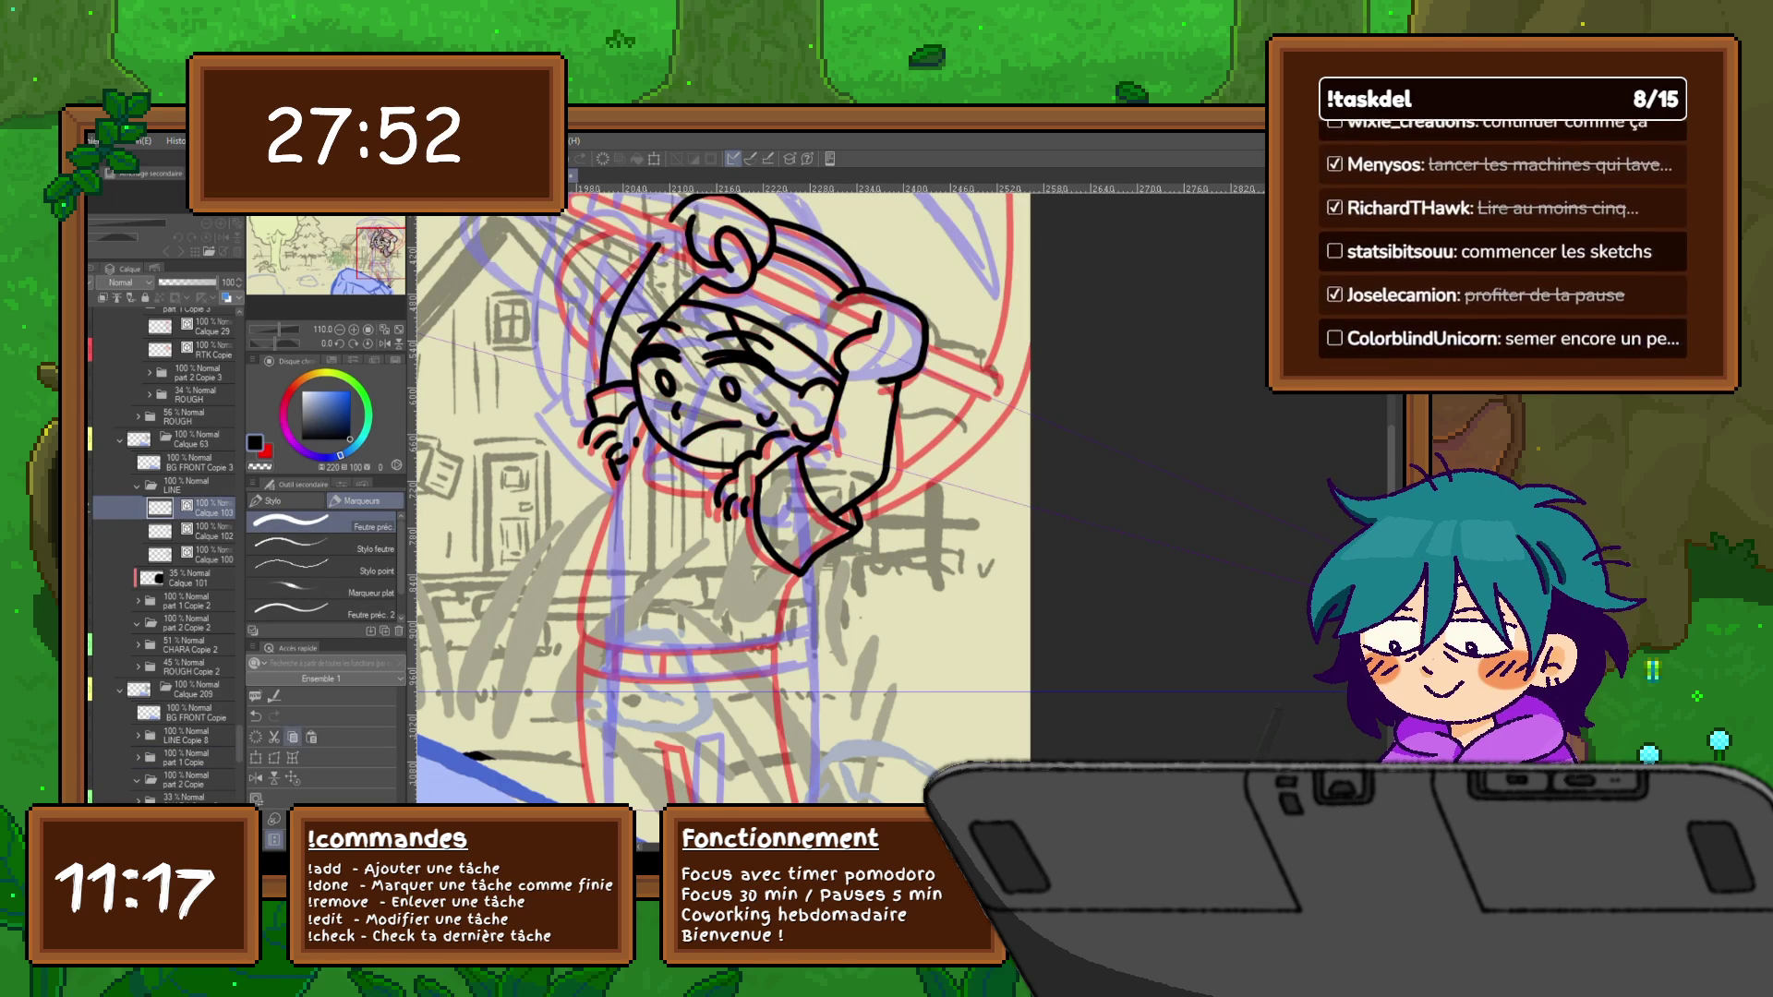
key("ctrl+t")
key("Return")
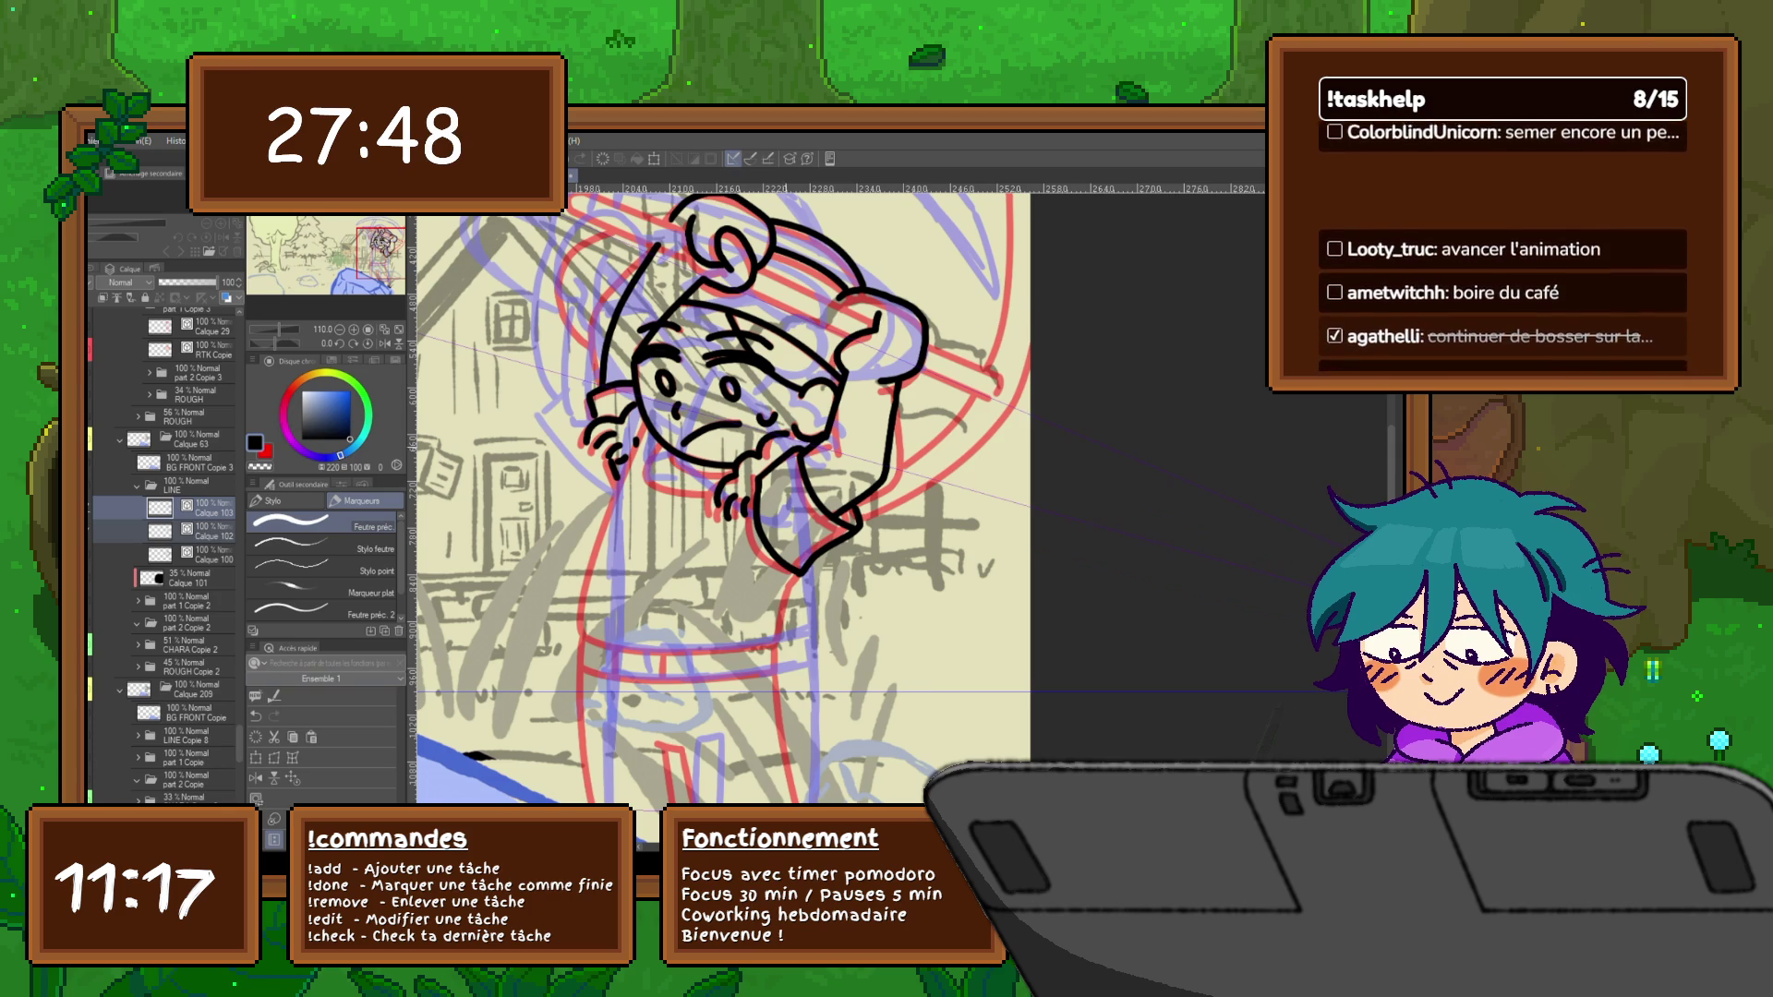
Pan the canvas, add a new layer and ink a first short black stroke on the head
left_click_drag(720, 512, 685, 563)
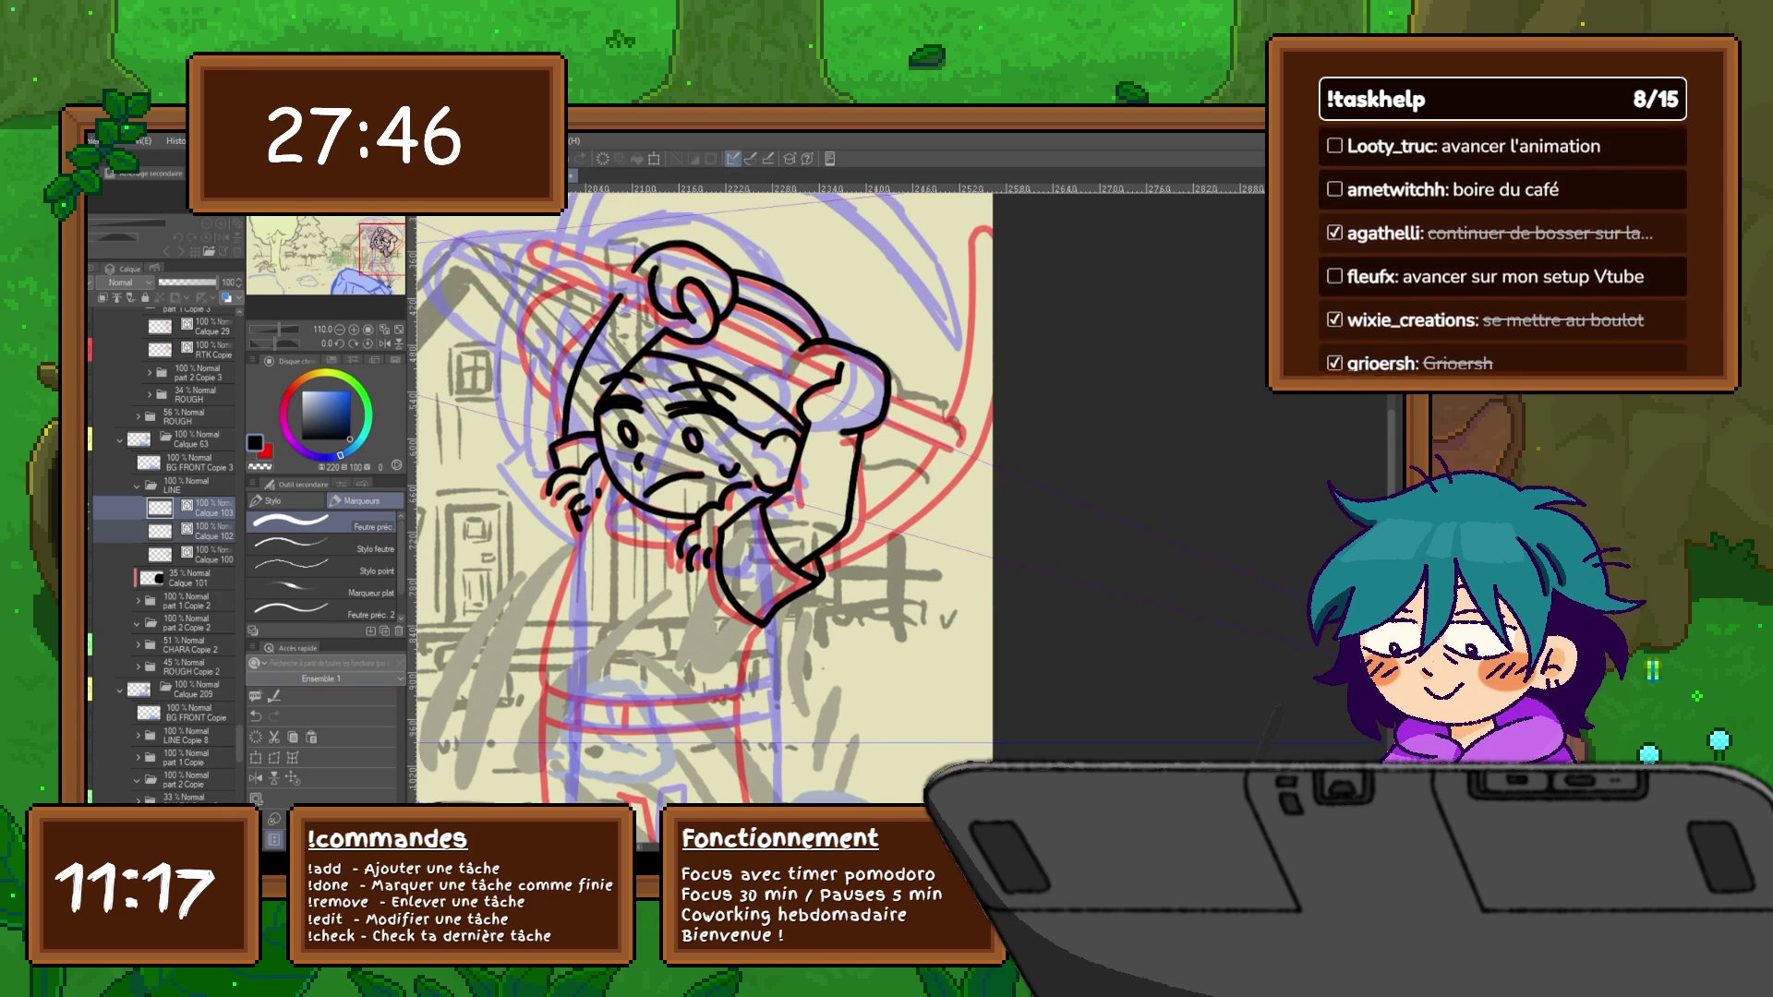
key("ctrl+shift+n")
key("u")
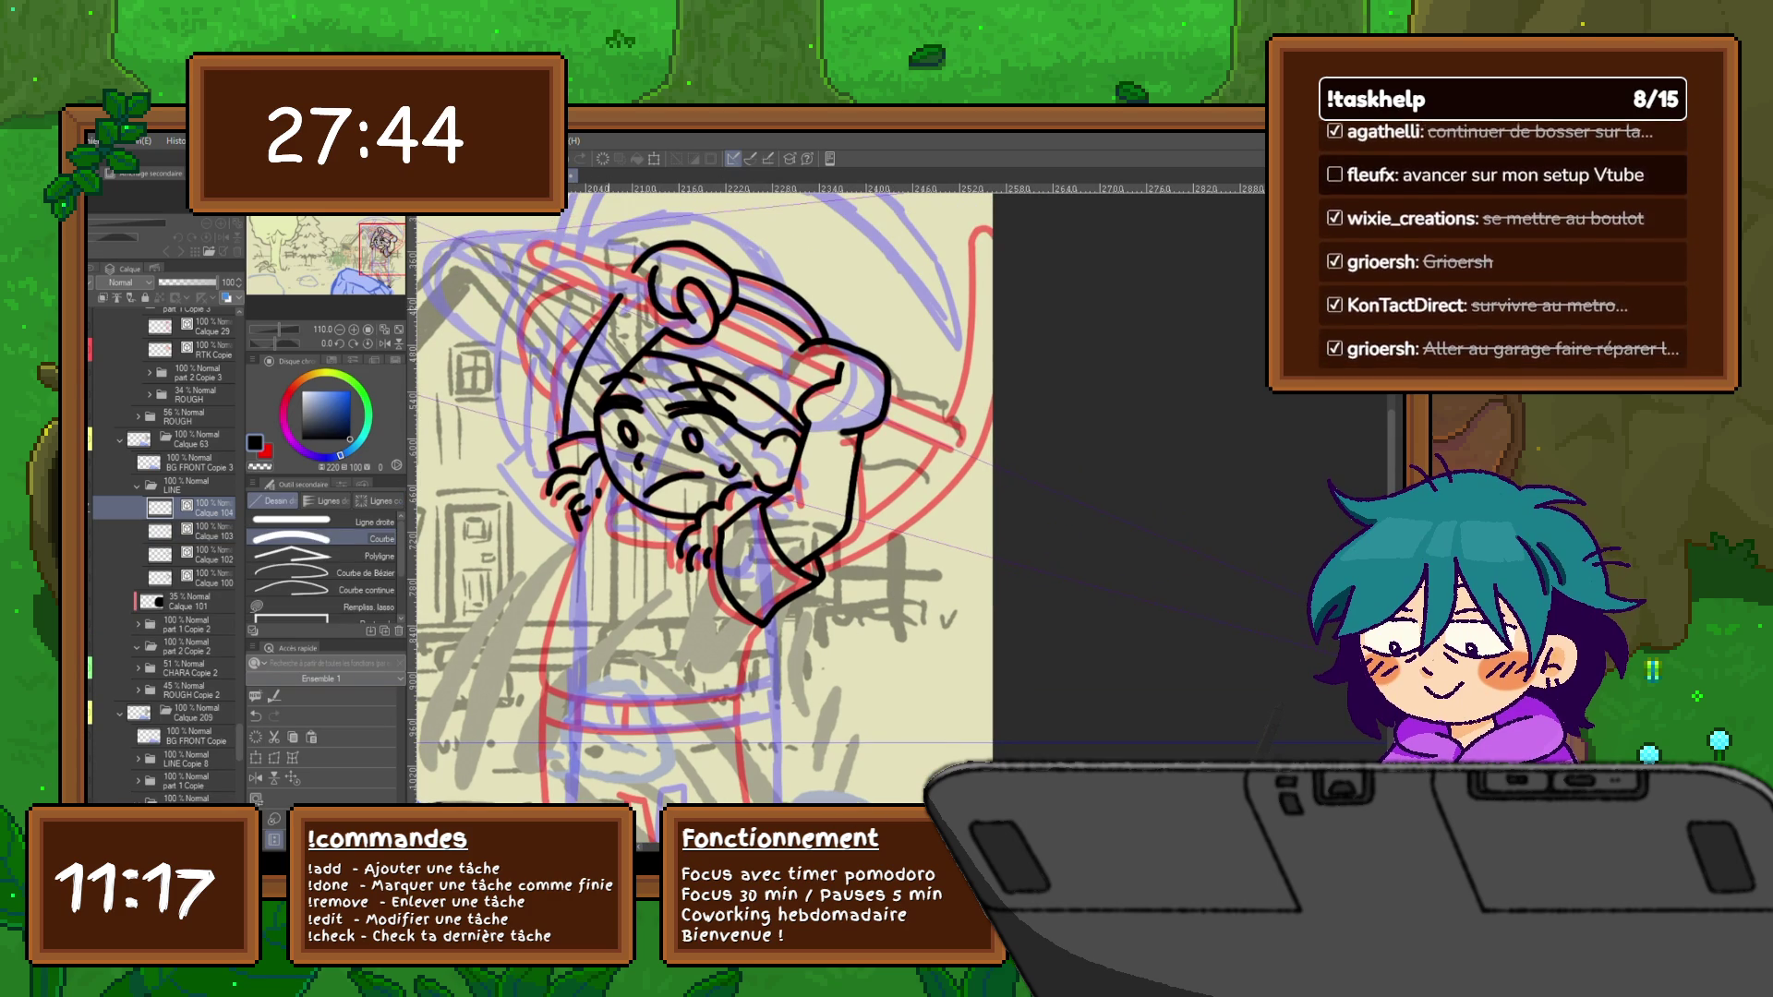
key("p")
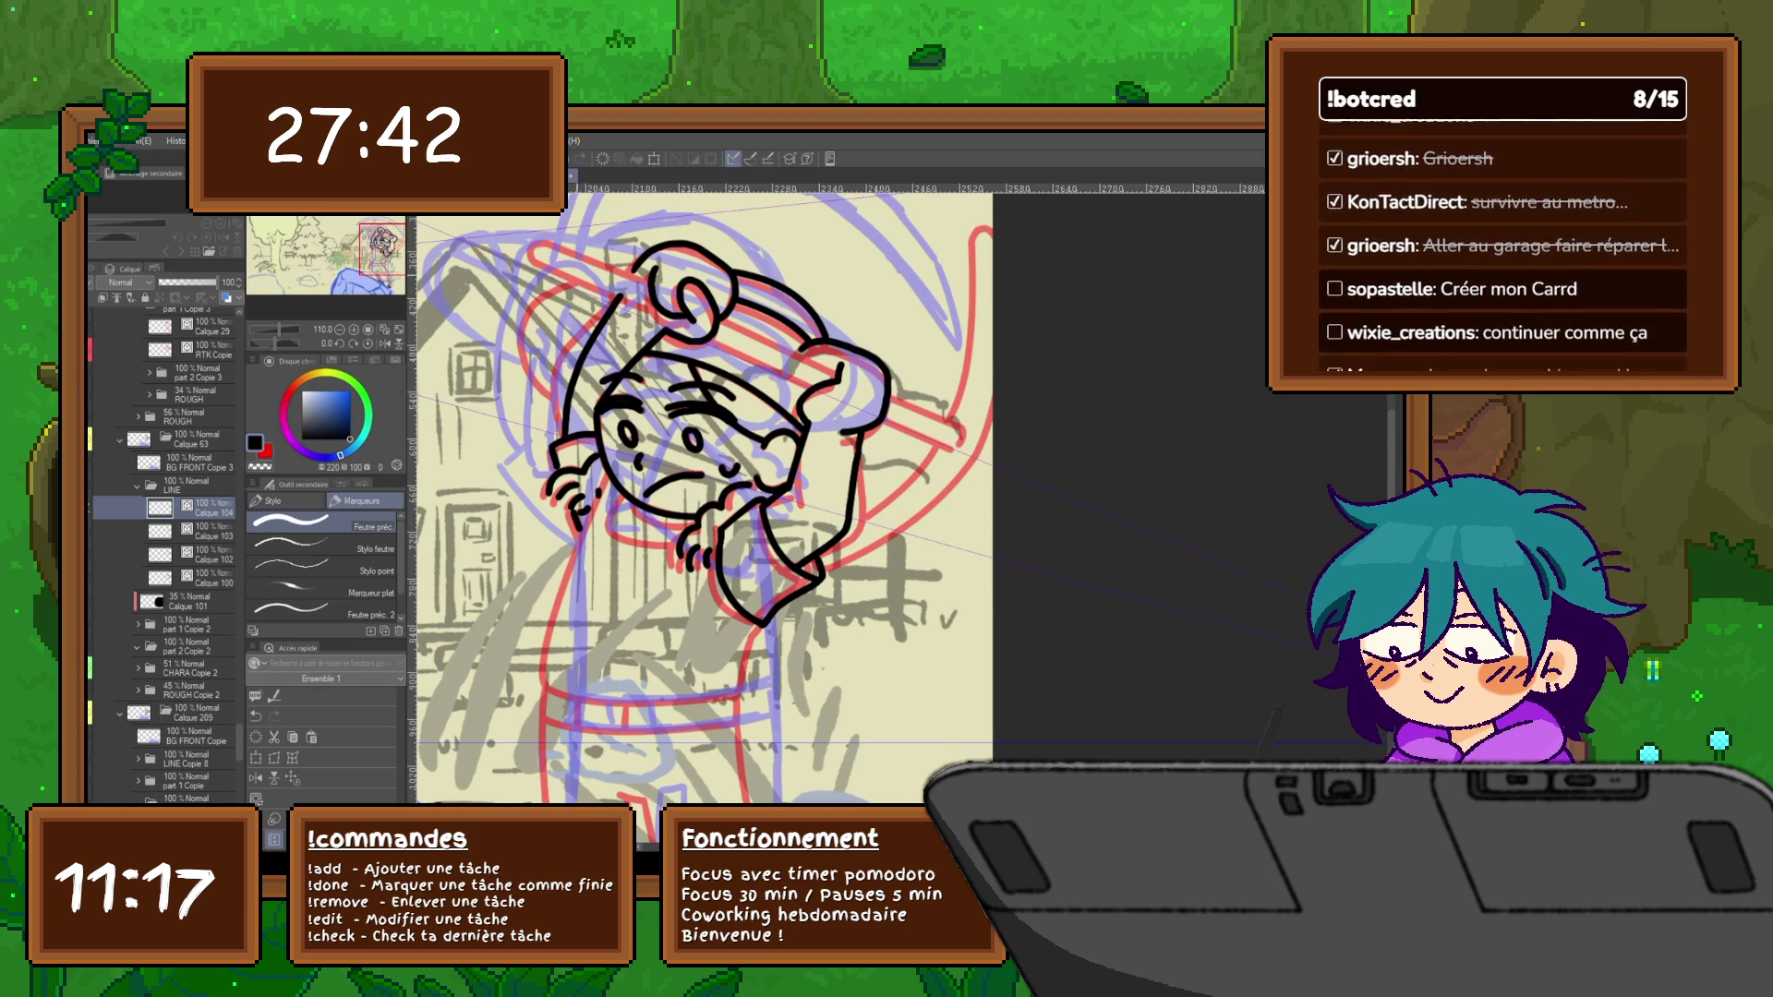
mouse_move(581, 281)
left_mouse_down()
mouse_move(543, 297)
mouse_move(551, 399)
left_mouse_up()
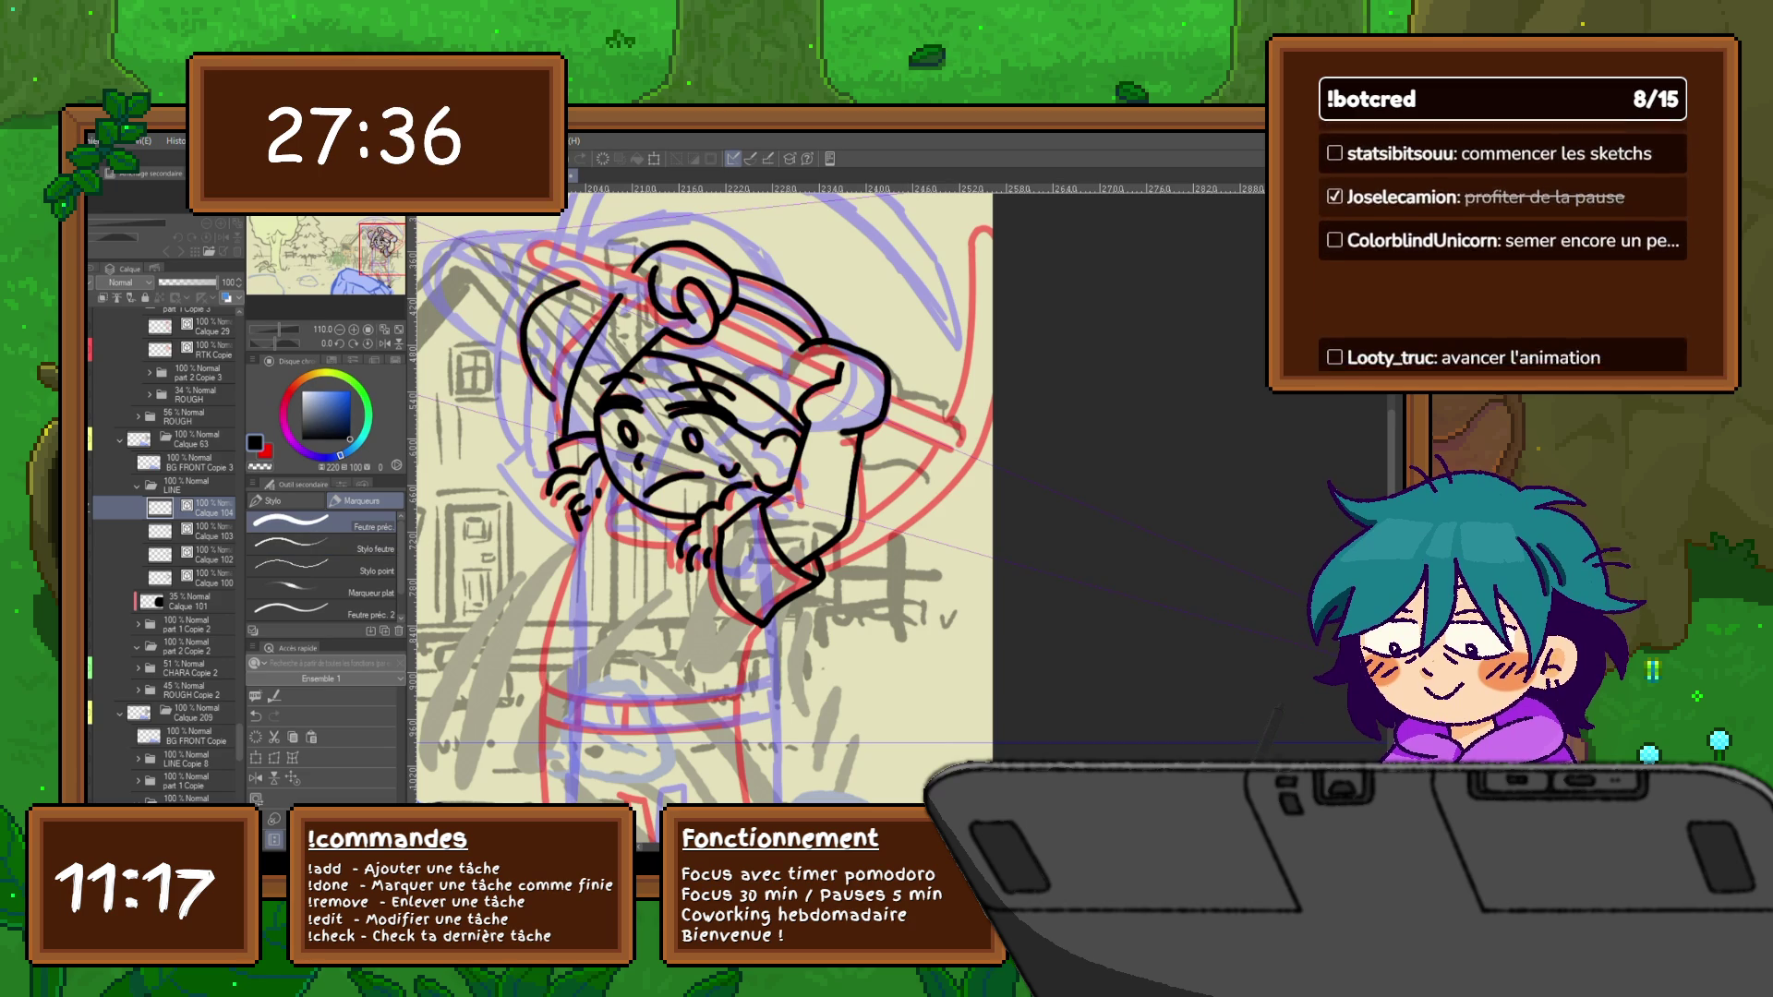
Transform the inked head layer: shift and slightly rotate it into place and confirm
left_click(194, 533, "shift")
key("ctrl+t")
key("h")
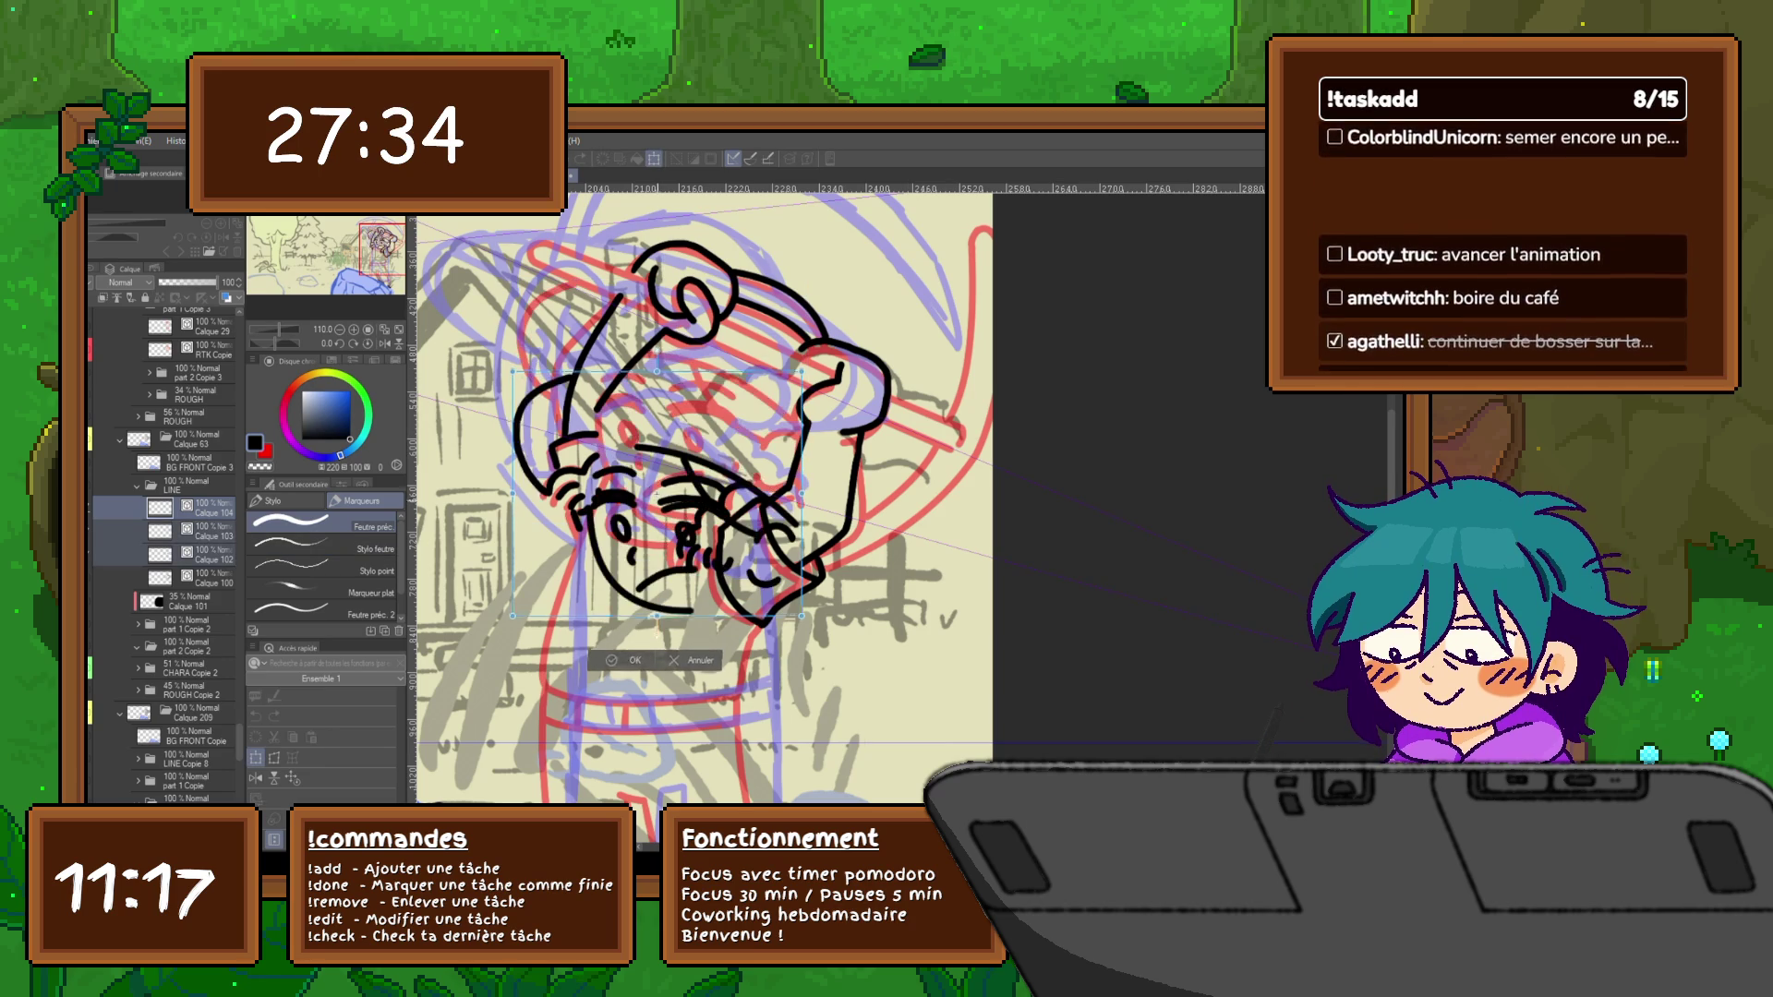
key("h")
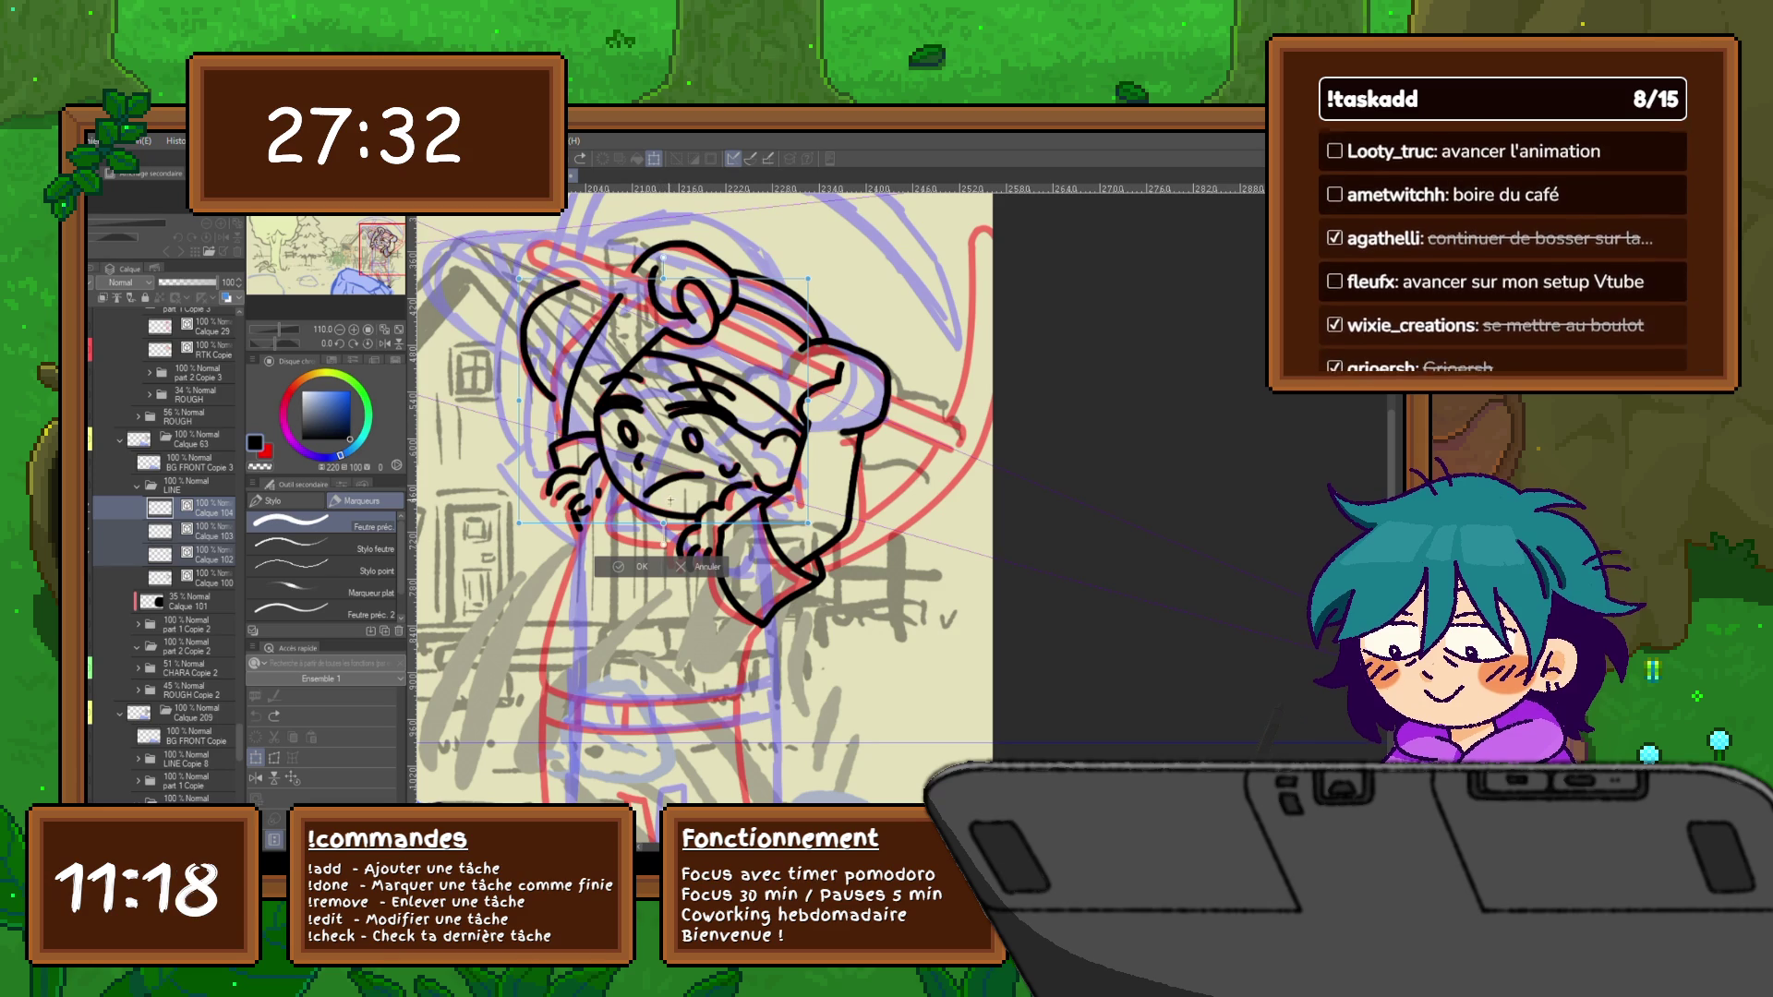
left_click_drag(808, 278, 820, 278)
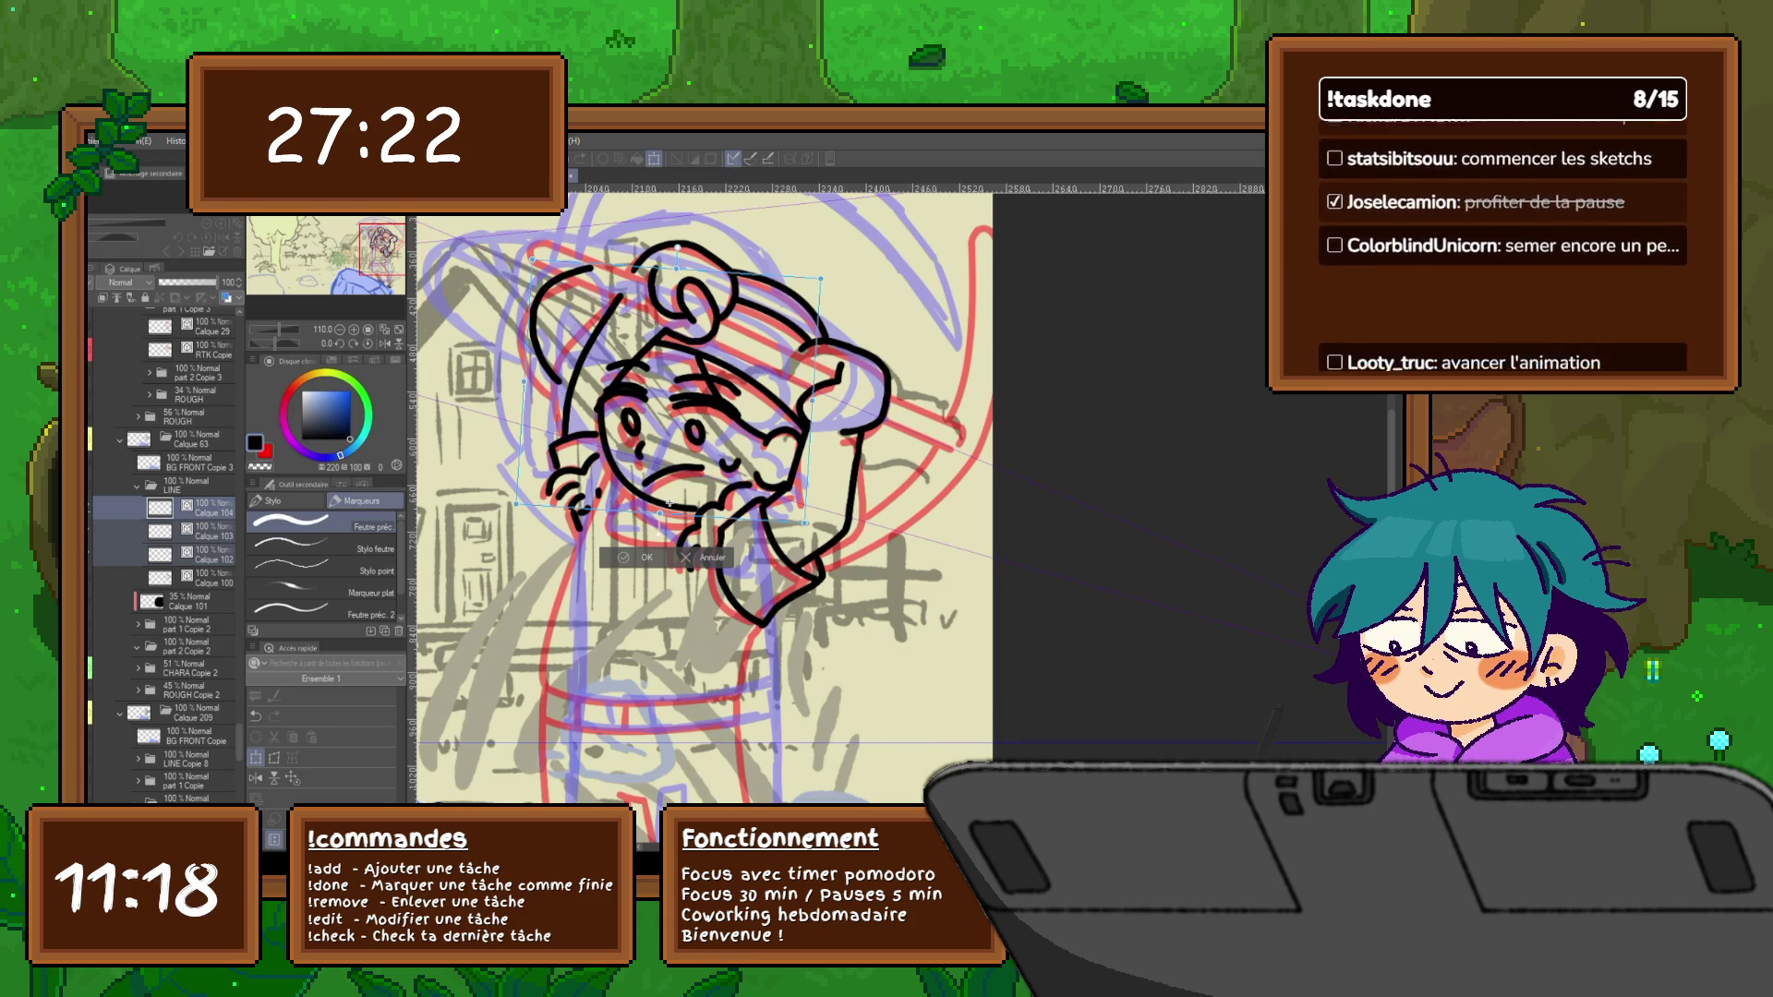
left_click_drag(820, 277, 827, 284)
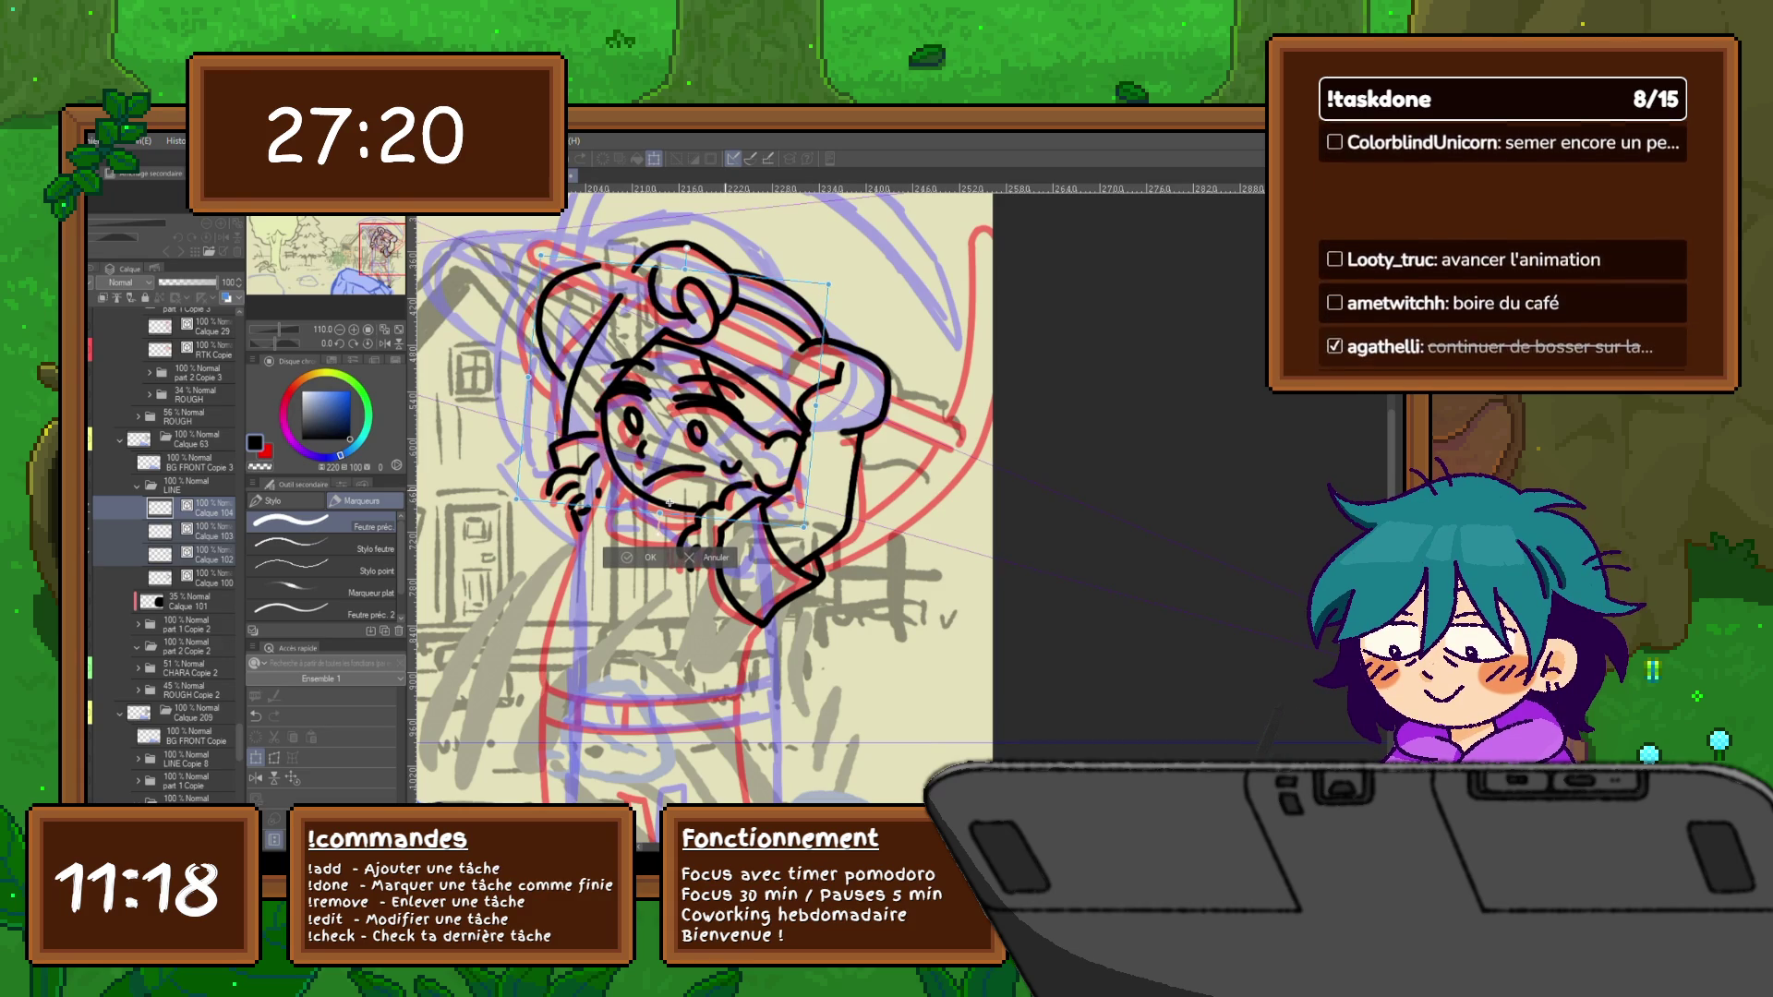
left_click_drag(669, 502, 678, 507)
key("Return")
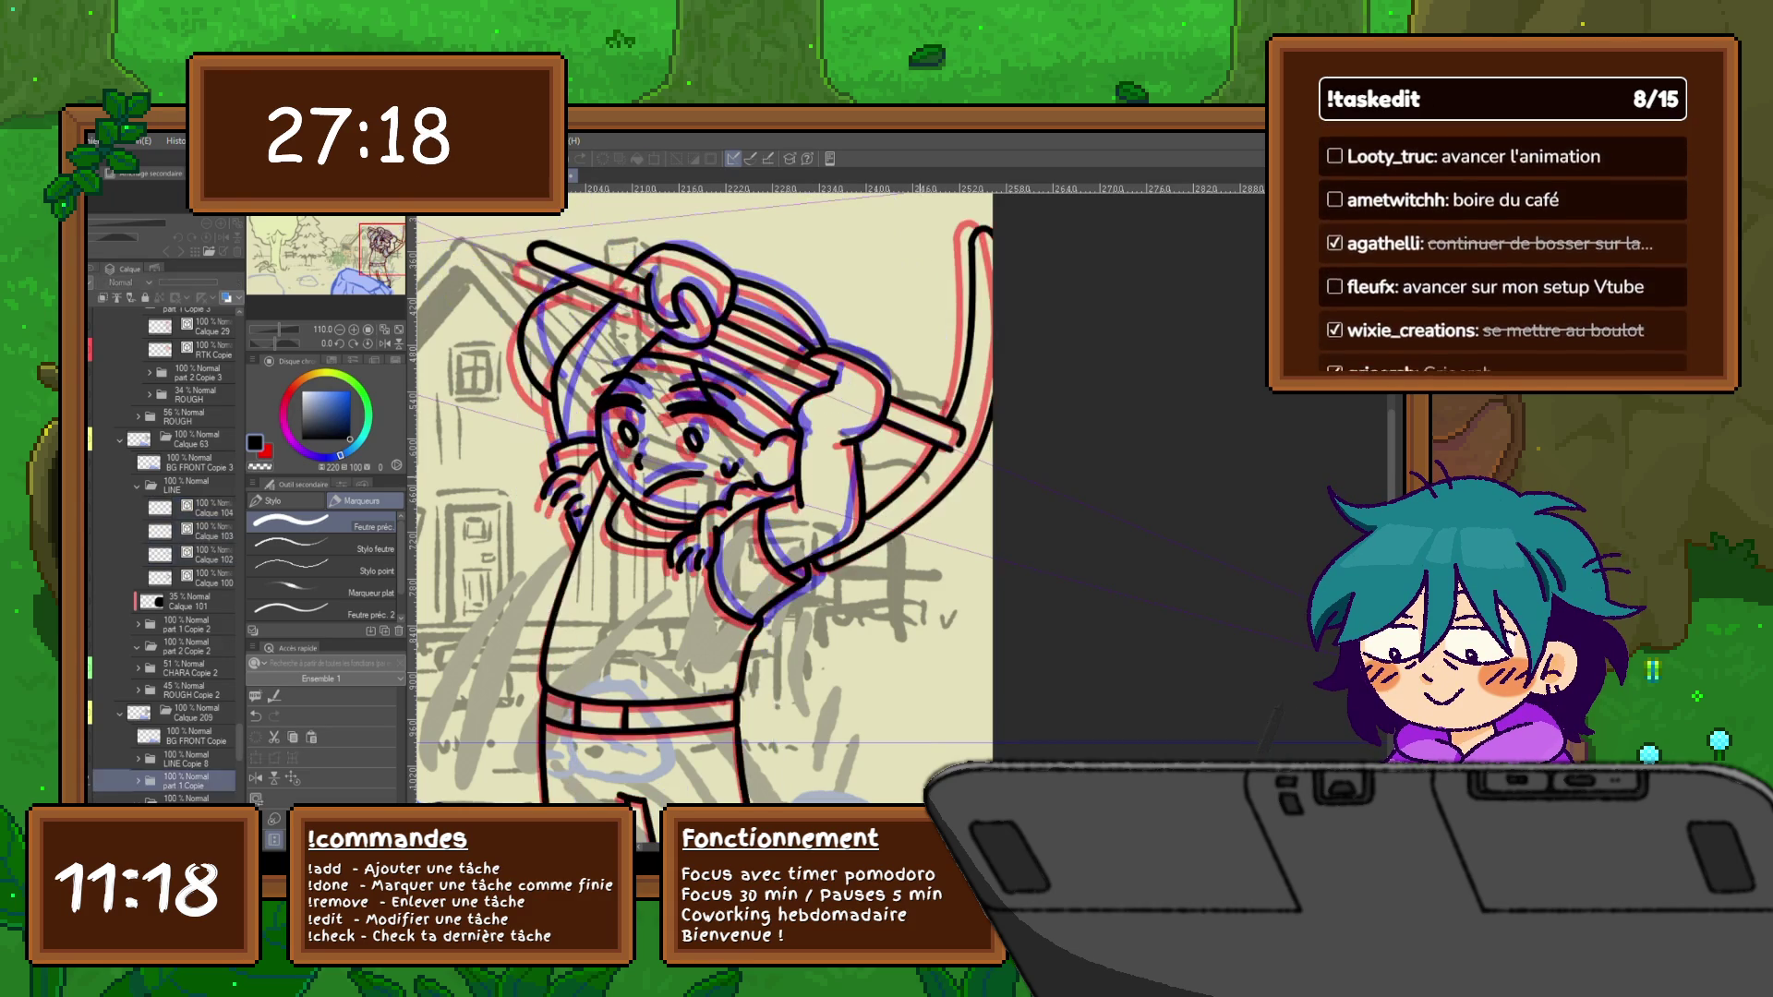
Flip back and forth between the head-inking frame and the arms-up frame to compare poses
key("Right")
key("Left")
key("Right")
key("Left")
key("Right")
key("Left")
key("Right")
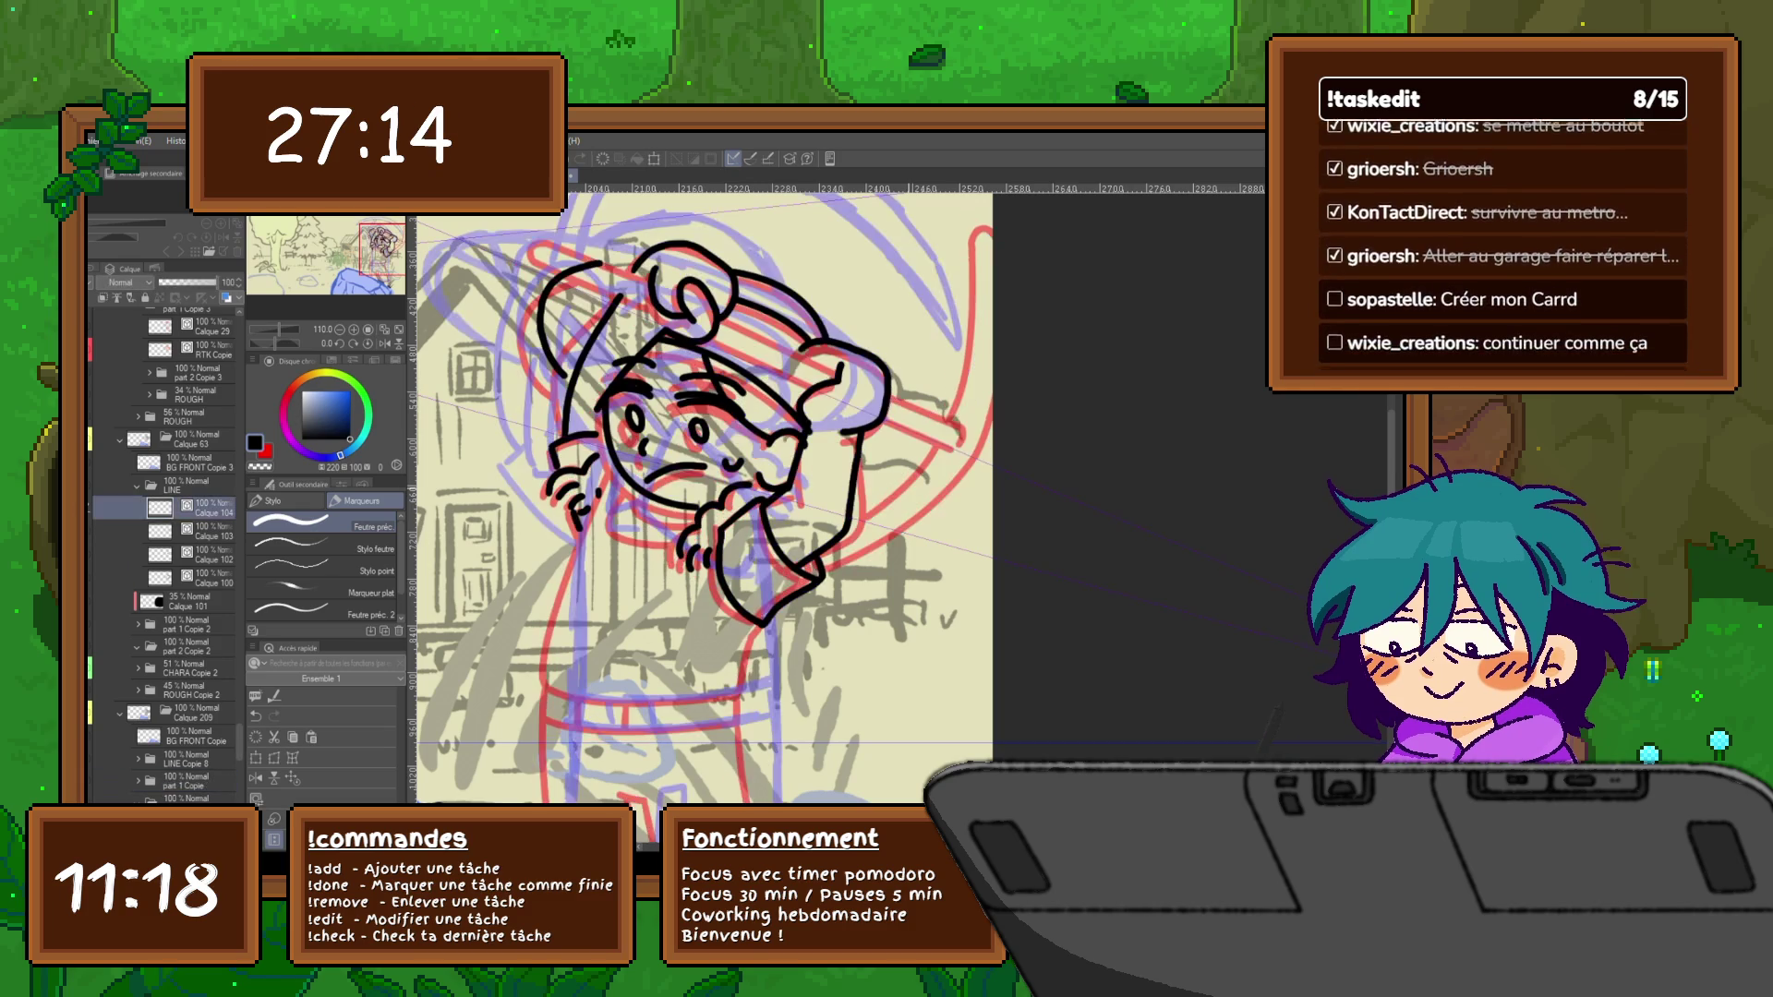
key("Left")
key("Right")
key("Left")
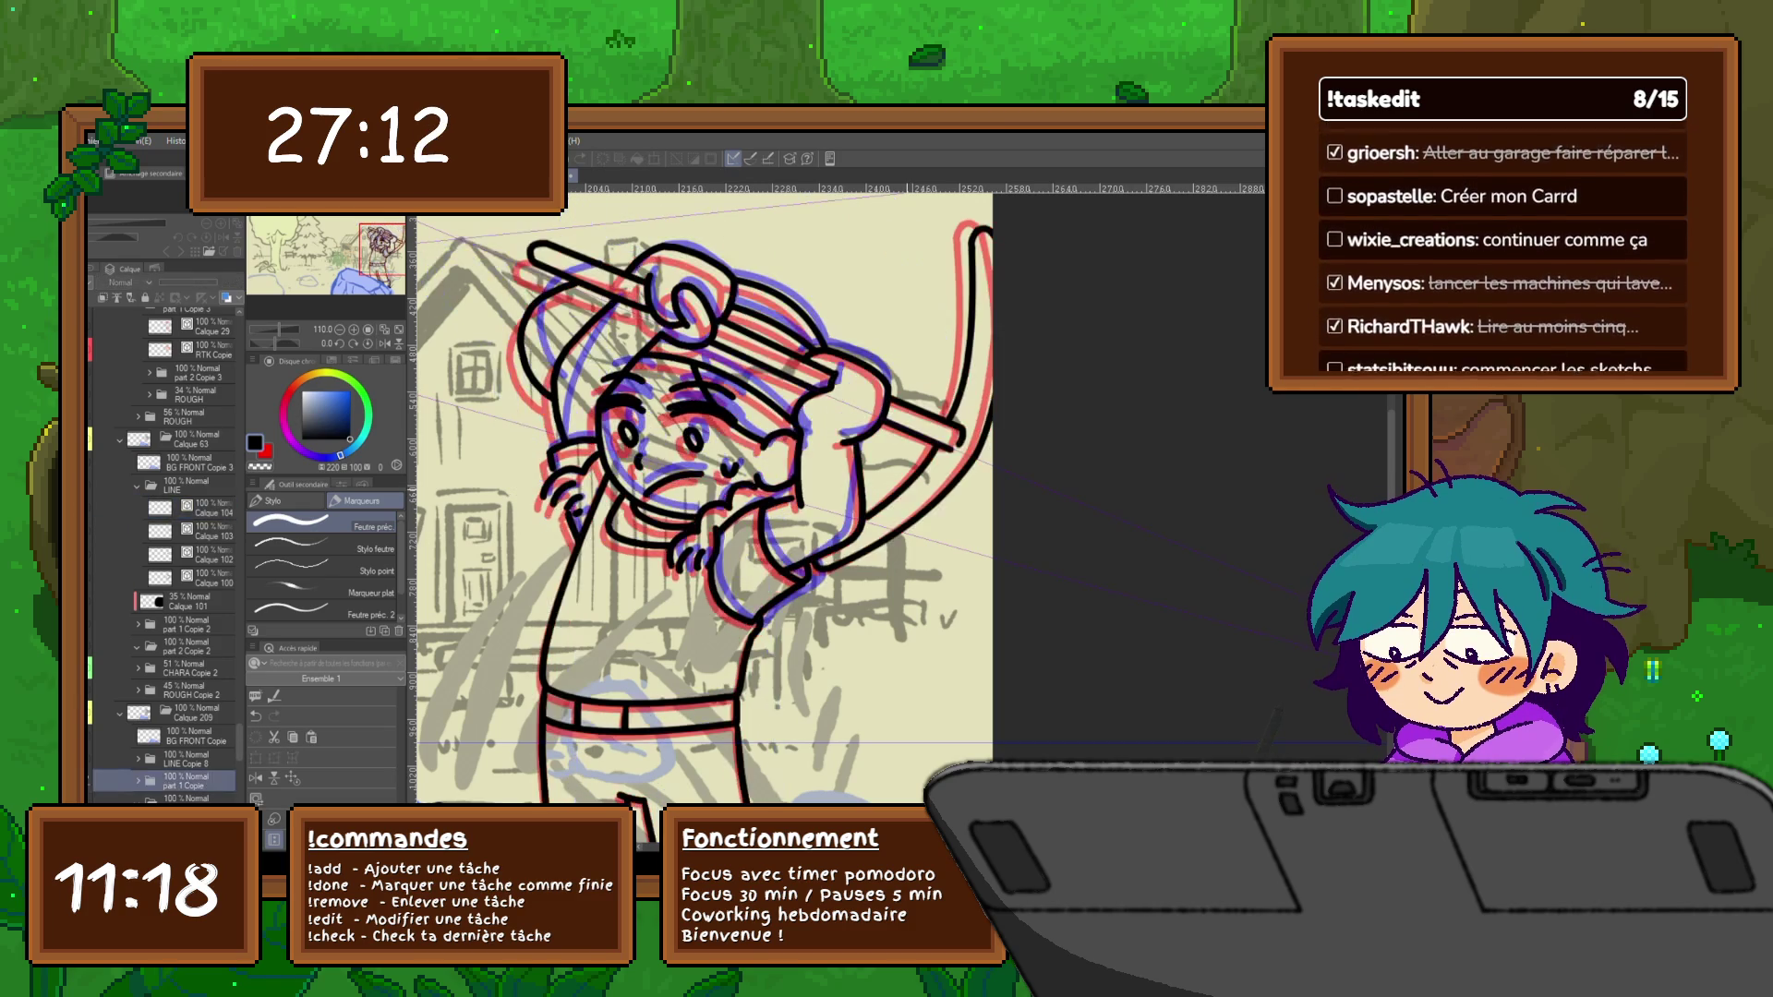
key("Right")
key("Left")
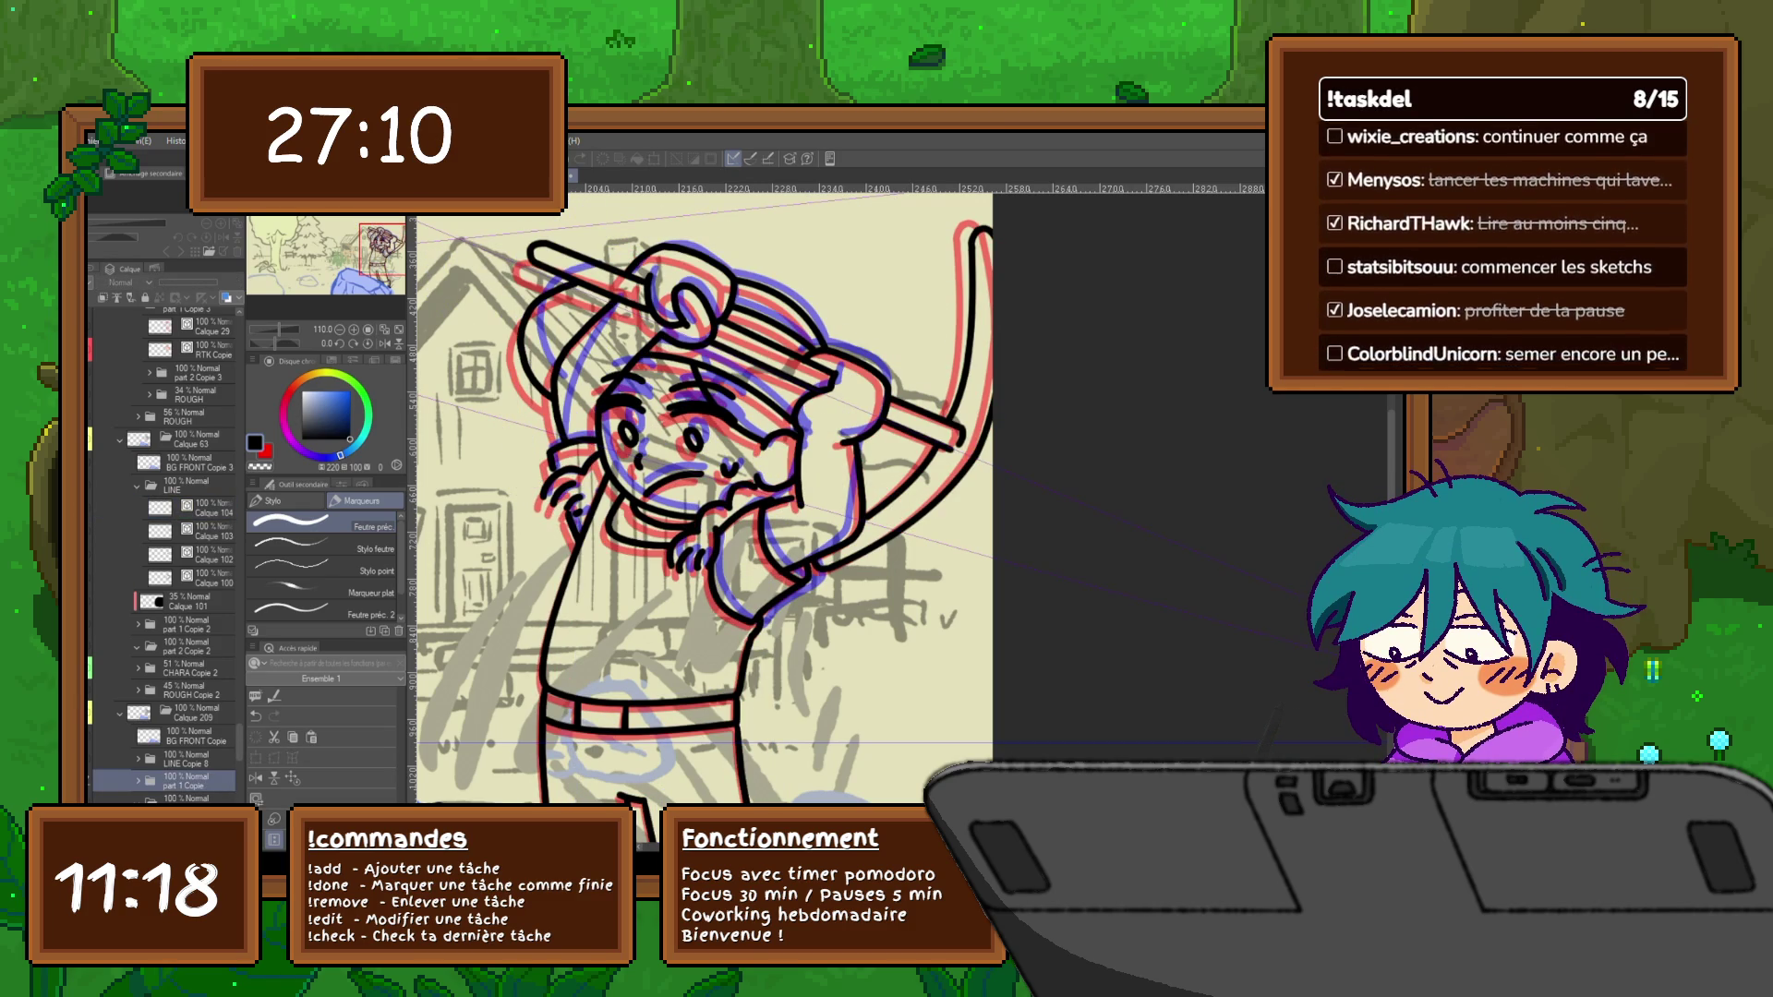
key("Right")
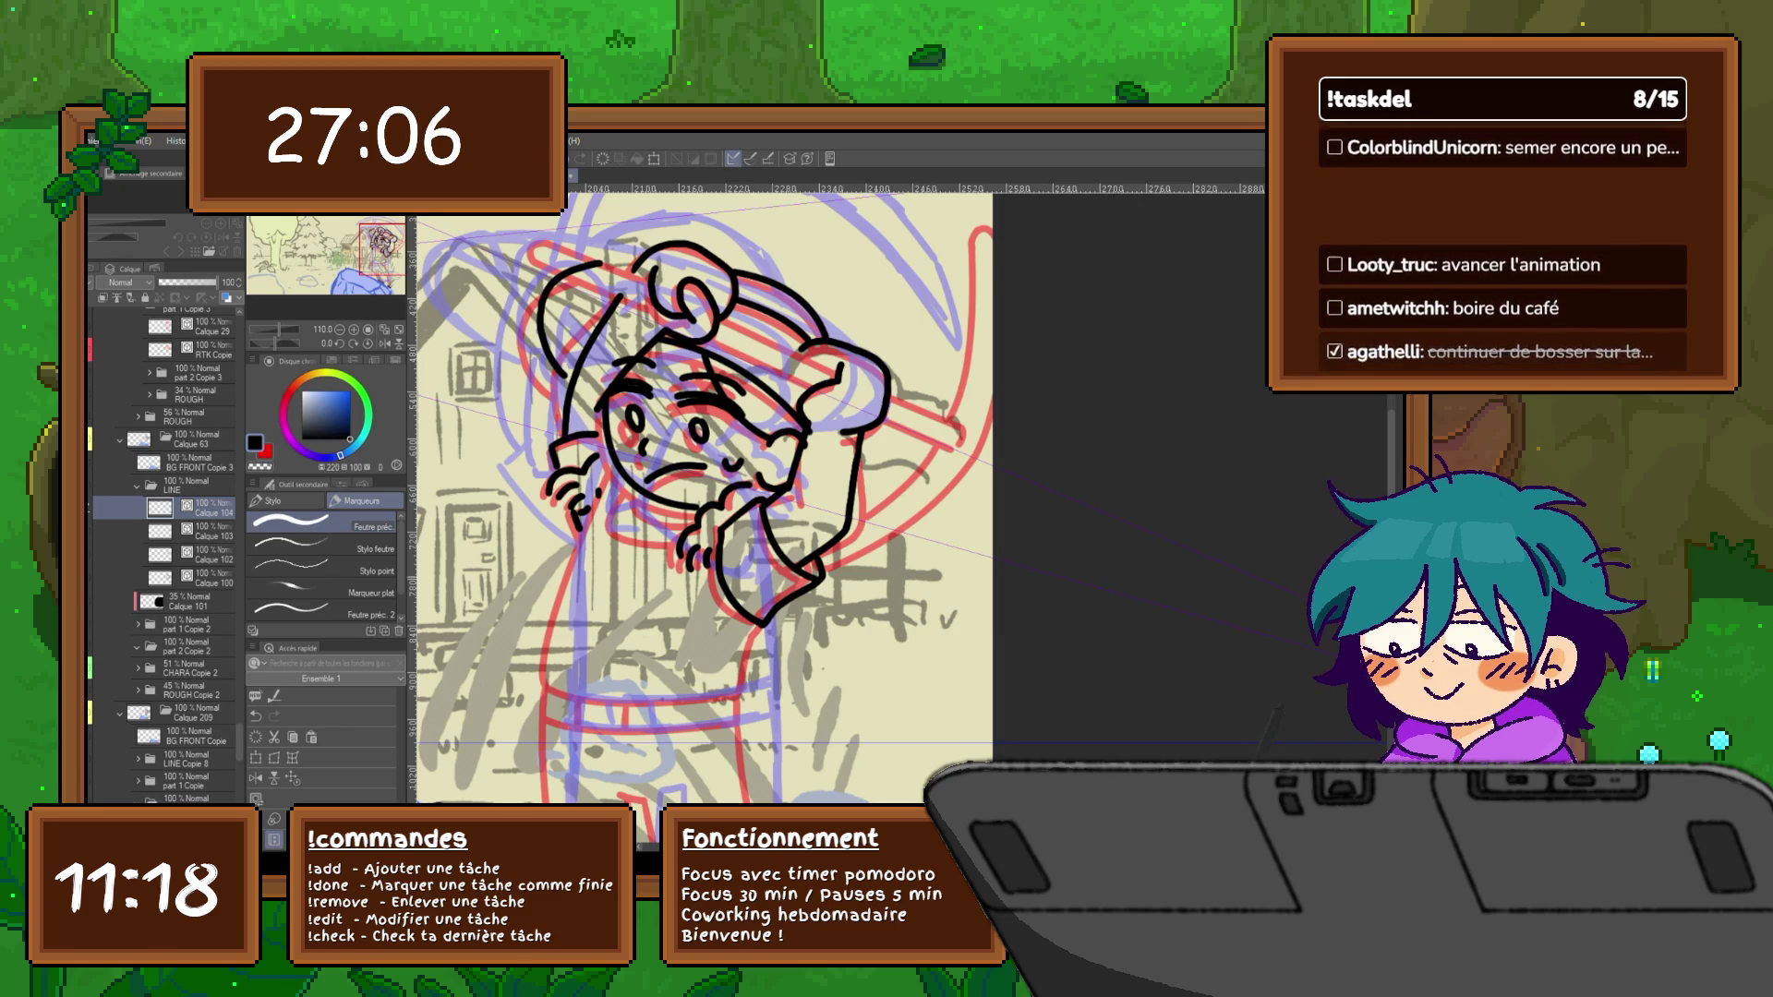
key("Right")
key("Right")
key("Left")
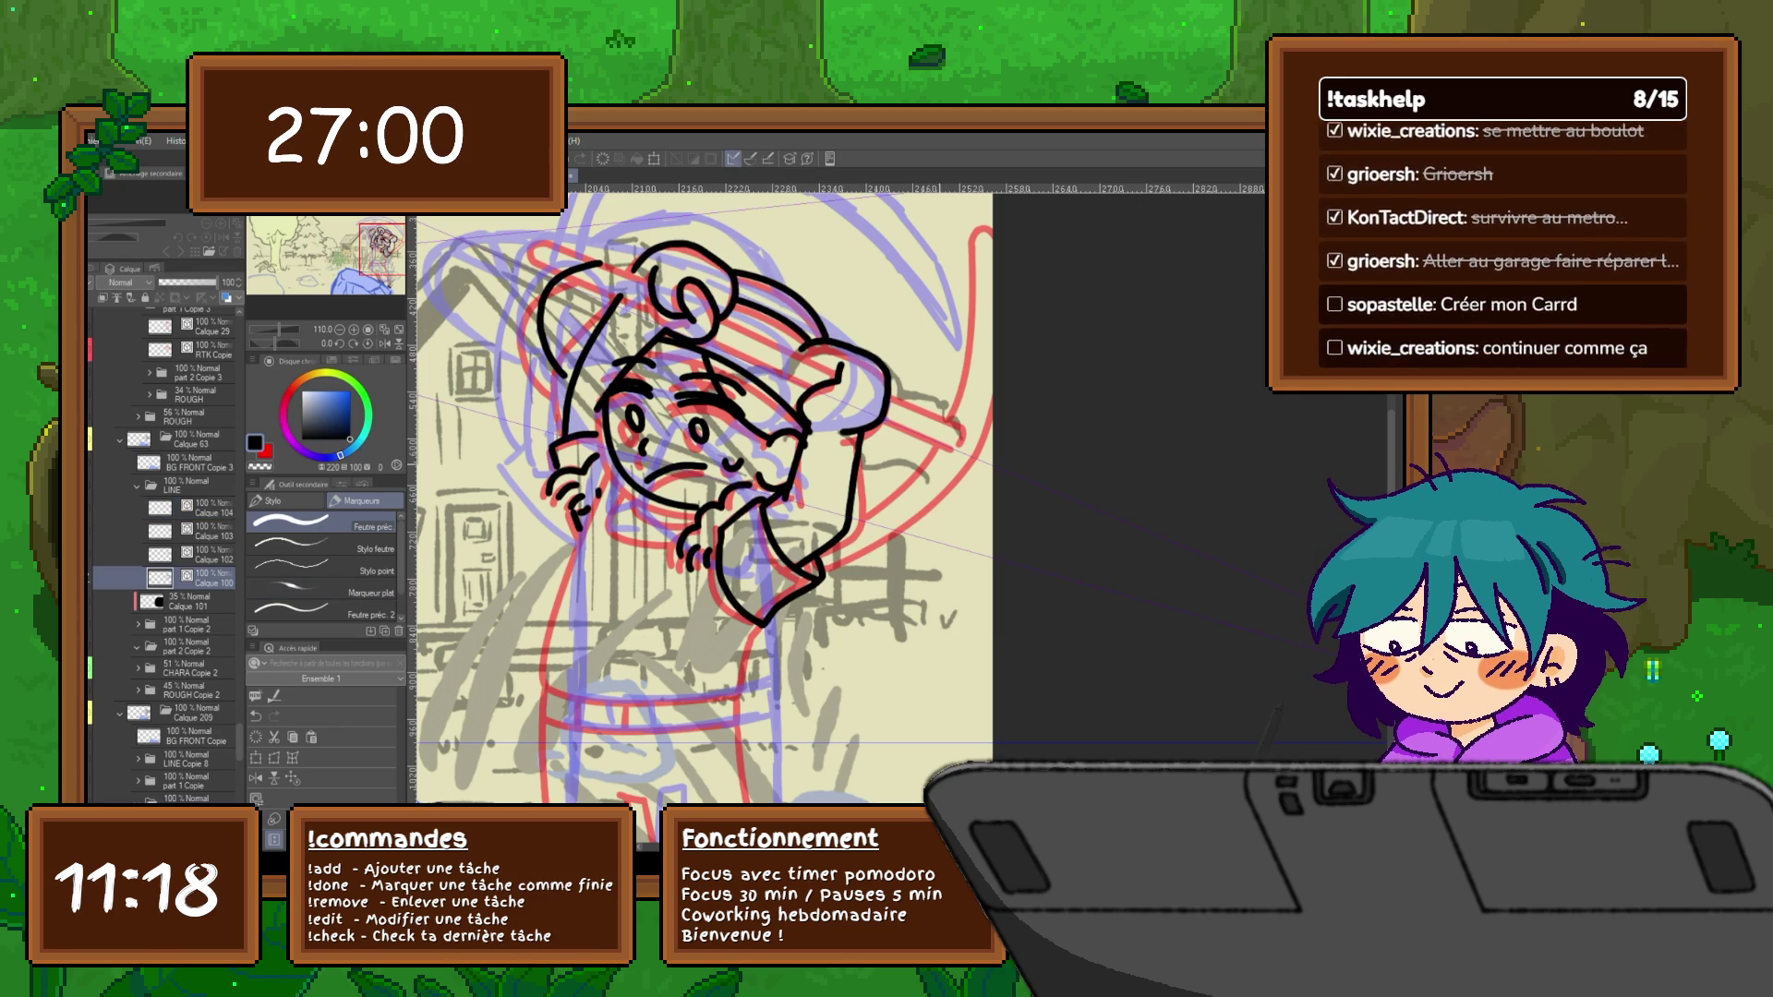
Toggle to the earlier pose on the lower layer and back, ending on the partly inked frame
key("ctrl+Right")
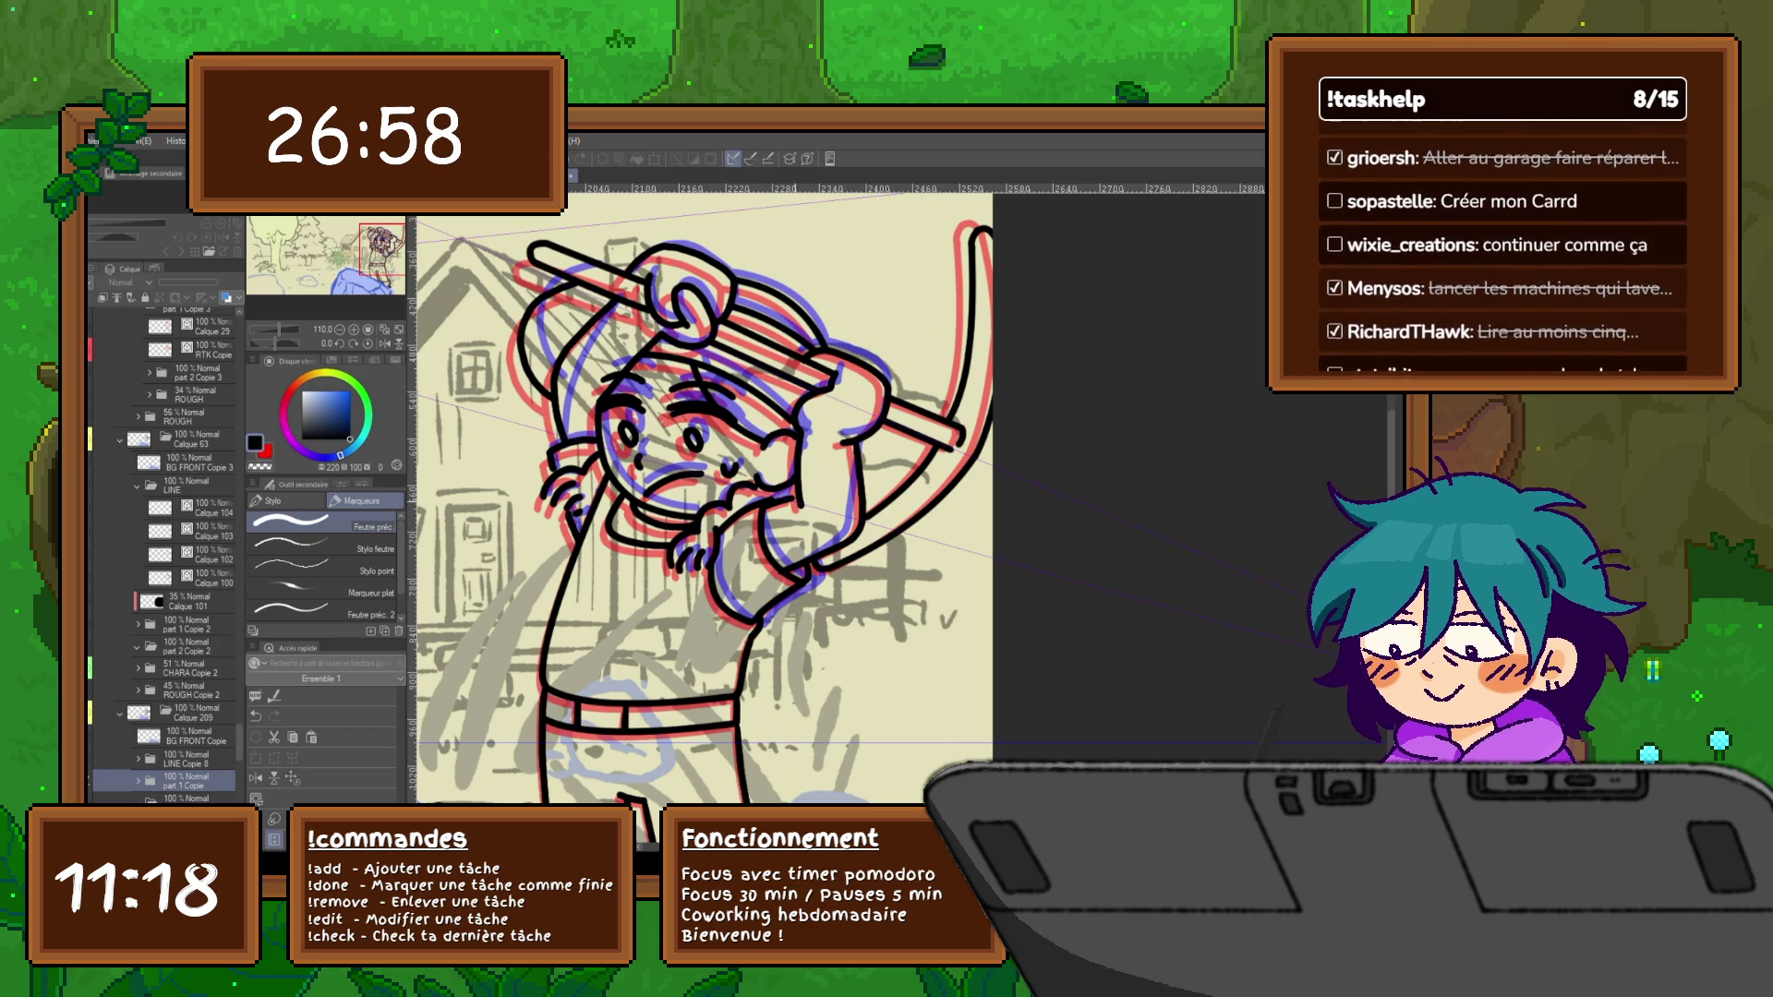
key("ctrl+Right")
key("ctrl+Left")
key("ctrl+Right")
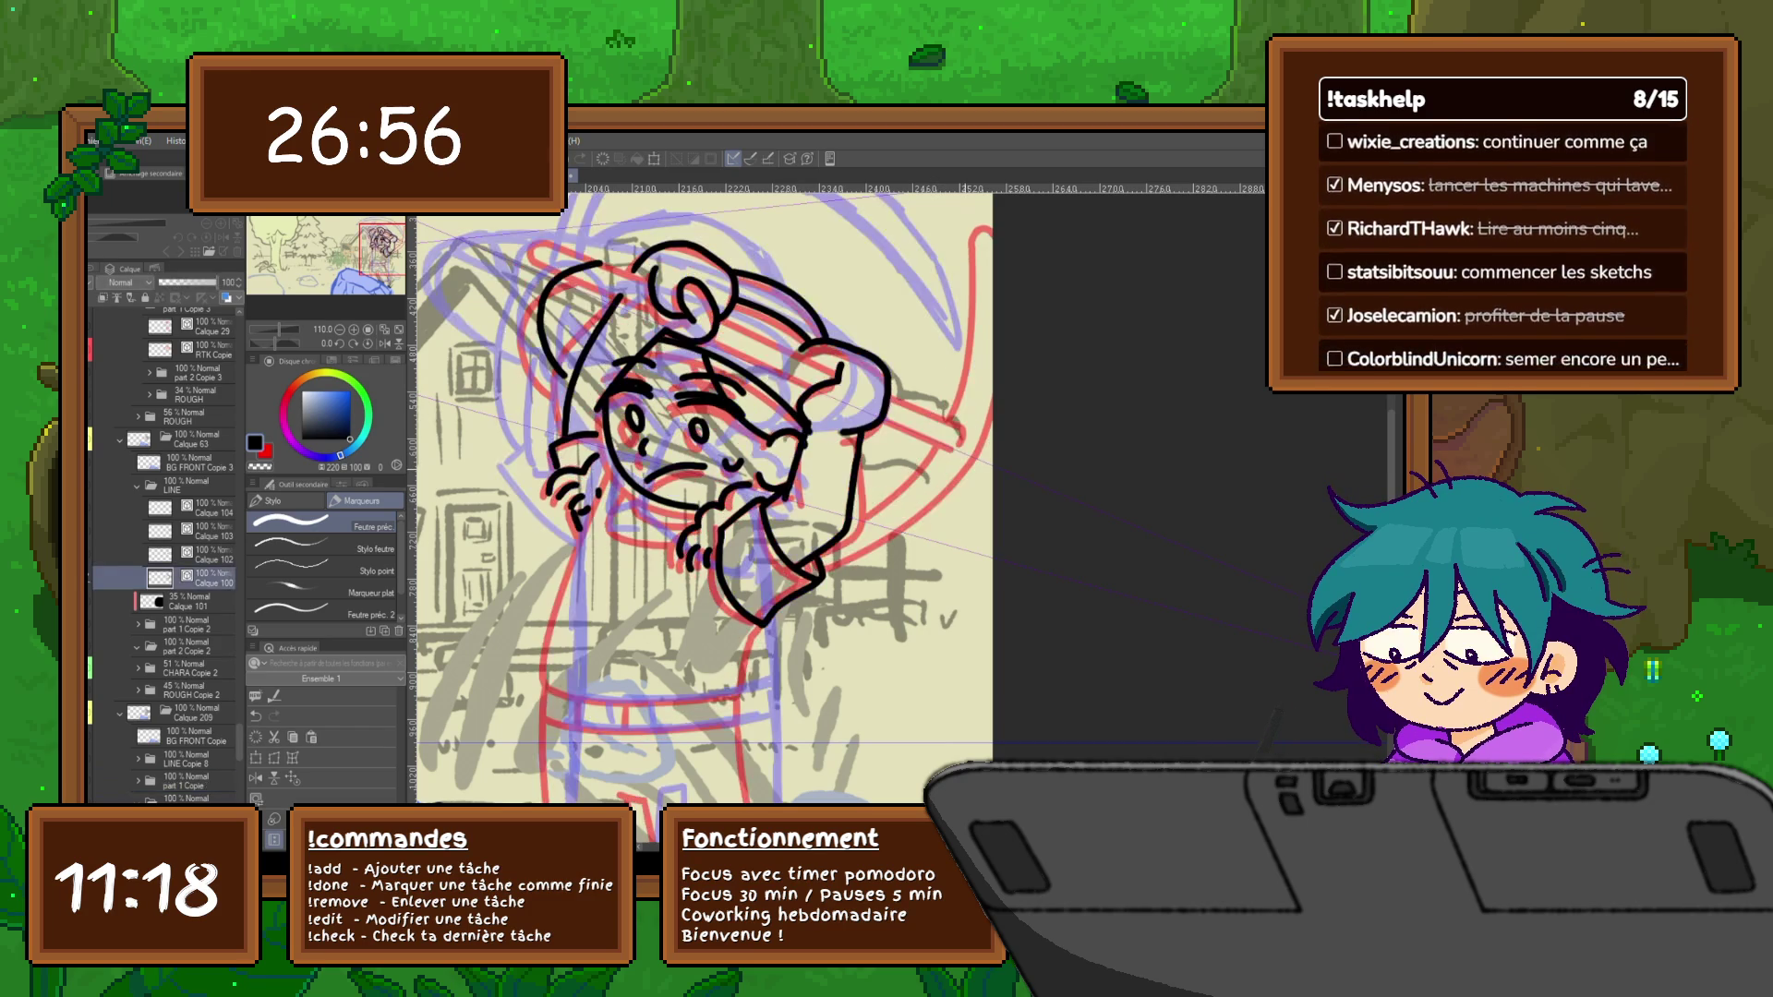
key("ctrl+Left")
key("ctrl+Right")
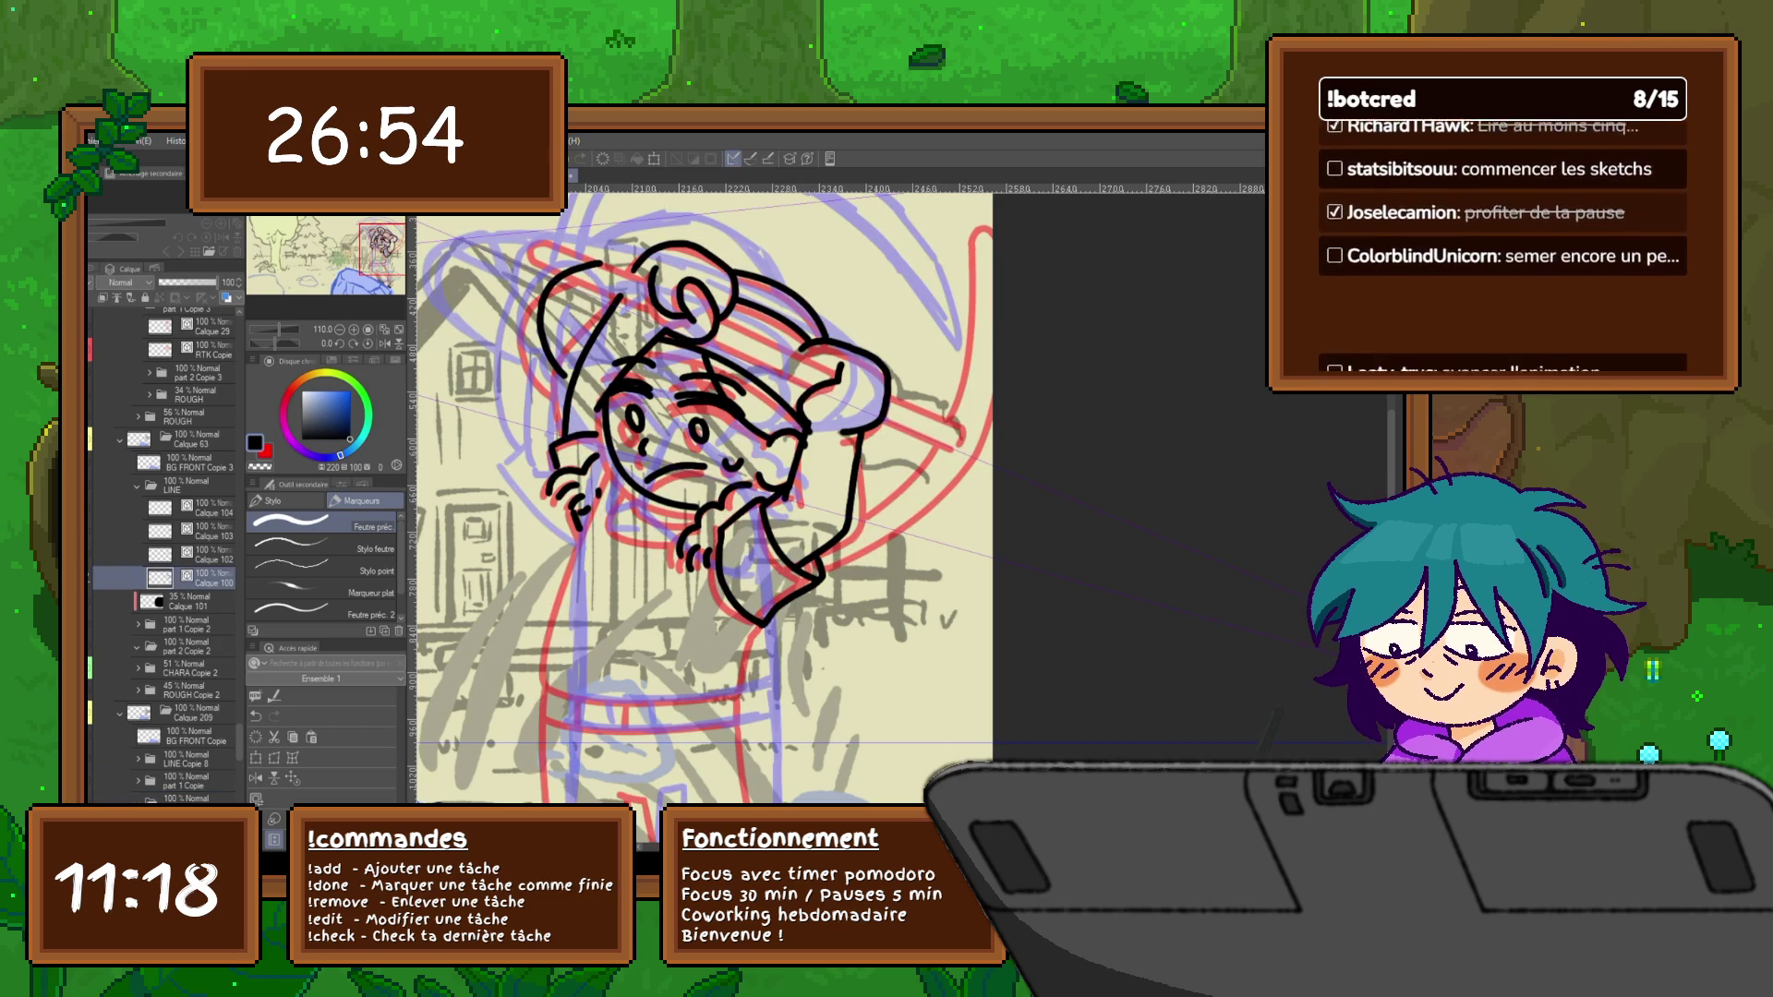
key("y")
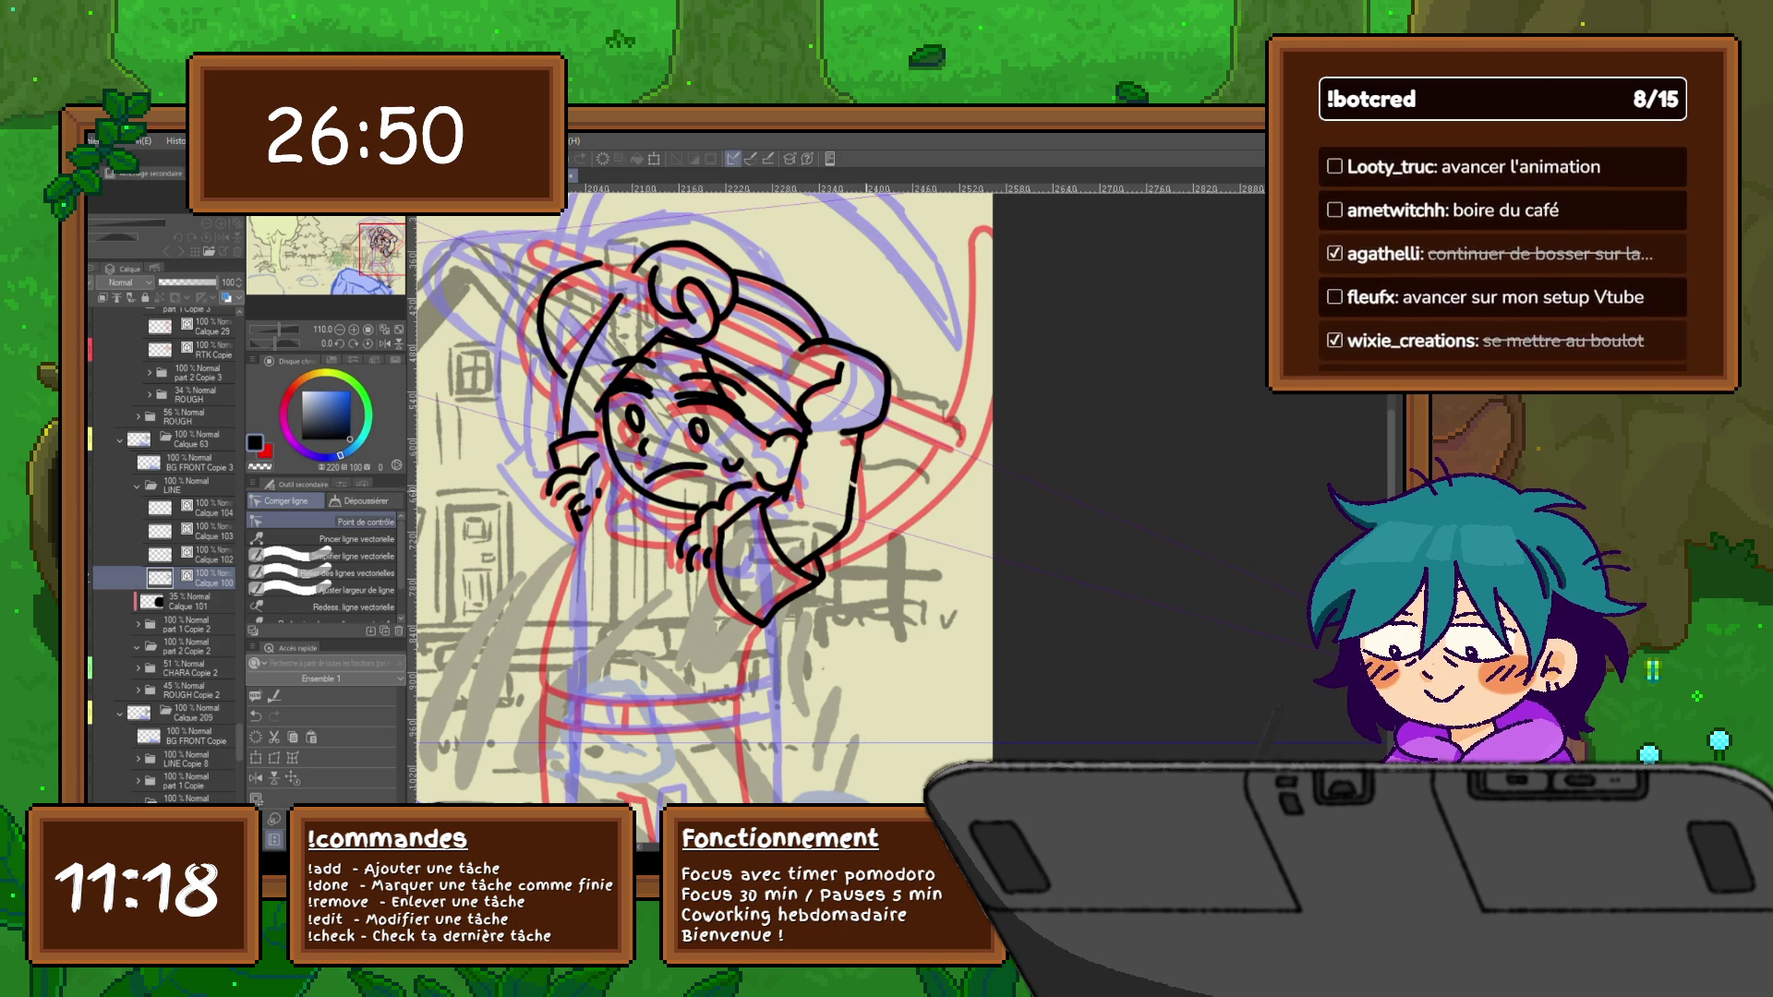
Erase the line segment beside the face and redraw it as a clean vertical pen stroke
key("ctrl+z")
key("ctrl+z")
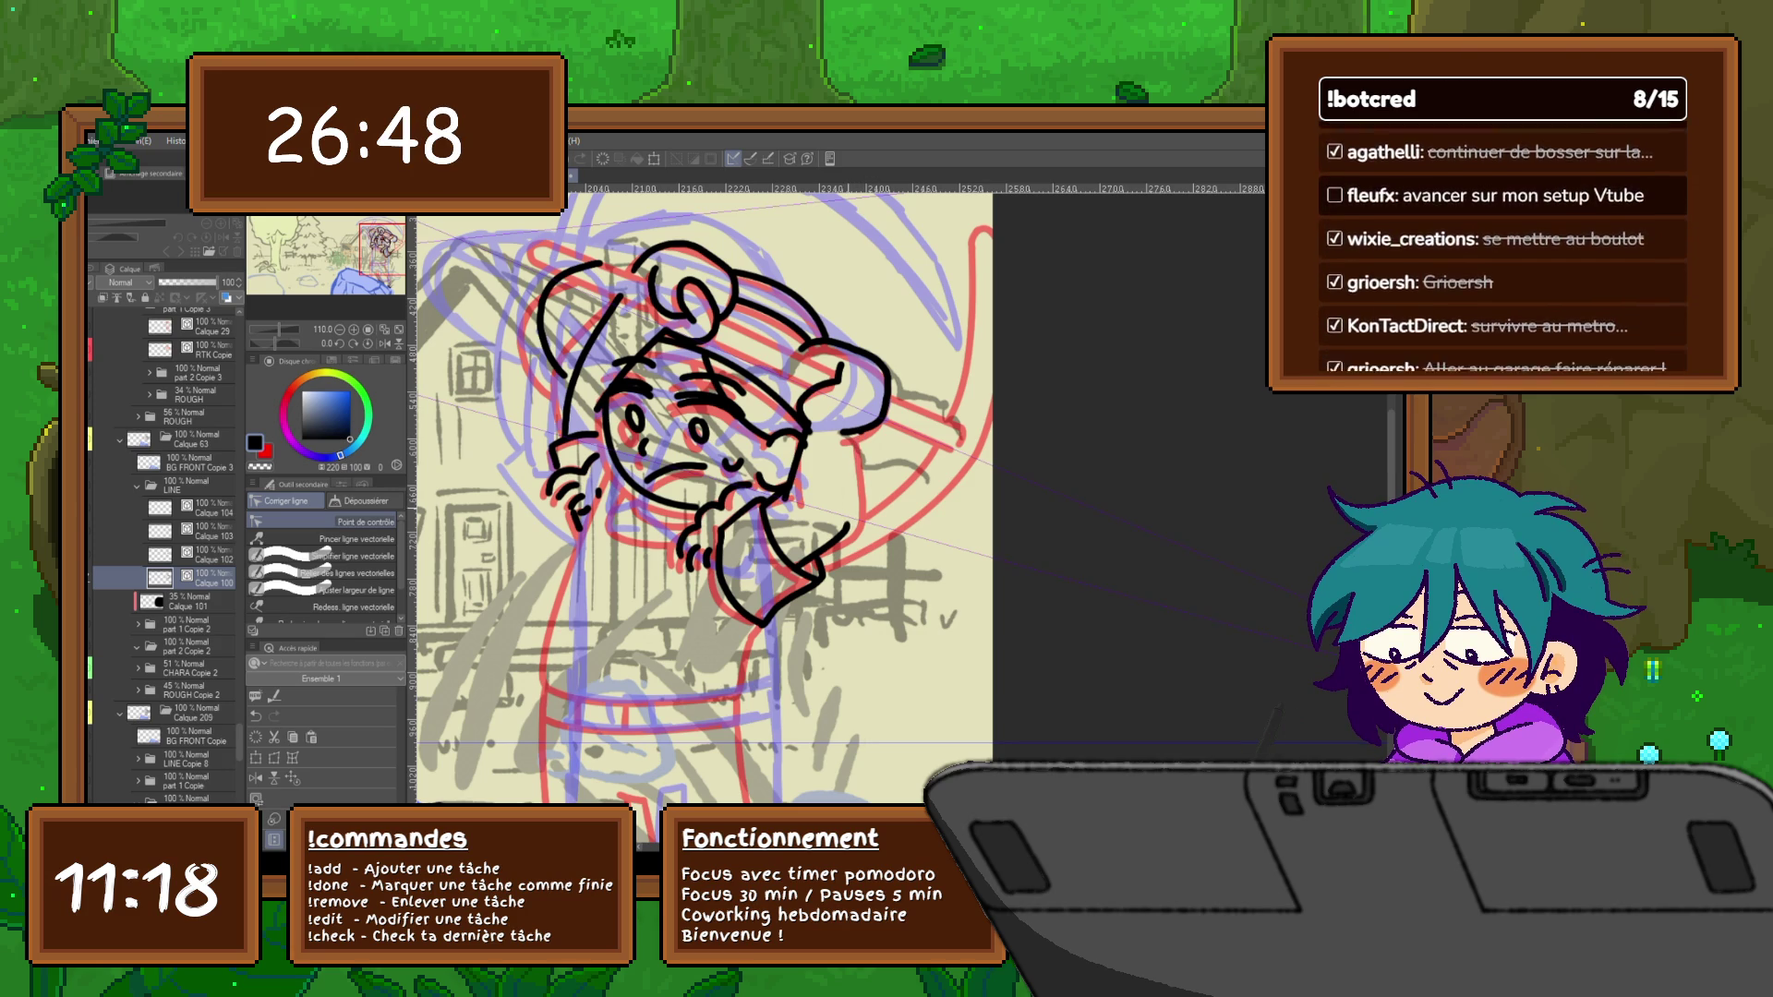
key("p")
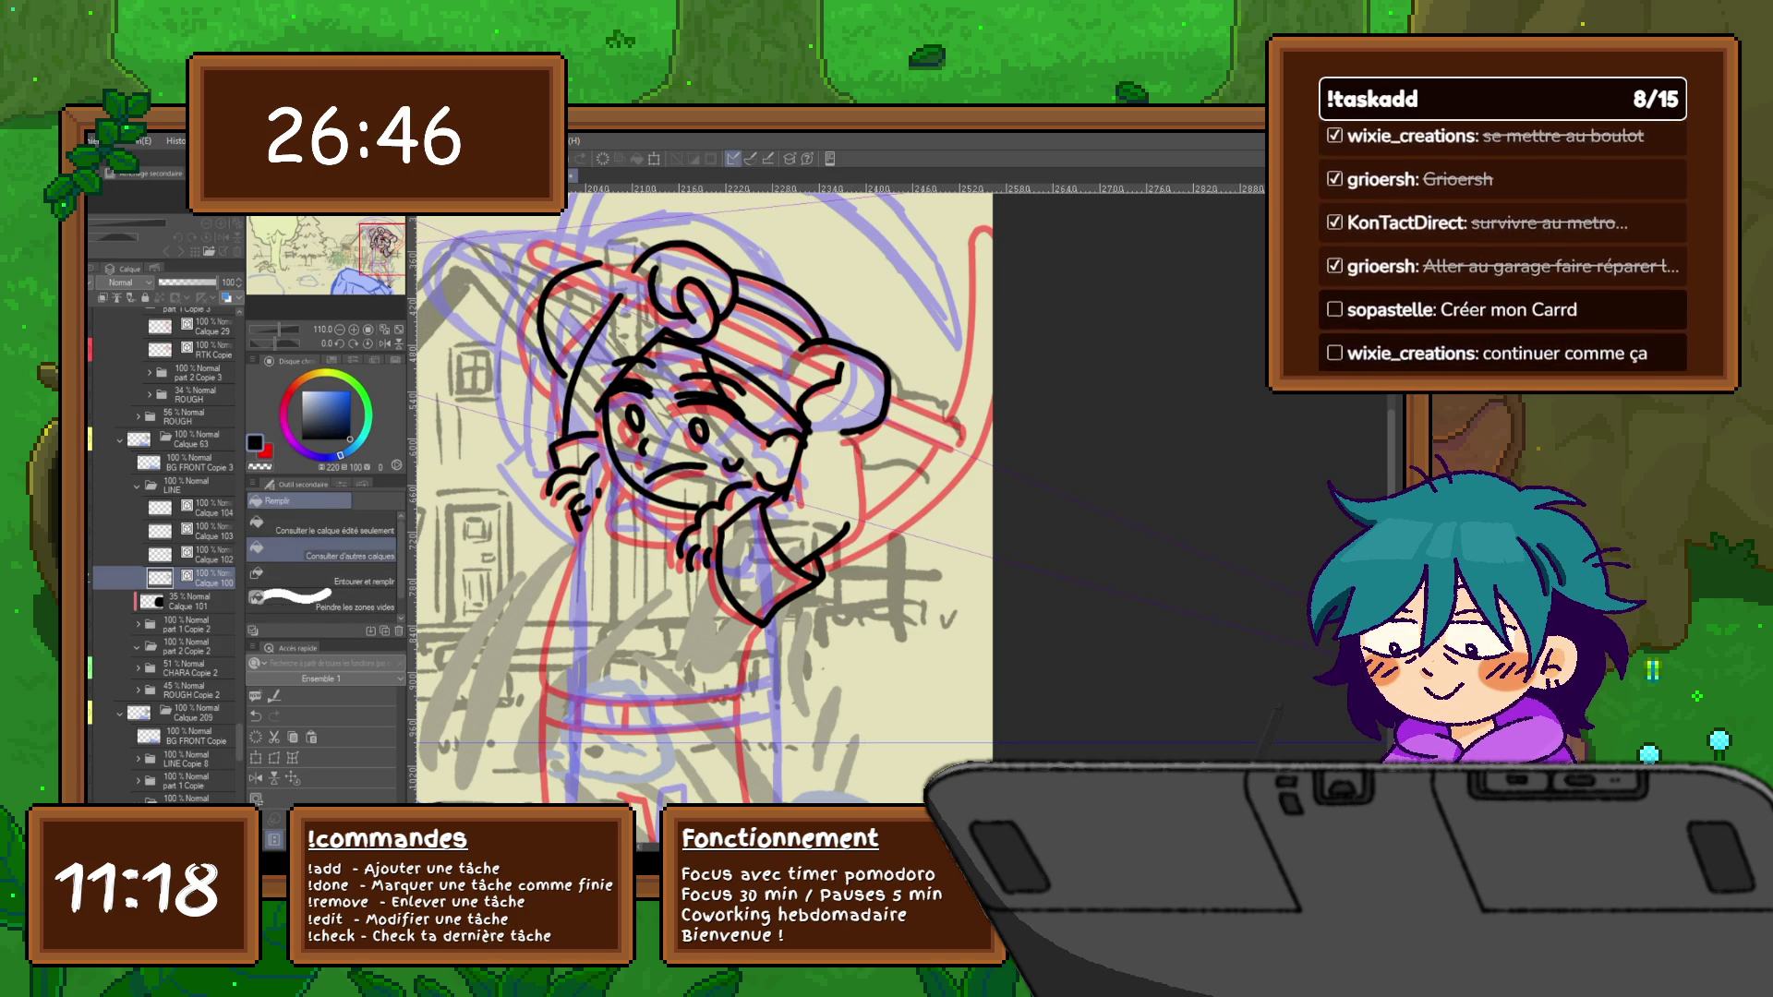
left_click_drag(859, 433, 851, 532)
key("ctrl+z")
left_click_drag(855, 432, 851, 532)
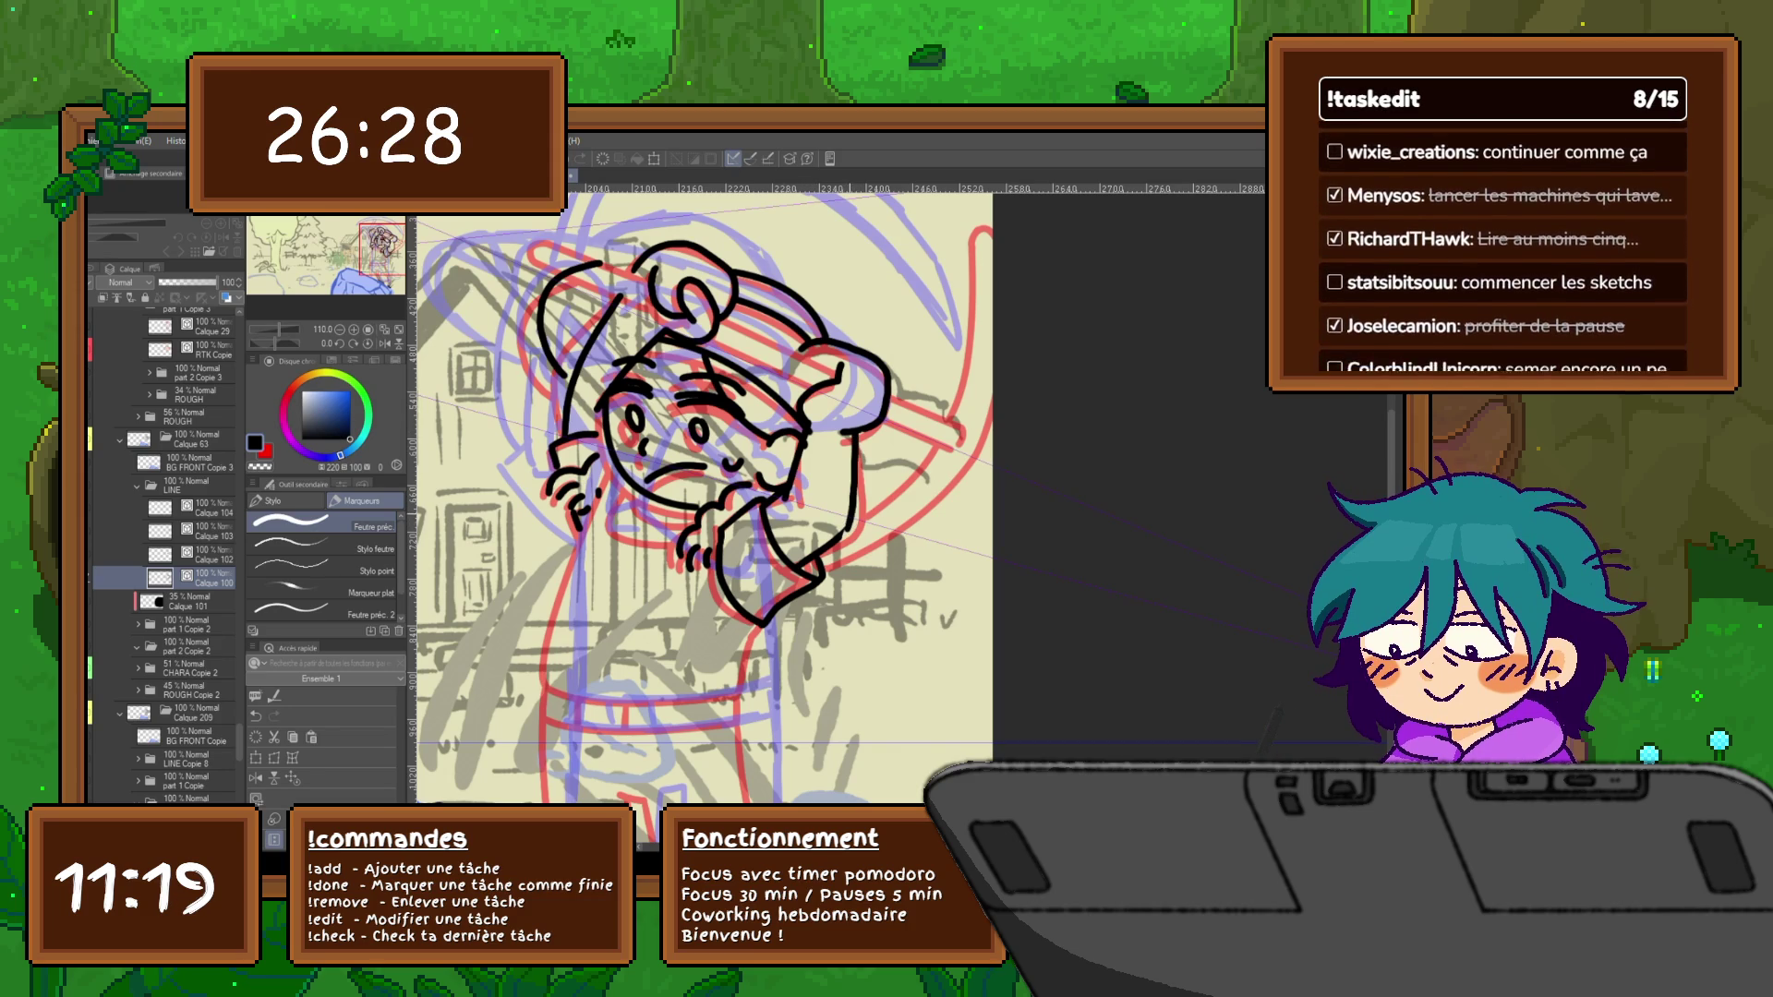
Smooth the arm line and rework the head outline strokes with Correct Line
key("y")
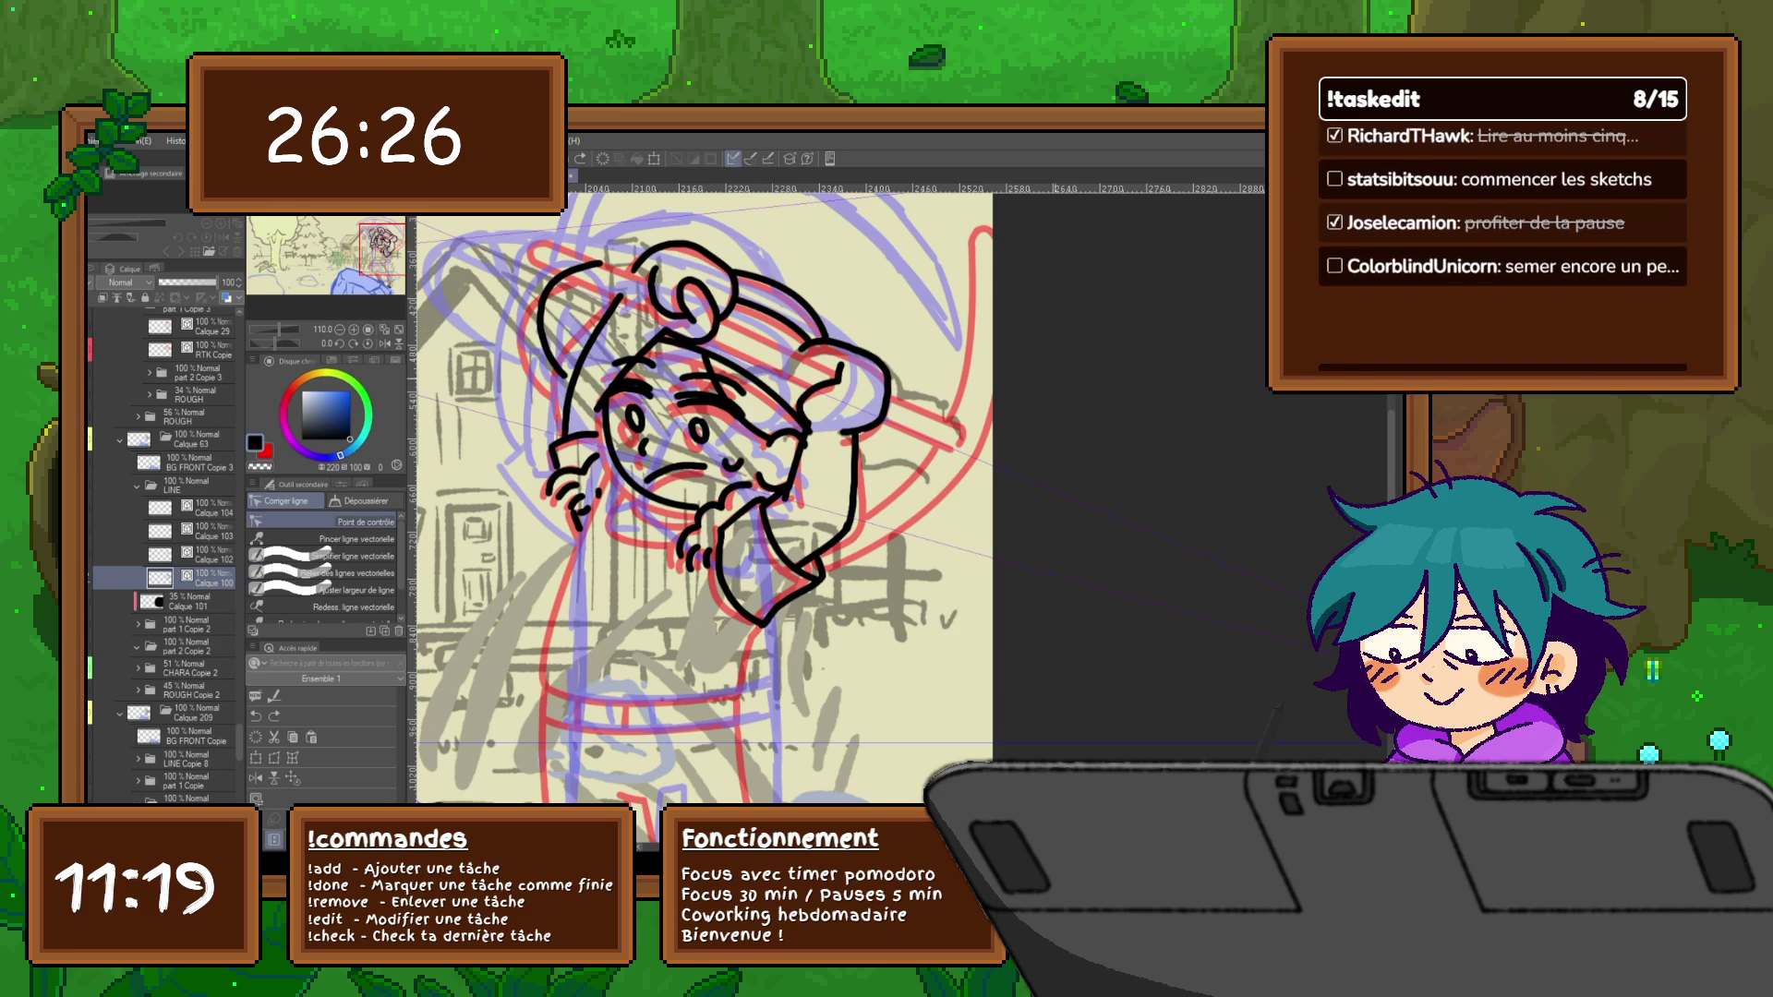
left_click_drag(847, 524, 804, 566)
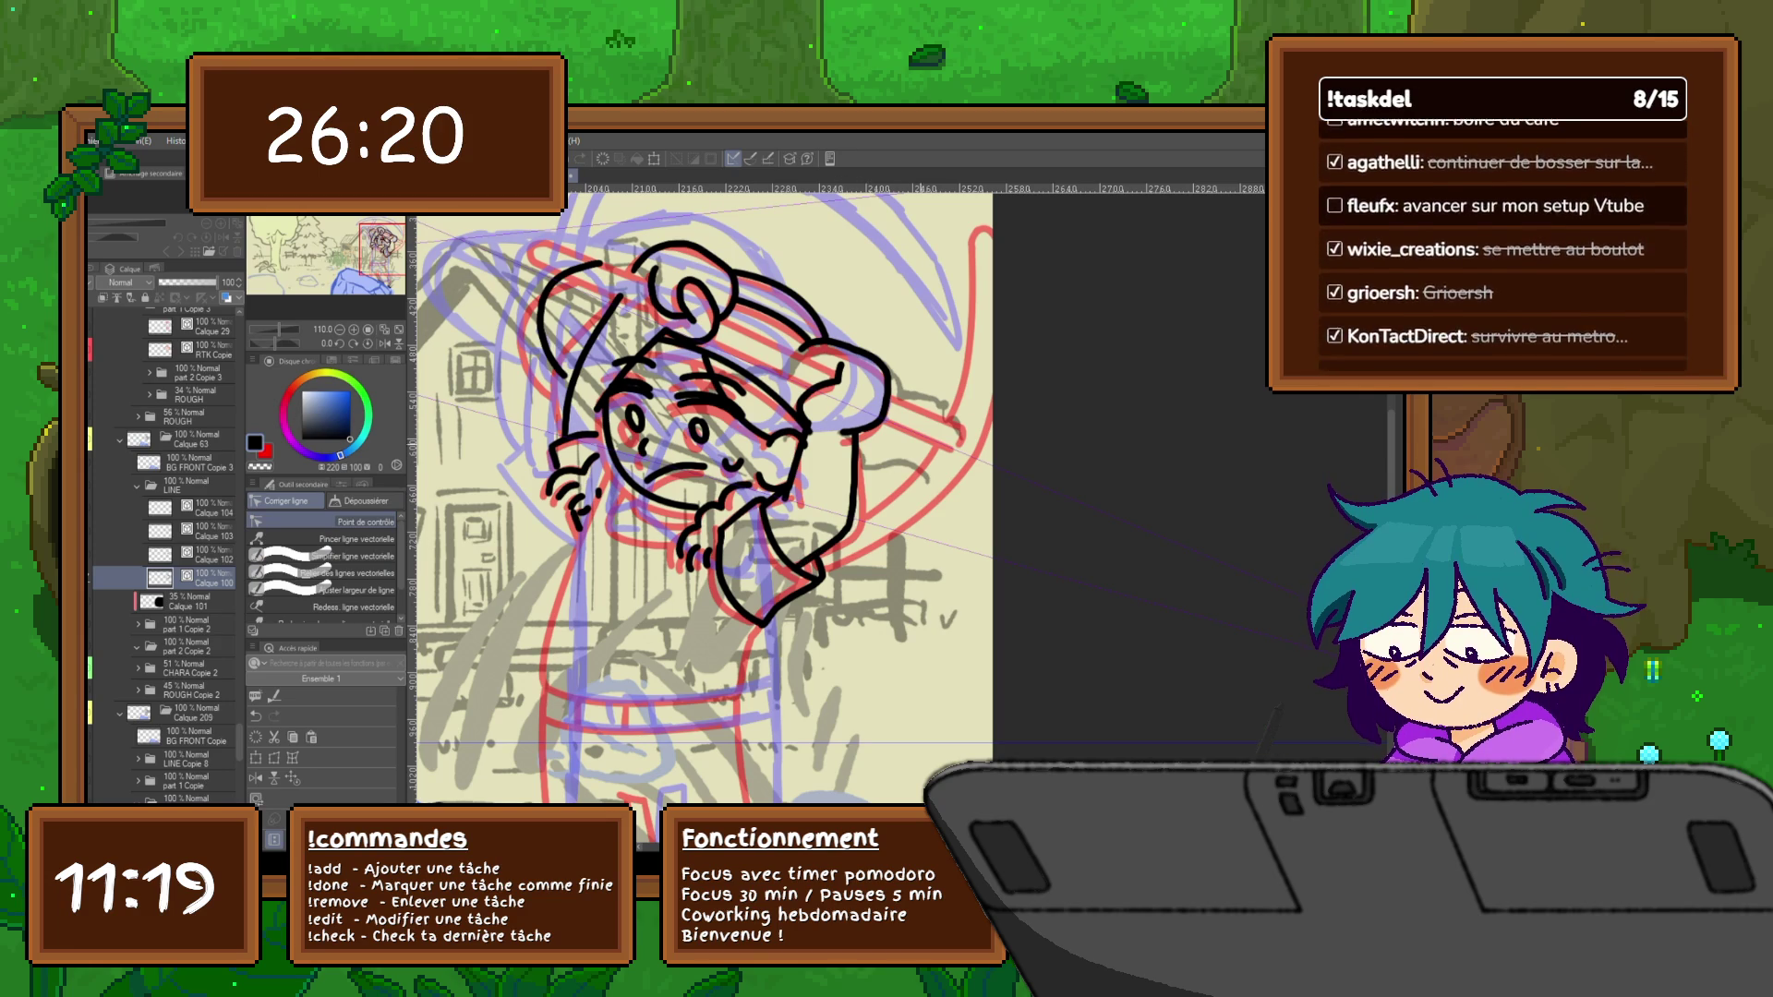
left_click_drag(807, 343, 884, 419)
left_click_drag(807, 343, 885, 419)
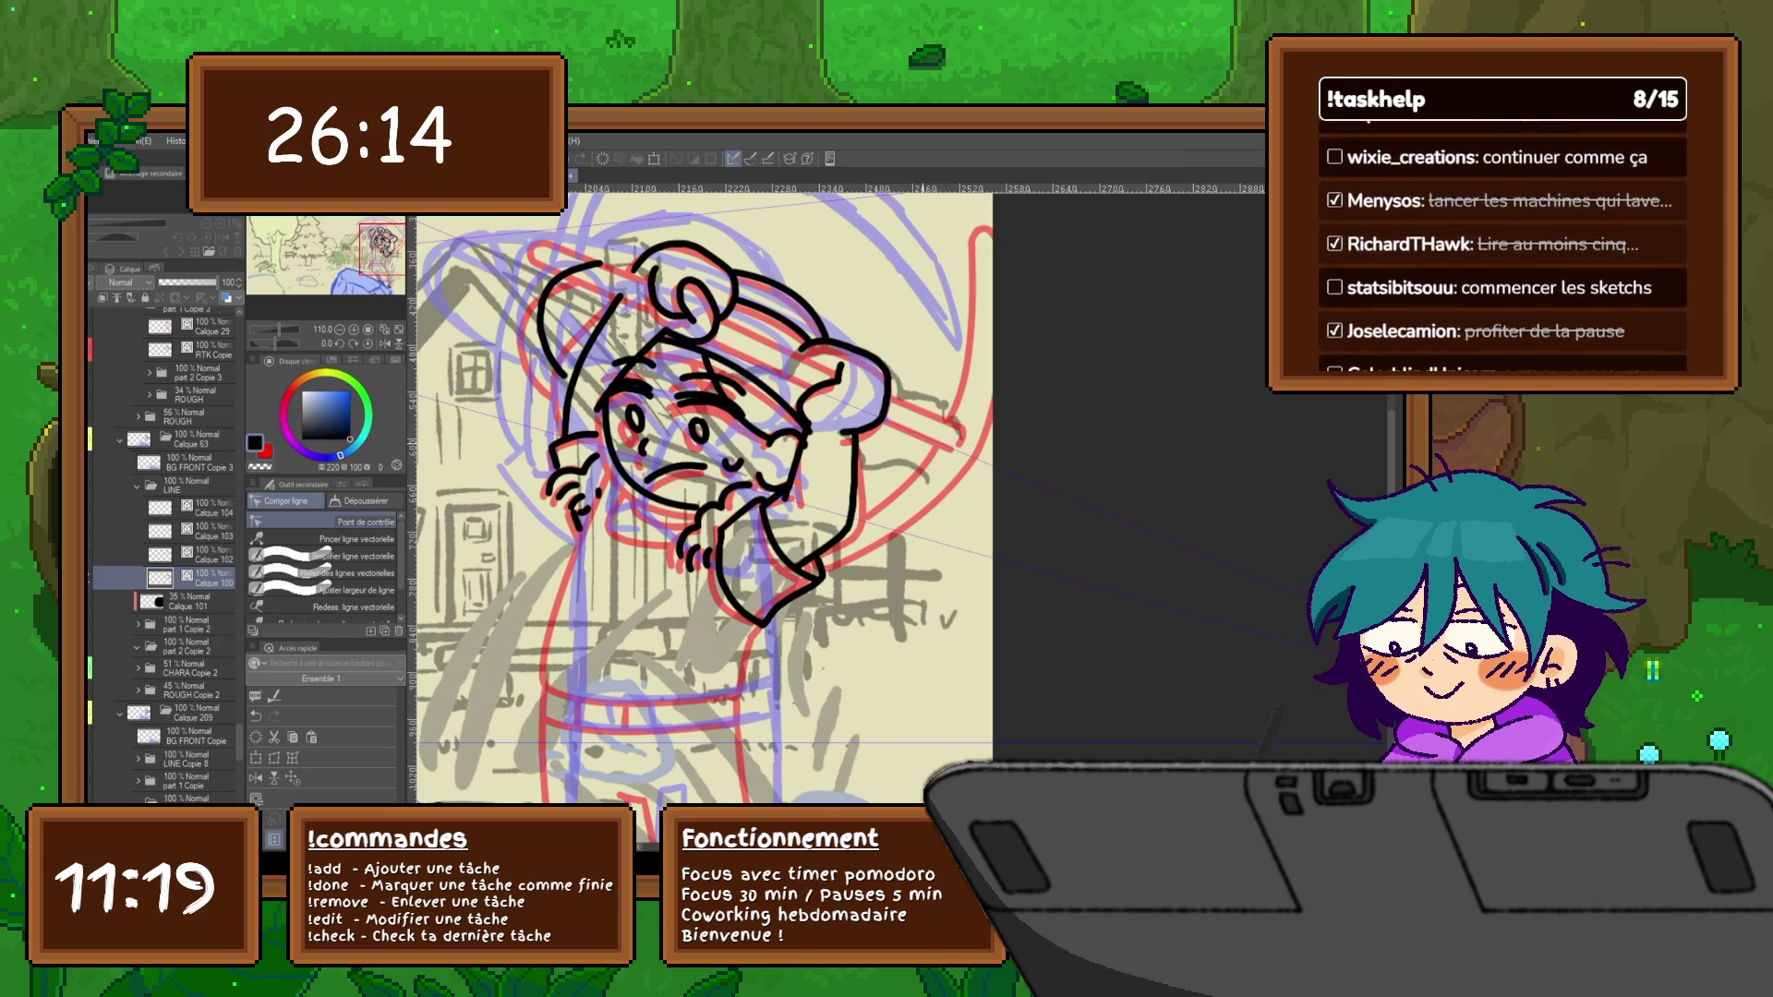
left_click_drag(693, 416, 679, 463)
left_click_drag(841, 476, 833, 575)
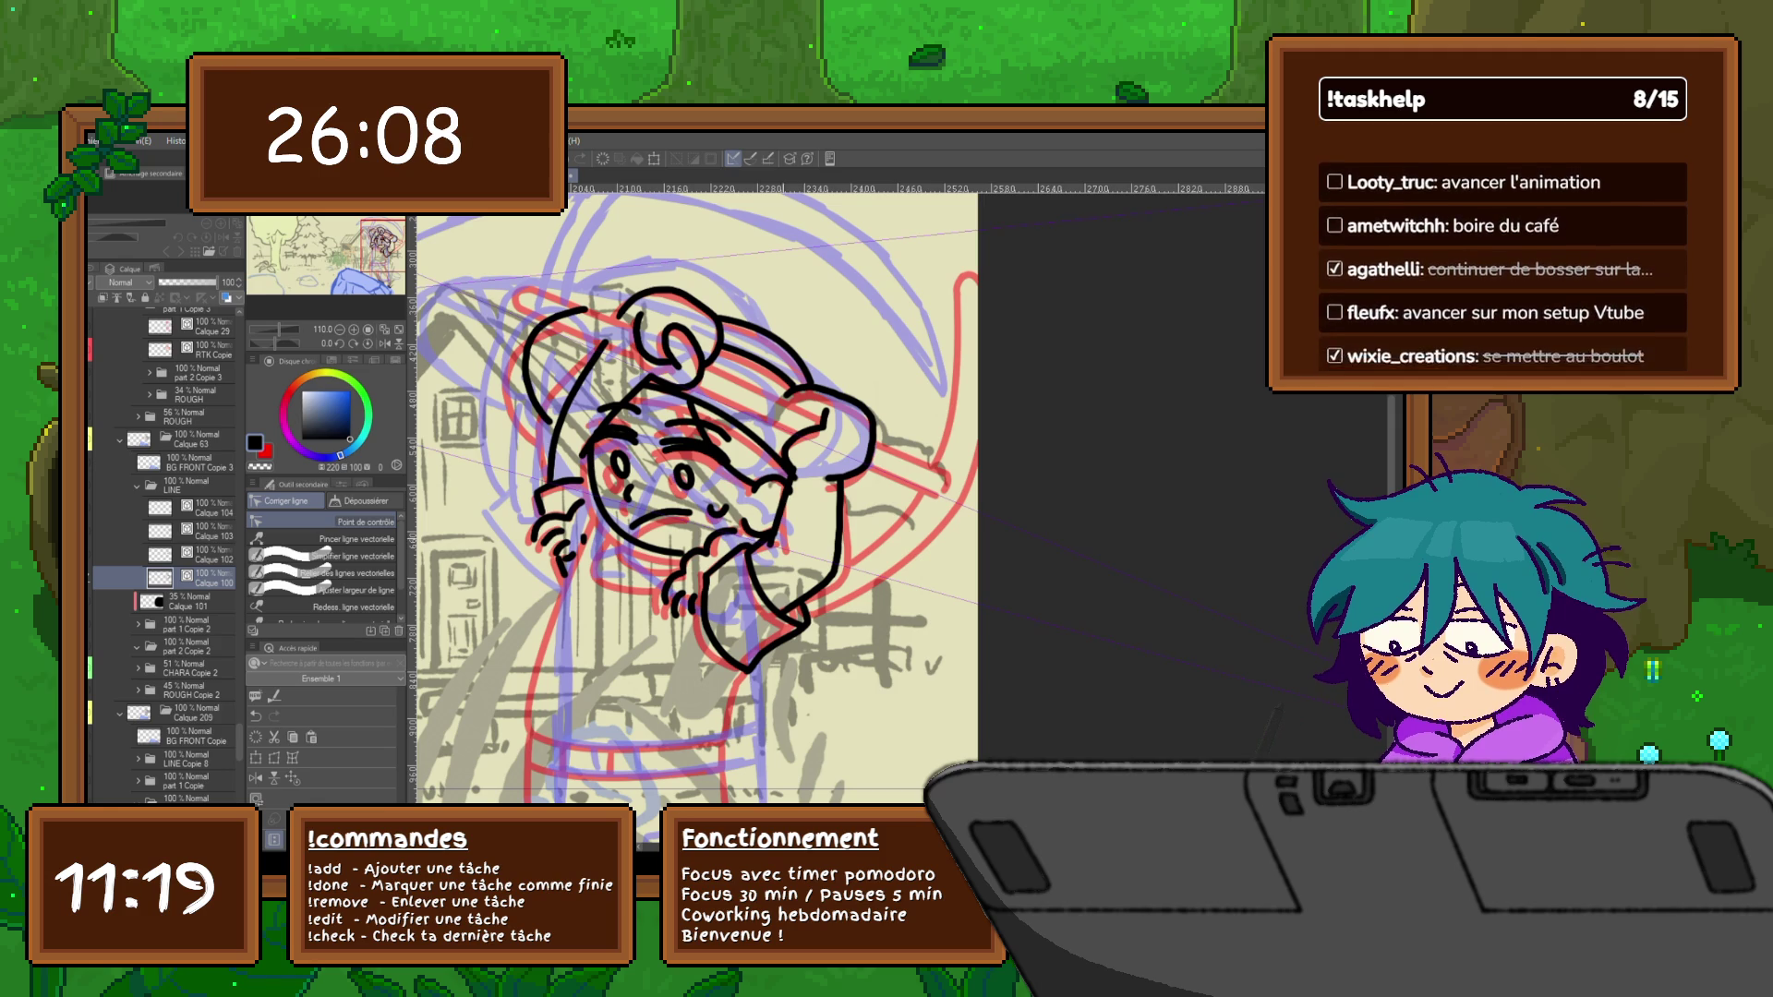
left_click(194, 507)
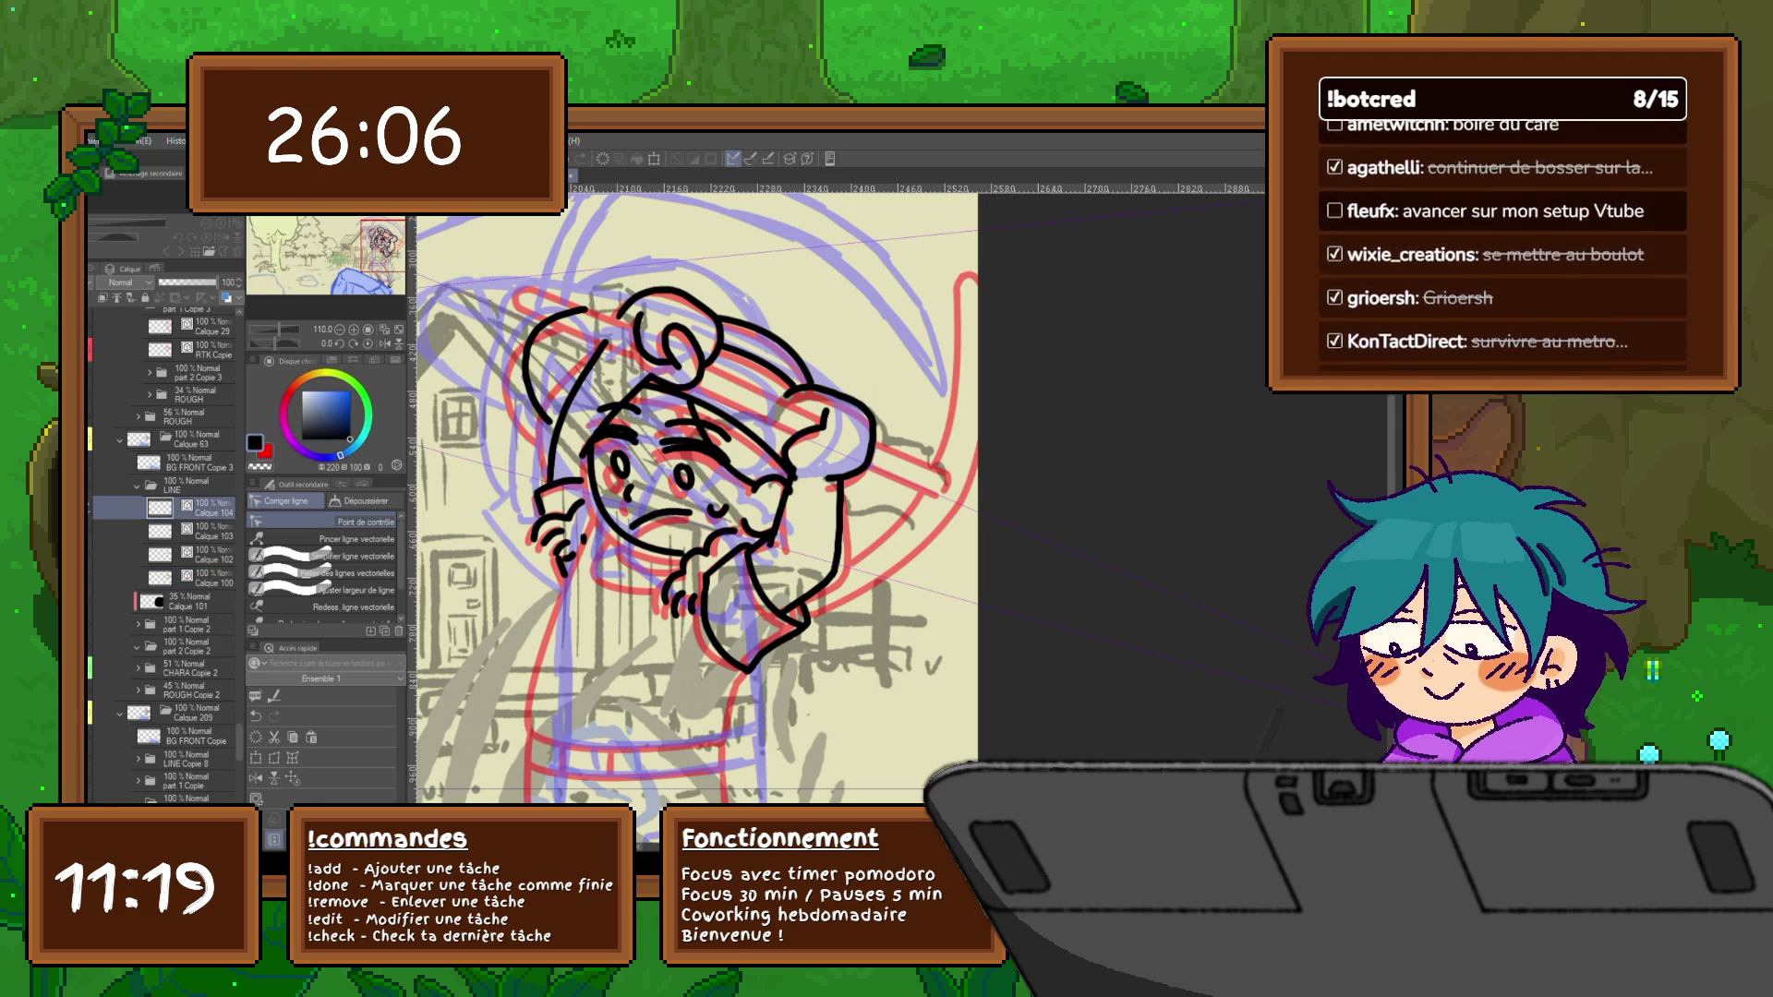
Add a new raster layer above Calque 104 and move to the arms-raised pickaxe frame
key("ctrl+shift+n")
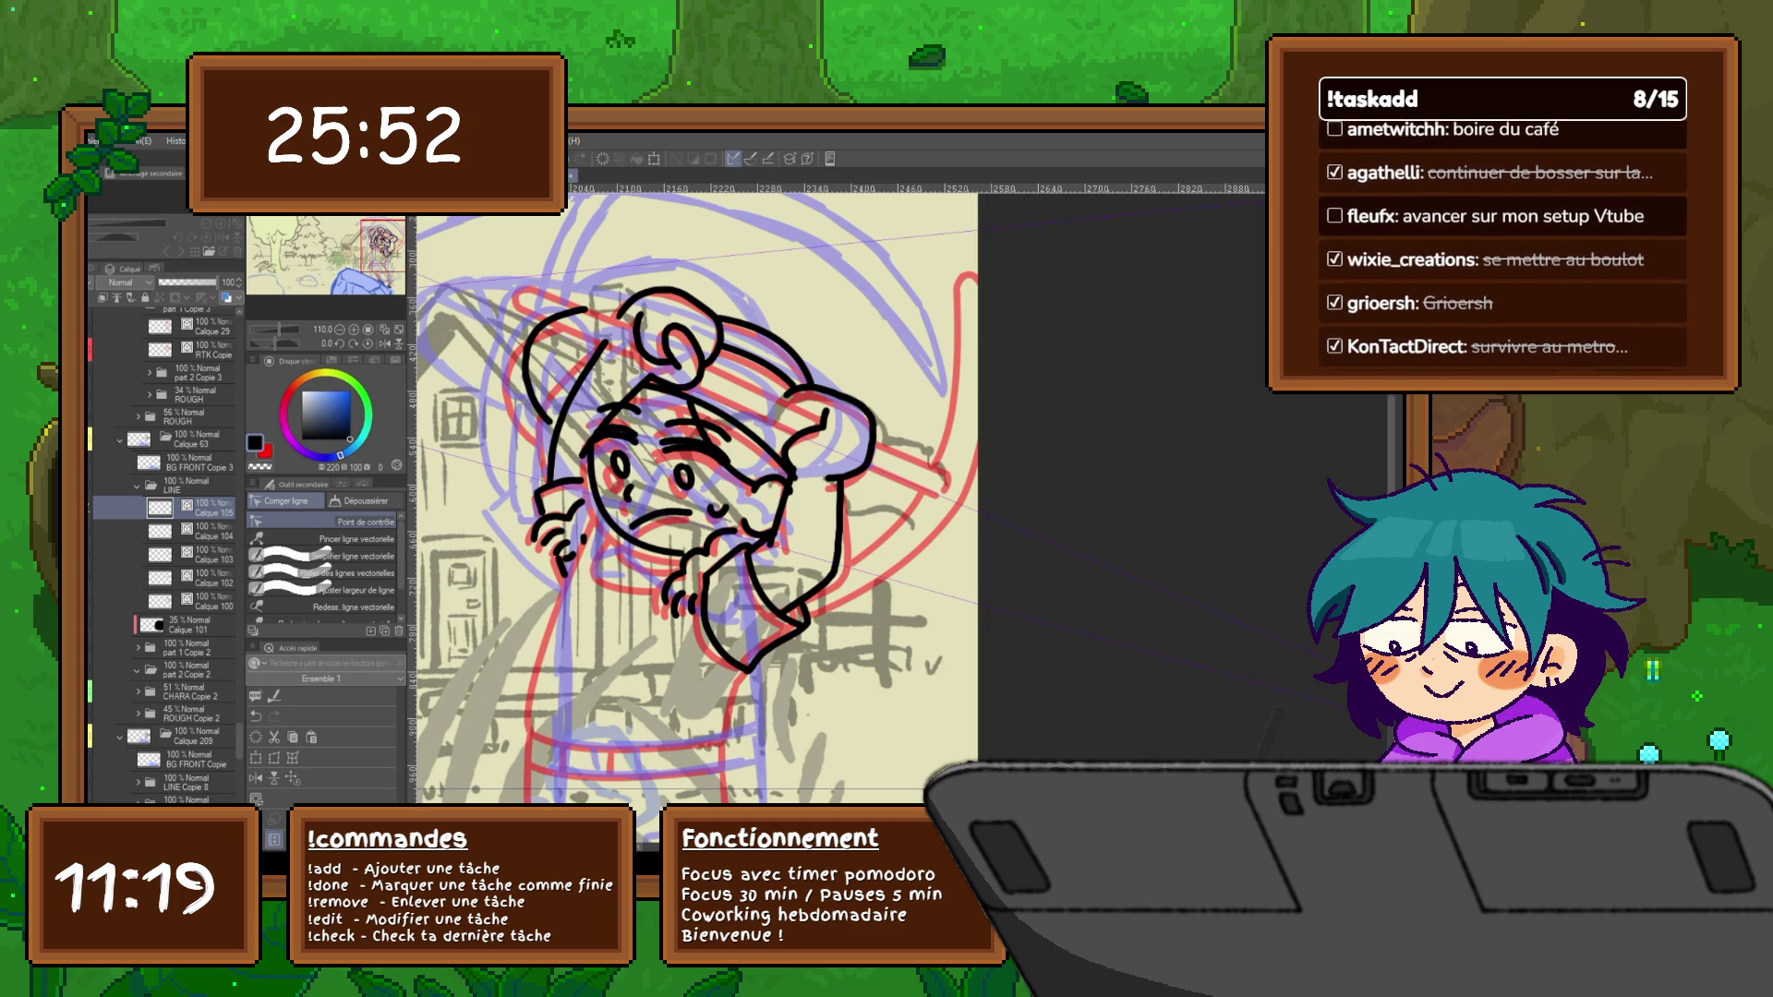
key("p")
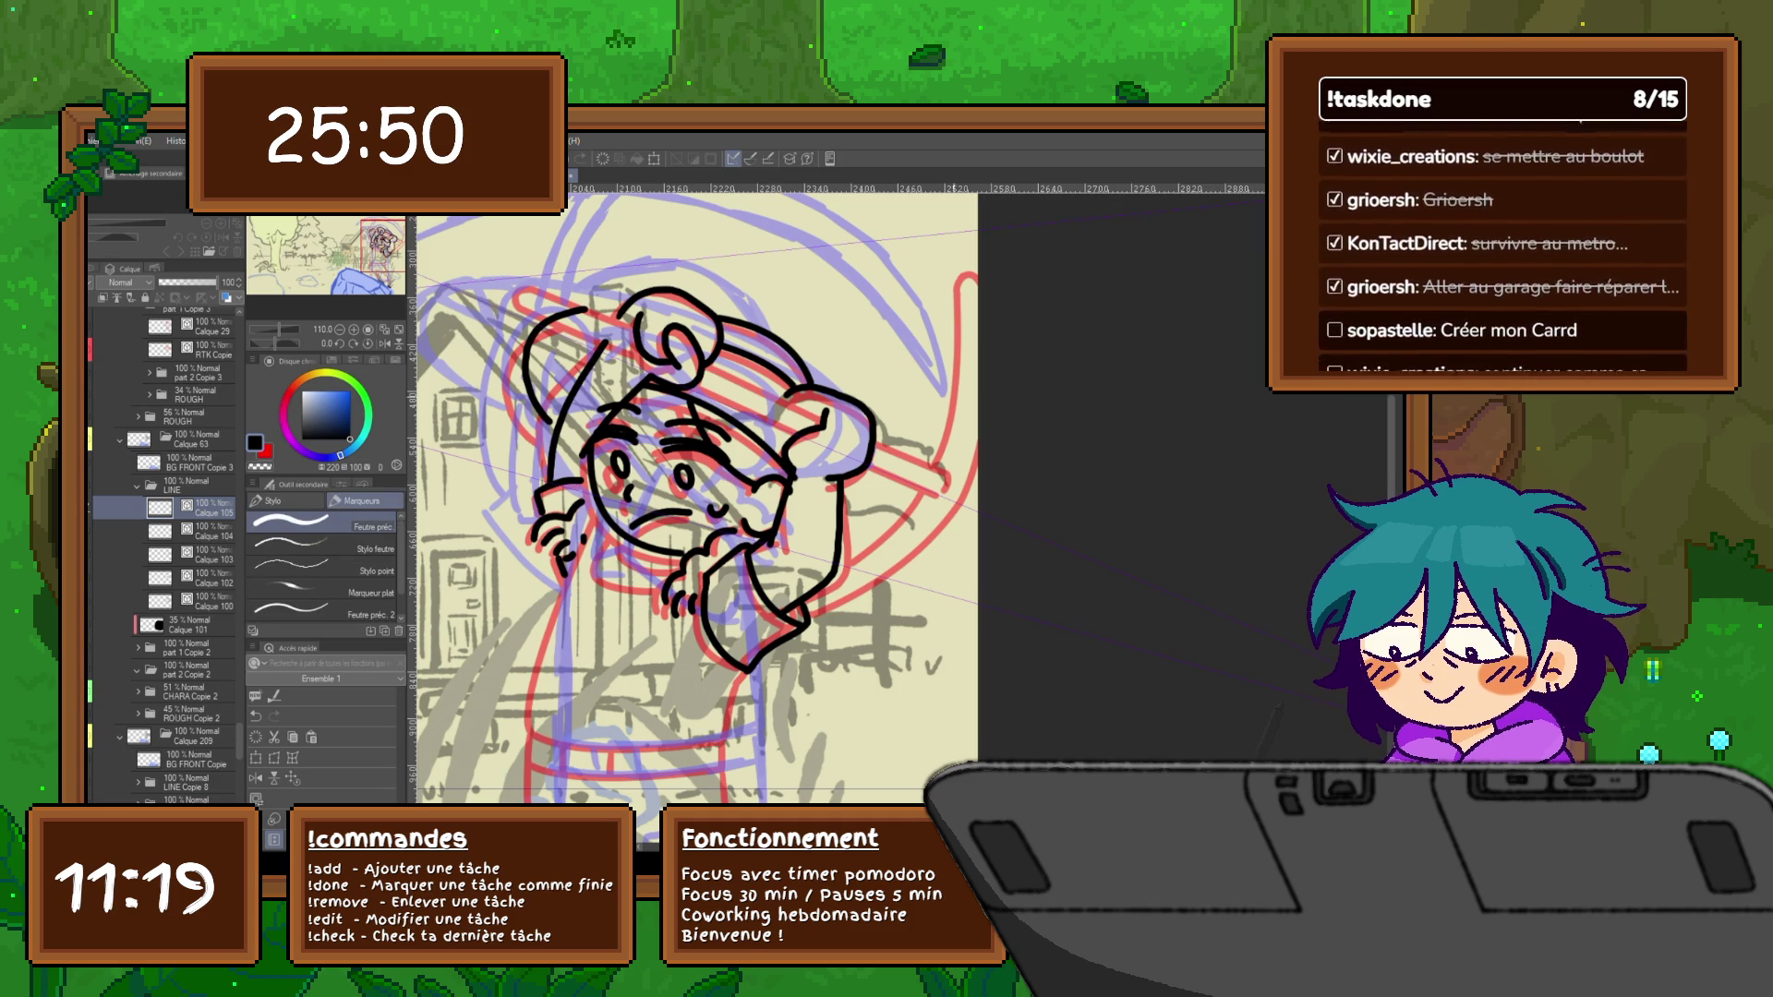
key("Right")
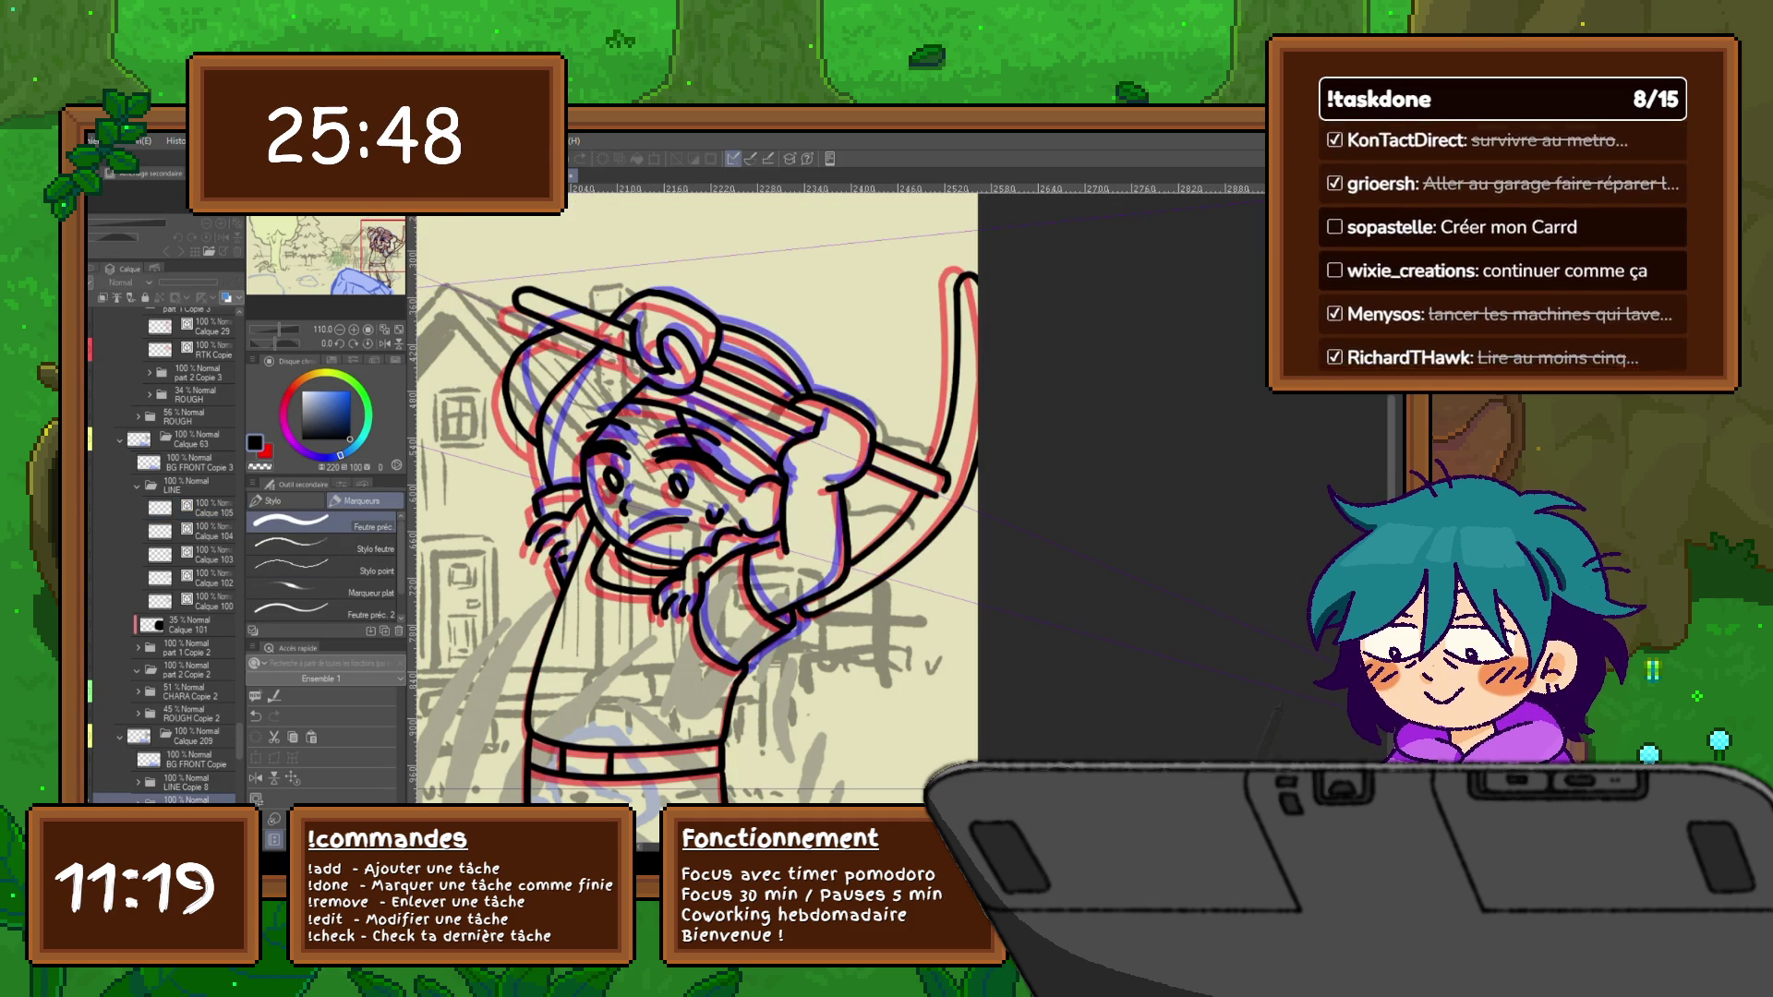
scroll(165, 555, "down", 2)
Browse the Layer palette and expand the LINE Copie 3 folder to find the pickaxe layer
left_click(180, 709)
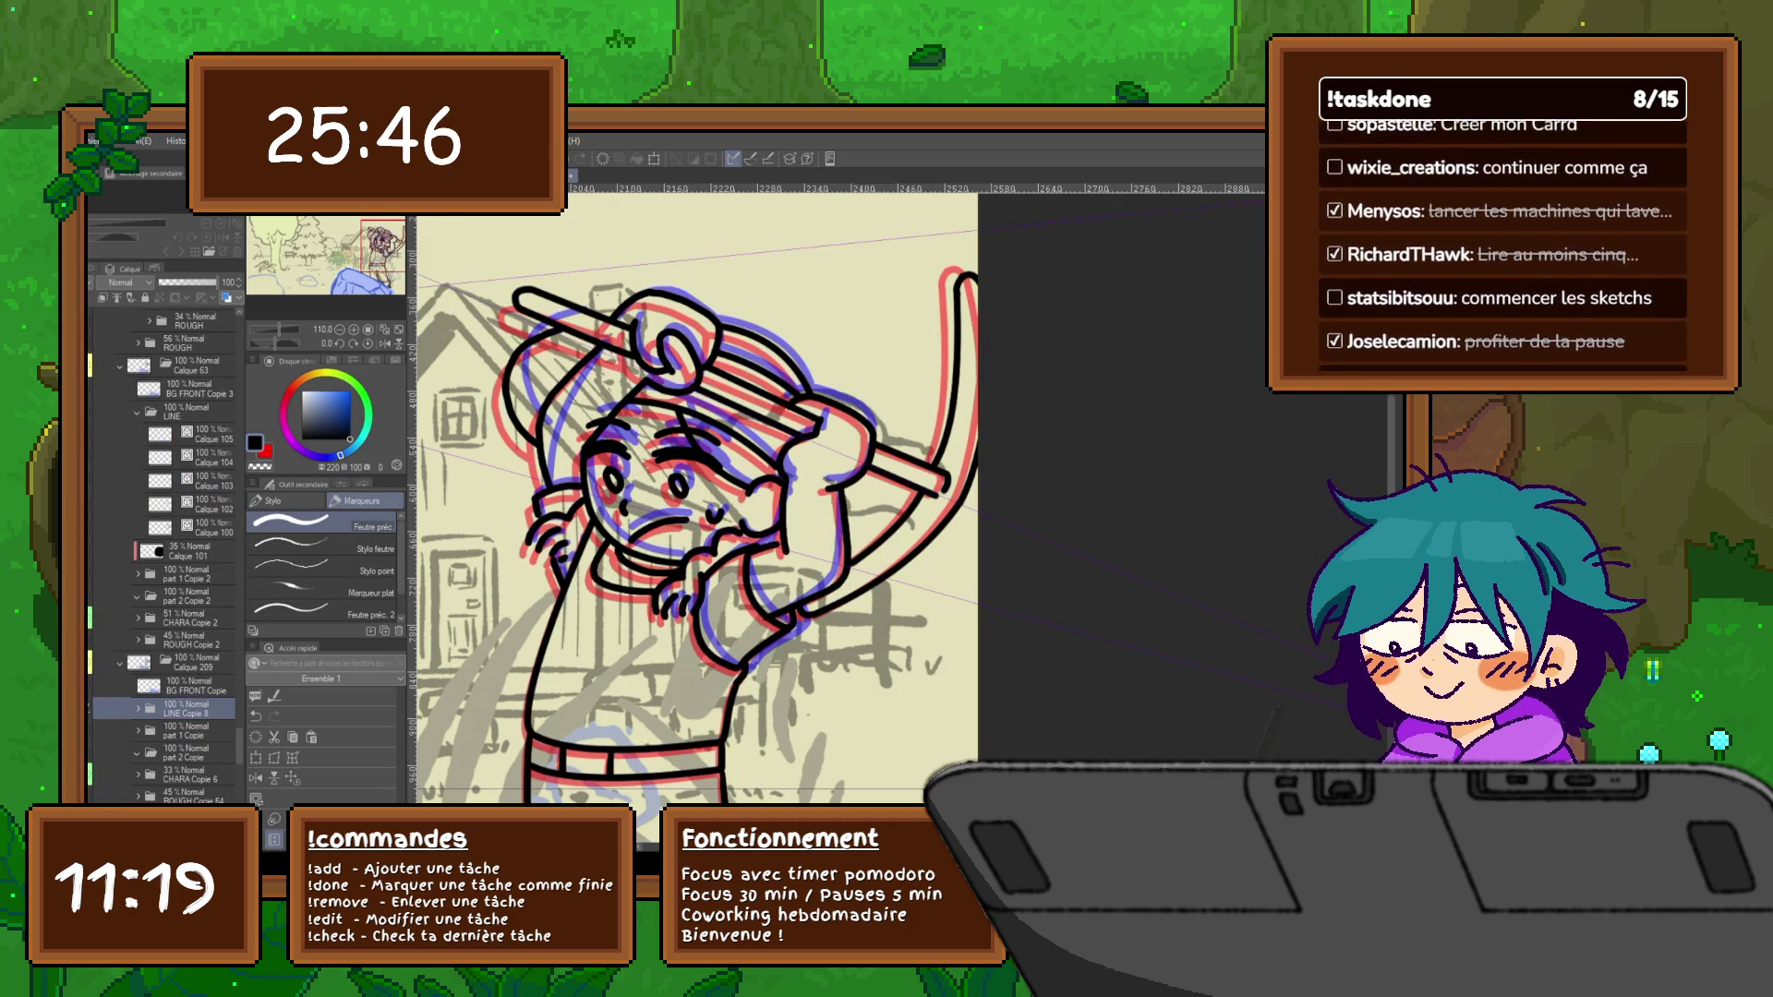
scroll(161, 554, "down", 1)
left_click(181, 678)
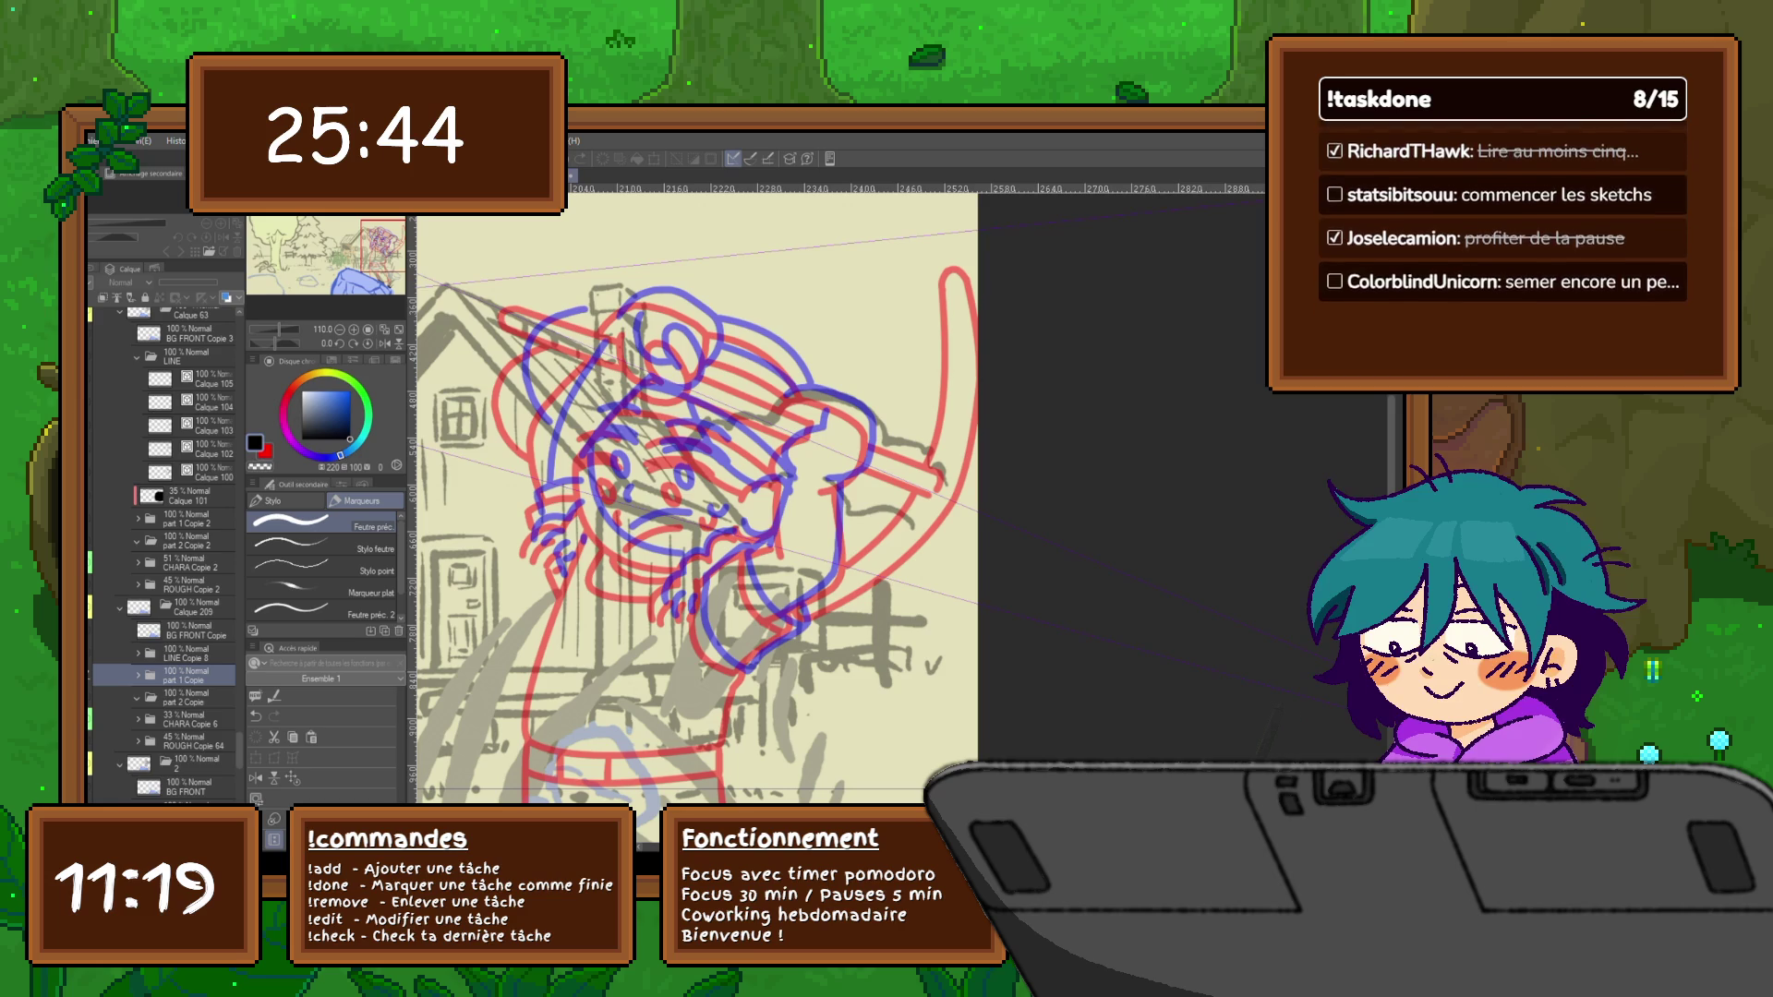
left_click(144, 652)
left_click(180, 675)
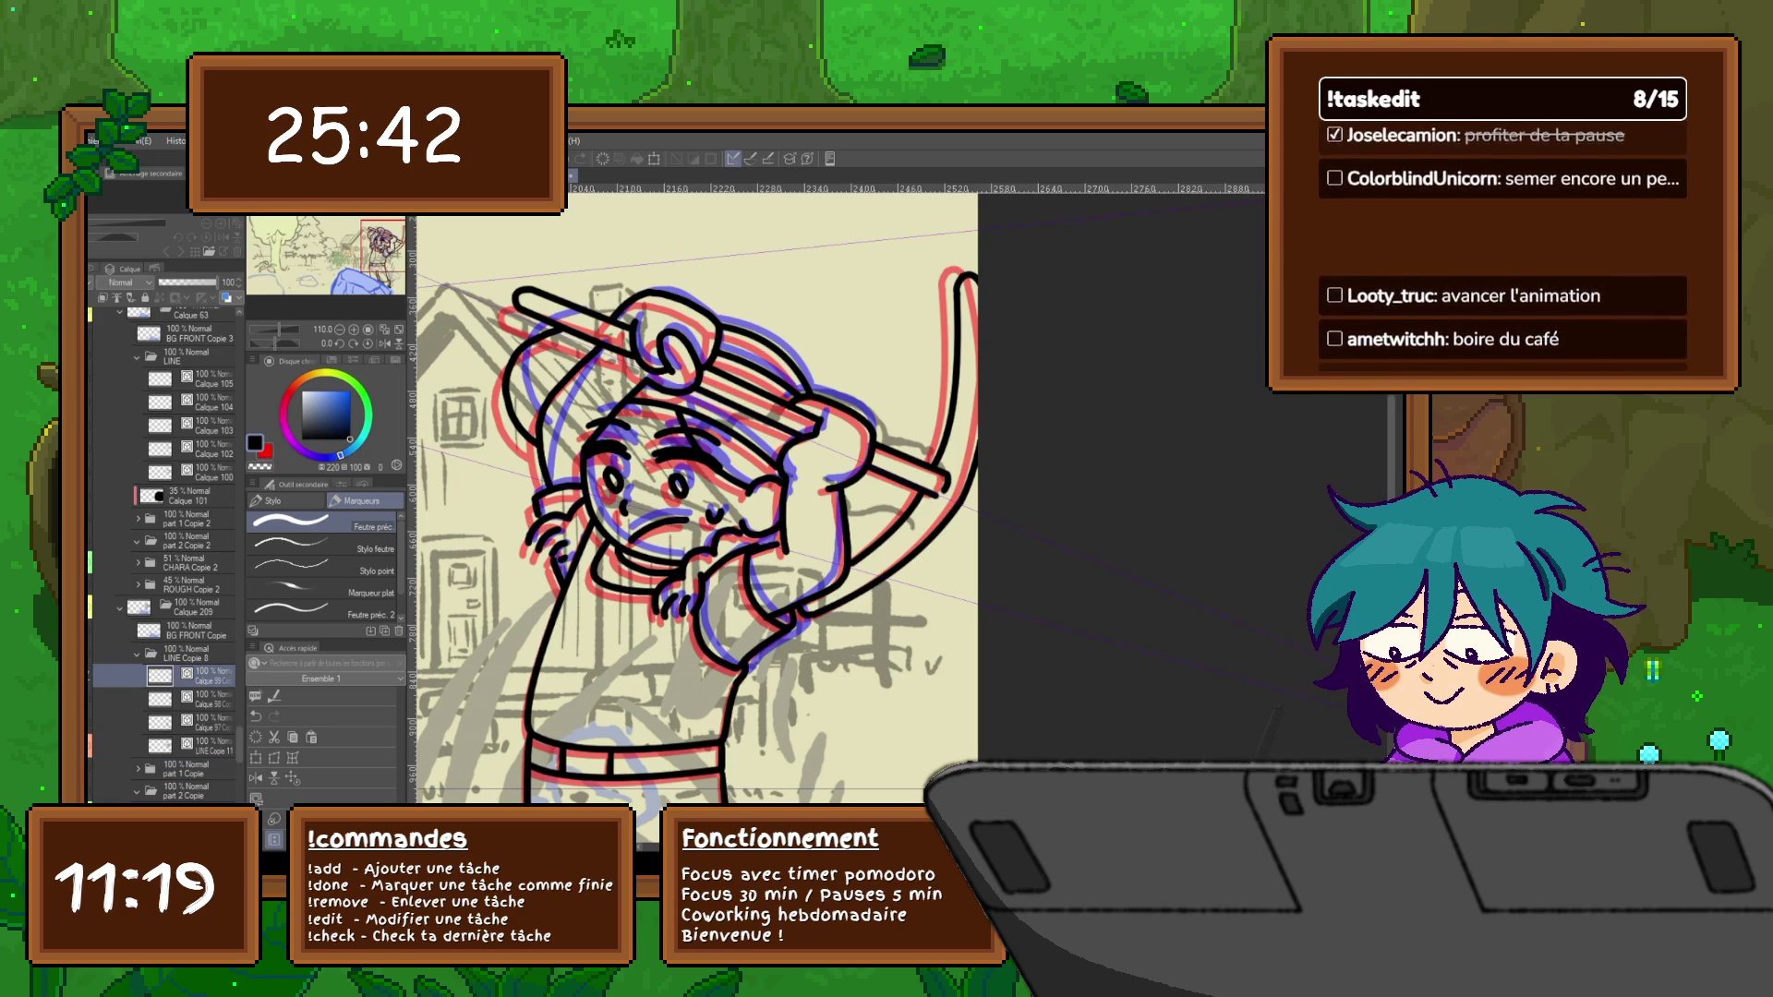
key("ctrl+z")
key("ctrl+y")
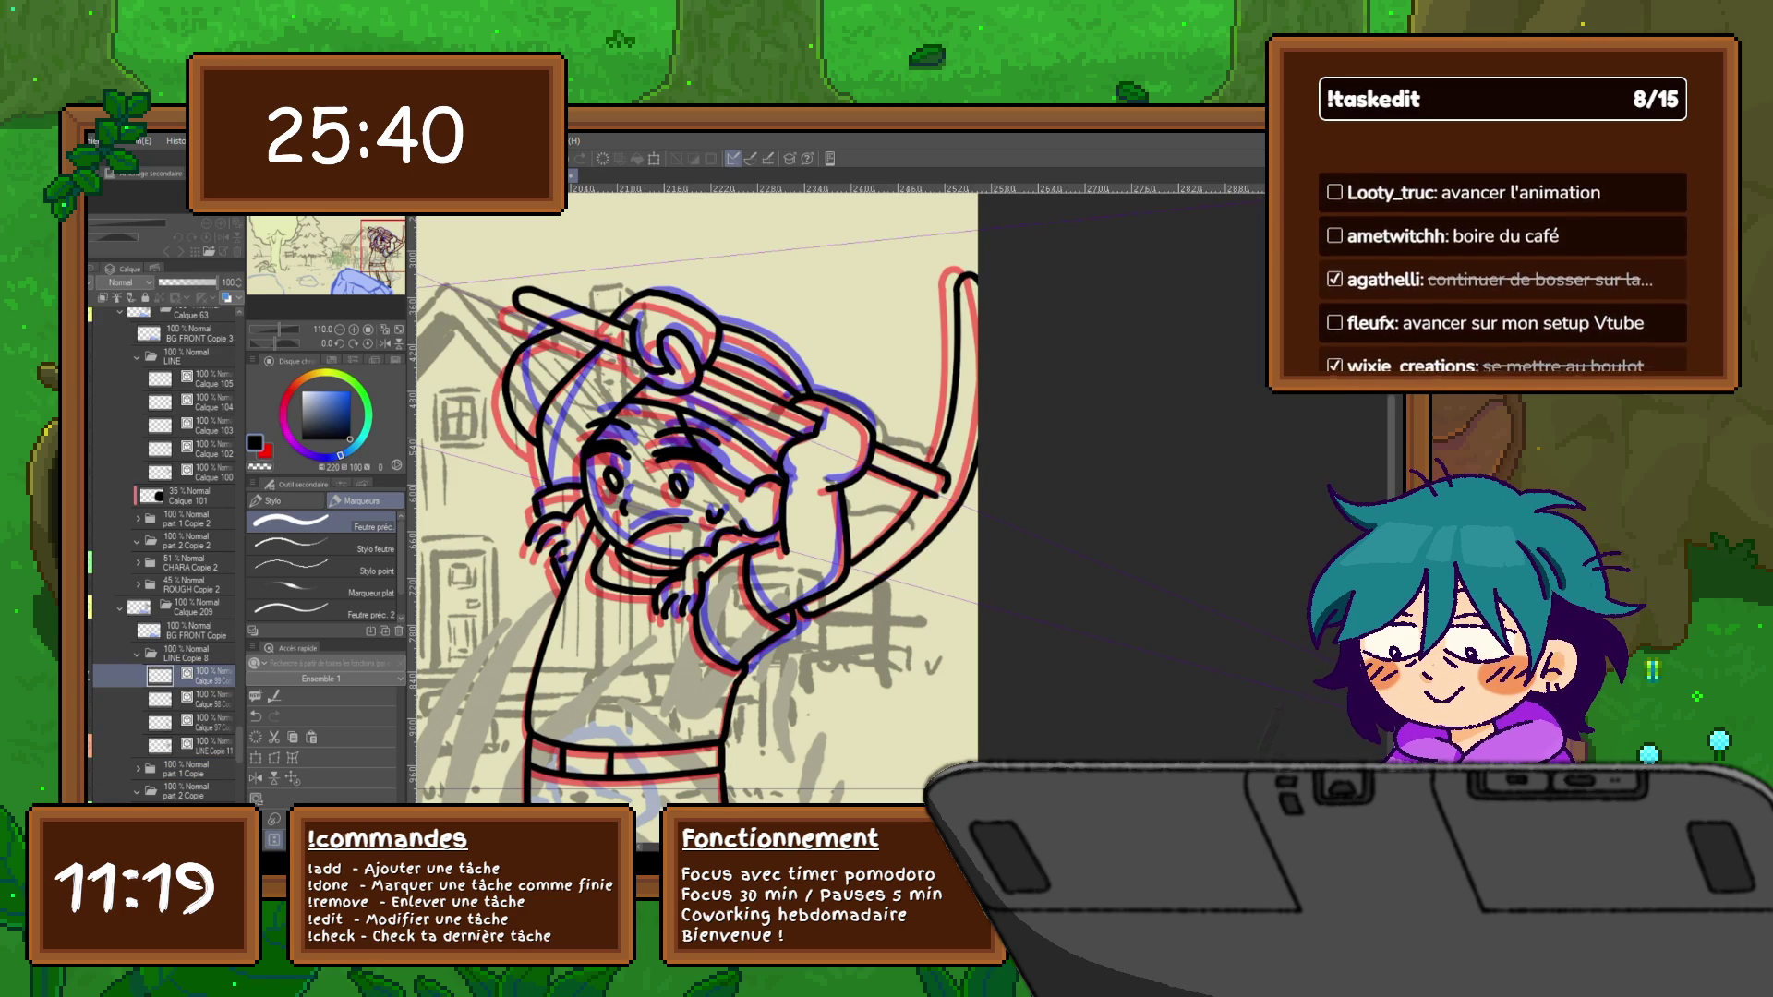
Rename the pickaxe layer to PIOCHE and return to the original-pose frame
left_click(181, 698)
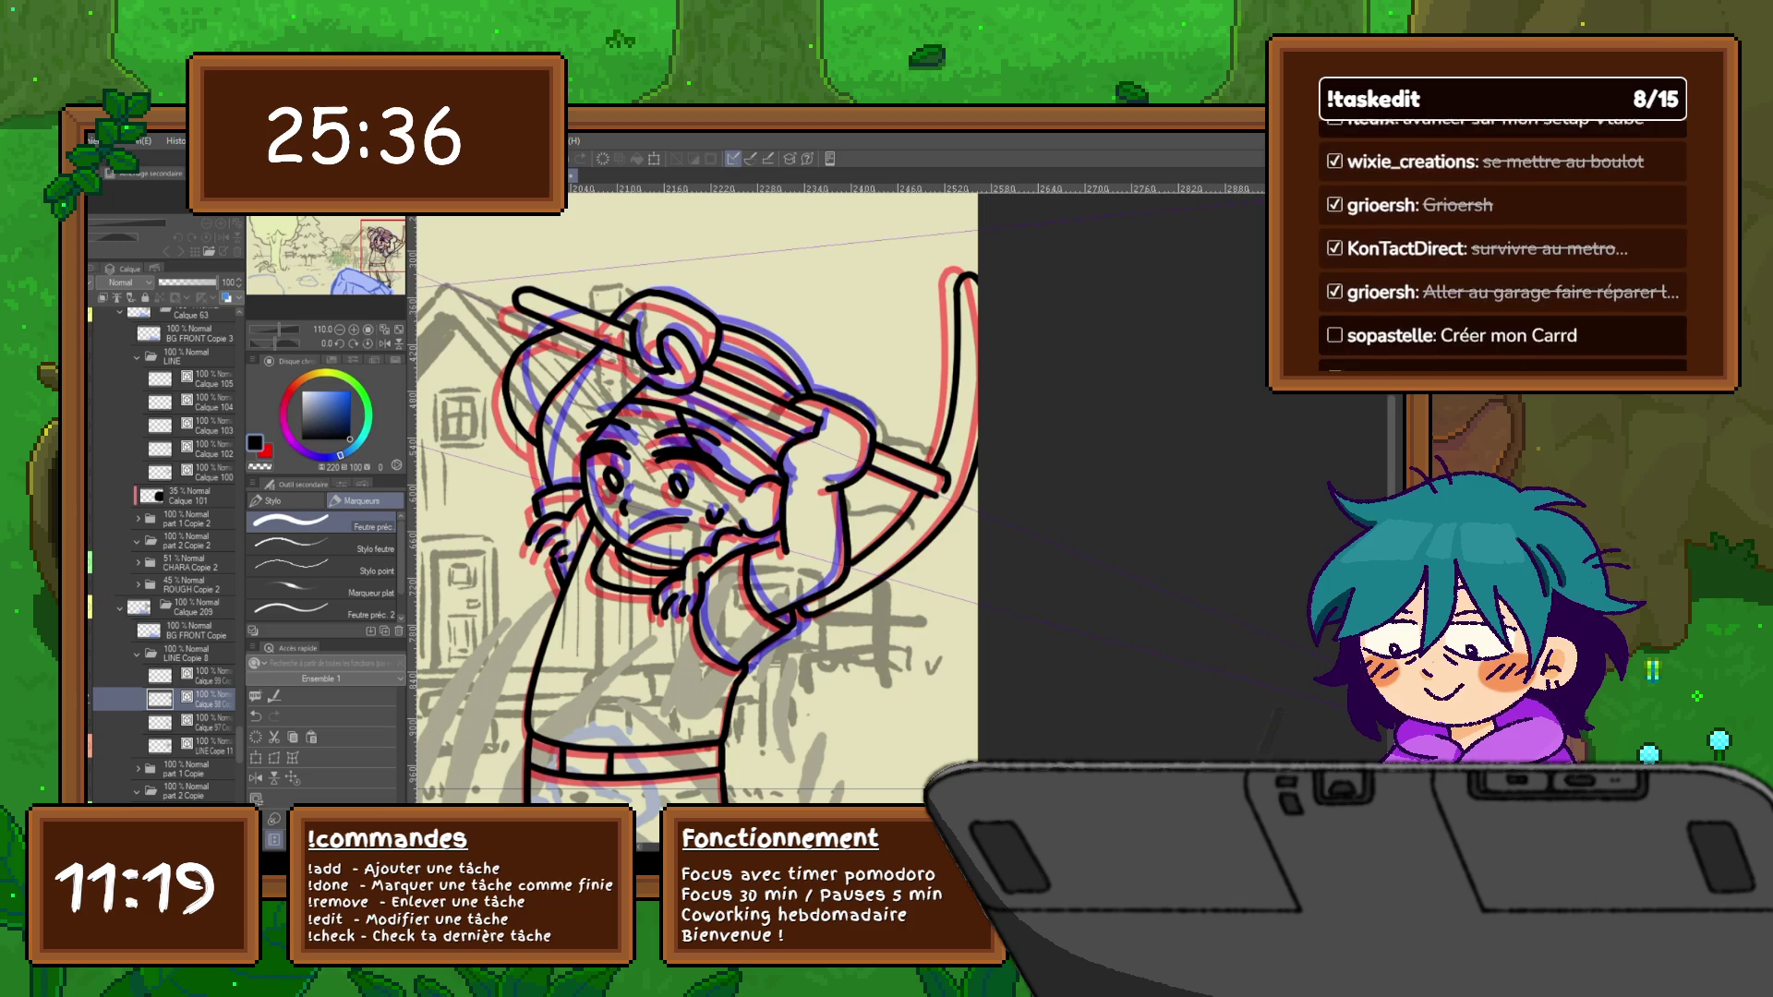
type("PIOCHE")
key("Return")
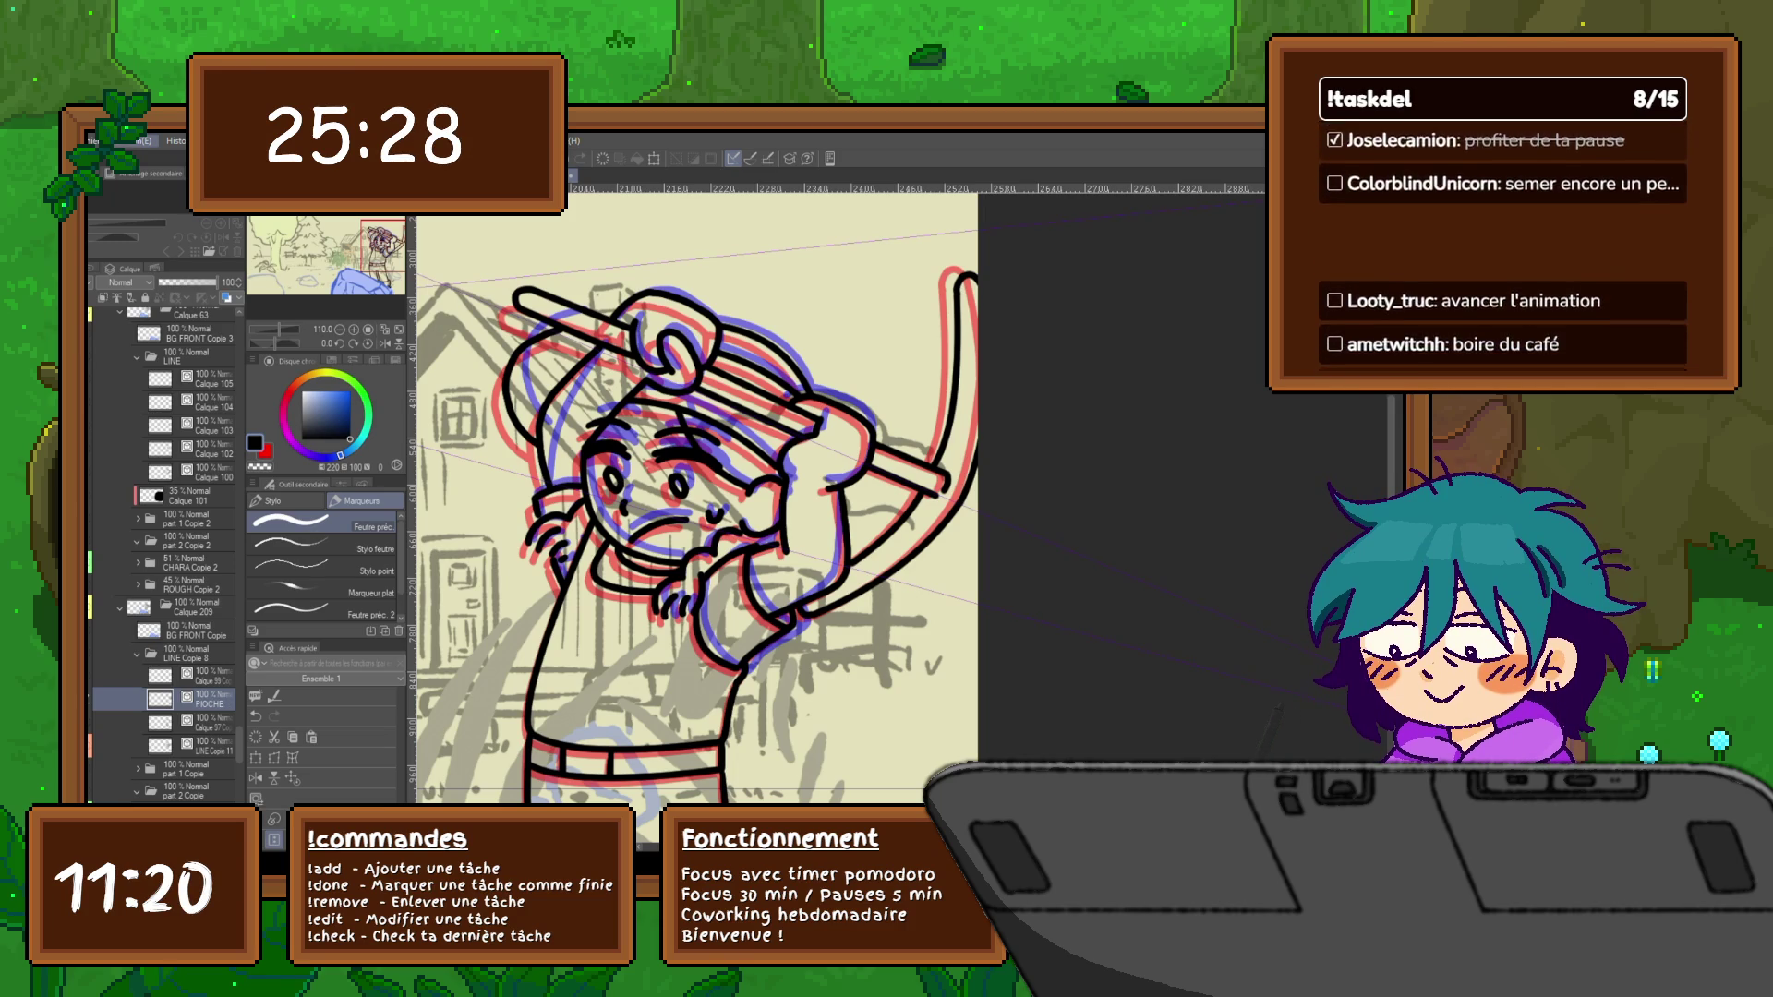
key("Right")
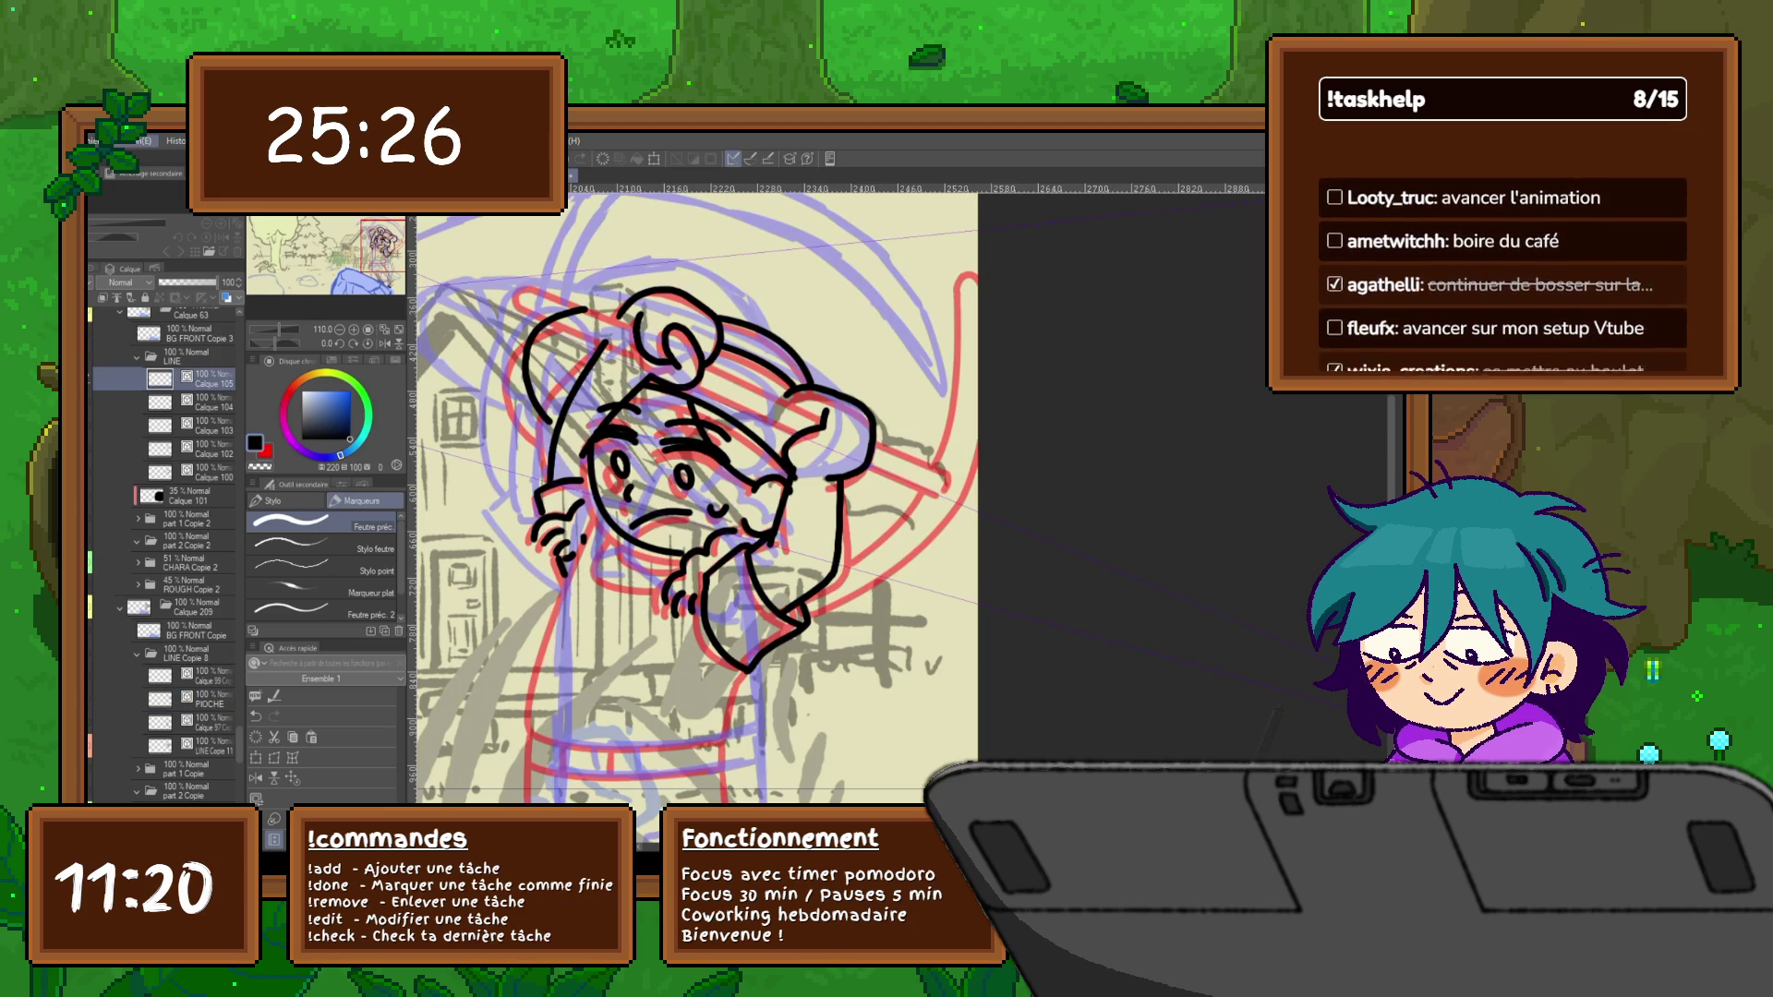
Paste the PIOCHE copy and transform it, shifted and rotated across the character's head
key("Left")
key("ctrl+t")
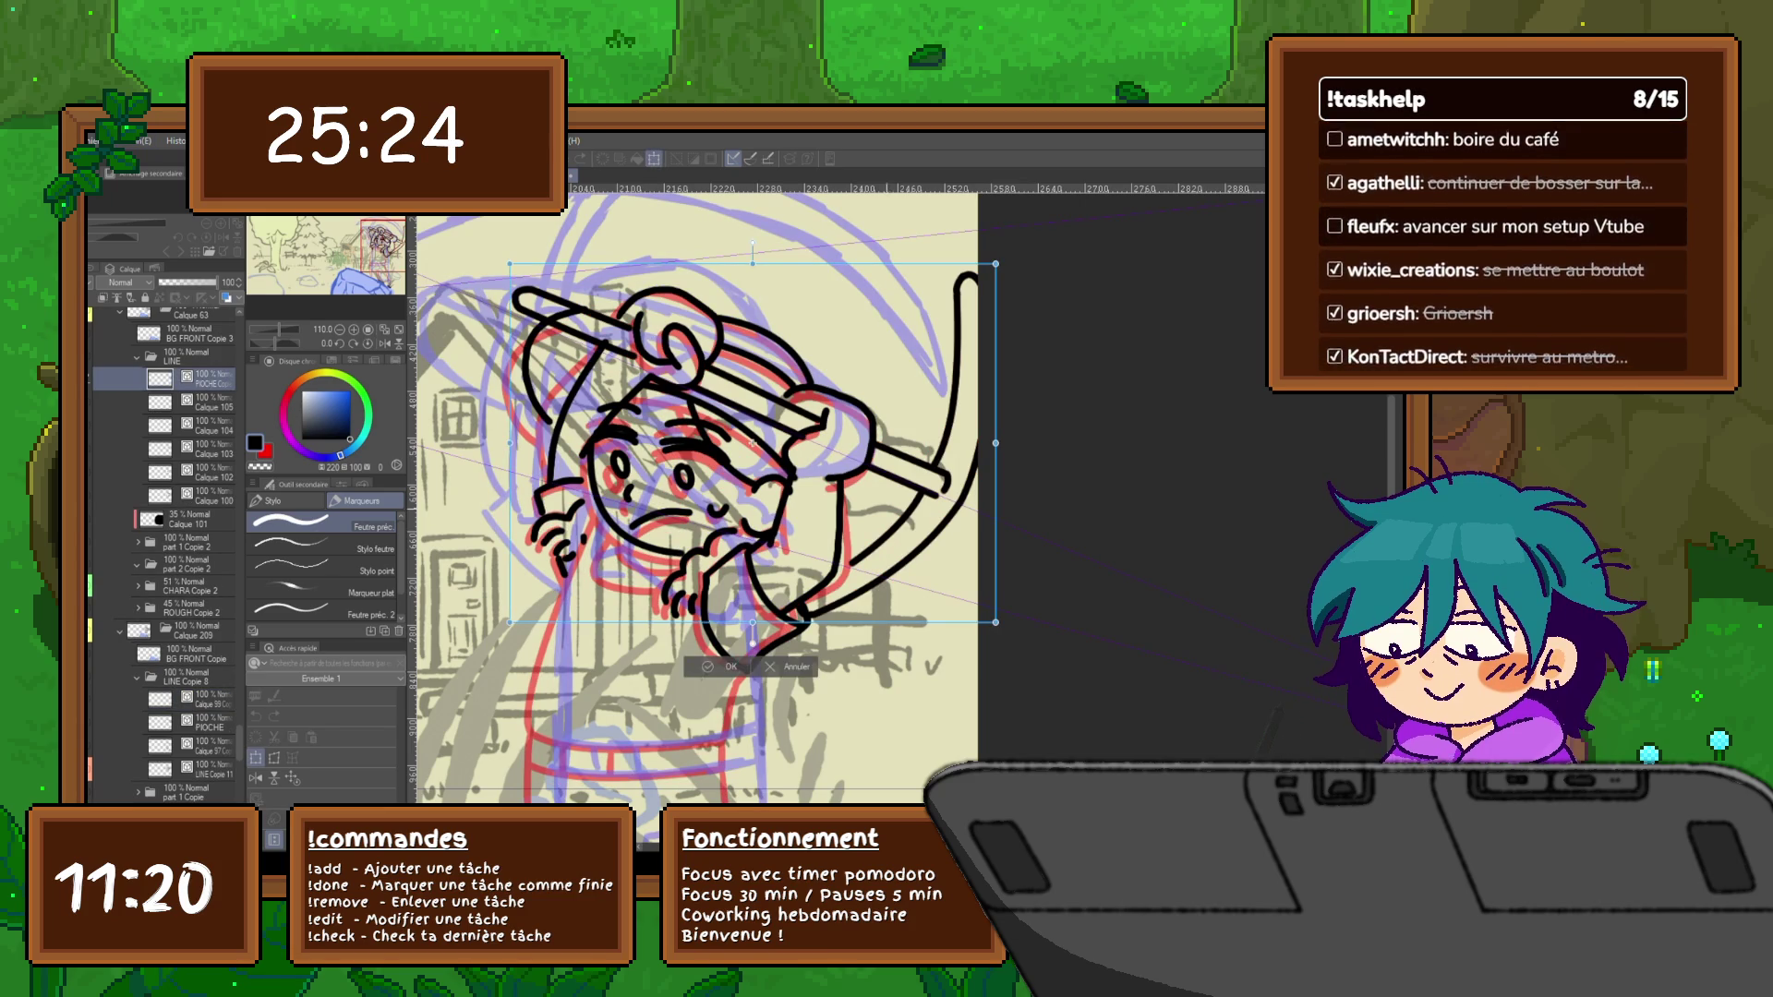
left_click_drag(970, 444, 984, 444)
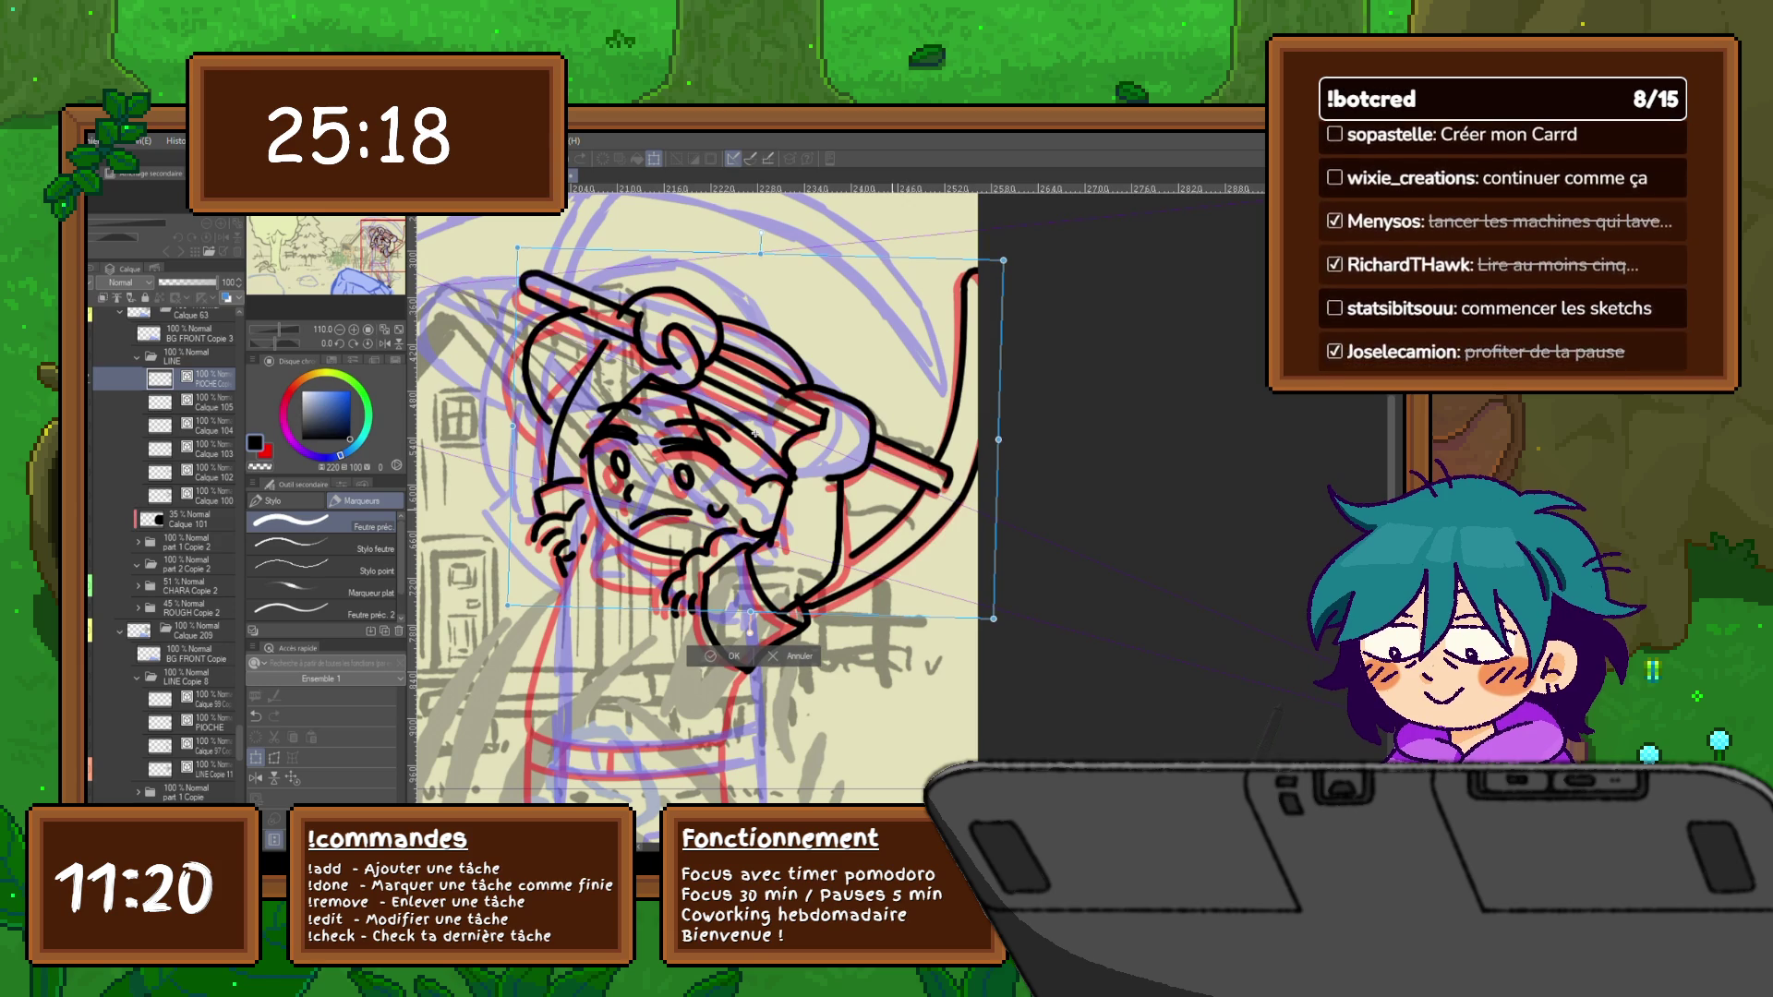
key("Return")
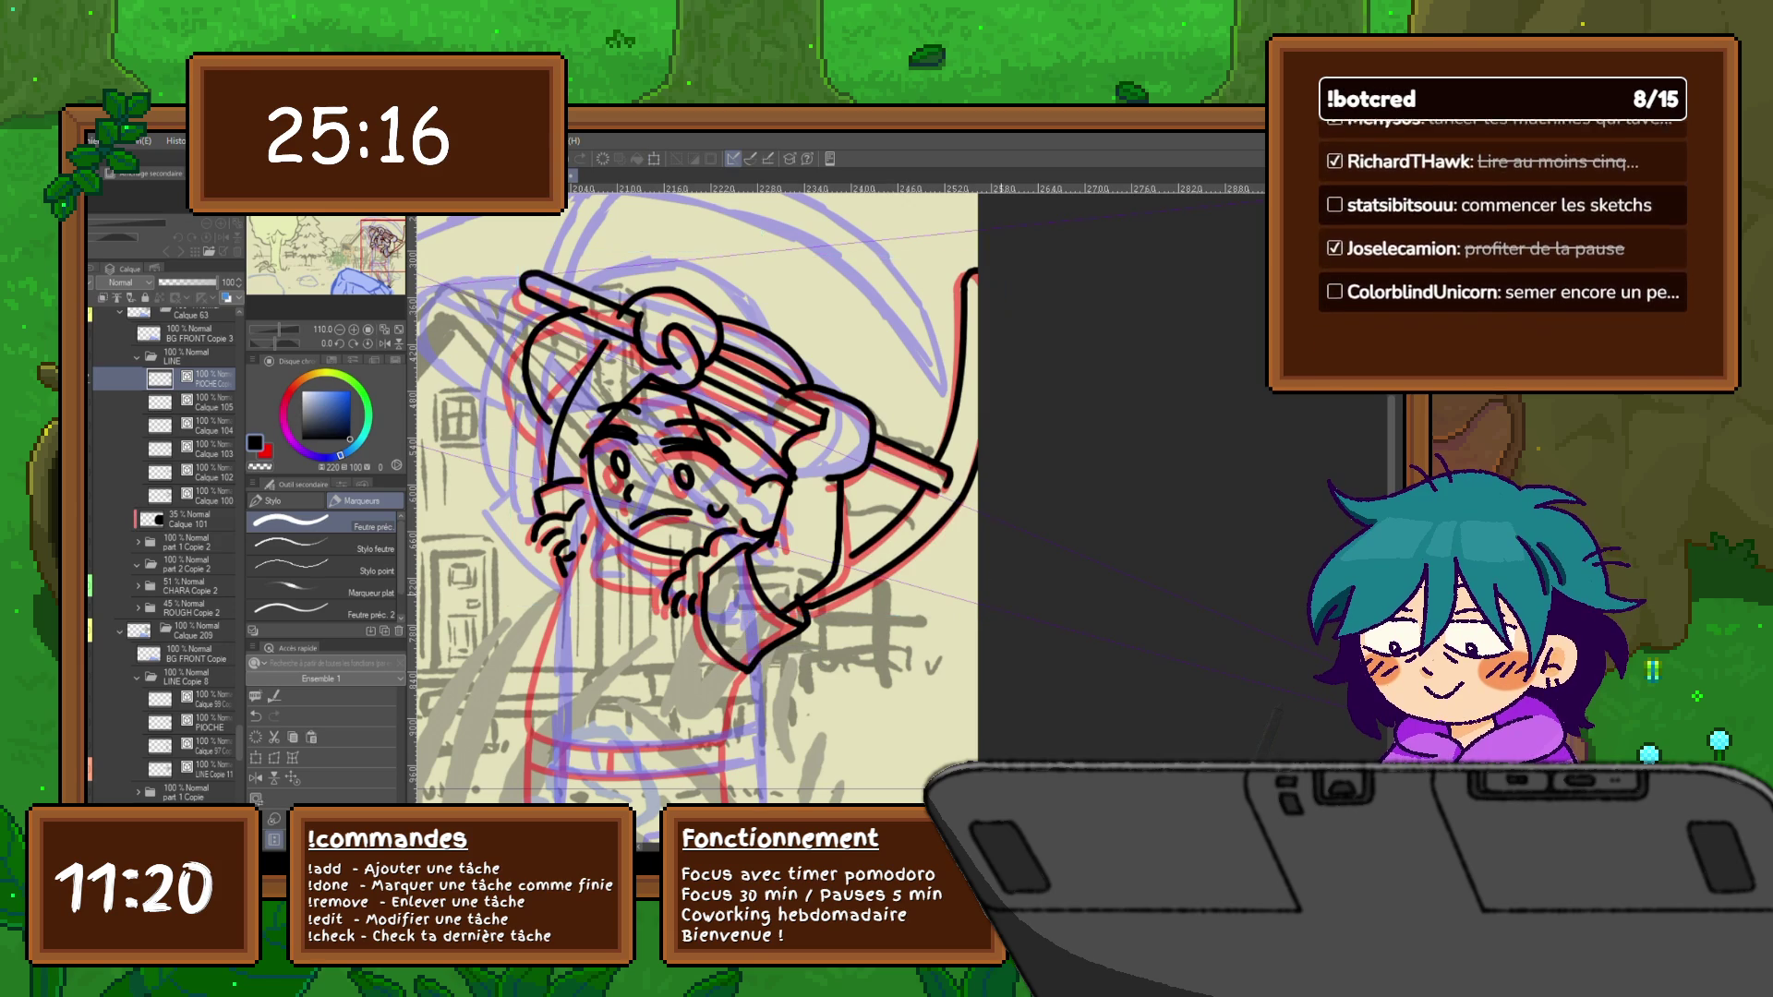